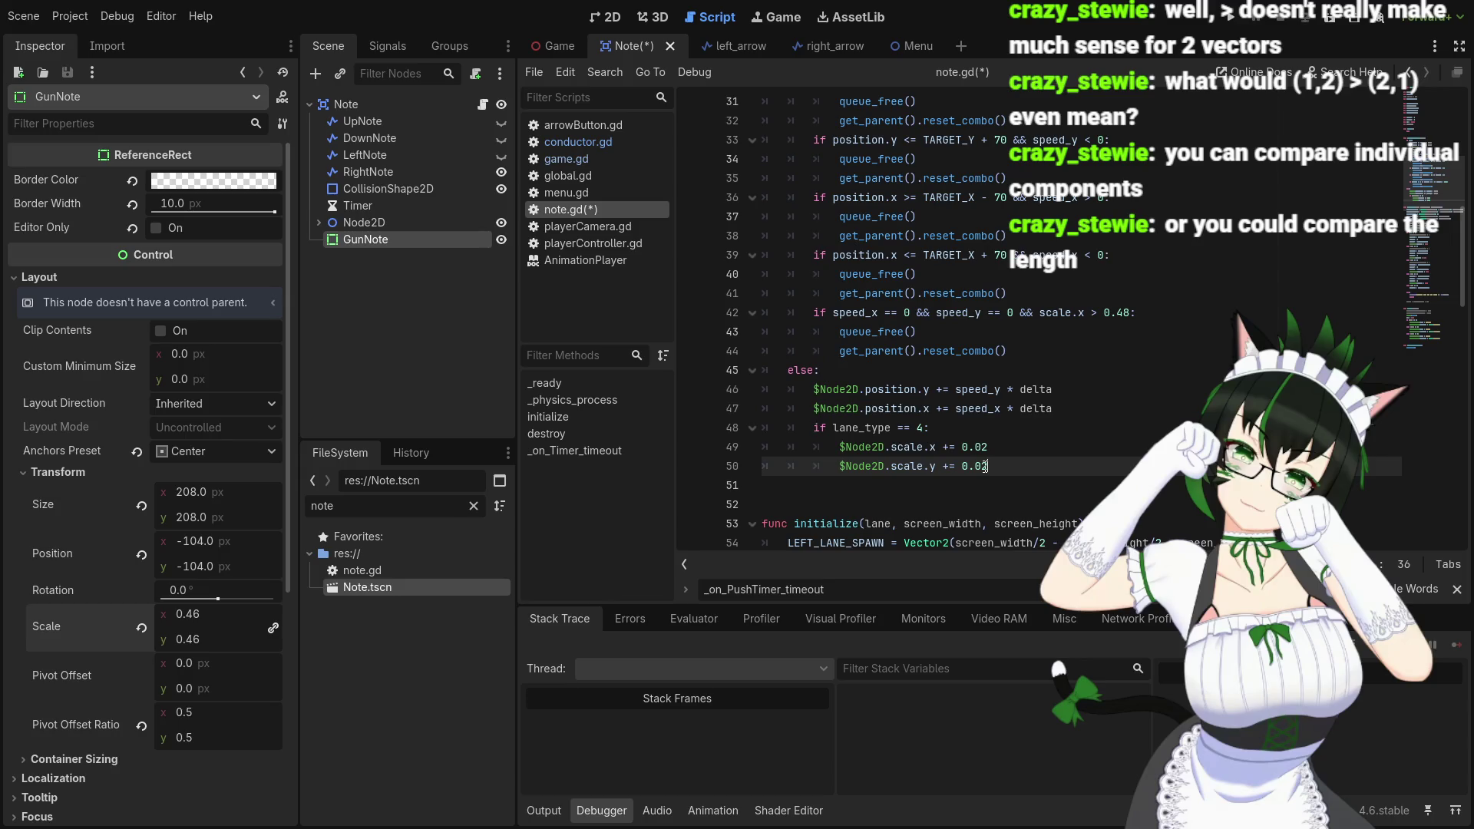
Inspect the Note root and its Node2D child, expanding and collapsing the Node2D branch
{"action": "mouse_move", "coordinate": [885, 453]}
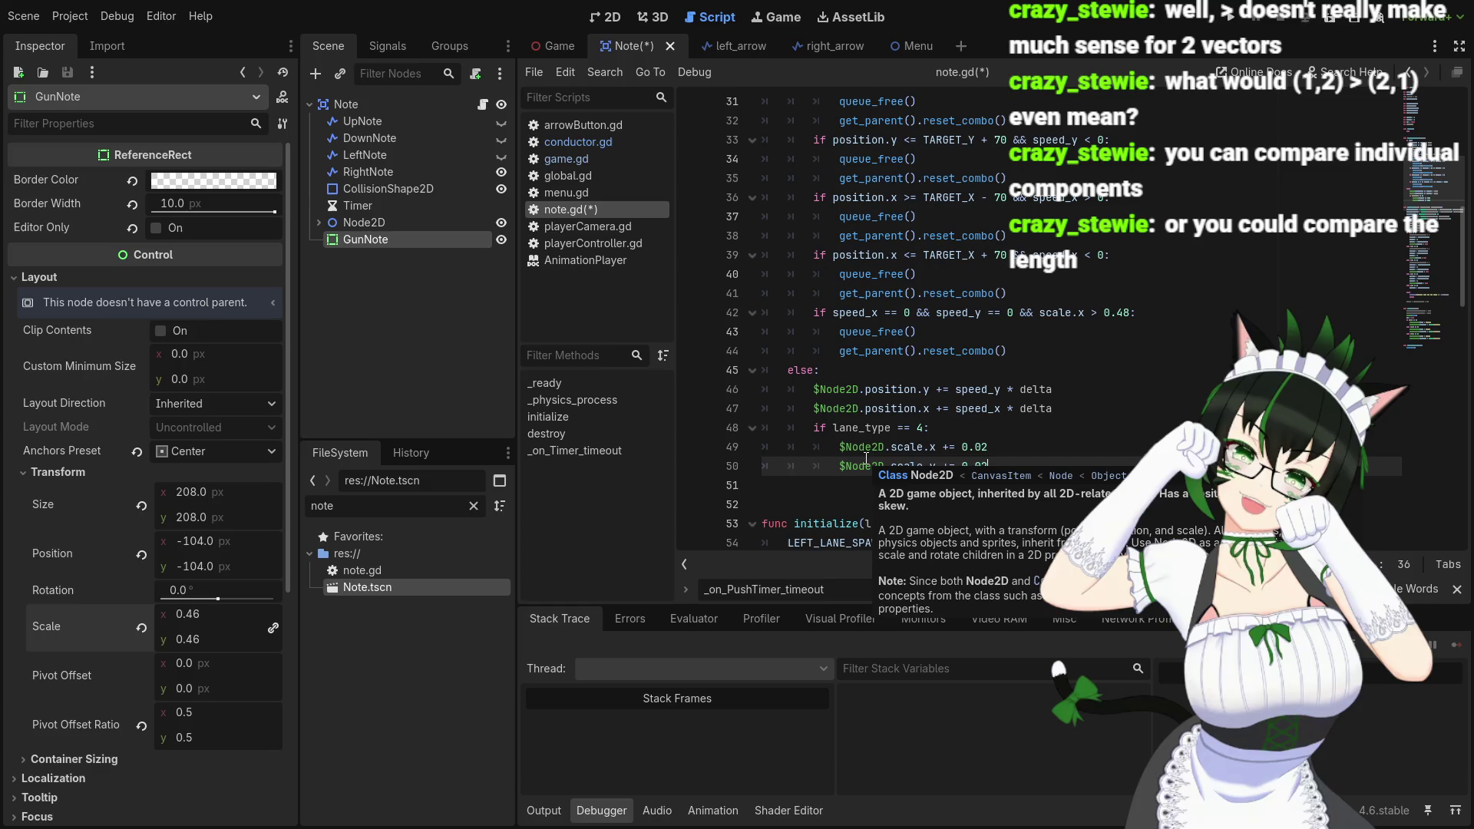
{"action": "left_click", "coordinate": [397, 106]}
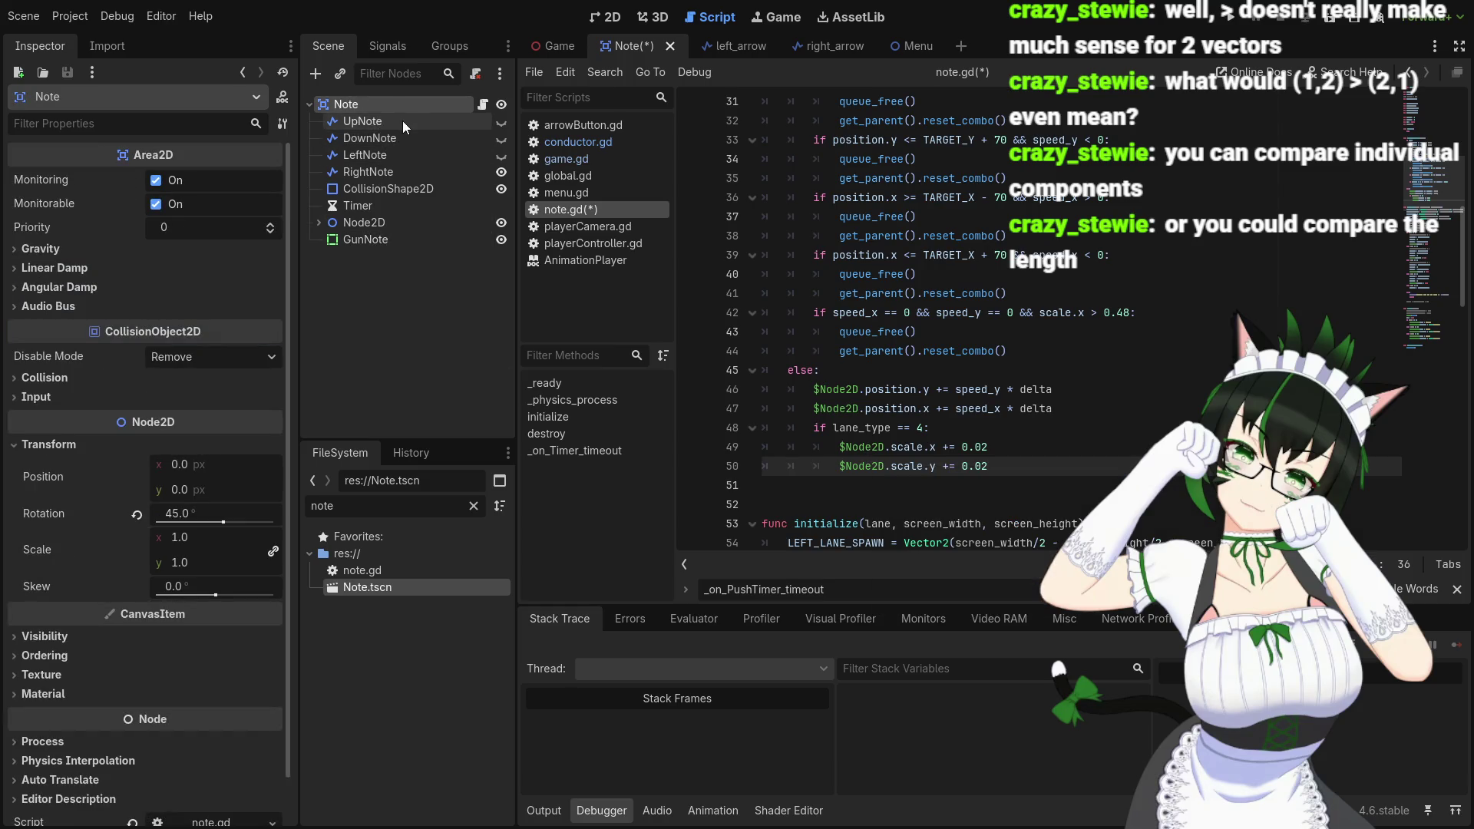
{"action": "left_click", "coordinate": [378, 224]}
{"action": "left_click", "coordinate": [319, 223]}
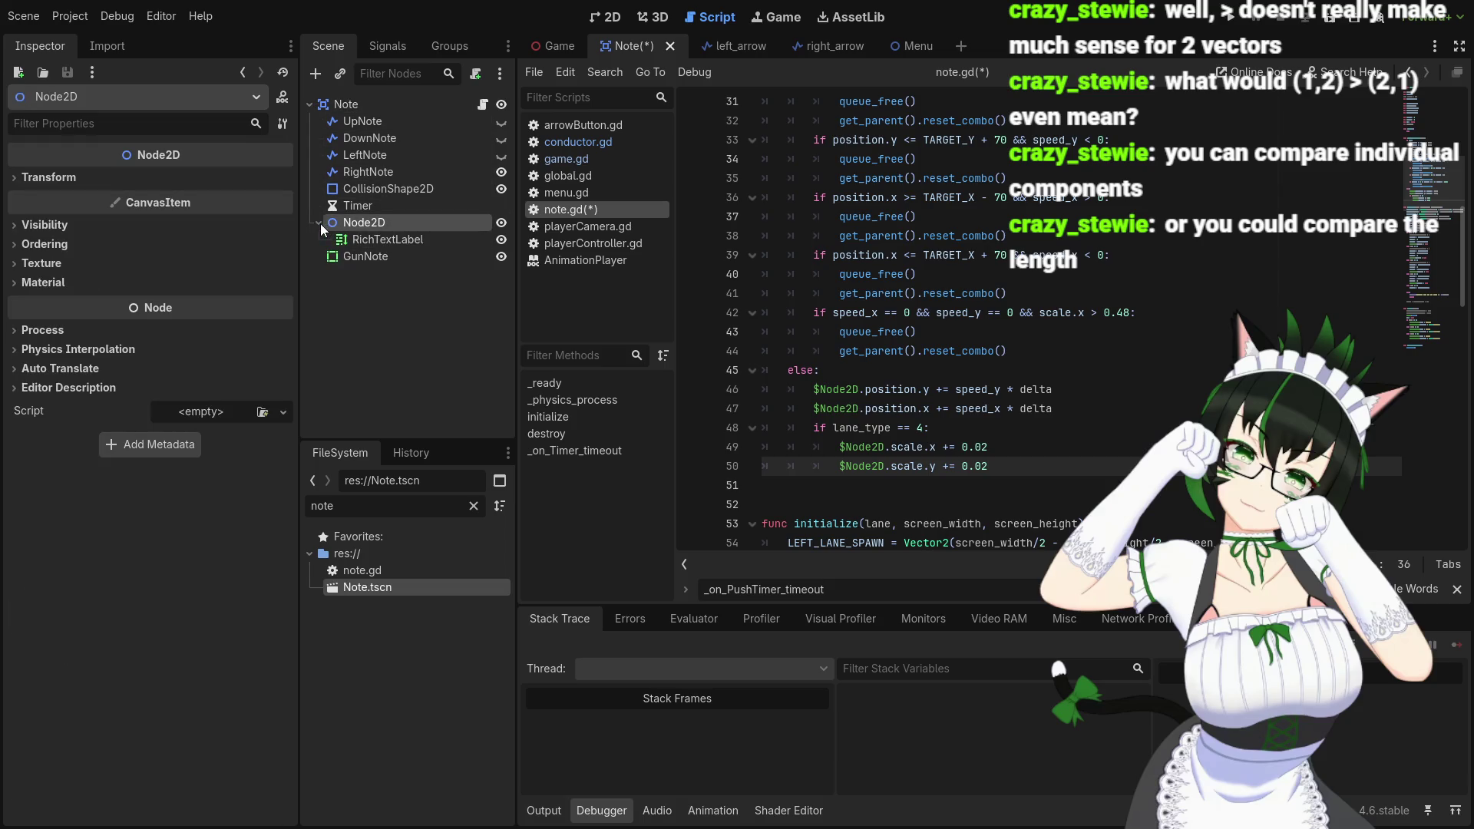
{"action": "left_click", "coordinate": [320, 224]}
Save note.gd with its else-branch moving and scaling $Node2D for lane_type 4
{"action": "scroll", "coordinate": [1005, 469], "scroll_direction": "down", "scroll_amount": 3}
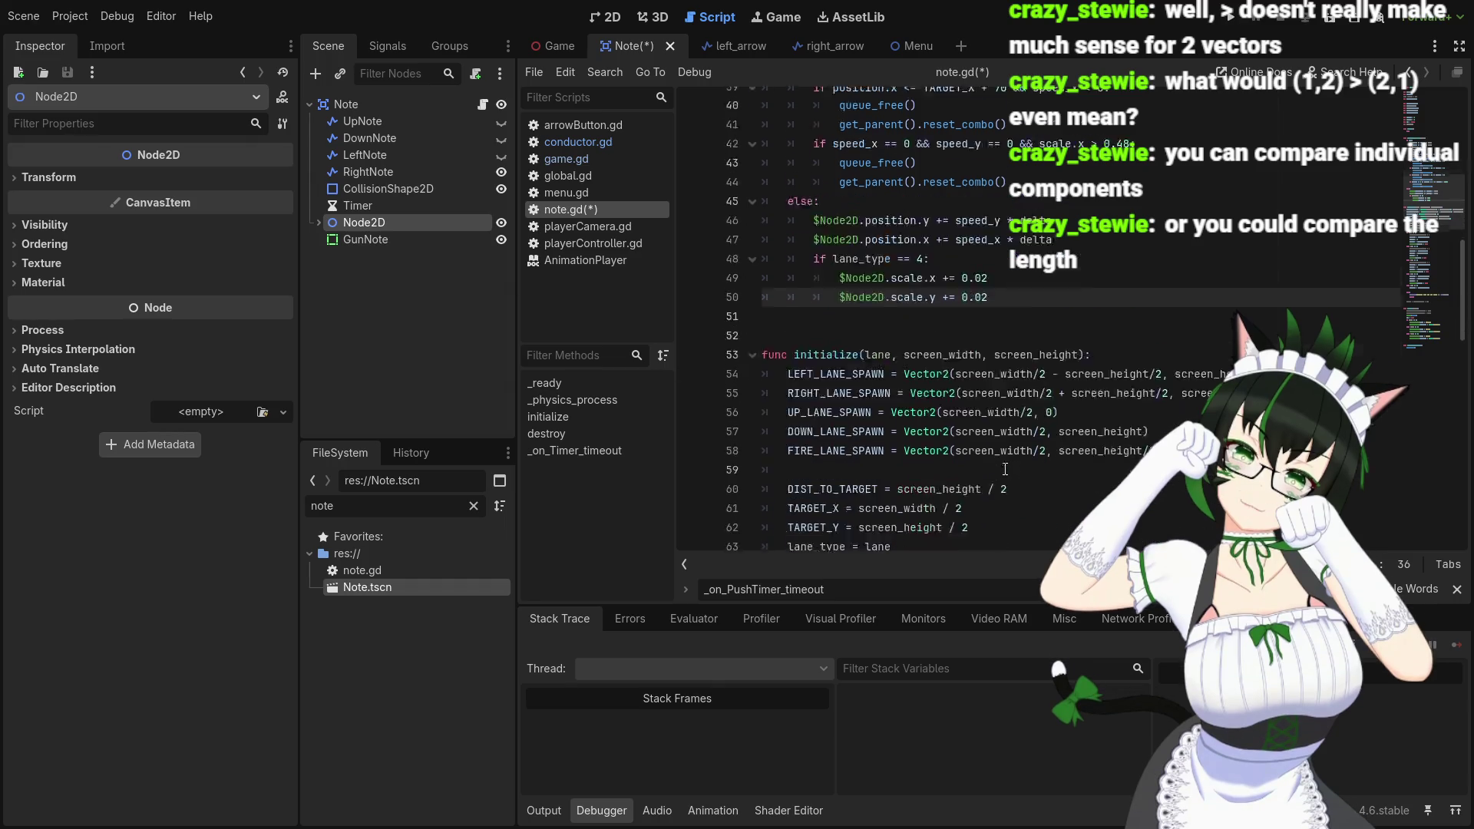
{"action": "scroll", "coordinate": [1005, 470], "scroll_direction": "up", "scroll_amount": 6}
{"action": "scroll", "coordinate": [993, 446], "scroll_direction": "down", "scroll_amount": 2}
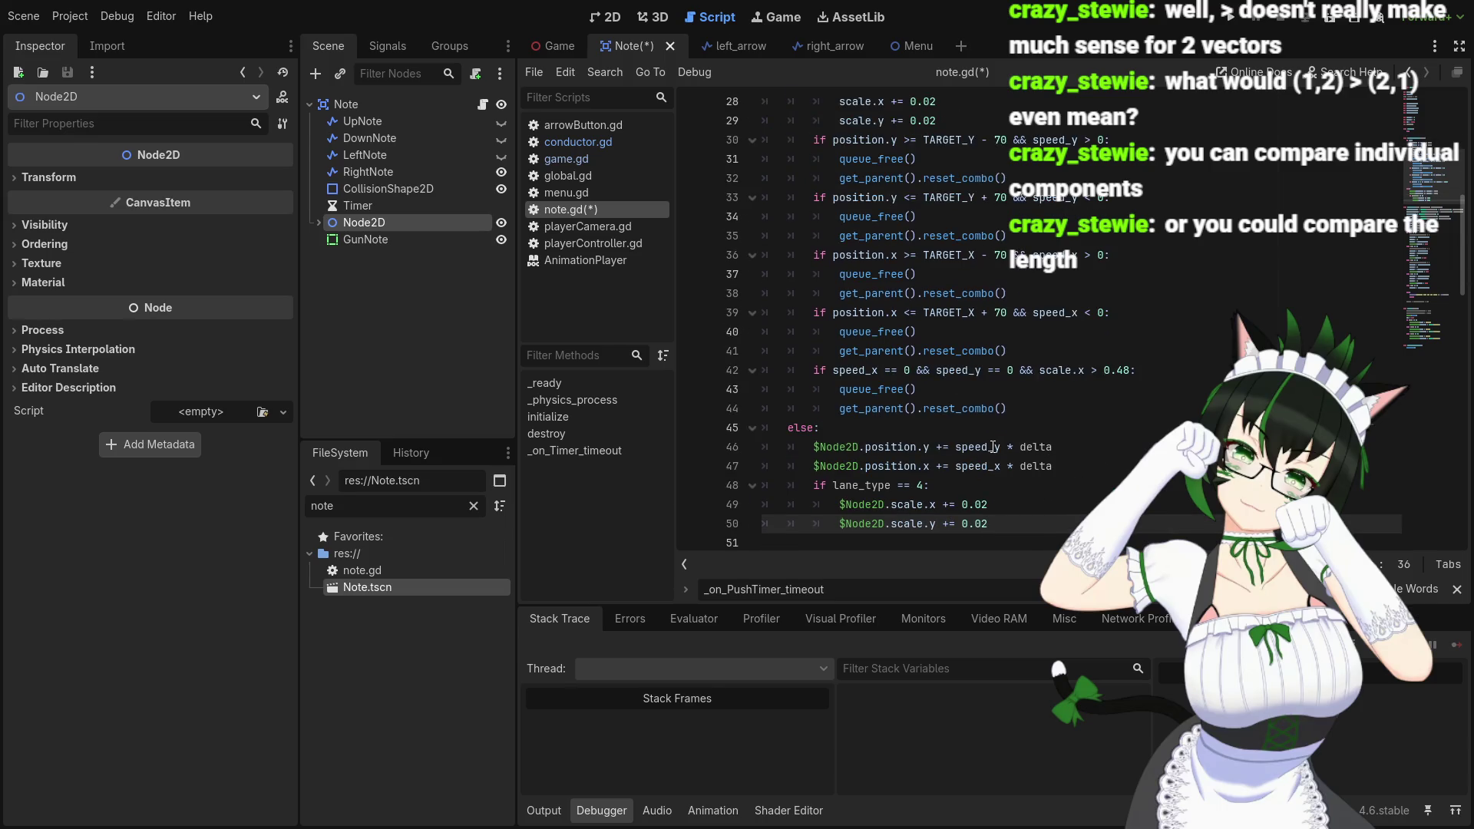
{"action": "scroll", "coordinate": [994, 446], "scroll_direction": "down", "scroll_amount": 2}
{"action": "key", "text": "ctrl+s"}
{"action": "scroll", "coordinate": [987, 444], "scroll_direction": "up", "scroll_amount": 2}
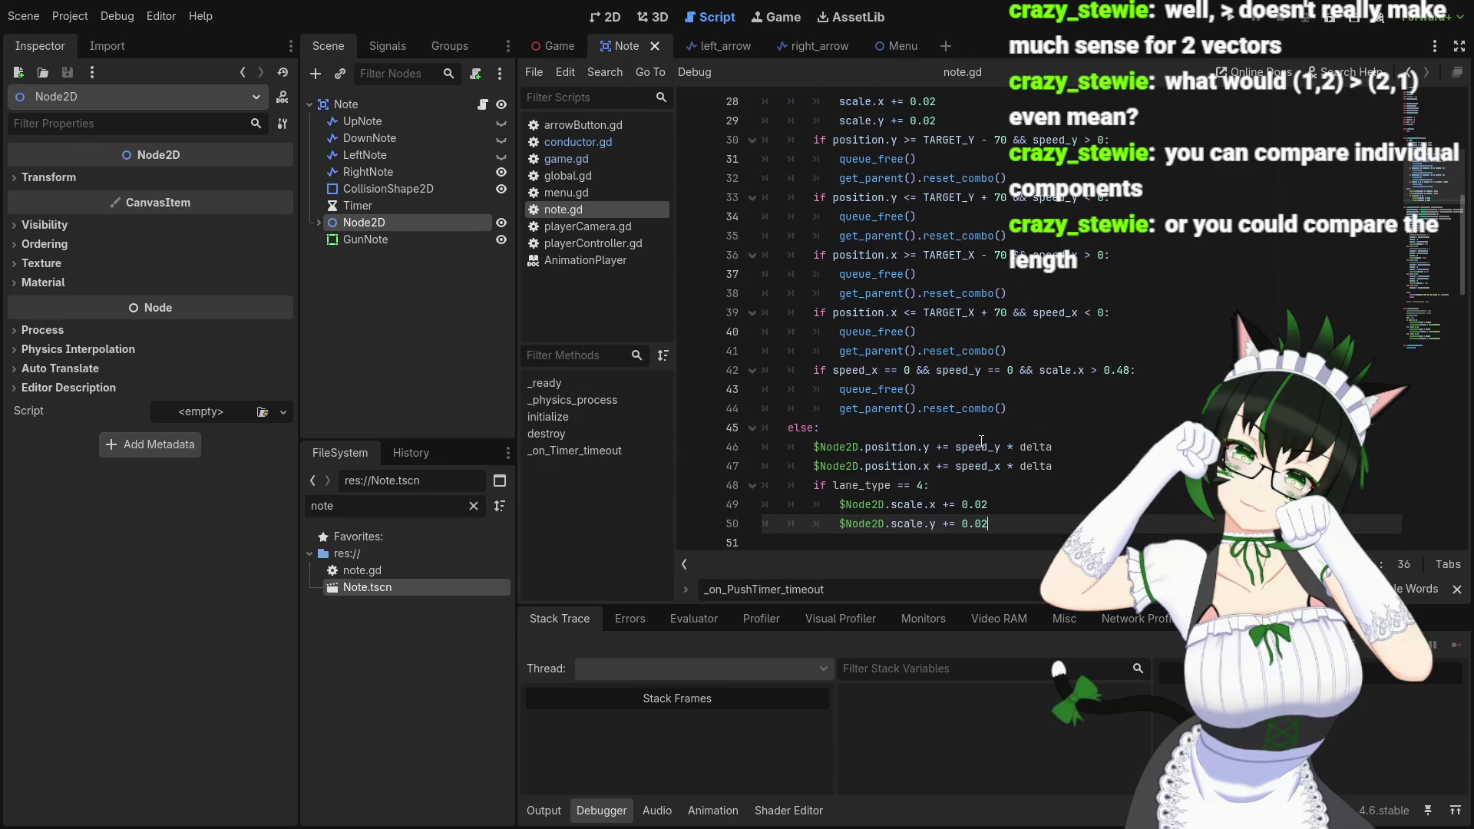
{"action": "scroll", "coordinate": [982, 441], "scroll_direction": "up", "scroll_amount": 5}
{"action": "scroll", "coordinate": [983, 439], "scroll_direction": "down", "scroll_amount": 6}
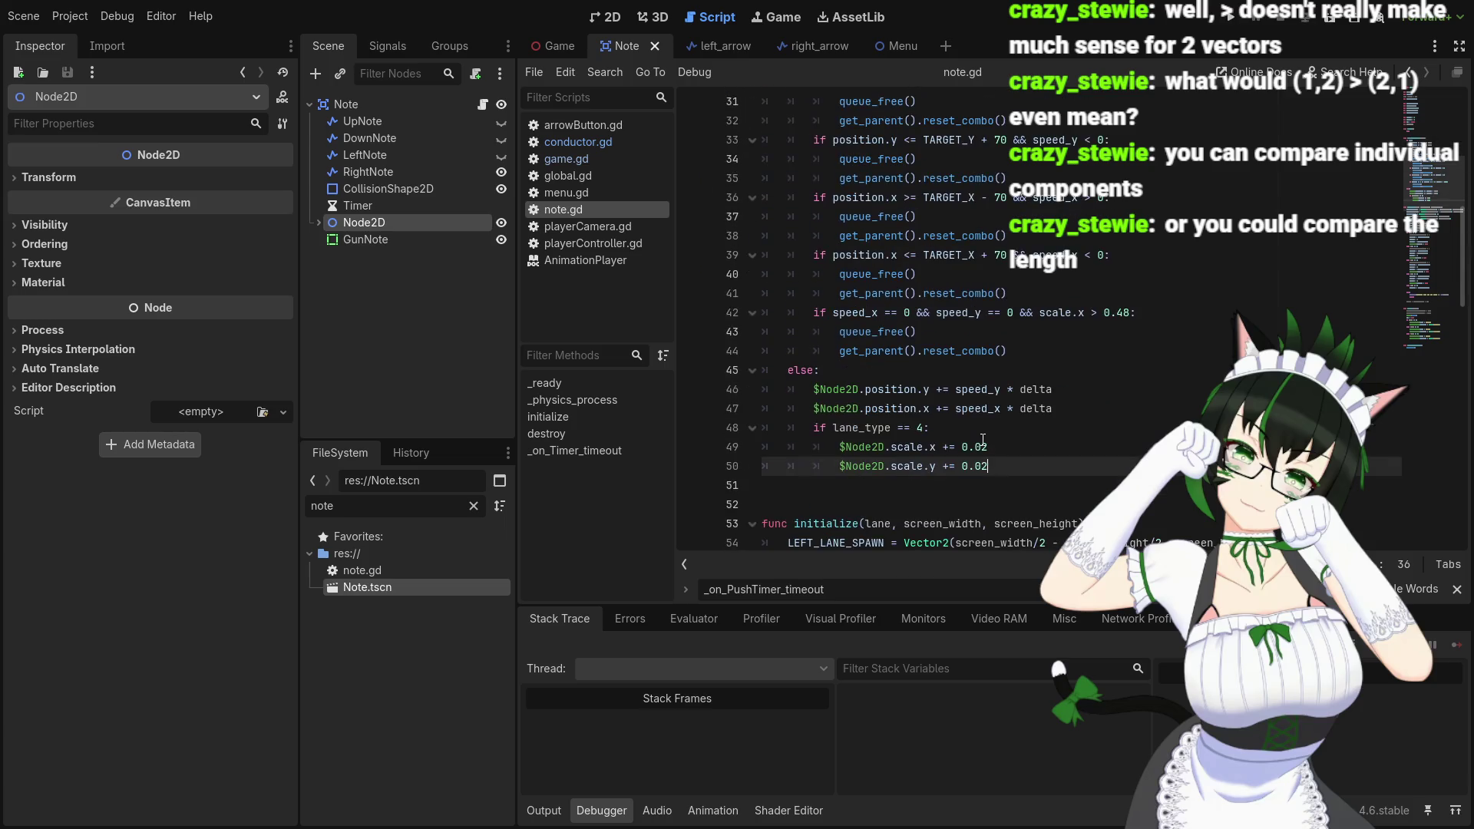
{"action": "scroll", "coordinate": [983, 439], "scroll_direction": "up", "scroll_amount": 6}
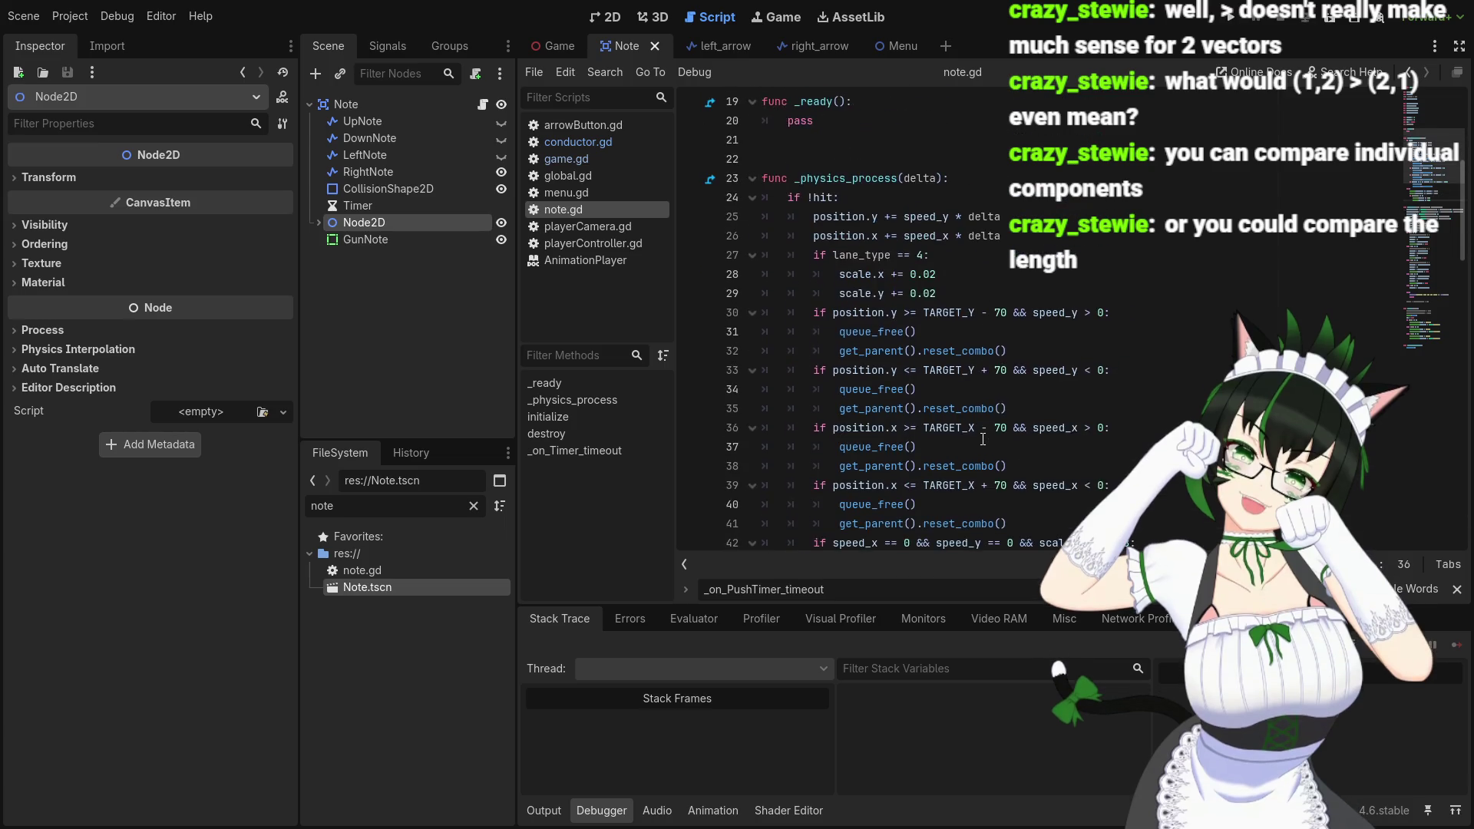
{"action": "scroll", "coordinate": [983, 439], "scroll_direction": "down", "scroll_amount": 3}
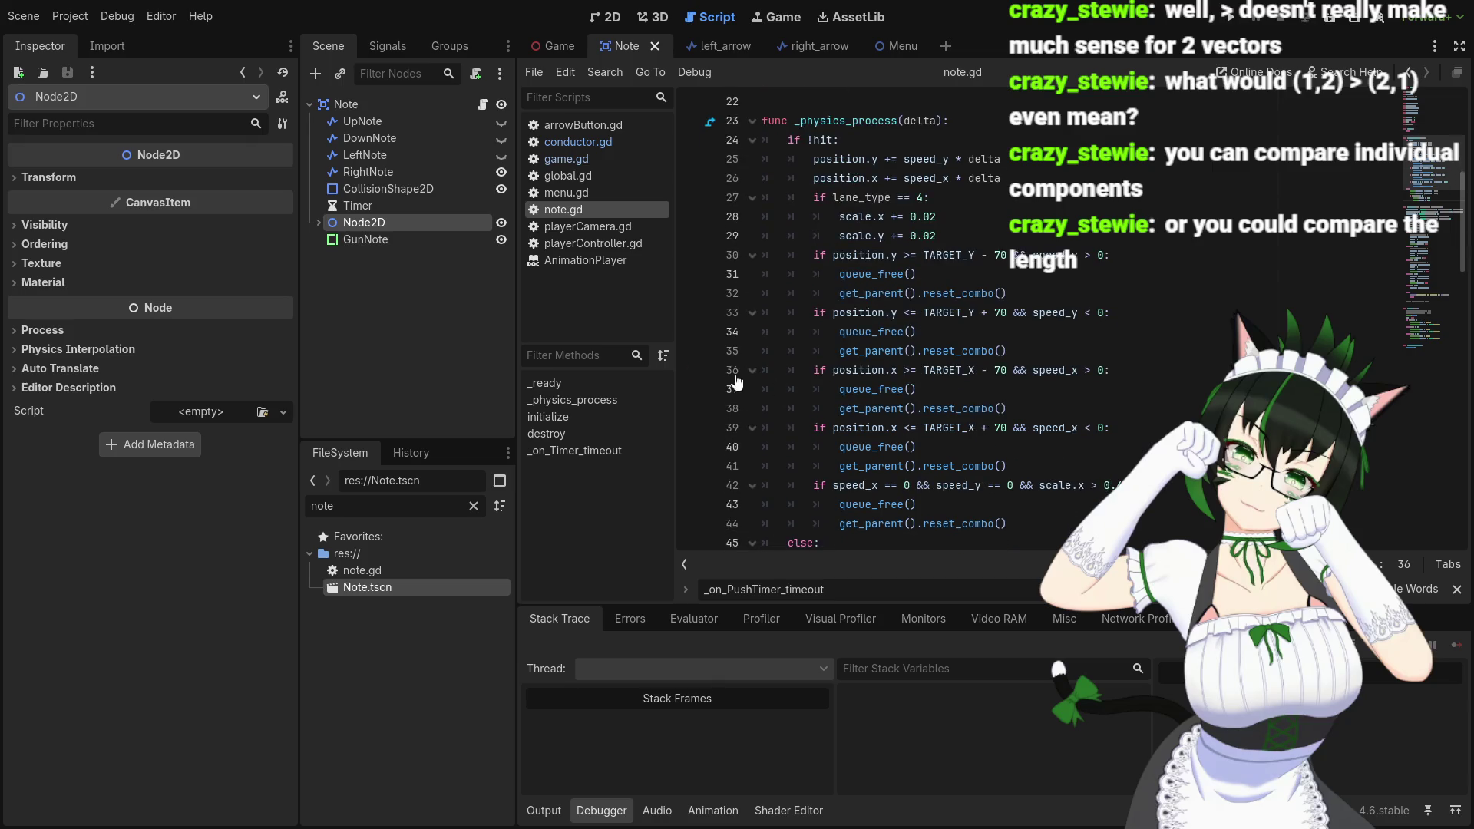
Move GunNote up in the Note scene tree and reduce its scale from 0.46 to 0.12
{"action": "mouse_move", "coordinate": [383, 238]}
{"action": "left_mouse_down"}
{"action": "mouse_move", "coordinate": [415, 163]}
{"action": "mouse_move", "coordinate": [407, 179]}
{"action": "left_mouse_up"}
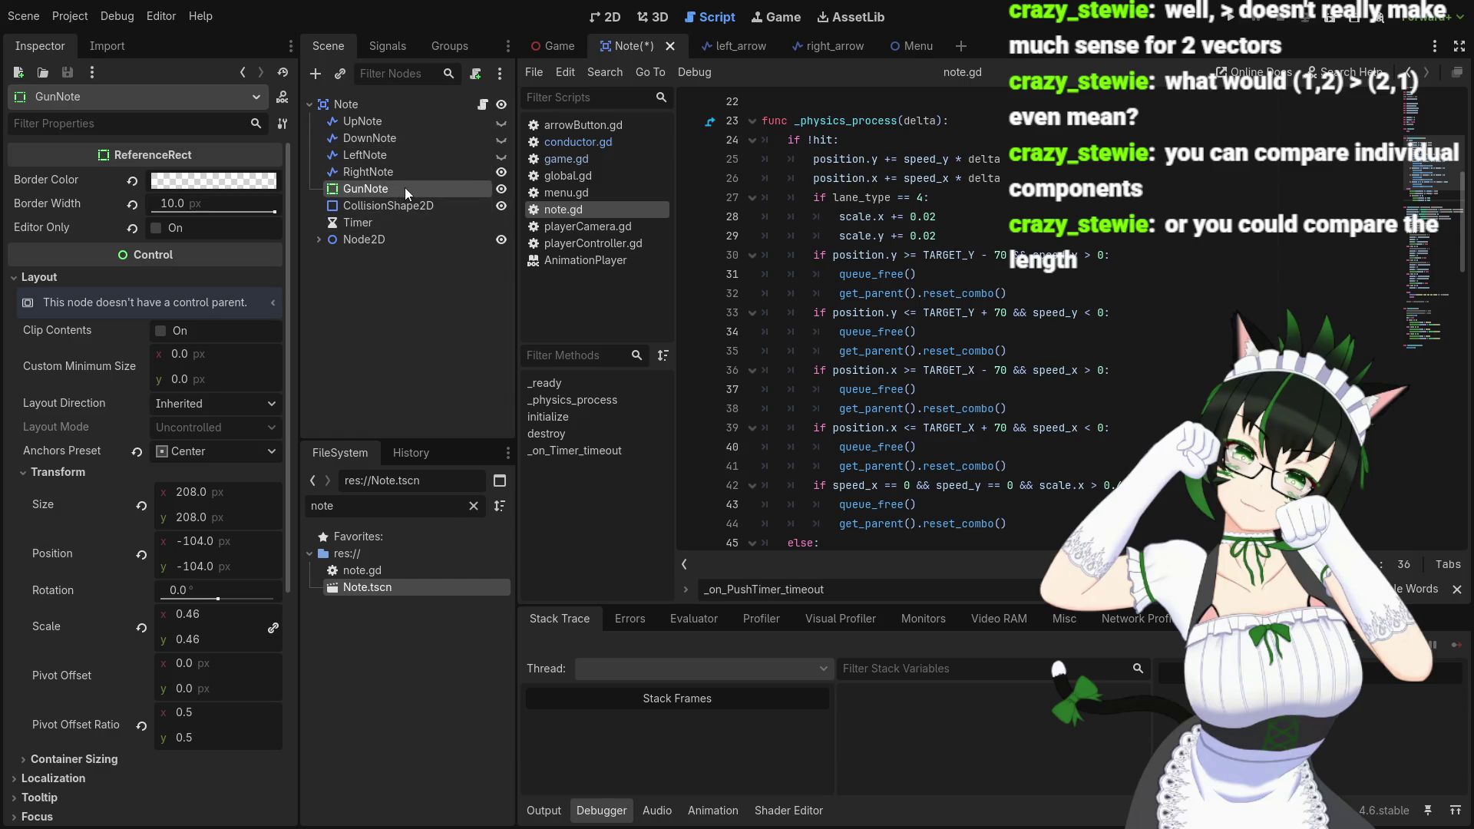
{"action": "left_click", "coordinate": [619, 17]}
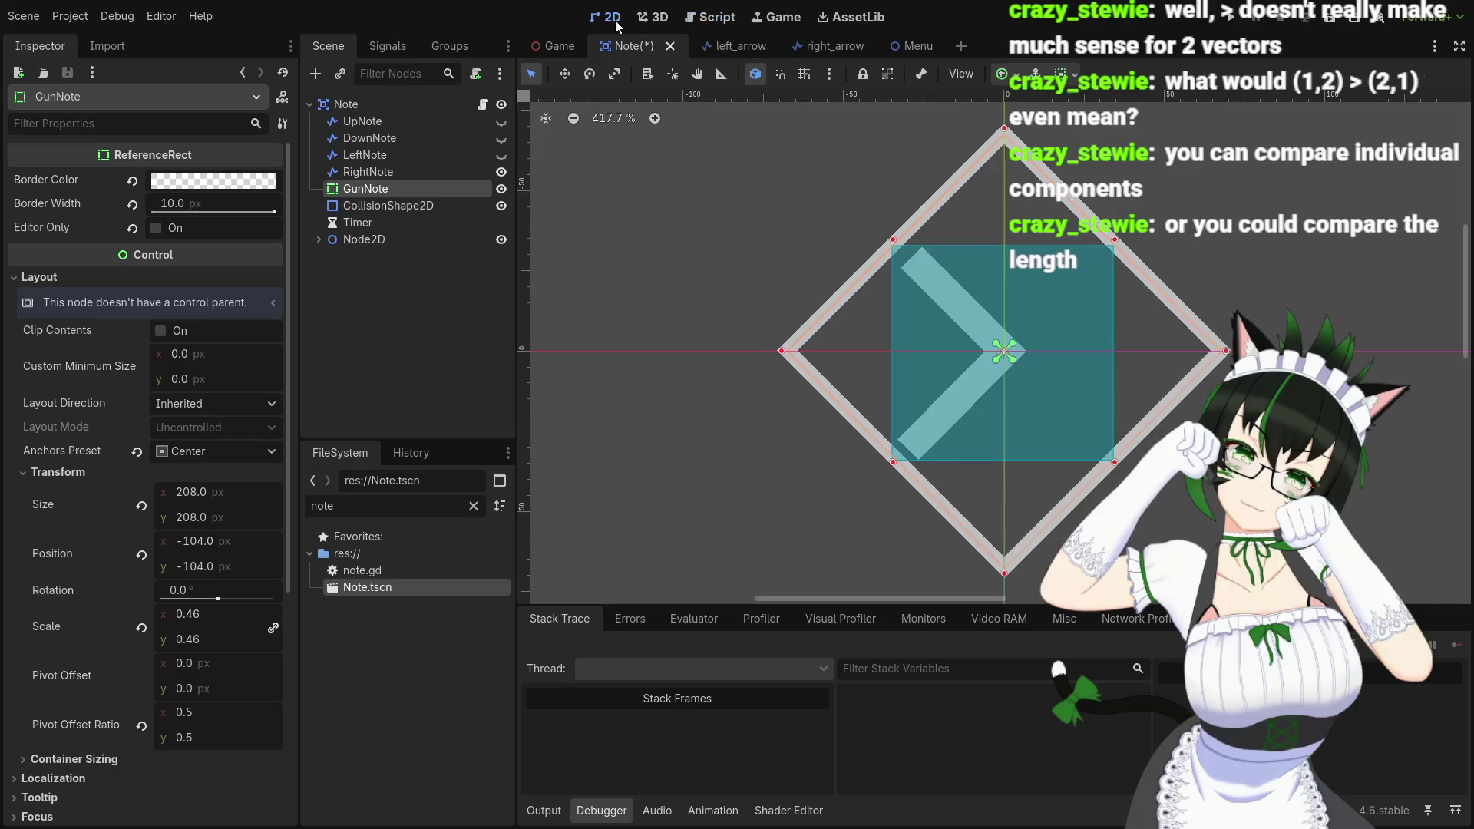
{"action": "scroll", "coordinate": [1039, 312], "scroll_direction": "up", "scroll_amount": 2}
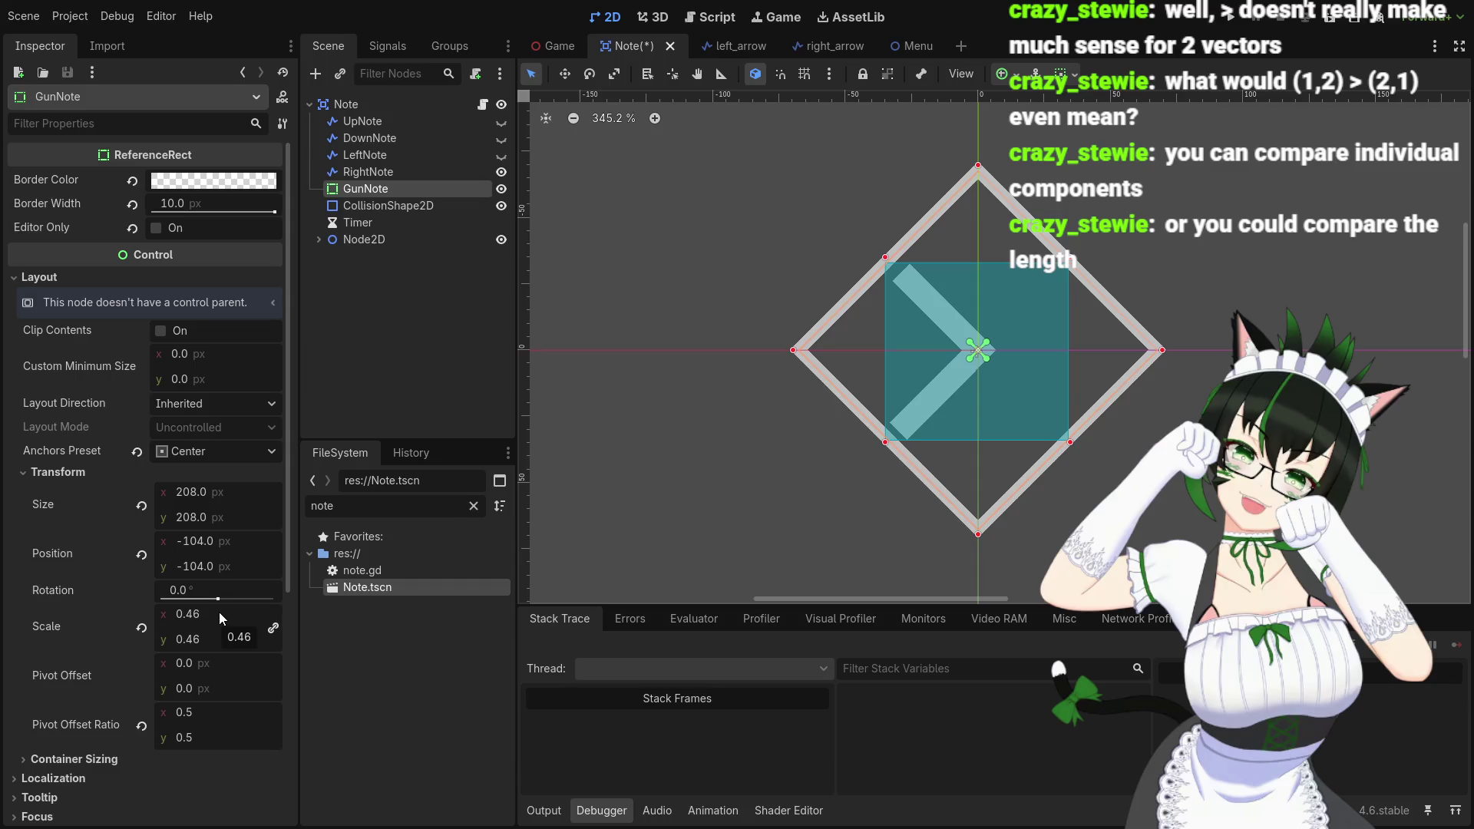
{"action": "mouse_move", "coordinate": [208, 613]}
{"action": "left_mouse_down"}
{"action": "mouse_move", "coordinate": [125, 613]}
{"action": "mouse_move", "coordinate": [158, 612]}
{"action": "left_mouse_up"}
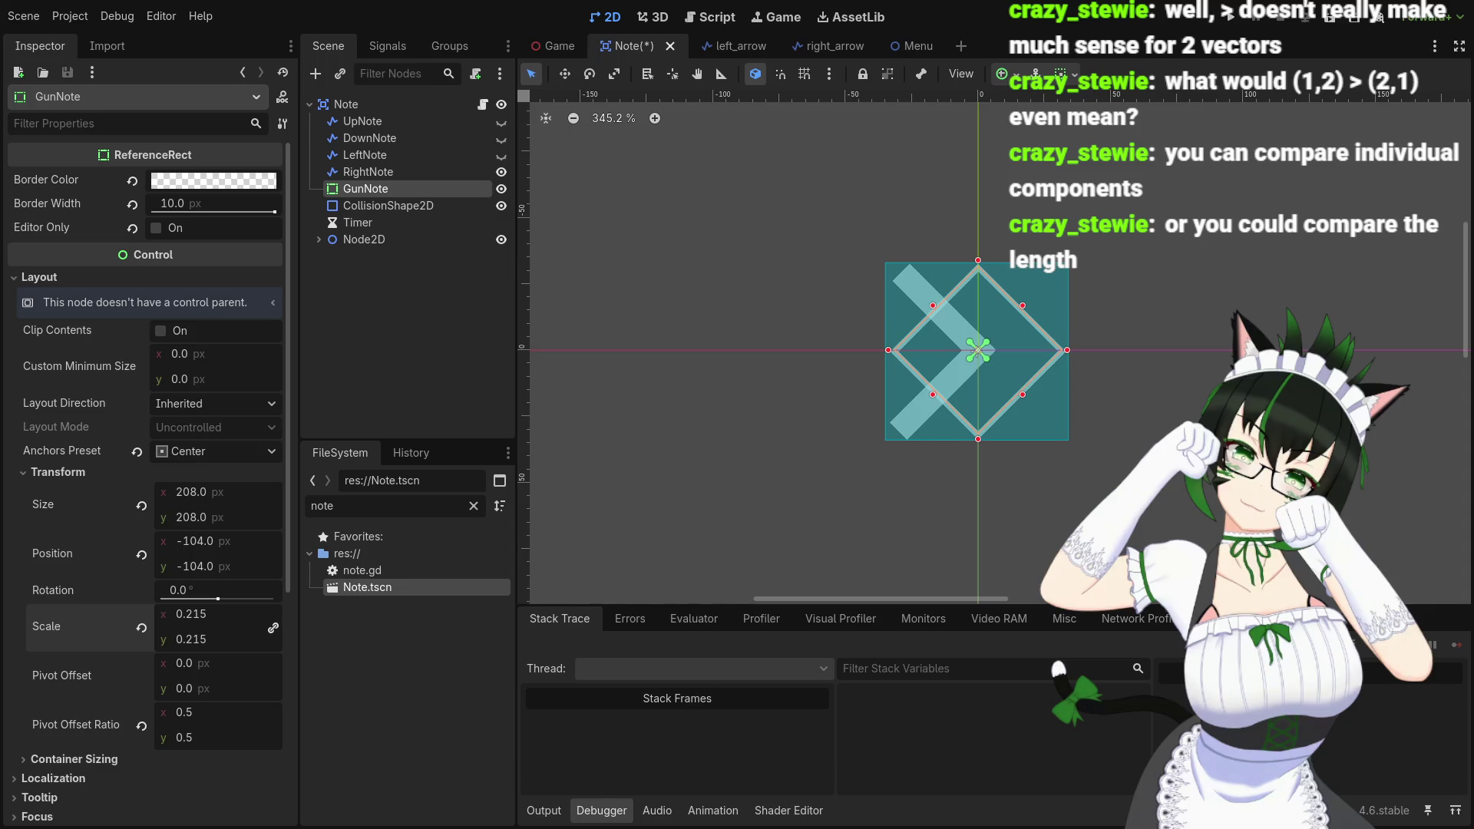
{"action": "mouse_move", "coordinate": [158, 613]}
{"action": "left_mouse_down"}
{"action": "mouse_move", "coordinate": [170, 613]}
{"action": "mouse_move", "coordinate": [150, 612]}
{"action": "left_mouse_up"}
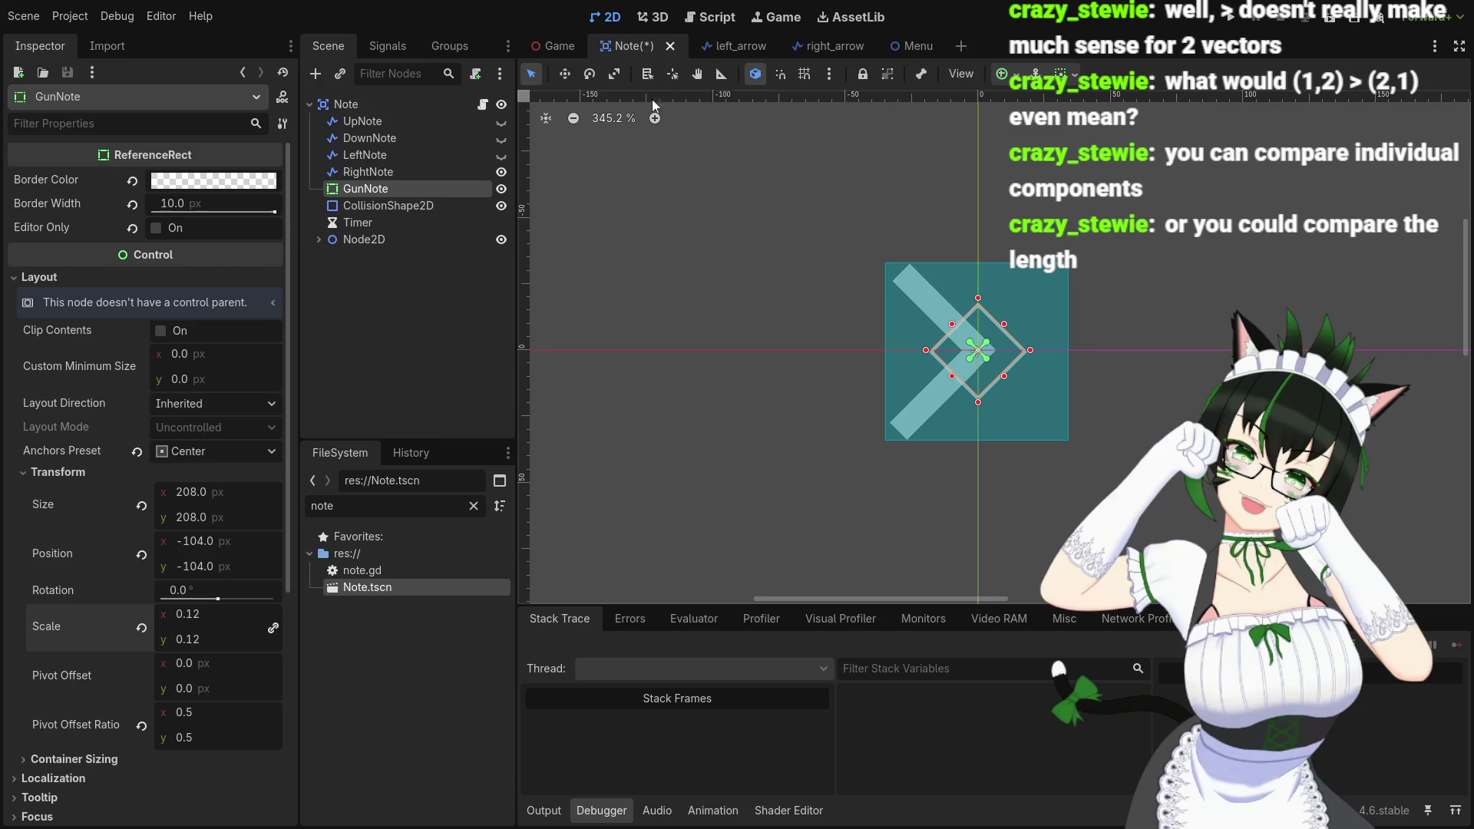
{"action": "left_click", "coordinate": [704, 23]}
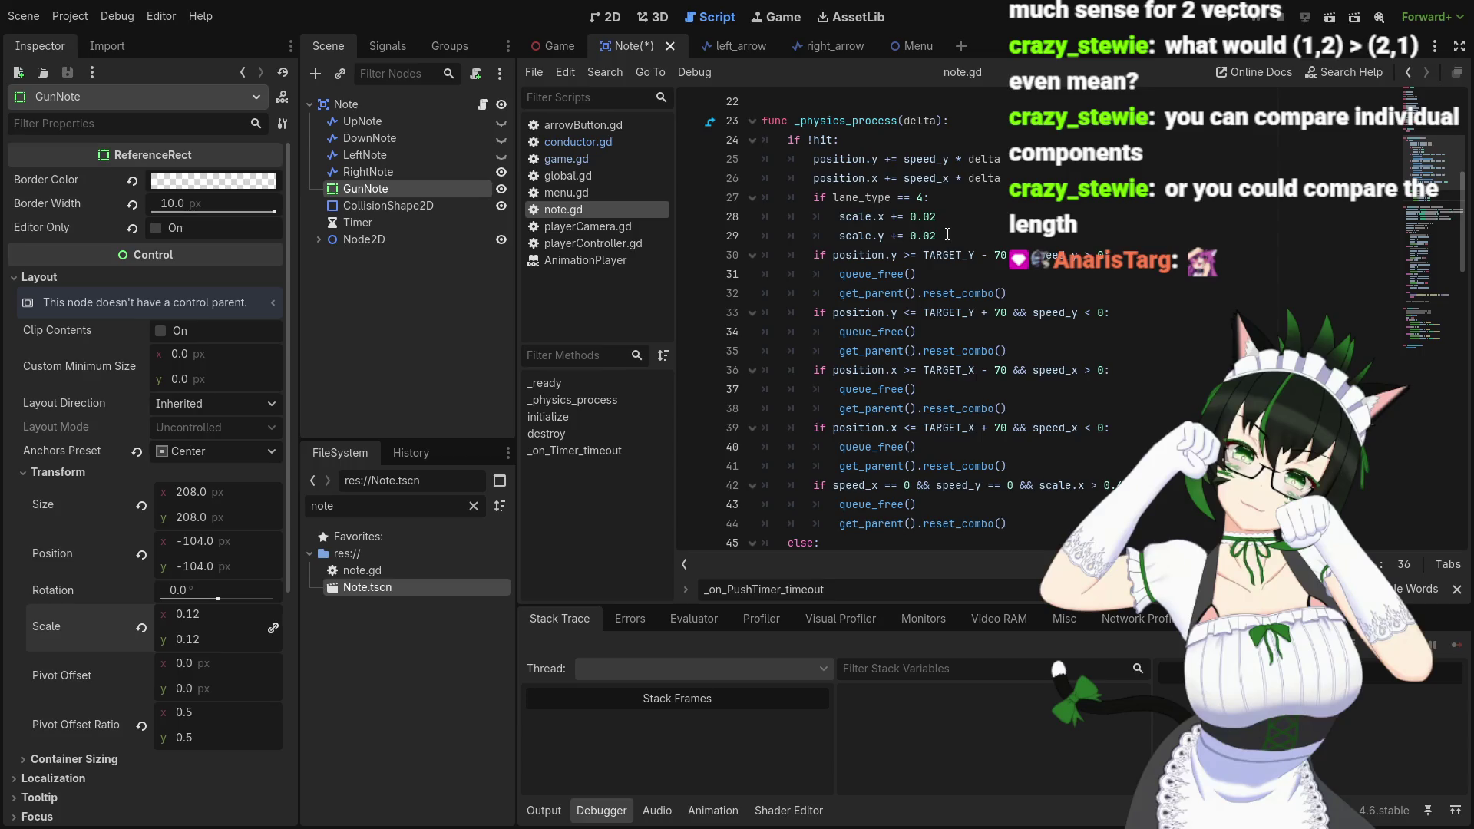
Raise line 28's scale.x increment in note.gd from 0.02 to 0.04, leaving scale.y at 0.02
{"action": "left_click", "coordinate": [962, 236]}
{"action": "scroll", "coordinate": [986, 219], "scroll_direction": "down", "scroll_amount": 2}
{"action": "scroll", "coordinate": [986, 222], "scroll_direction": "up", "scroll_amount": 2}
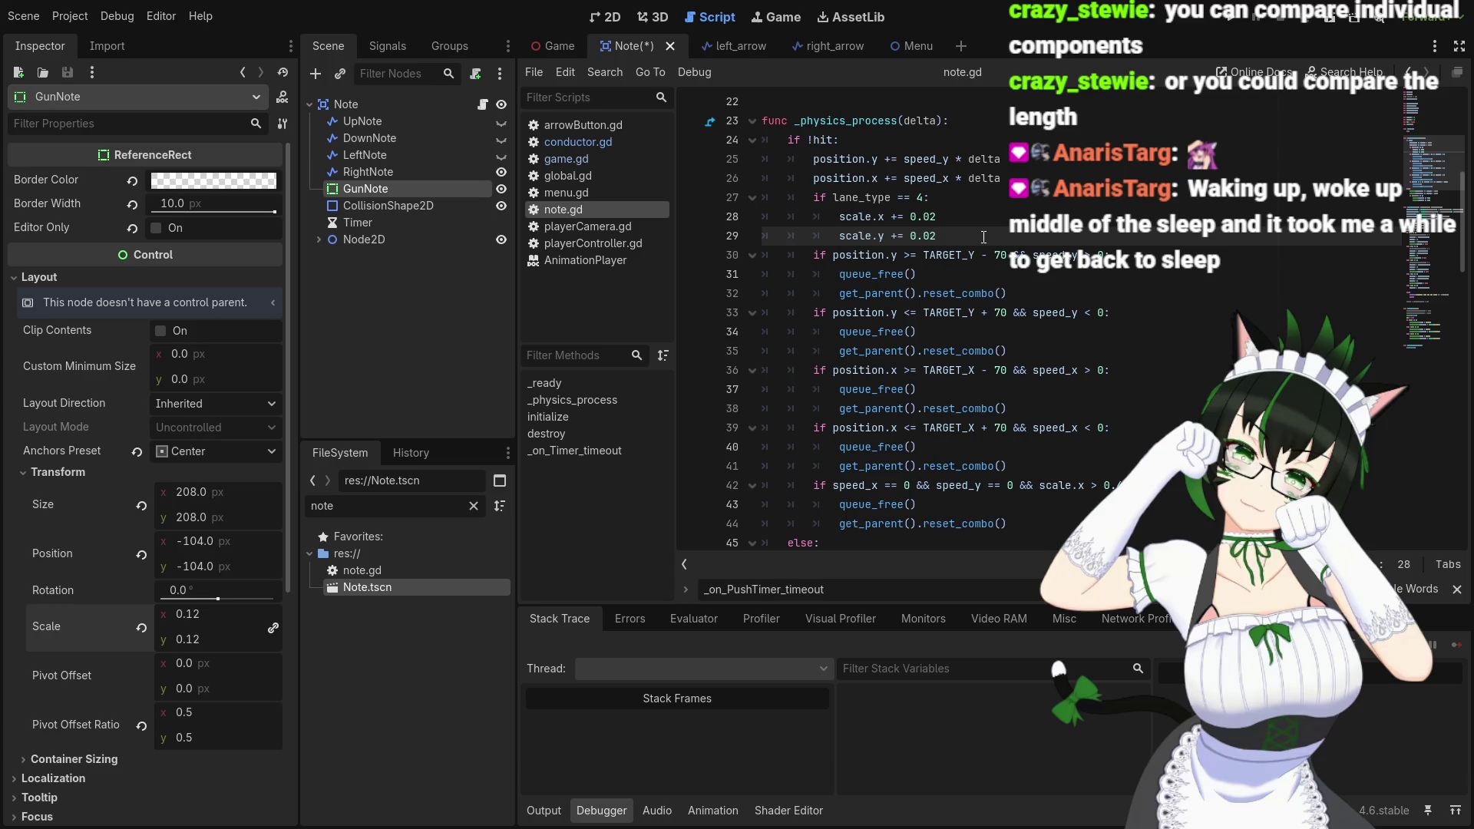
{"action": "left_click", "coordinate": [937, 219]}
{"action": "type", "text": "4"}
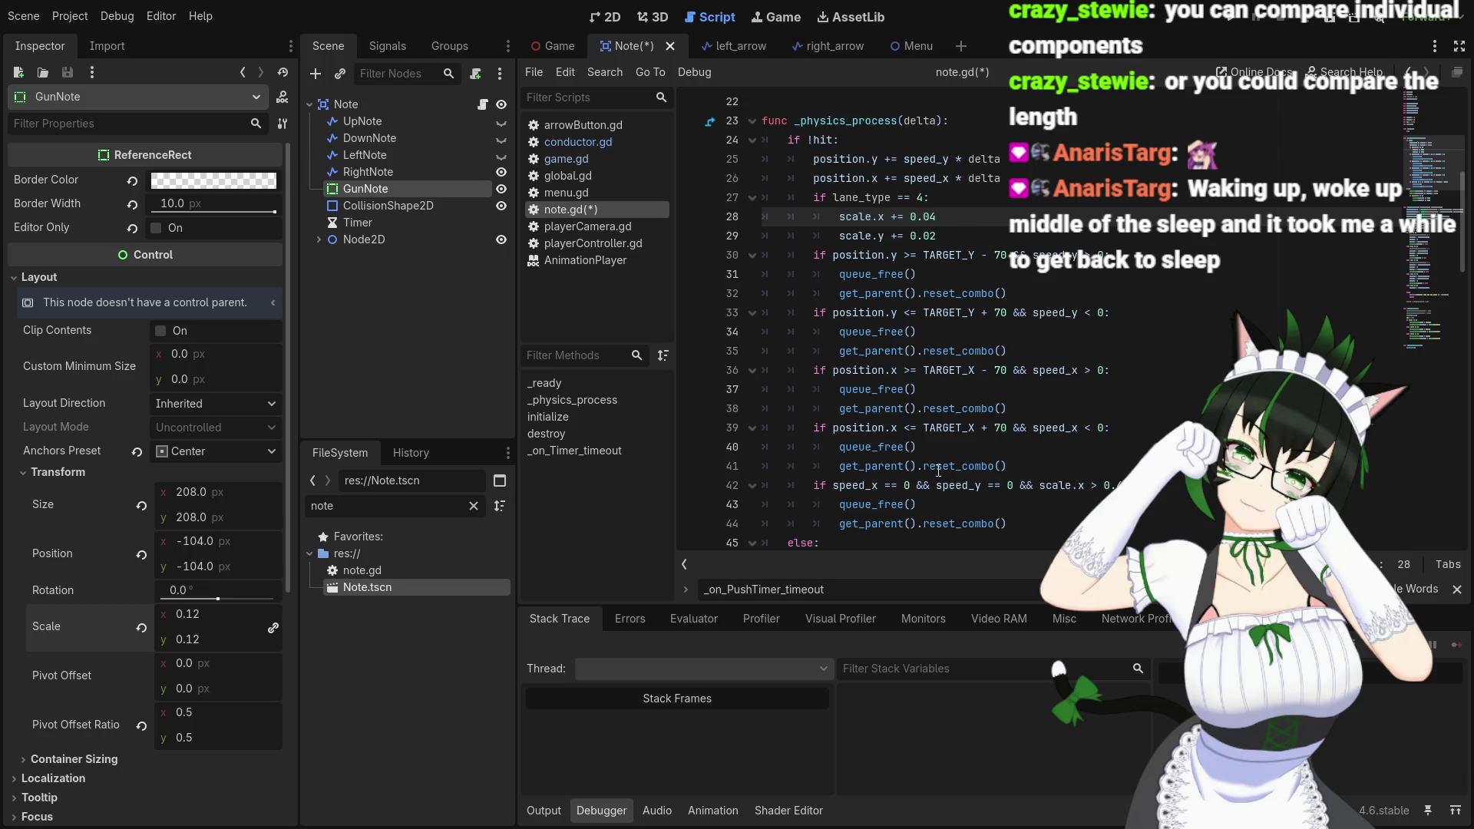
Set line 28's scale.x step back to 0.02 and save note.gd
{"action": "scroll", "coordinate": [935, 466], "scroll_direction": "down", "scroll_amount": 2}
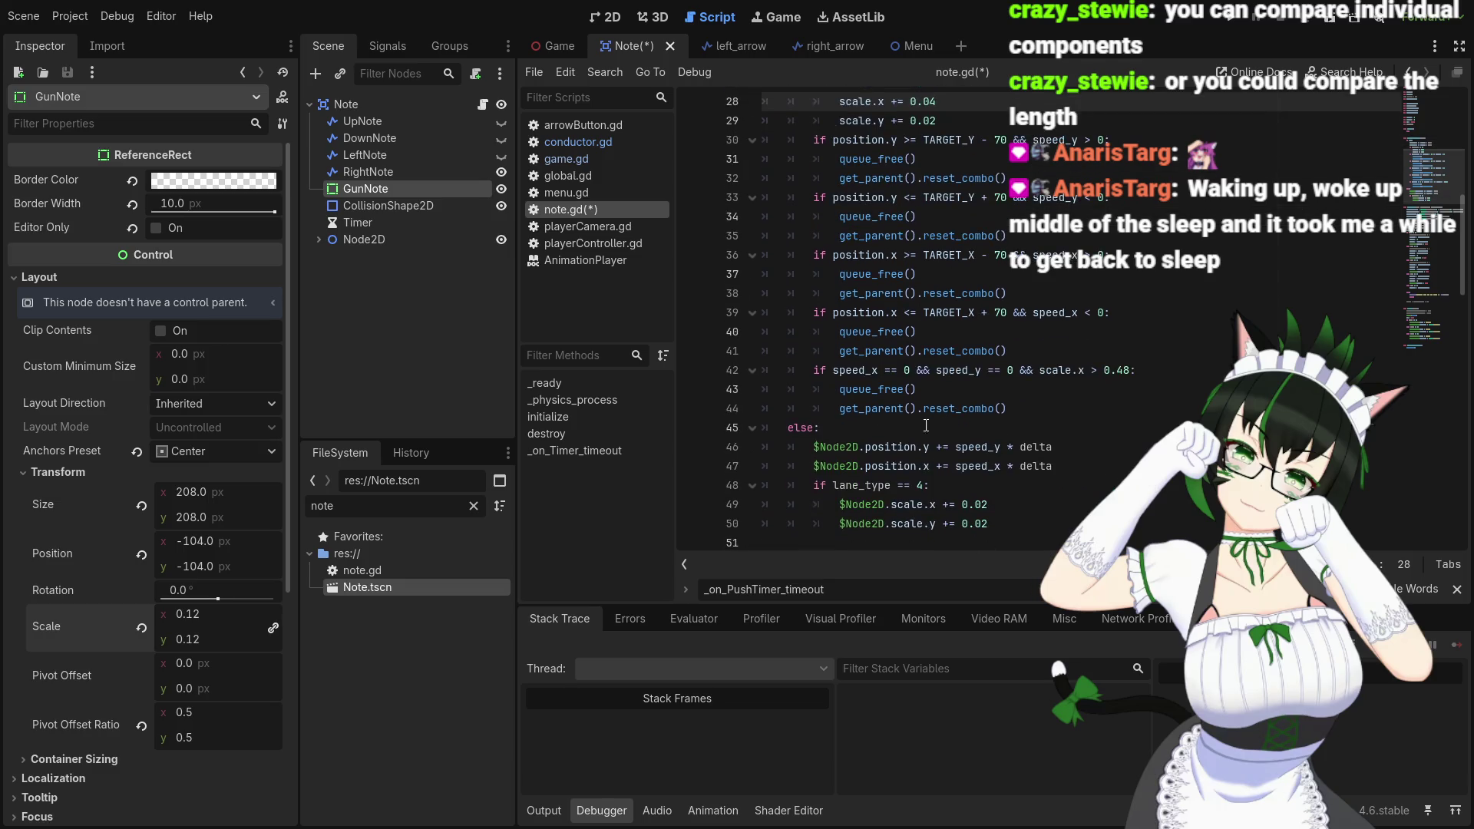
{"action": "scroll", "coordinate": [983, 501], "scroll_direction": "up", "scroll_amount": 2}
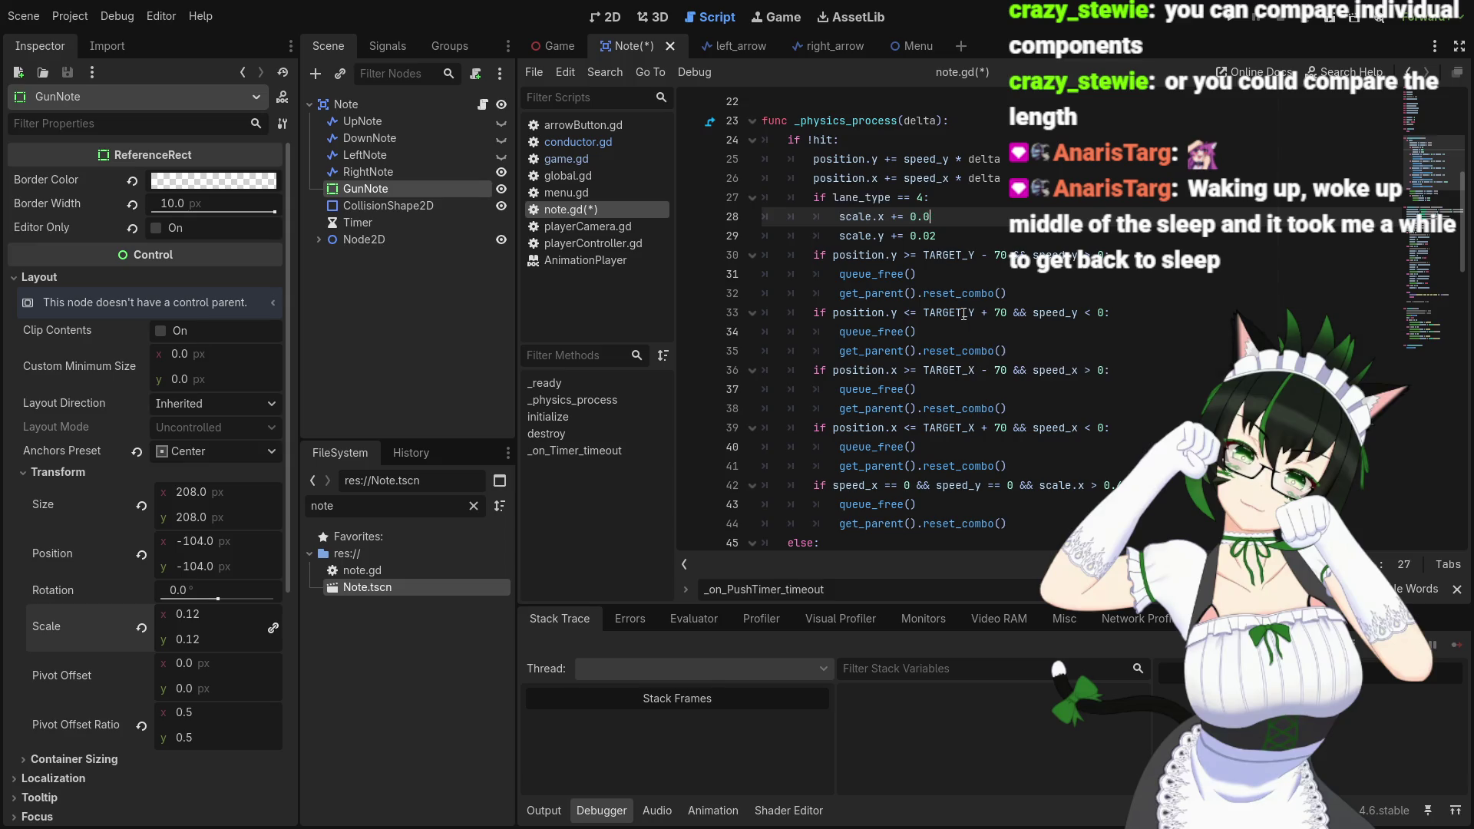
{"action": "type", "text": "2"}
{"action": "scroll", "coordinate": [1002, 519], "scroll_direction": "down", "scroll_amount": 2}
{"action": "left_click", "coordinate": [1002, 519]}
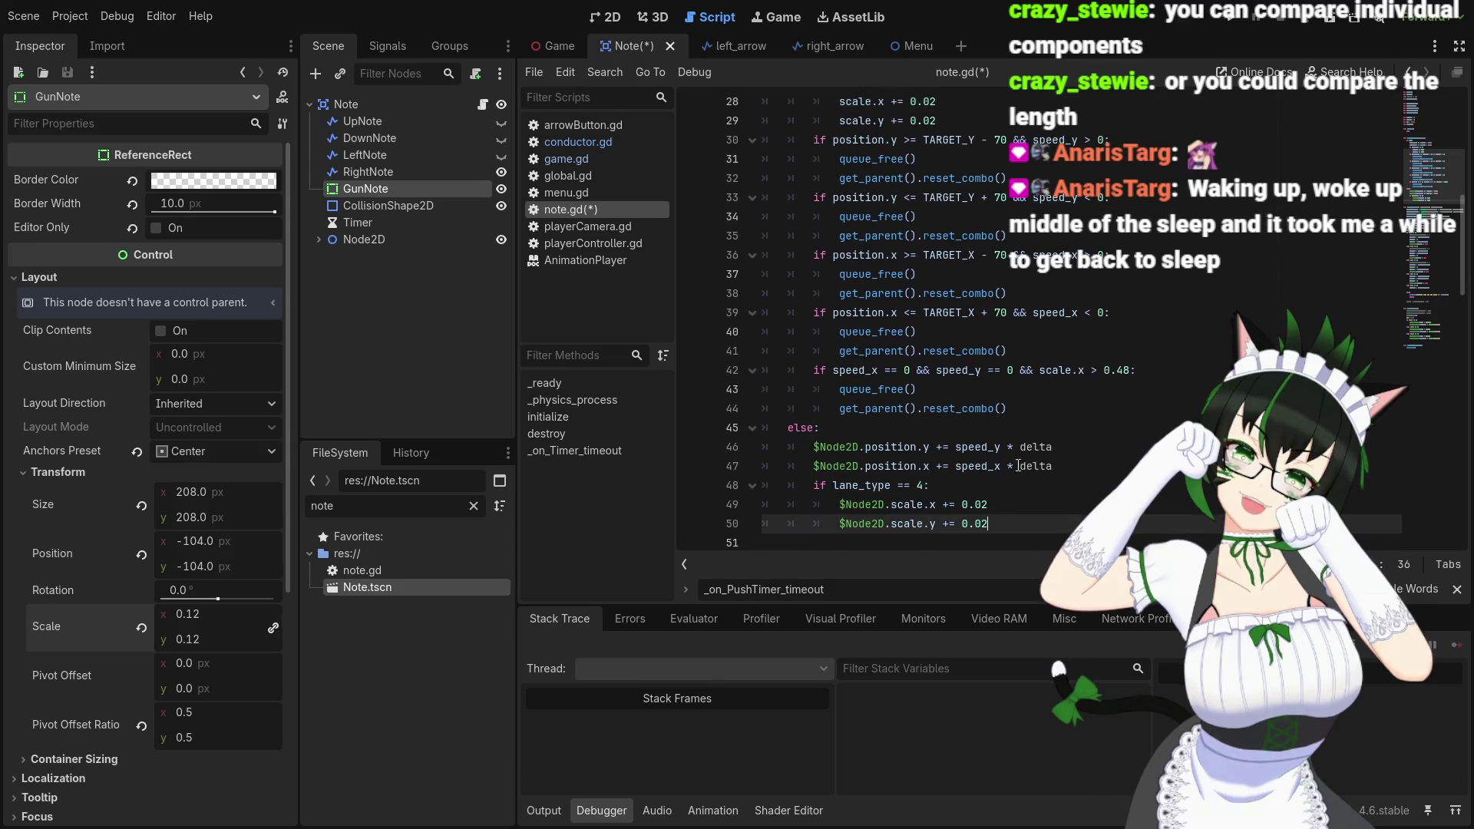
{"action": "key", "text": "ctrl+s"}
{"action": "scroll", "coordinate": [876, 312], "scroll_direction": "up", "scroll_amount": 9}
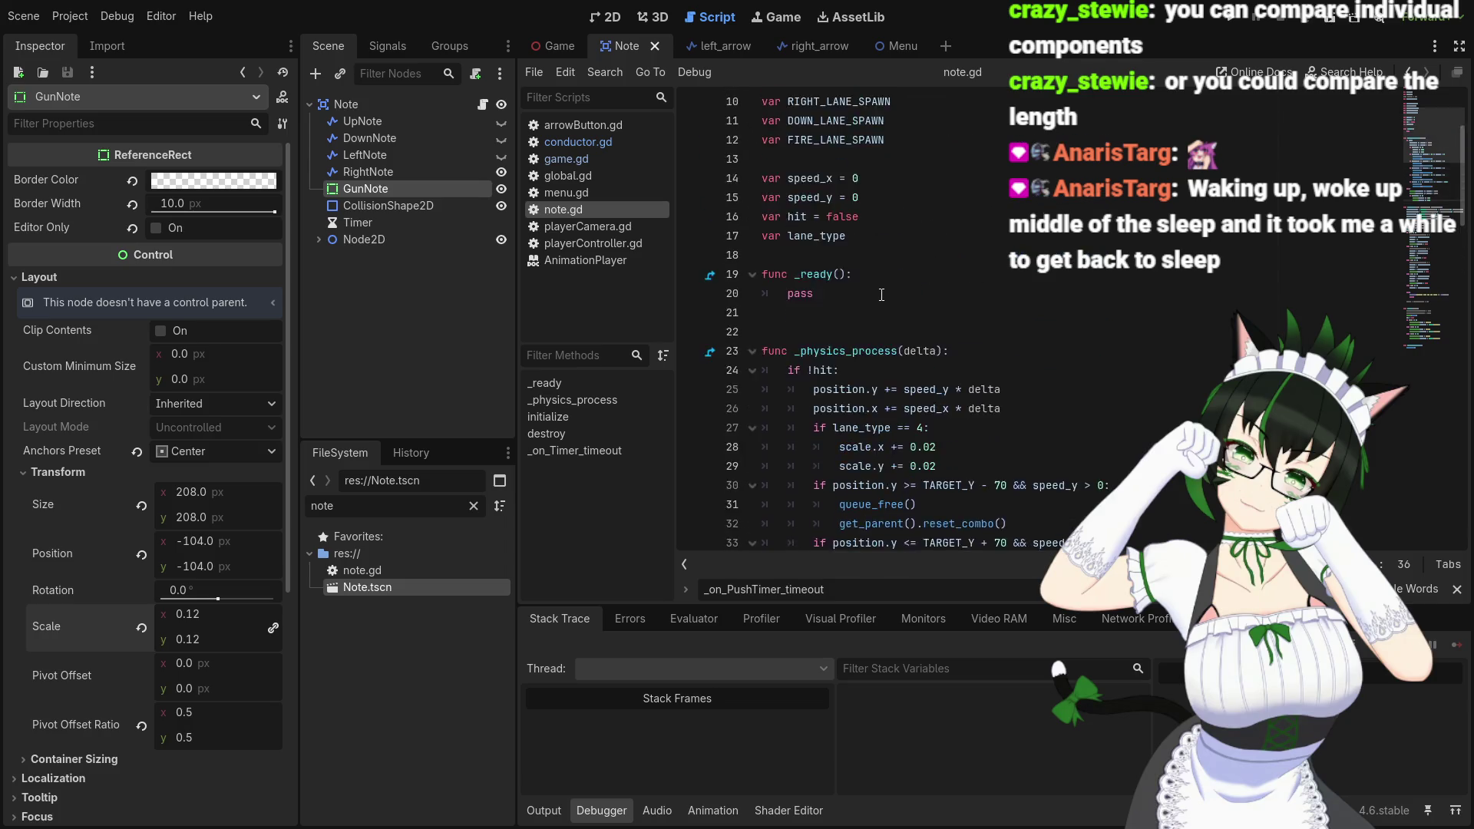
{"action": "scroll", "coordinate": [883, 289], "scroll_direction": "down", "scroll_amount": 8}
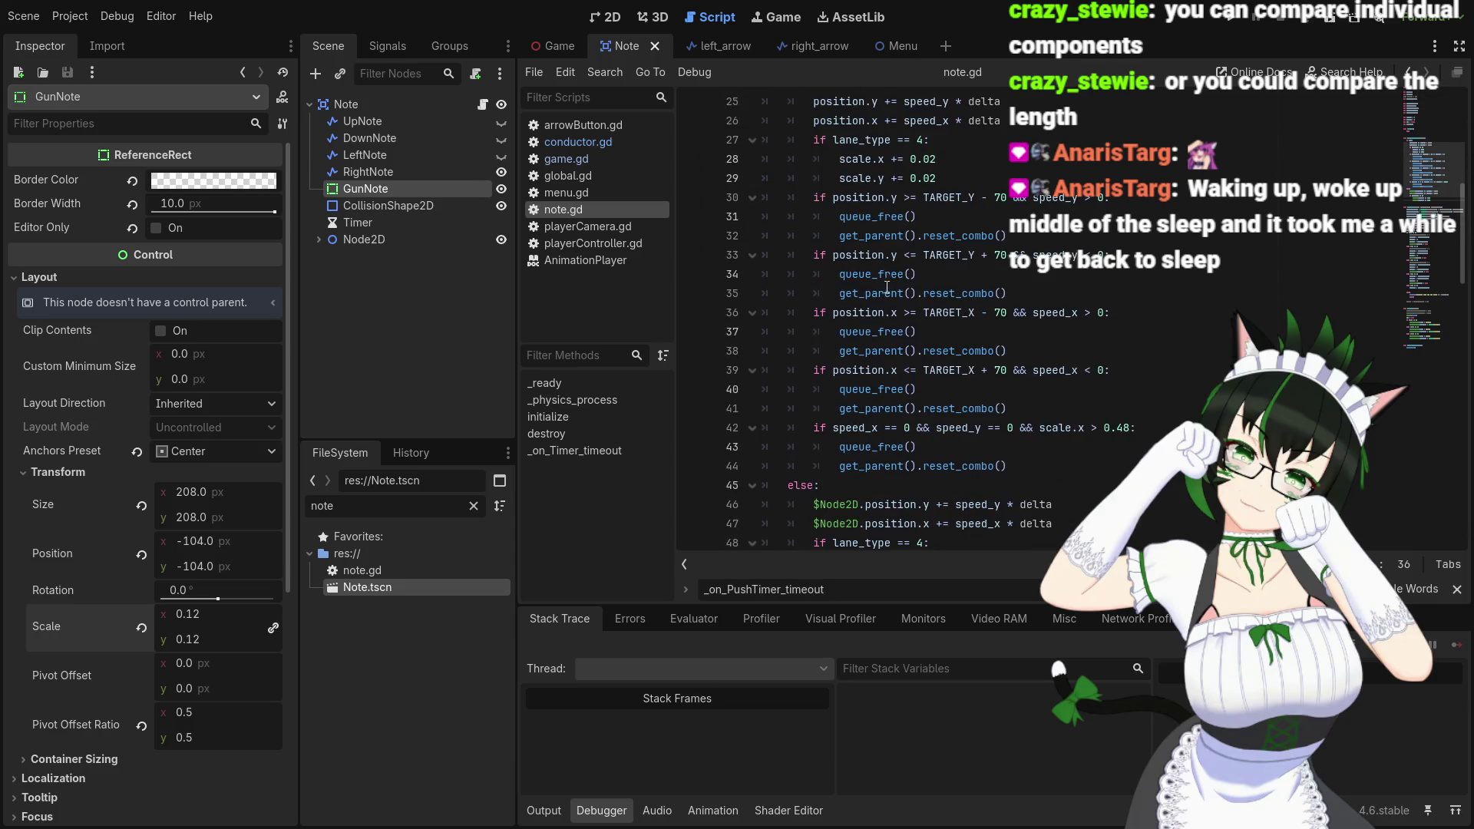
{"action": "scroll", "coordinate": [912, 284], "scroll_direction": "down", "scroll_amount": 16}
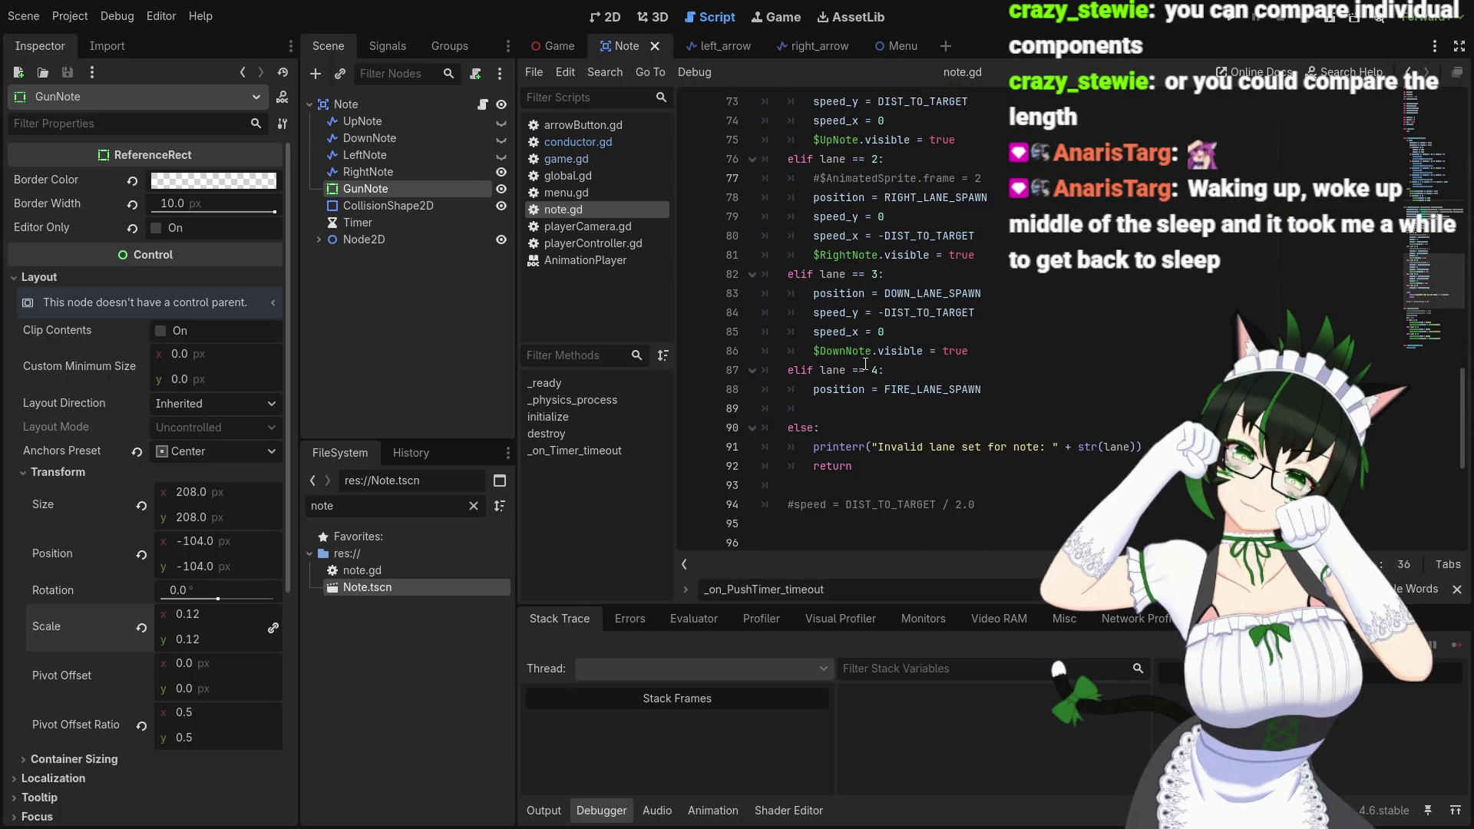
{"action": "left_click", "coordinate": [986, 389]}
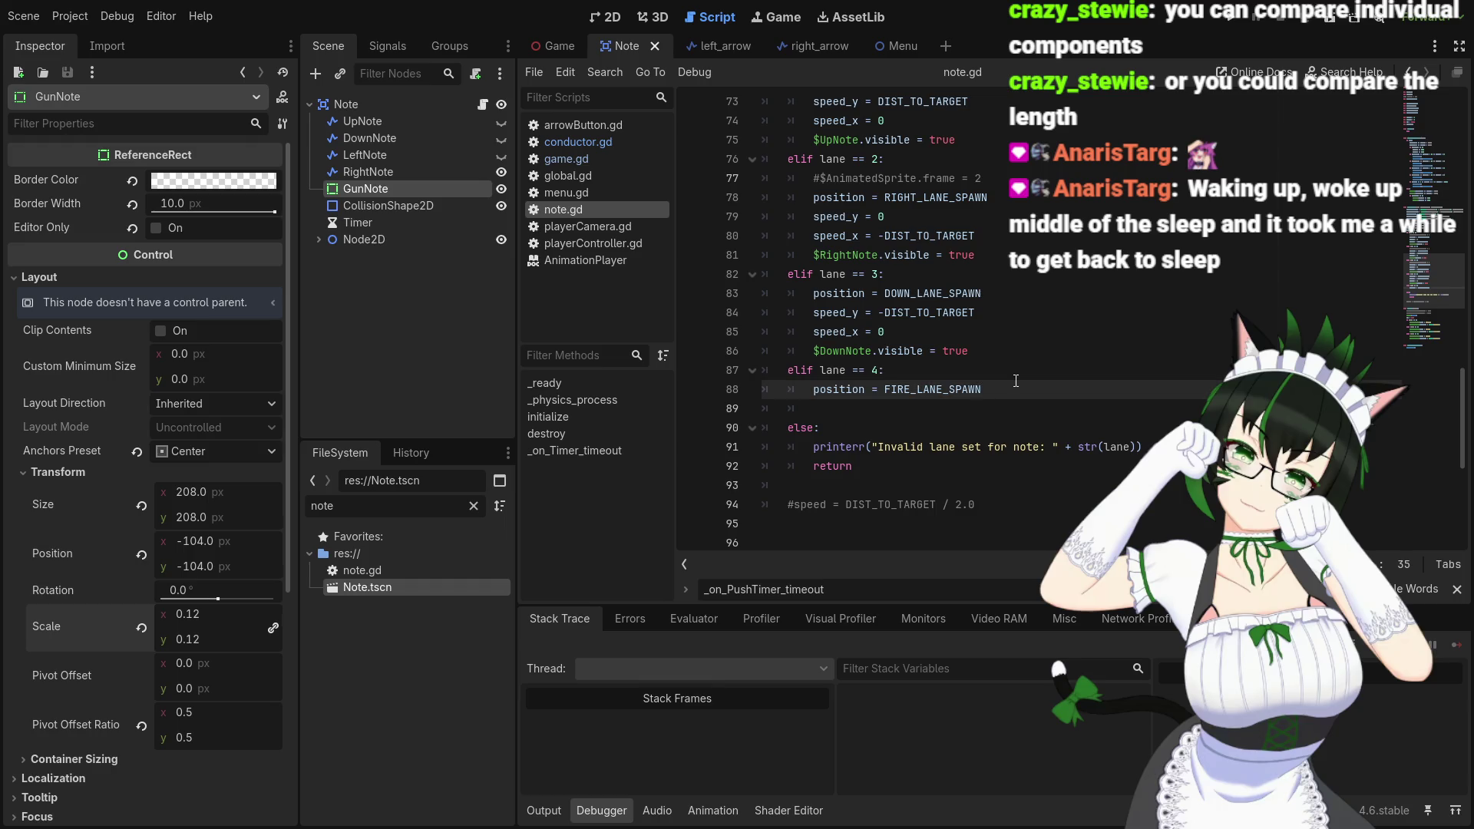
Add '$GunNote.visible = true' to the lane 4 branch of note.gd
{"action": "key", "text": "Return"}
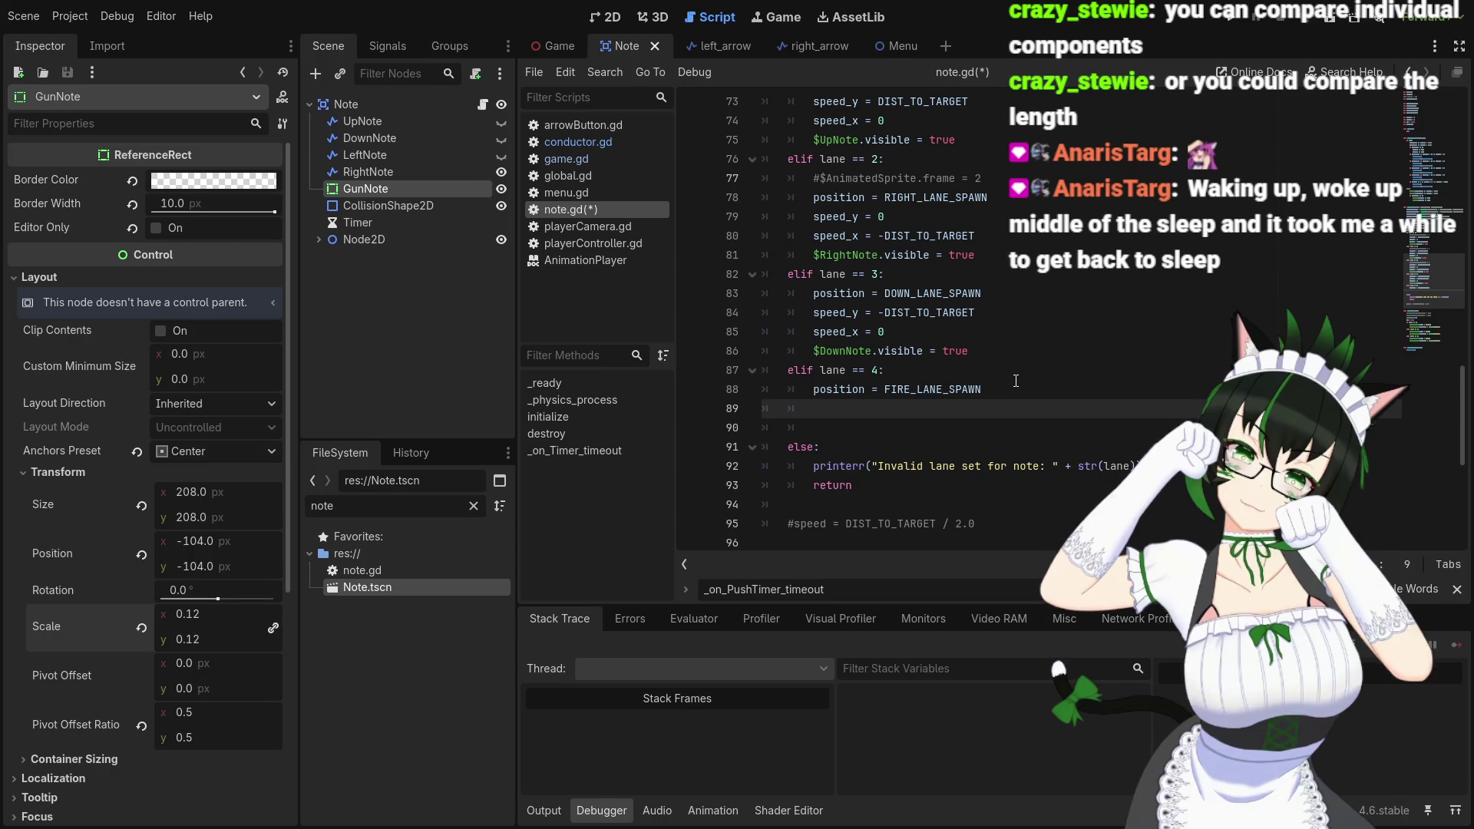
{"action": "type", "text": "$GunN"}
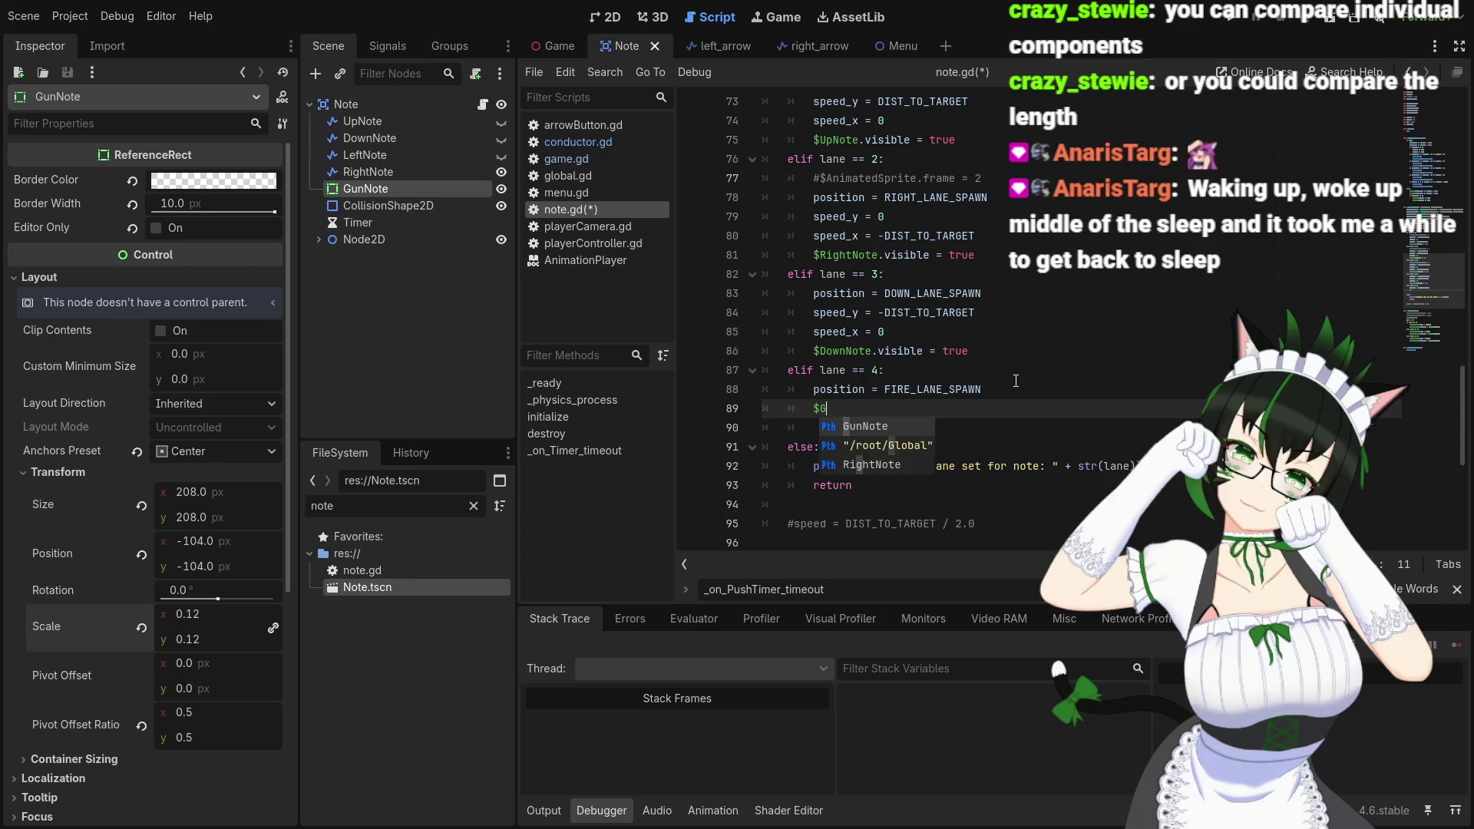
{"action": "key", "text": "Return"}
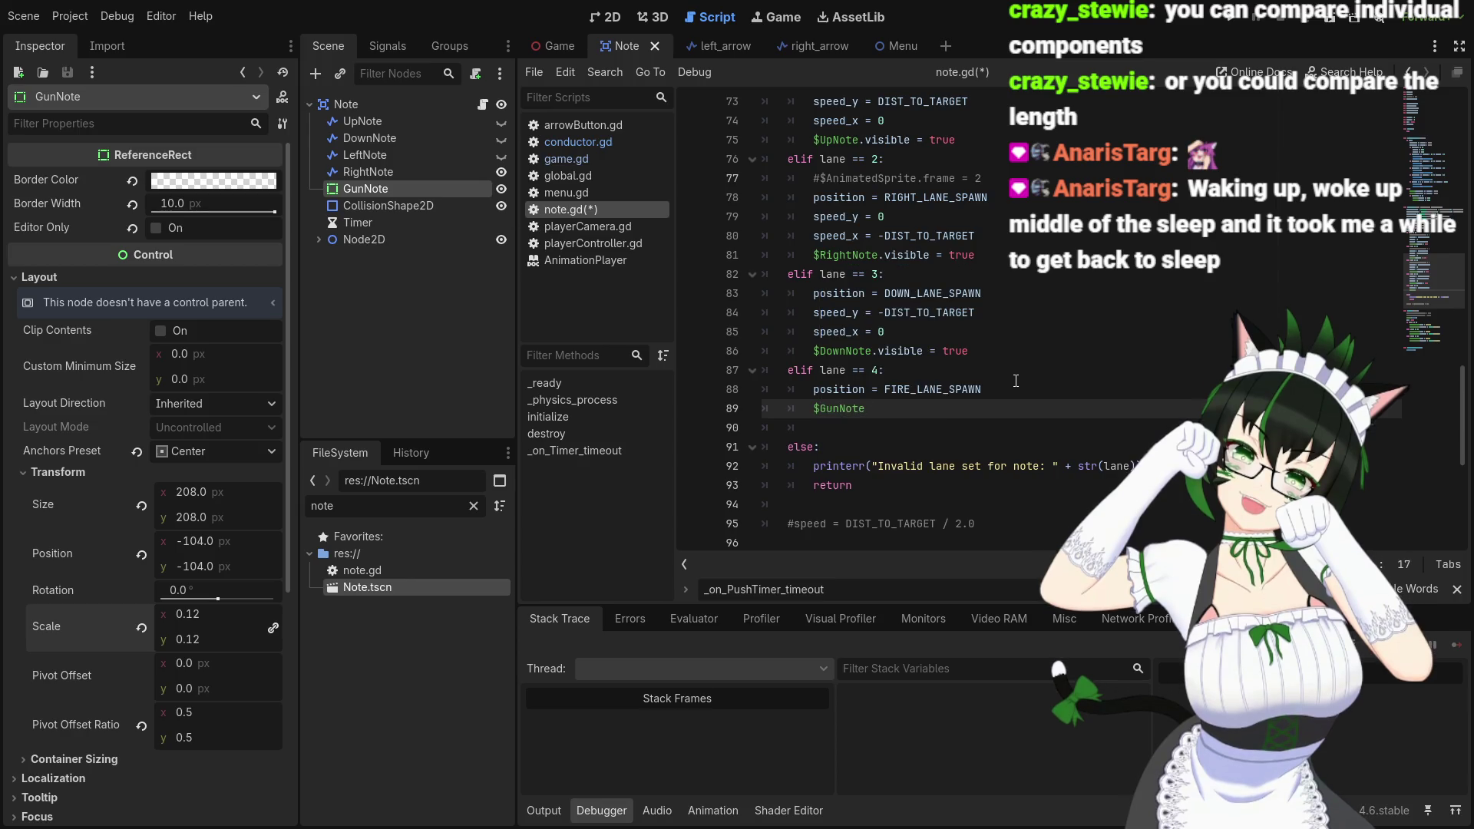
{"action": "type", "text": ".visible "}
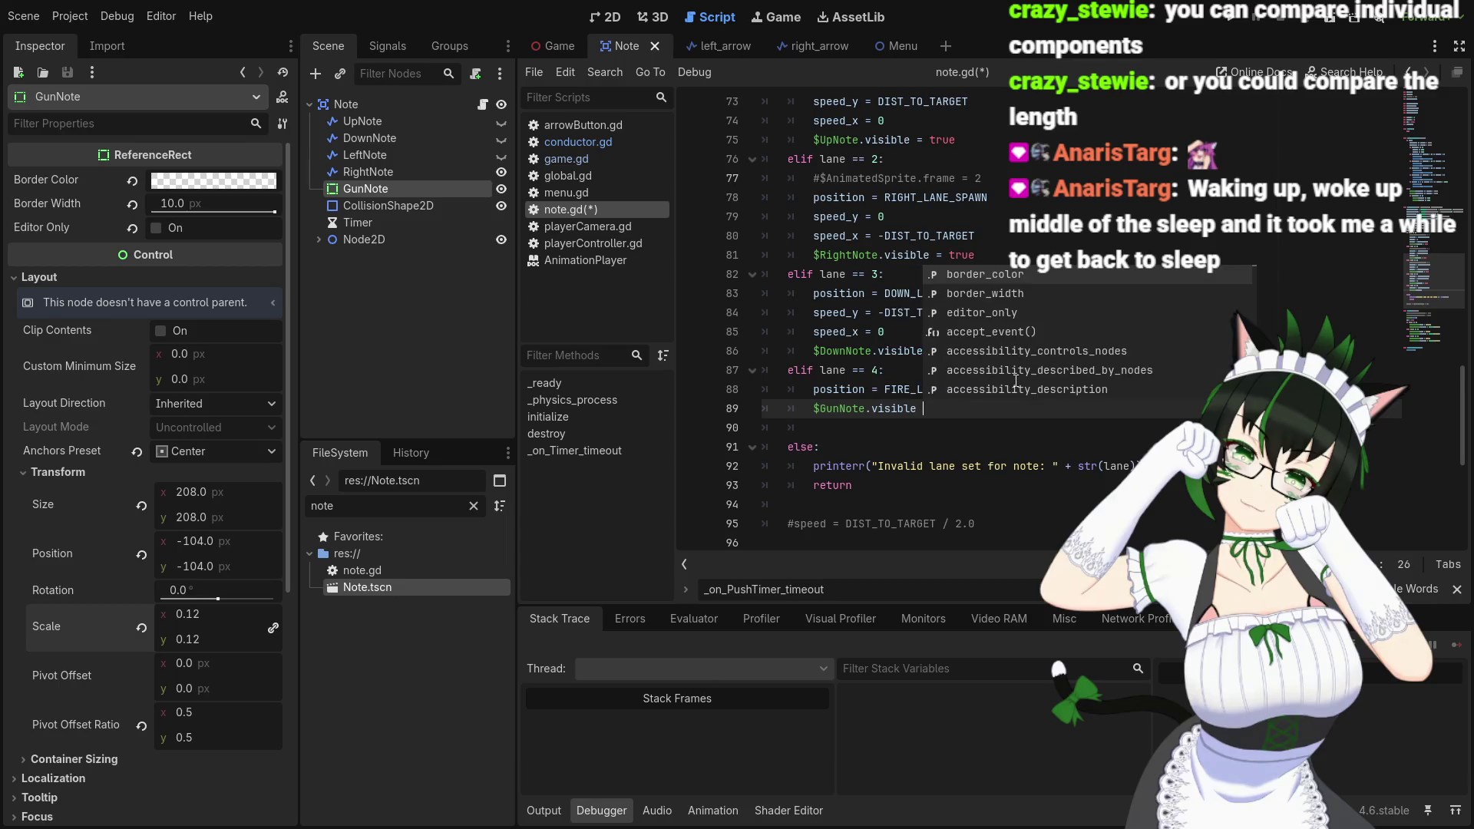
{"action": "type", "text": "= true"}
{"action": "left_click", "coordinate": [1004, 393]}
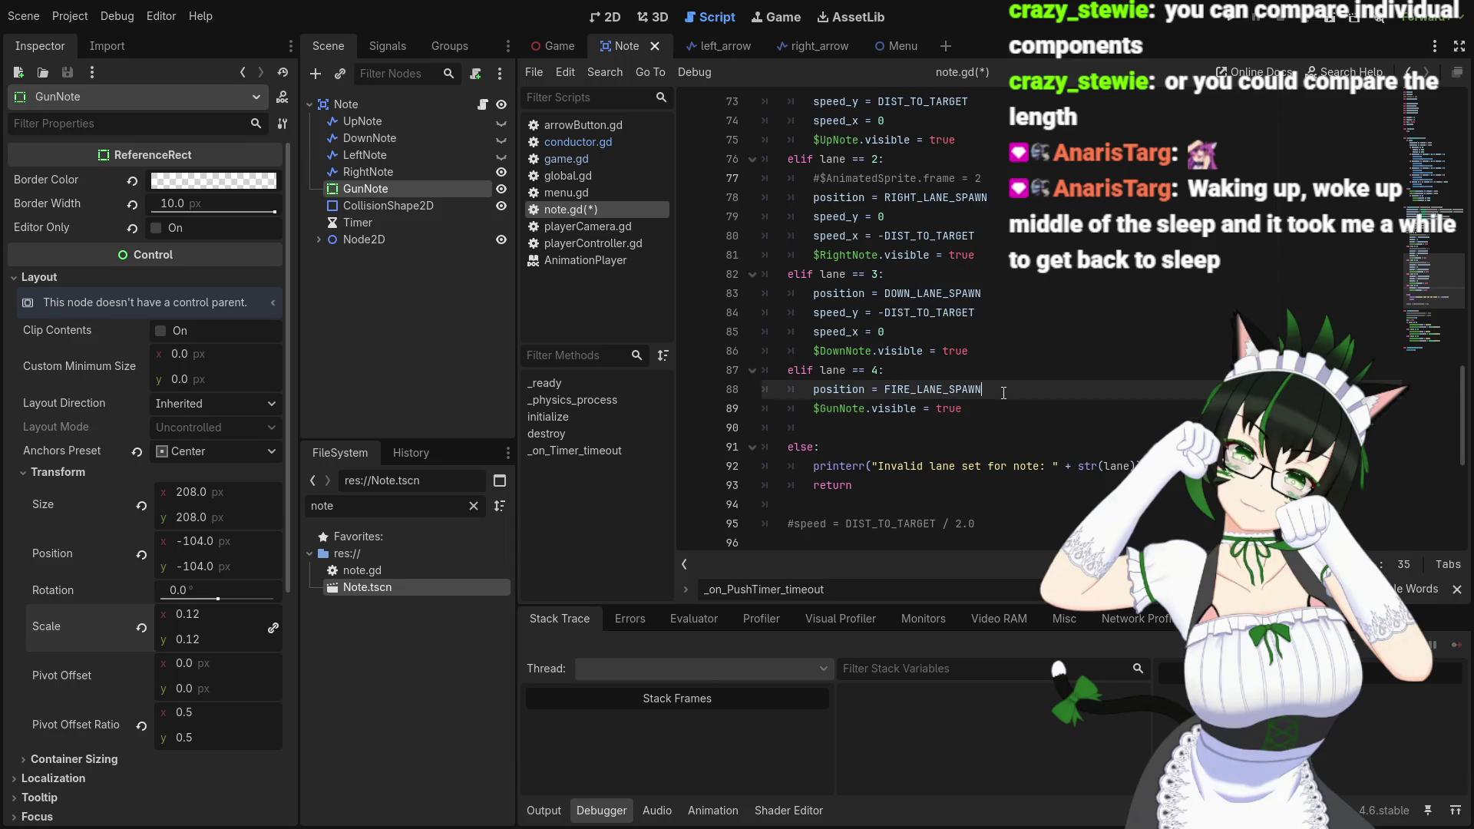
{"action": "left_click", "coordinate": [992, 406]}
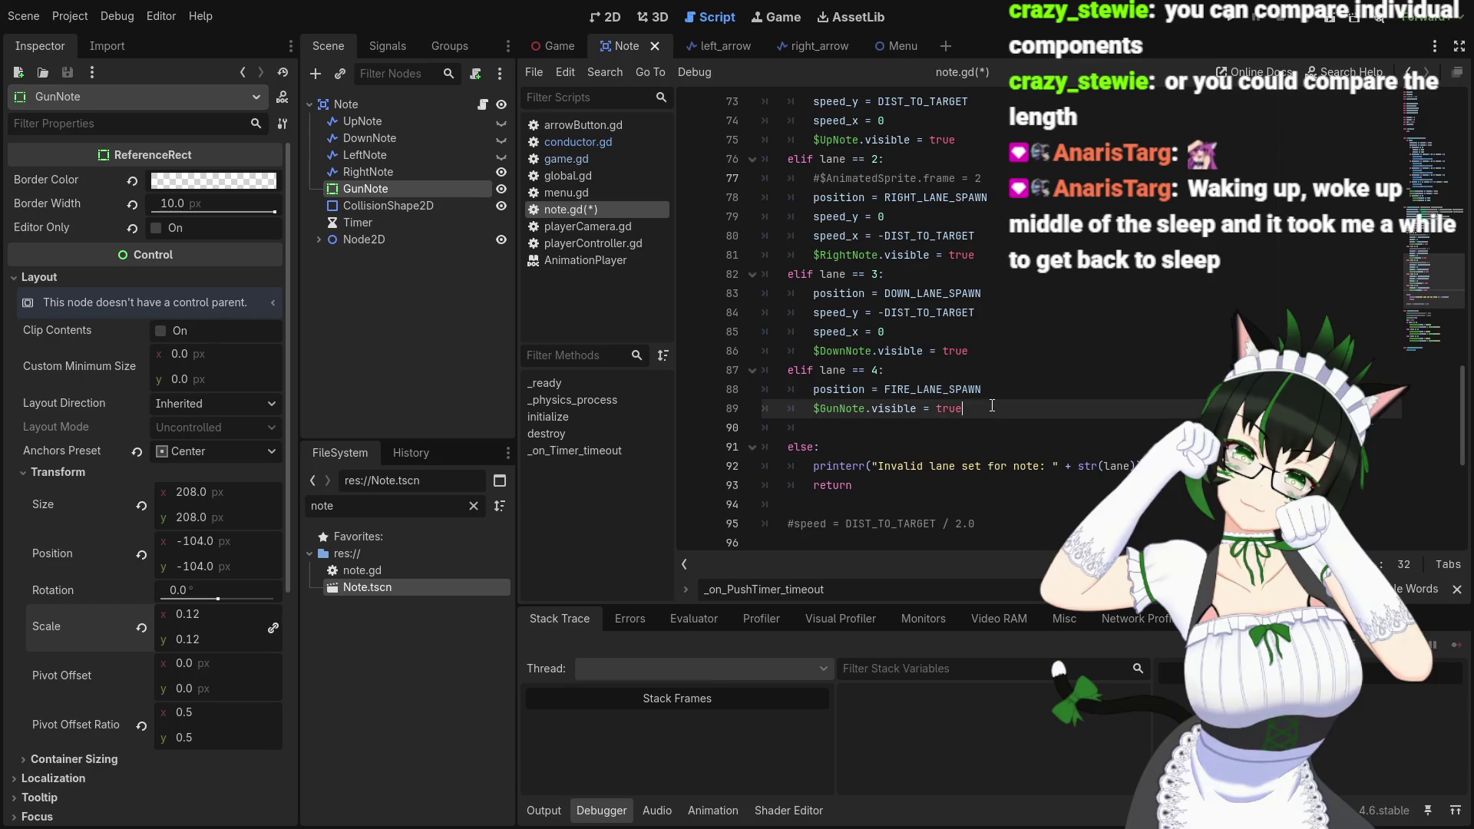
{"action": "key", "text": "Return"}
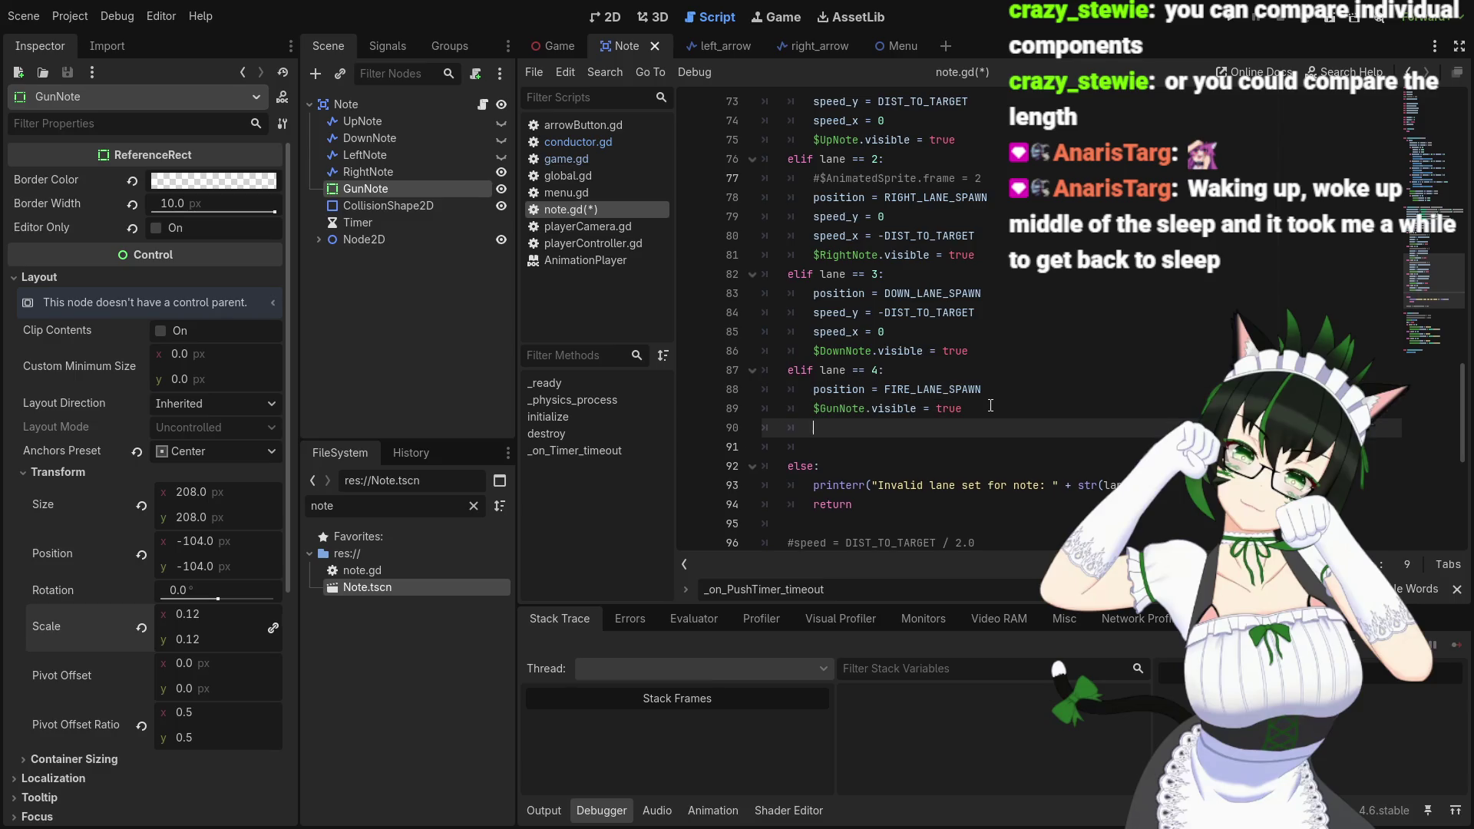
{"action": "type", "text": "speed"}
{"action": "key", "text": "BackSpace"}
{"action": "key", "text": "BackSpace"}
{"action": "key", "text": "BackSpace"}
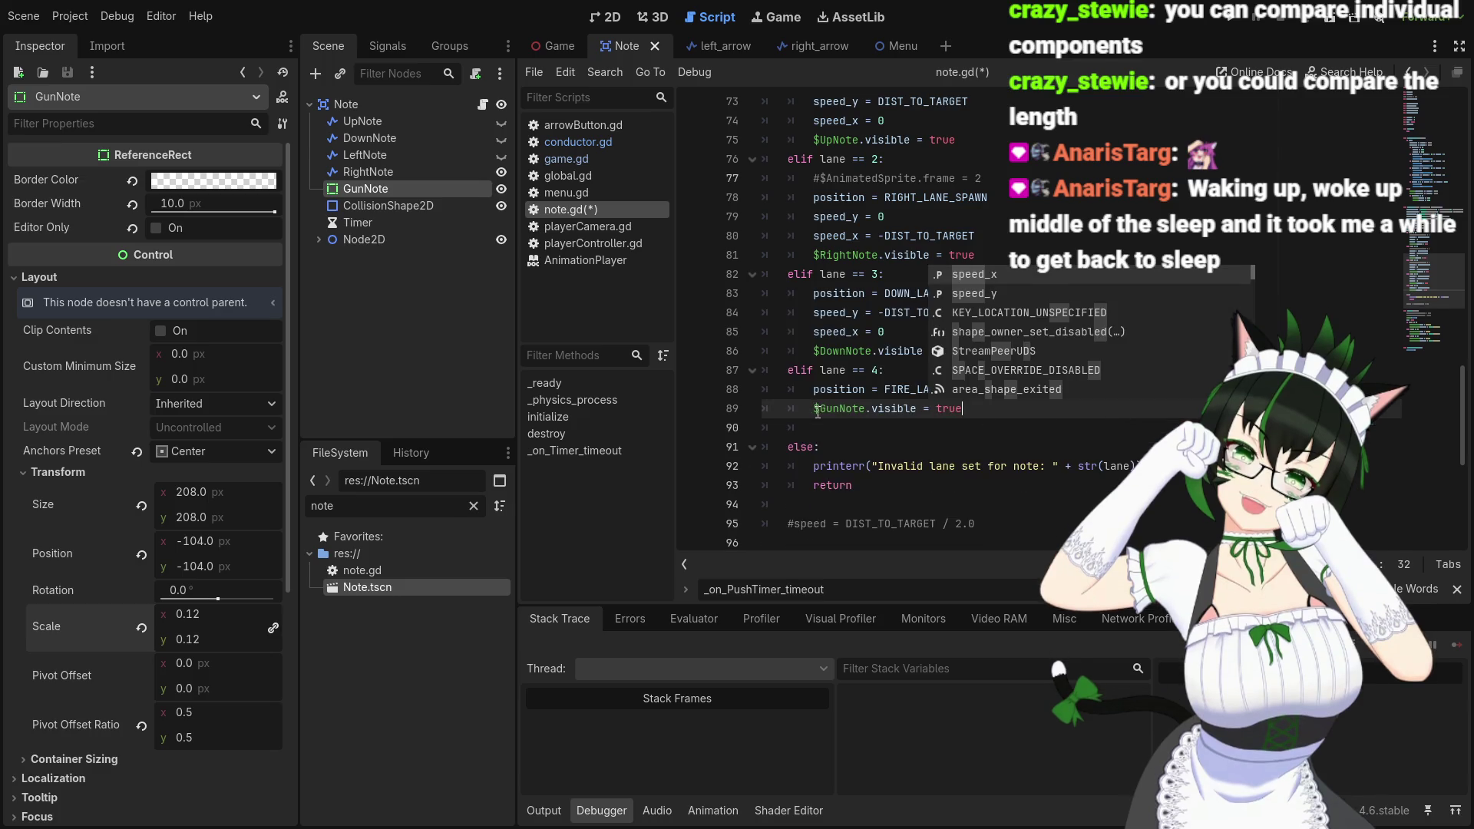
Insert 'speed_x = 0' and 'speed_y = 0' above the $GunNote line and save
{"action": "left_click", "coordinate": [814, 408]}
{"action": "key", "text": "Return"}
{"action": "key", "text": "Up"}
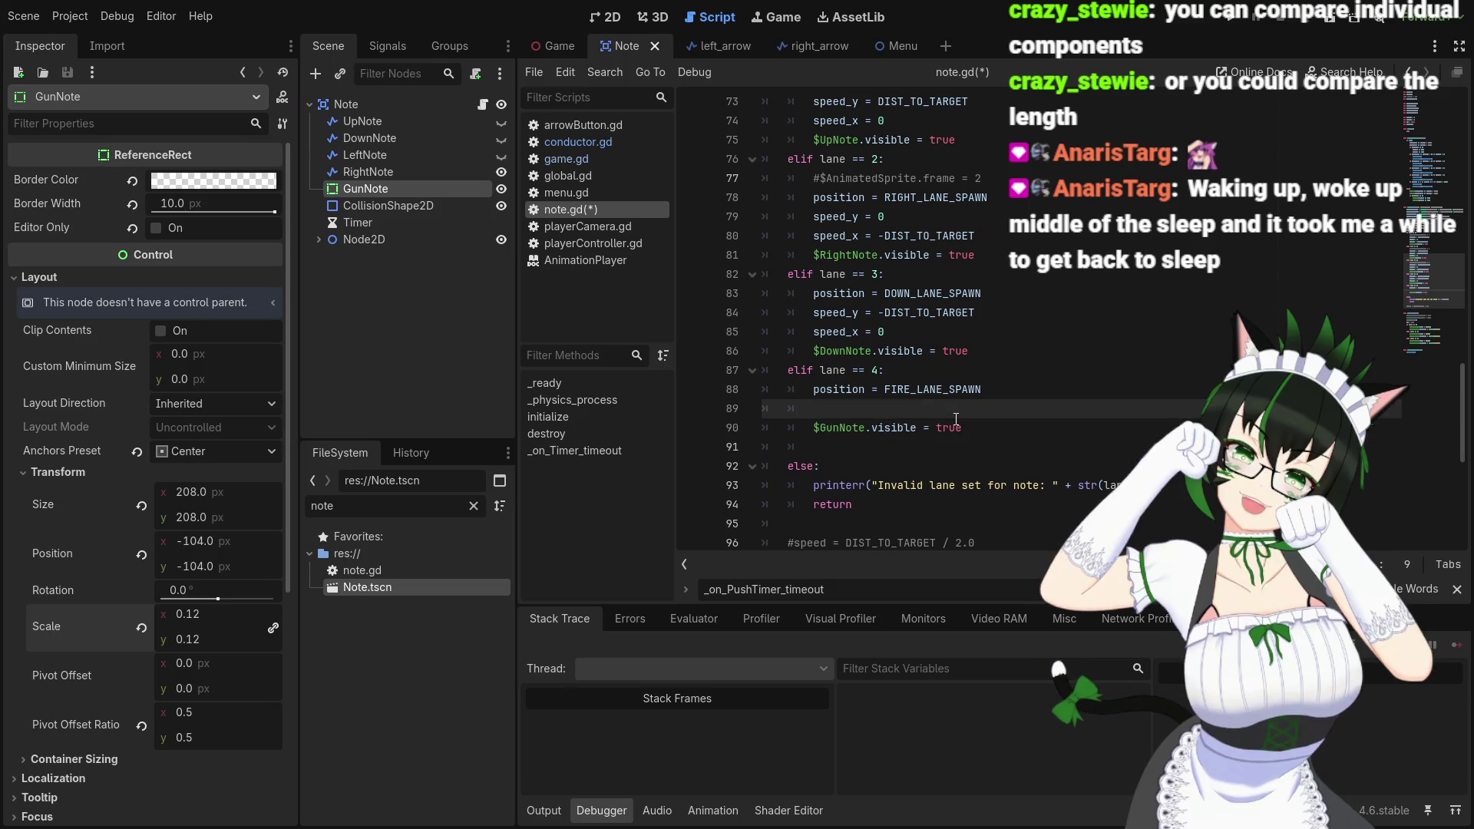
{"action": "type", "text": "speed"}
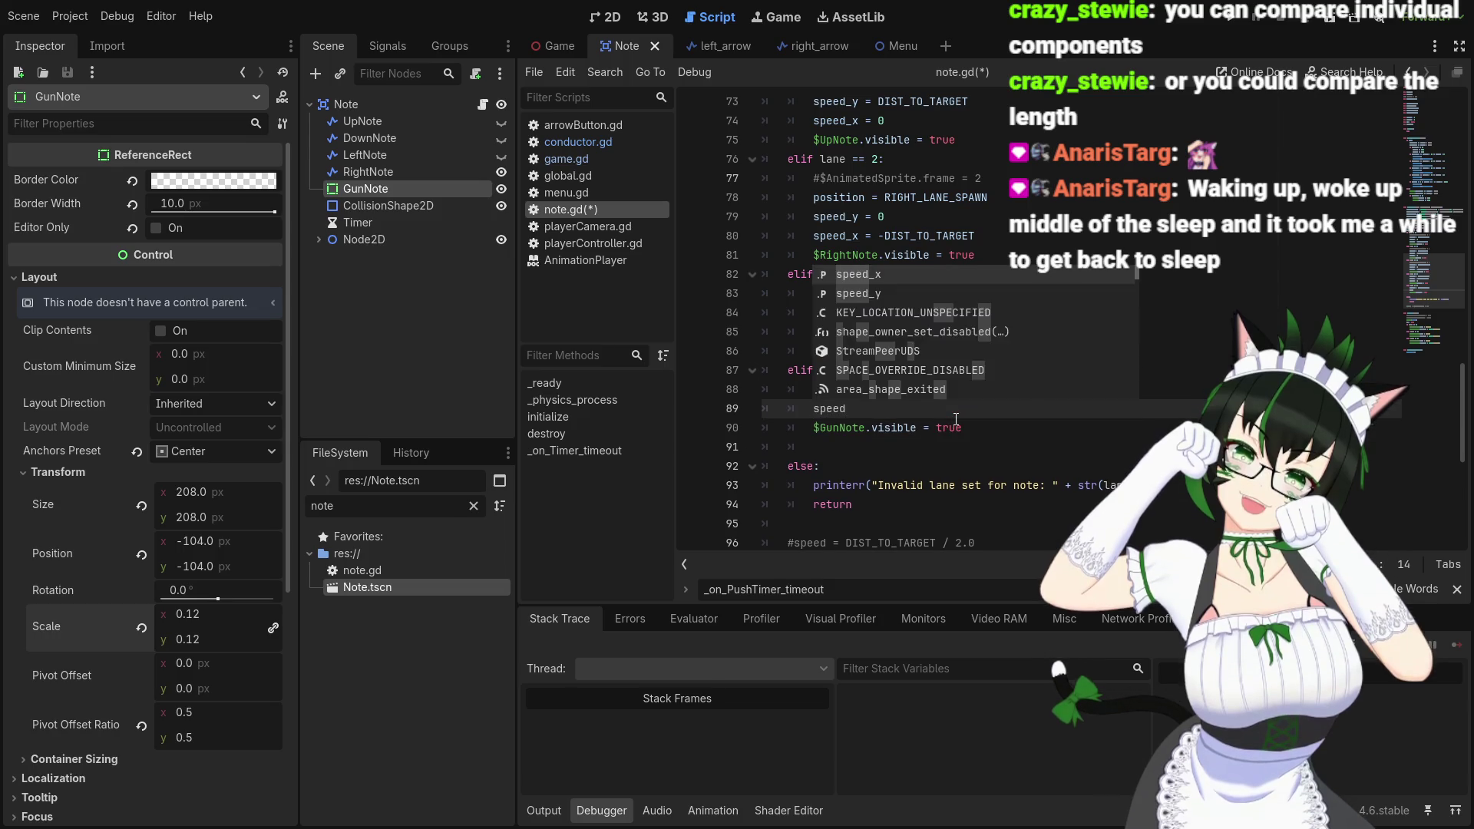
{"action": "type", "text": "_x = 0"}
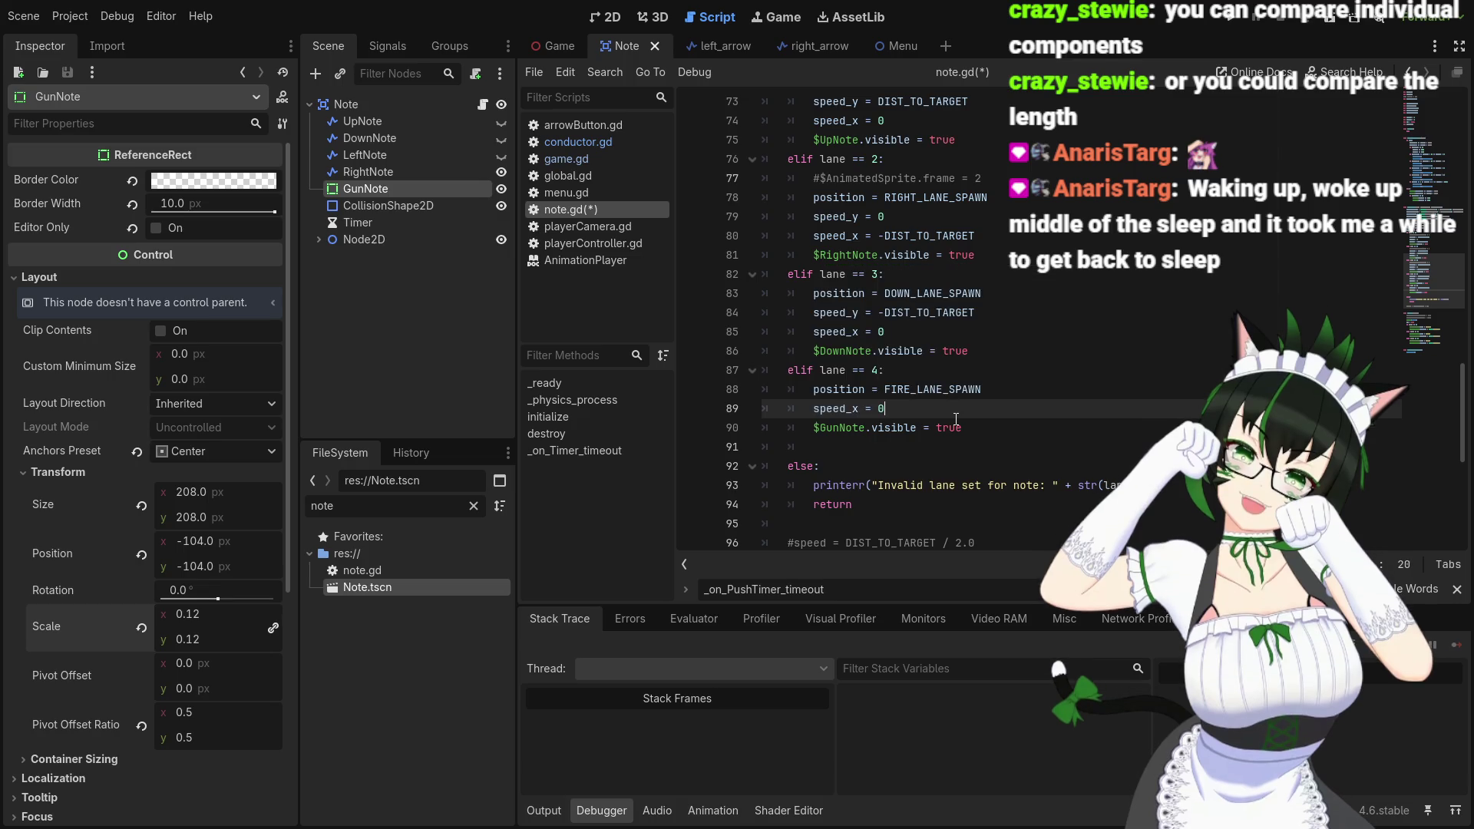
{"action": "key", "text": "Return"}
{"action": "type", "text": "speed_"}
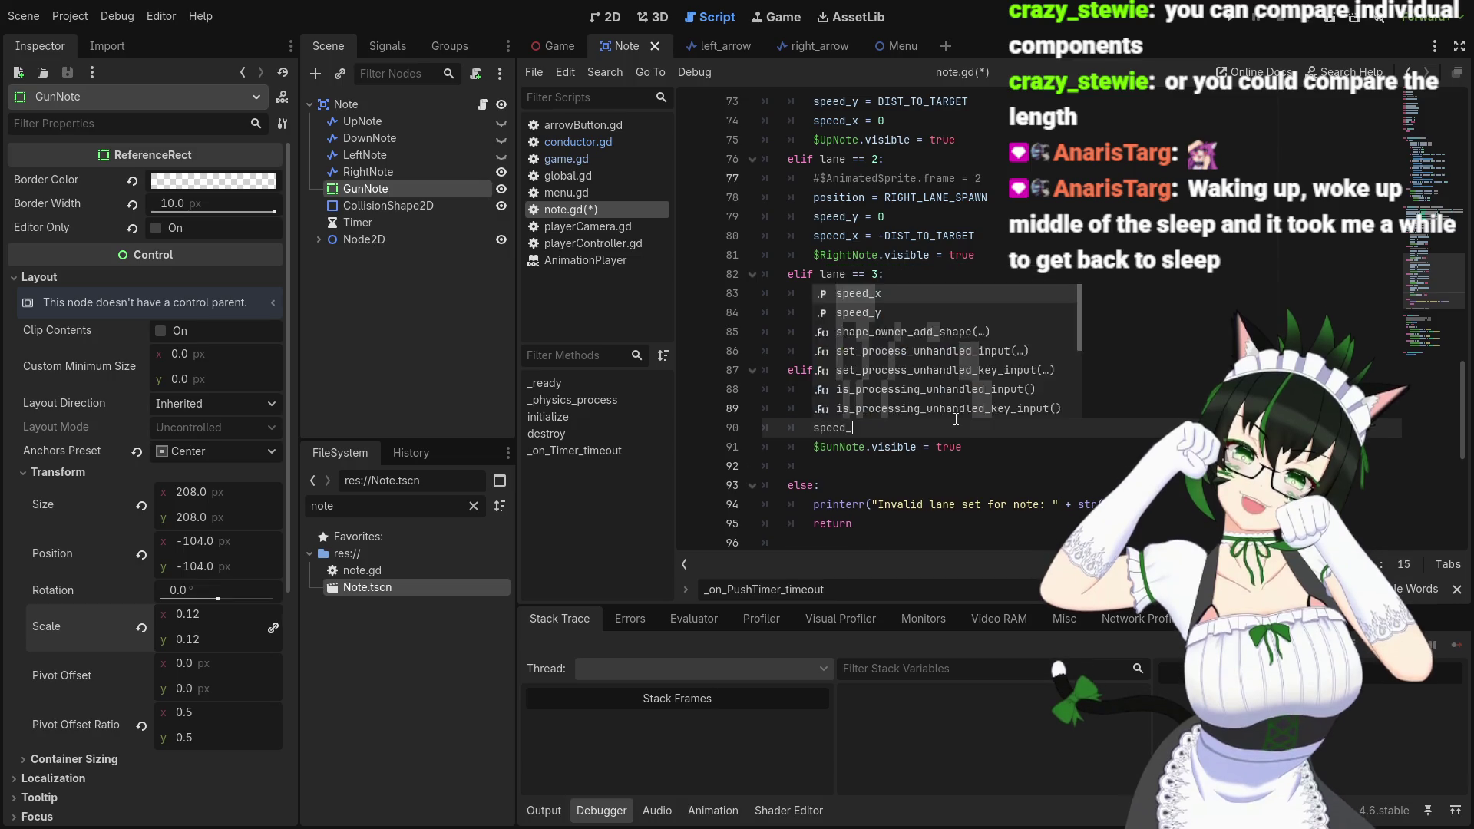
{"action": "type", "text": "y = 0"}
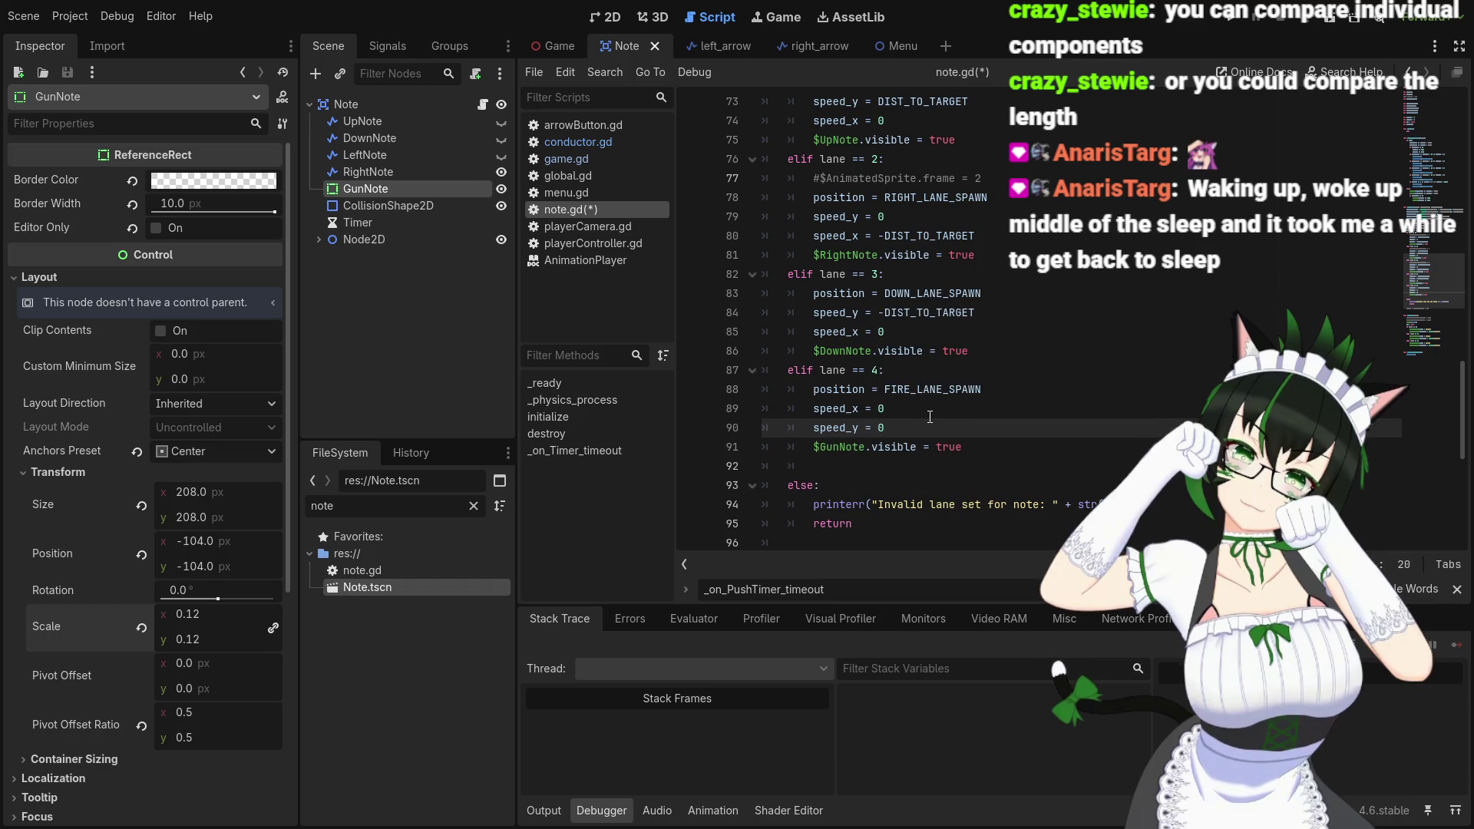
{"action": "left_click", "coordinate": [996, 394]}
{"action": "key", "text": "ctrl+s"}
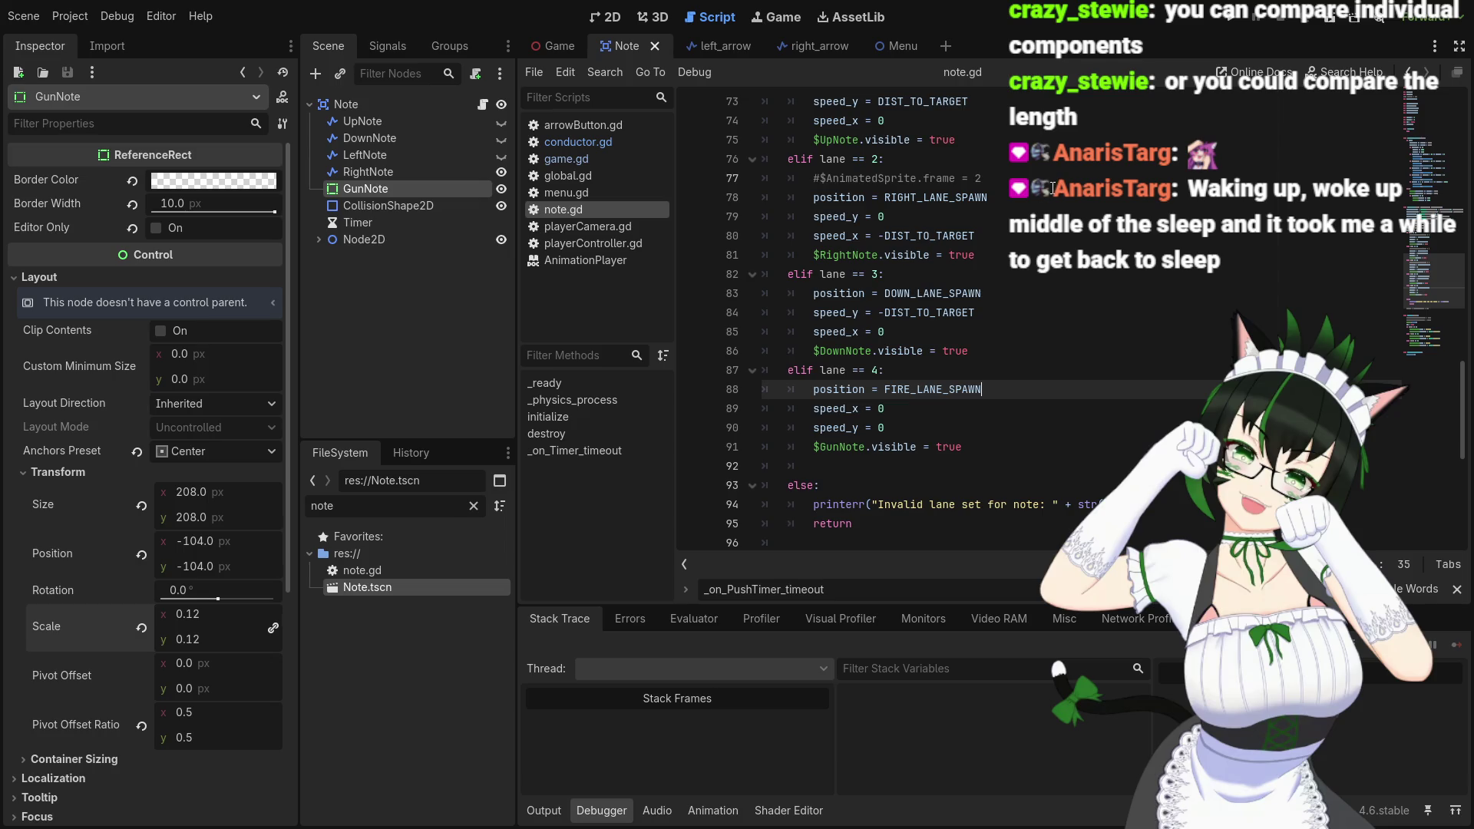
Test-run the game, then hide the RightNote and GunNote nodes
{"action": "left_click", "coordinate": [1232, 24]}
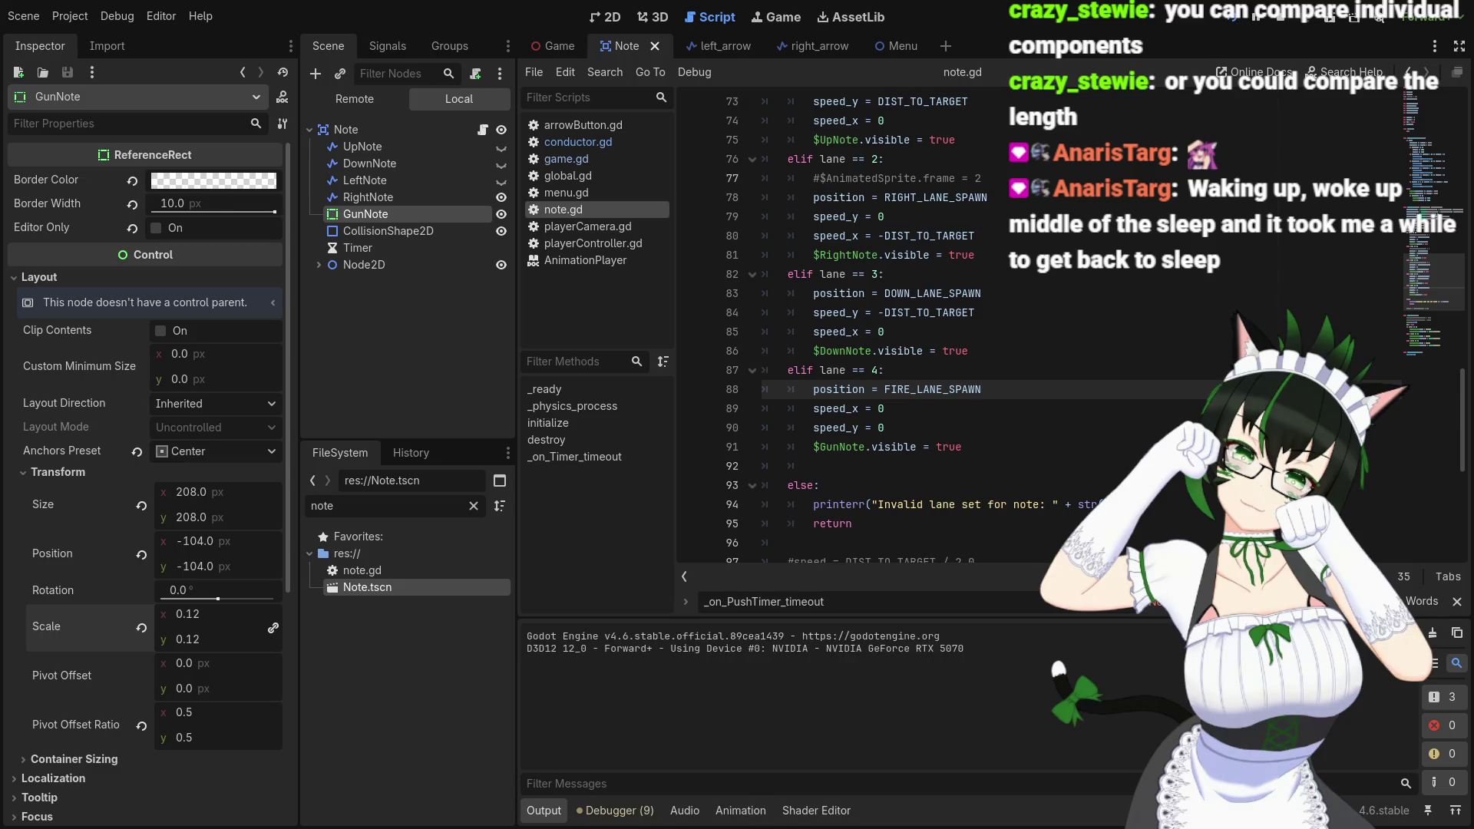
{"action": "left_click", "coordinate": [1280, 16]}
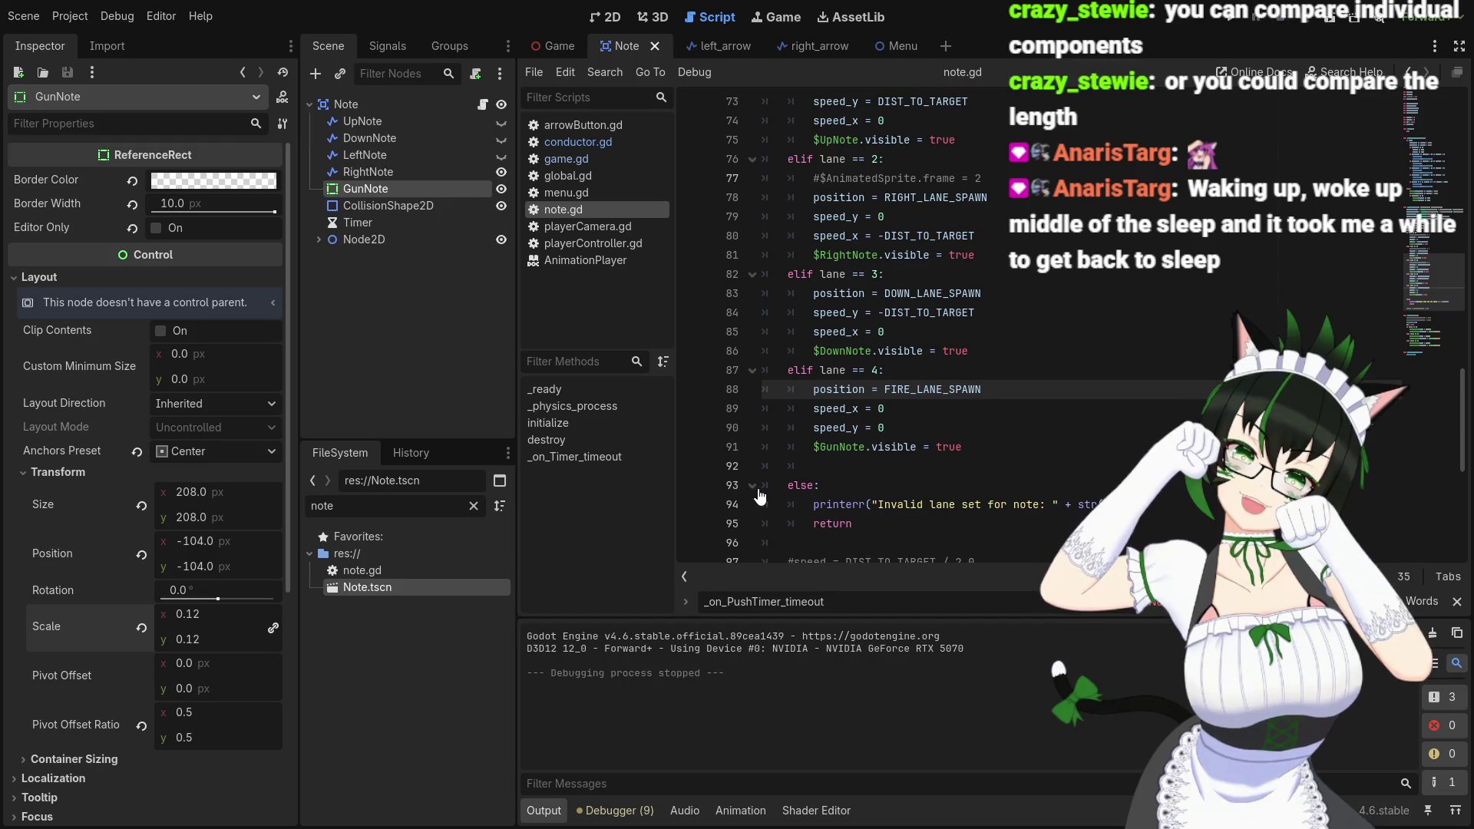
{"action": "left_click", "coordinate": [501, 172]}
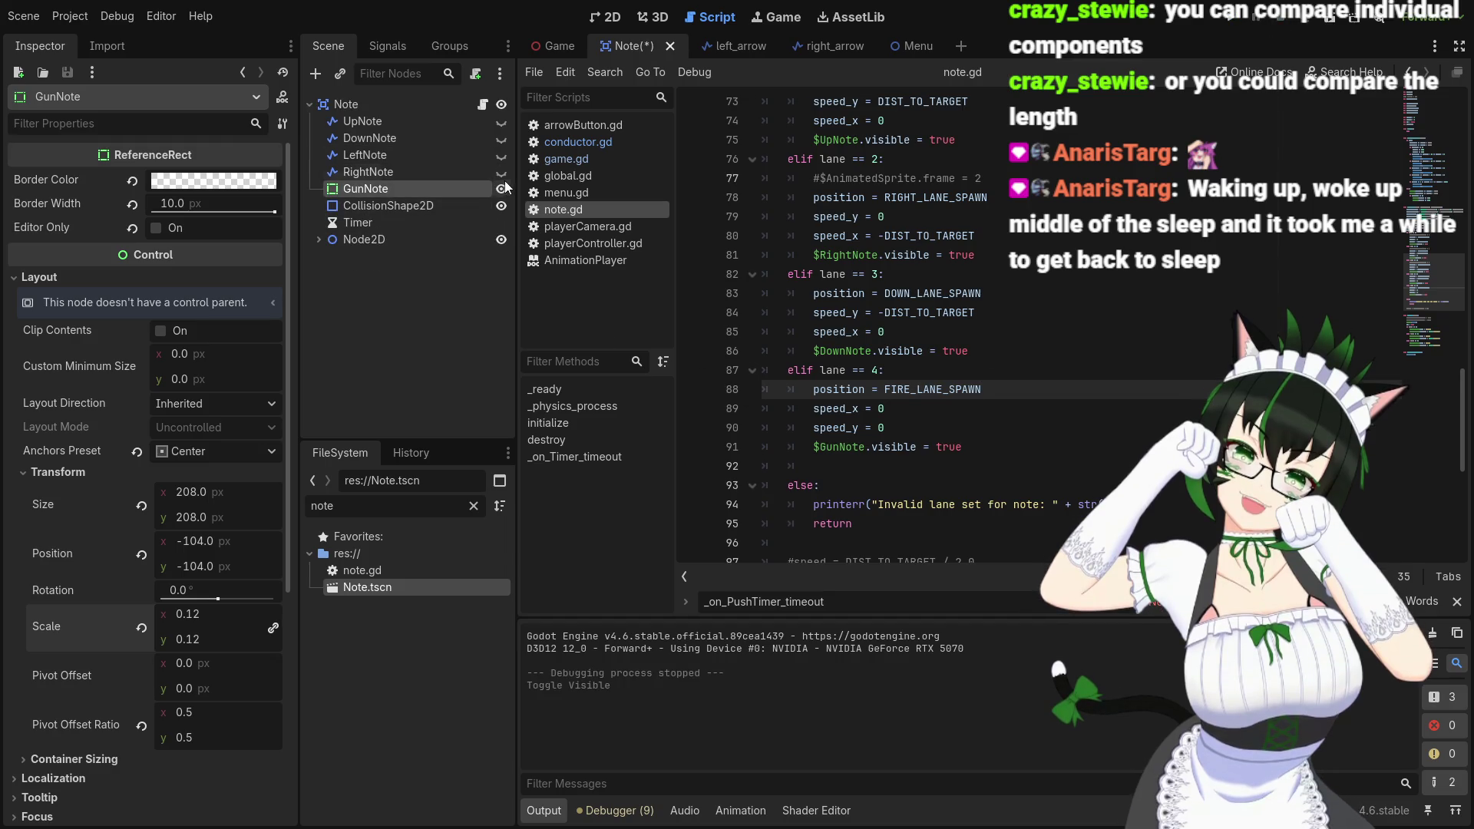
{"action": "left_click", "coordinate": [501, 189]}
Save the Note scene and run the game once more
{"action": "key", "text": "ctrl+s"}
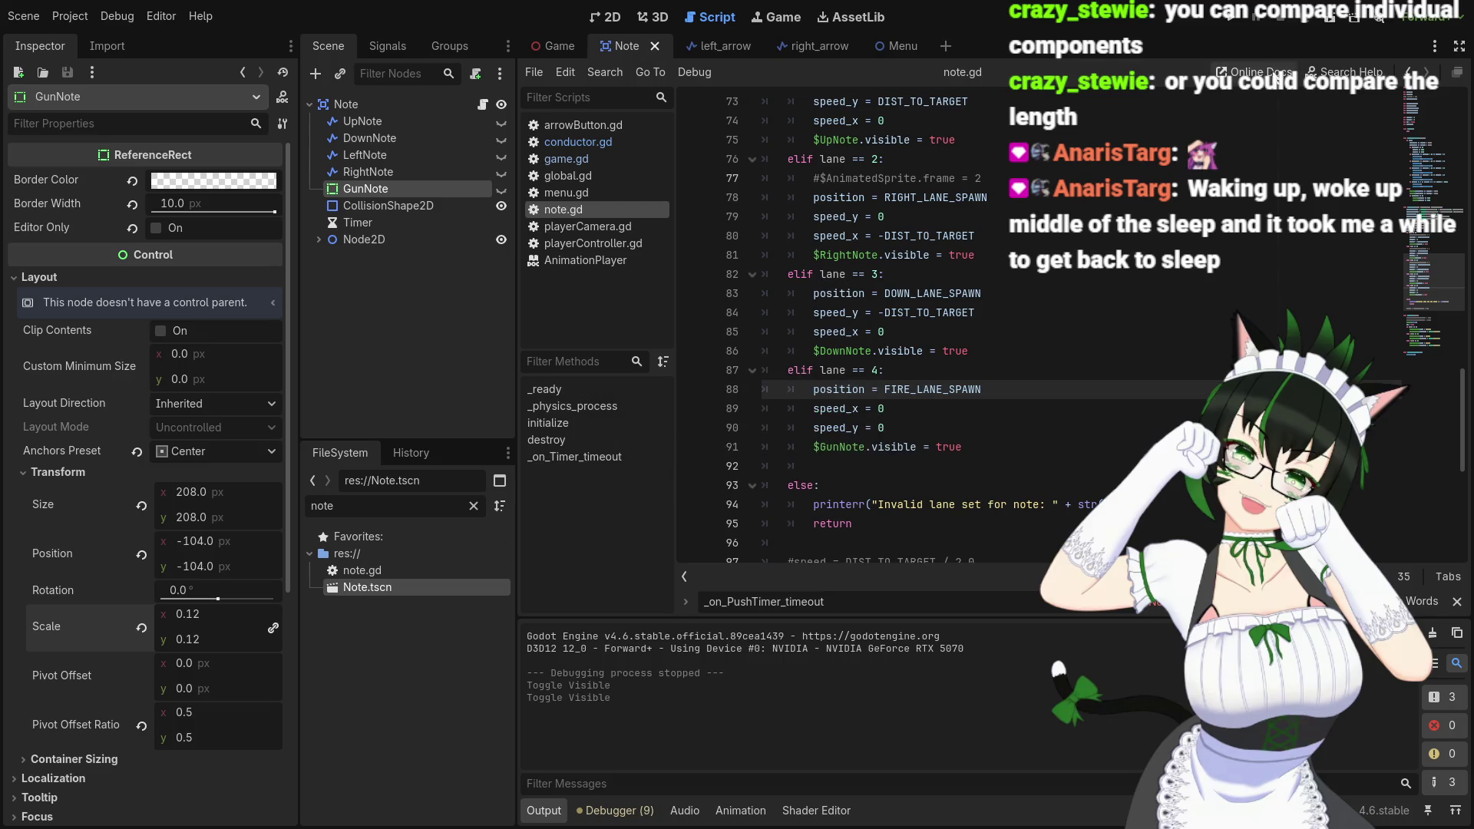
{"action": "left_click", "coordinate": [1238, 17]}
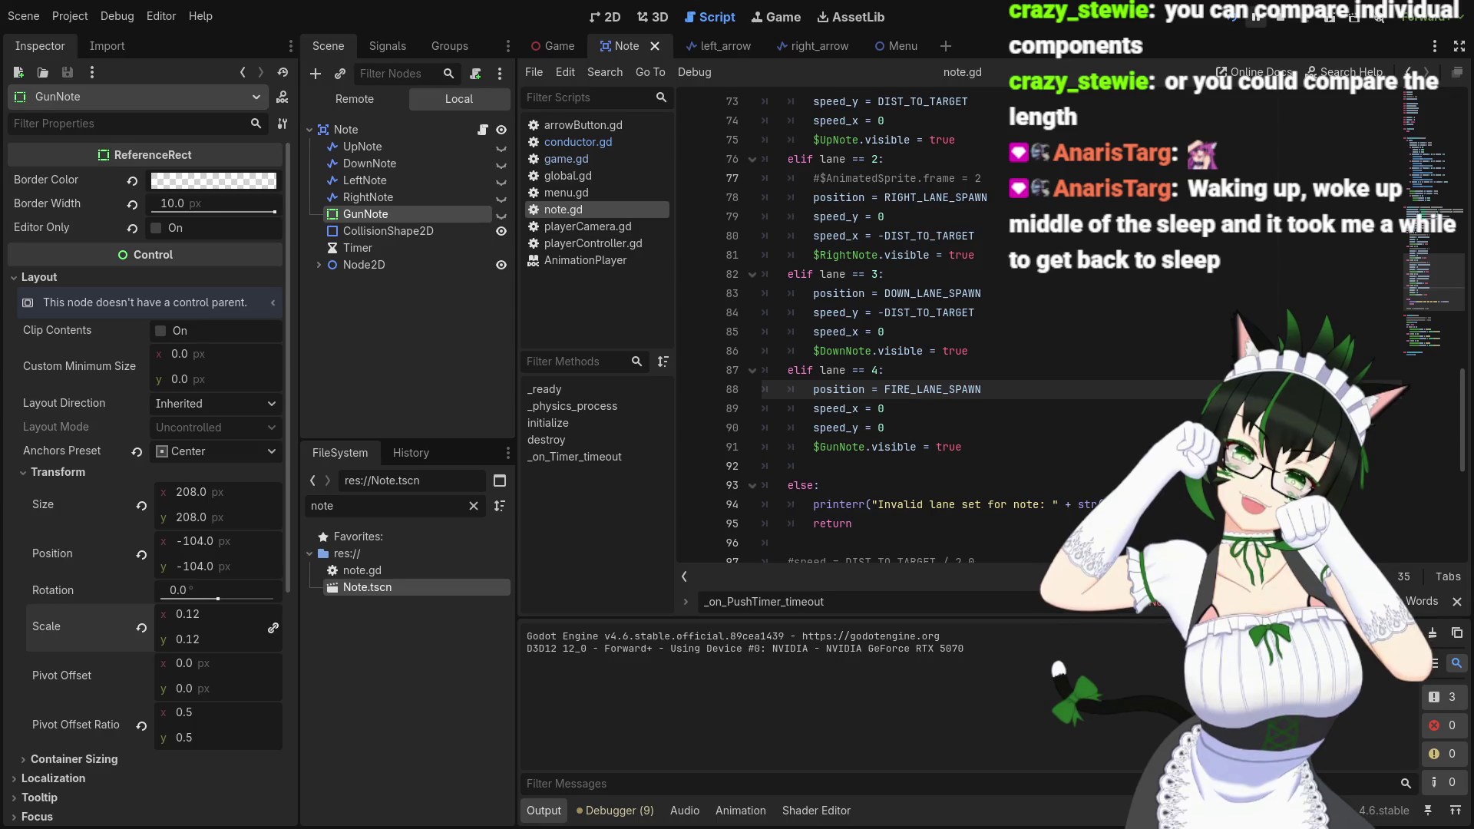
{"action": "left_click", "coordinate": [1258, 17]}
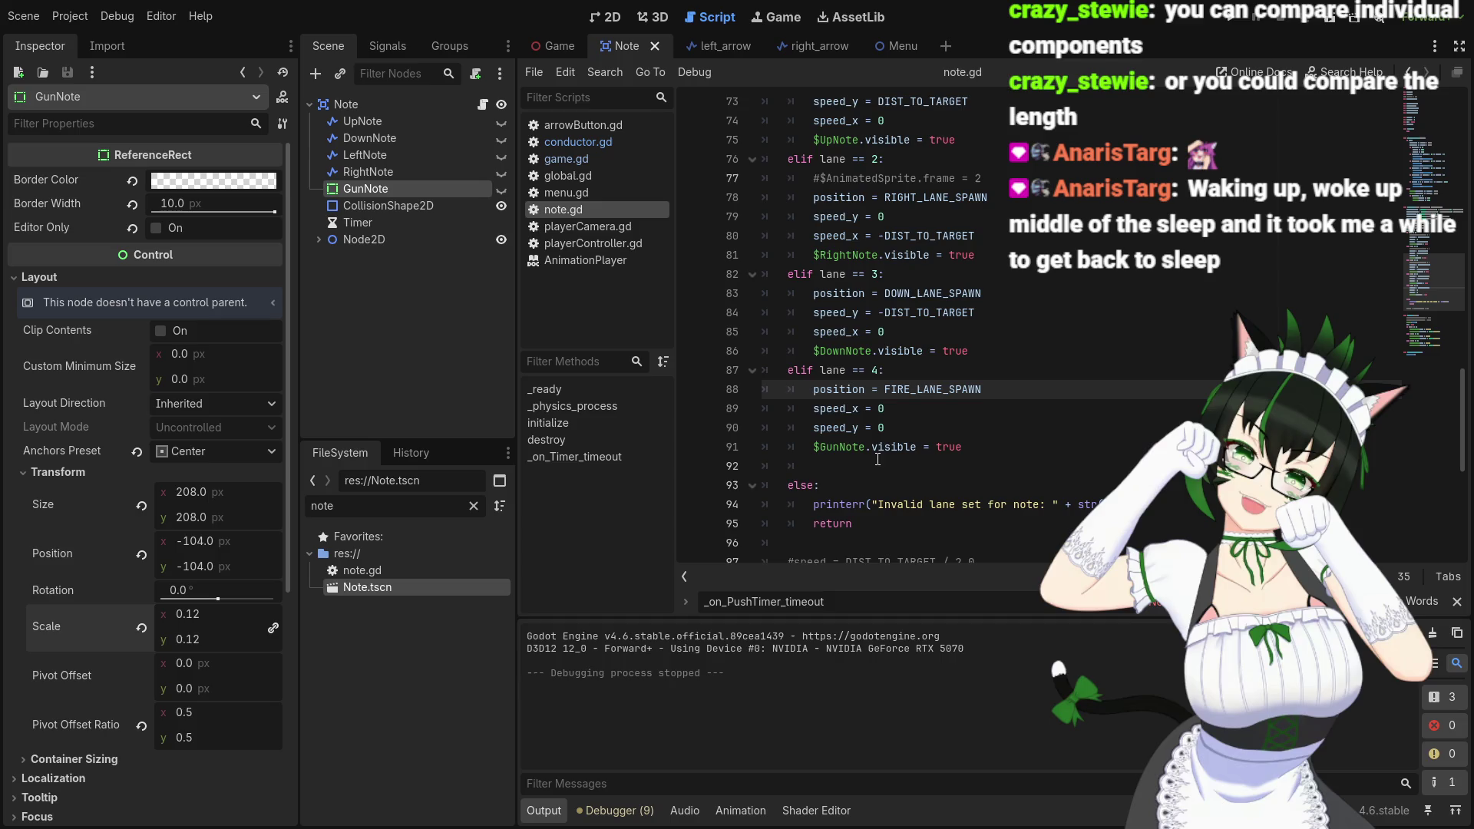
Lower the scale increments on lines 28–29 and 49–50 of note.gd from 0.02 to 0.01
{"action": "scroll", "coordinate": [942, 428], "scroll_direction": "up", "scroll_amount": 4}
{"action": "scroll", "coordinate": [943, 428], "scroll_direction": "up", "scroll_amount": 6}
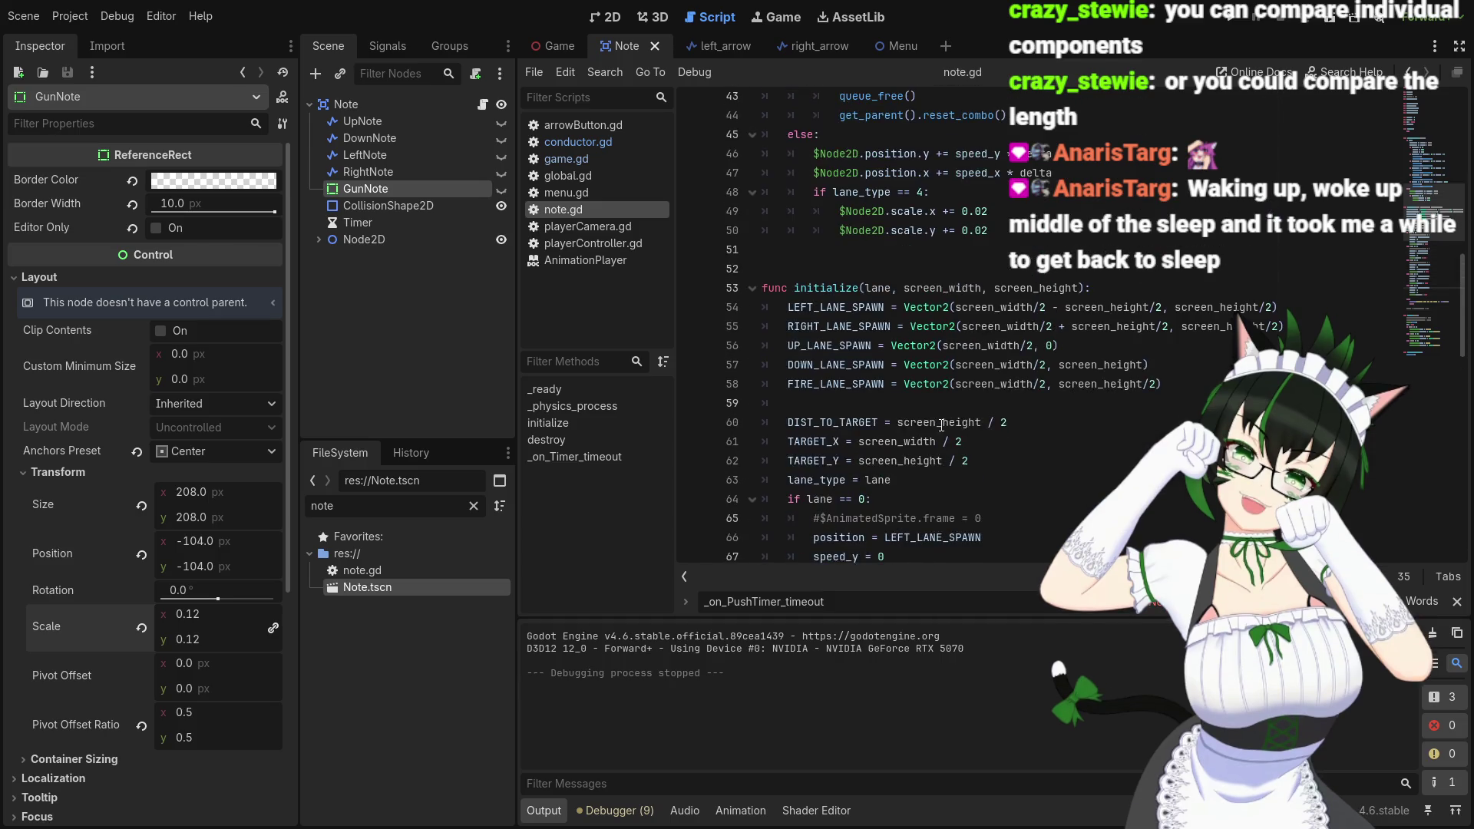
{"action": "scroll", "coordinate": [1002, 417], "scroll_direction": "up", "scroll_amount": 4}
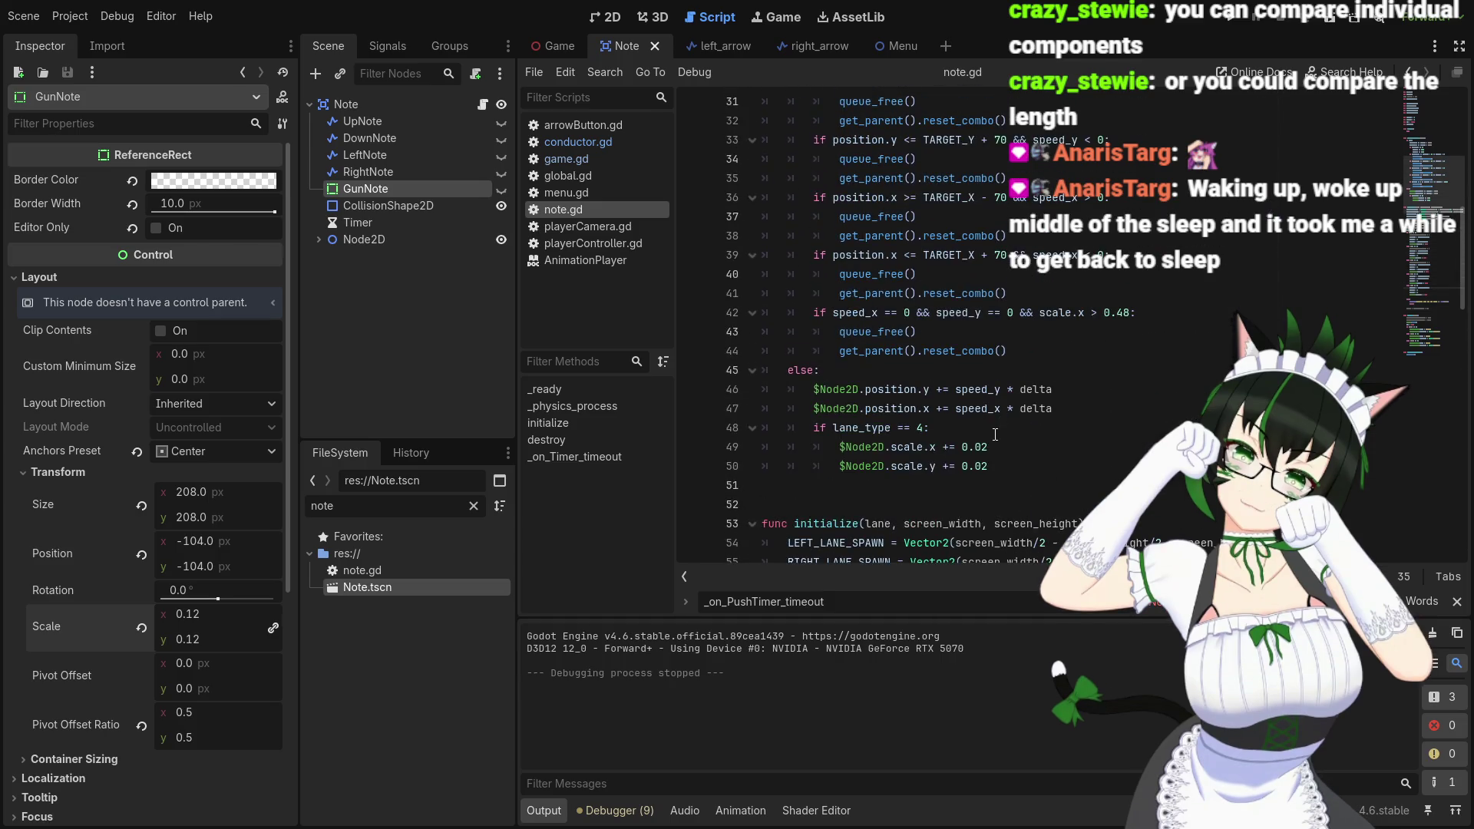
{"action": "scroll", "coordinate": [996, 435], "scroll_direction": "up", "scroll_amount": 7}
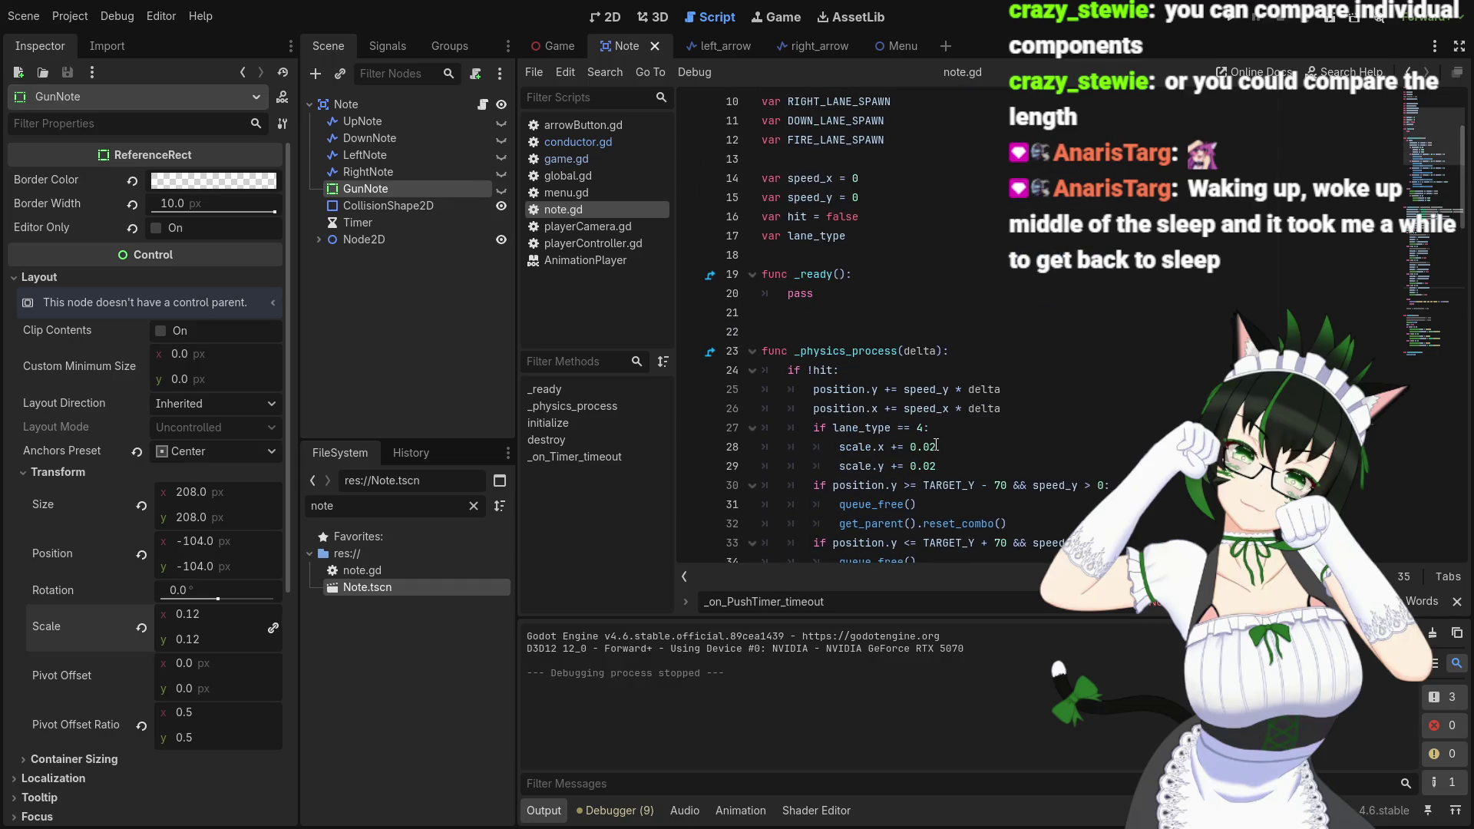
{"action": "left_click", "coordinate": [936, 446]}
{"action": "type", "text": "1"}
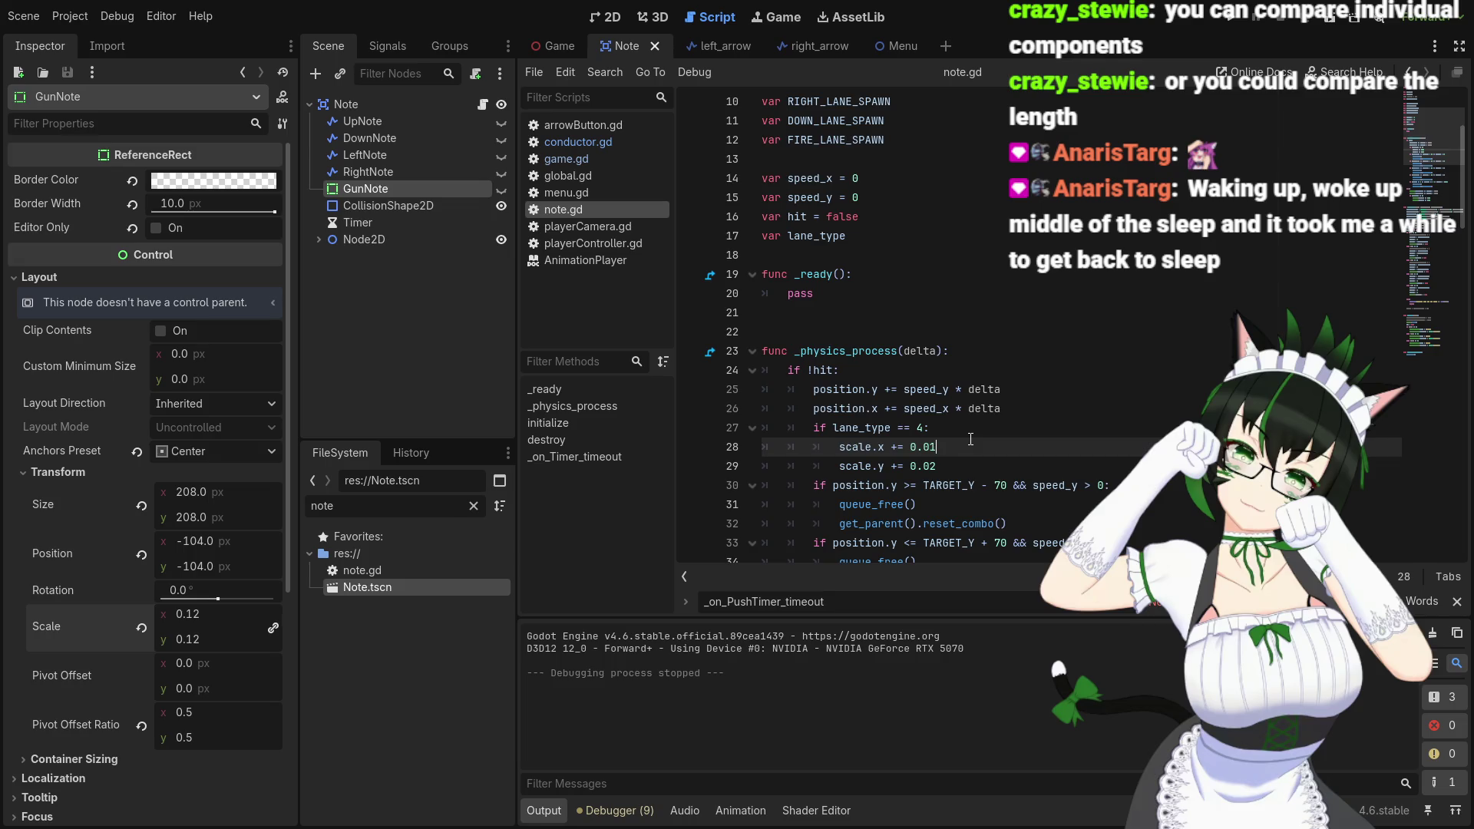
{"action": "key", "text": "Down"}
{"action": "key", "text": "BackSpace"}
{"action": "type", "text": "1"}
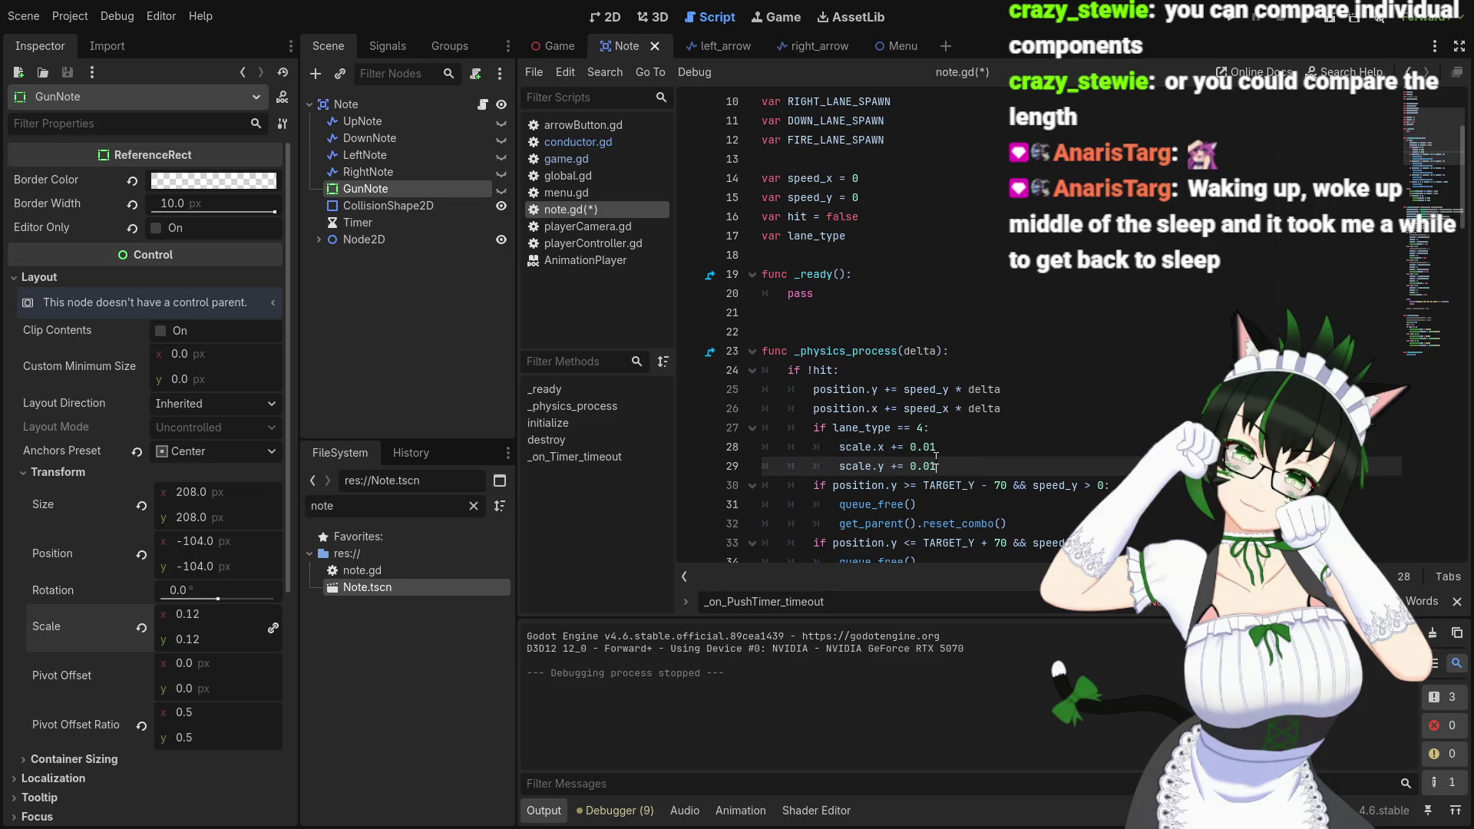
{"action": "scroll", "coordinate": [963, 453], "scroll_direction": "down", "scroll_amount": 5}
{"action": "scroll", "coordinate": [962, 453], "scroll_direction": "down", "scroll_amount": 2}
{"action": "left_click", "coordinate": [989, 446]}
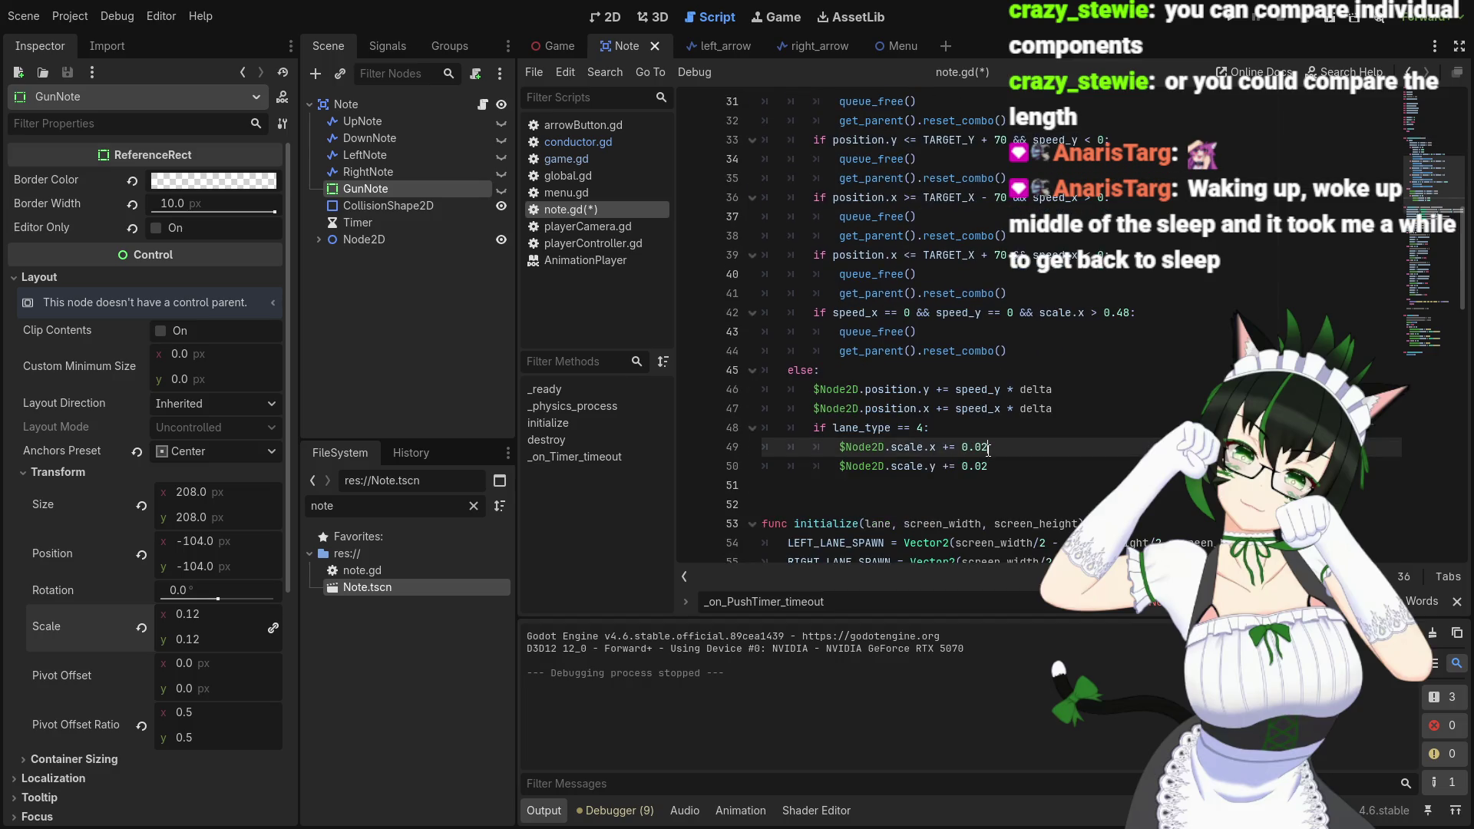
{"action": "key", "text": "BackSpace"}
{"action": "type", "text": "1"}
{"action": "key", "text": "Down"}
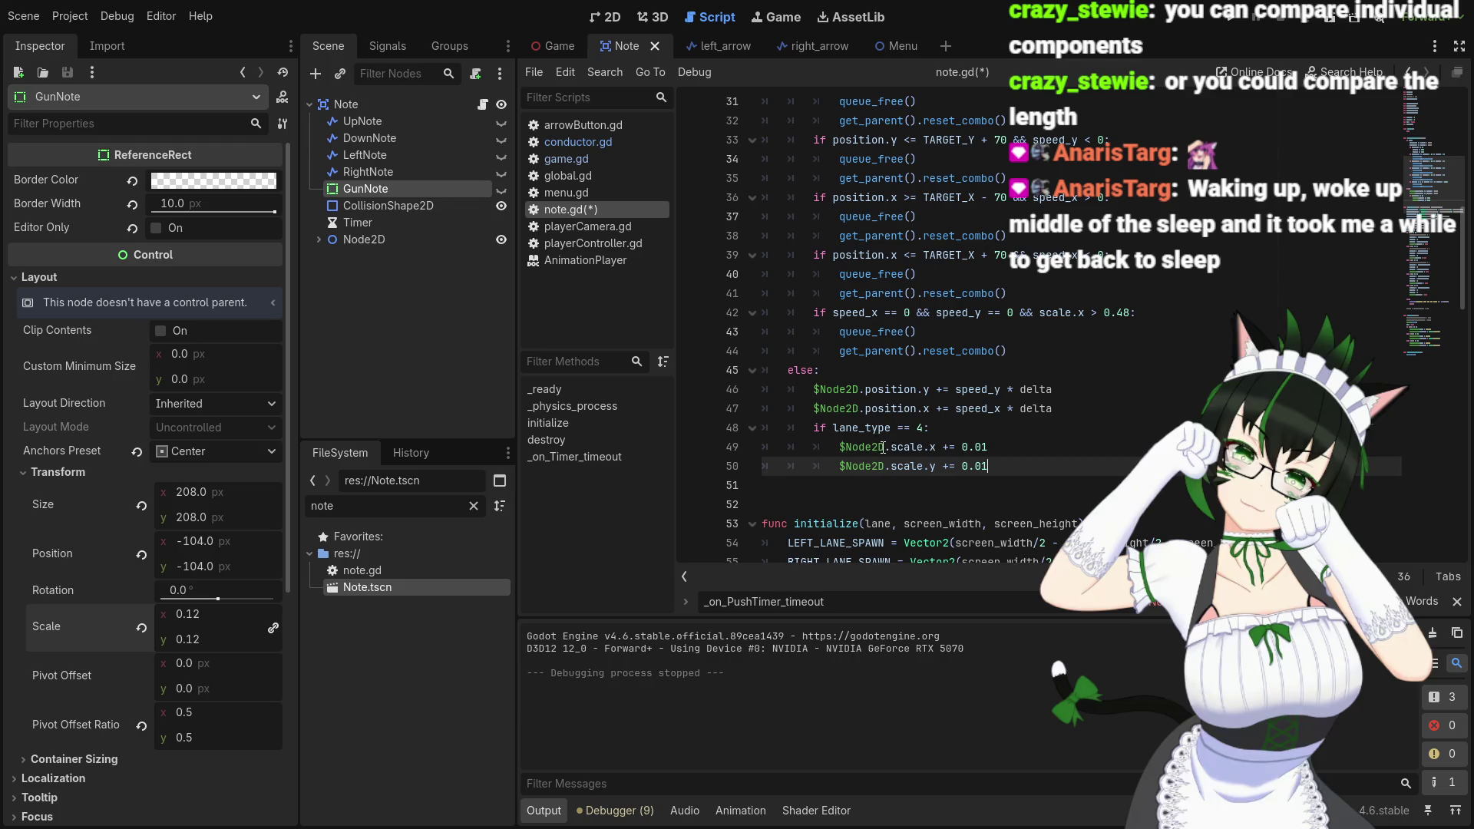
Comment out the lane_type 4 $Node2D scaling block on lines 48–50 and save
{"action": "mouse_move", "coordinate": [888, 449]}
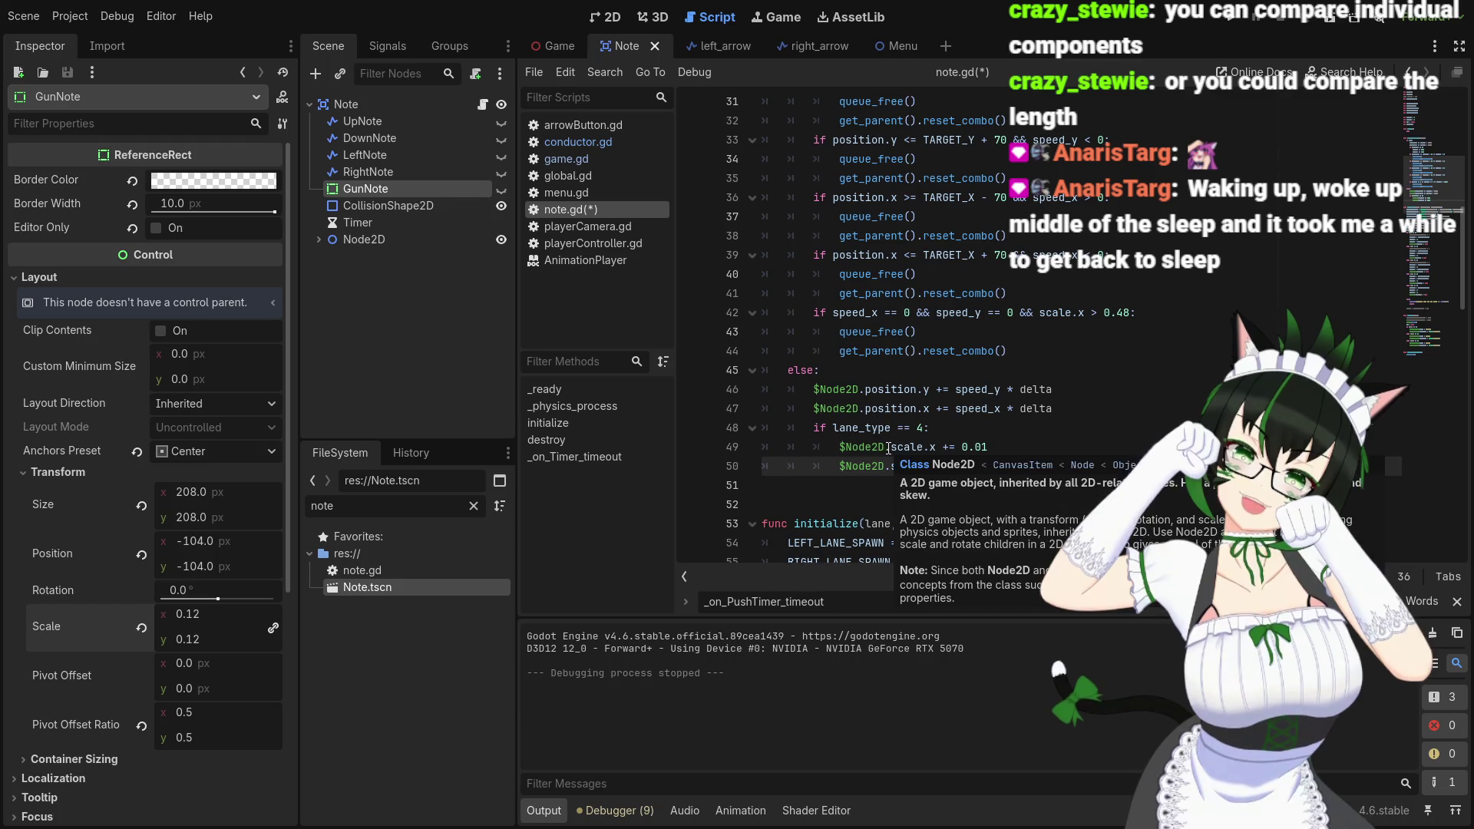
{"action": "left_click", "coordinate": [842, 448]}
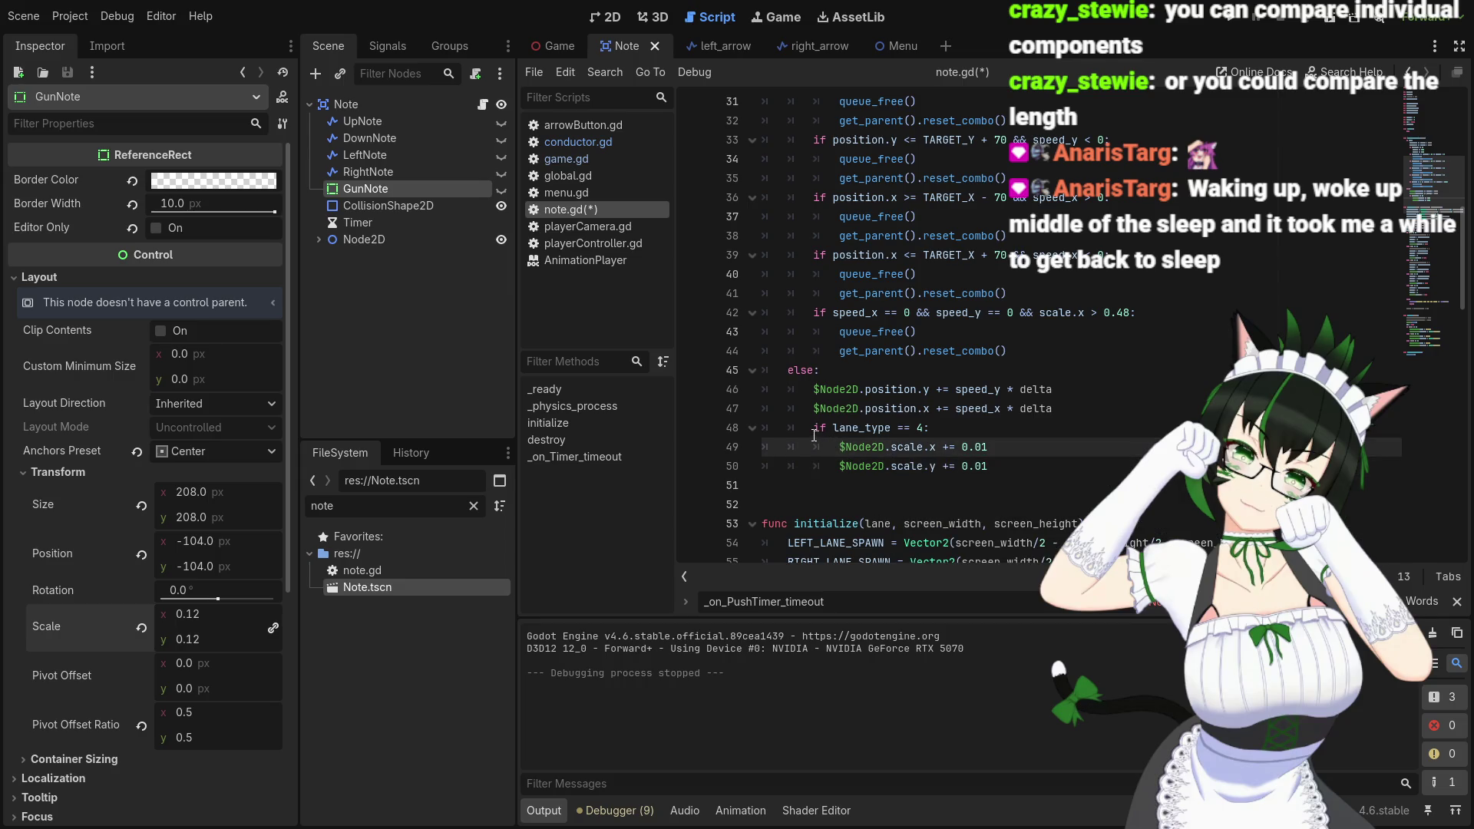
{"action": "left_click_drag", "start_coordinate": [814, 435], "coordinate": [987, 466]}
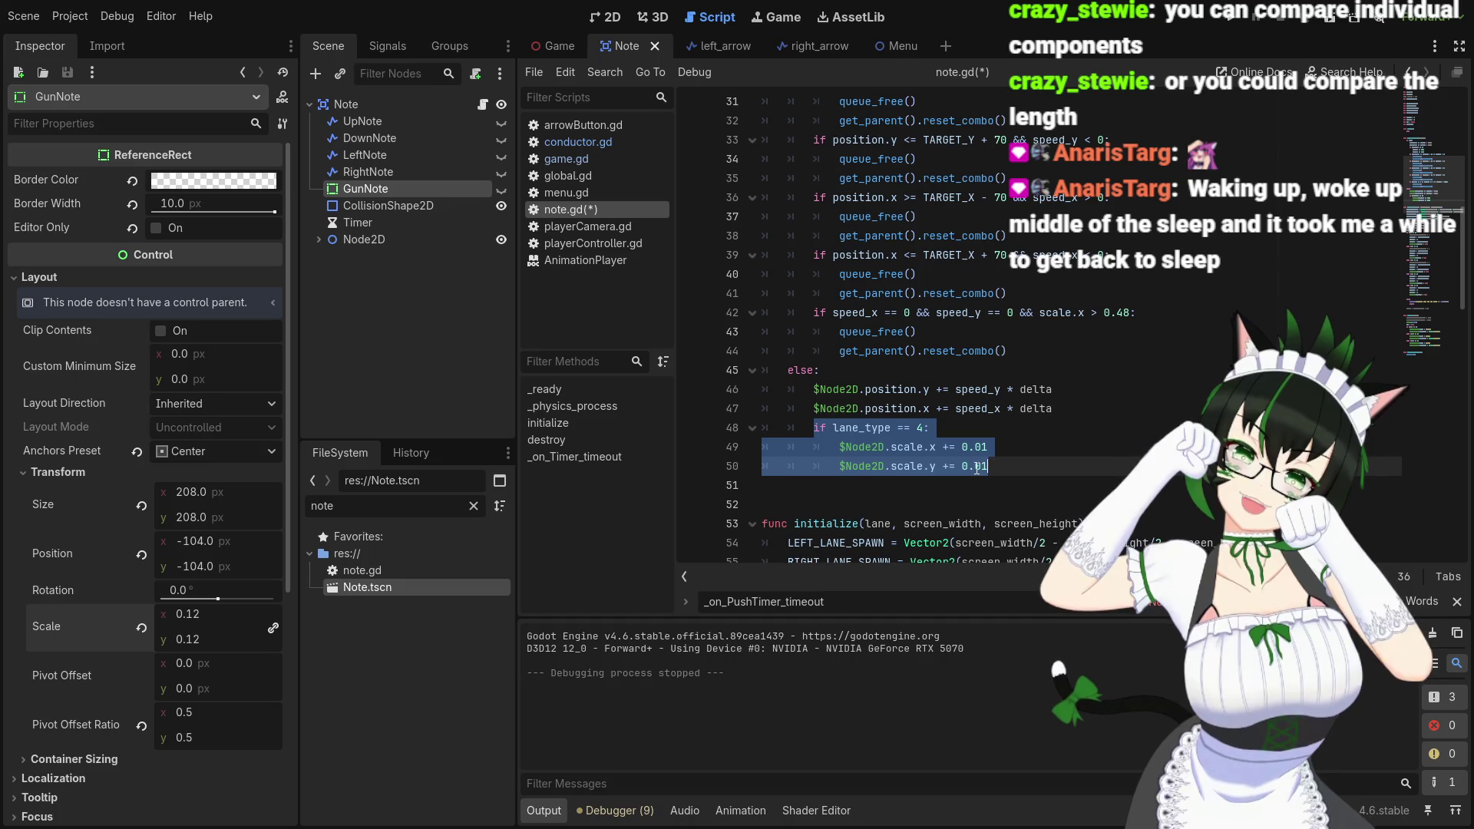
{"action": "key", "text": "ctrl+k"}
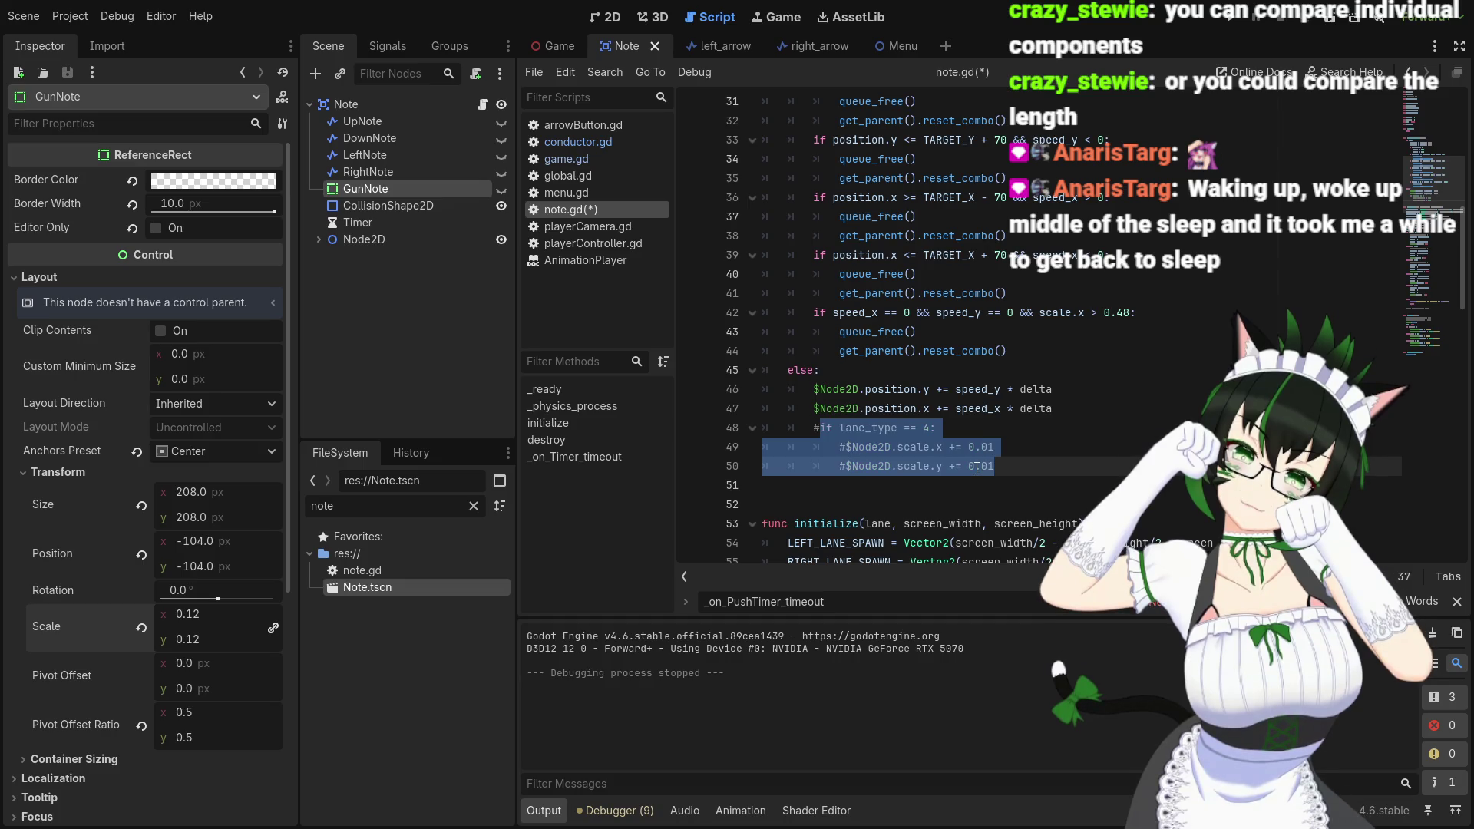
{"action": "left_click", "coordinate": [1016, 466]}
{"action": "key", "text": "ctrl+s"}
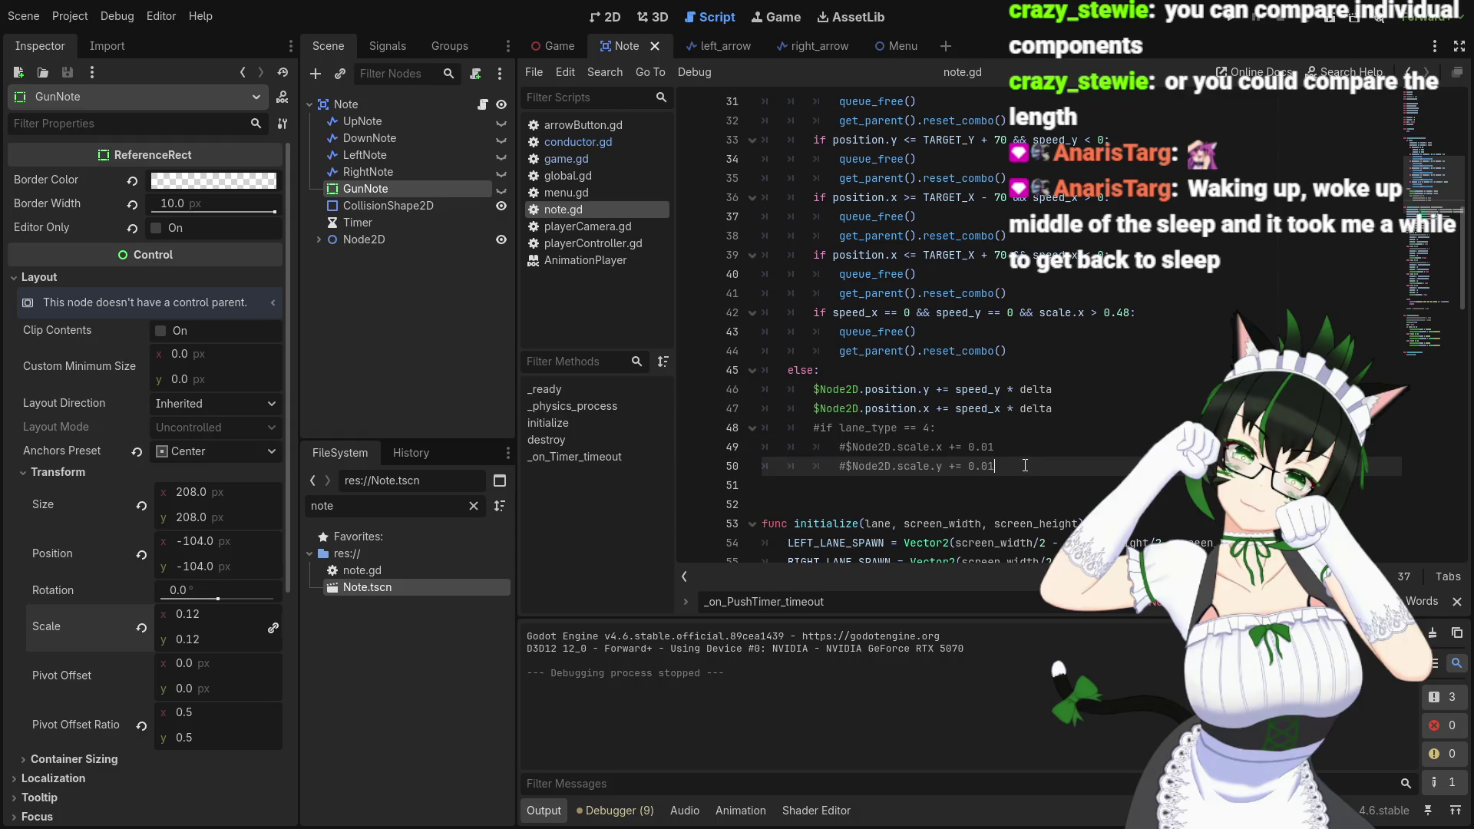
{"action": "left_click", "coordinate": [1230, 17]}
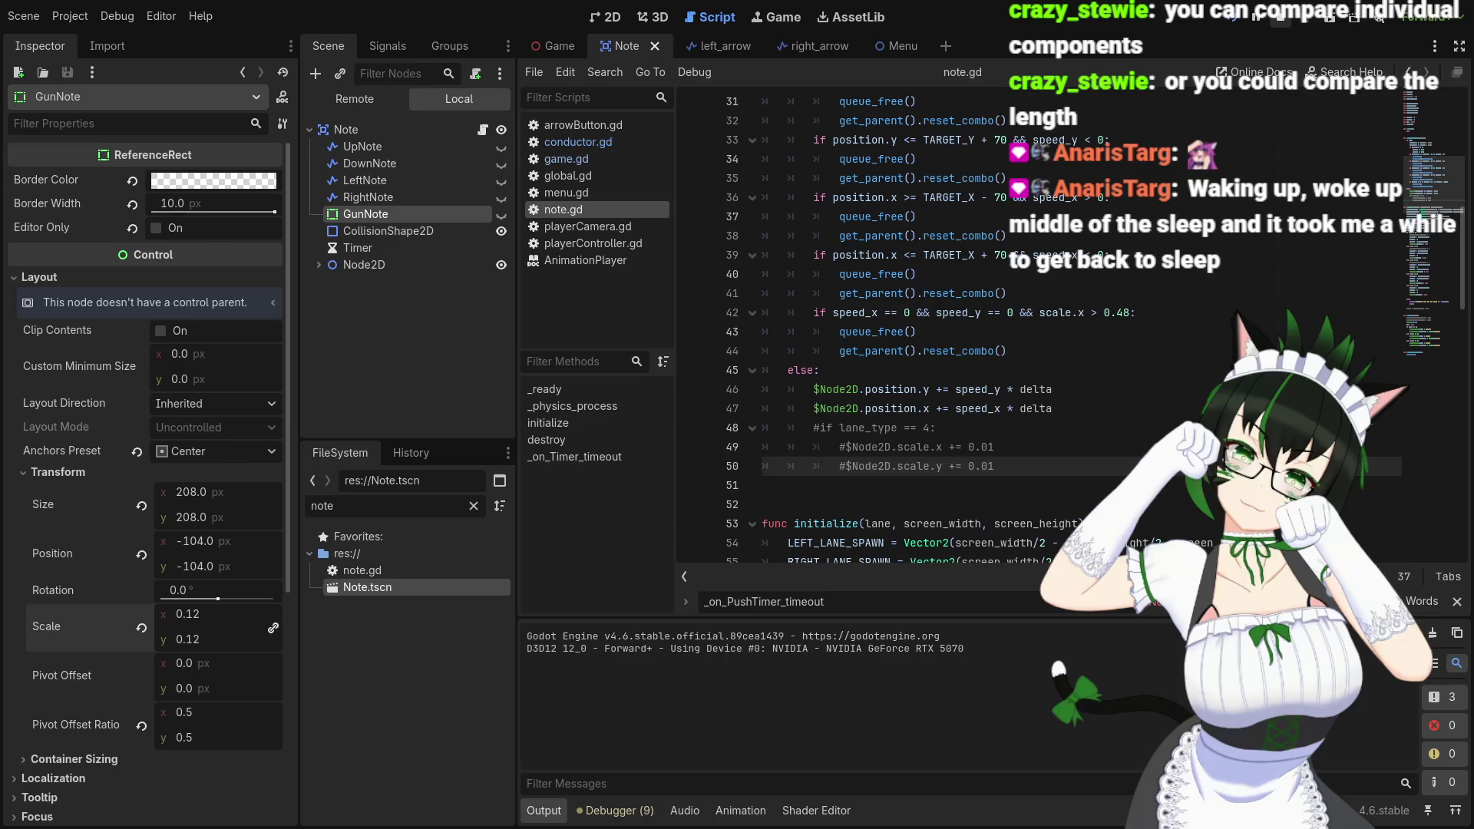
{"action": "left_click", "coordinate": [1279, 18]}
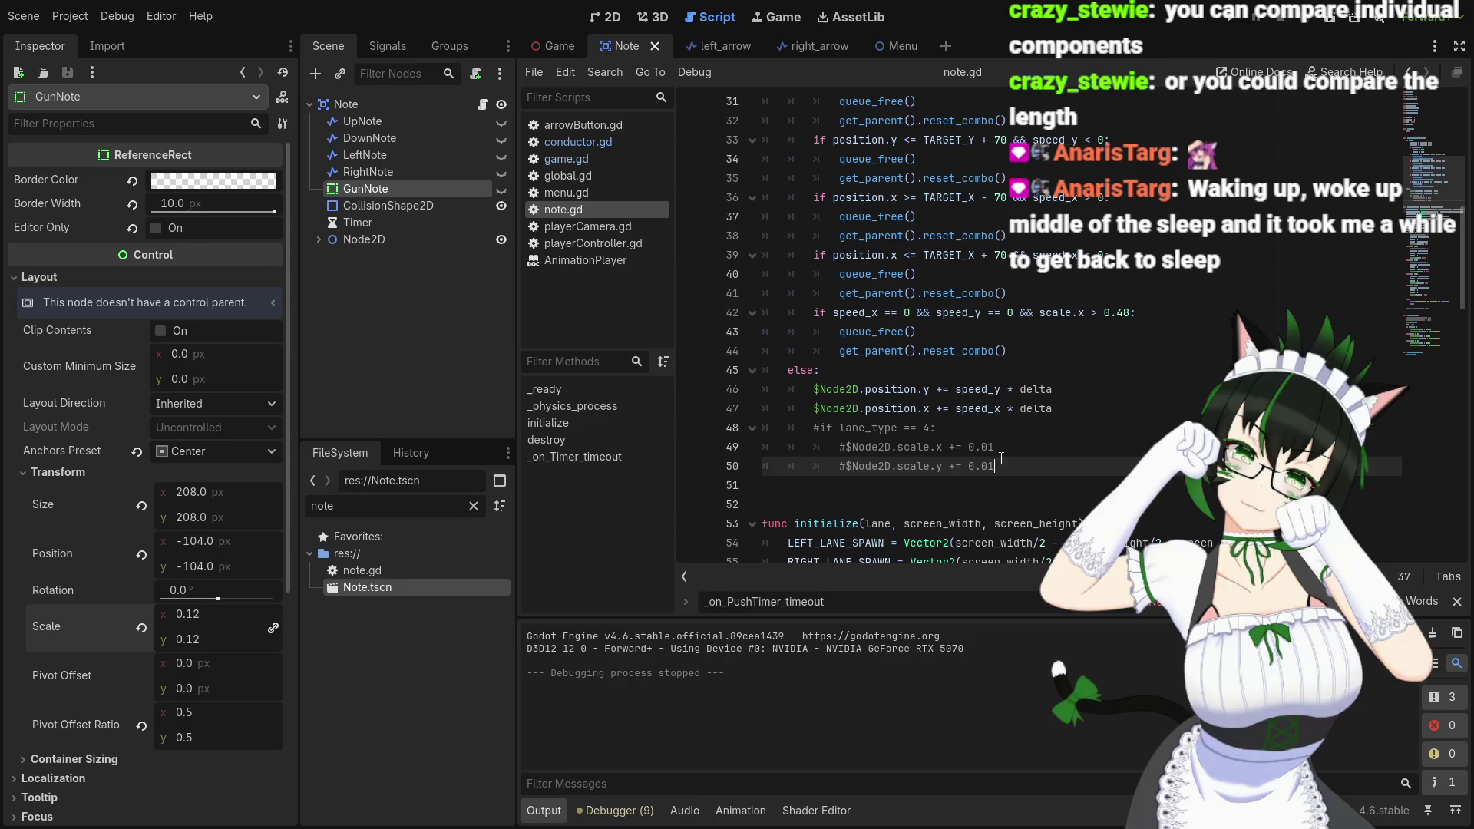
{"action": "scroll", "coordinate": [1010, 437], "scroll_direction": "up", "scroll_amount": 2}
{"action": "scroll", "coordinate": [1011, 434], "scroll_direction": "up", "scroll_amount": 2}
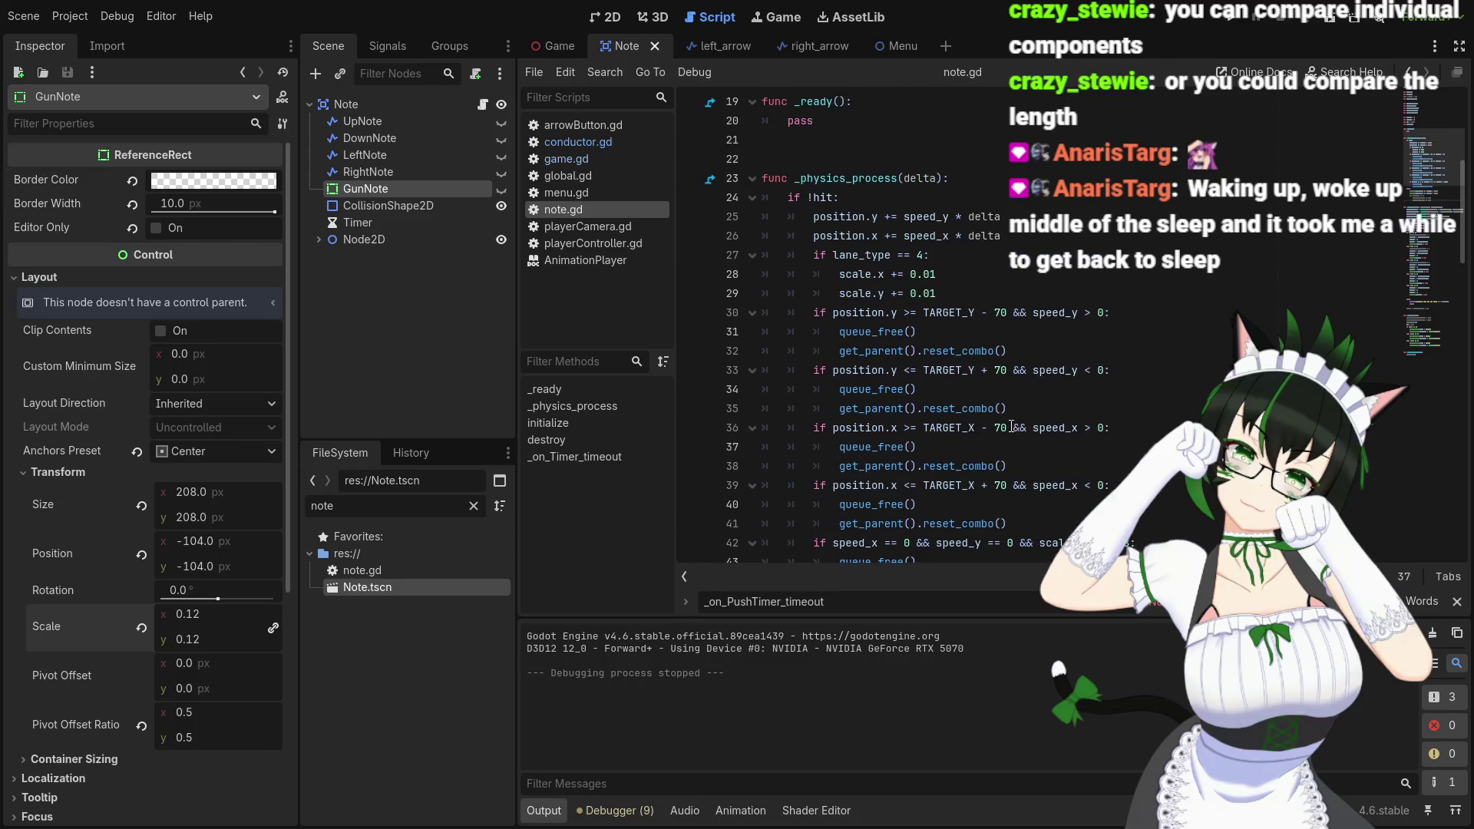
{"action": "scroll", "coordinate": [963, 290], "scroll_direction": "down", "scroll_amount": 3}
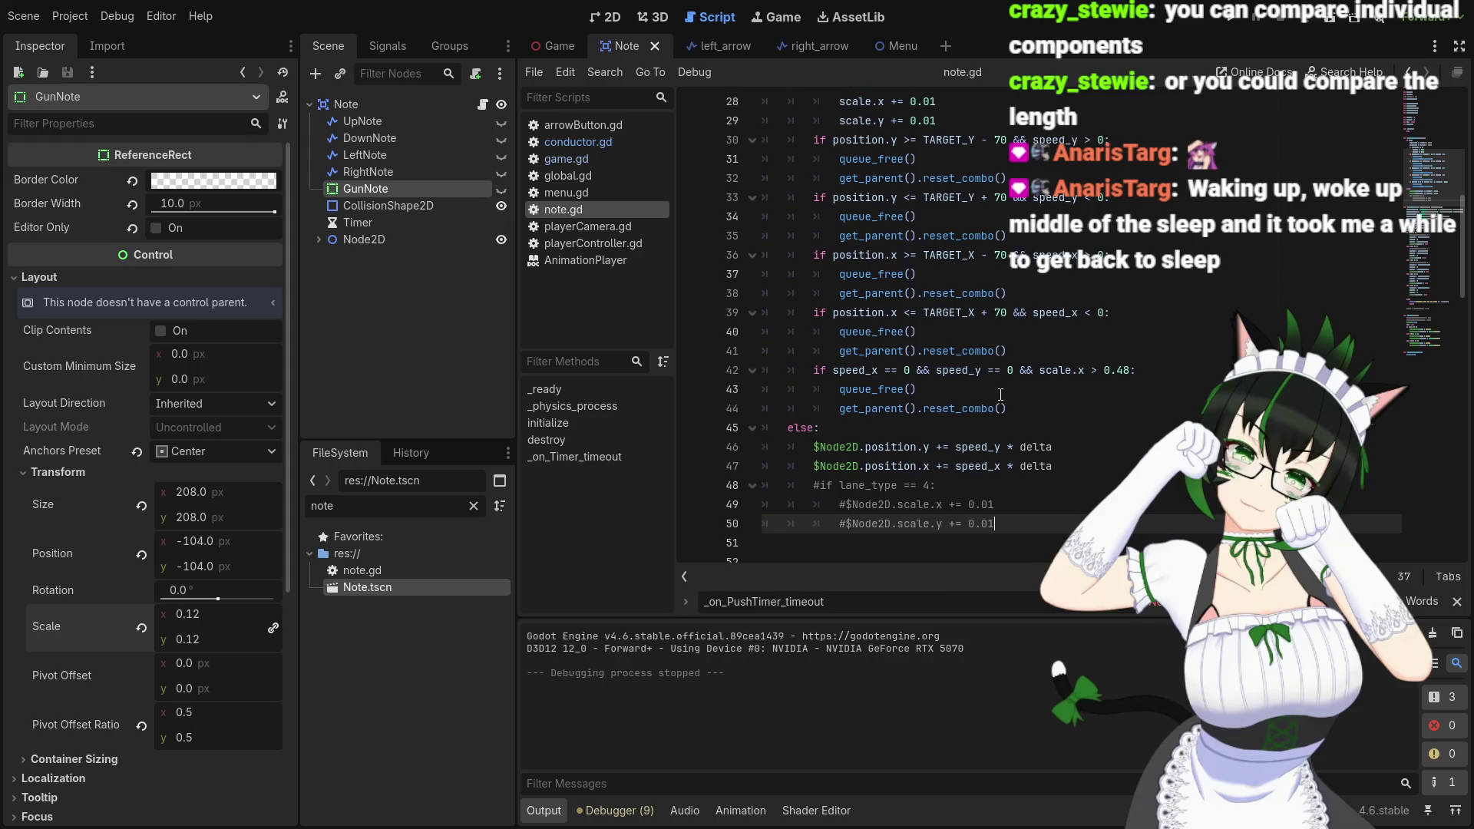
{"action": "scroll", "coordinate": [996, 396], "scroll_direction": "up", "scroll_amount": 3}
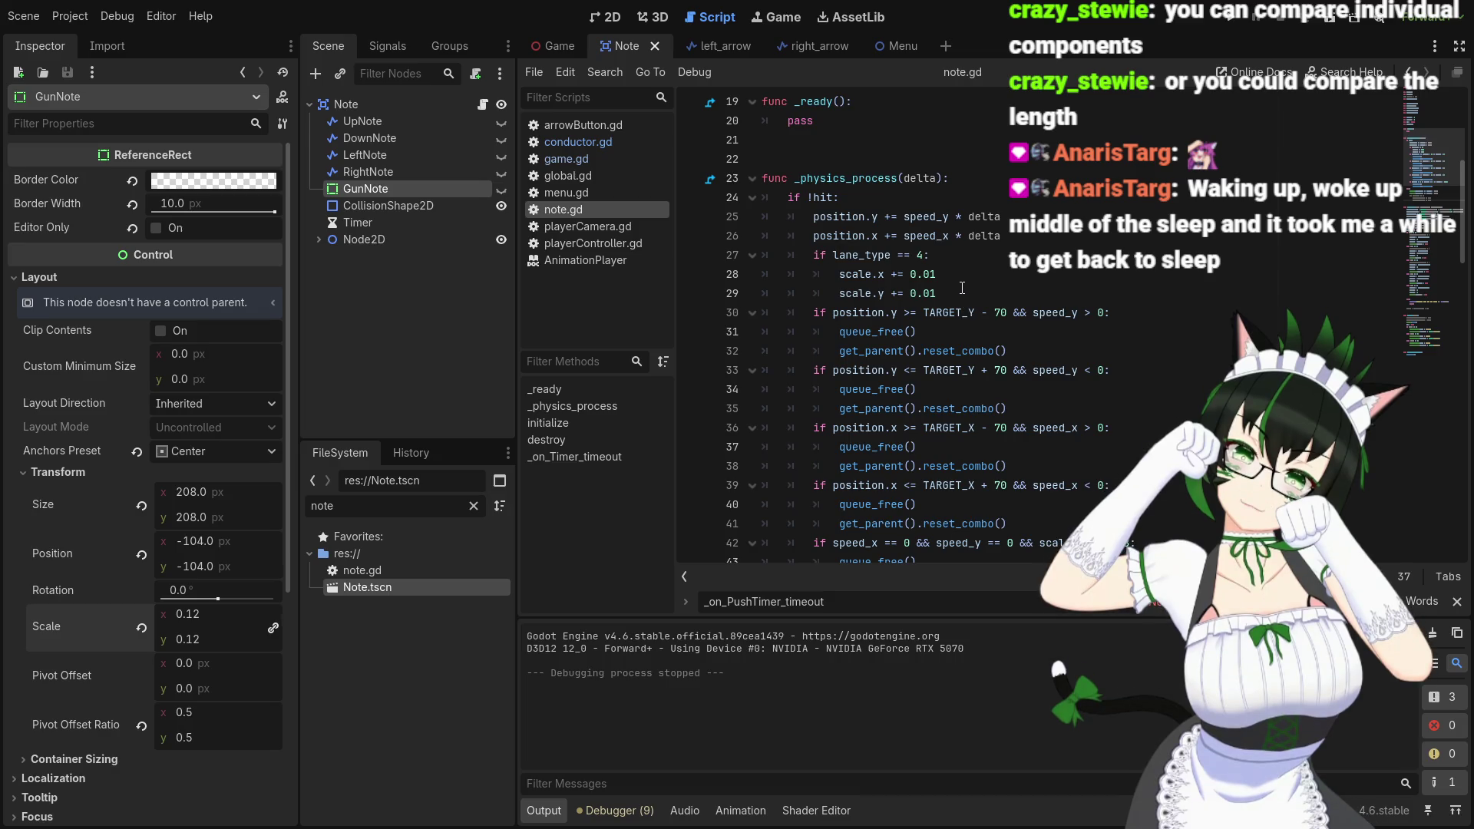
{"action": "scroll", "coordinate": [960, 282], "scroll_direction": "down", "scroll_amount": 2}
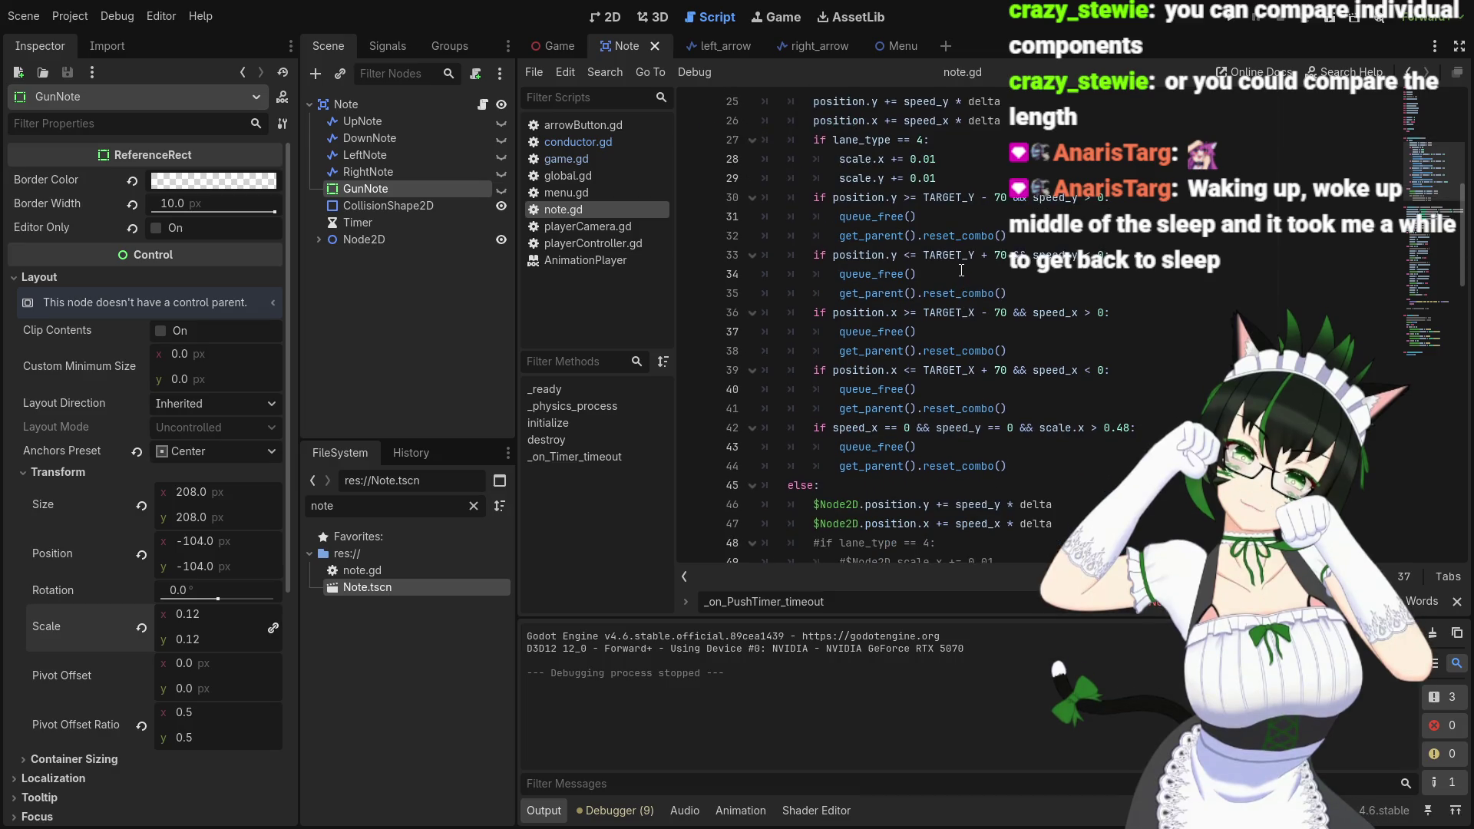
{"action": "scroll", "coordinate": [961, 270], "scroll_direction": "down", "scroll_amount": 2}
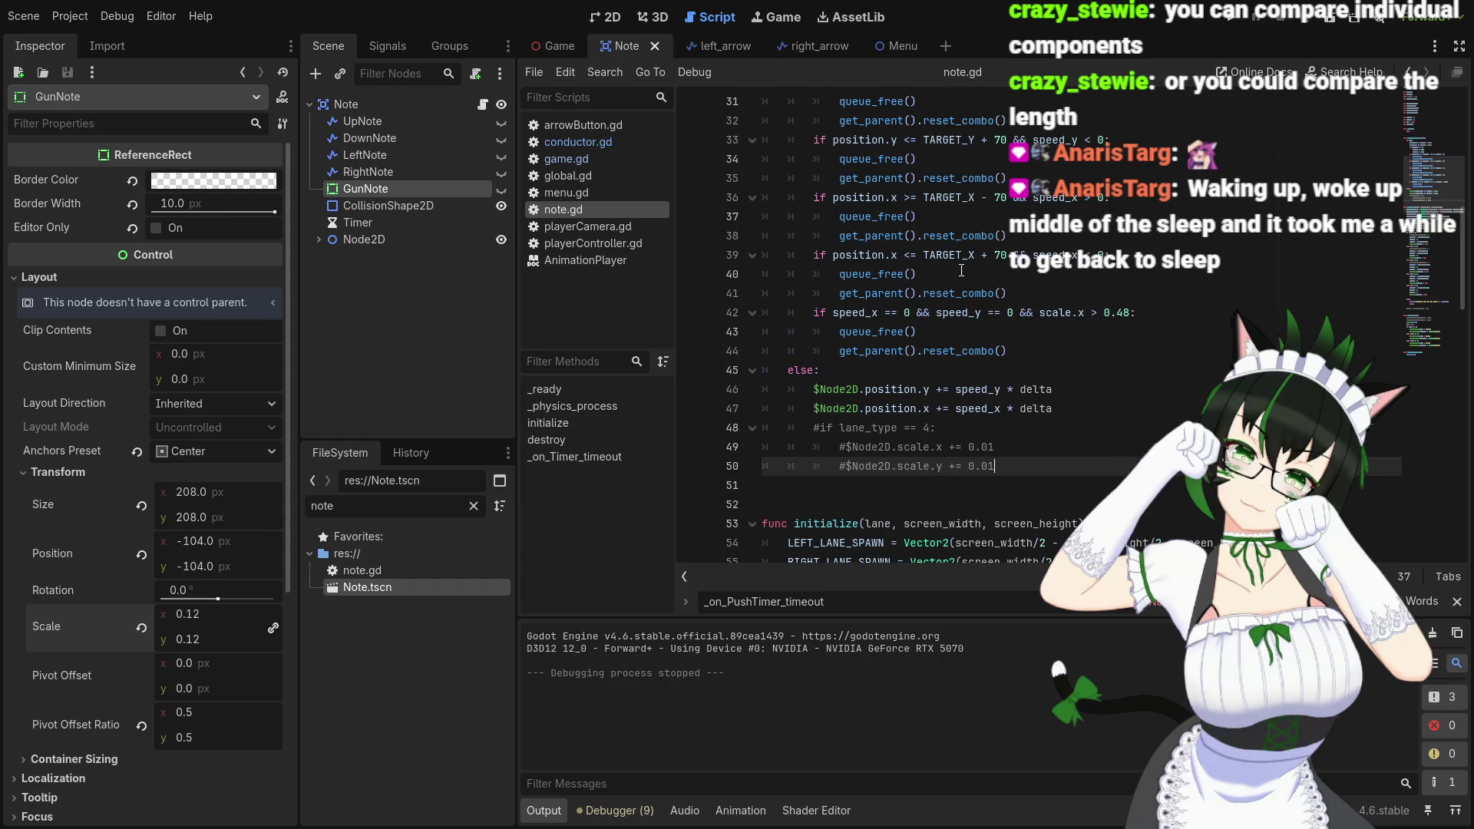
{"action": "scroll", "coordinate": [962, 270], "scroll_direction": "up", "scroll_amount": 4}
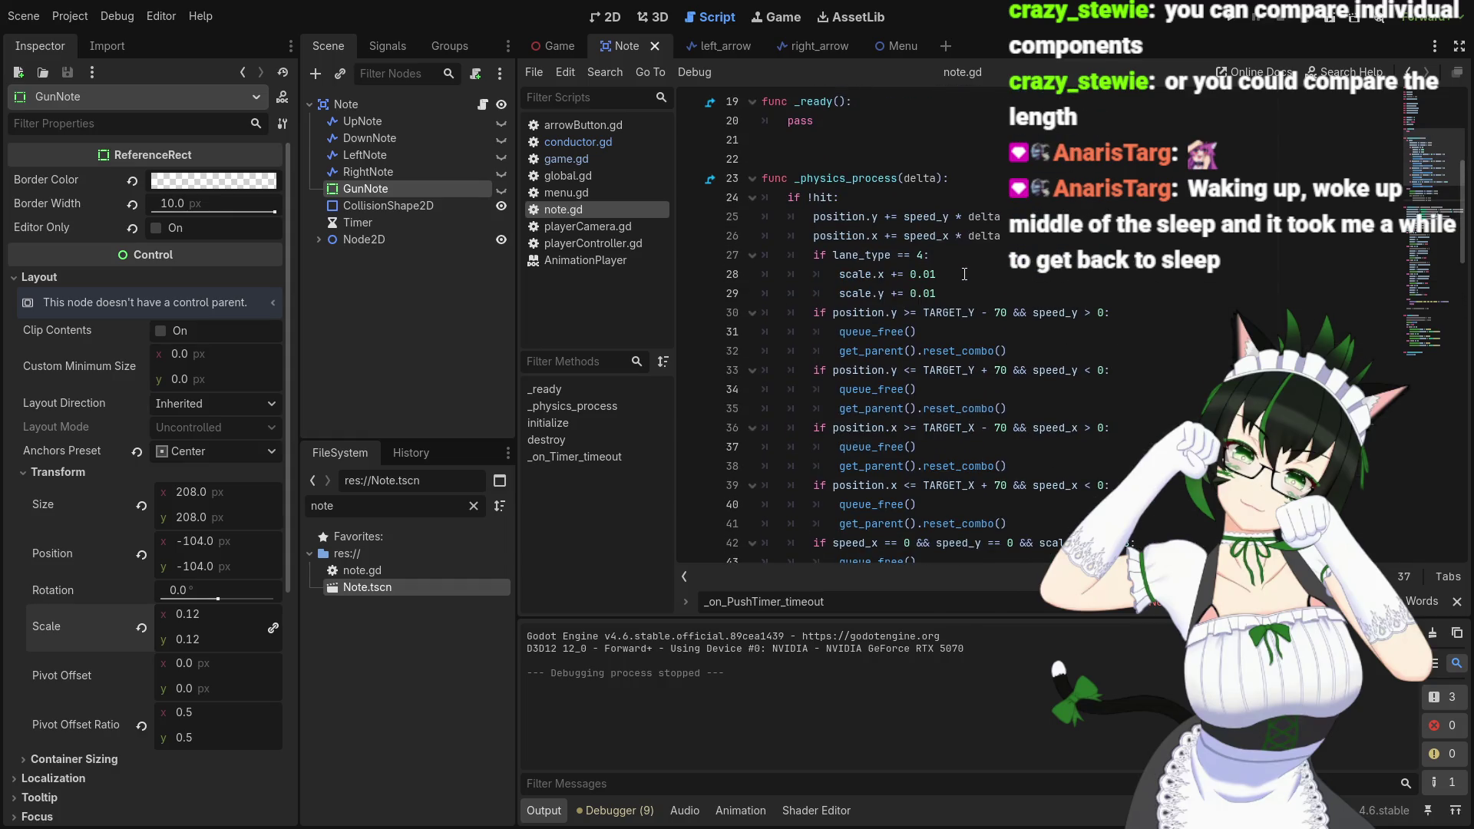
{"action": "scroll", "coordinate": [965, 274], "scroll_direction": "down", "scroll_amount": 5}
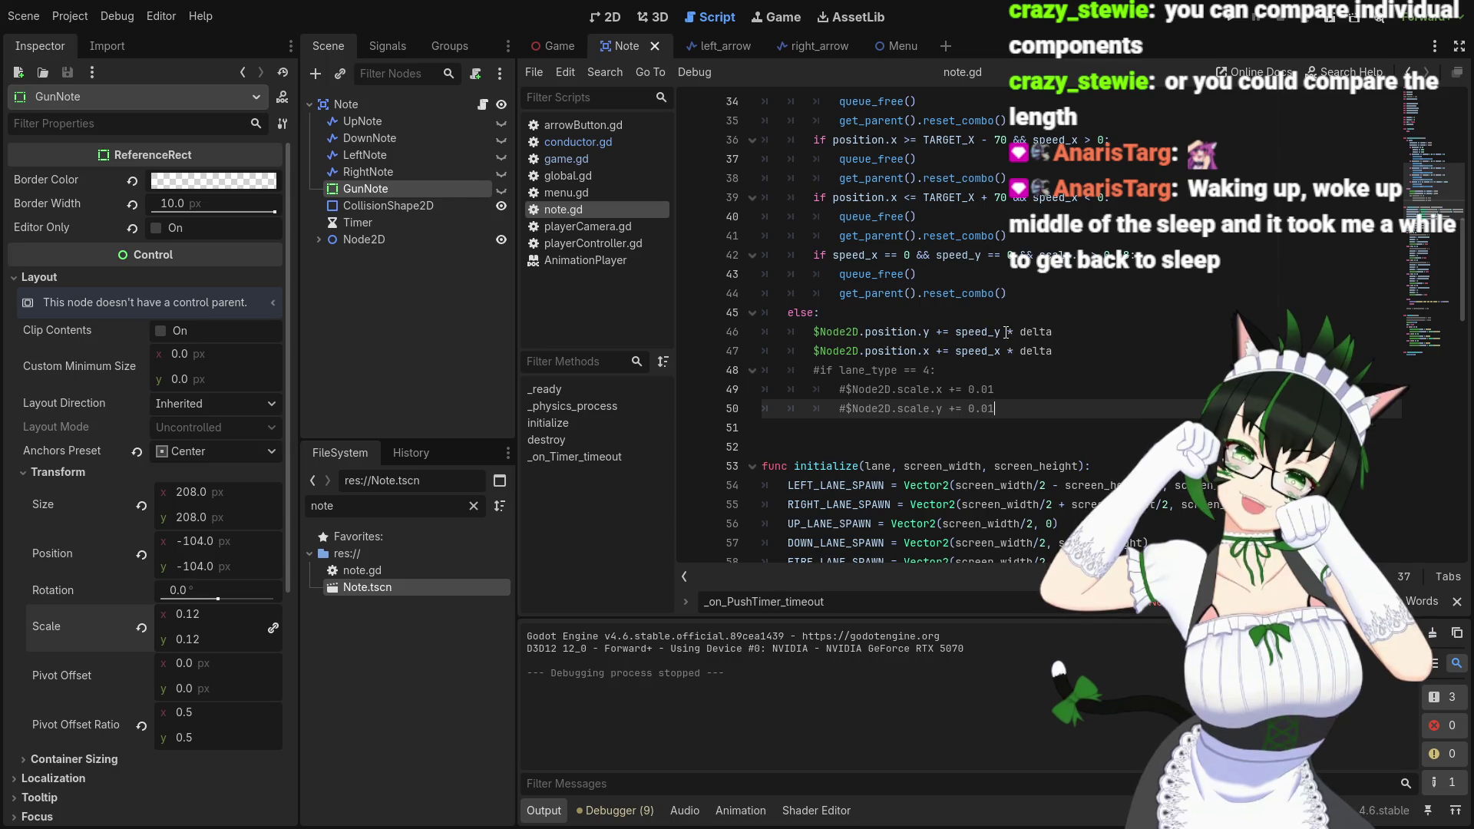
{"action": "left_click_drag", "start_coordinate": [1007, 333], "coordinate": [1053, 334]}
{"action": "key", "text": "ctrl+c"}
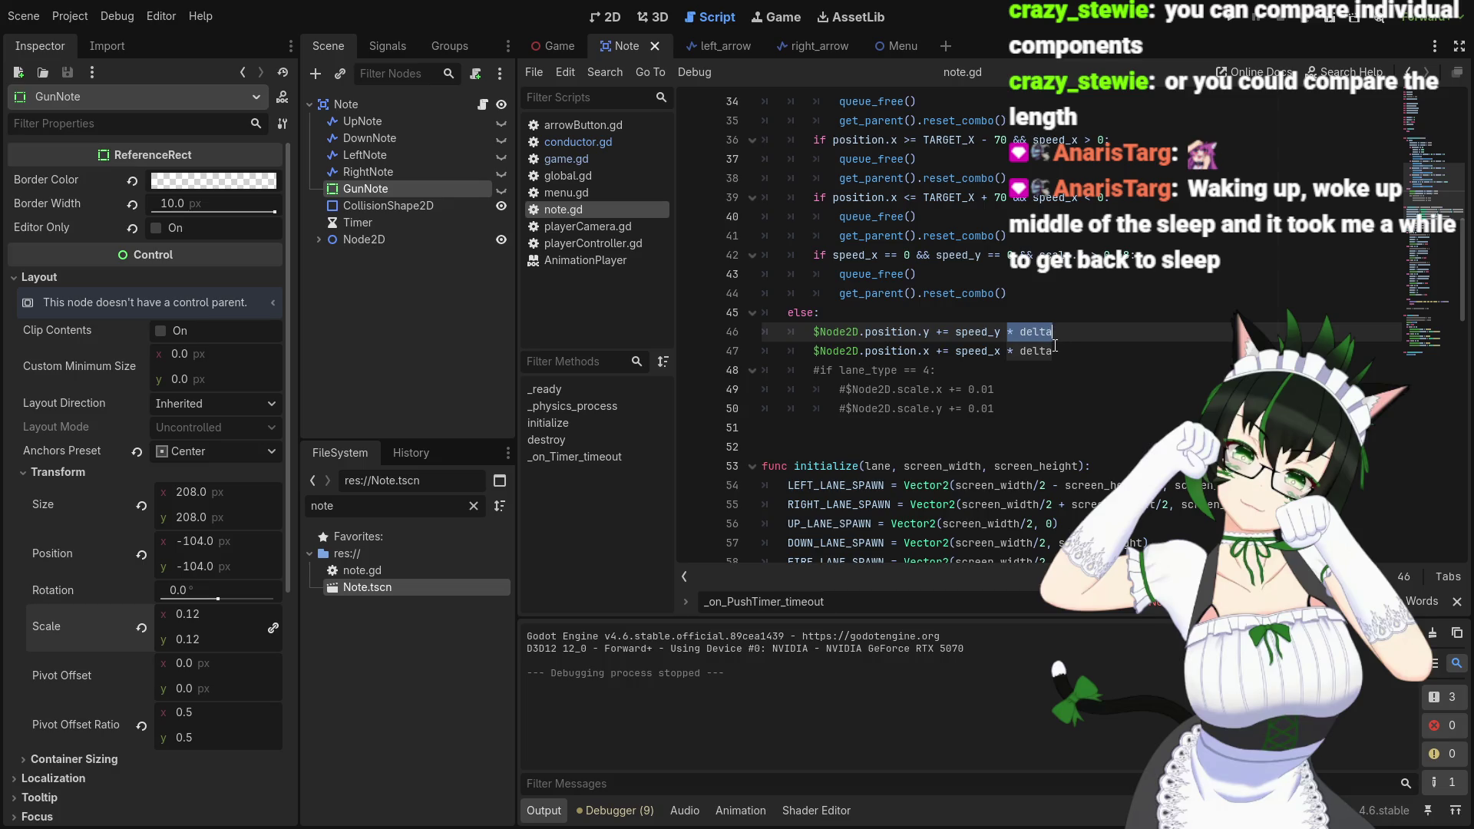
{"action": "scroll", "coordinate": [1029, 377], "scroll_direction": "up", "scroll_amount": 2}
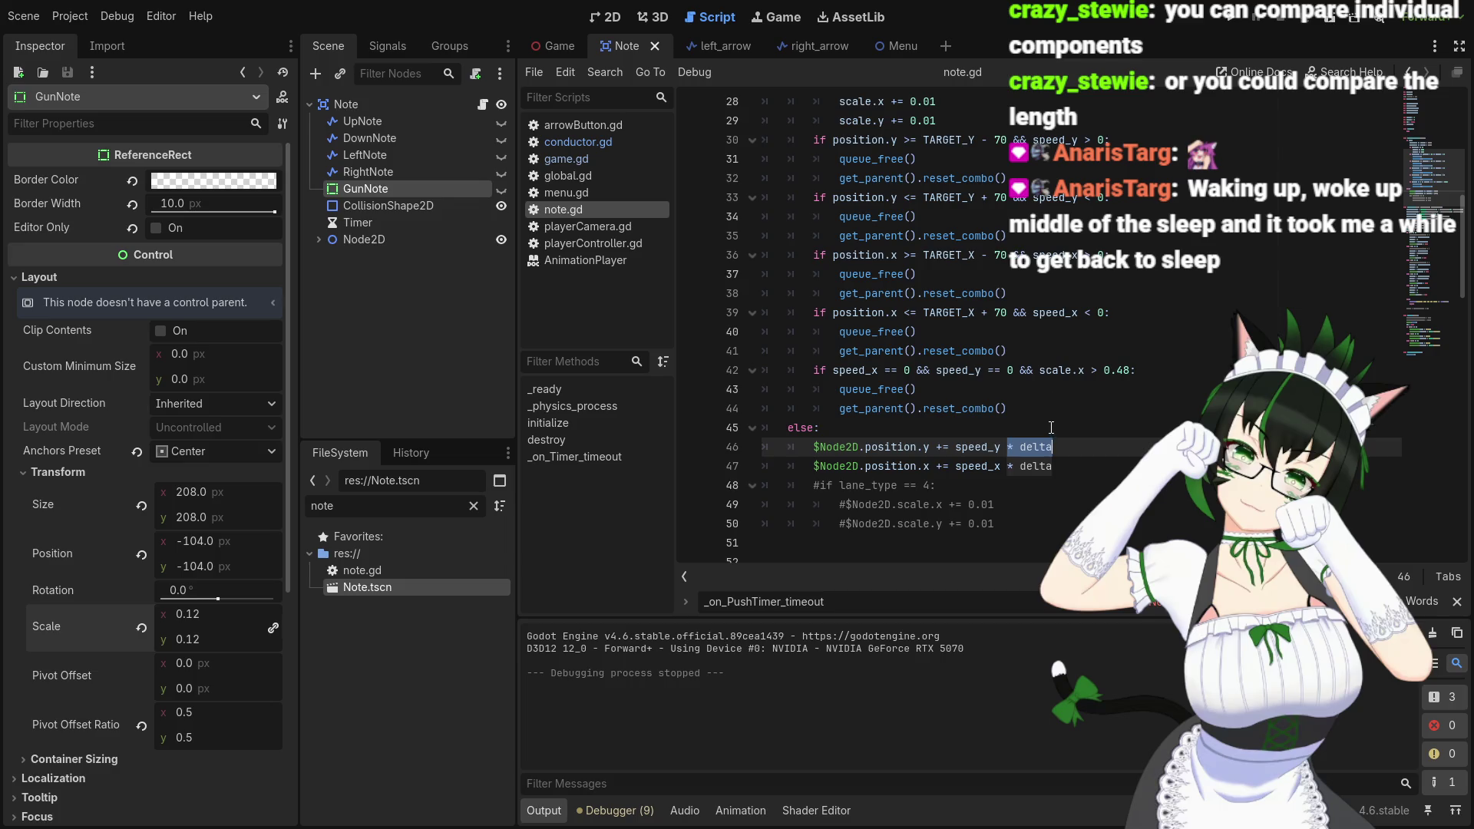
{"action": "scroll", "coordinate": [1018, 419], "scroll_direction": "up", "scroll_amount": 4}
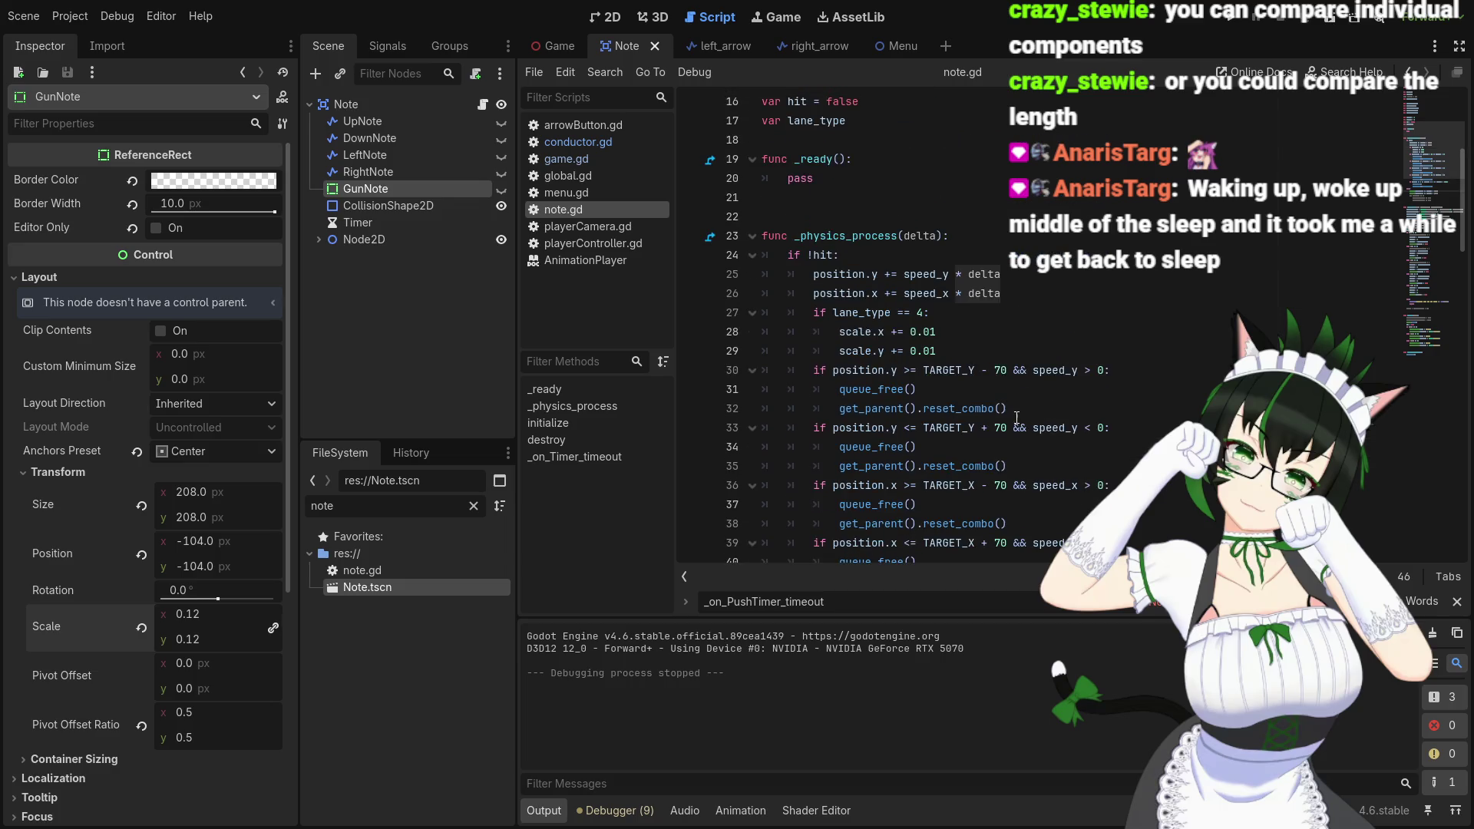
Append ' * delta' to the scale.x and scale.y increments and save note.gd
{"action": "left_click", "coordinate": [950, 333]}
{"action": "key", "text": "ctrl+v"}
{"action": "left_click", "coordinate": [955, 351]}
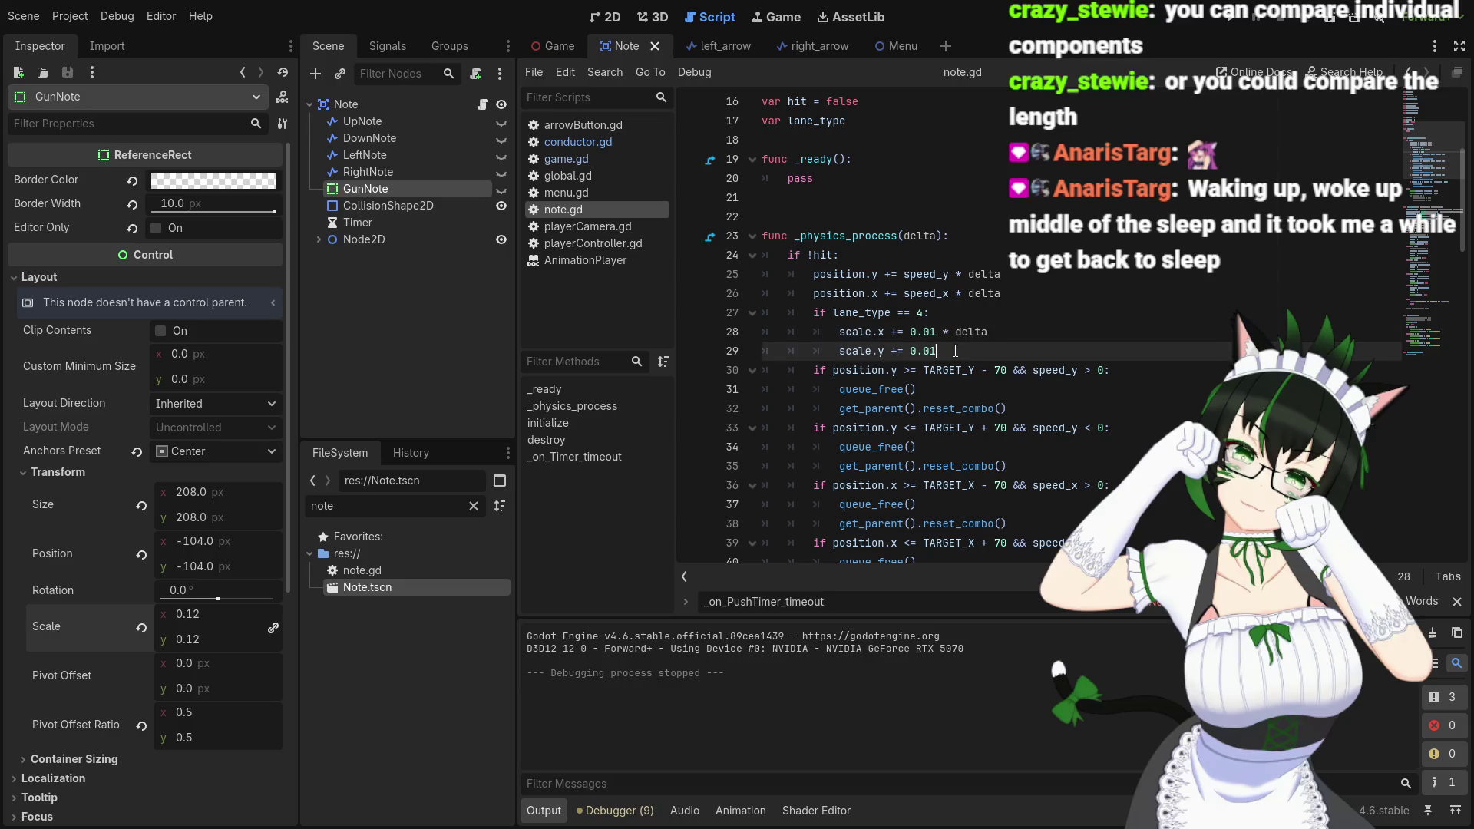
{"action": "key", "text": "ctrl+v"}
{"action": "scroll", "coordinate": [1009, 449], "scroll_direction": "down", "scroll_amount": 5}
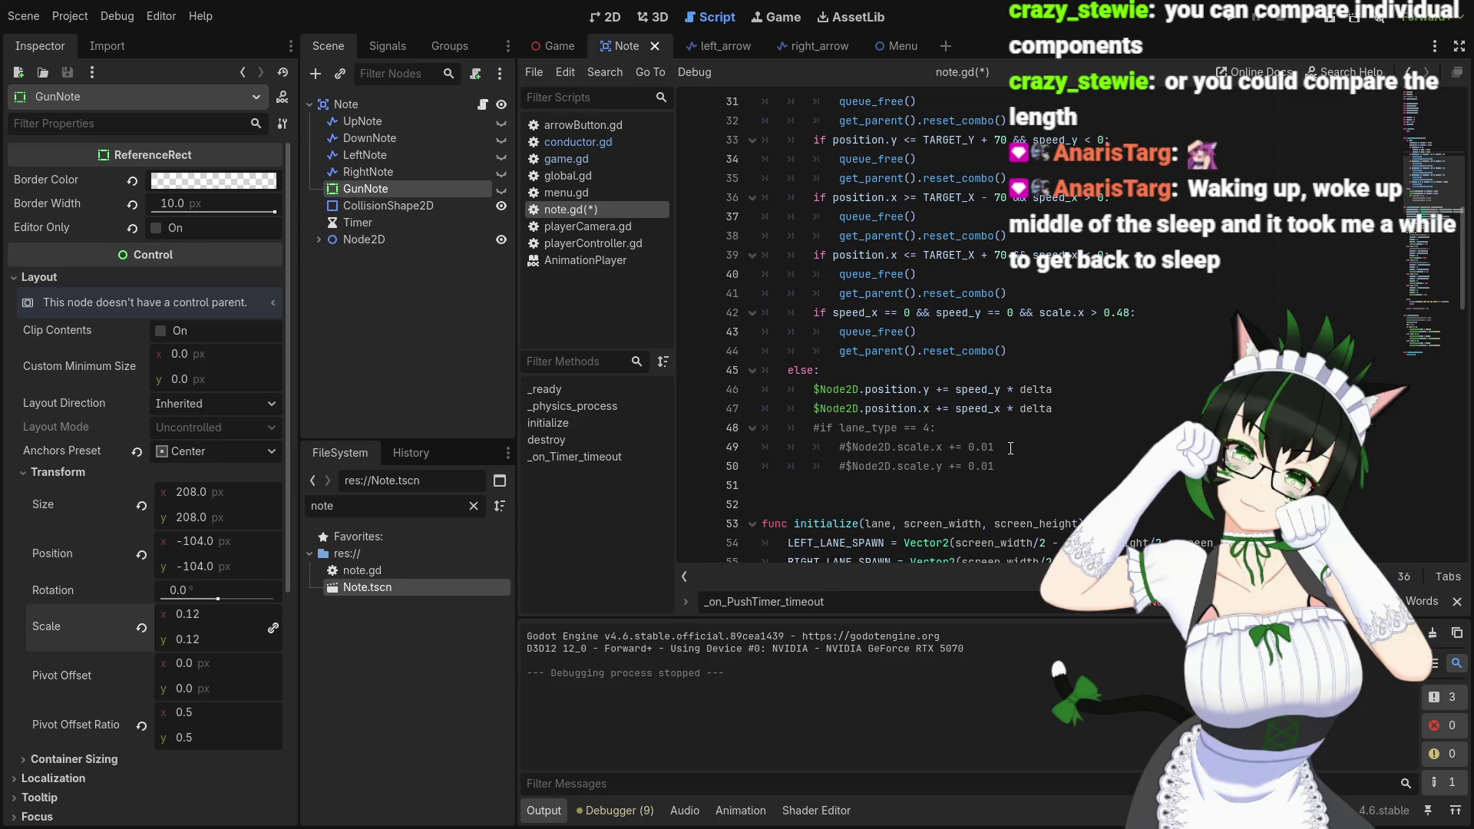
{"action": "key", "text": "ctrl+s"}
Test-run the game to check the delta-based scaling
{"action": "left_click", "coordinate": [1211, 16]}
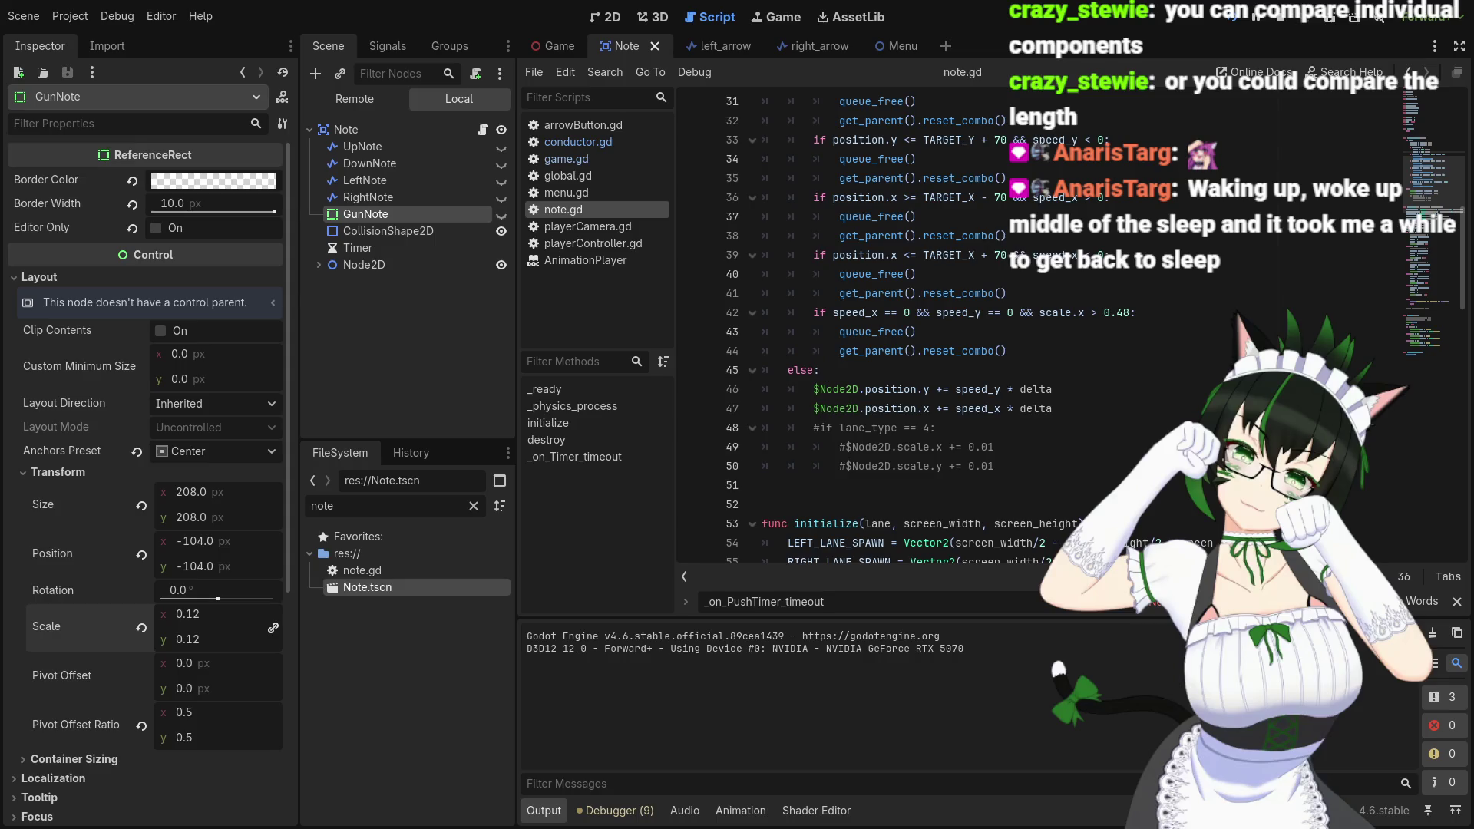
{"action": "left_click", "coordinate": [1257, 16]}
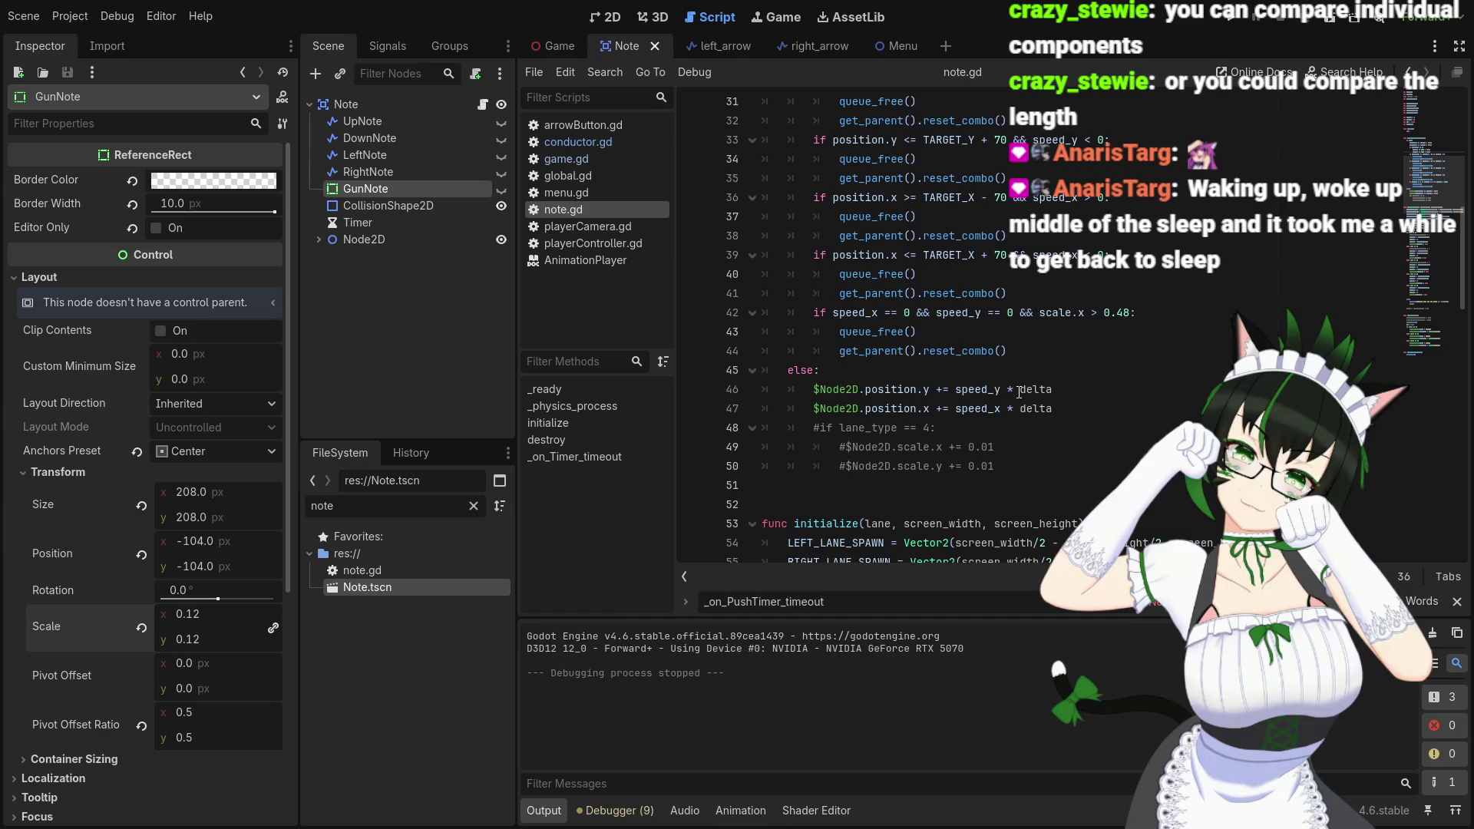
{"action": "scroll", "coordinate": [1013, 393], "scroll_direction": "up", "scroll_amount": 1}
{"action": "scroll", "coordinate": [1013, 393], "scroll_direction": "up", "scroll_amount": 4}
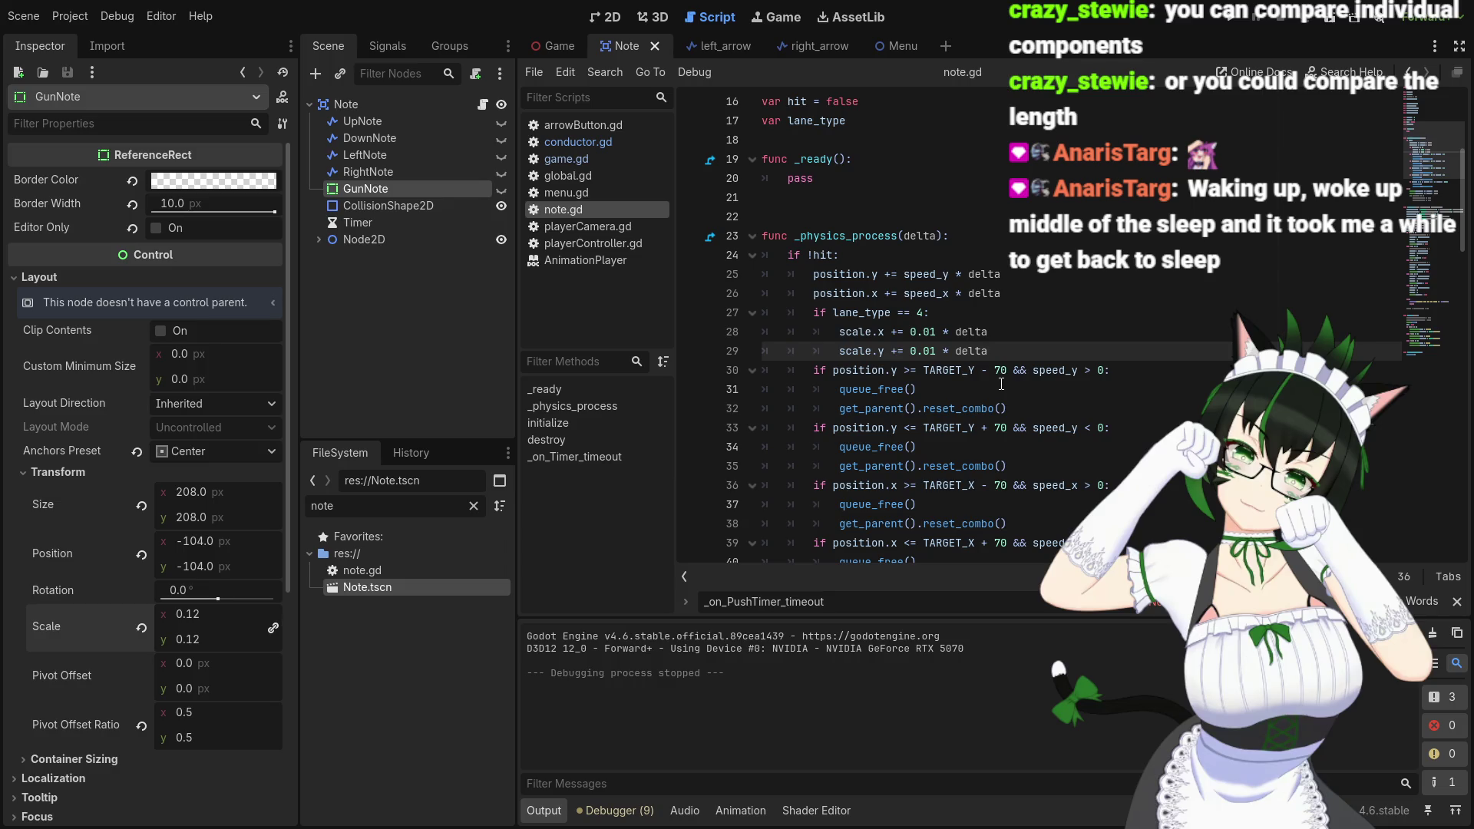
{"action": "left_click", "coordinate": [601, 129]}
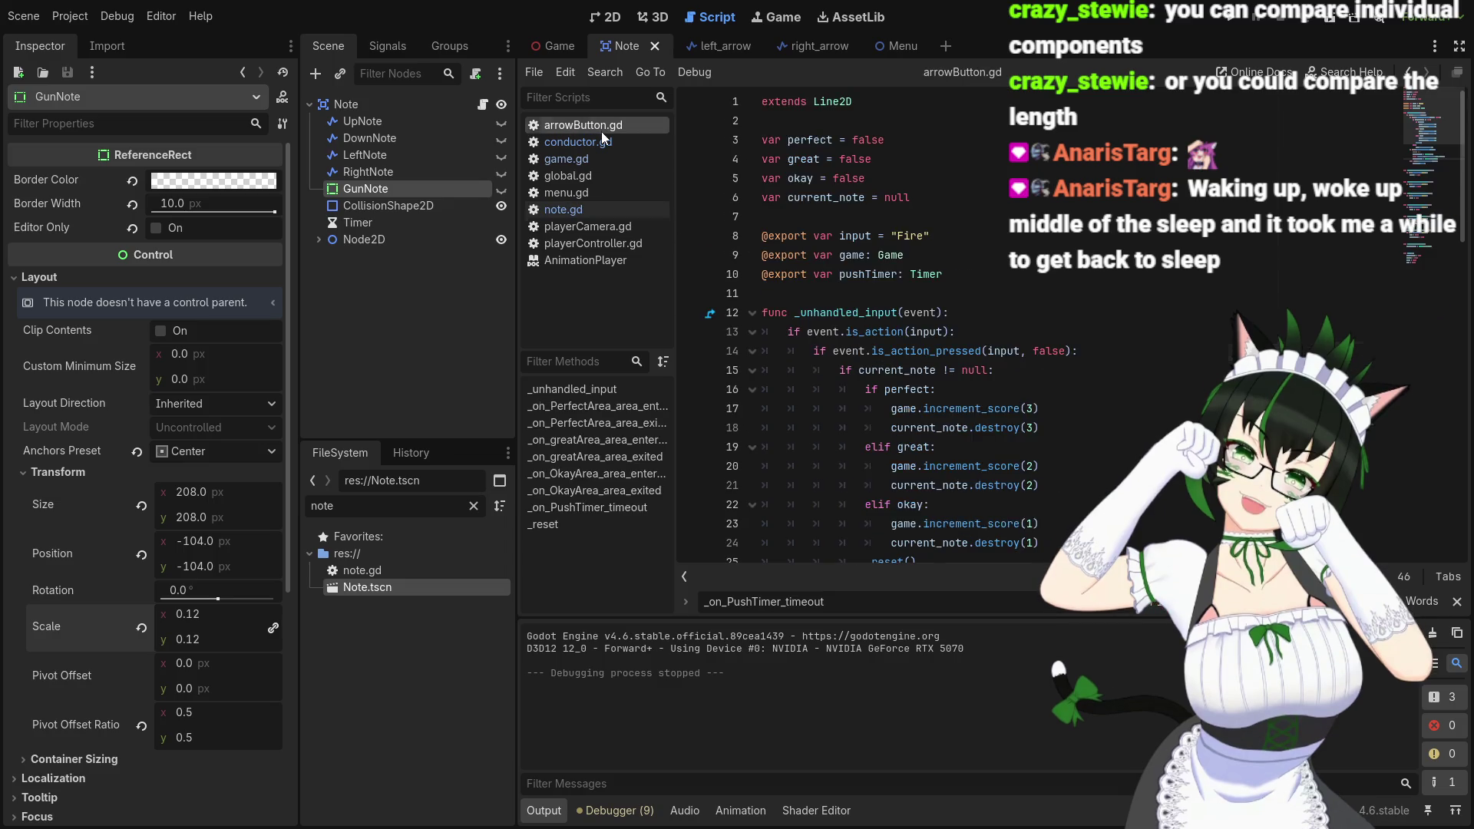
{"action": "scroll", "coordinate": [941, 303], "scroll_direction": "down", "scroll_amount": 1}
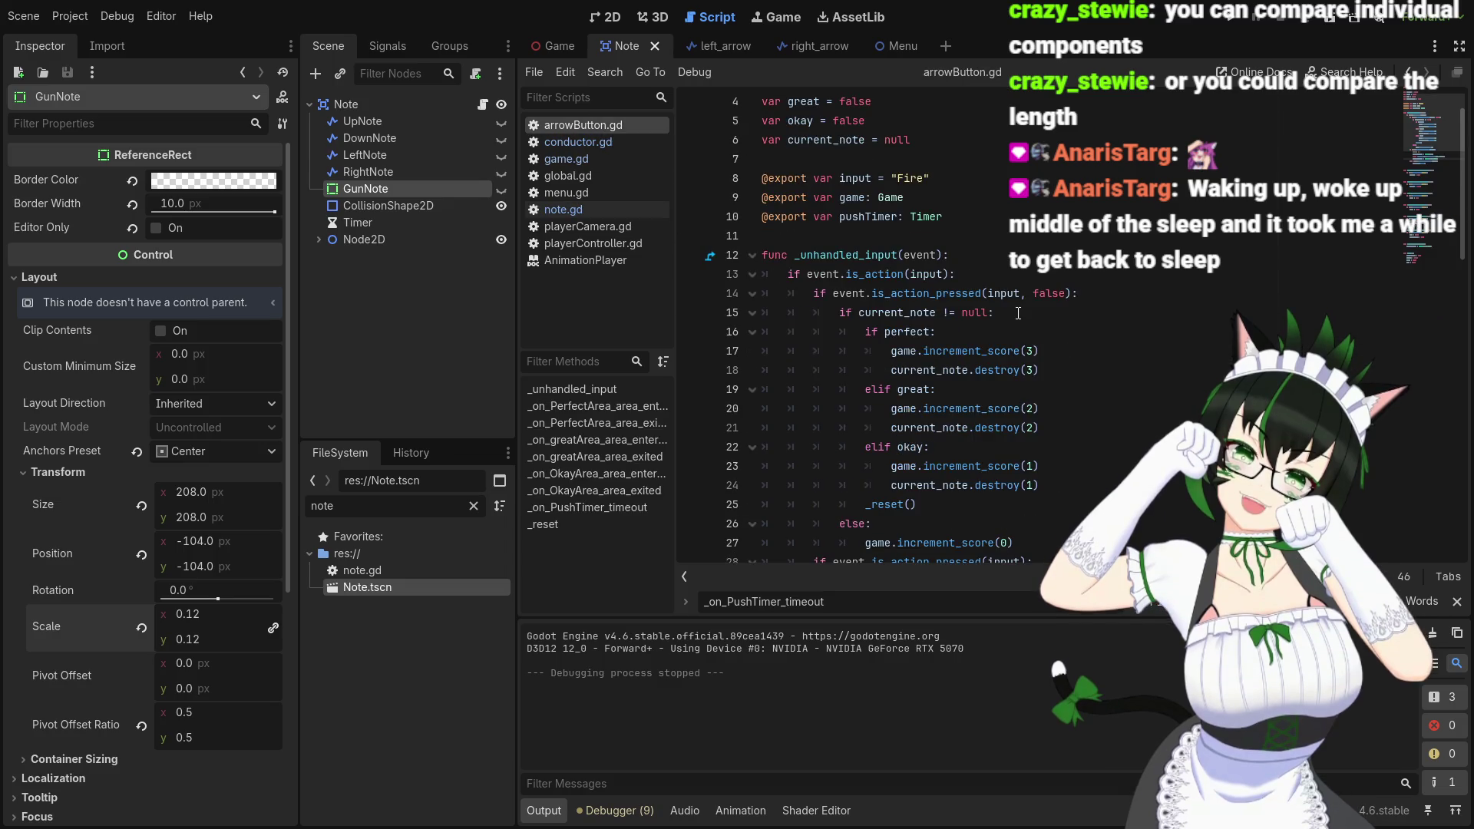
{"action": "scroll", "coordinate": [1018, 313], "scroll_direction": "down", "scroll_amount": 3}
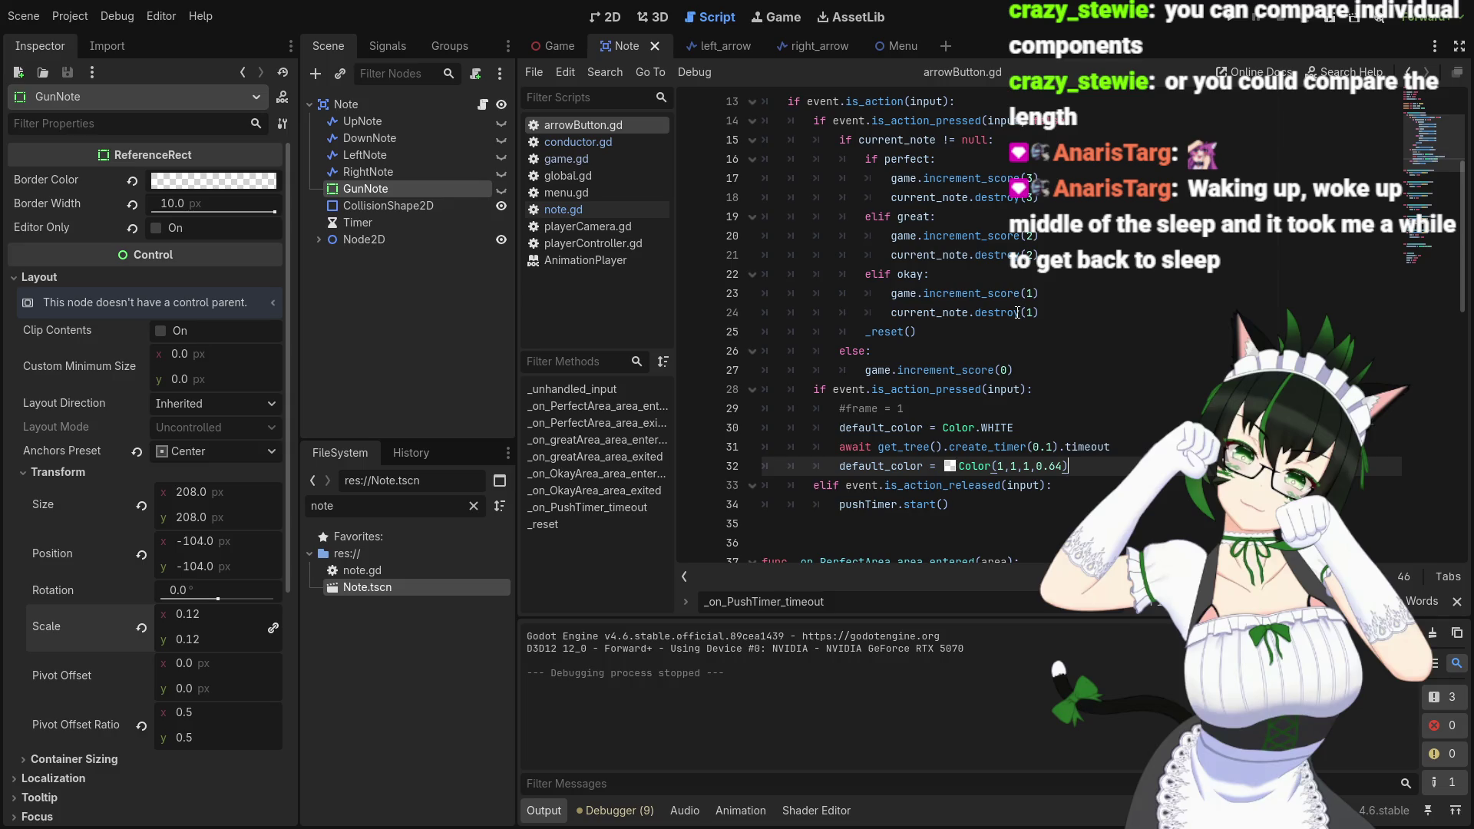
{"action": "scroll", "coordinate": [1019, 314], "scroll_direction": "down", "scroll_amount": 4}
{"action": "scroll", "coordinate": [1018, 313], "scroll_direction": "down", "scroll_amount": 2}
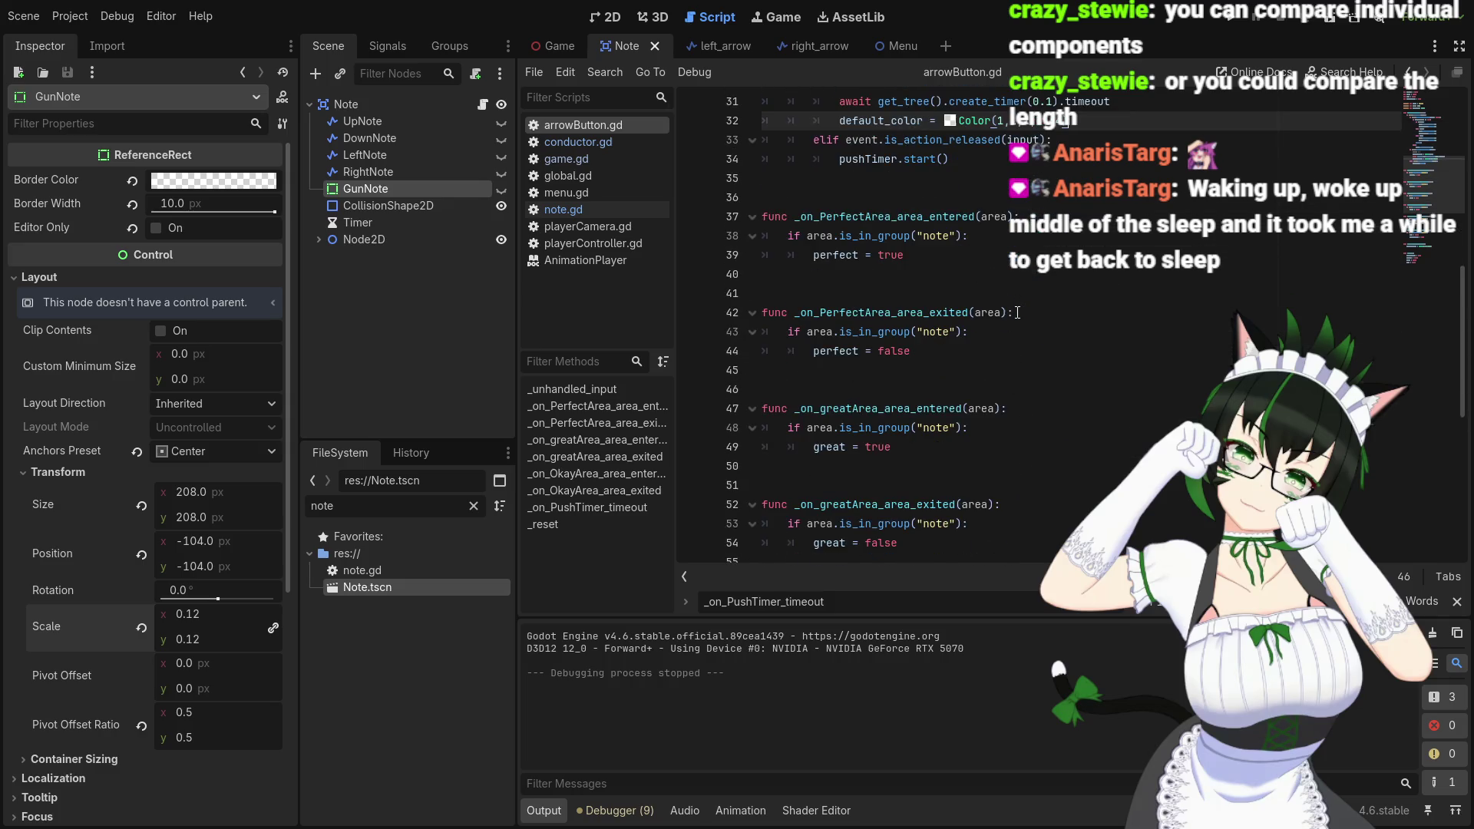
{"action": "scroll", "coordinate": [1018, 313], "scroll_direction": "down", "scroll_amount": 1}
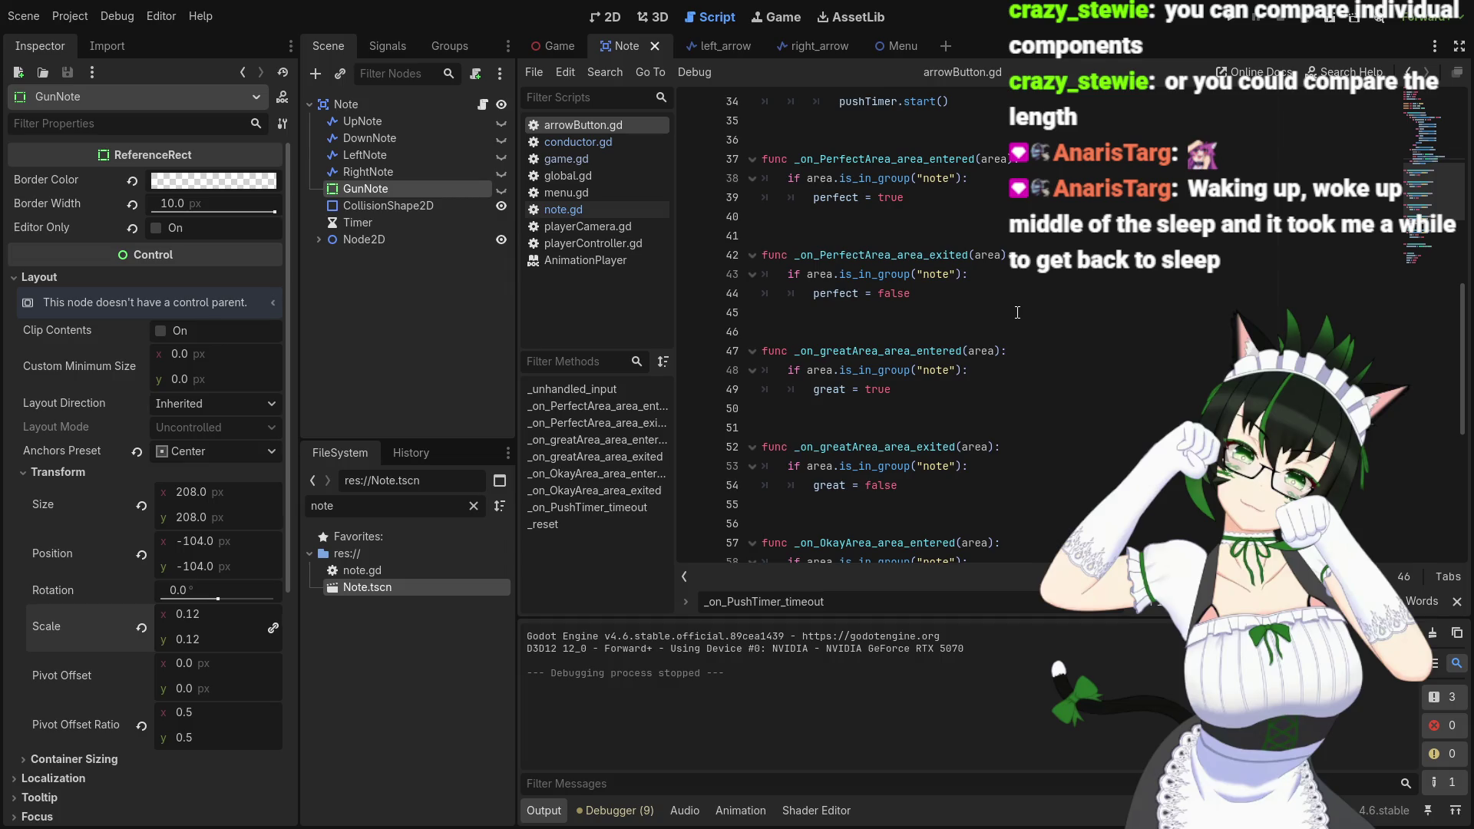
{"action": "left_click", "coordinate": [580, 212]}
{"action": "scroll", "coordinate": [1020, 379], "scroll_direction": "down", "scroll_amount": 3}
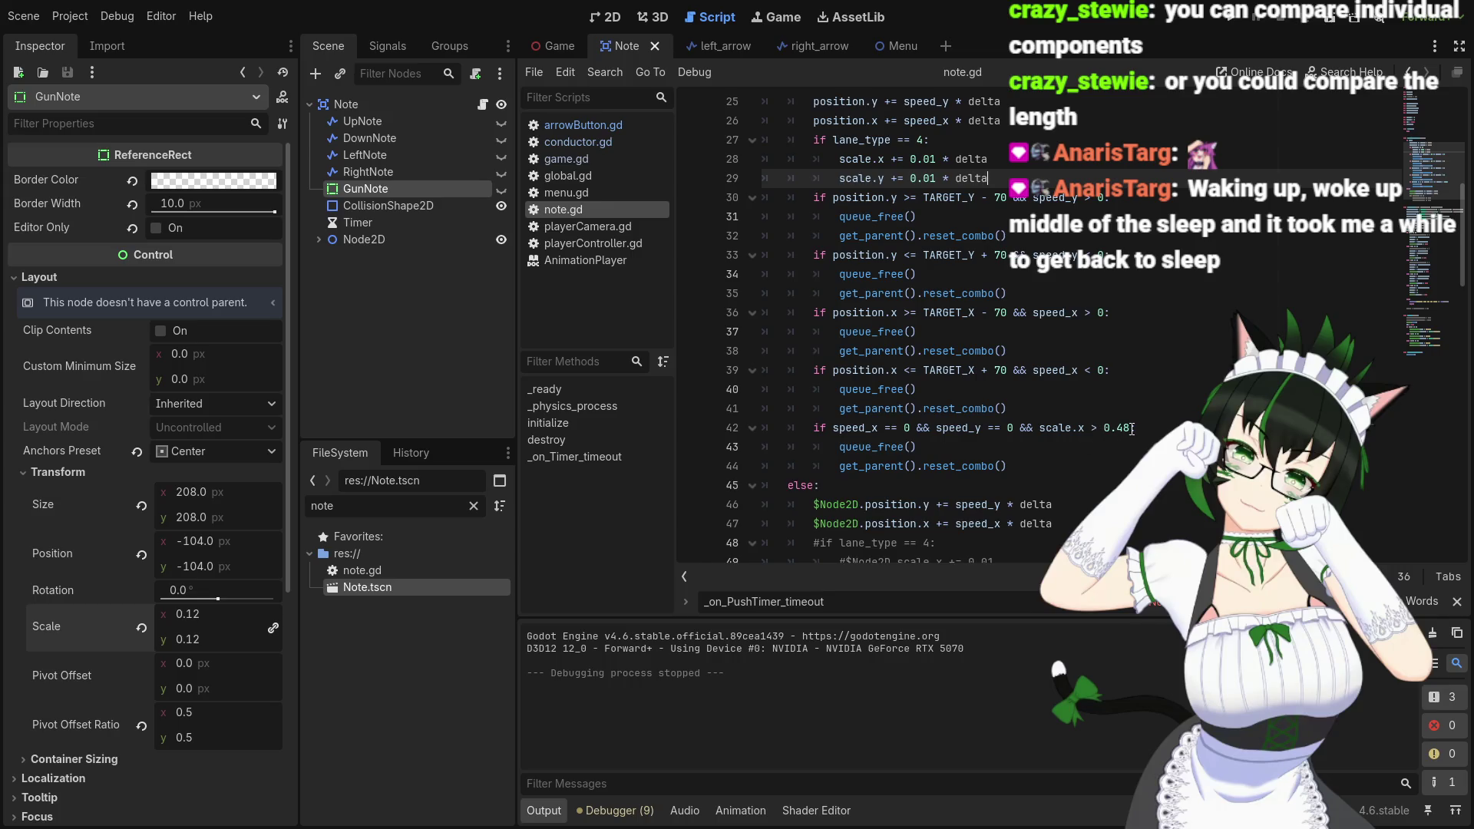
Comment out the scale.x > 0.48 queue_free block on lines 42–44 and save
{"action": "left_click", "coordinate": [1132, 429]}
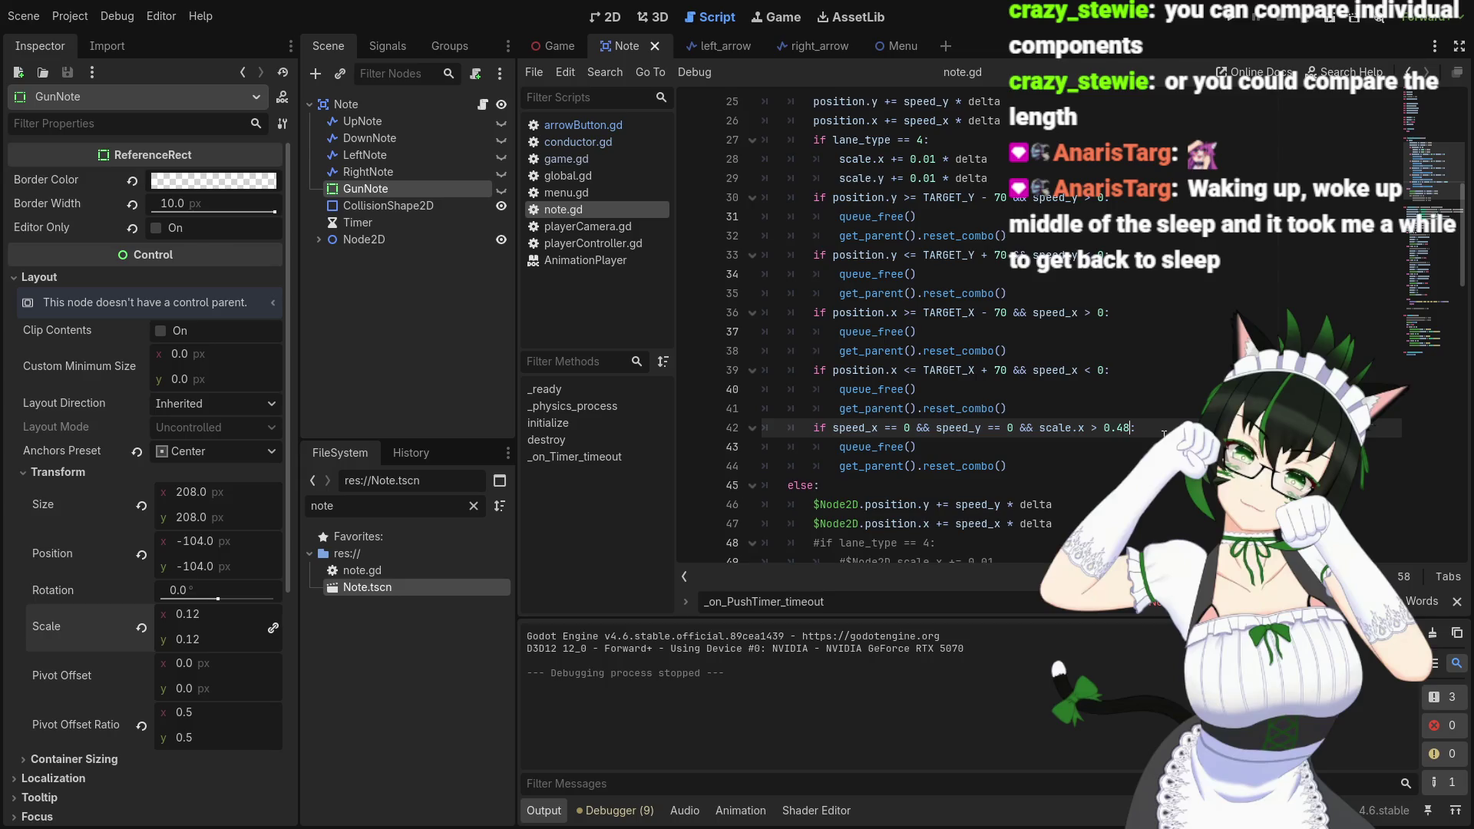
{"action": "left_click", "coordinate": [838, 448]}
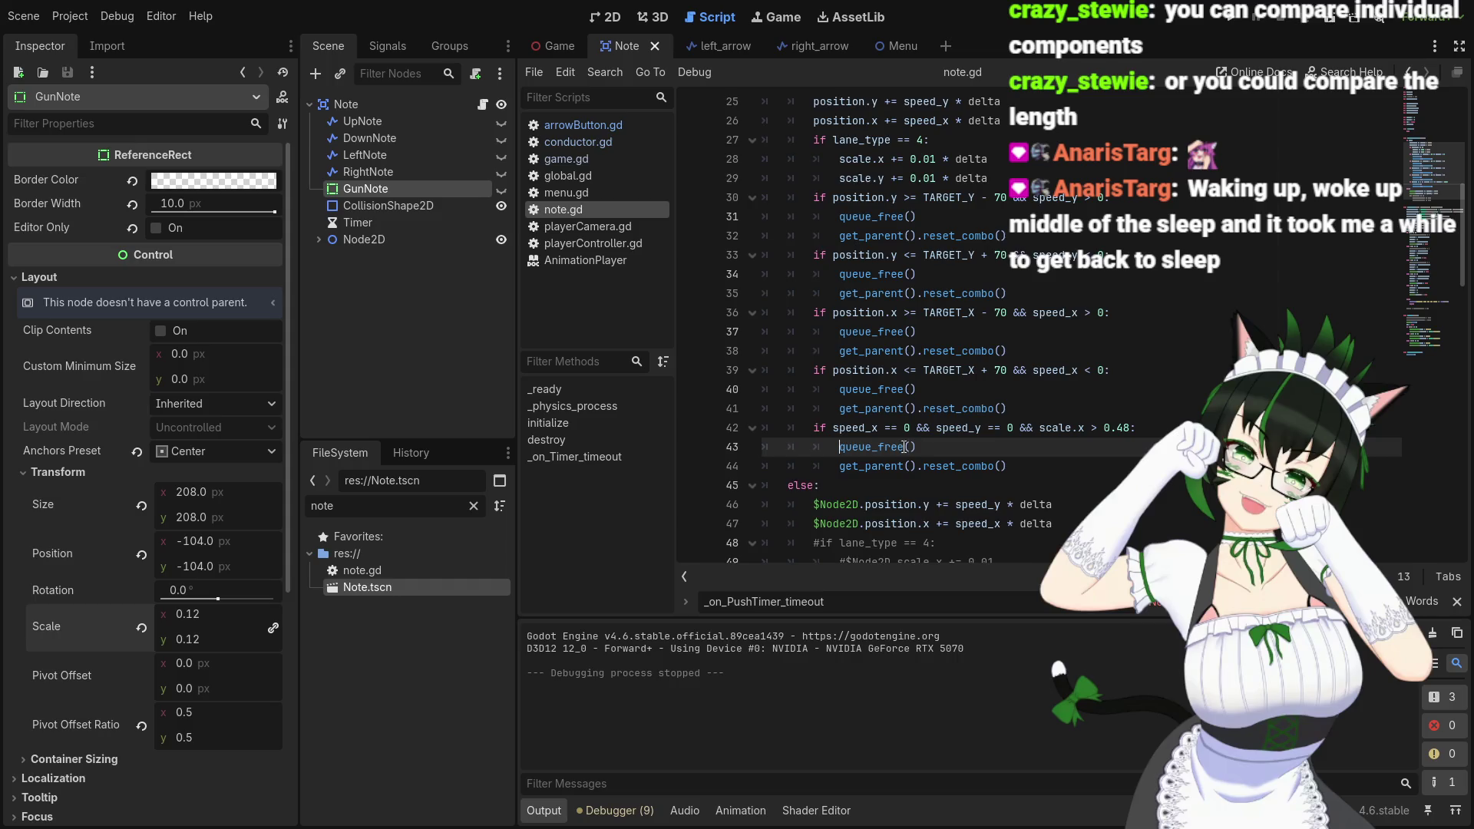
{"action": "left_click_drag", "start_coordinate": [814, 428], "coordinate": [1007, 462]}
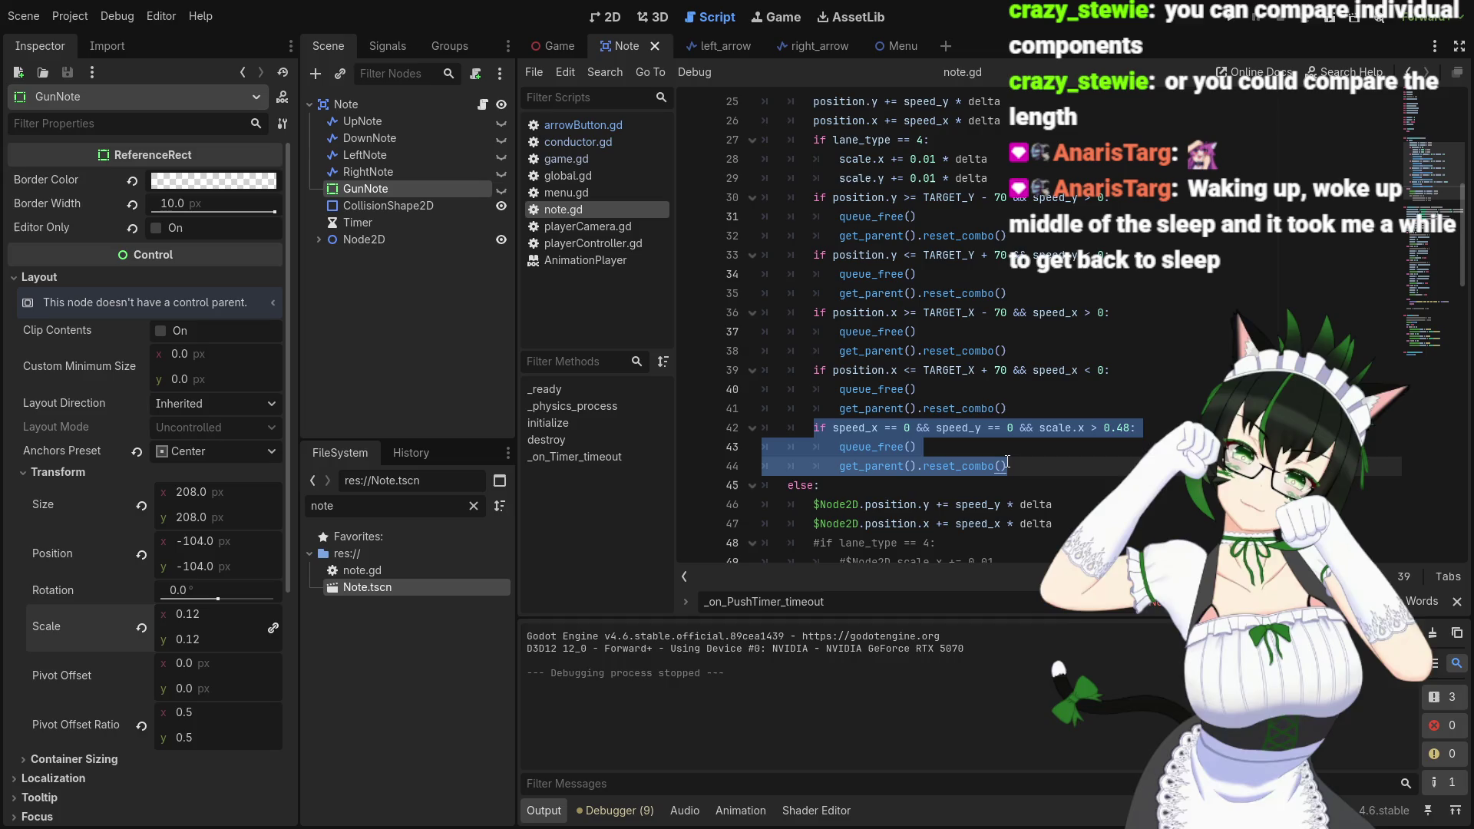
{"action": "key", "text": "ctrl+k"}
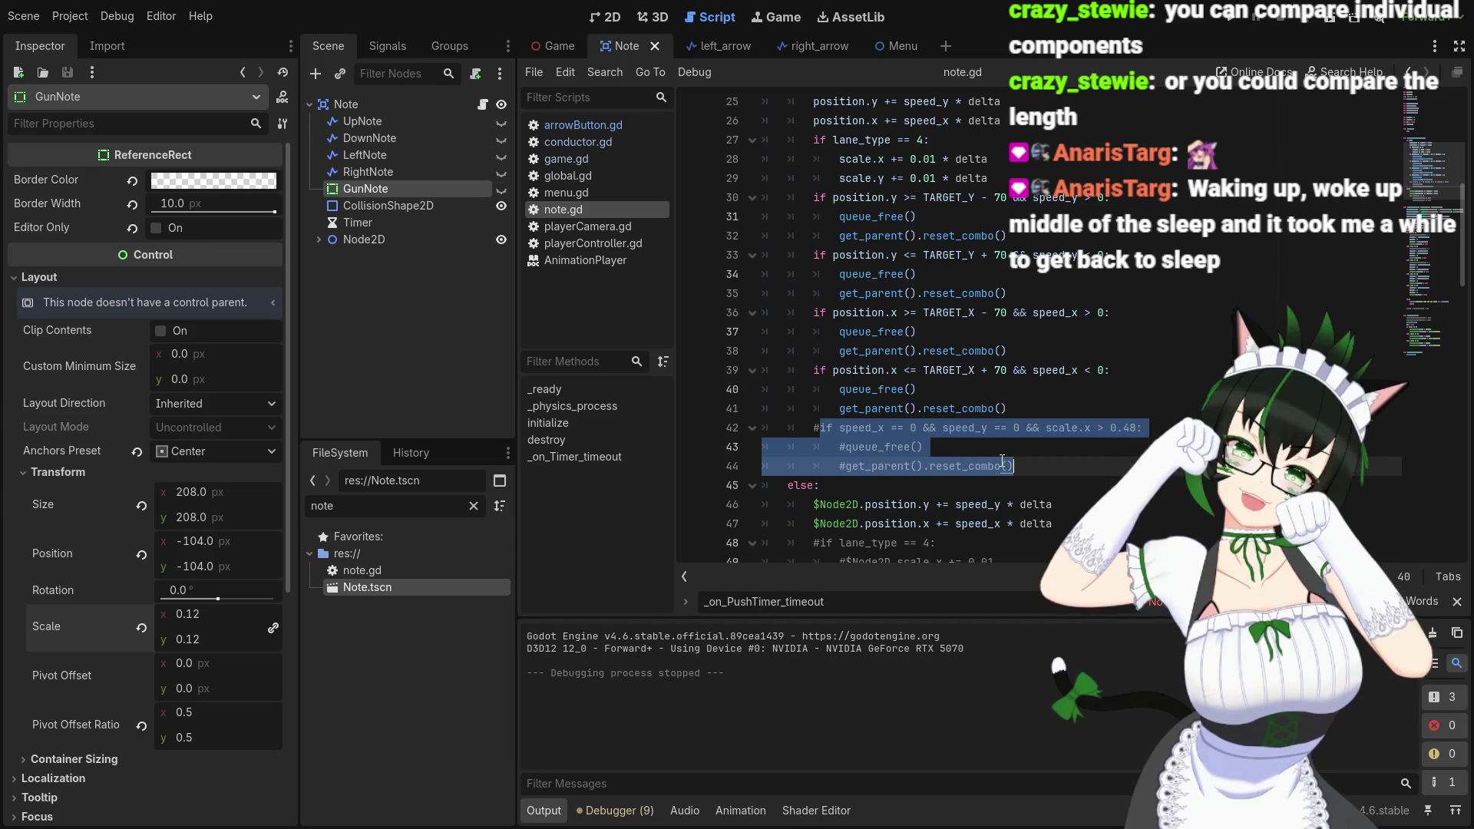
{"action": "left_click", "coordinate": [1011, 448]}
{"action": "key", "text": "ctrl+s"}
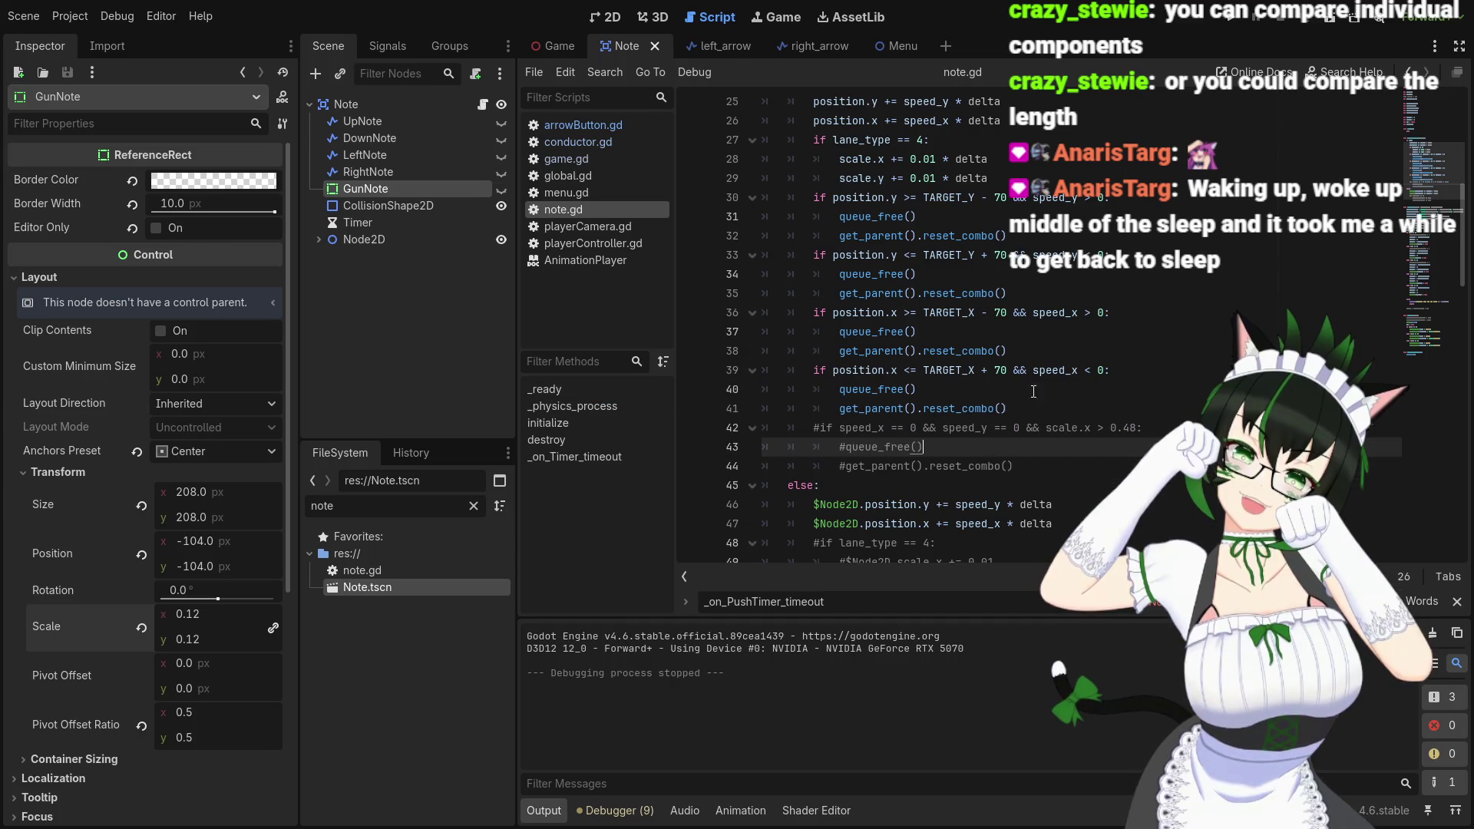
Test-run the game without the auto-destroy check
{"action": "left_click", "coordinate": [1229, 20]}
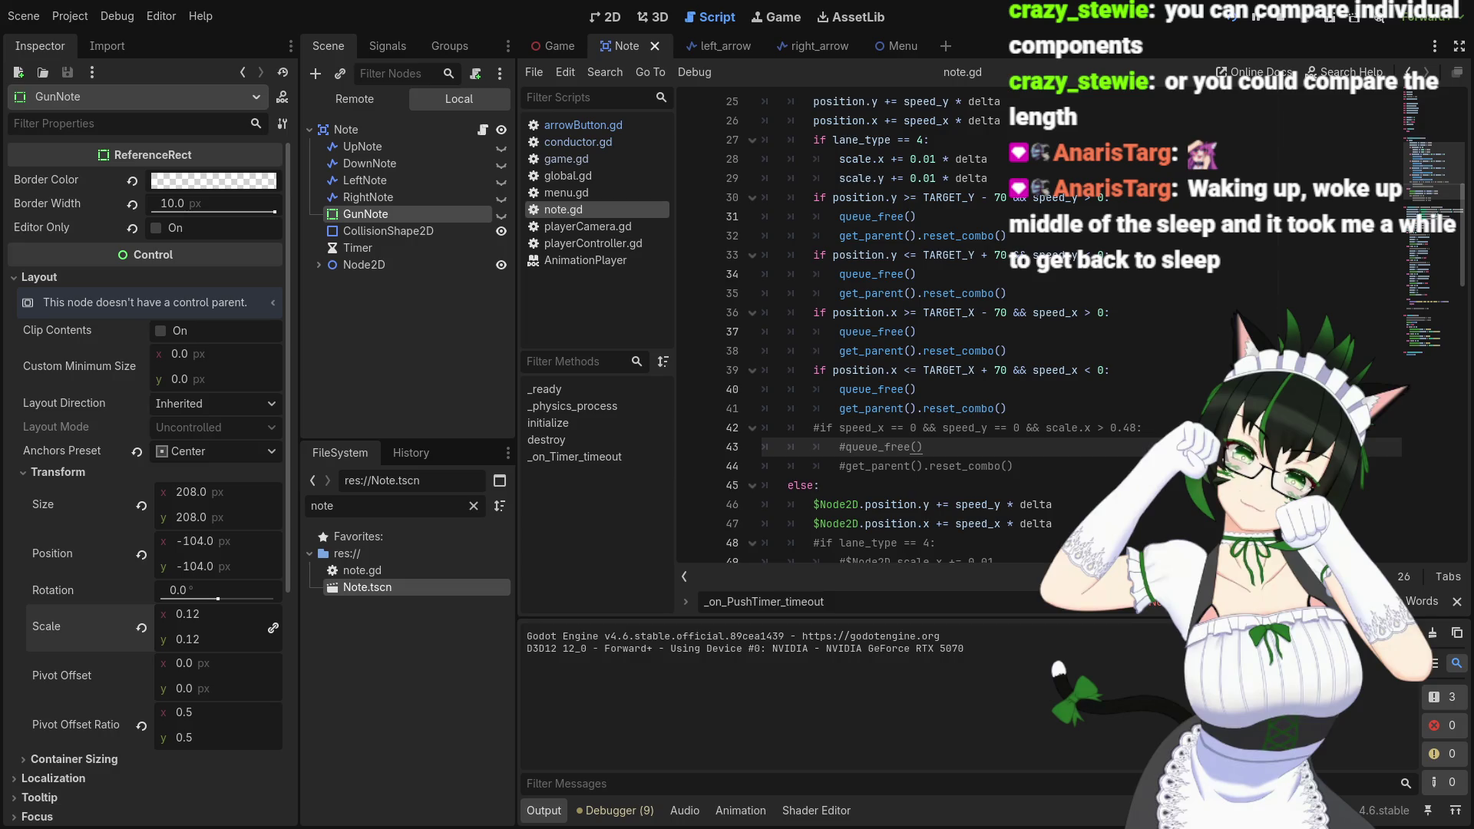
{"action": "left_click", "coordinate": [1281, 17]}
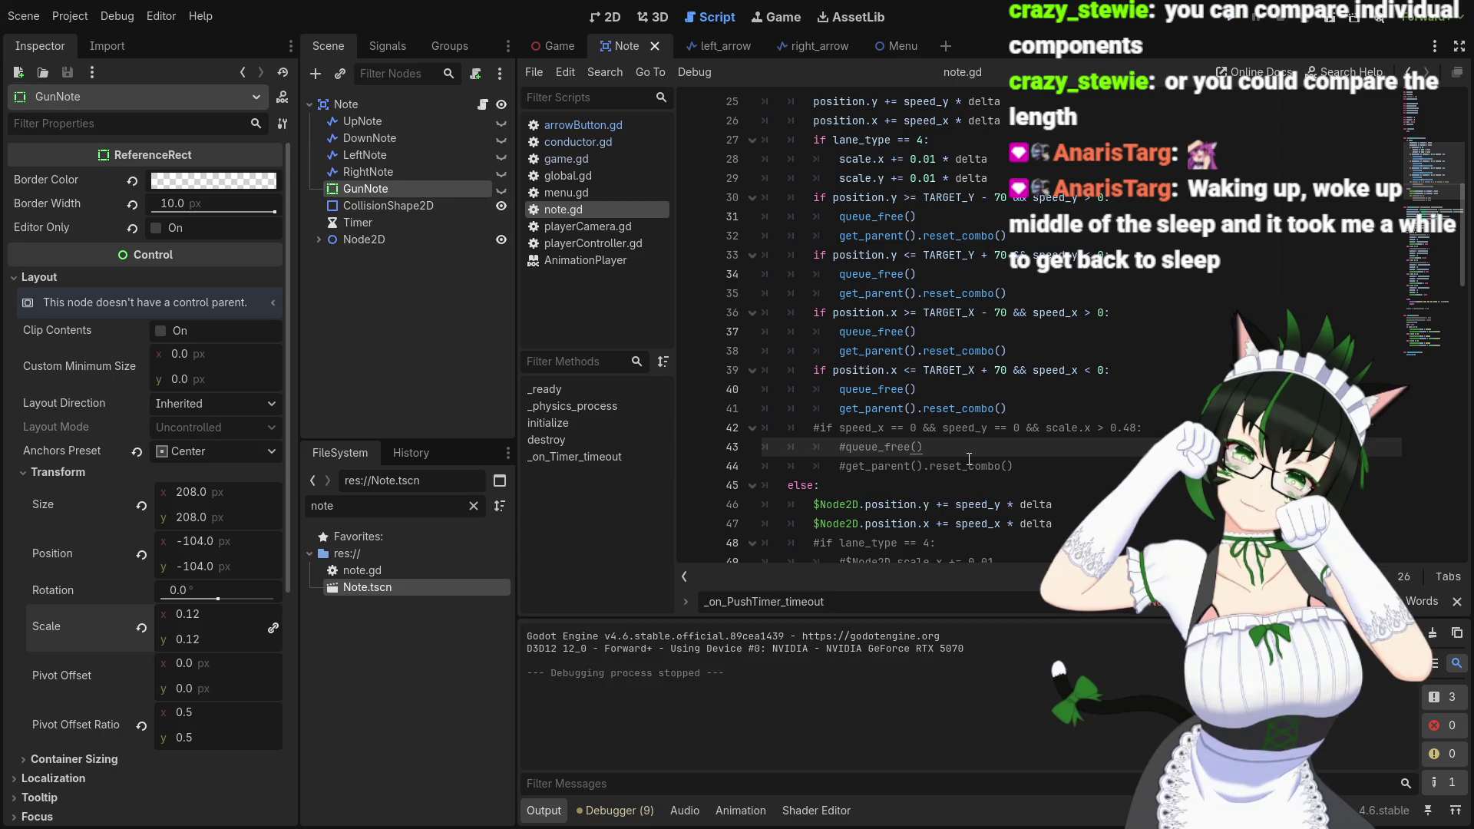
{"action": "scroll", "coordinate": [969, 459], "scroll_direction": "up", "scroll_amount": 3}
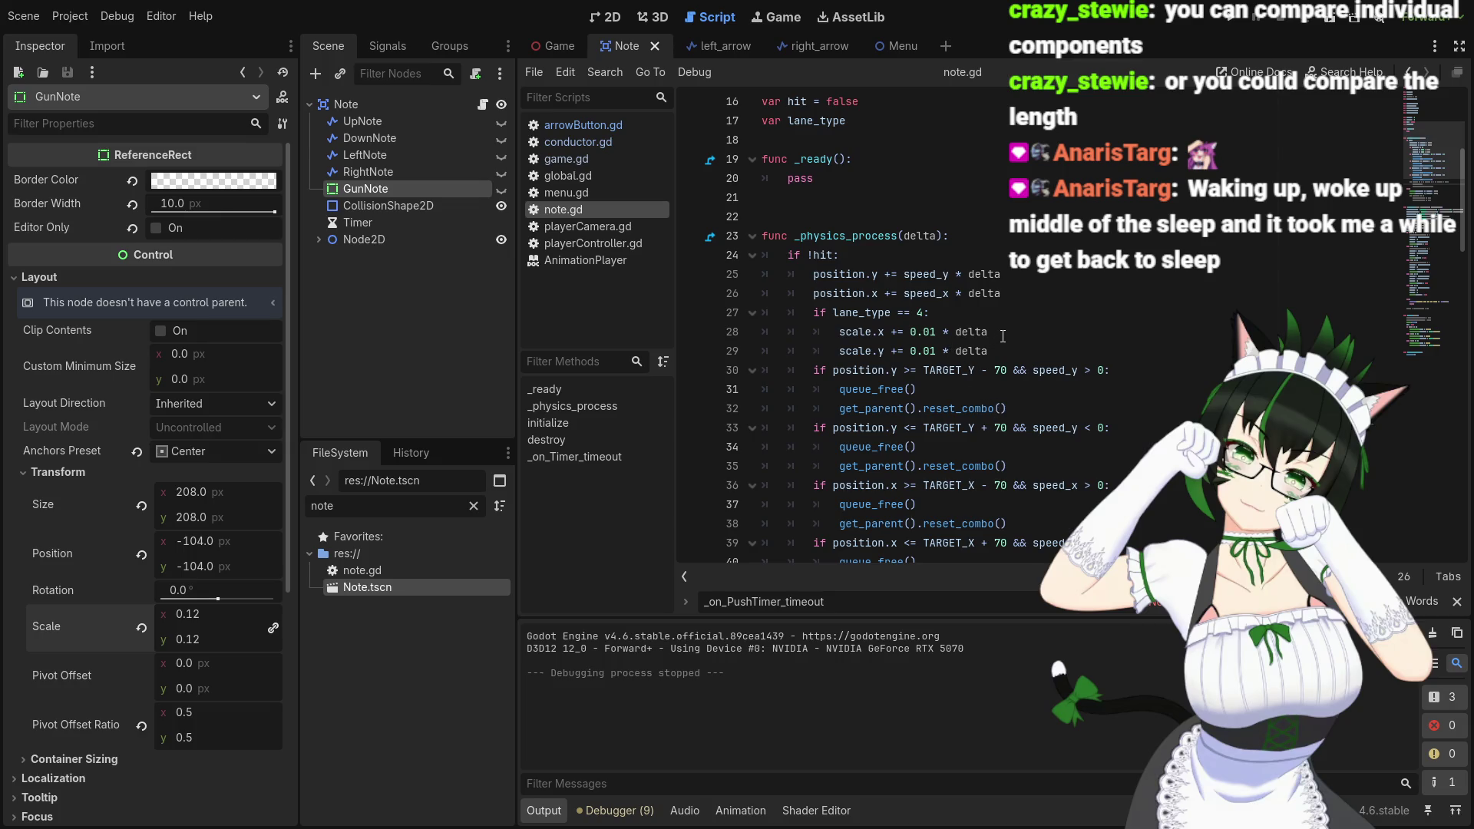
Change the scale.x and scale.y increments on lines 28–29 to 0.1
{"action": "left_click", "coordinate": [936, 331]}
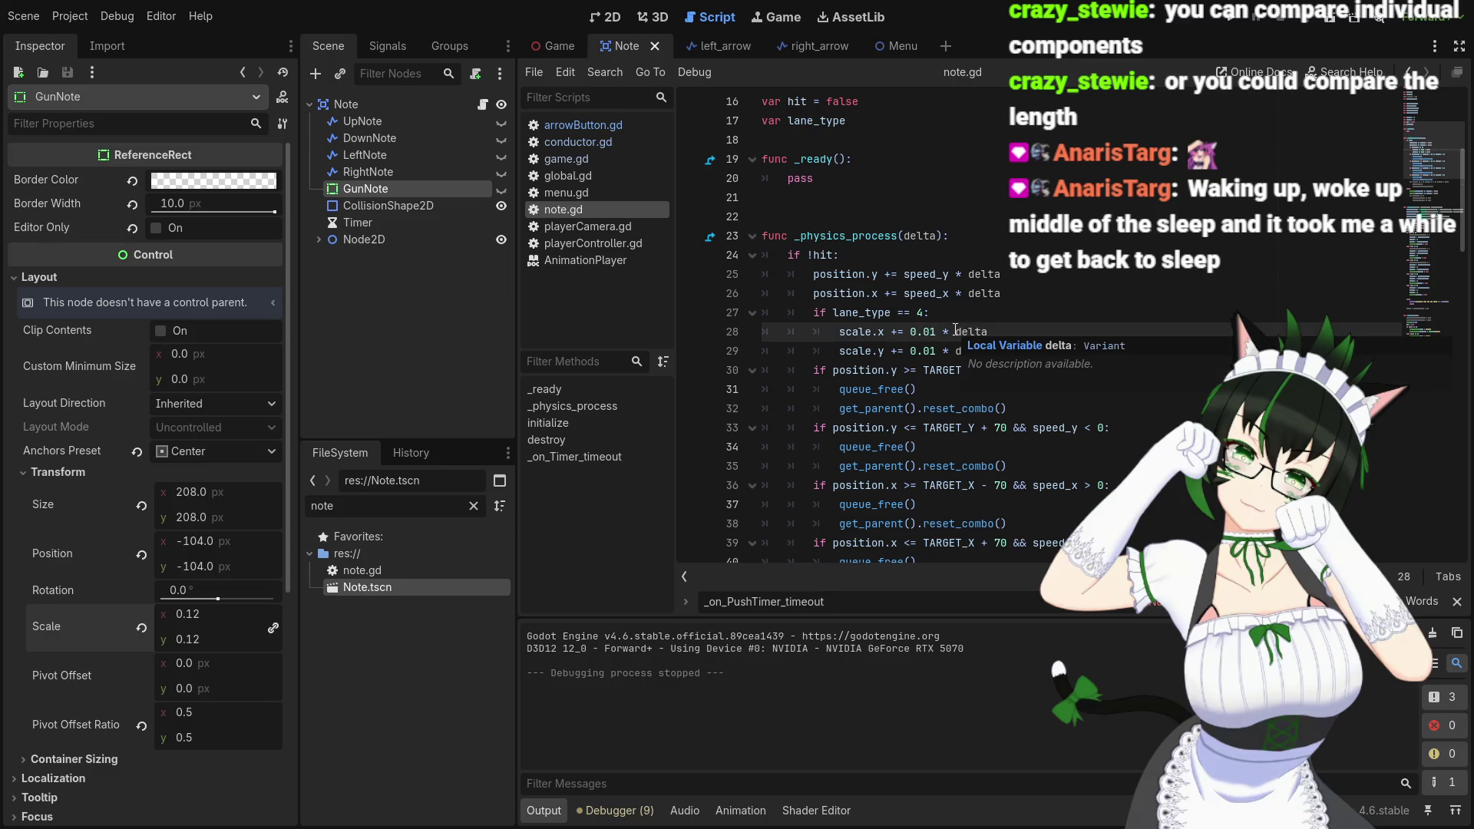
{"action": "key", "text": "Left"}
{"action": "key", "text": "BackSpace"}
{"action": "left_click", "coordinate": [925, 351]}
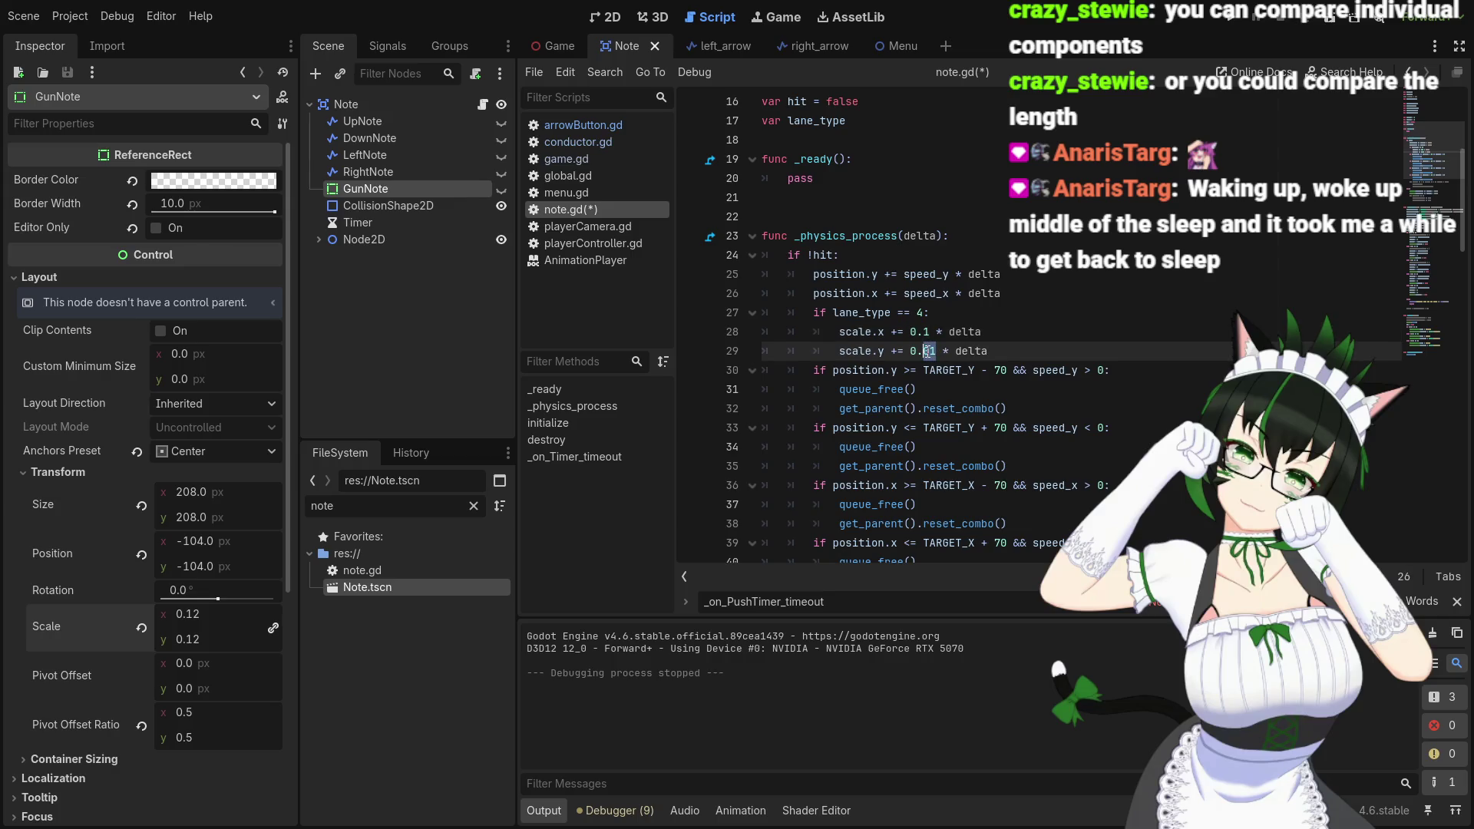
{"action": "key", "text": "Delete"}
Uncomment the two $Node2D scale lines and append ' * delta' to each
{"action": "scroll", "coordinate": [931, 427], "scroll_direction": "down", "scroll_amount": 6}
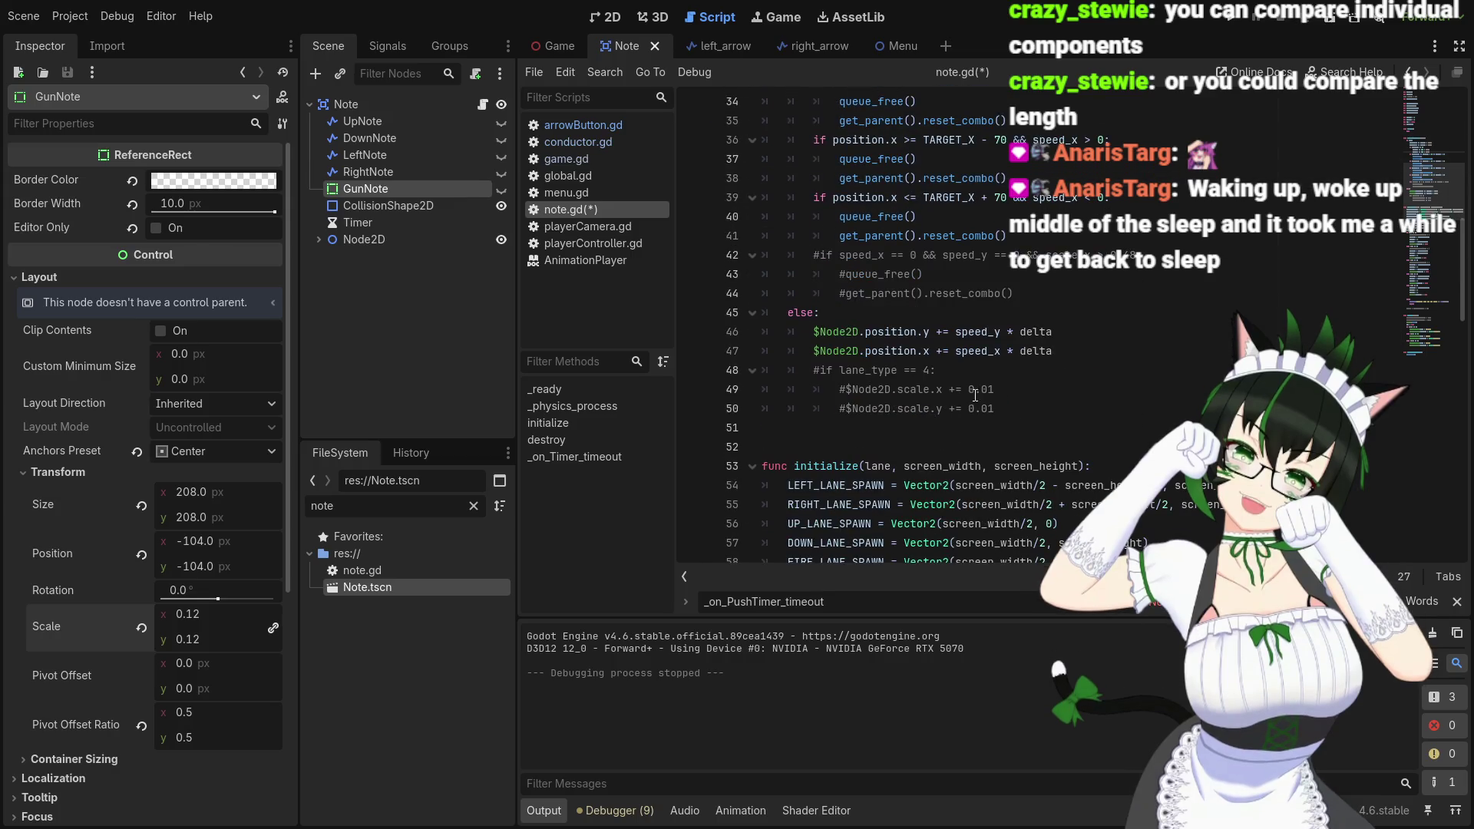
{"action": "scroll", "coordinate": [979, 394], "scroll_direction": "up", "scroll_amount": 4}
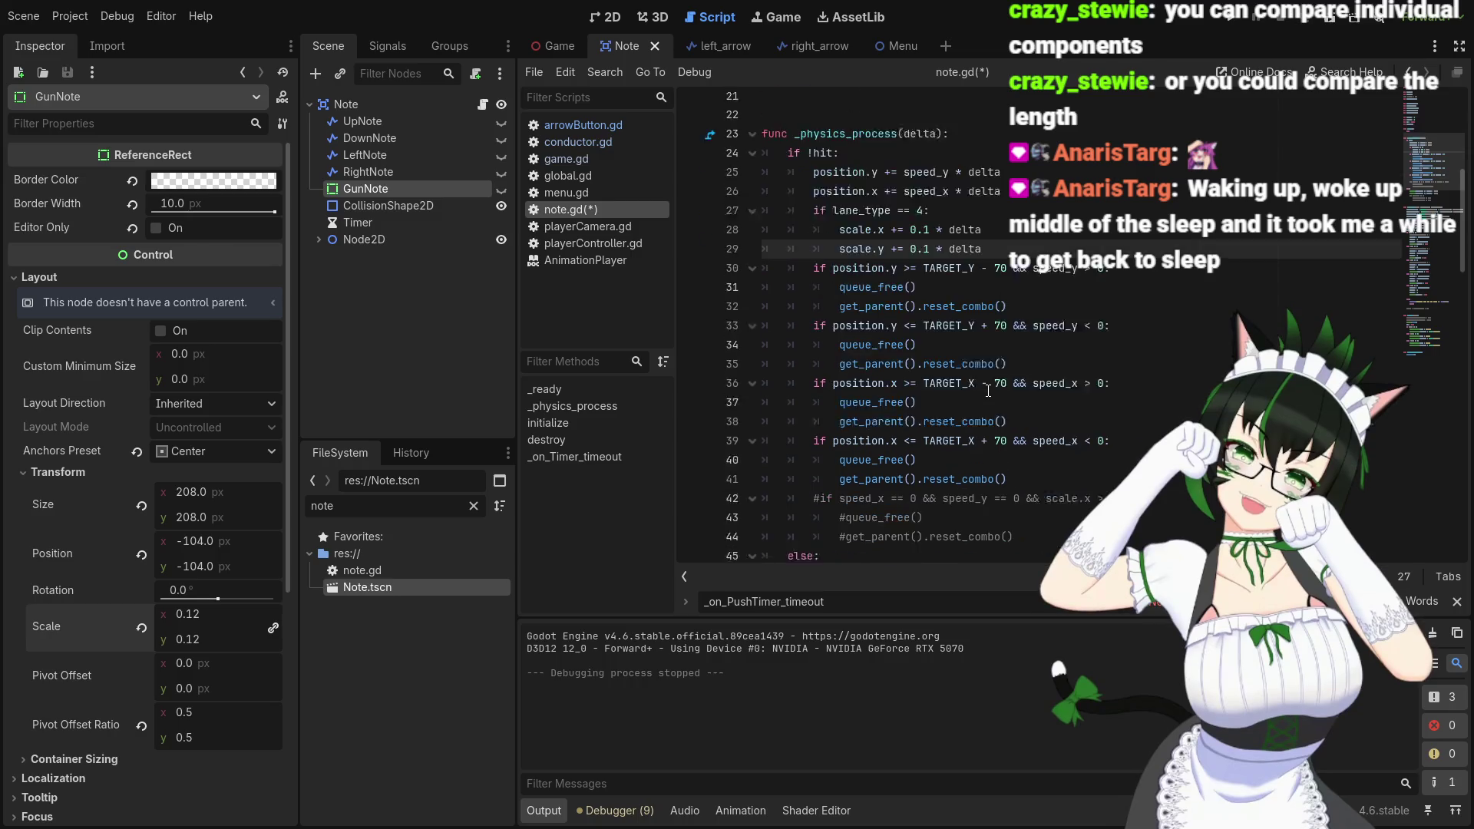
{"action": "scroll", "coordinate": [988, 391], "scroll_direction": "down", "scroll_amount": 4}
{"action": "left_click", "coordinate": [848, 389]}
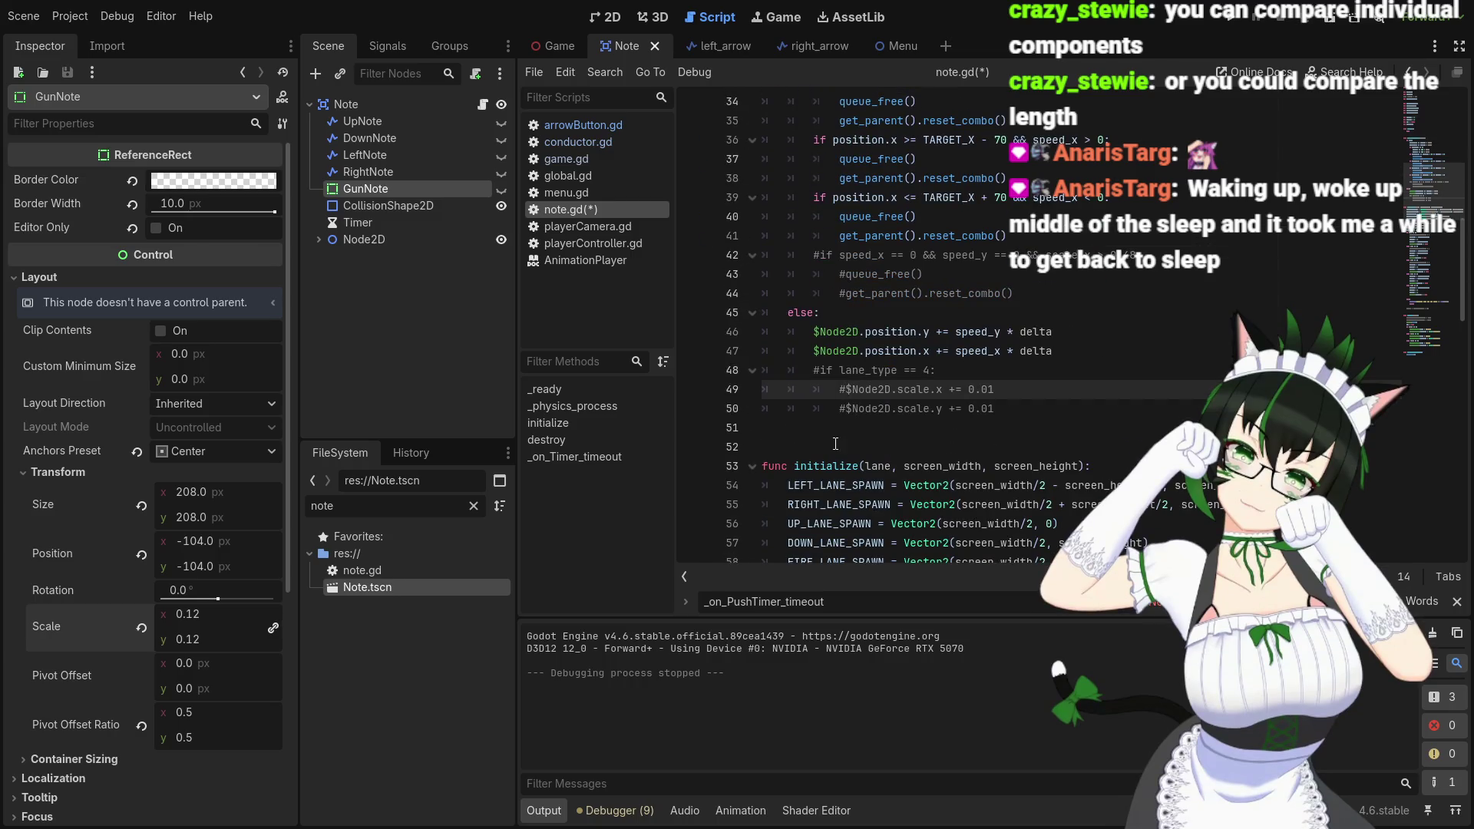
{"action": "key", "text": "BackSpace"}
{"action": "key", "text": "Down"}
{"action": "key", "text": "Delete"}
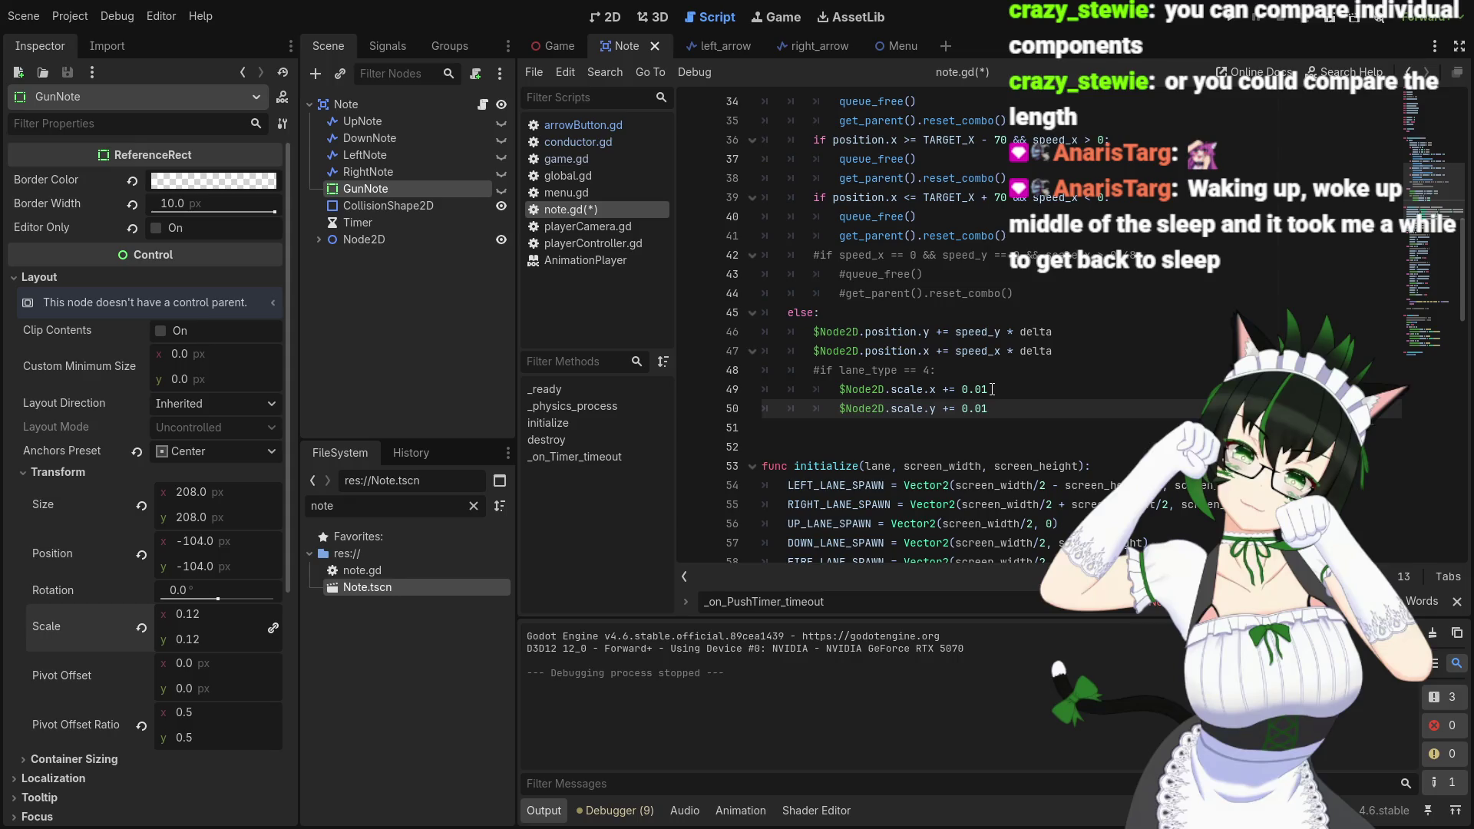
{"action": "left_click_drag", "start_coordinate": [1008, 332], "coordinate": [1056, 332]}
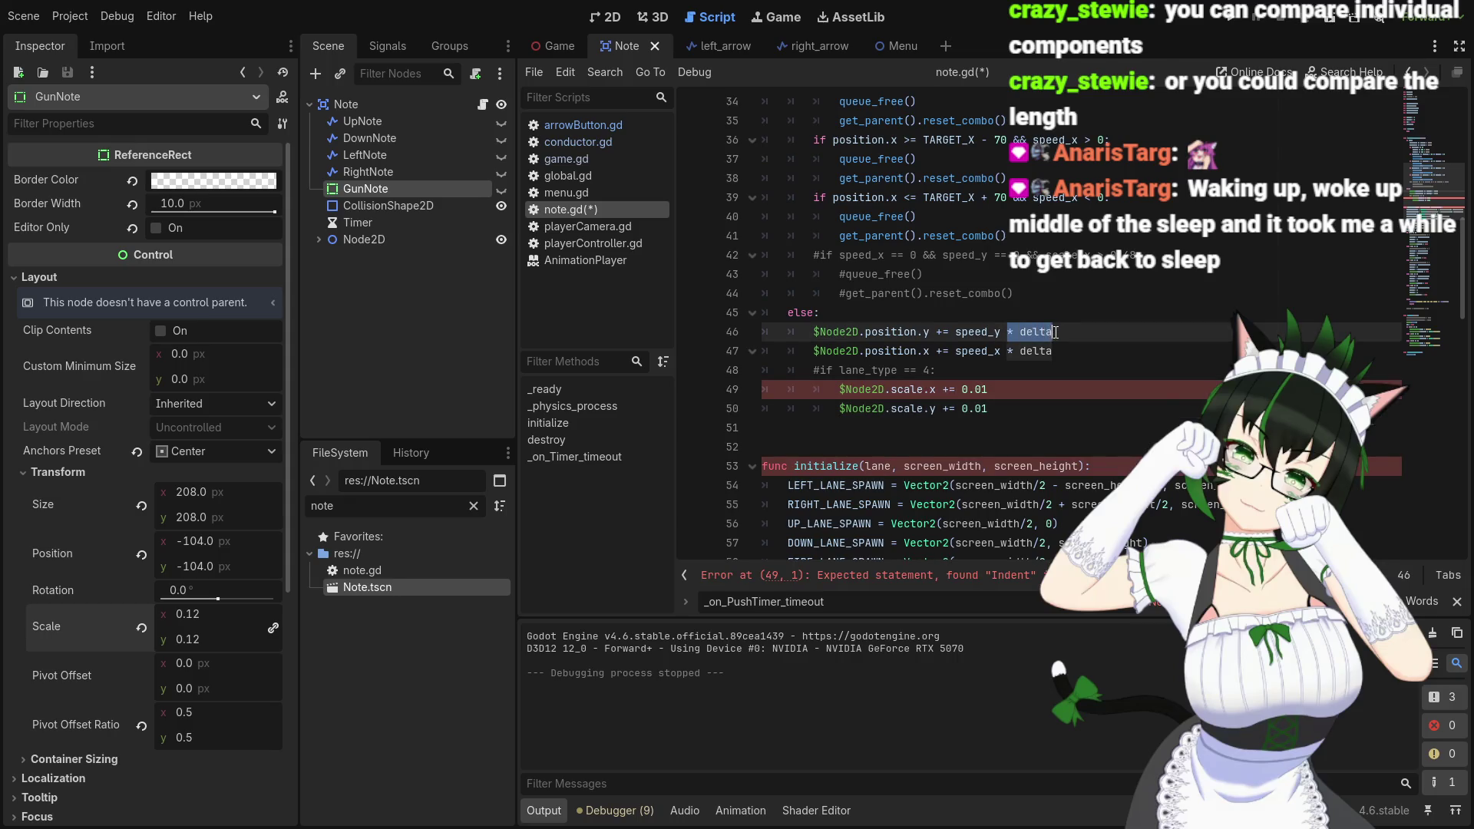
{"action": "key", "text": "ctrl+c"}
{"action": "left_click", "coordinate": [1010, 390]}
{"action": "key", "text": "ctrl+v"}
{"action": "key", "text": "Down"}
{"action": "key", "text": "ctrl+v"}
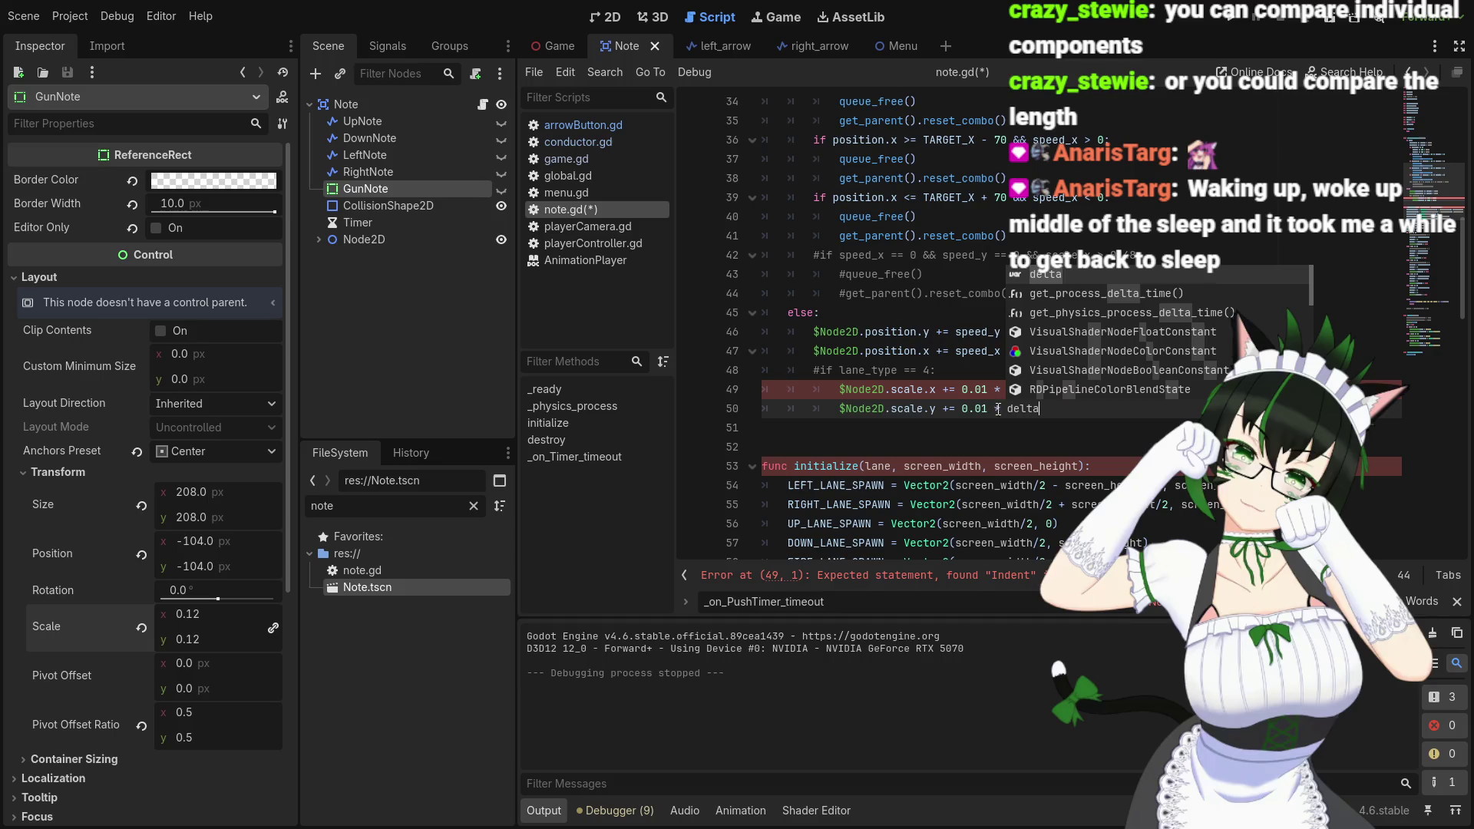
Set the increments on lines 49–50 to 0.1 and save note.gd
{"action": "key", "text": "BackSpace"}
{"action": "key", "text": "BackSpace"}
{"action": "type", "text": "1"}
{"action": "key", "text": "Down"}
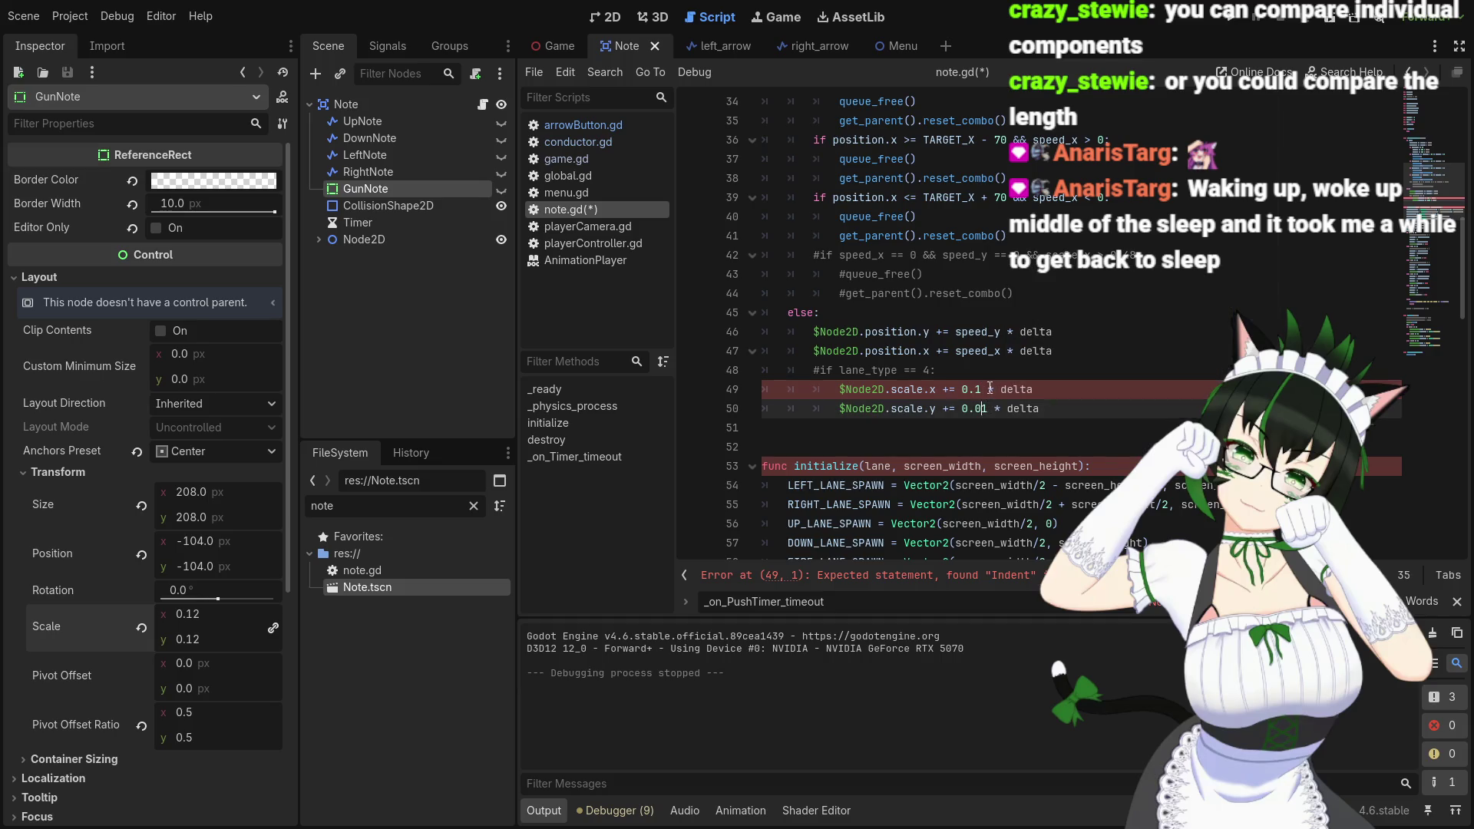
{"action": "key", "text": "Left"}
{"action": "key", "text": "BackSpace"}
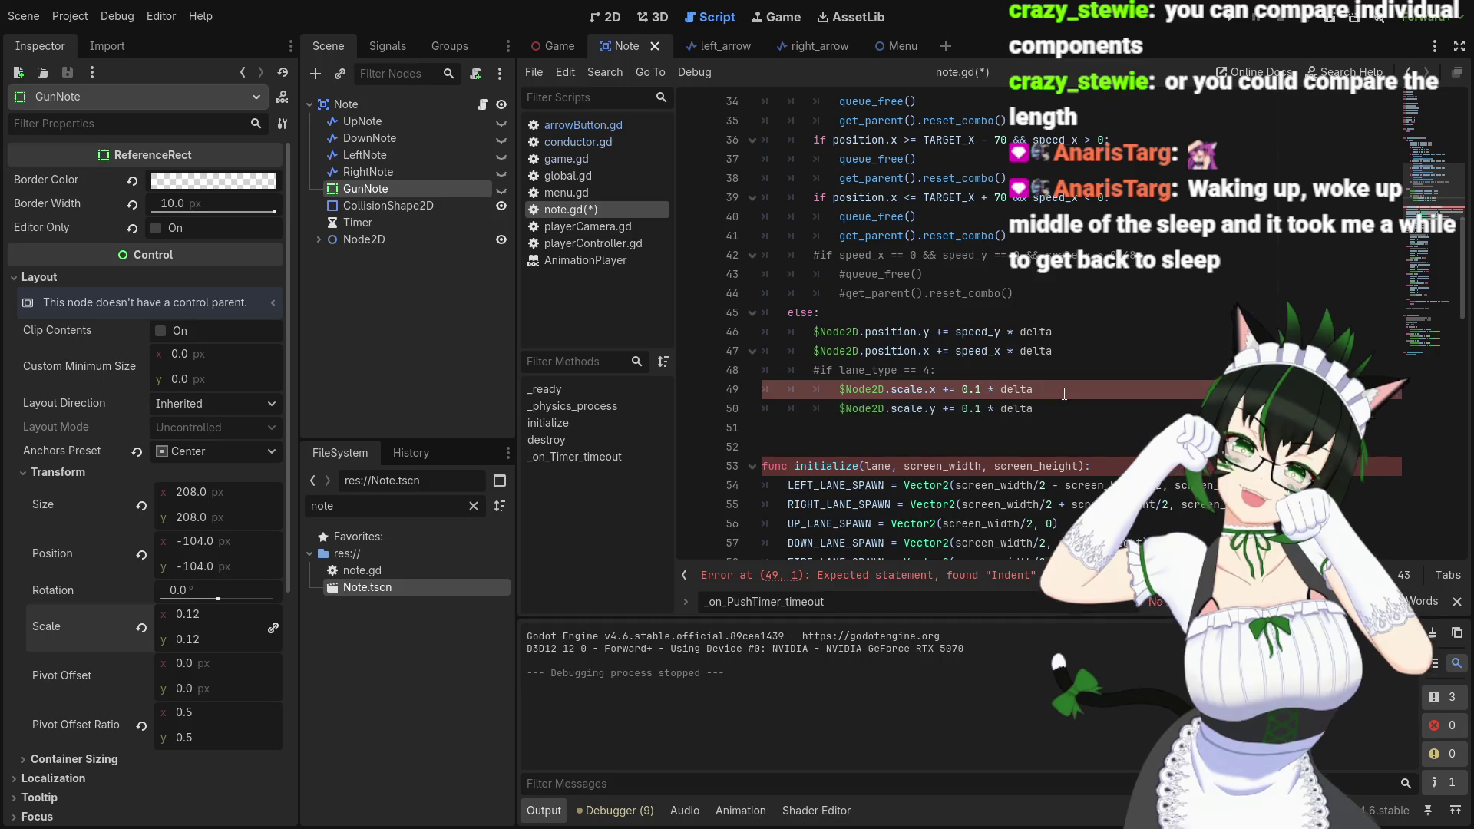
{"action": "key", "text": "ctrl+s"}
Uncomment the lane_type == 4 check on line 48, save, and run the game
{"action": "left_click", "coordinate": [1057, 393]}
{"action": "scroll", "coordinate": [1054, 406], "scroll_direction": "up", "scroll_amount": 1}
{"action": "scroll", "coordinate": [1053, 407], "scroll_direction": "down", "scroll_amount": 1}
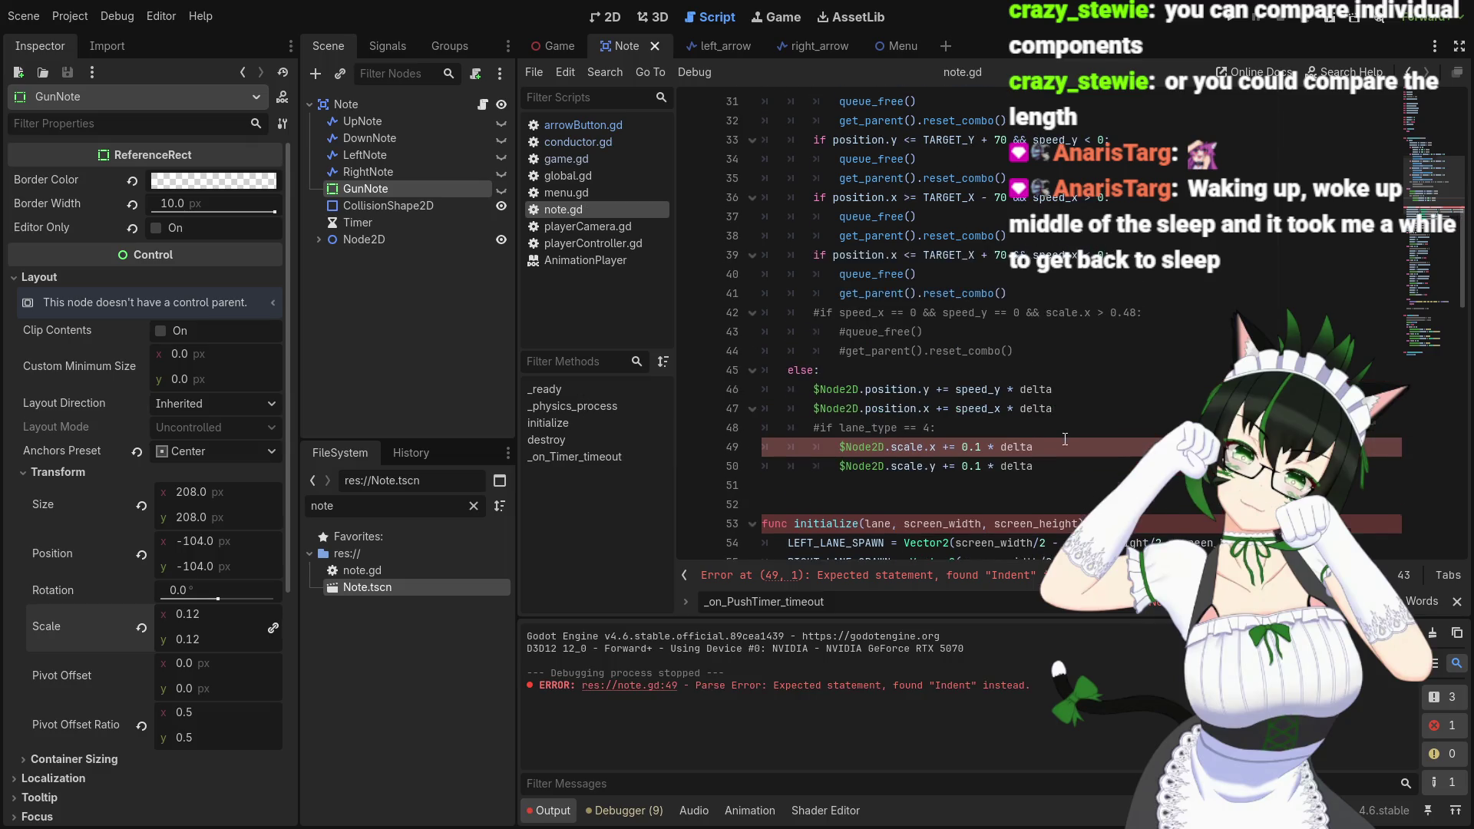
{"action": "key", "text": "Up"}
{"action": "key", "text": "Home"}
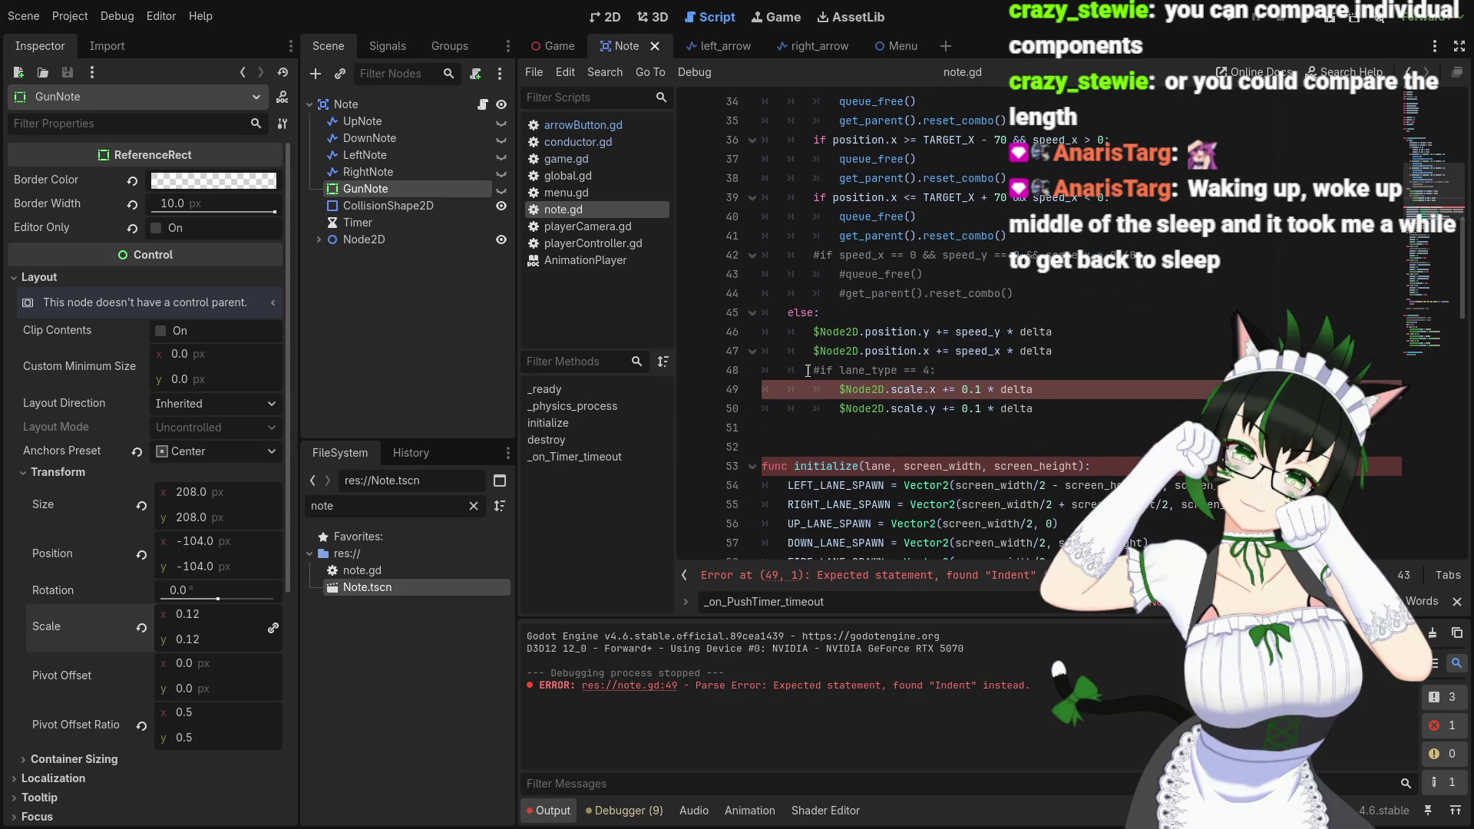
{"action": "key", "text": "Delete"}
{"action": "key", "text": "ctrl+s"}
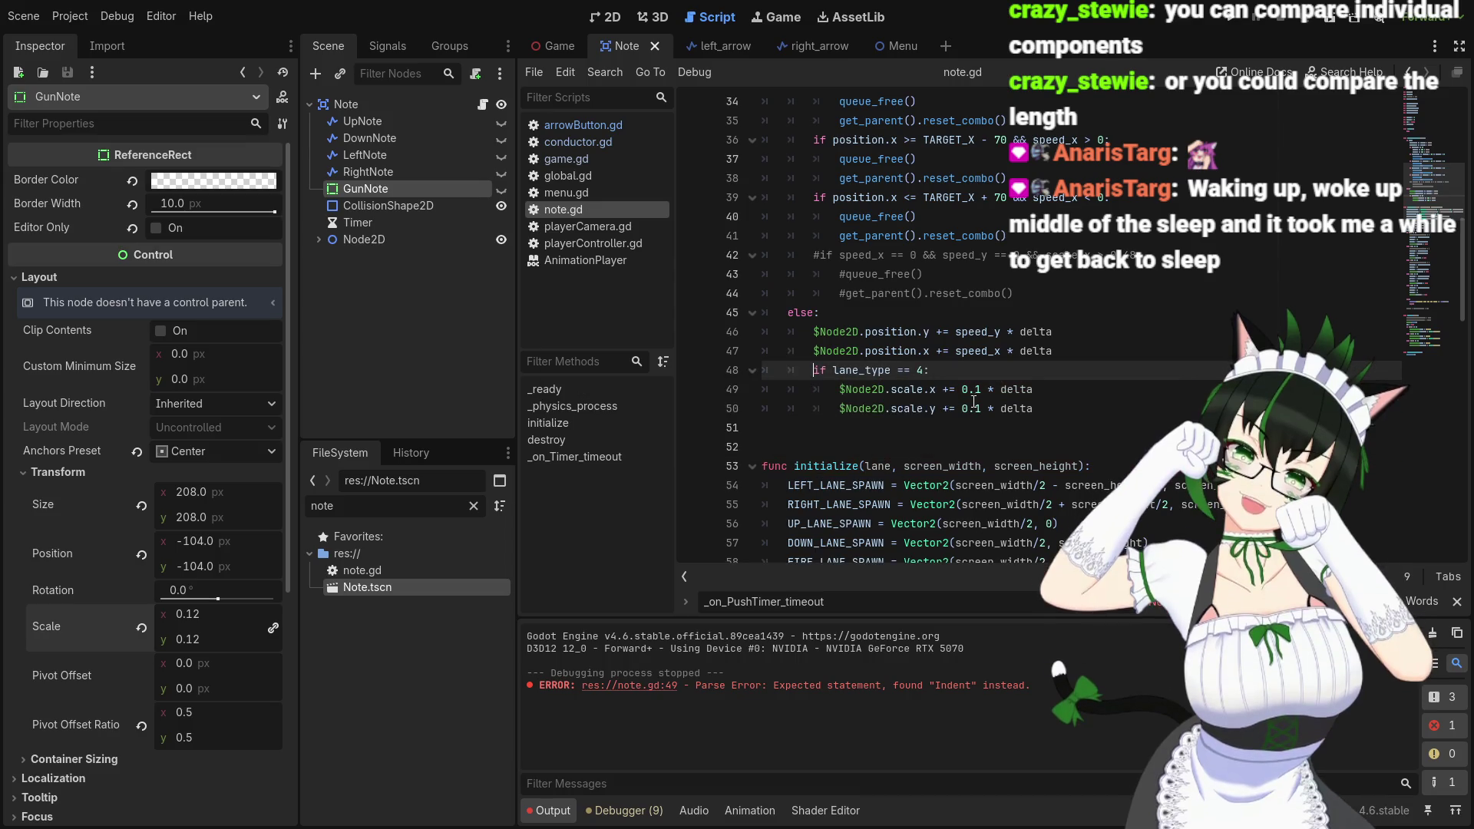
{"action": "left_click", "coordinate": [1238, 23]}
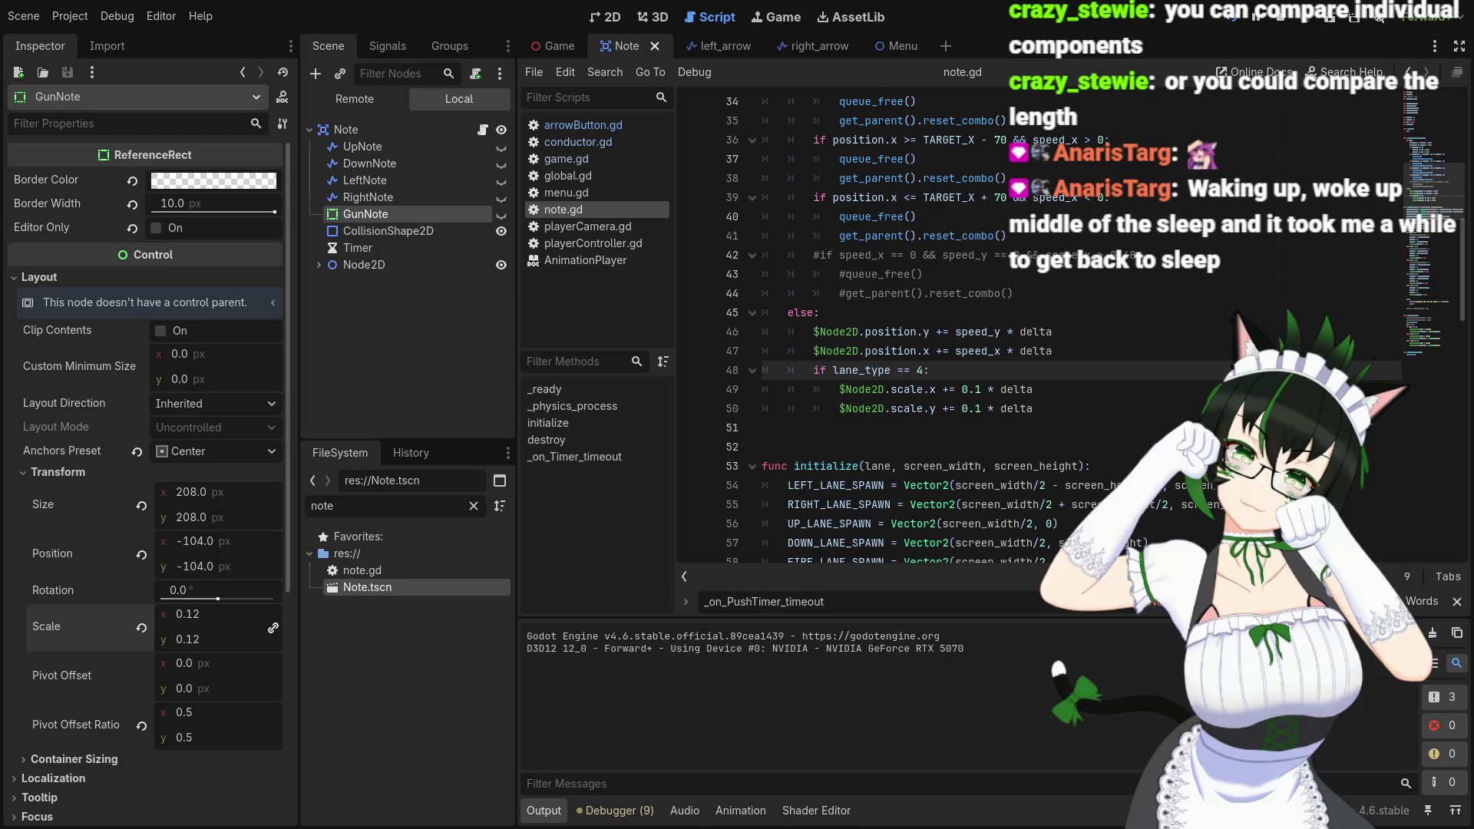
Stop the game and set the scale increments on lines 28–29 and 49–50 to 1 * delta
{"action": "left_click", "coordinate": [1281, 16]}
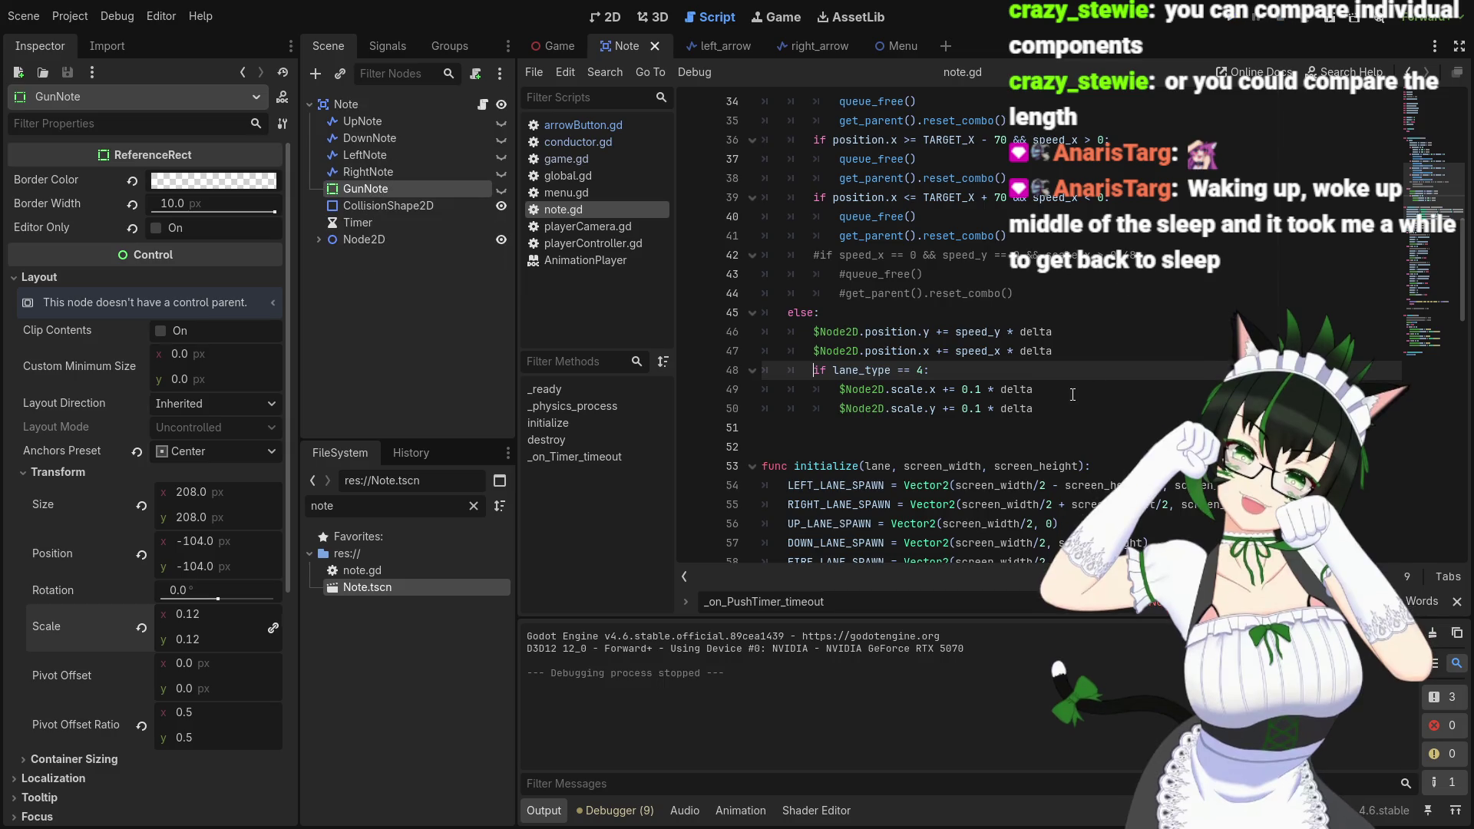
{"action": "scroll", "coordinate": [1072, 394], "scroll_direction": "up", "scroll_amount": 7}
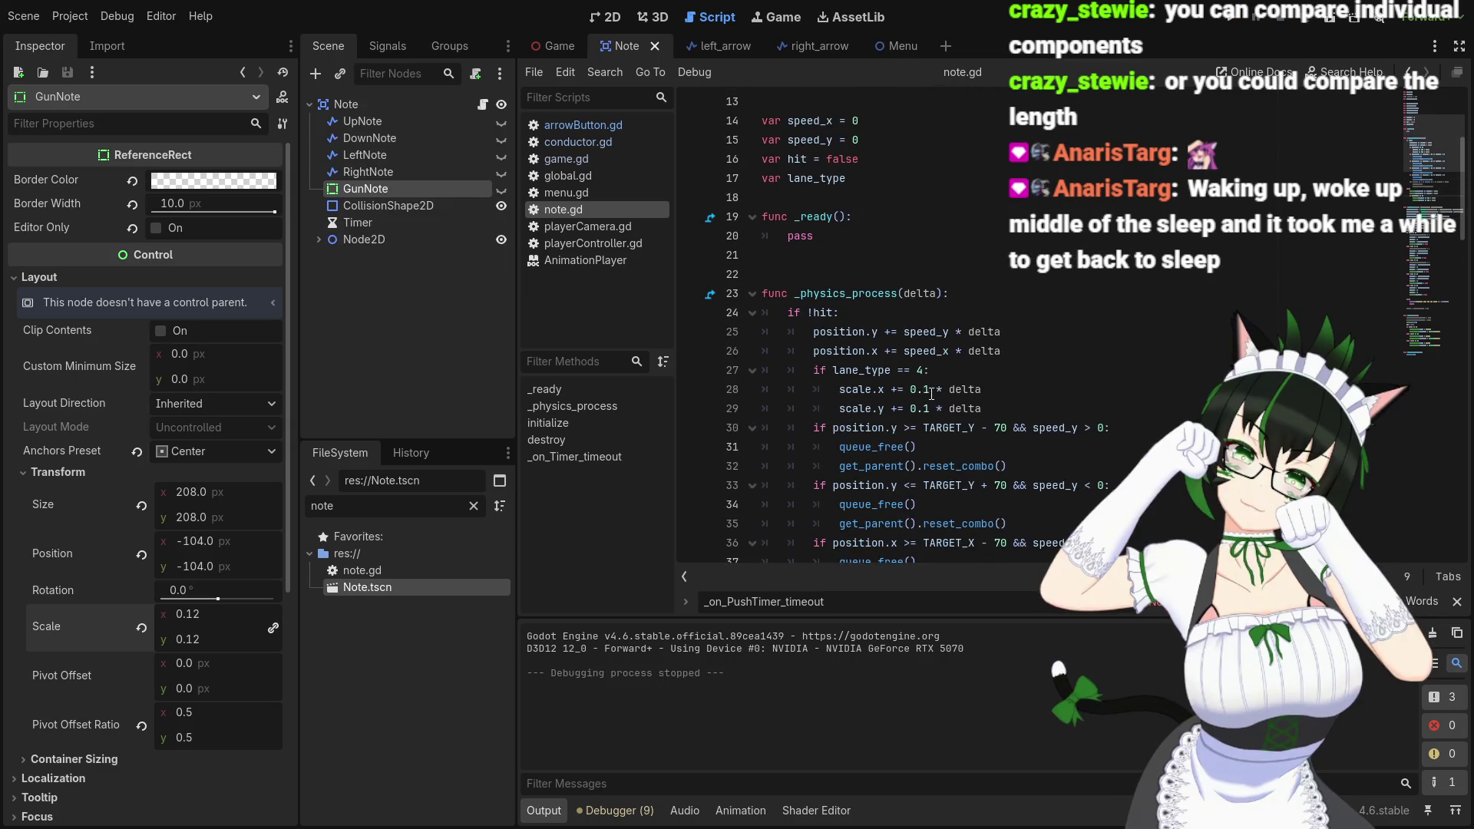
{"action": "left_click", "coordinate": [922, 390]}
{"action": "key", "text": "BackSpace"}
{"action": "key", "text": "BackSpace"}
{"action": "left_click_drag", "start_coordinate": [930, 409], "coordinate": [920, 410]}
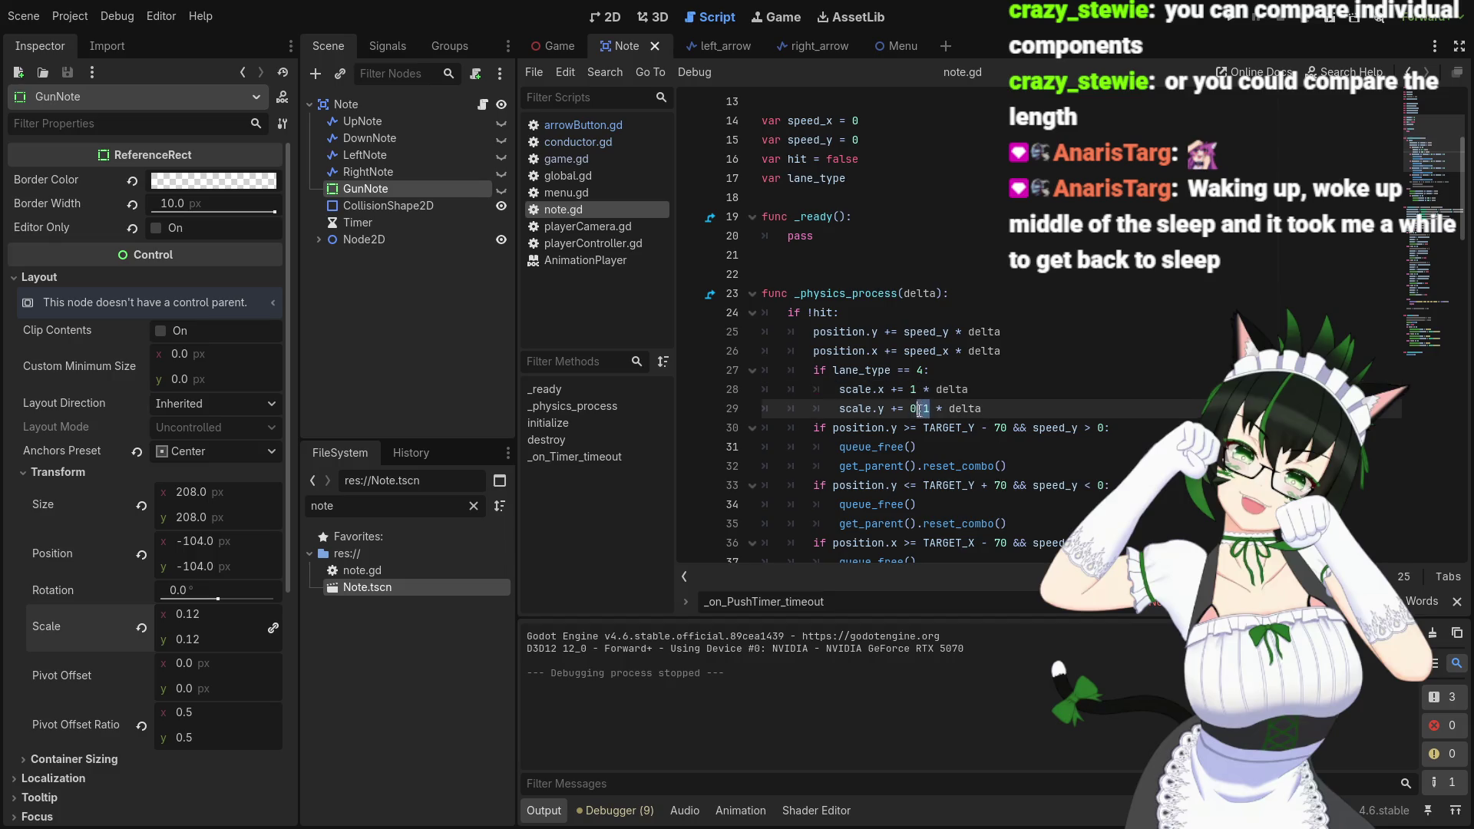
{"action": "key", "text": "BackSpace"}
{"action": "scroll", "coordinate": [975, 429], "scroll_direction": "down", "scroll_amount": 7}
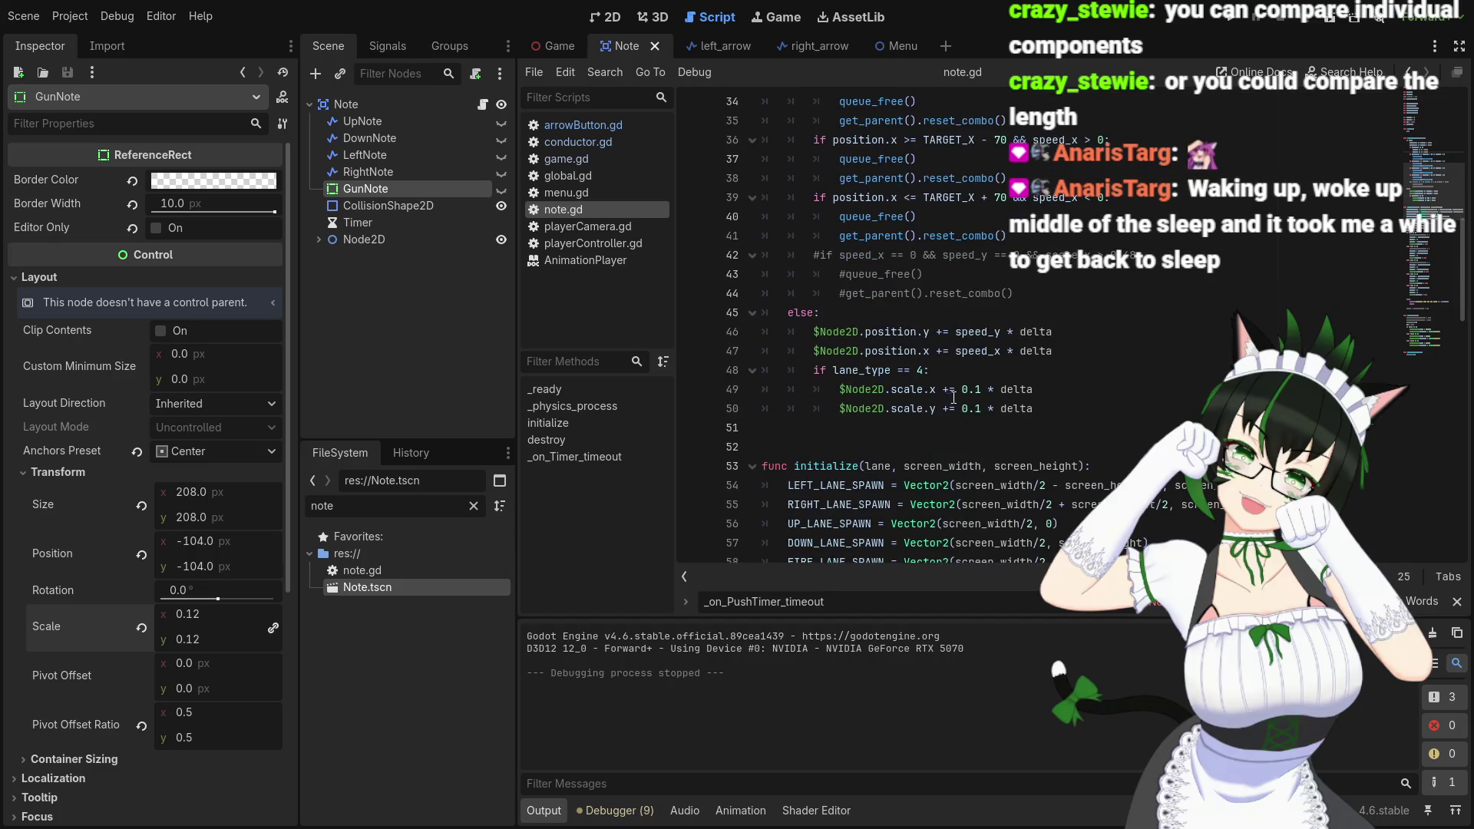
{"action": "left_click", "coordinate": [976, 389]}
{"action": "key", "text": "BackSpace"}
{"action": "key", "text": "BackSpace"}
{"action": "left_click_drag", "start_coordinate": [982, 409], "coordinate": [965, 409]}
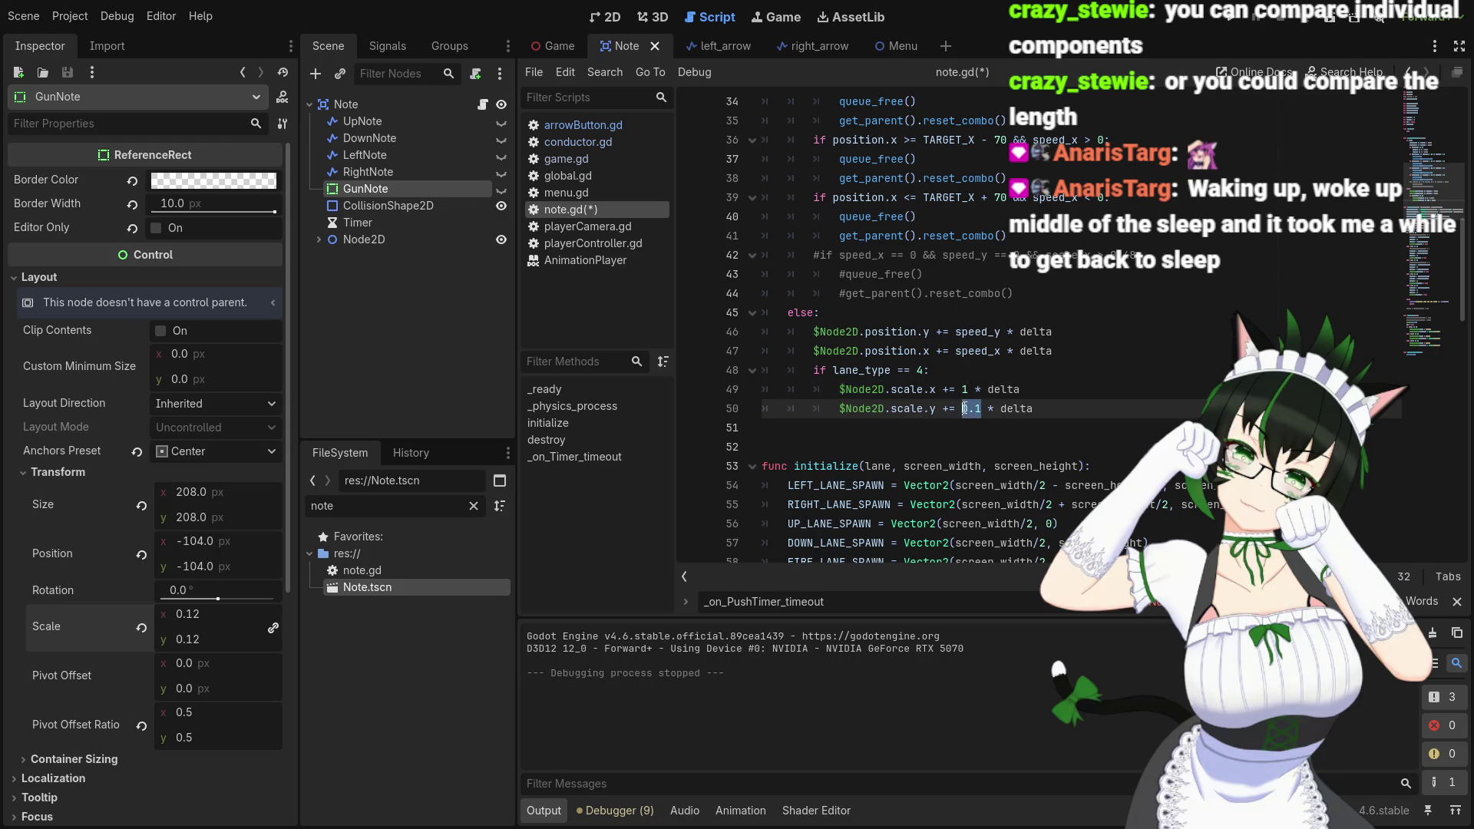
{"action": "key", "text": "BackSpace"}
Test-run the faster growth, then raise the line 49–50 increments to 2 * delta
{"action": "left_click", "coordinate": [1232, 17]}
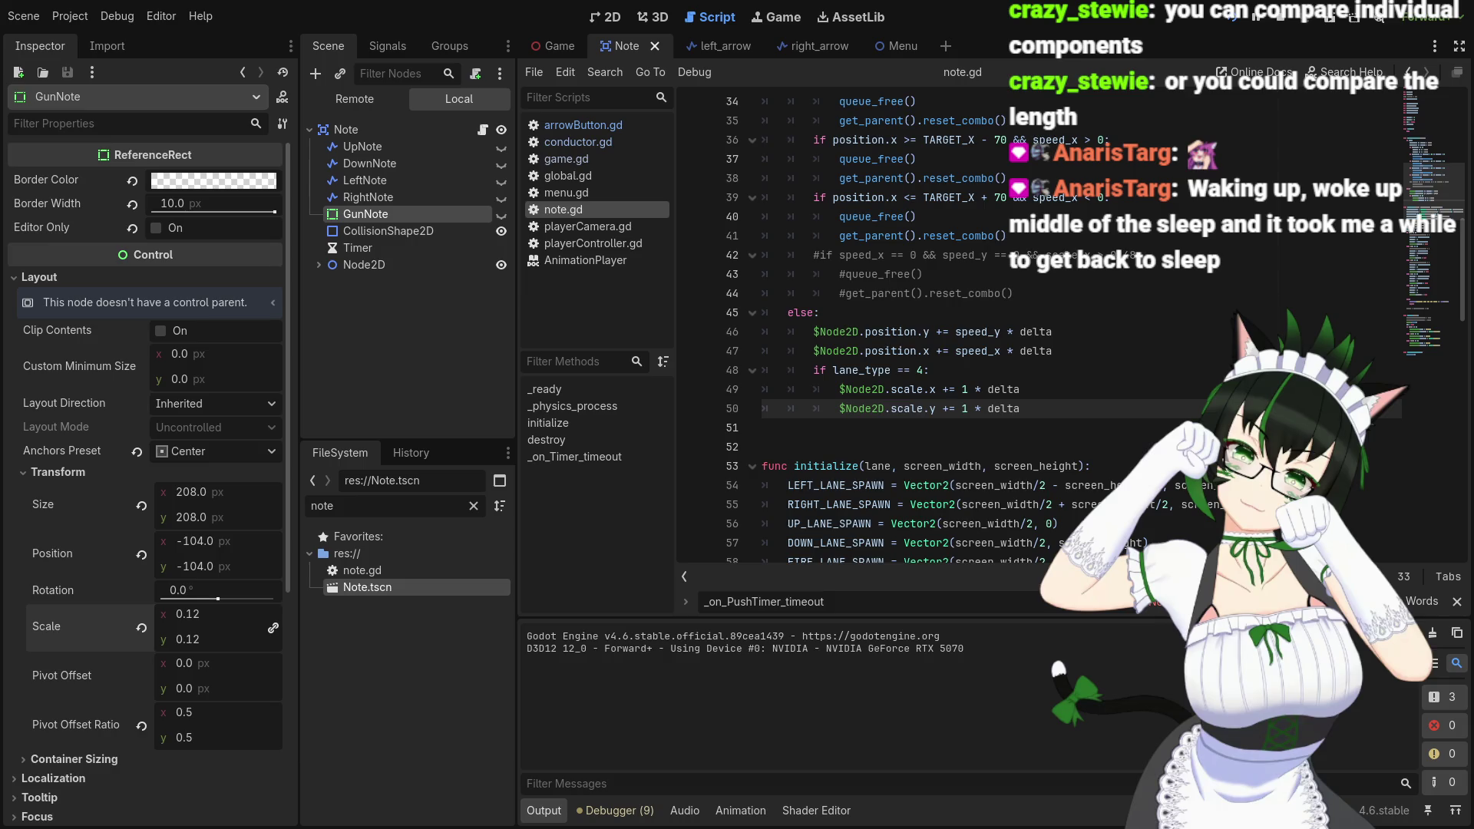
{"action": "left_click", "coordinate": [1280, 17]}
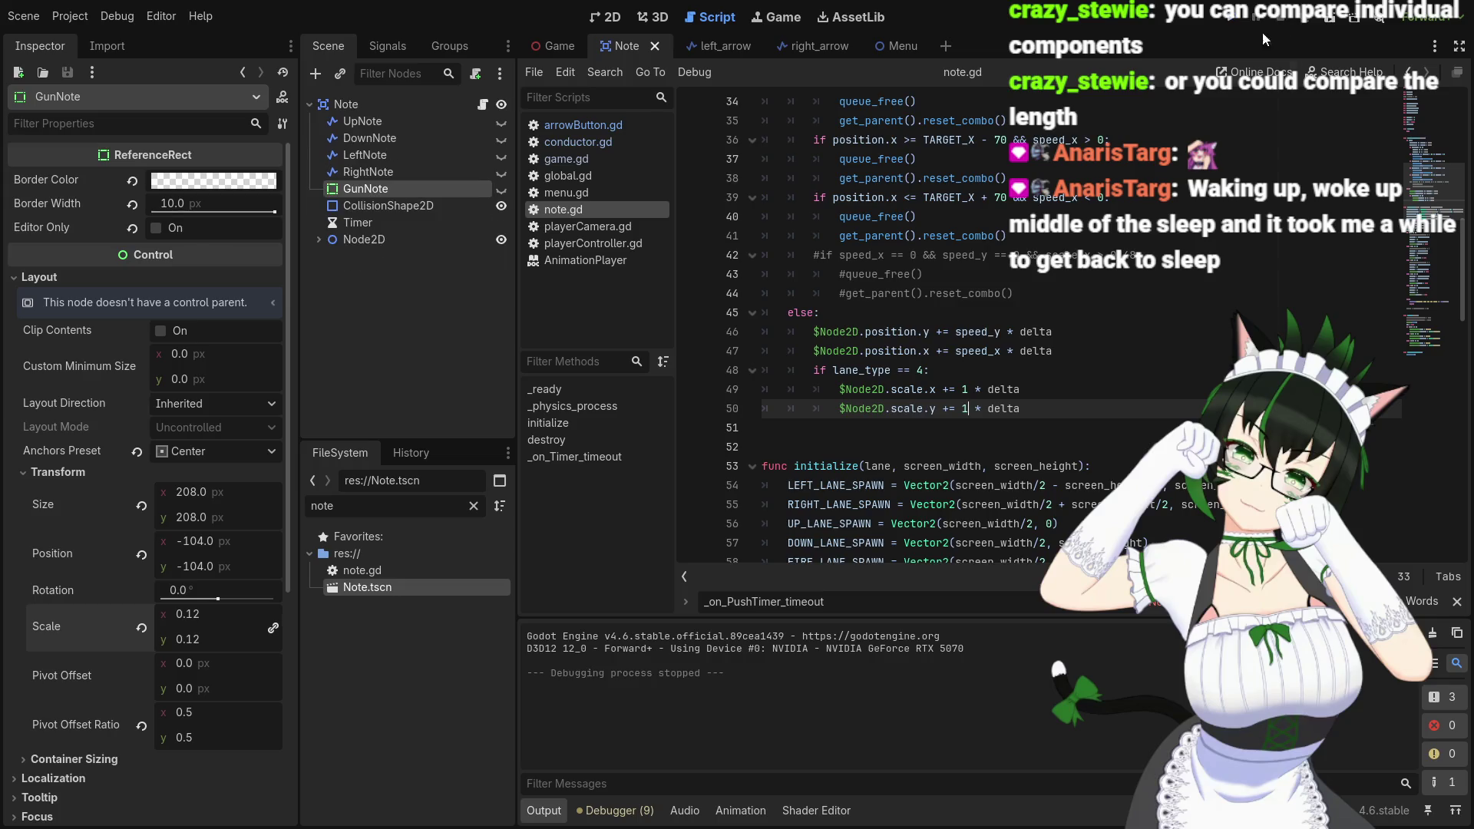
{"action": "left_click", "coordinate": [985, 389]}
{"action": "key", "text": "Left"}
{"action": "key", "text": "Left"}
{"action": "key", "text": "Left"}
{"action": "key", "text": "BackSpace"}
{"action": "type", "text": "2"}
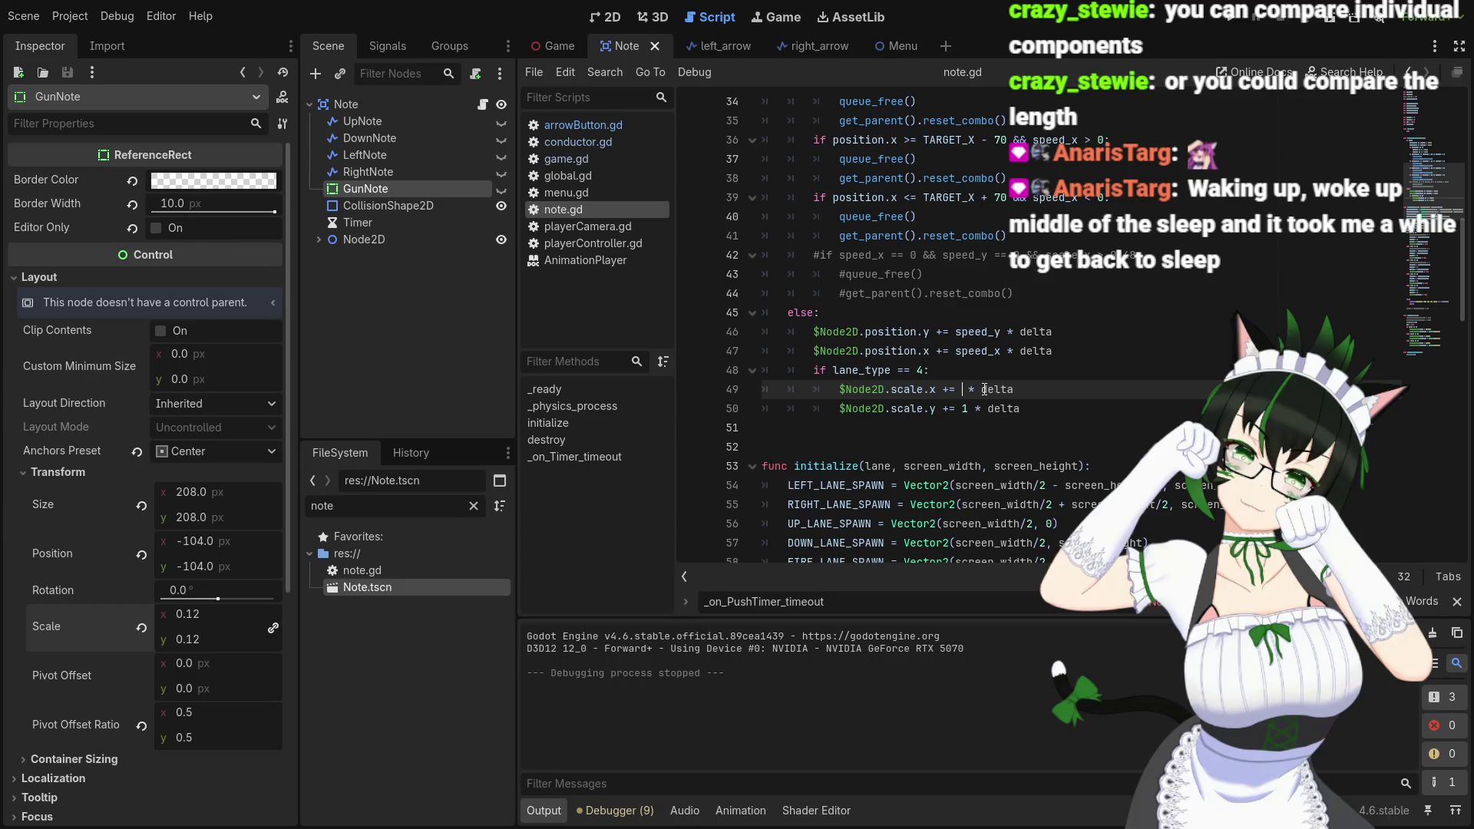
{"action": "key", "text": "Down"}
{"action": "key", "text": "BackSpace"}
{"action": "type", "text": "2"}
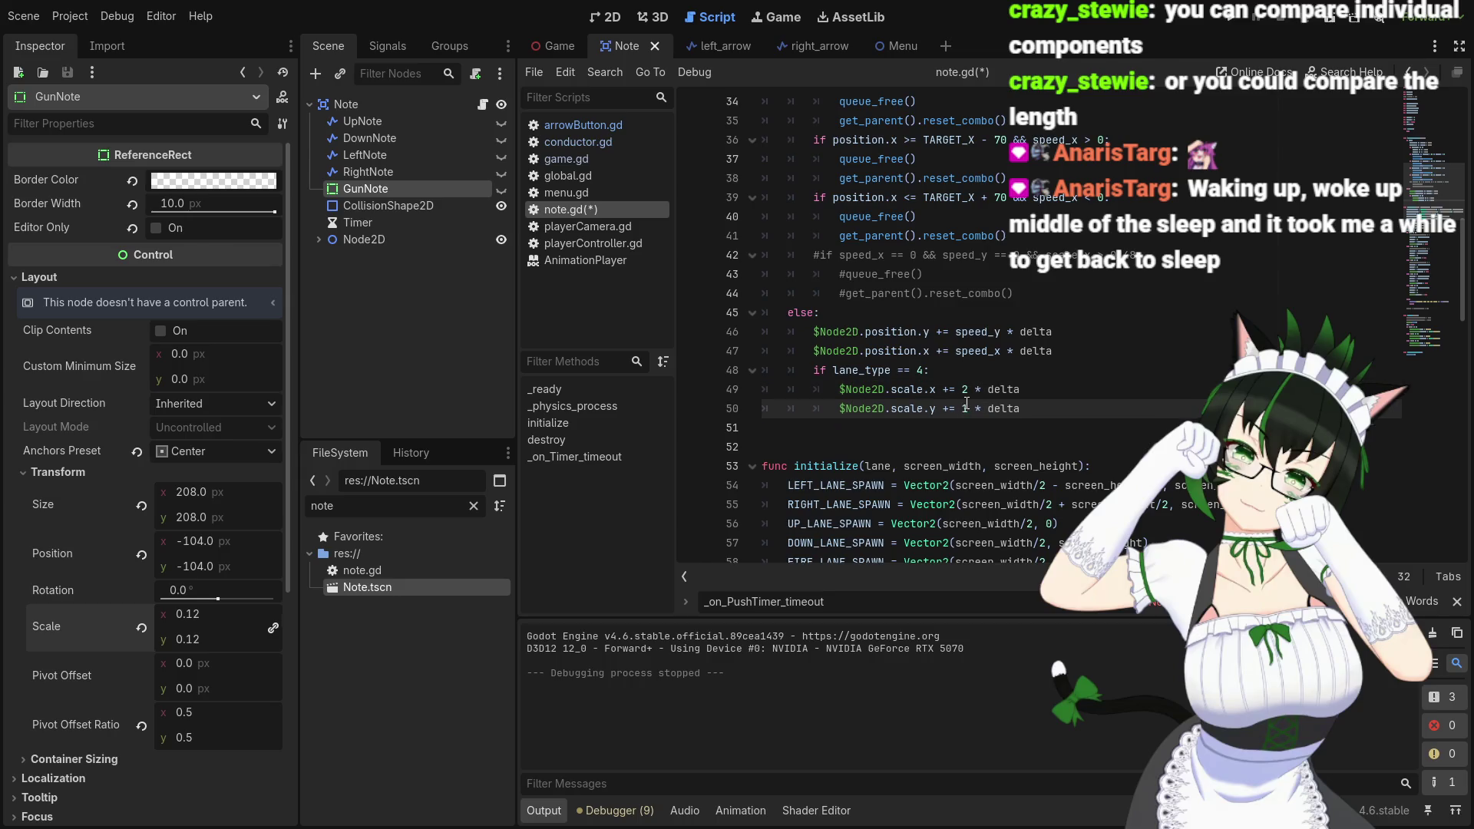
Make the line 28–29 increments 2 * delta and uncomment the line 42 auto-destroy condition
{"action": "scroll", "coordinate": [948, 413], "scroll_direction": "up", "scroll_amount": 7}
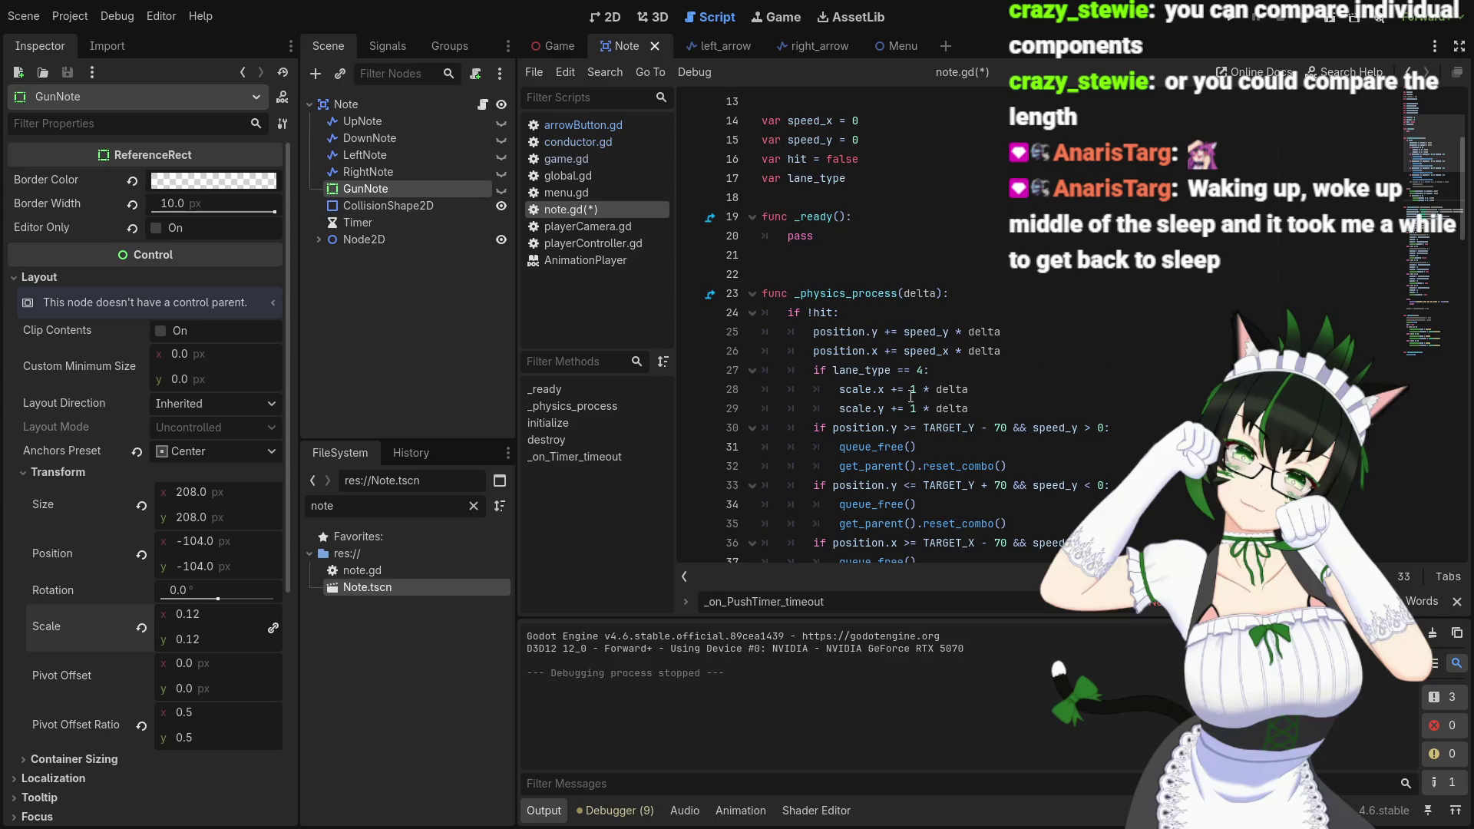
{"action": "left_click", "coordinate": [918, 389]}
{"action": "key", "text": "Down"}
{"action": "key", "text": "BackSpace"}
{"action": "type", "text": "2"}
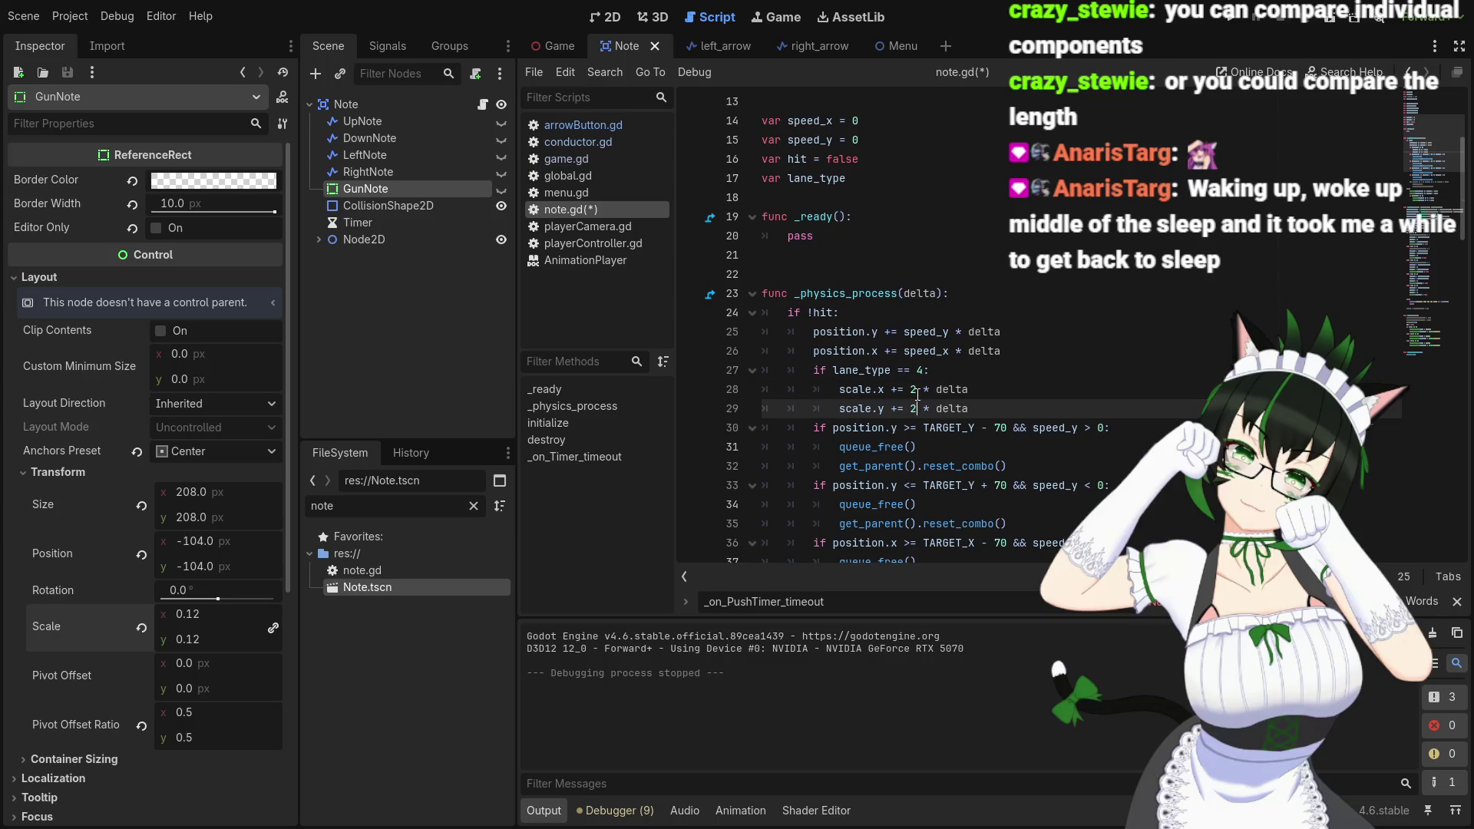
{"action": "scroll", "coordinate": [964, 385], "scroll_direction": "down", "scroll_amount": 5}
{"action": "left_click", "coordinate": [823, 372]}
{"action": "key", "text": "BackSpace"}
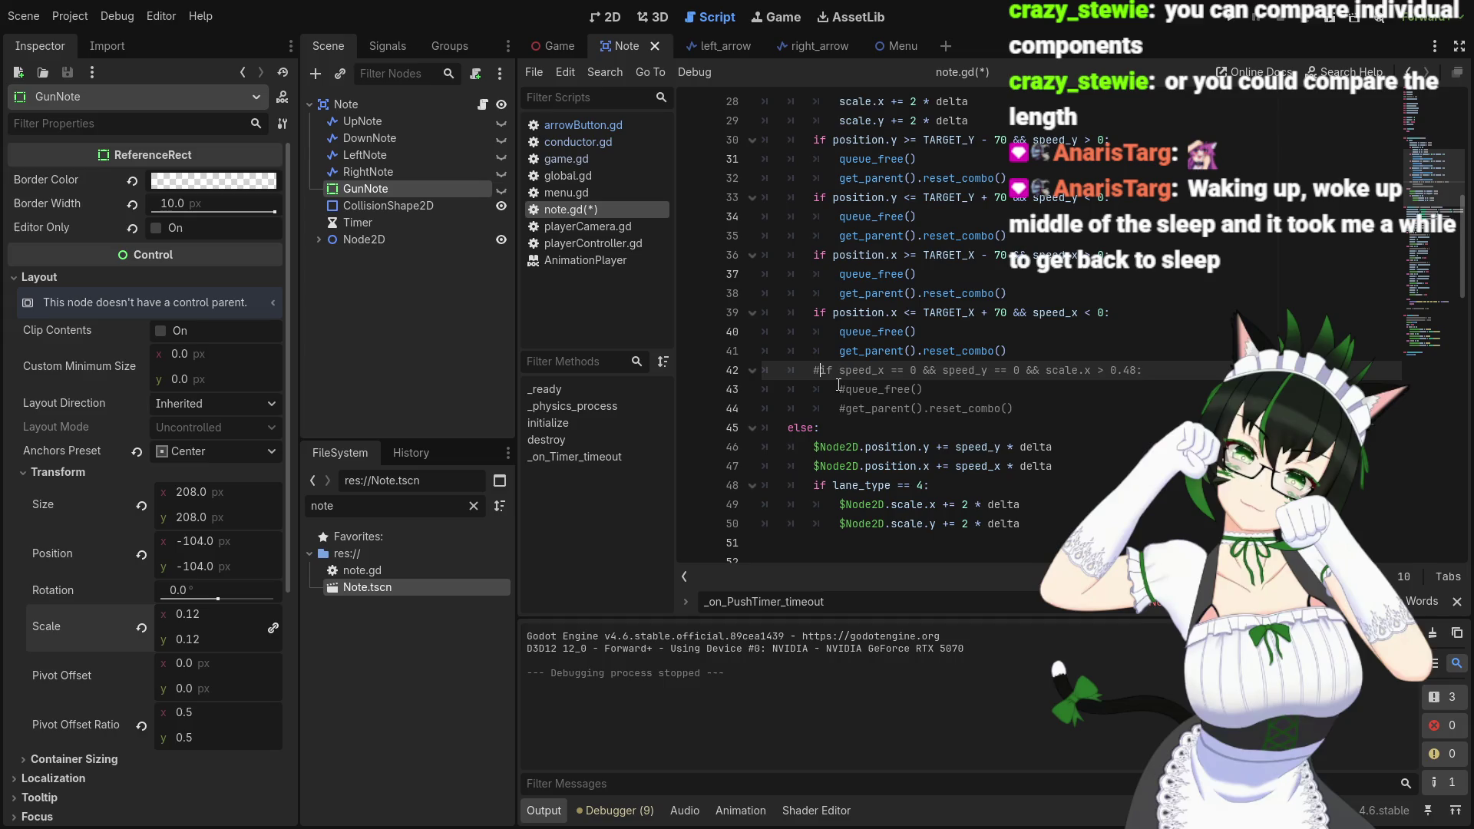
Uncomment the queue_free and reset_combo lines 43–44 under the stationary-note check
{"action": "left_click", "coordinate": [1046, 407]}
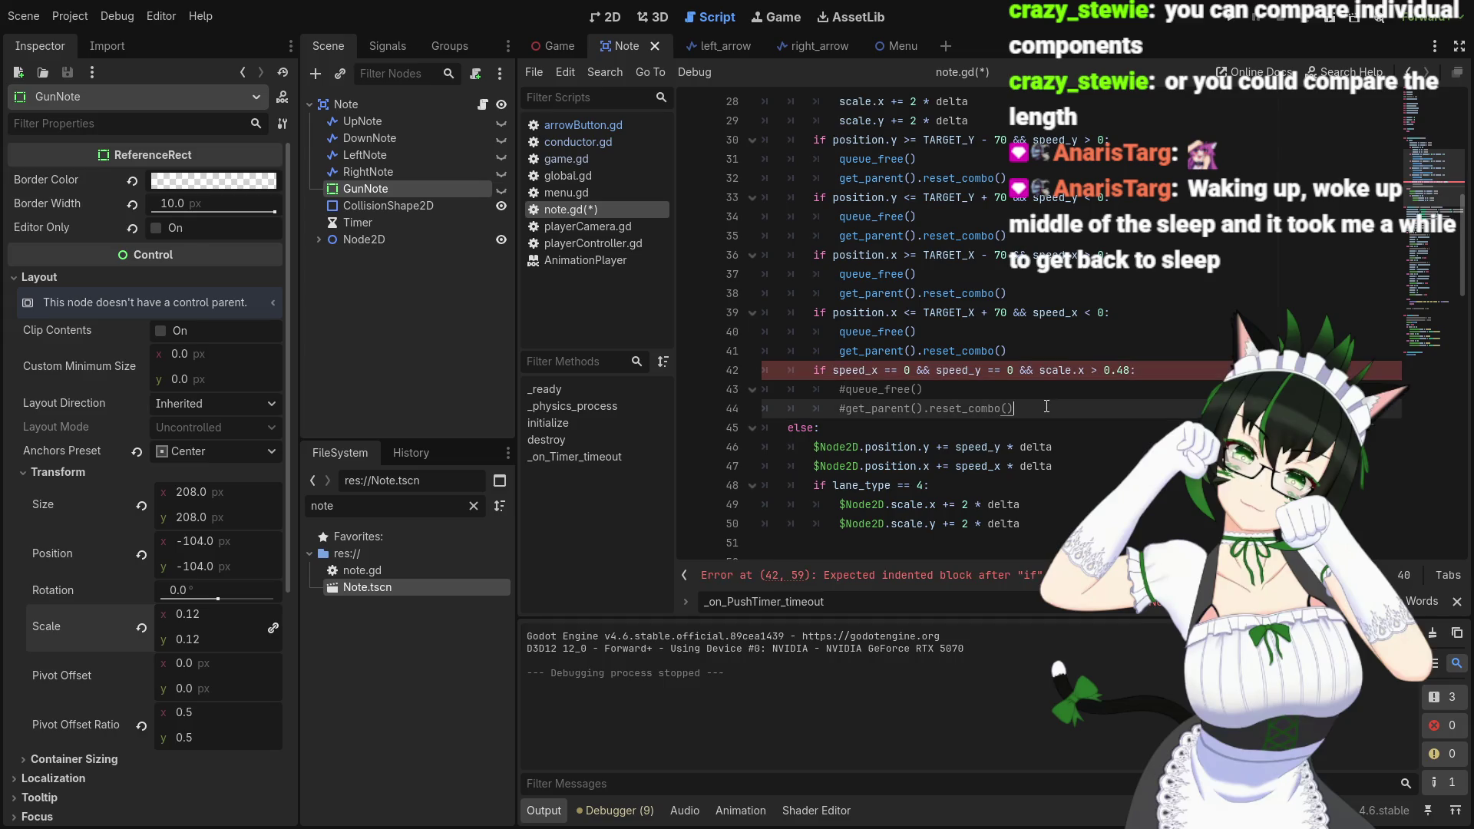
{"action": "left_click", "coordinate": [839, 390]}
{"action": "key", "text": "Delete"}
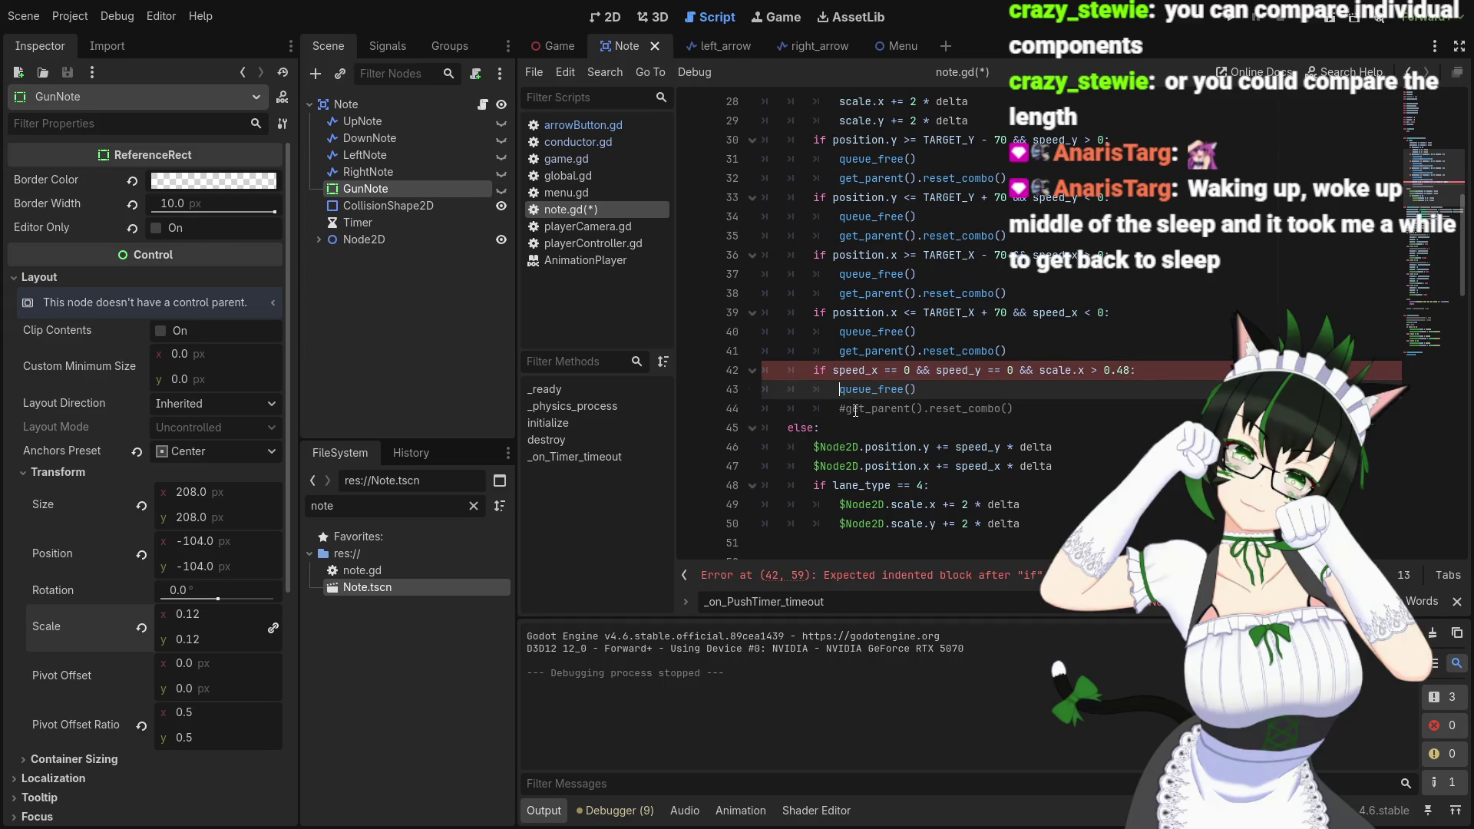
{"action": "key", "text": "Down"}
{"action": "key", "text": "Delete"}
{"action": "left_click", "coordinate": [1019, 408]}
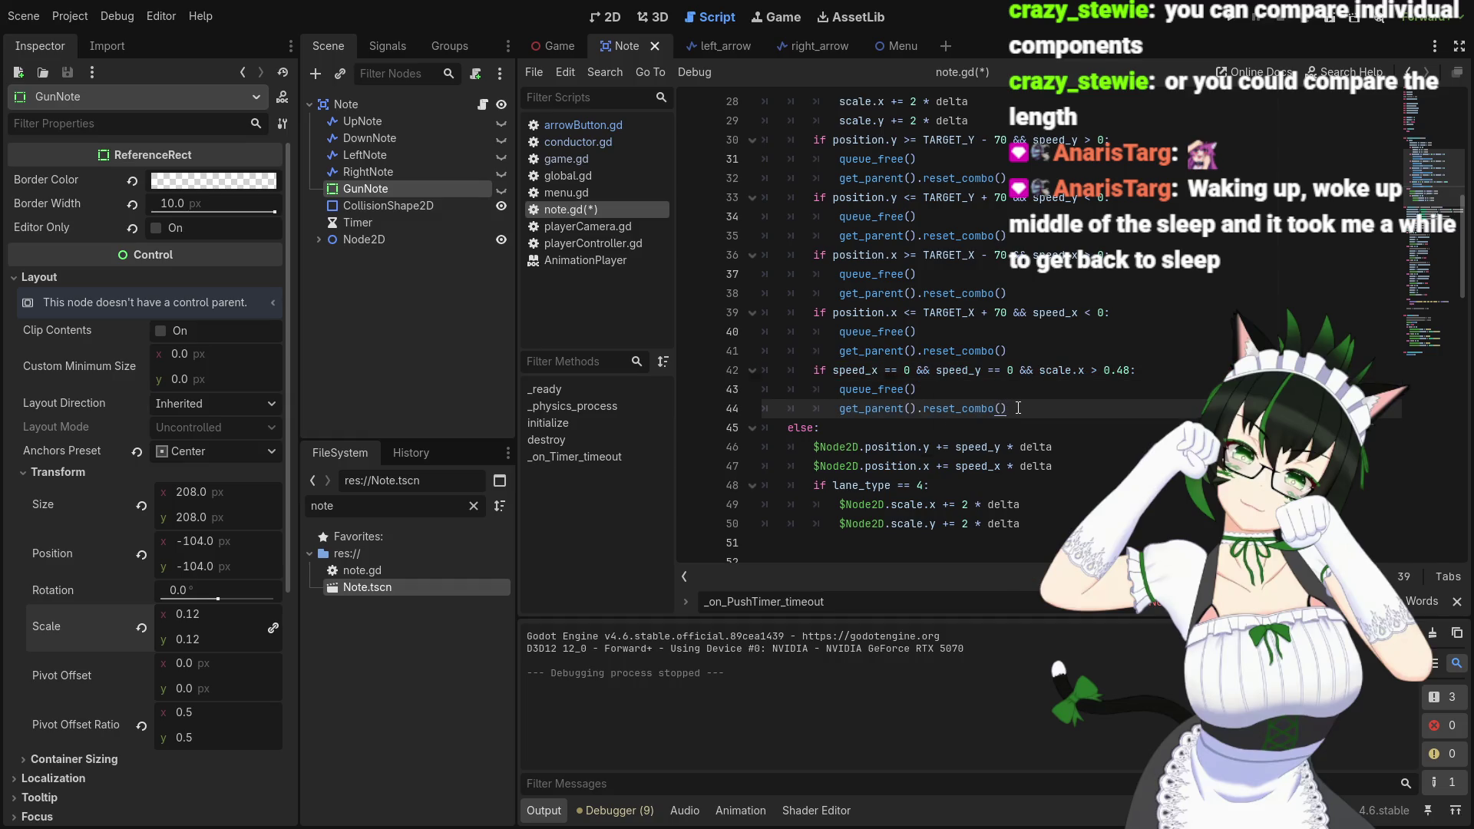
Save note.gd and do a quick test run of the game
{"action": "key", "text": "ctrl+s"}
{"action": "left_click", "coordinate": [1229, 19]}
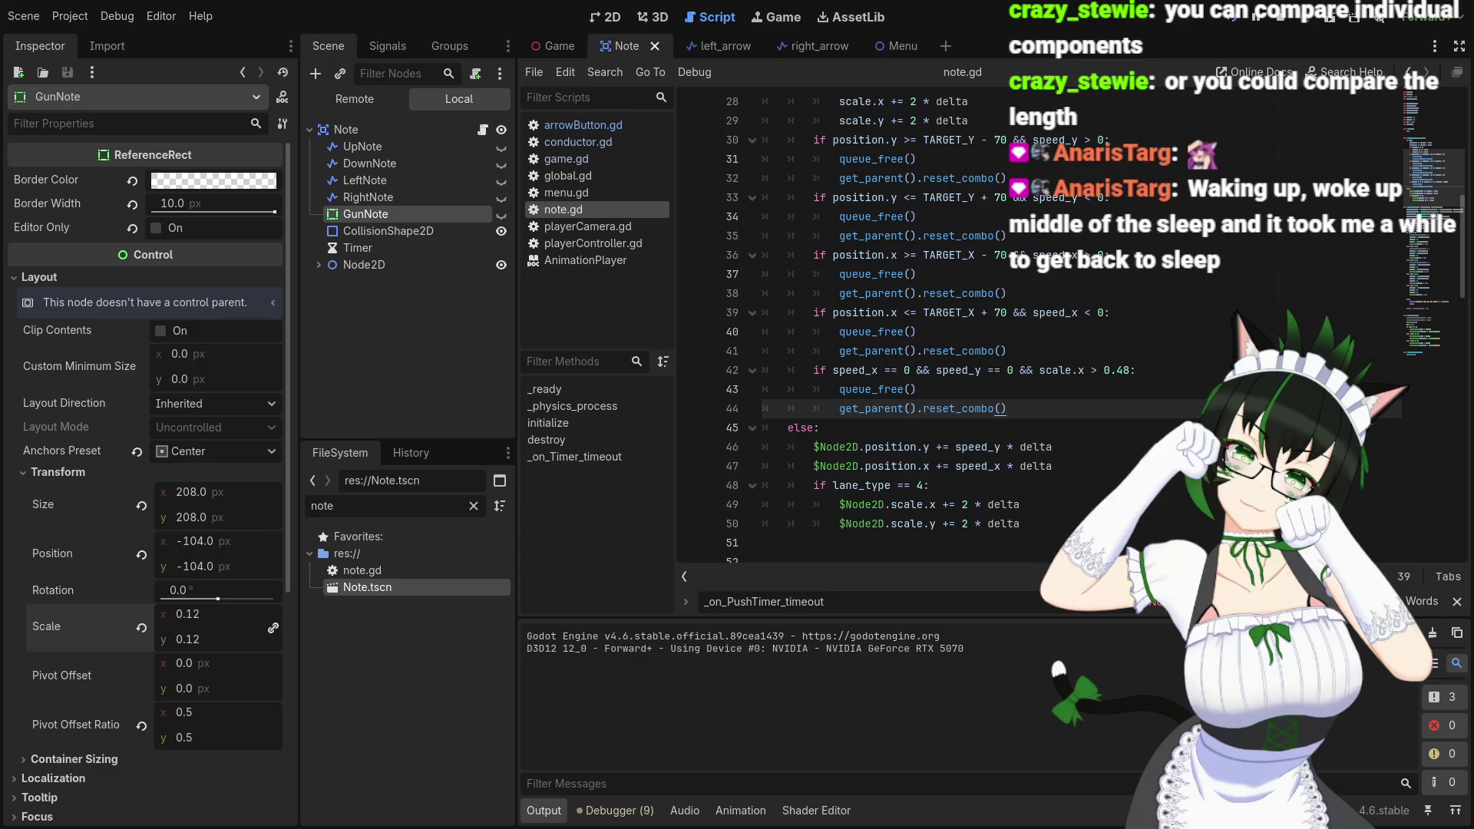
{"action": "left_click", "coordinate": [1281, 18]}
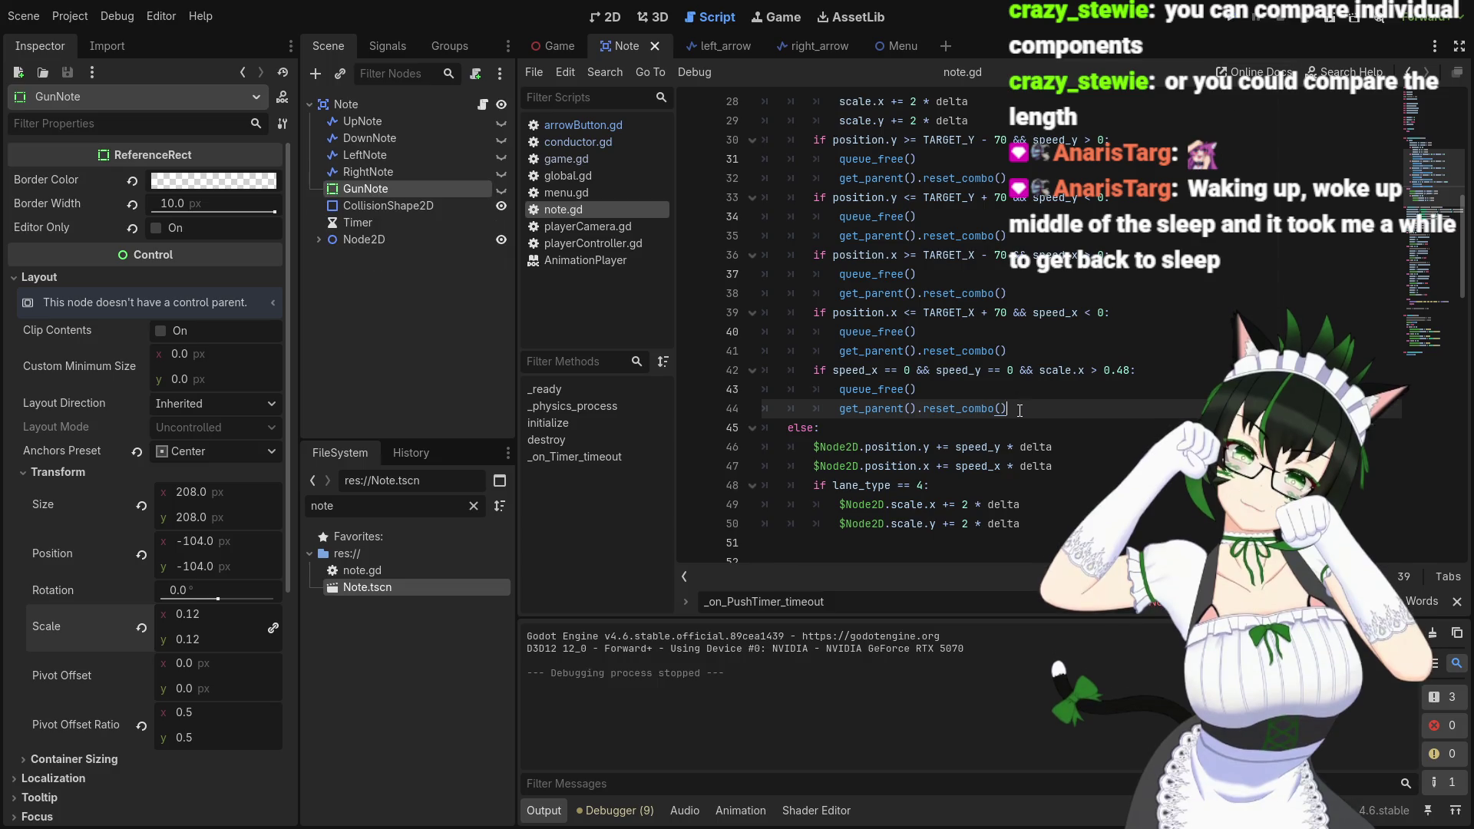
{"action": "left_click", "coordinate": [994, 404]}
{"action": "scroll", "coordinate": [1026, 387], "scroll_direction": "up", "scroll_amount": 1}
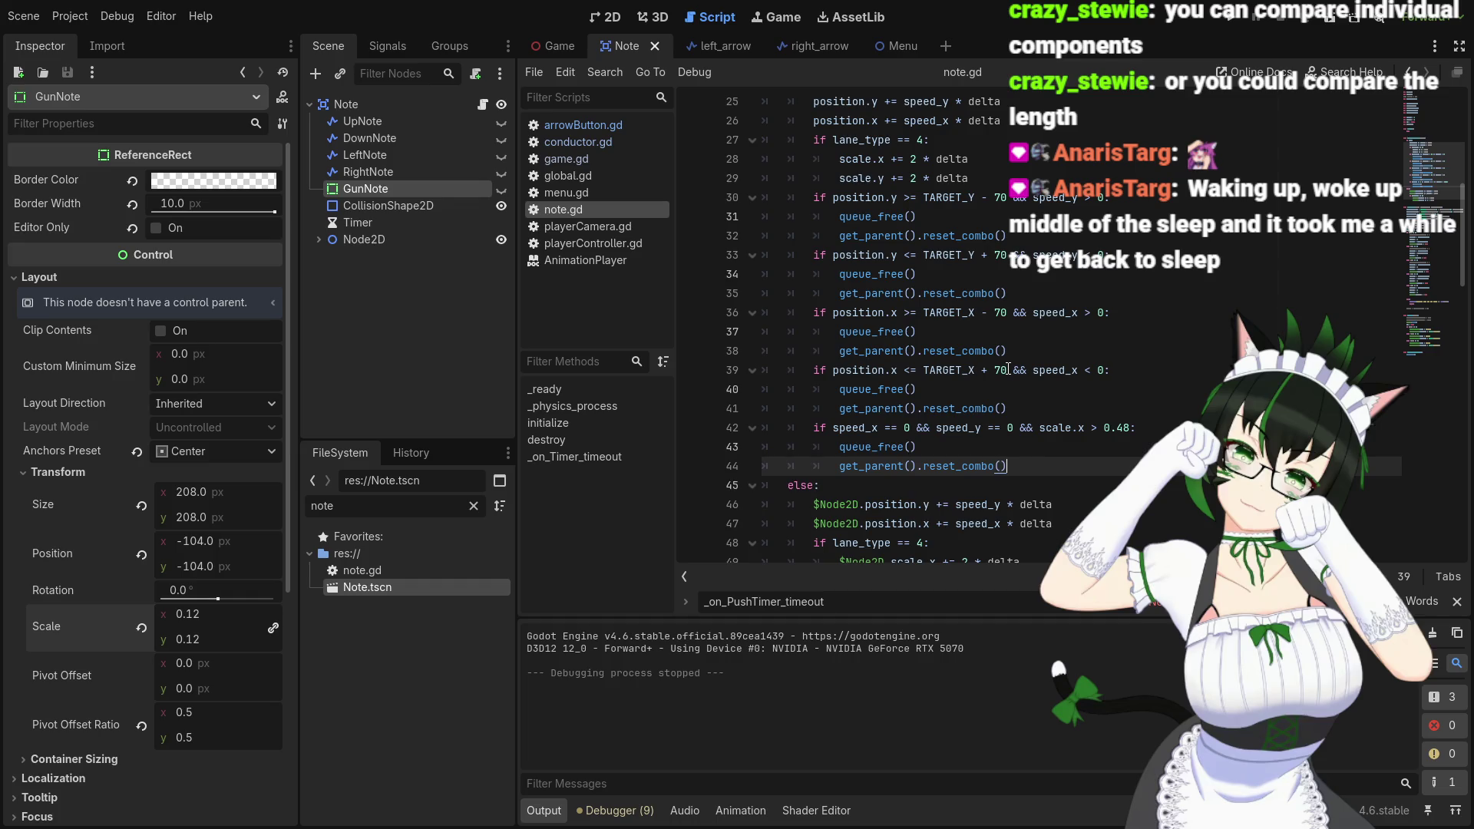
{"action": "scroll", "coordinate": [1008, 369], "scroll_direction": "up", "scroll_amount": 2}
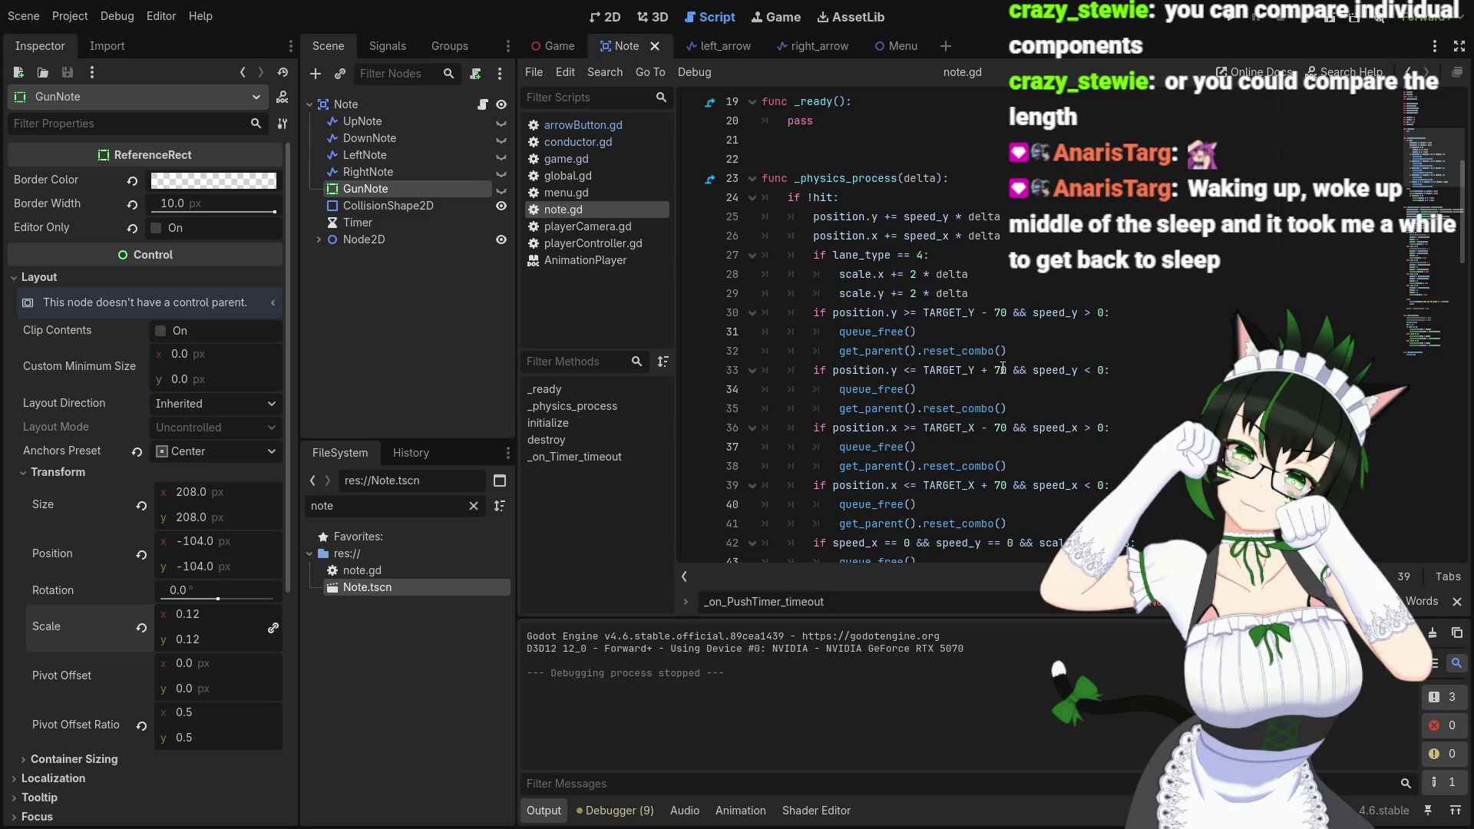
{"action": "scroll", "coordinate": [828, 376], "scroll_direction": "down", "scroll_amount": 3}
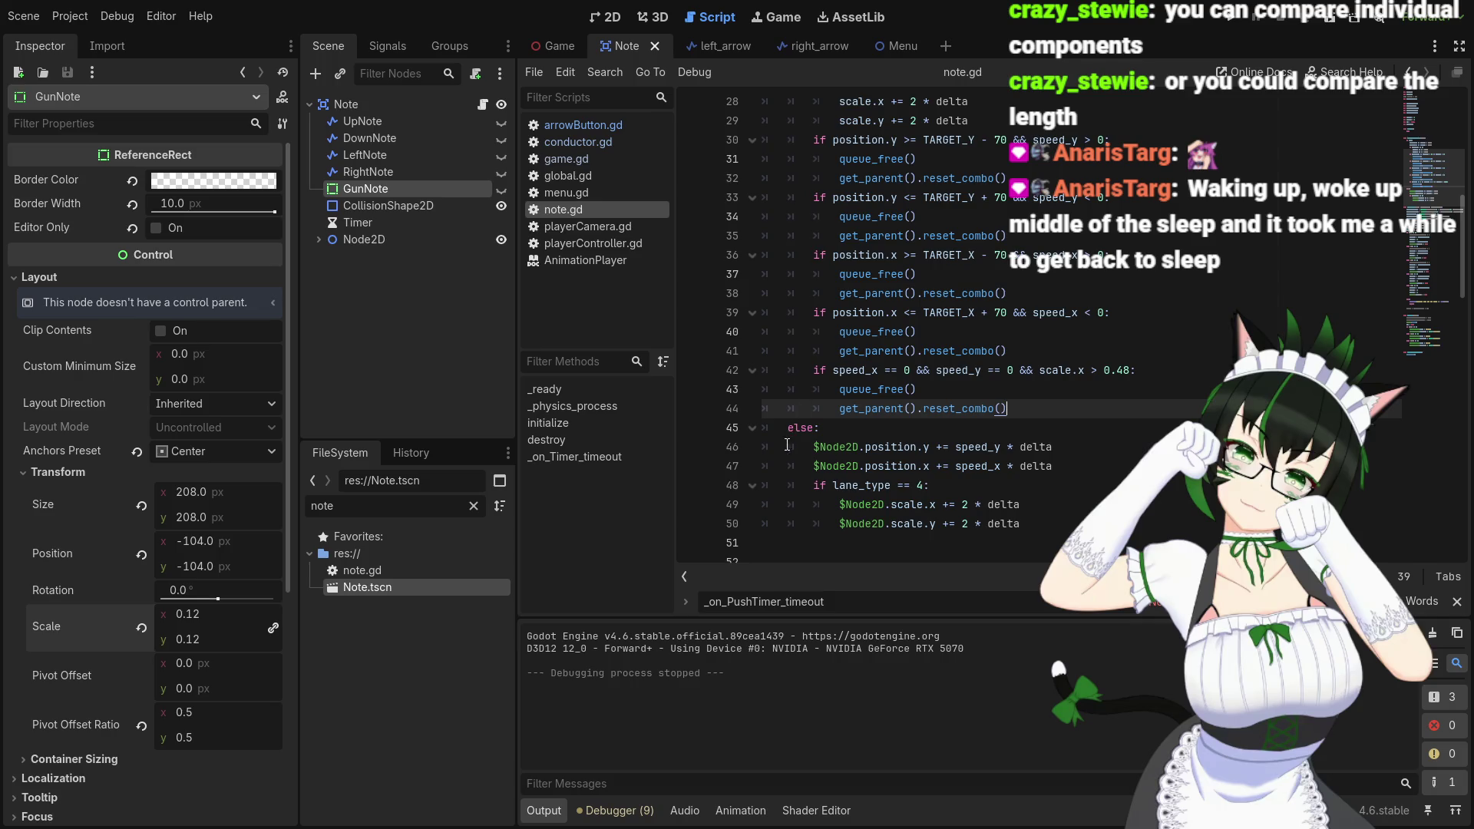
{"action": "scroll", "coordinate": [807, 453], "scroll_direction": "up", "scroll_amount": 3}
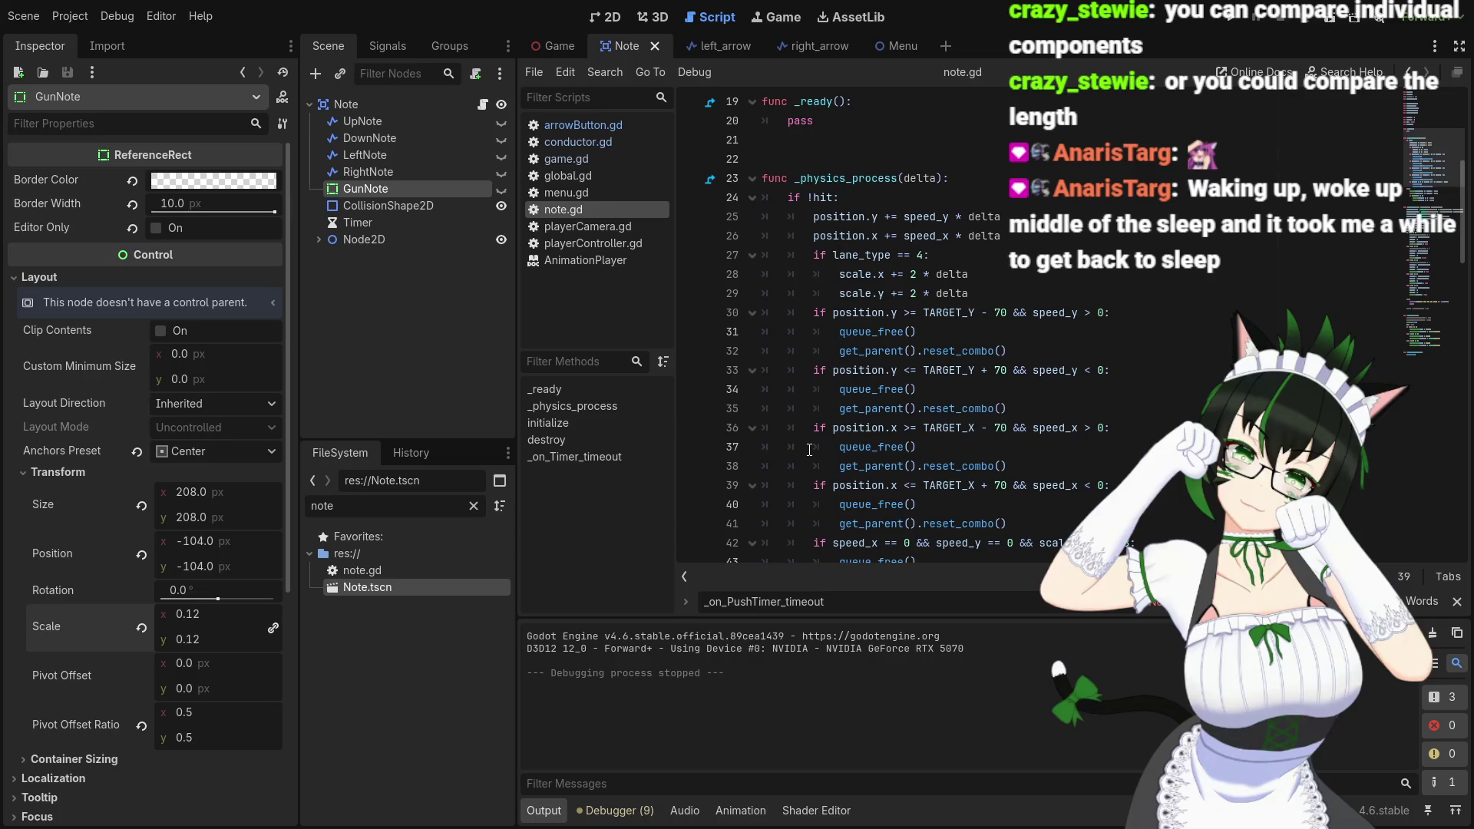
{"action": "scroll", "coordinate": [813, 448], "scroll_direction": "down", "scroll_amount": 2}
{"action": "scroll", "coordinate": [817, 445], "scroll_direction": "down", "scroll_amount": 3}
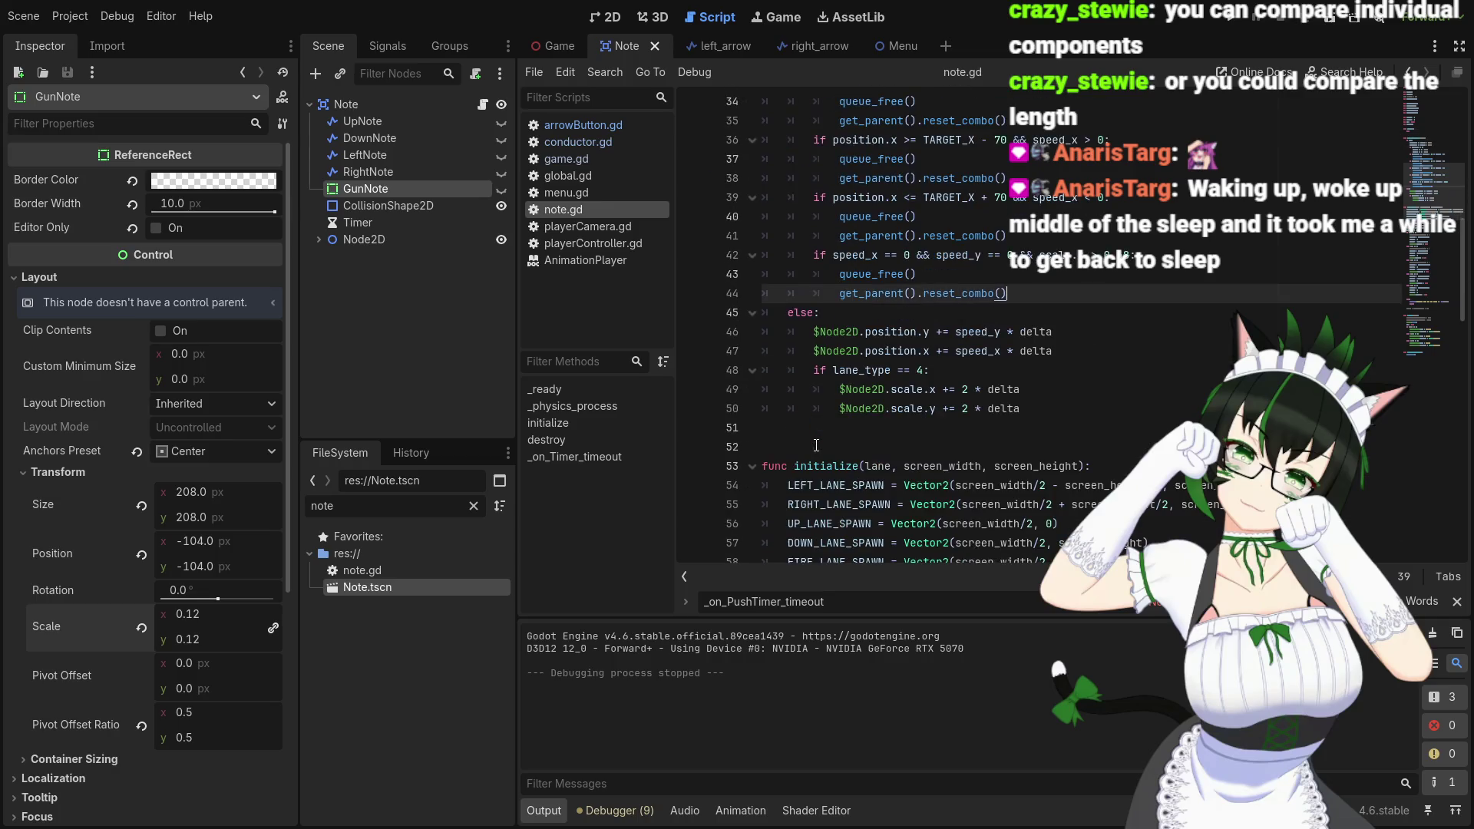
{"action": "scroll", "coordinate": [843, 442], "scroll_direction": "up", "scroll_amount": 1}
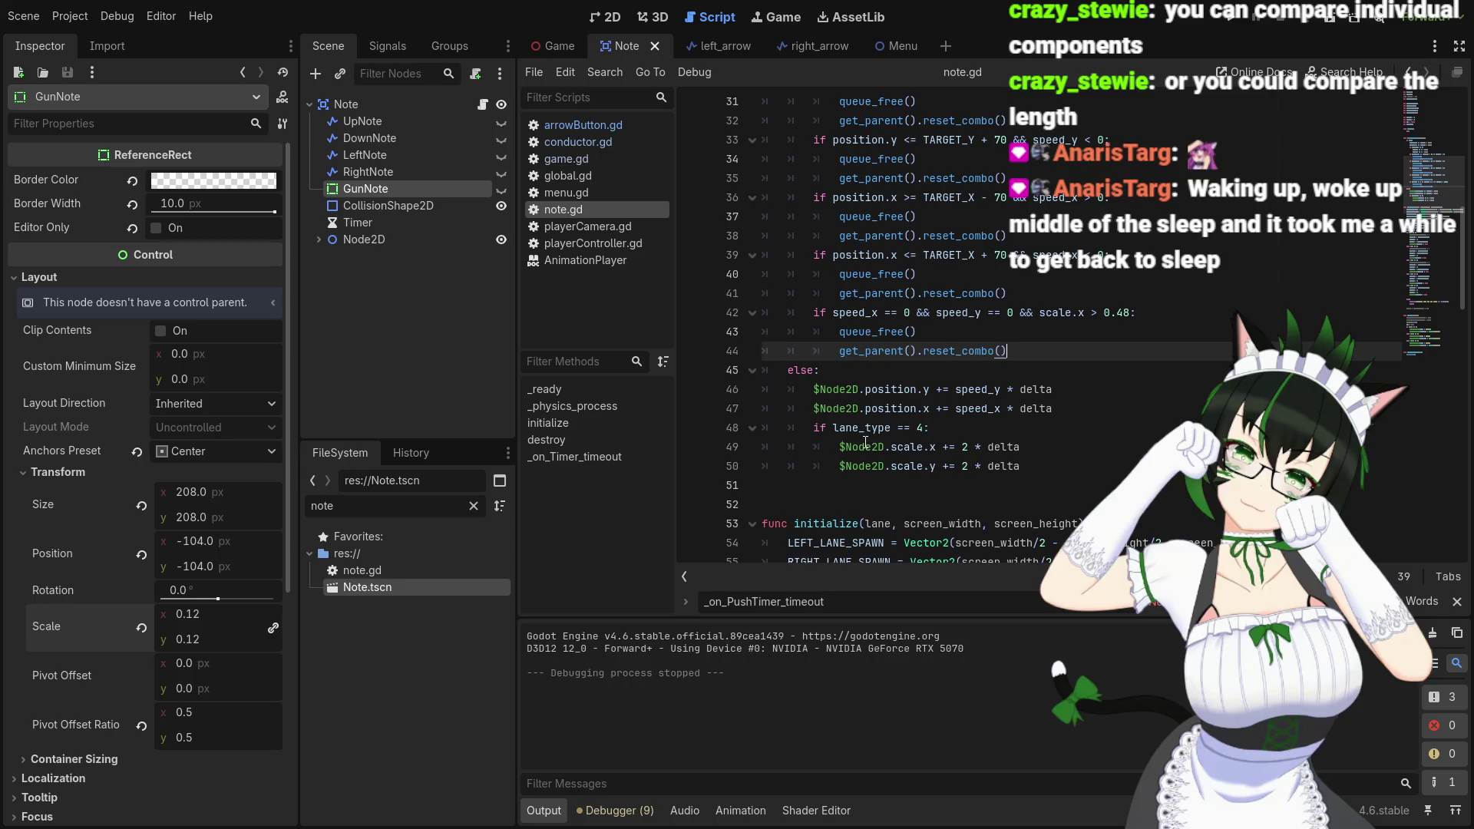
{"action": "left_click", "coordinate": [1052, 463]}
{"action": "scroll", "coordinate": [1052, 463], "scroll_direction": "up", "scroll_amount": 2}
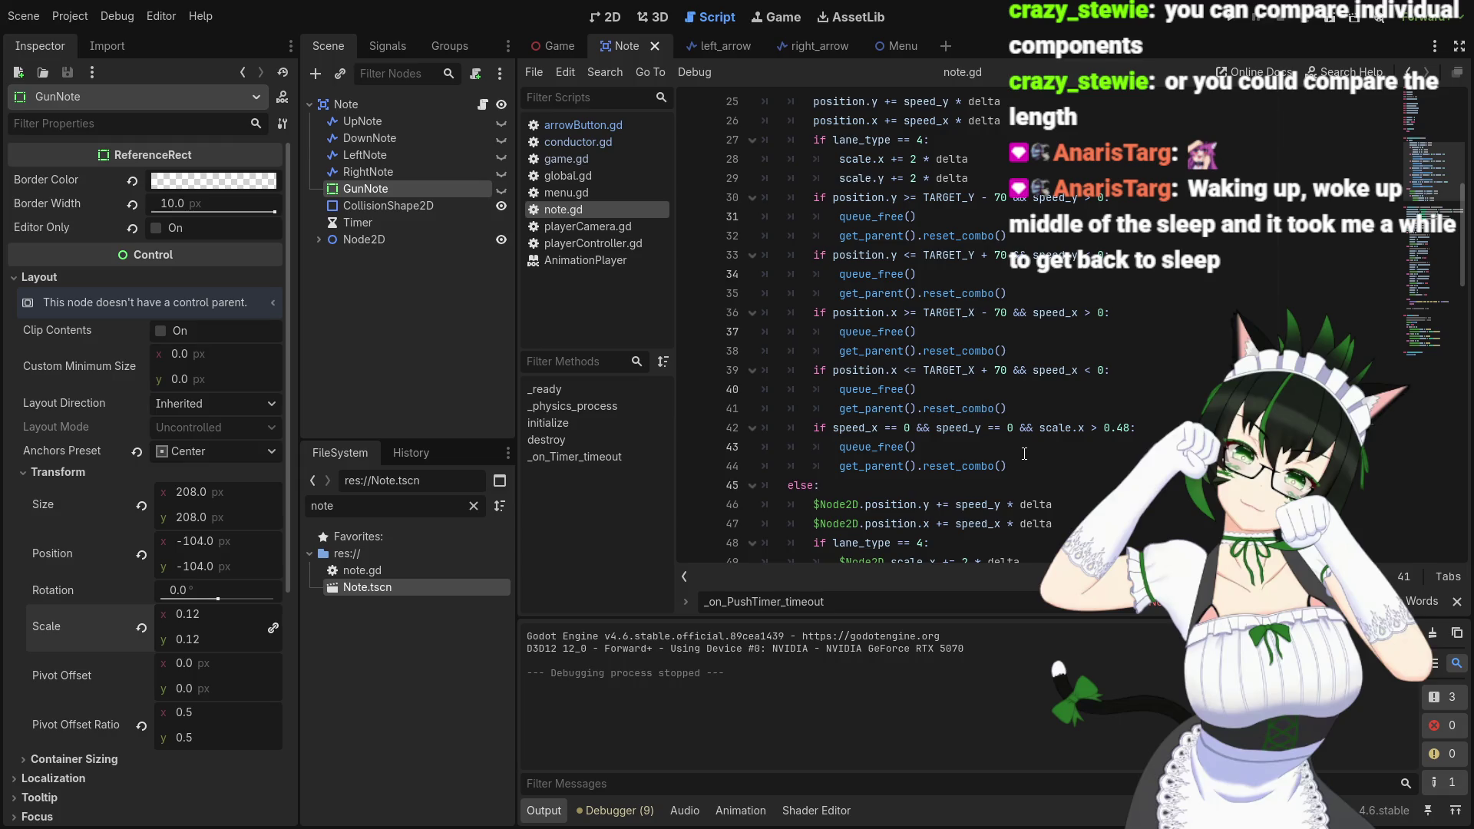
{"action": "scroll", "coordinate": [1013, 446], "scroll_direction": "up", "scroll_amount": 1}
{"action": "scroll", "coordinate": [1009, 443], "scroll_direction": "down", "scroll_amount": 3}
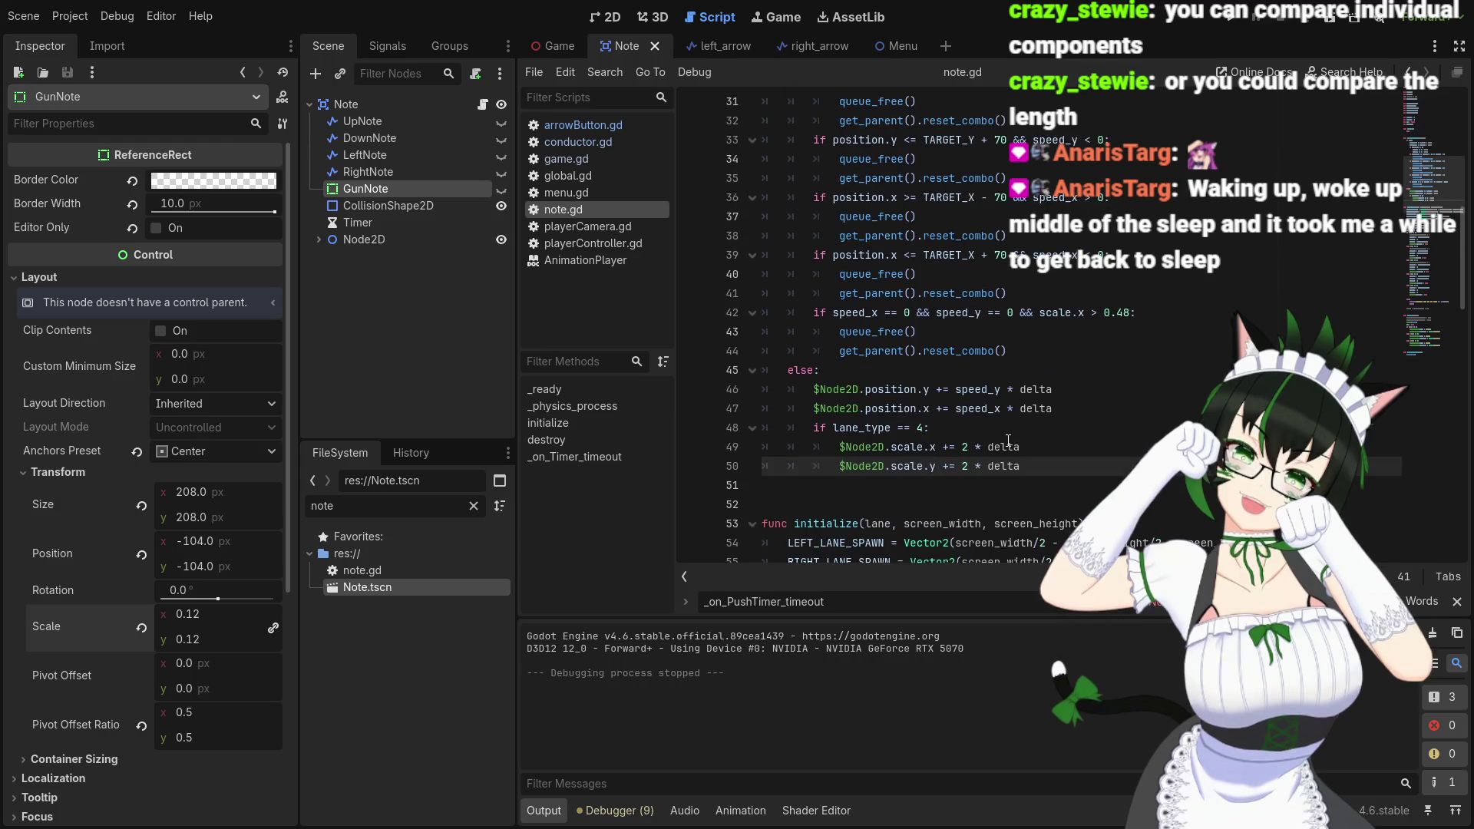
{"action": "scroll", "coordinate": [993, 440], "scroll_direction": "up", "scroll_amount": 1}
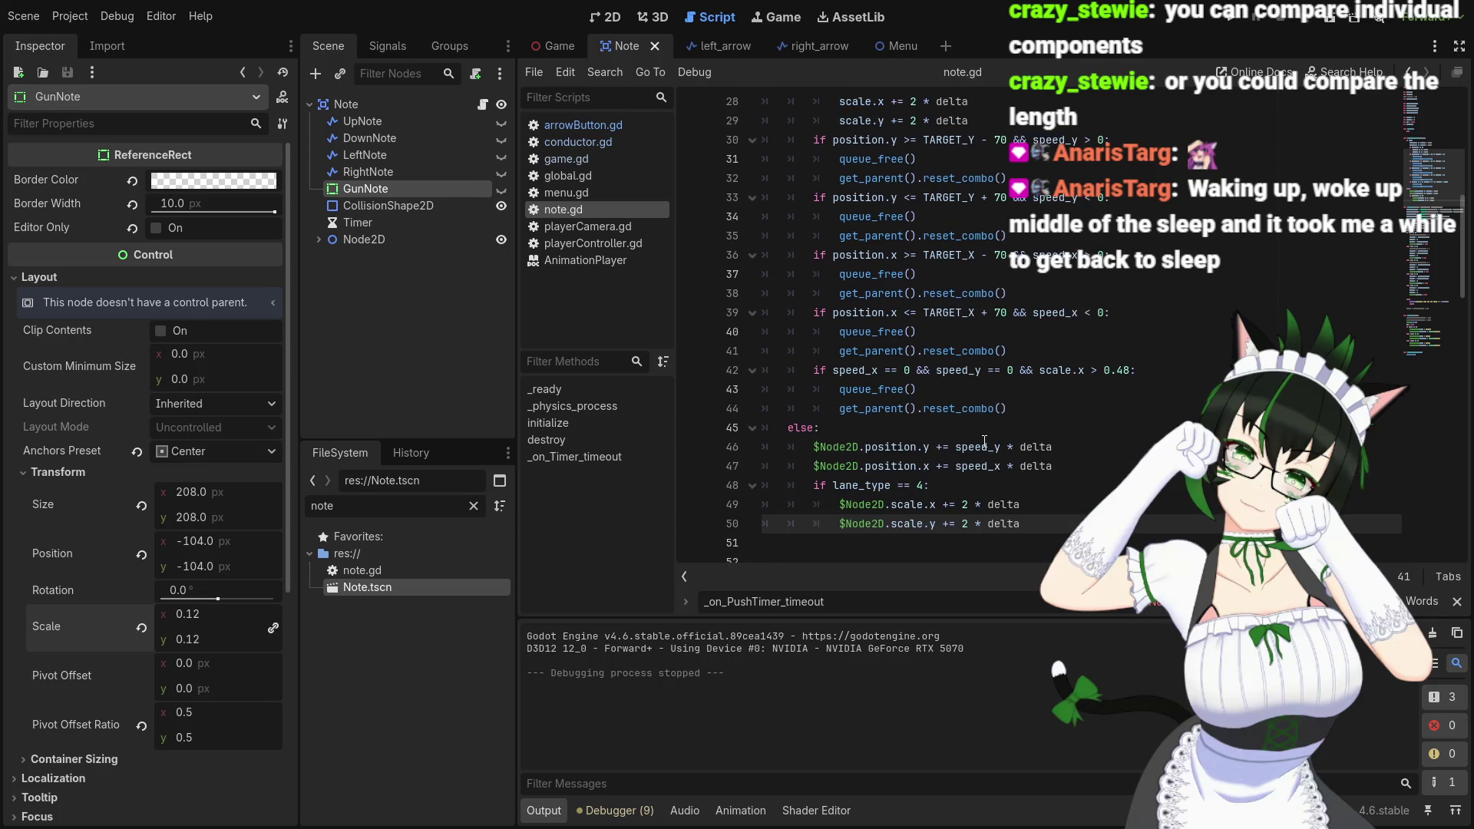
{"action": "scroll", "coordinate": [968, 445], "scroll_direction": "up", "scroll_amount": 1}
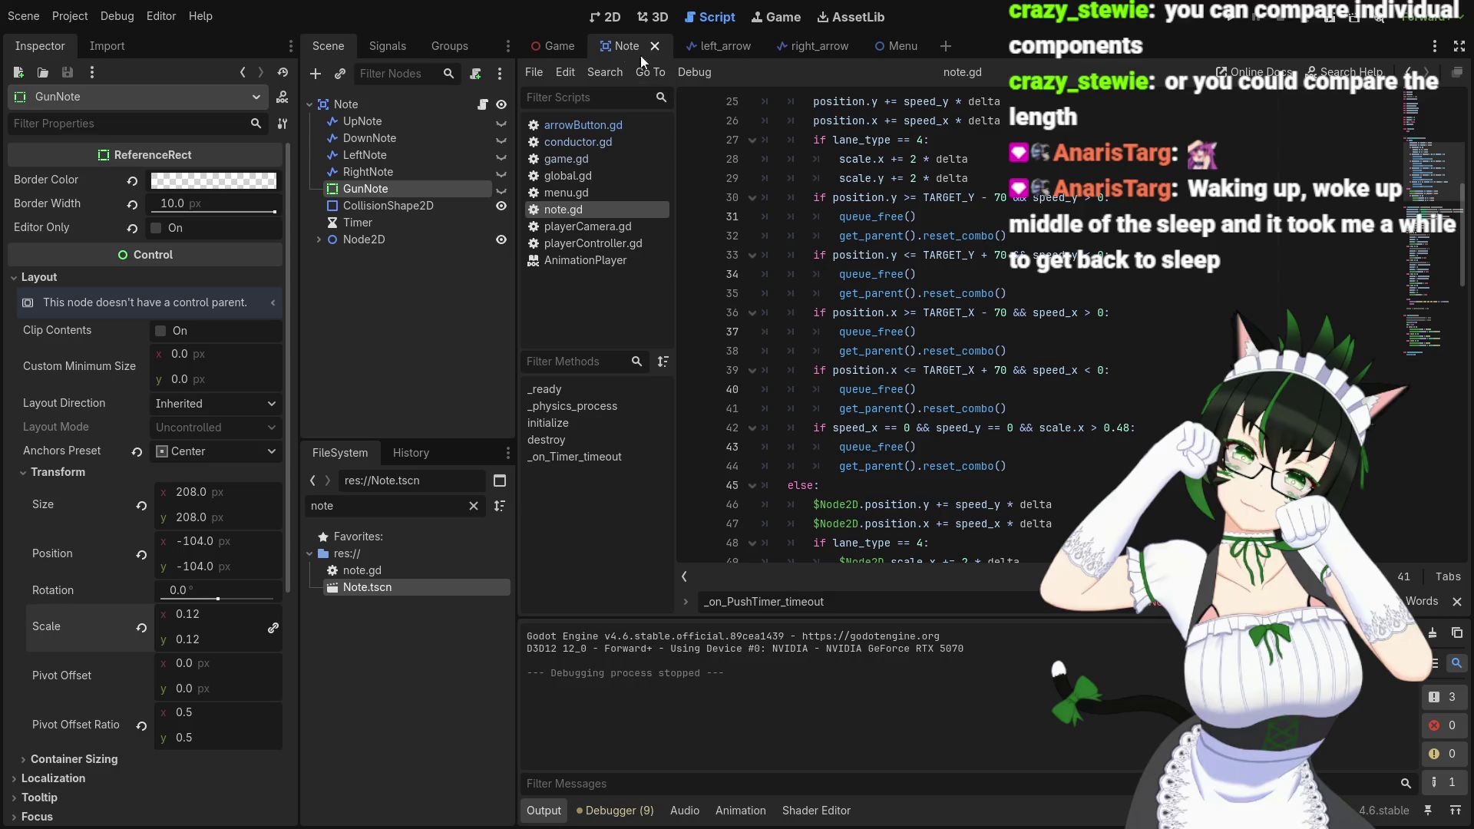
Show GunNote in the 2D view, try a larger scale, then undo back to 0.12
{"action": "left_click", "coordinate": [604, 17]}
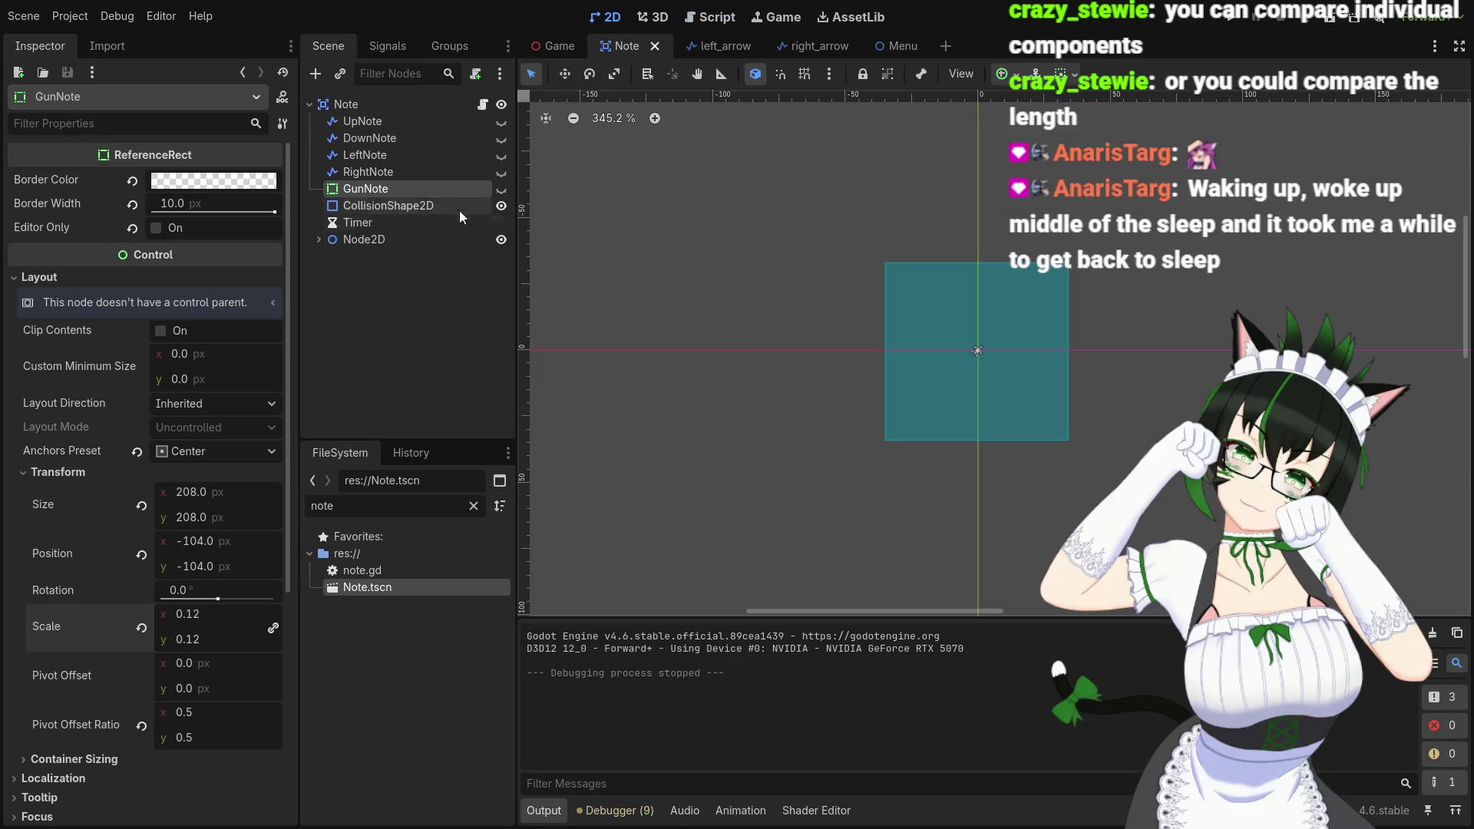
{"action": "left_click", "coordinate": [500, 189]}
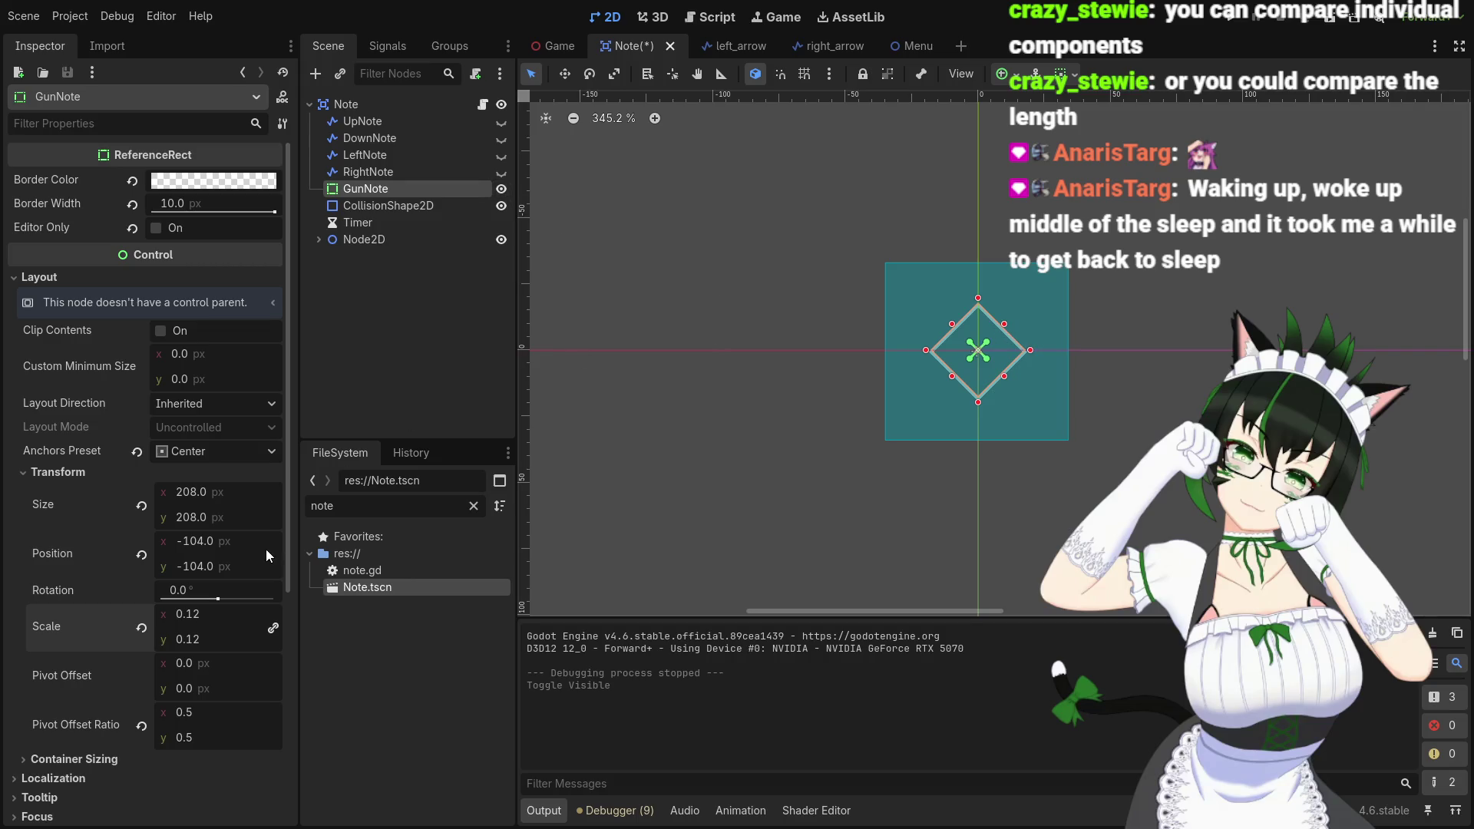
{"action": "left_click_drag", "start_coordinate": [196, 616], "coordinate": [432, 616]}
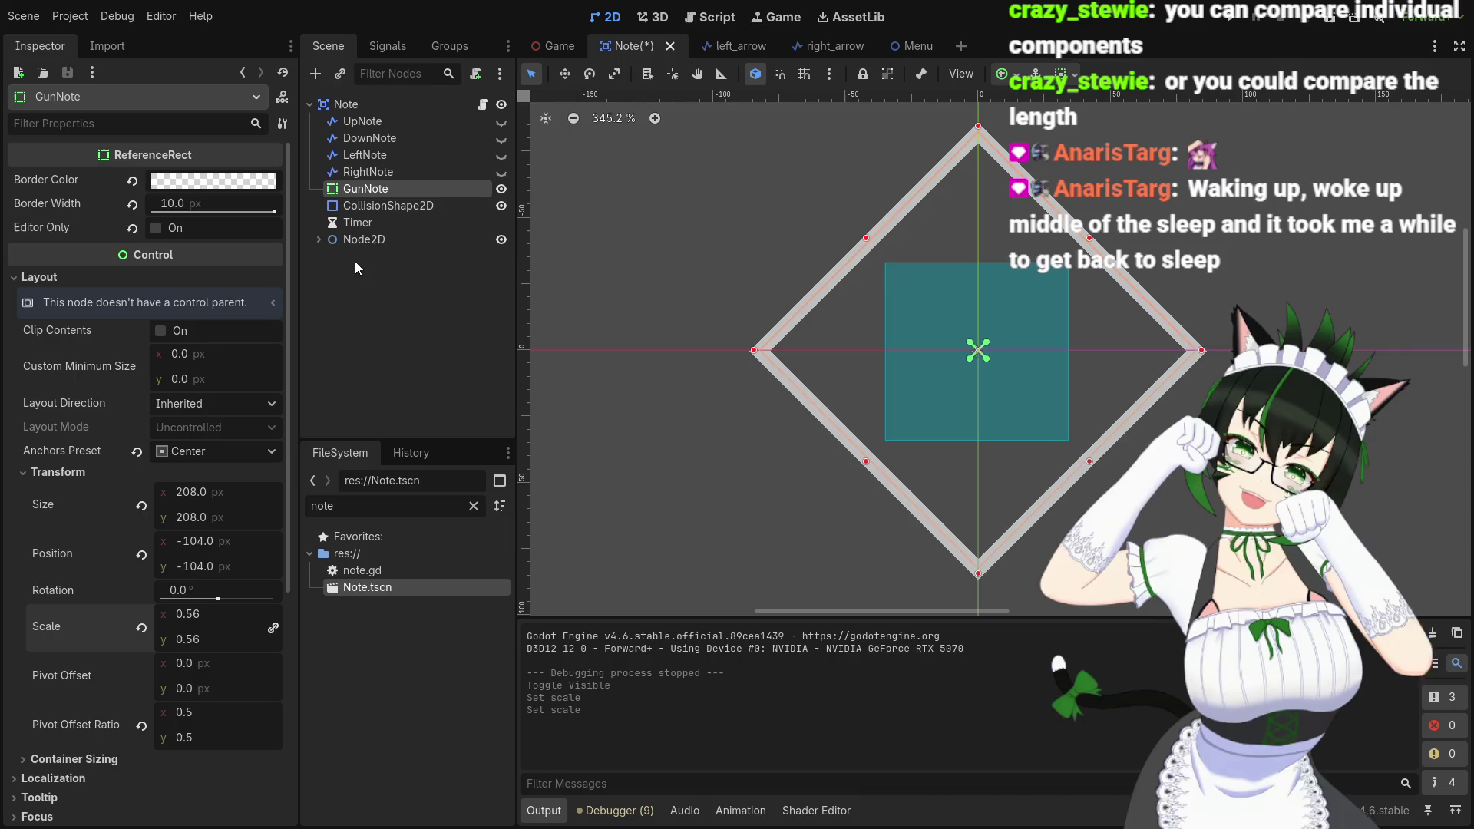
{"action": "key", "text": "ctrl+z"}
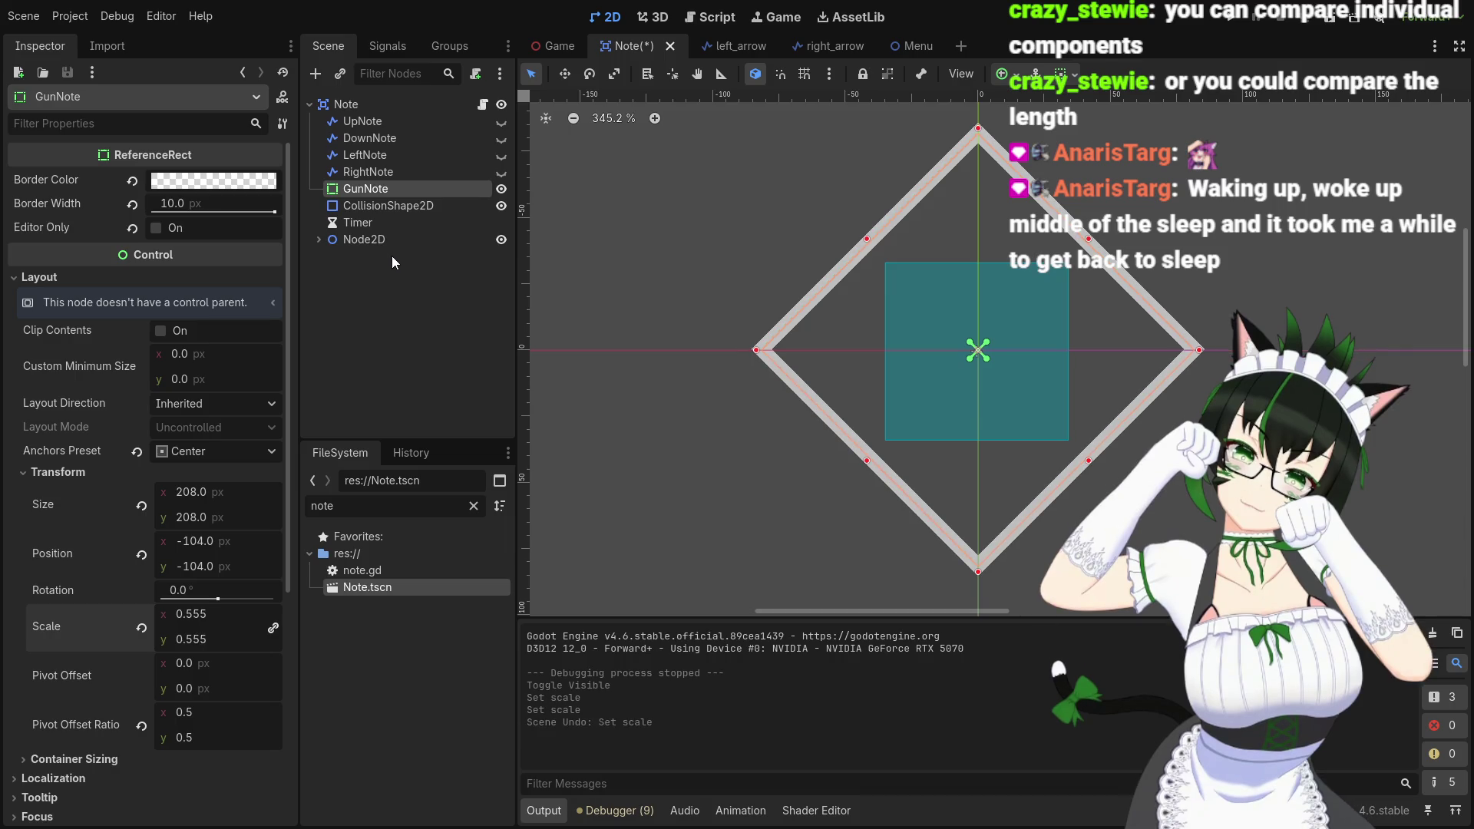
{"action": "key", "text": "ctrl+z"}
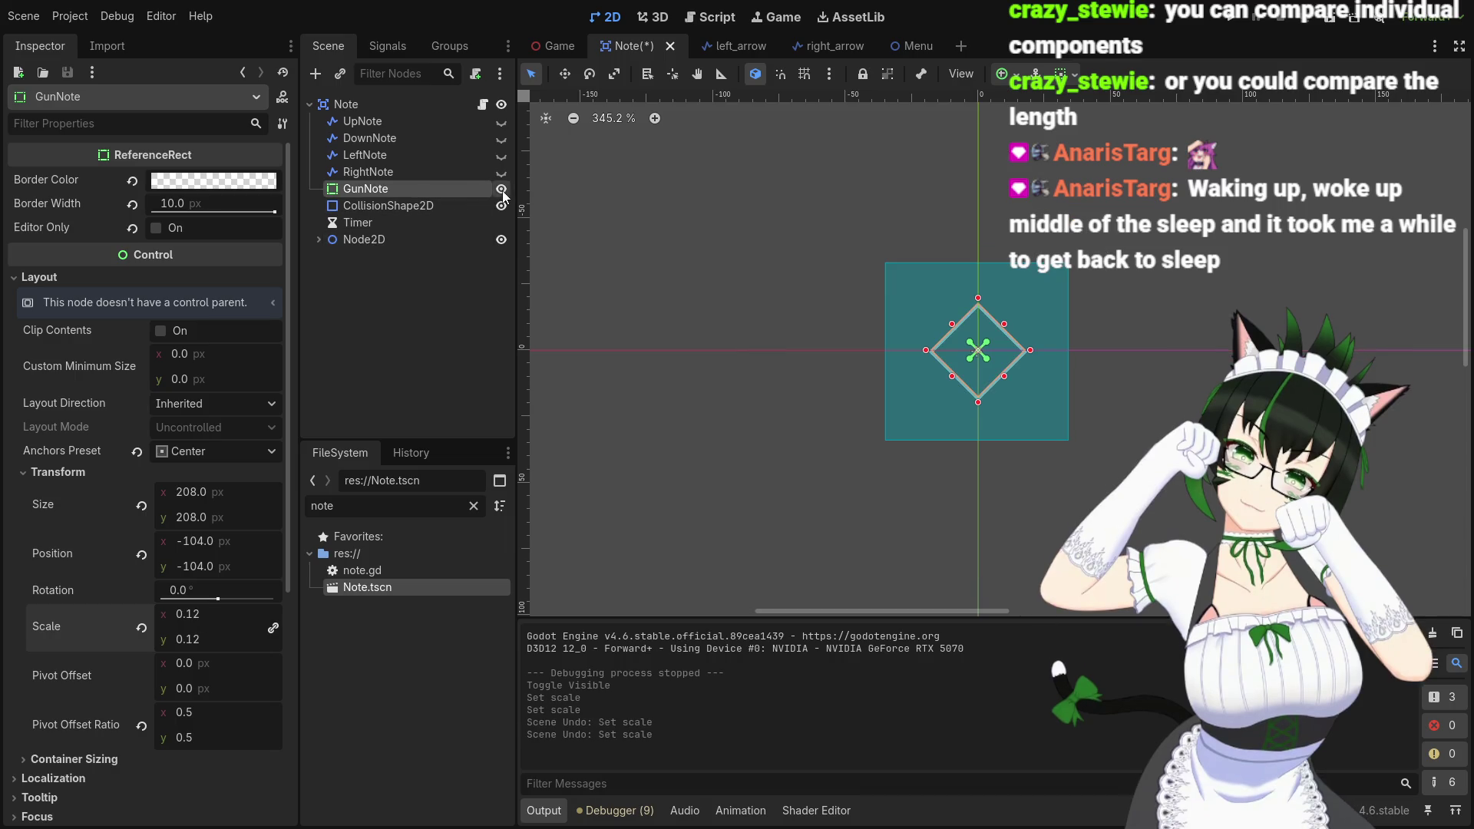
Hide GunNote again, save the Note scene, and open the Game scene
{"action": "left_click", "coordinate": [502, 189]}
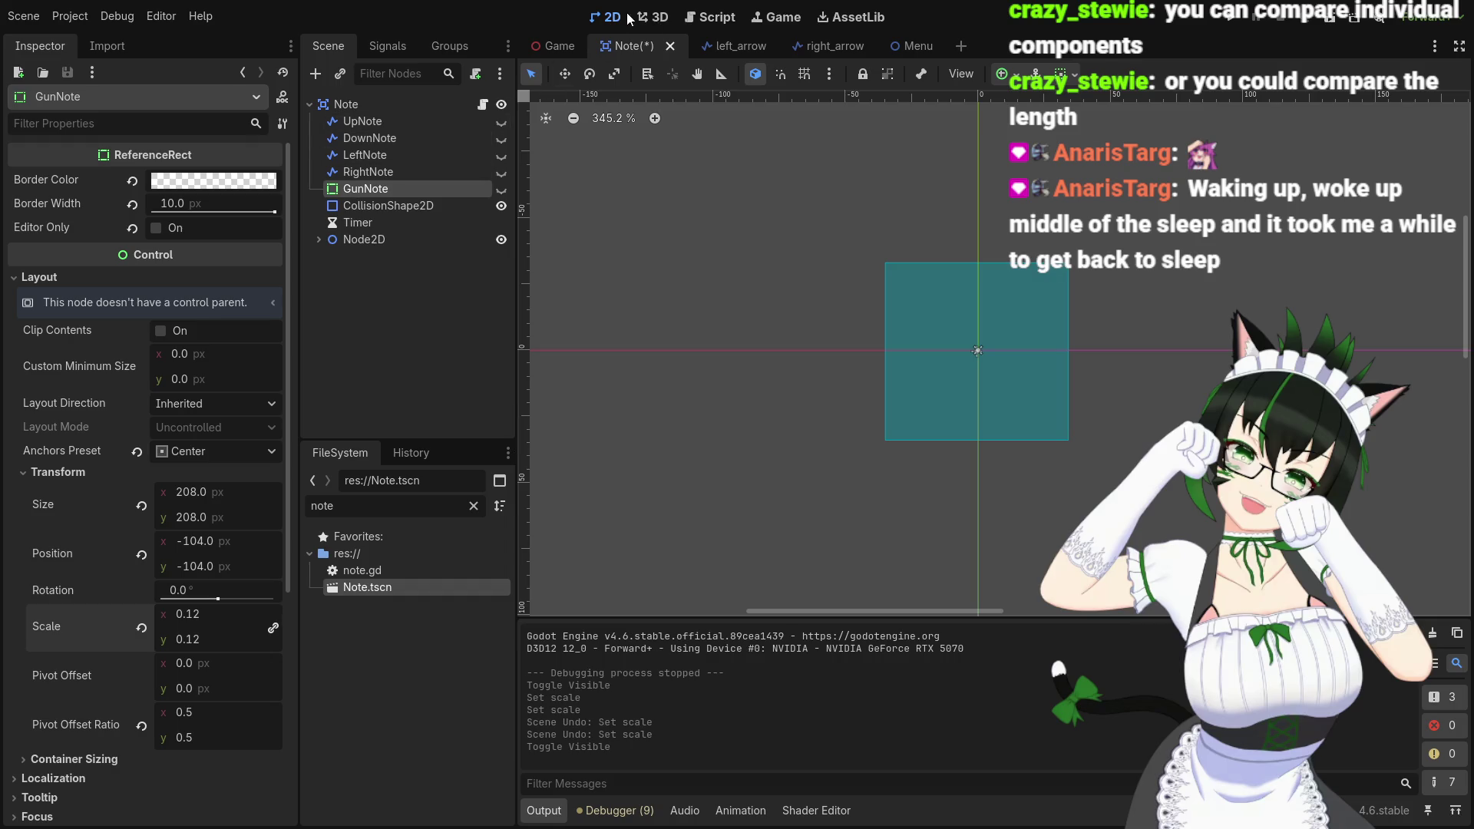
{"action": "key", "text": "ctrl+s"}
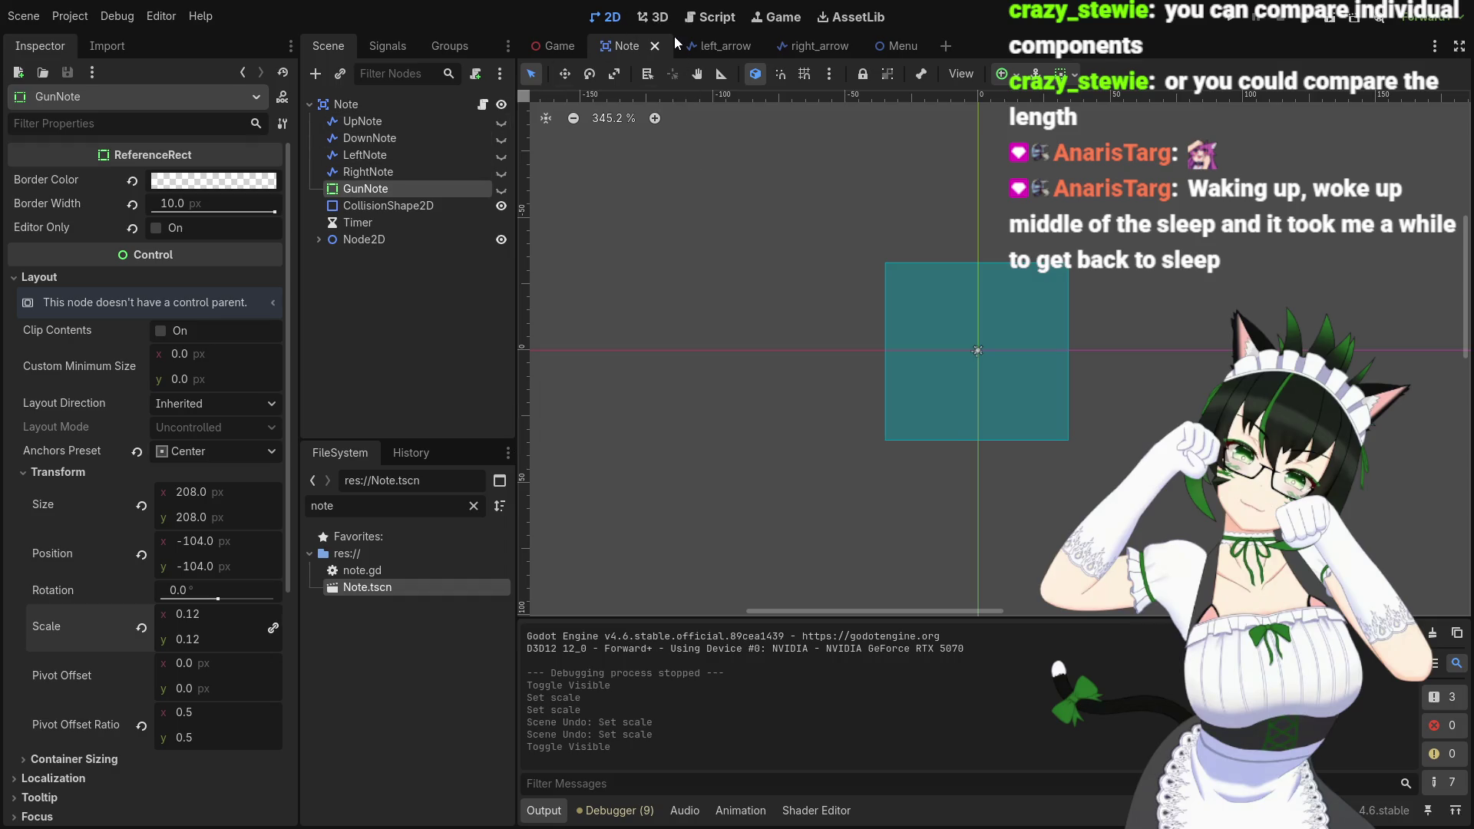
{"action": "left_click", "coordinate": [544, 53]}
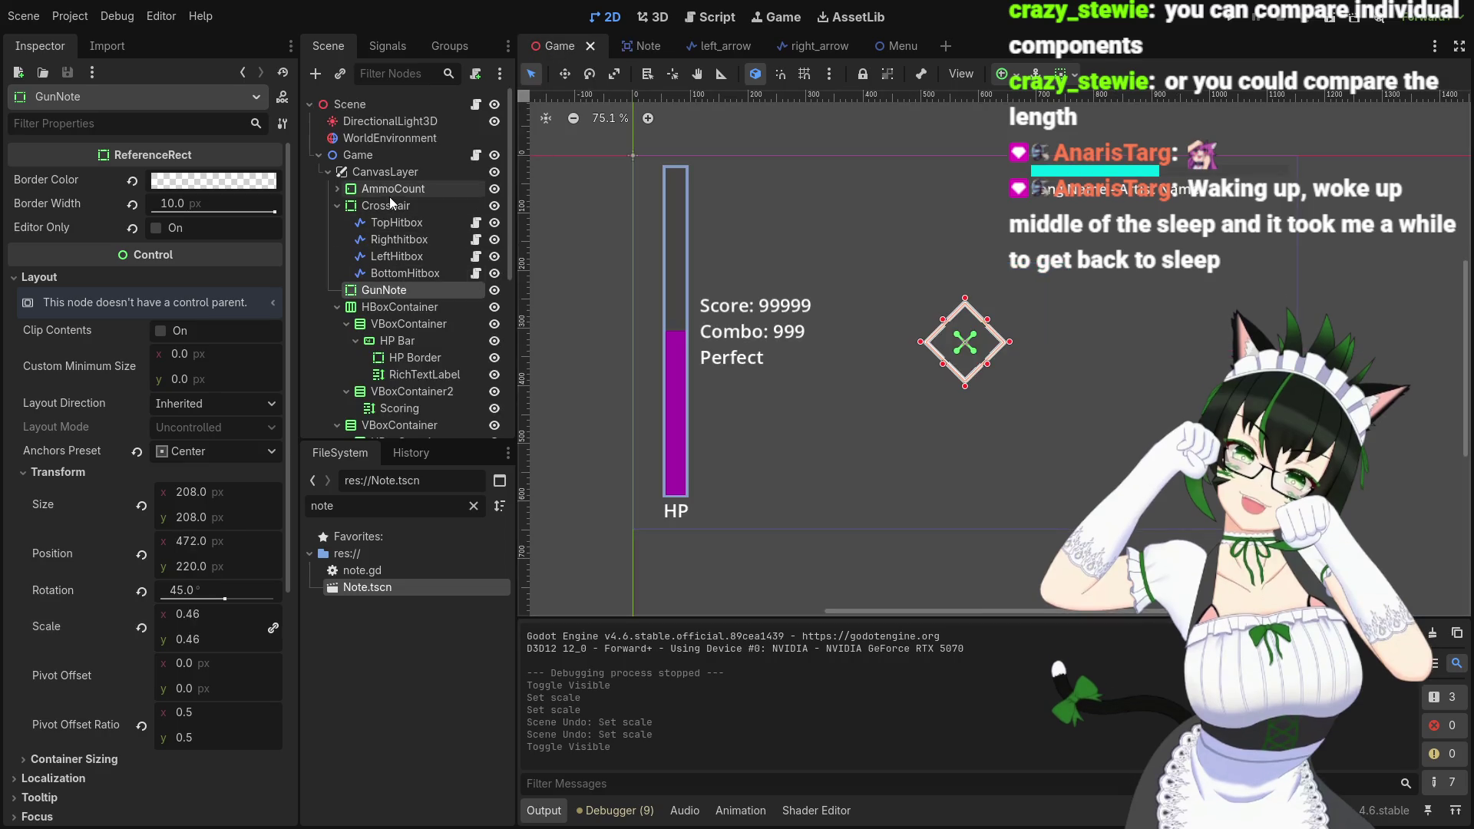
Frame and inspect the Game scene's GunNote (scale 0.46, rotation 45°), then return to the Note scene
{"action": "double_click", "coordinate": [379, 292]}
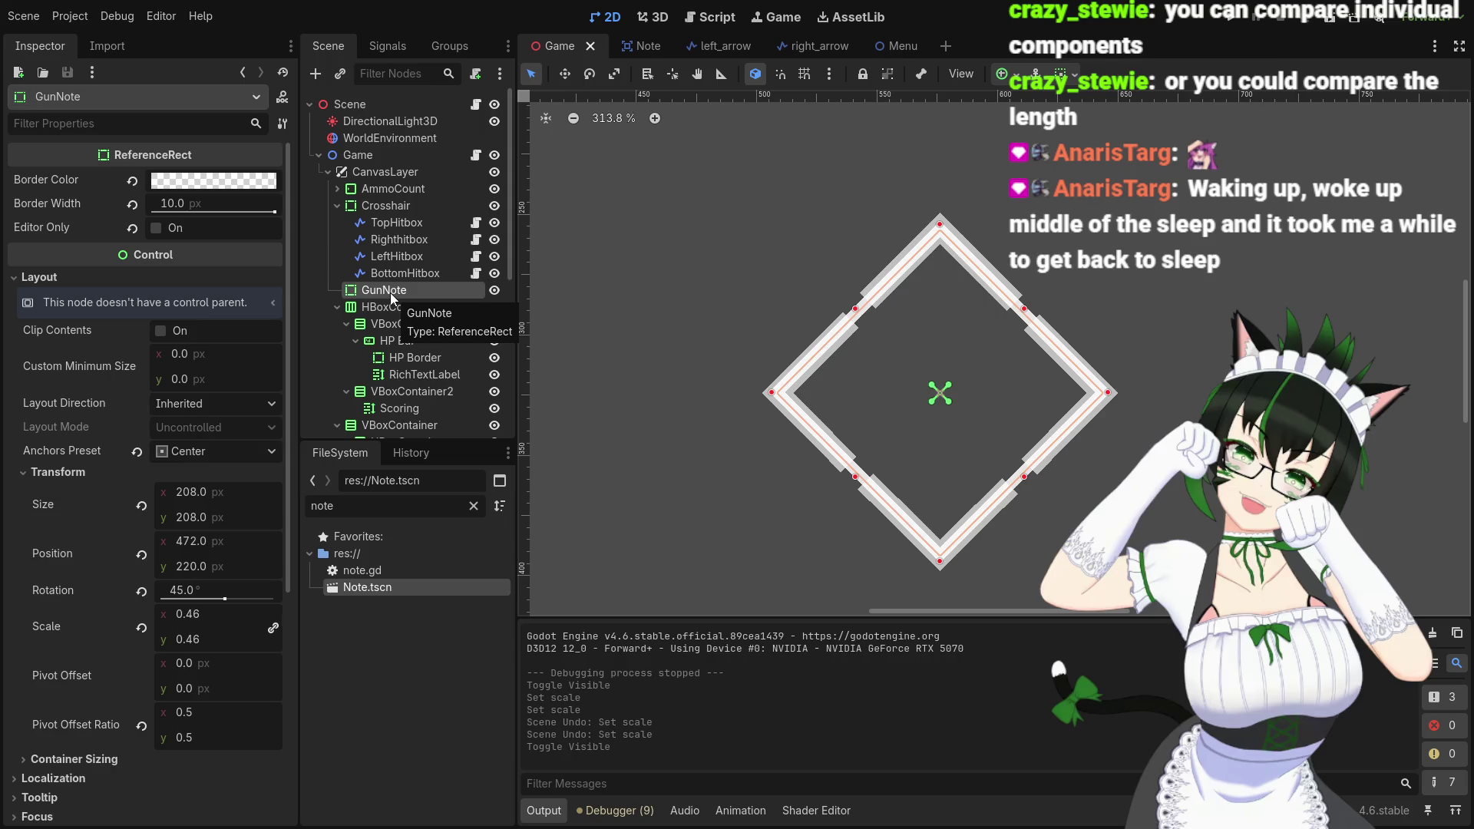
{"action": "left_click", "coordinate": [381, 177]}
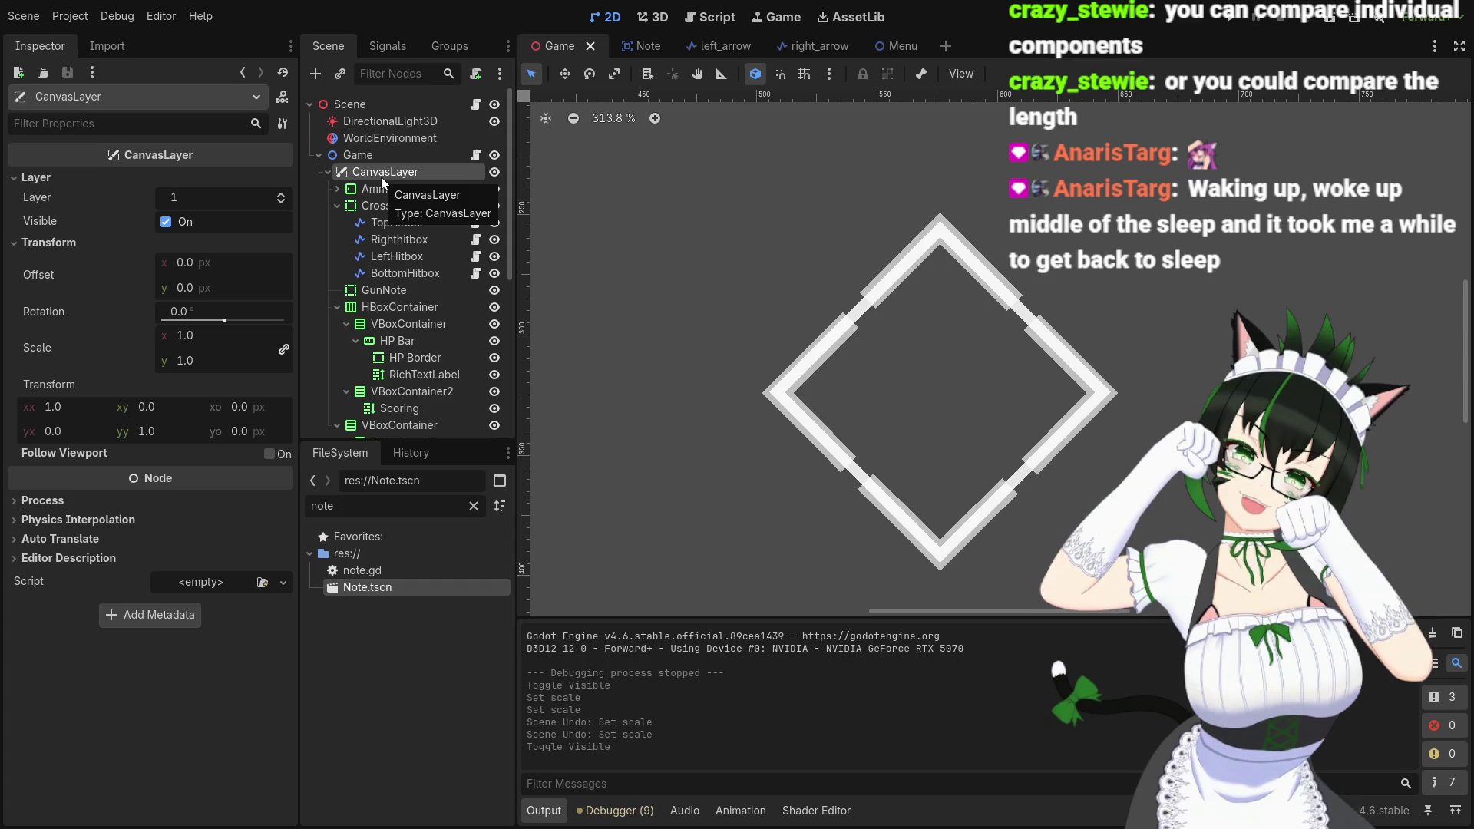
{"action": "left_click", "coordinate": [380, 289]}
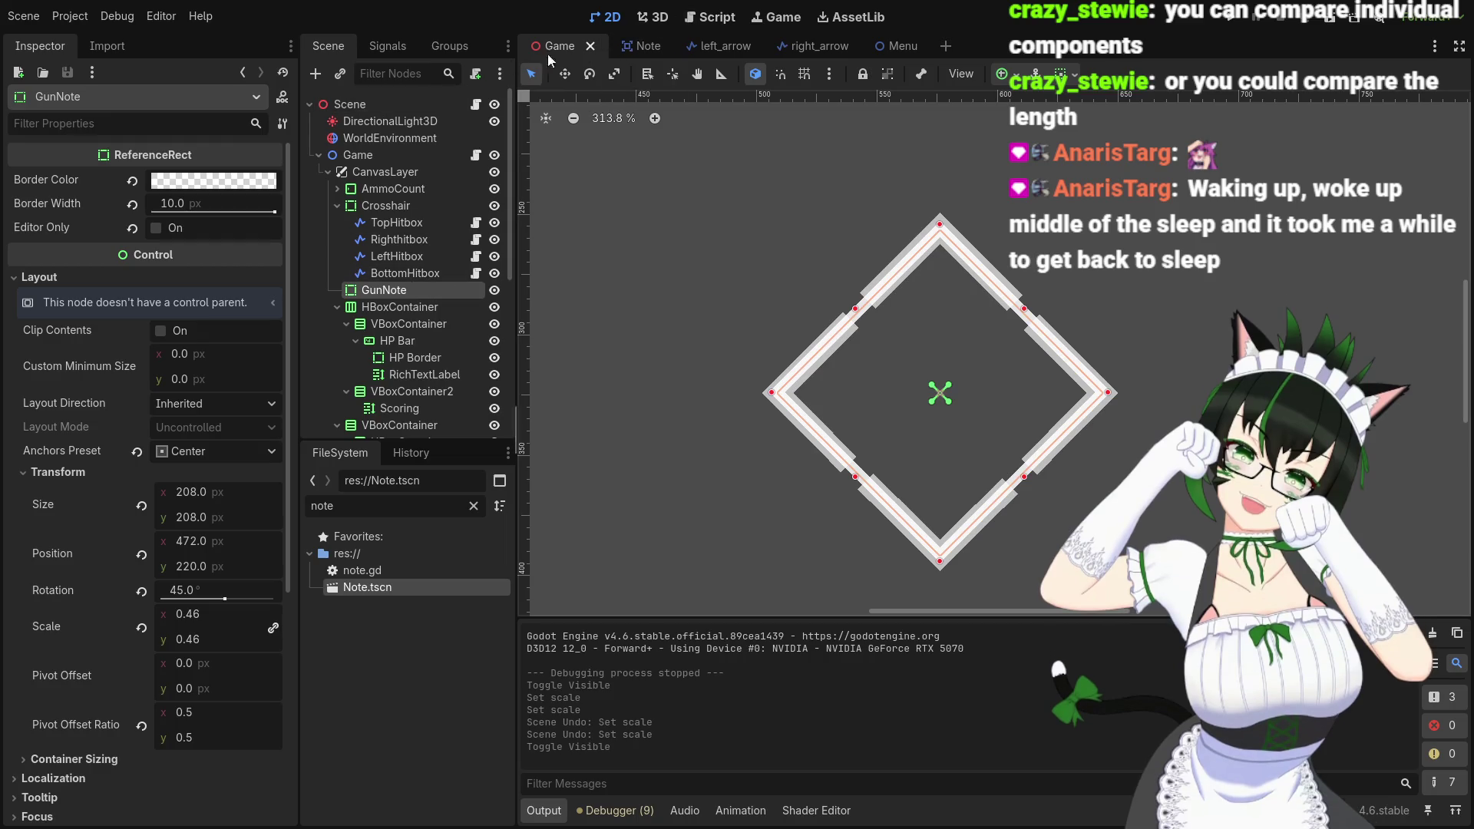
{"action": "left_click", "coordinate": [636, 47]}
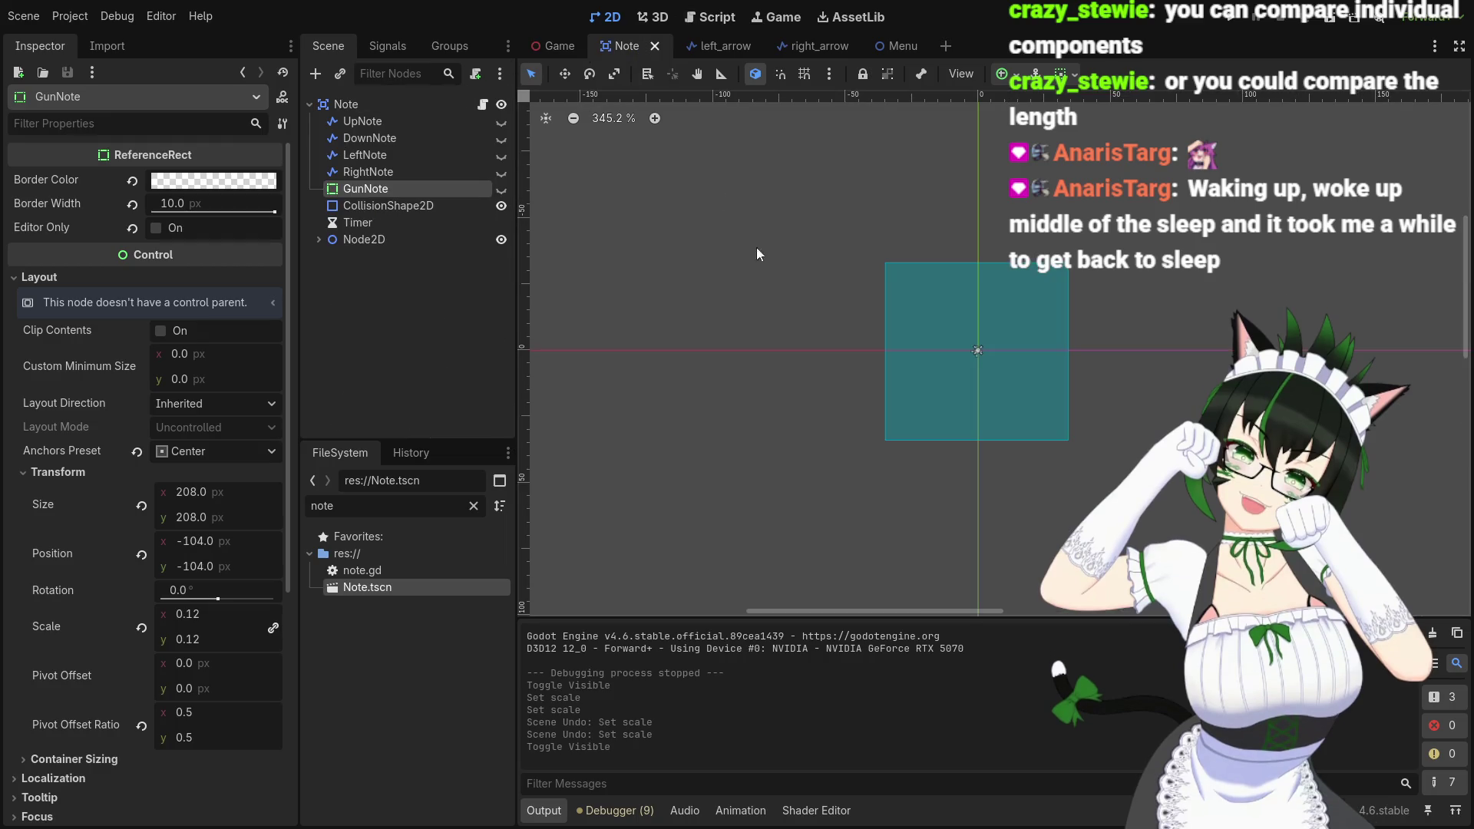
Show GunNote and UpNote and set GunNote's scale to 0.46, undoing an accidental move
{"action": "left_click", "coordinate": [503, 188]}
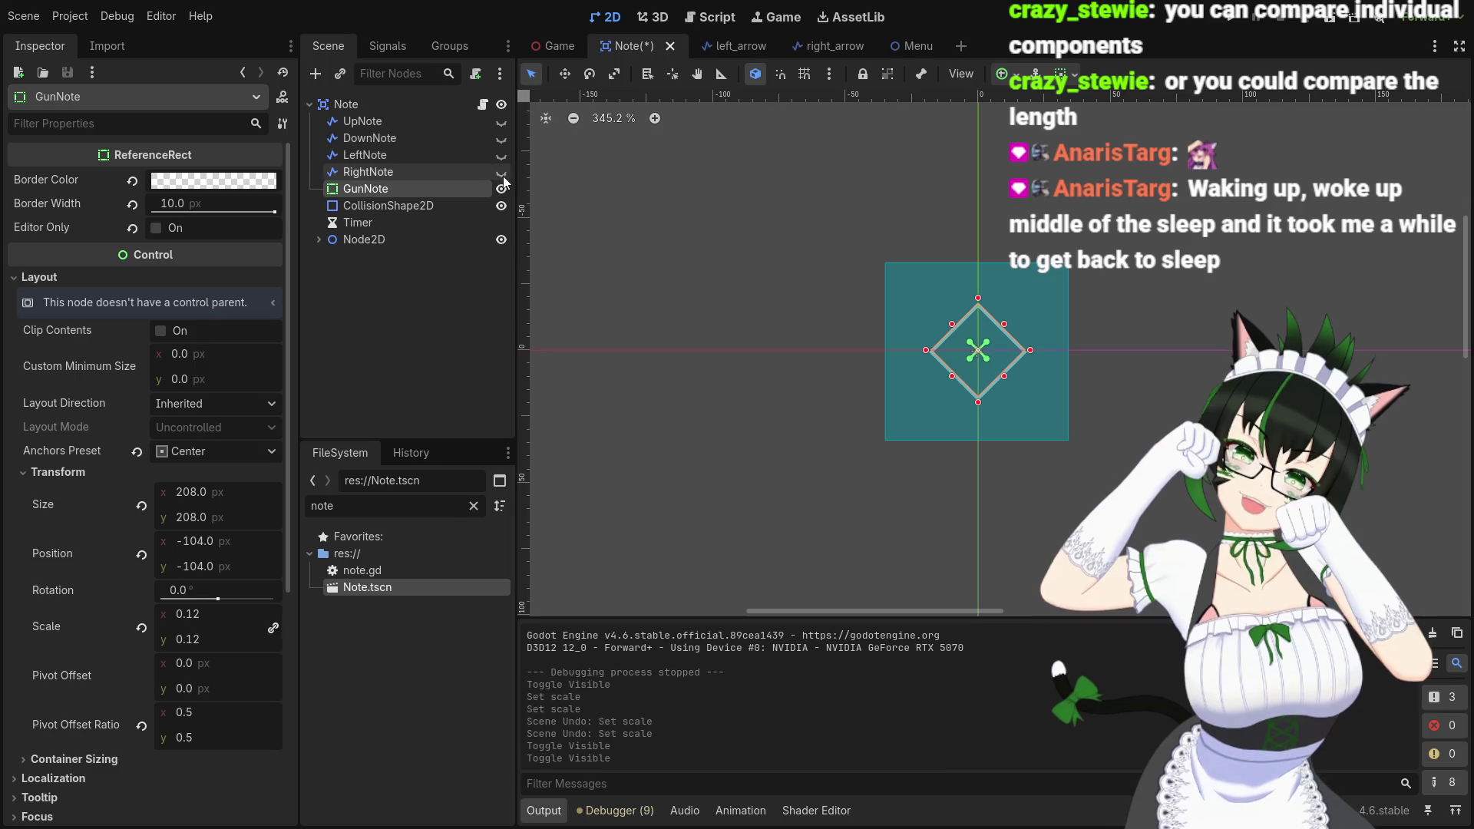
{"action": "left_click", "coordinate": [501, 121]}
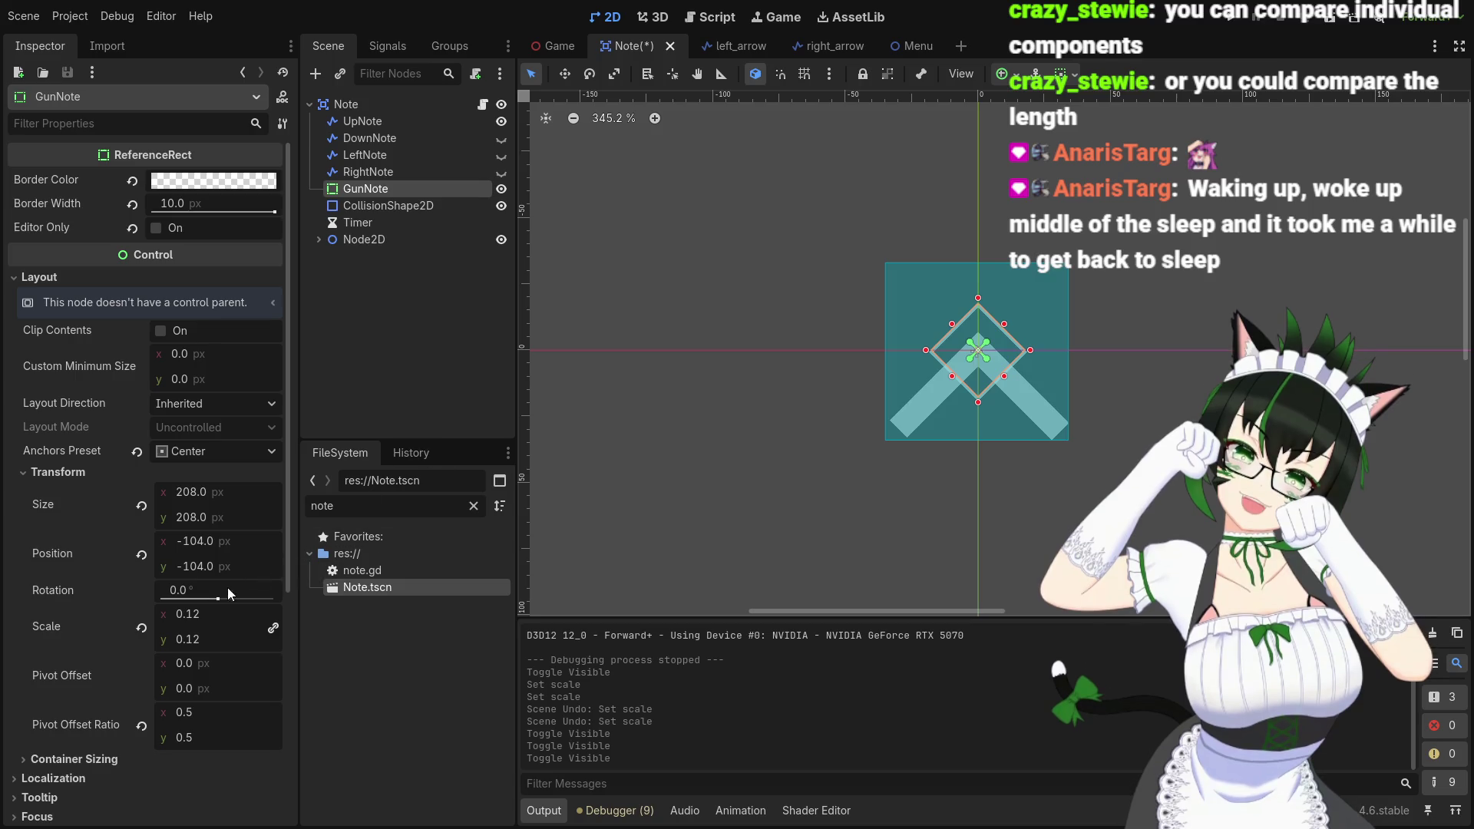
{"action": "left_click", "coordinate": [191, 615]}
{"action": "type", "text": "0.46"}
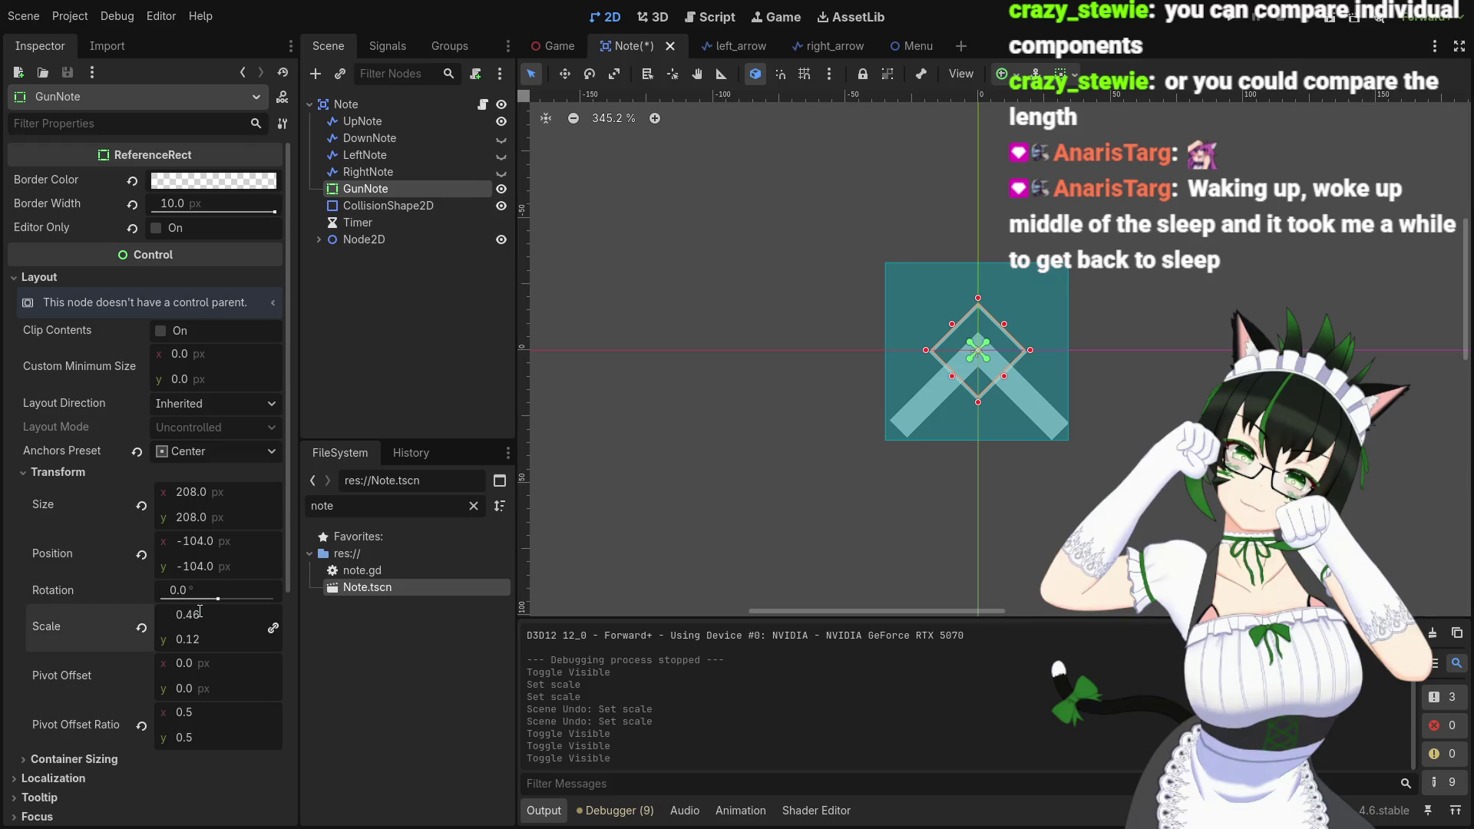
{"action": "key", "text": "Return"}
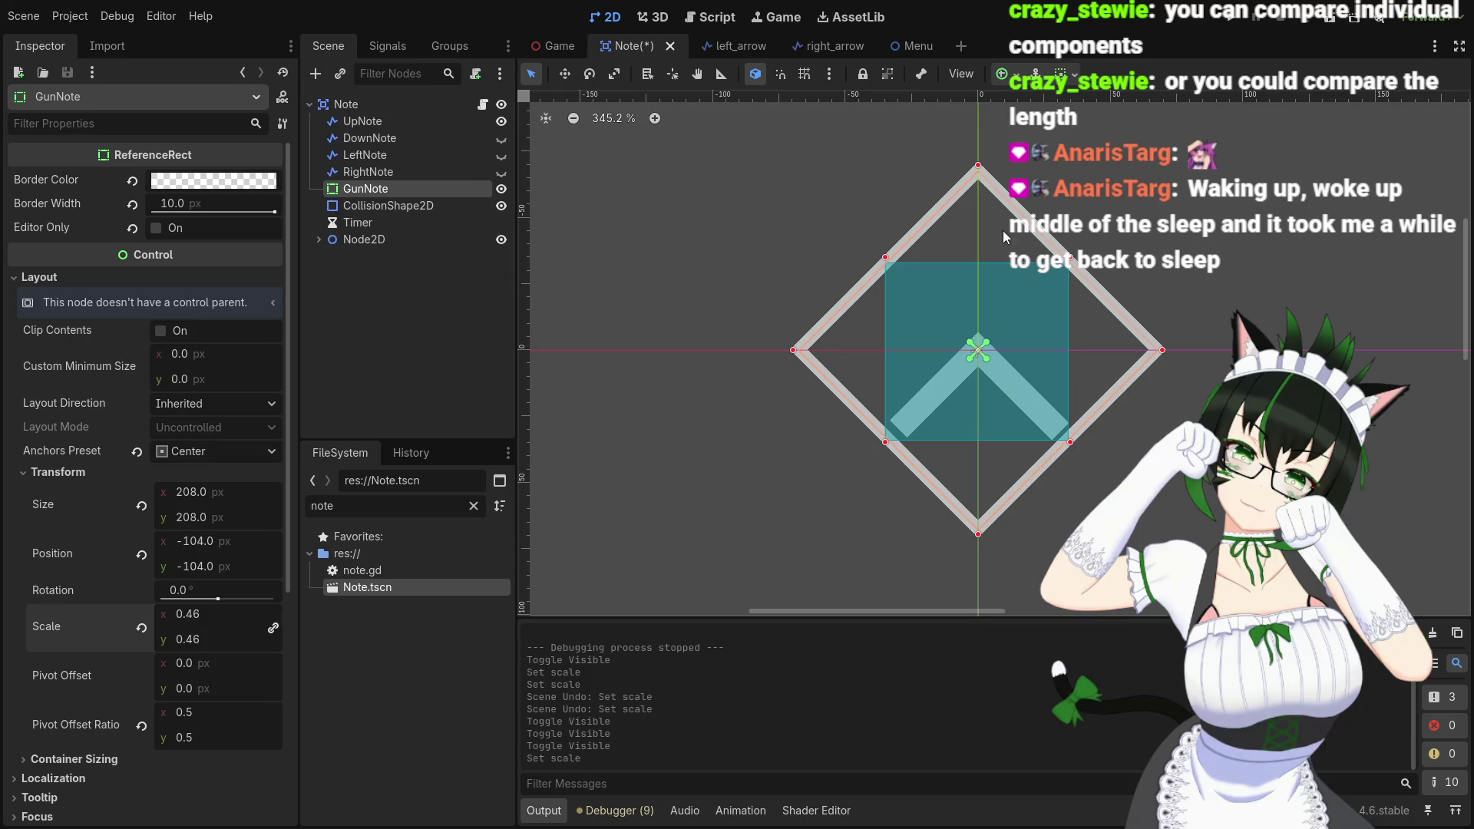
{"action": "left_click_drag", "start_coordinate": [998, 250], "coordinate": [998, 424]}
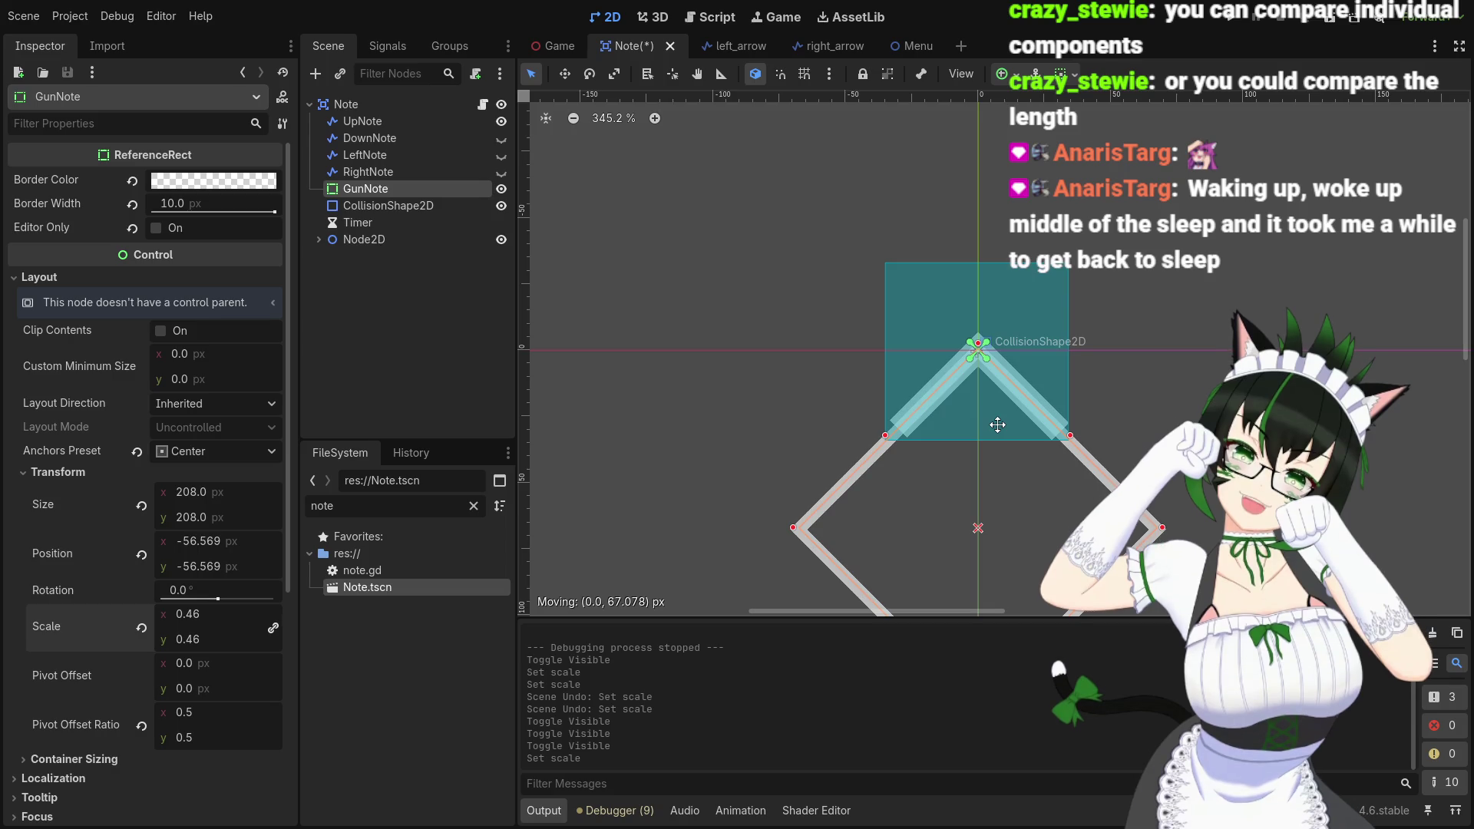
{"action": "left_click_drag", "start_coordinate": [997, 425], "coordinate": [998, 426]}
{"action": "key", "text": "ctrl+z"}
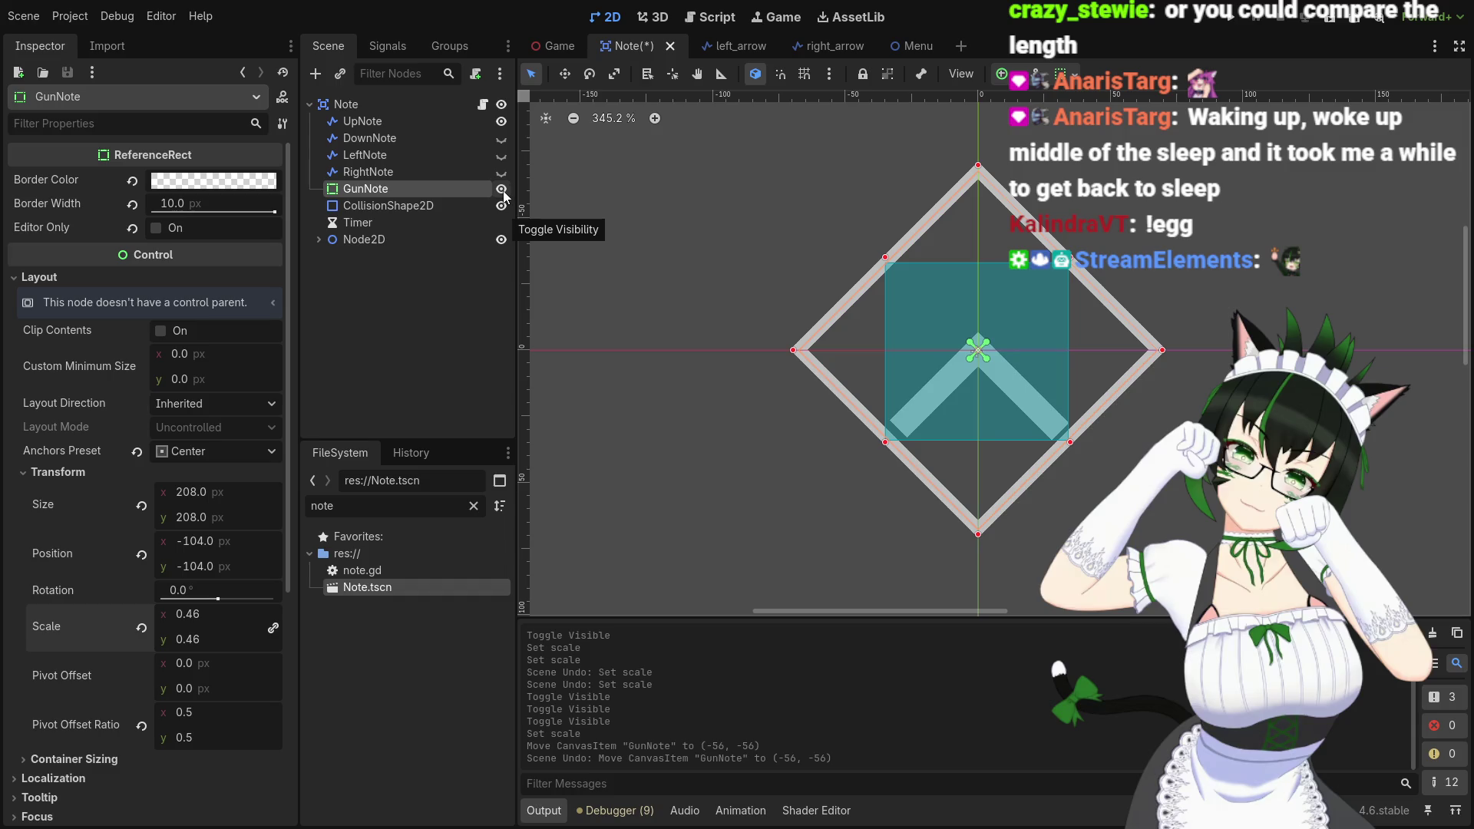
Hide GunNote and UpNote, keep the collision shape visible, and save the Note scene
{"action": "left_click", "coordinate": [503, 190]}
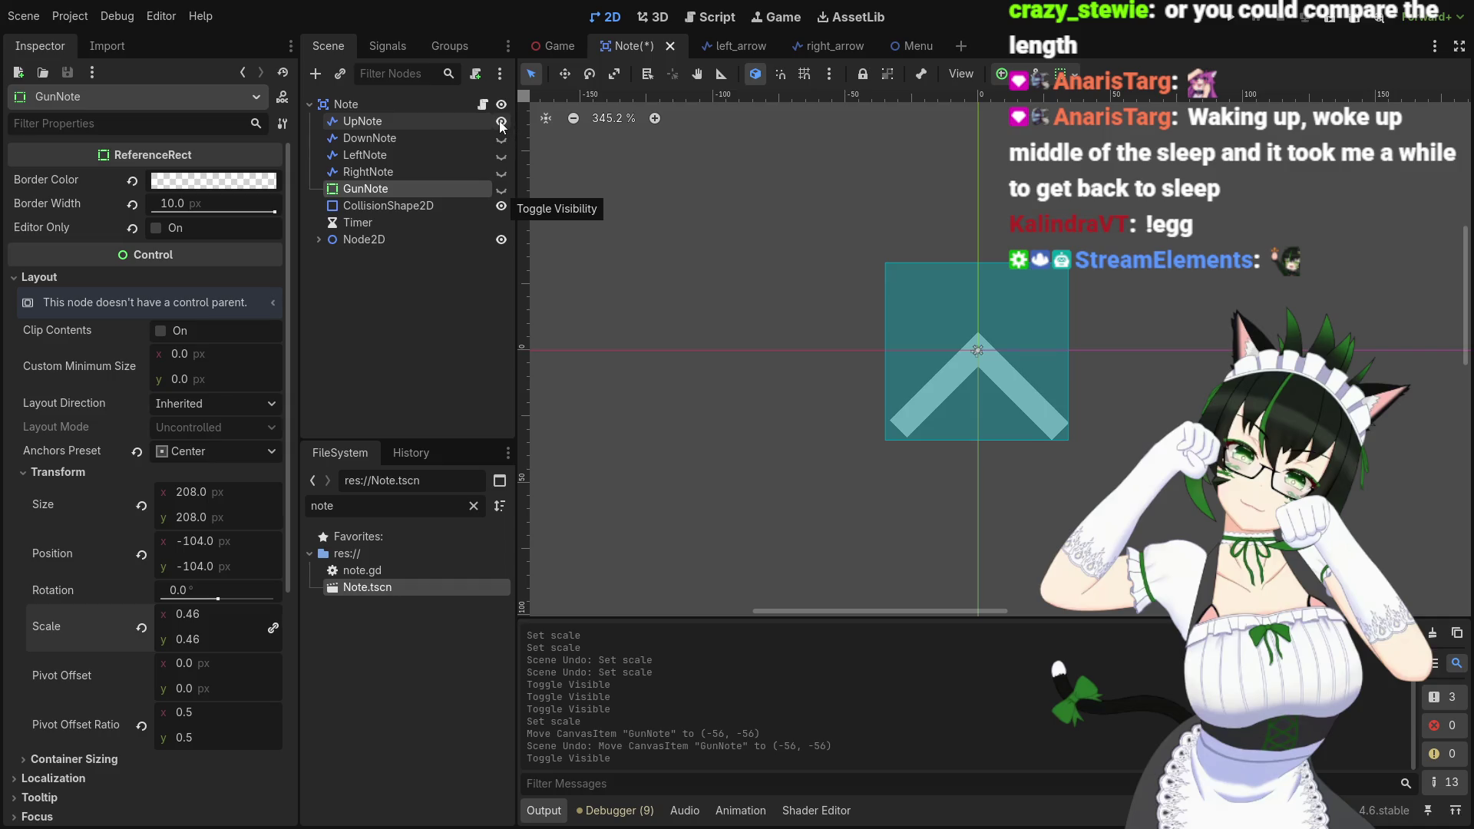
{"action": "left_click", "coordinate": [502, 207]}
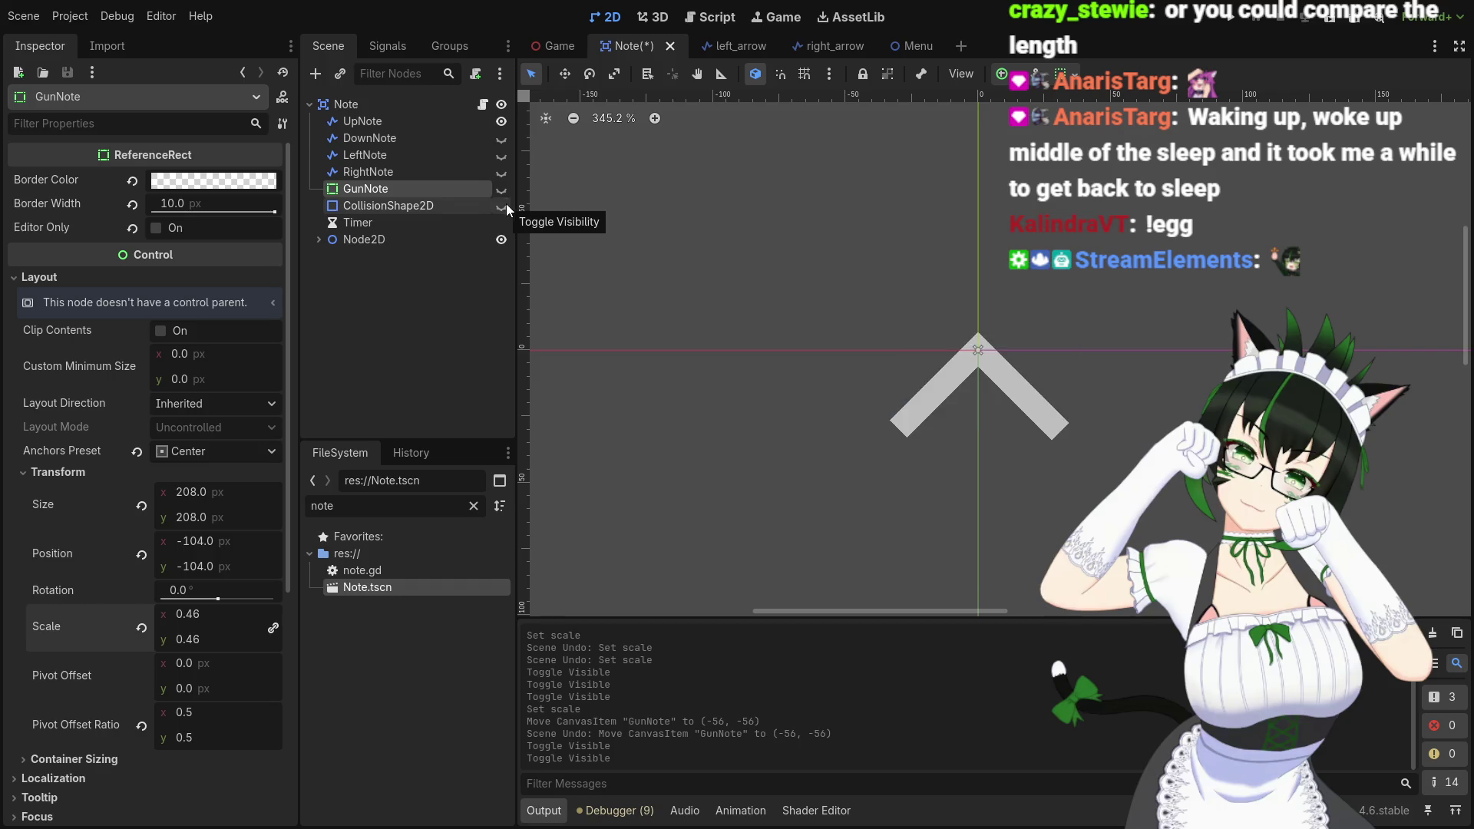
{"action": "left_click", "coordinate": [502, 206]}
{"action": "left_click", "coordinate": [501, 121]}
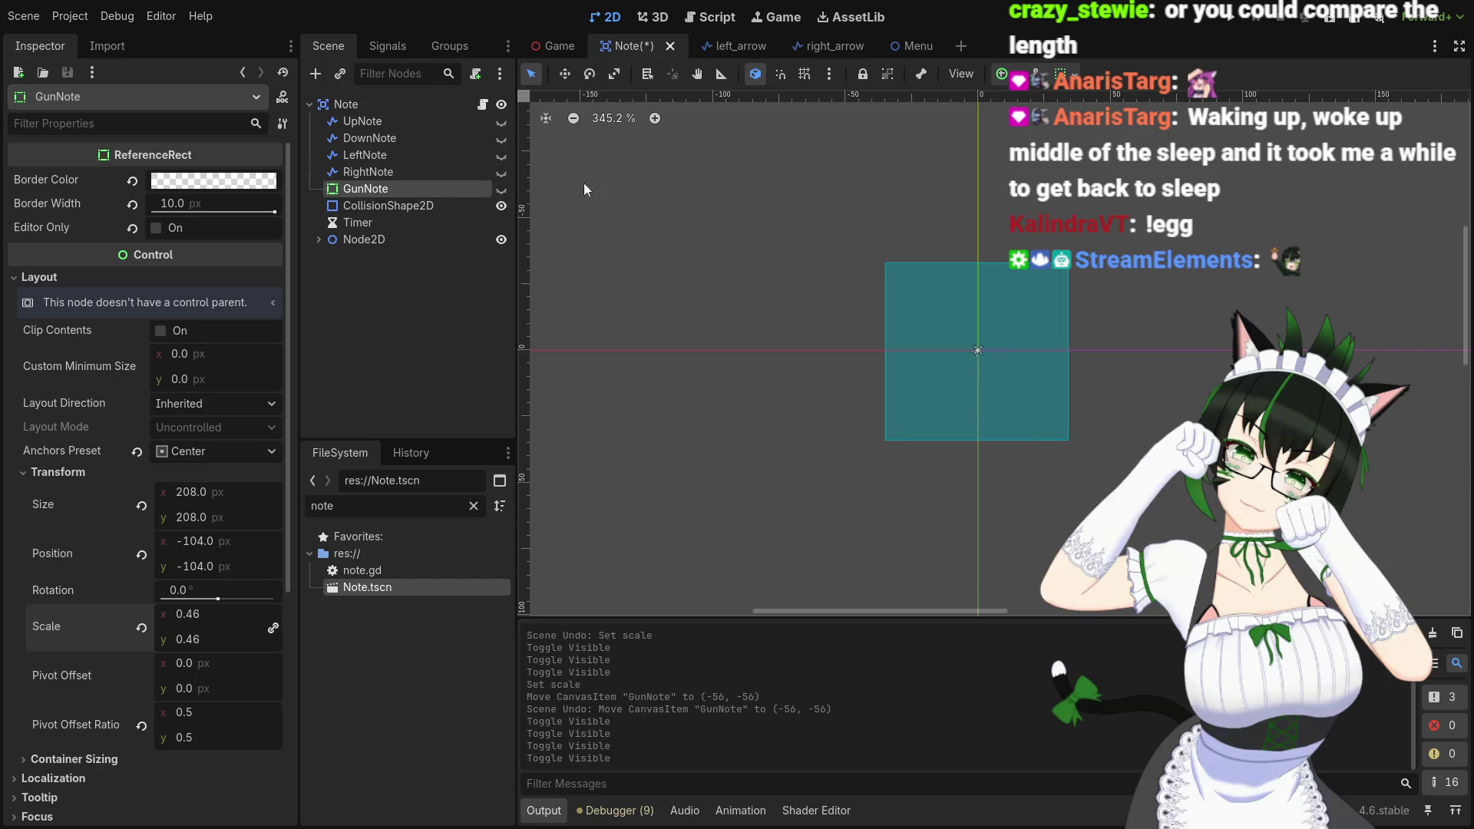
{"action": "key", "text": "ctrl+s"}
Open note.gd in the Script workspace and review the auto-destroy checks around line 44
{"action": "left_click", "coordinate": [709, 17]}
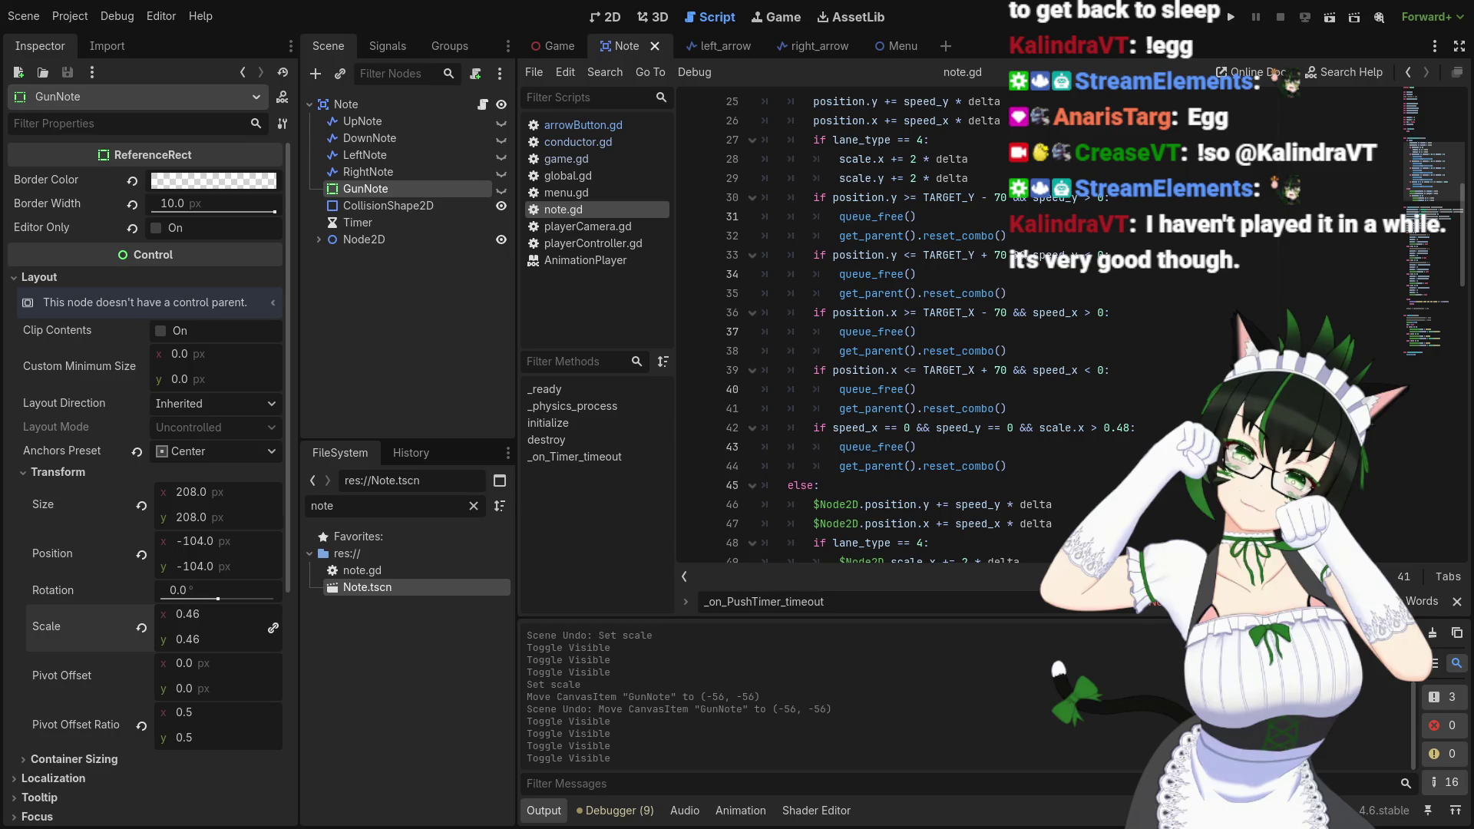
{"action": "left_click", "coordinate": [1032, 461]}
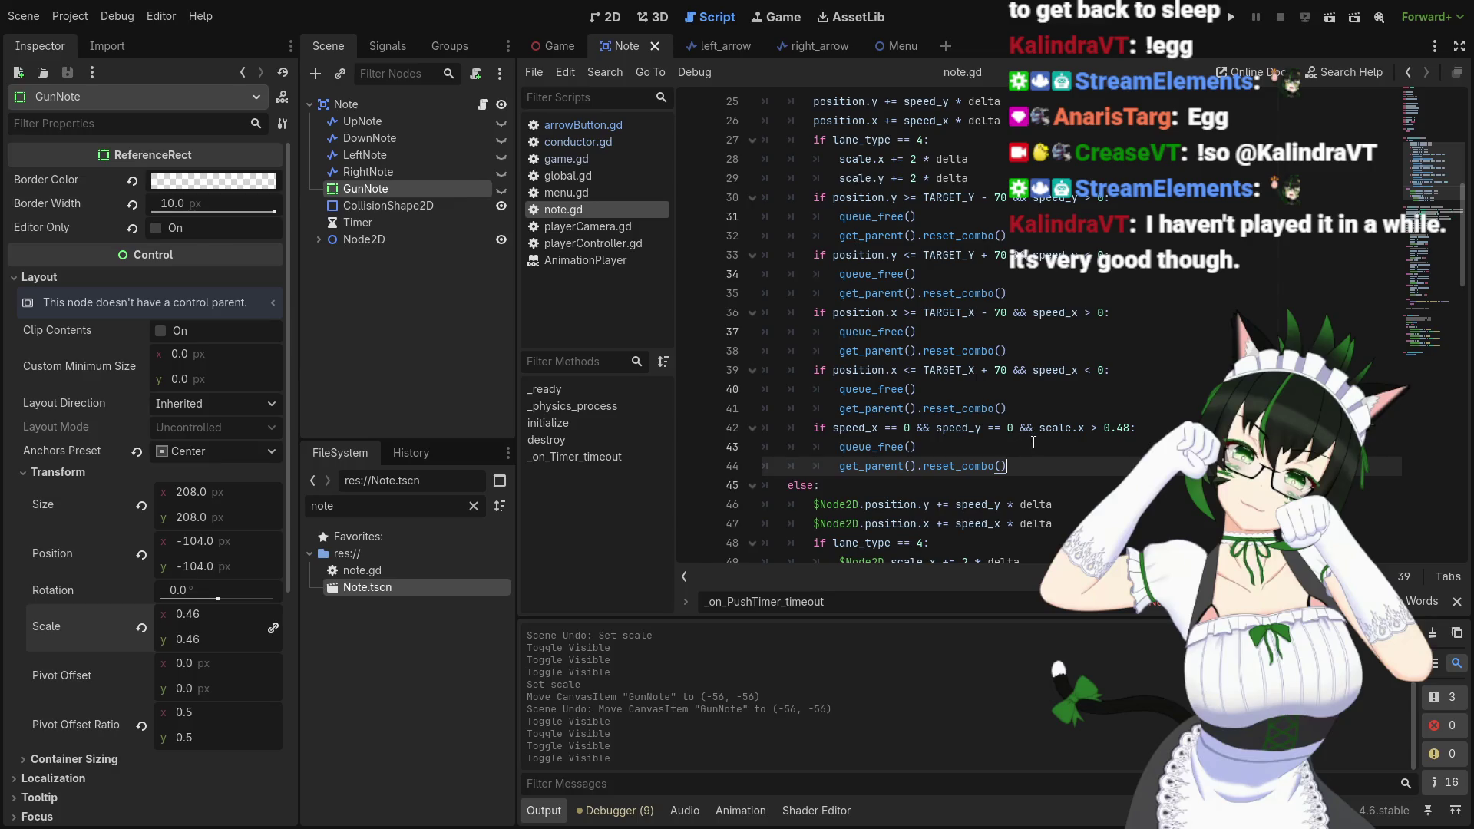
{"action": "scroll", "coordinate": [1013, 441], "scroll_direction": "down", "scroll_amount": 2}
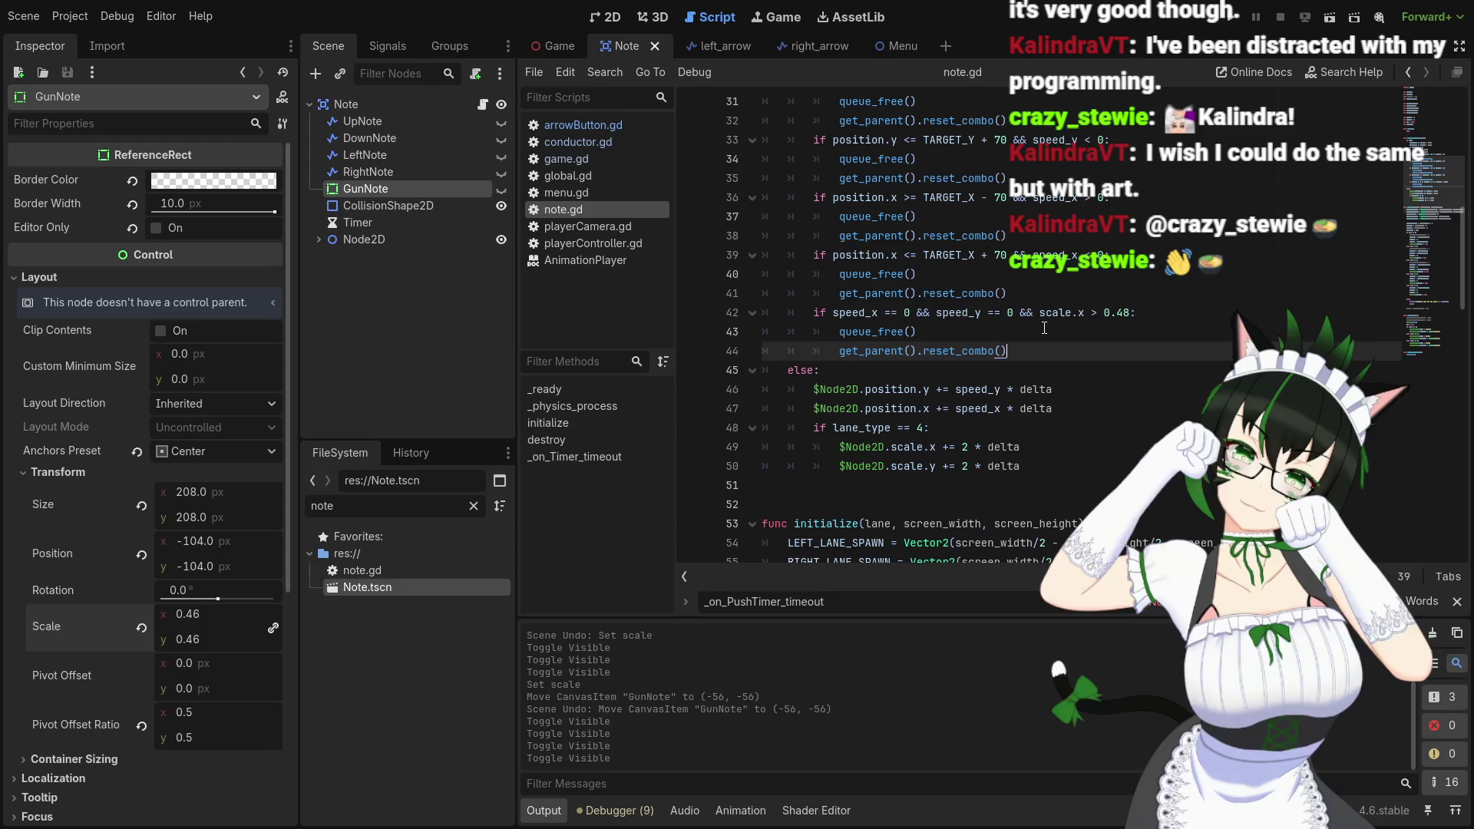
Replace line 42's 0.48 threshold with 2 so the check reads scale.x > 2, and save
{"action": "scroll", "coordinate": [1029, 307], "scroll_direction": "down", "scroll_amount": 2}
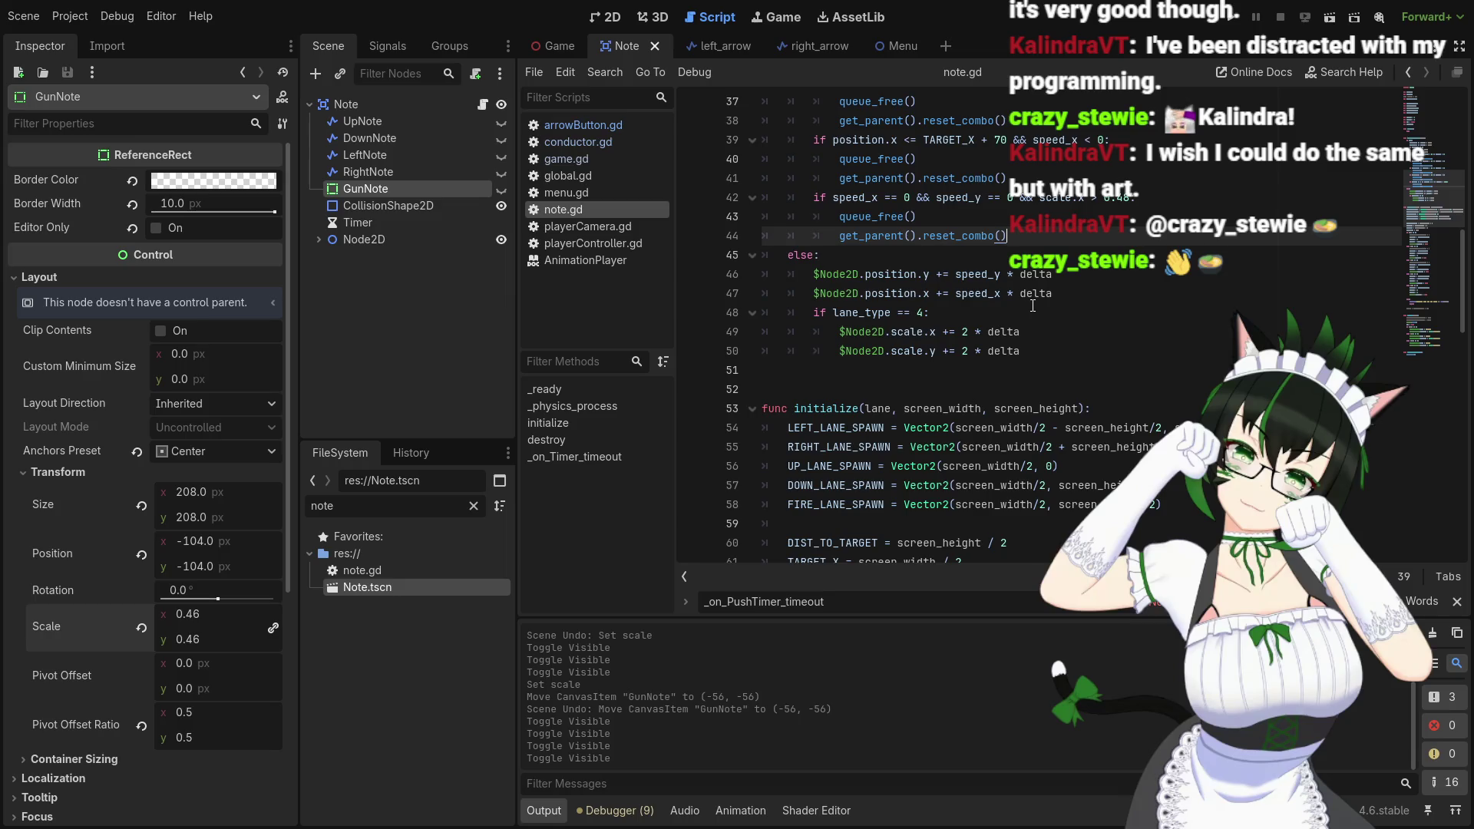
{"action": "mouse_move", "coordinate": [1035, 302]}
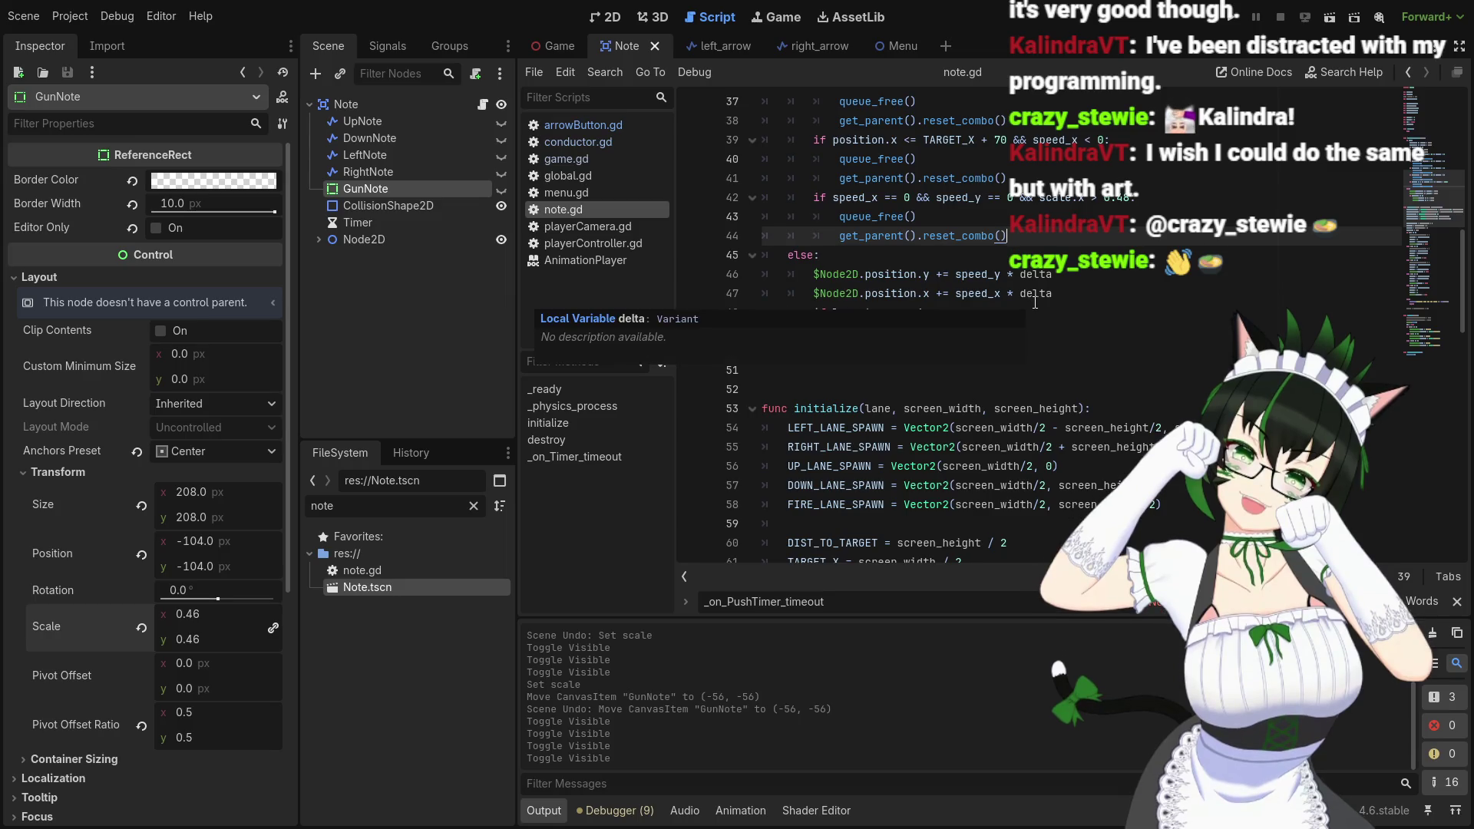
{"action": "scroll", "coordinate": [1035, 302], "scroll_direction": "up", "scroll_amount": 2}
{"action": "left_click_drag", "start_coordinate": [1105, 313], "coordinate": [1130, 312]}
{"action": "left_click", "coordinate": [1136, 312]}
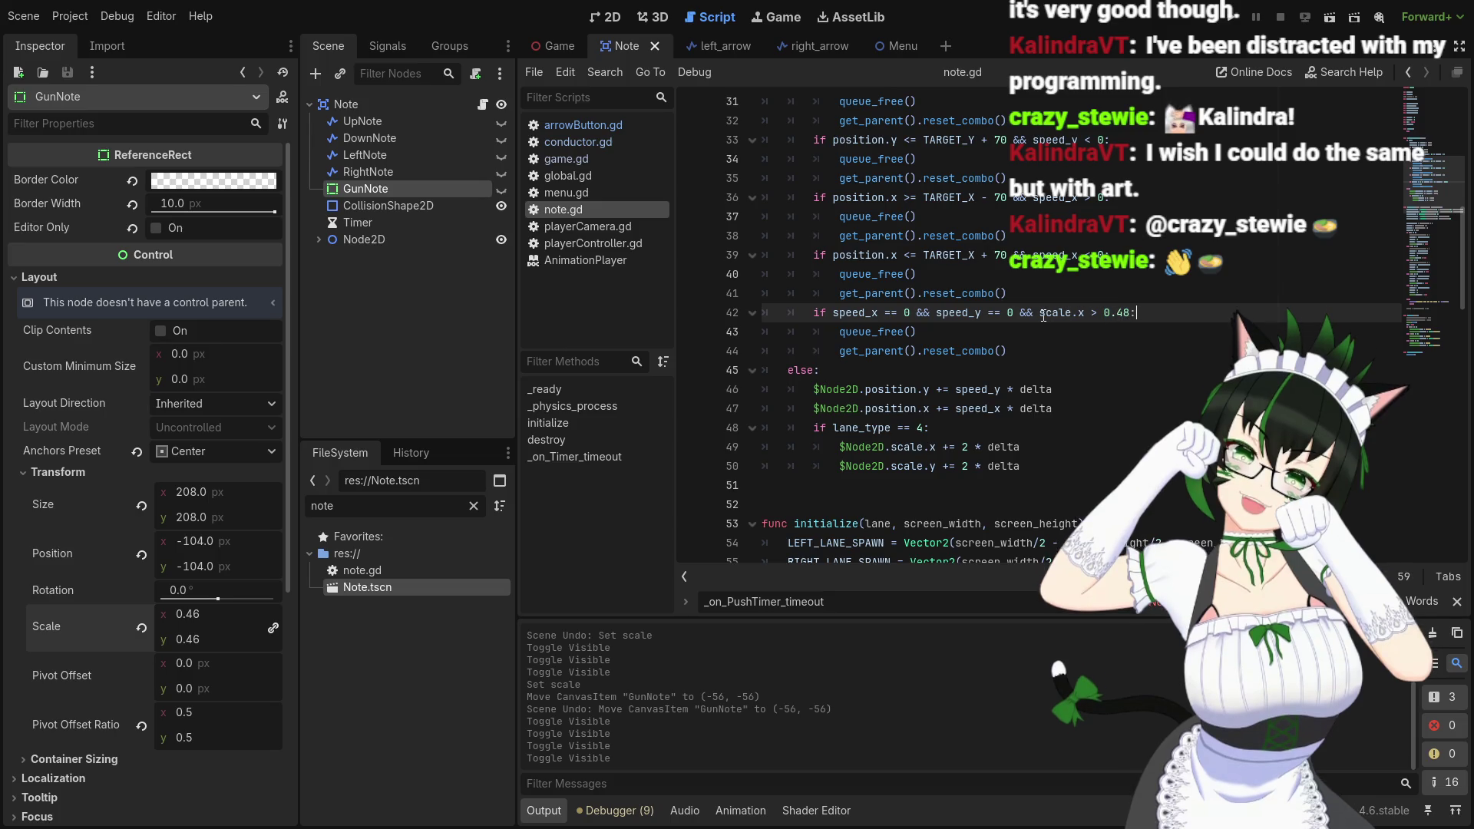
{"action": "mouse_move", "coordinate": [1044, 316]}
{"action": "left_click_drag", "start_coordinate": [1104, 314], "coordinate": [1132, 314]}
{"action": "type", "text": "1"}
{"action": "key", "text": "BackSpace"}
{"action": "type", "text": "2"}
{"action": "key", "text": "Right"}
{"action": "key", "text": "ctrl+s"}
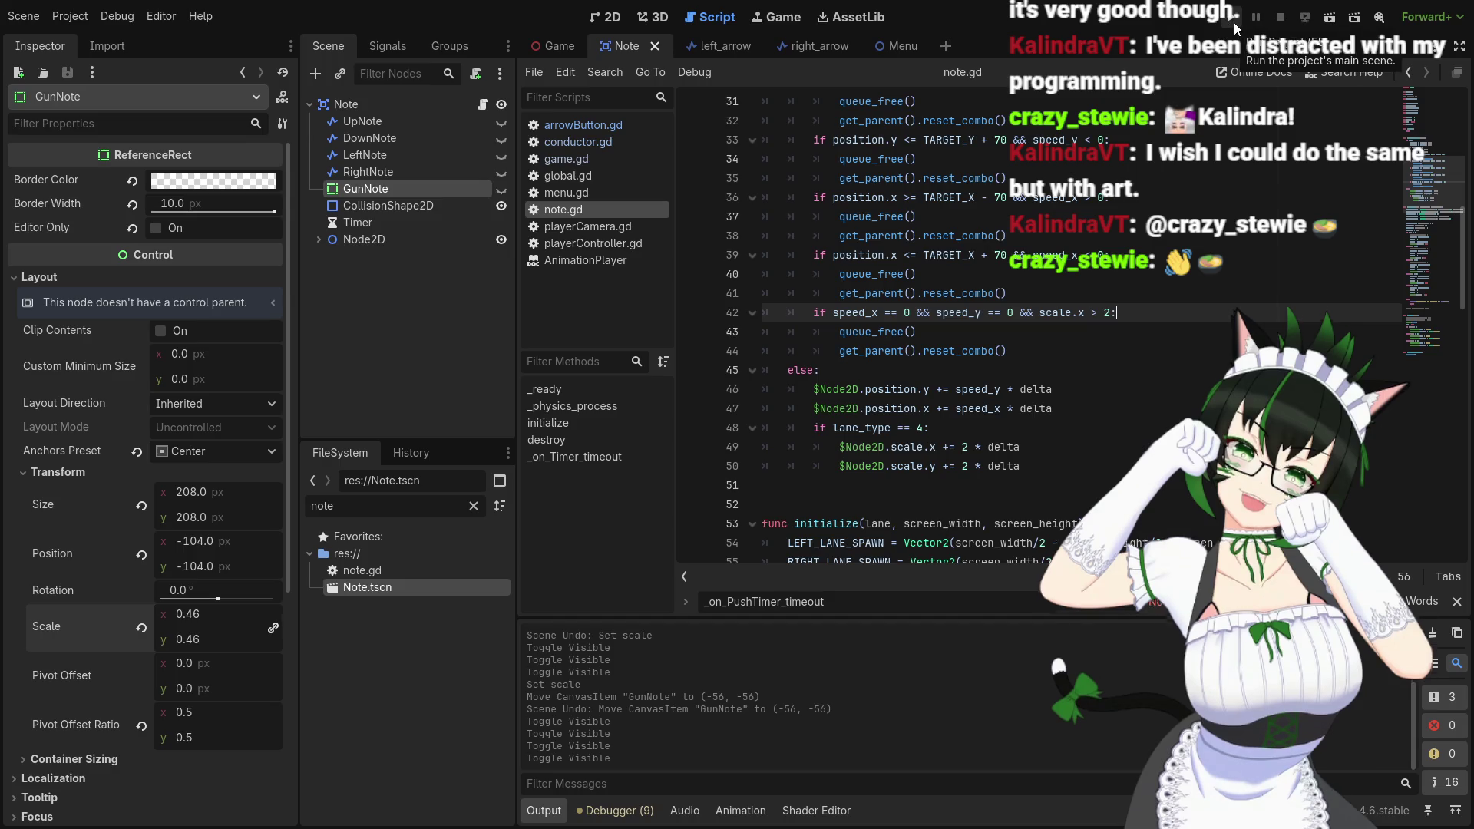
Test-run the game, change line 42's threshold from 2 to 1, and run it again
{"action": "left_click", "coordinate": [1232, 24]}
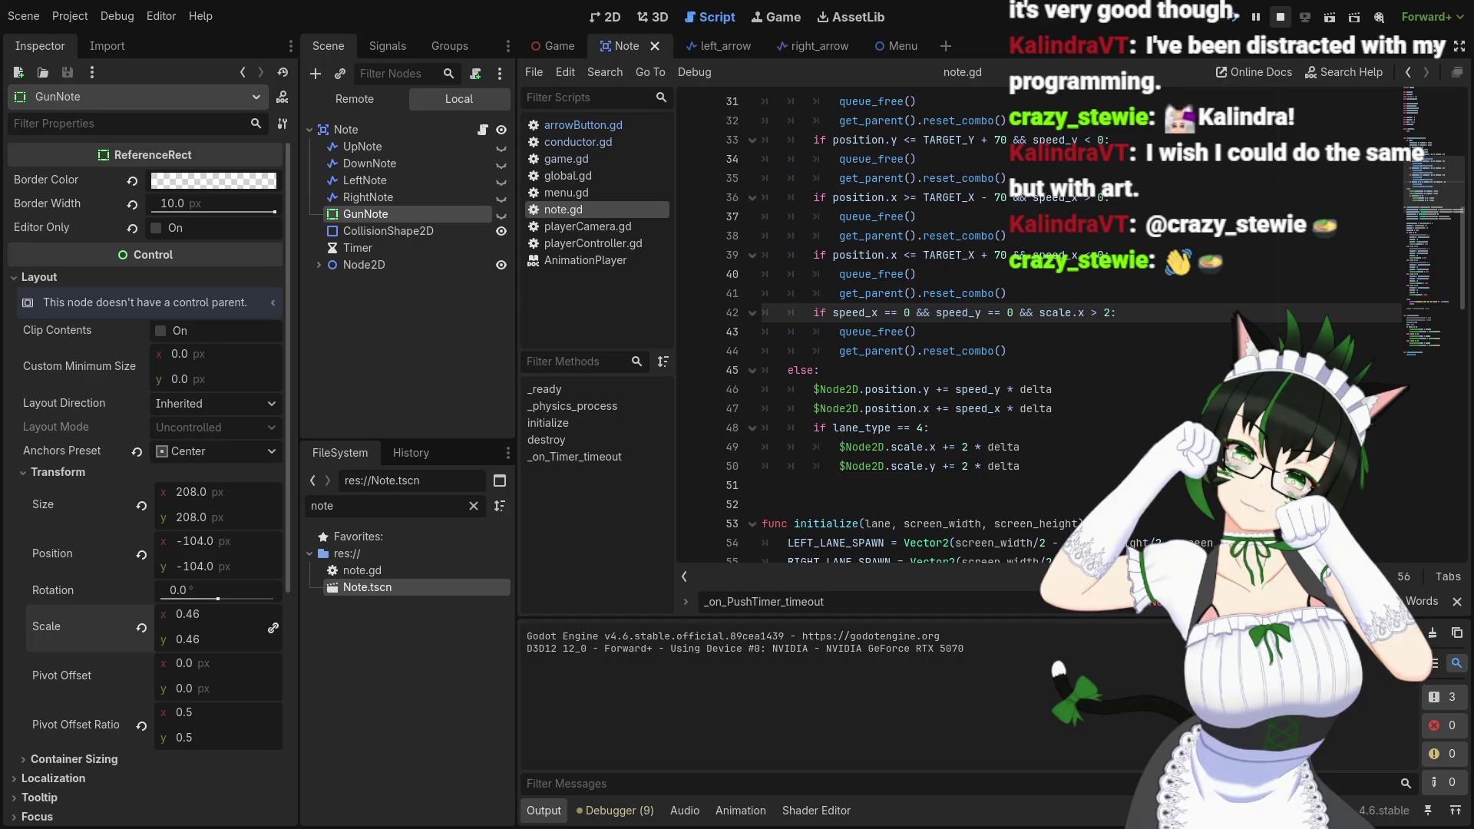
{"action": "left_click", "coordinate": [1280, 16]}
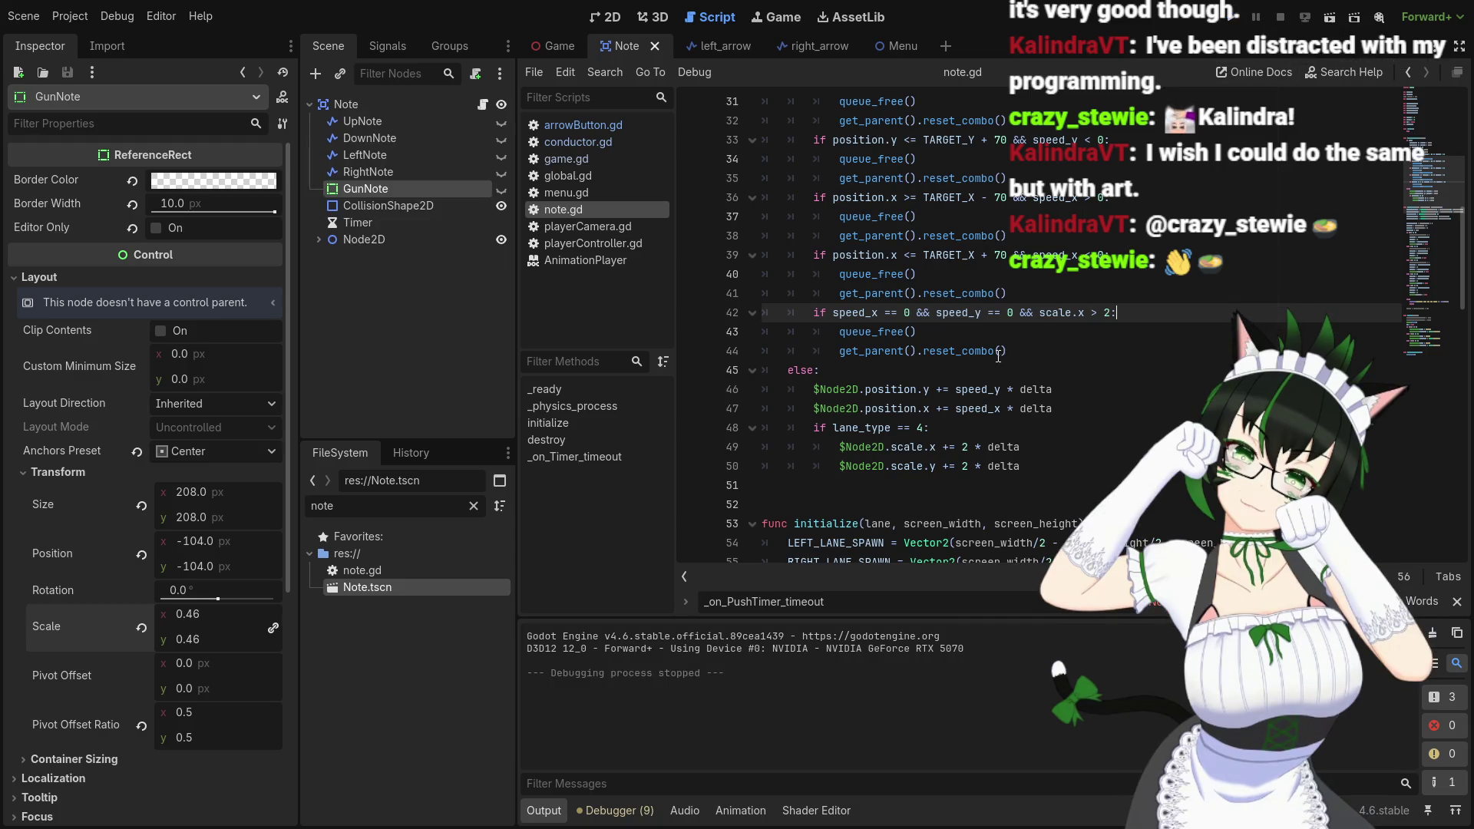
{"action": "left_click", "coordinate": [1110, 313]}
{"action": "key", "text": "BackSpace"}
{"action": "type", "text": "1"}
{"action": "left_click", "coordinate": [1143, 313]}
{"action": "left_click", "coordinate": [1232, 20]}
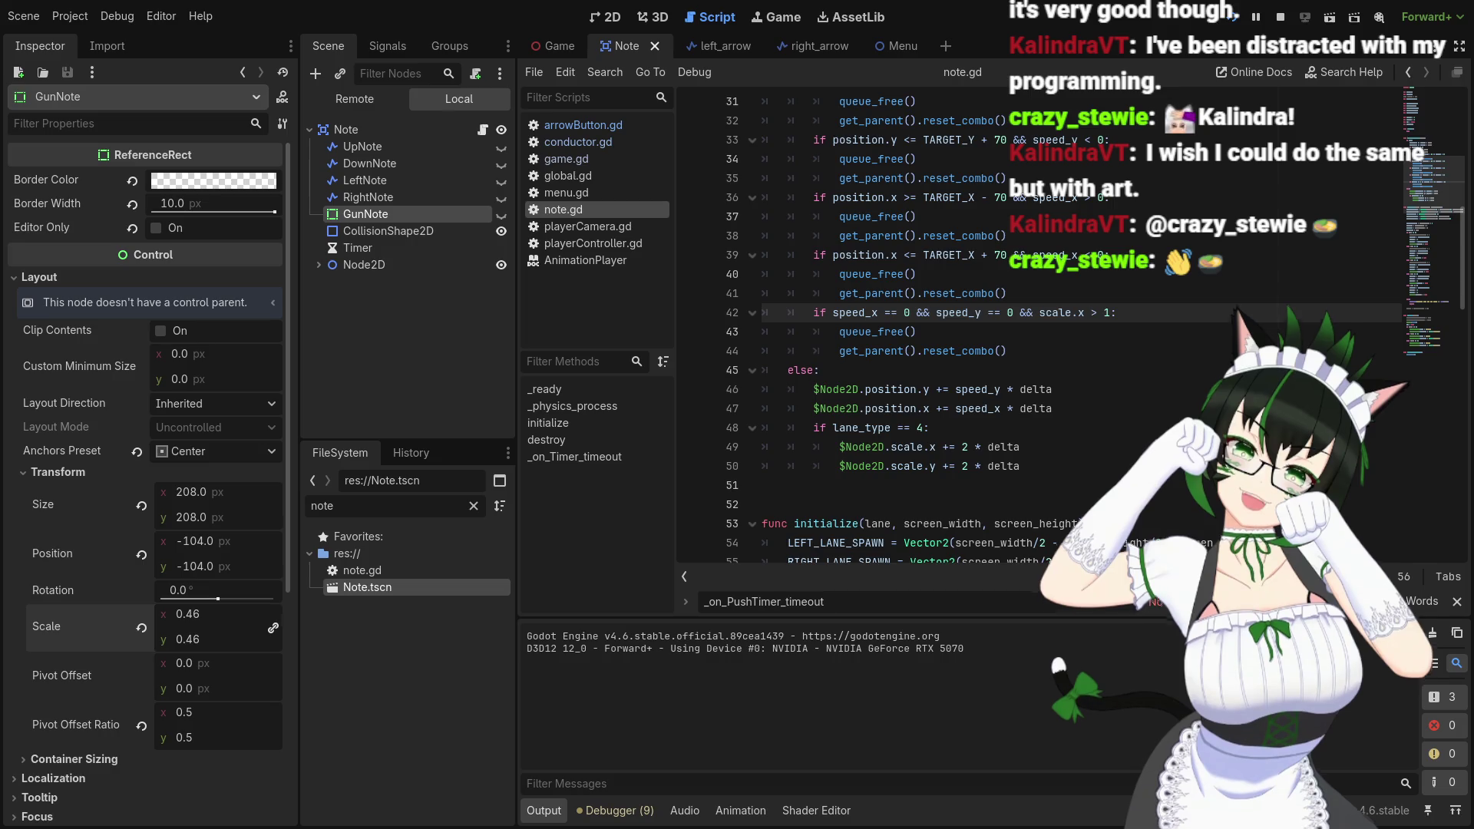
{"action": "left_click", "coordinate": [1280, 16]}
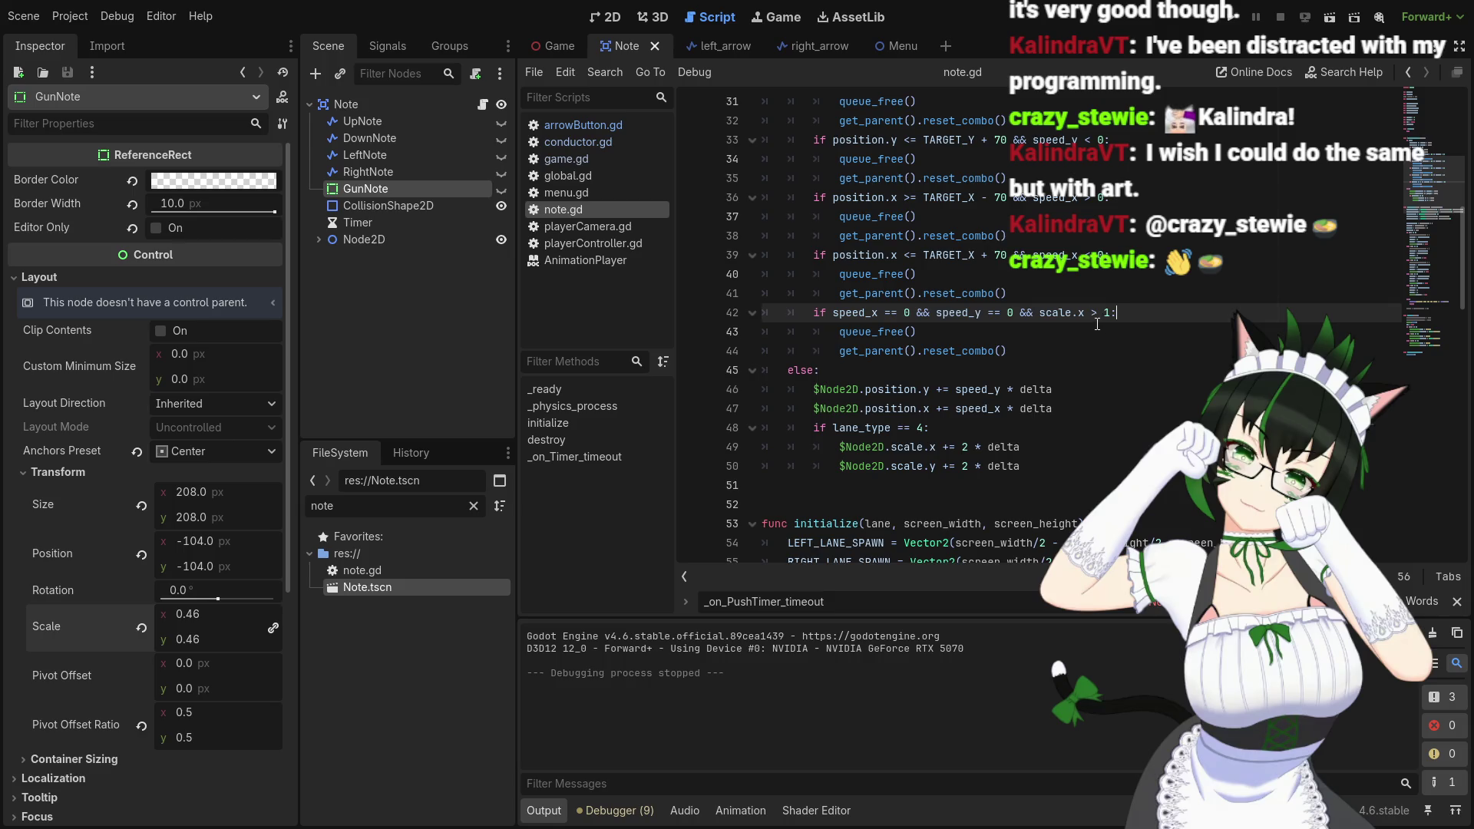
Change line 42's threshold to scale.x > 1.5, then save, run and stop the game
{"action": "scroll", "coordinate": [1096, 323], "scroll_direction": "up", "scroll_amount": 6}
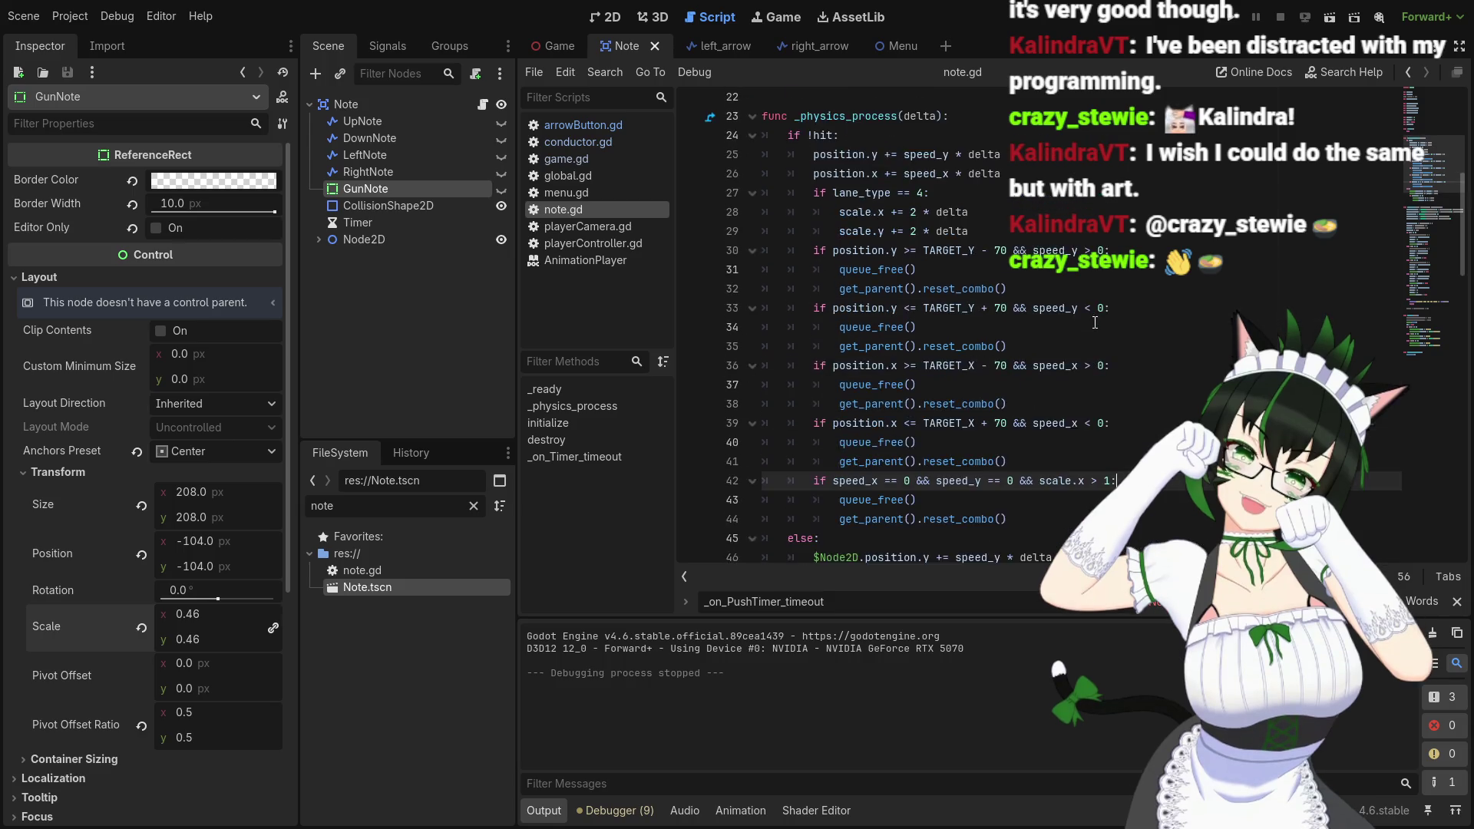
{"action": "scroll", "coordinate": [921, 339], "scroll_direction": "up", "scroll_amount": 2}
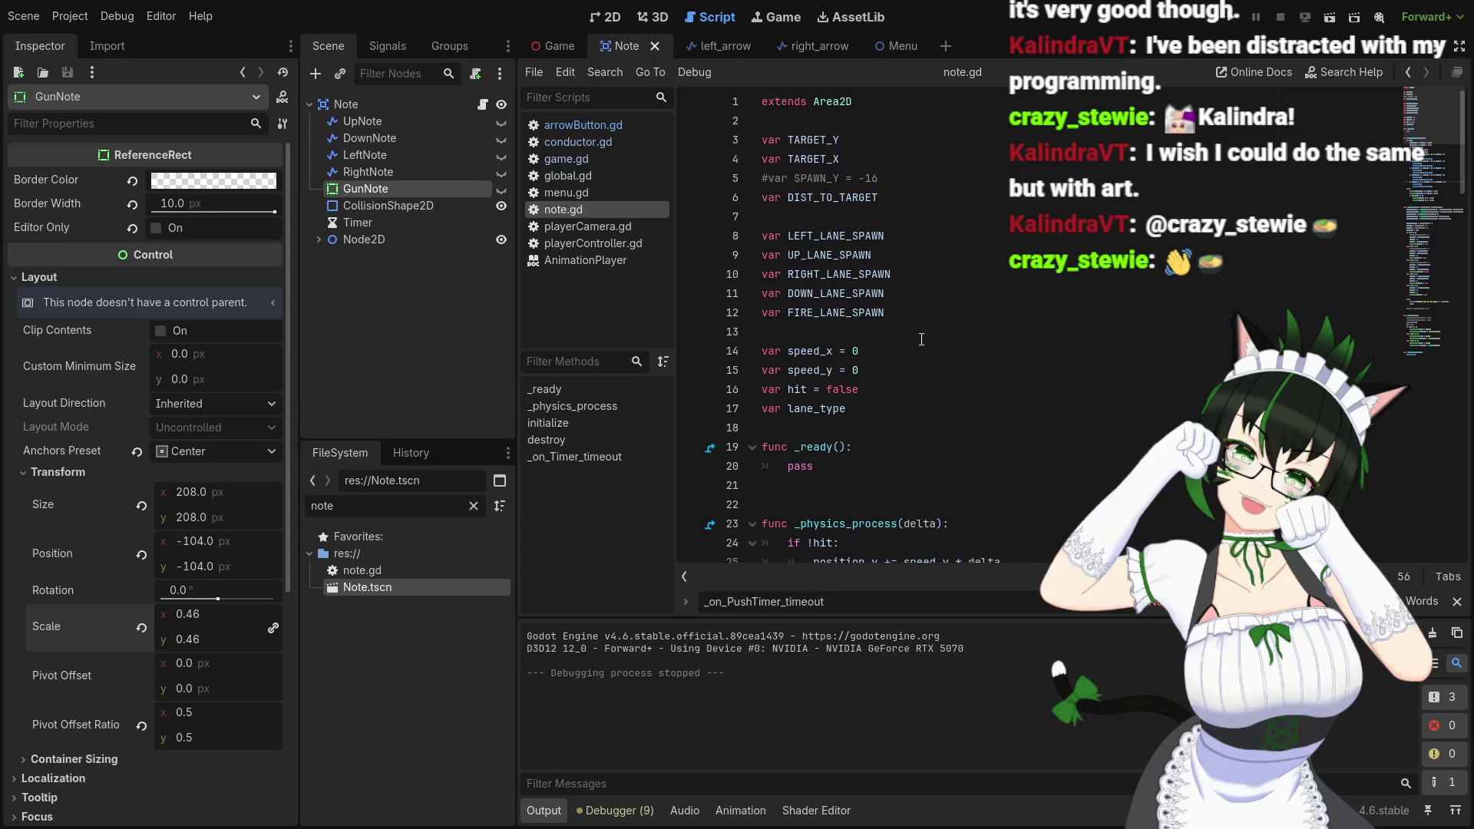
{"action": "scroll", "coordinate": [921, 339], "scroll_direction": "down", "scroll_amount": 9}
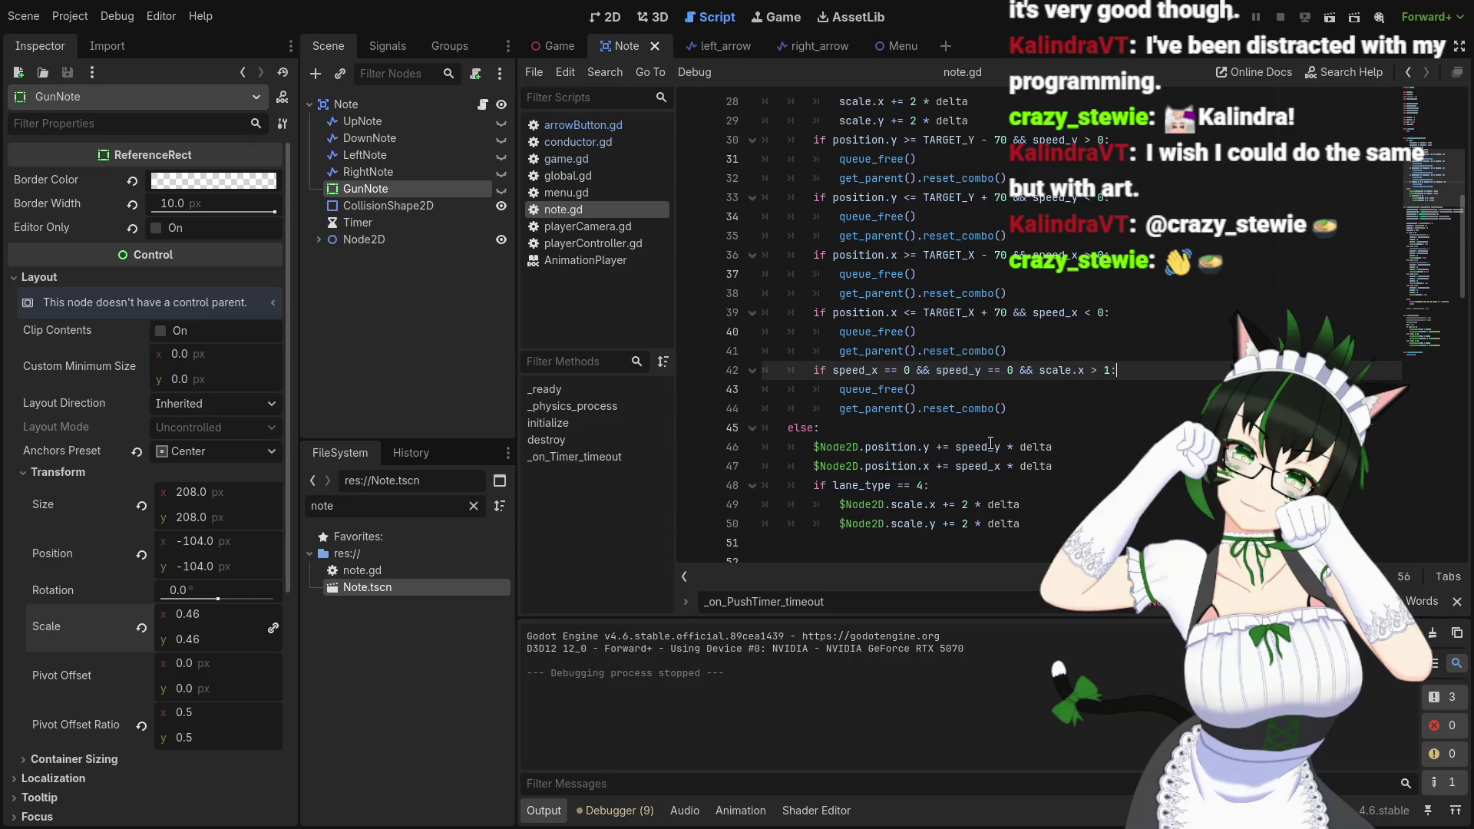
{"action": "scroll", "coordinate": [968, 441], "scroll_direction": "up", "scroll_amount": 3}
{"action": "scroll", "coordinate": [994, 442], "scroll_direction": "down", "scroll_amount": 3}
{"action": "key", "text": "Left"}
{"action": "type", "text": ".5"}
{"action": "key", "text": "F5"}
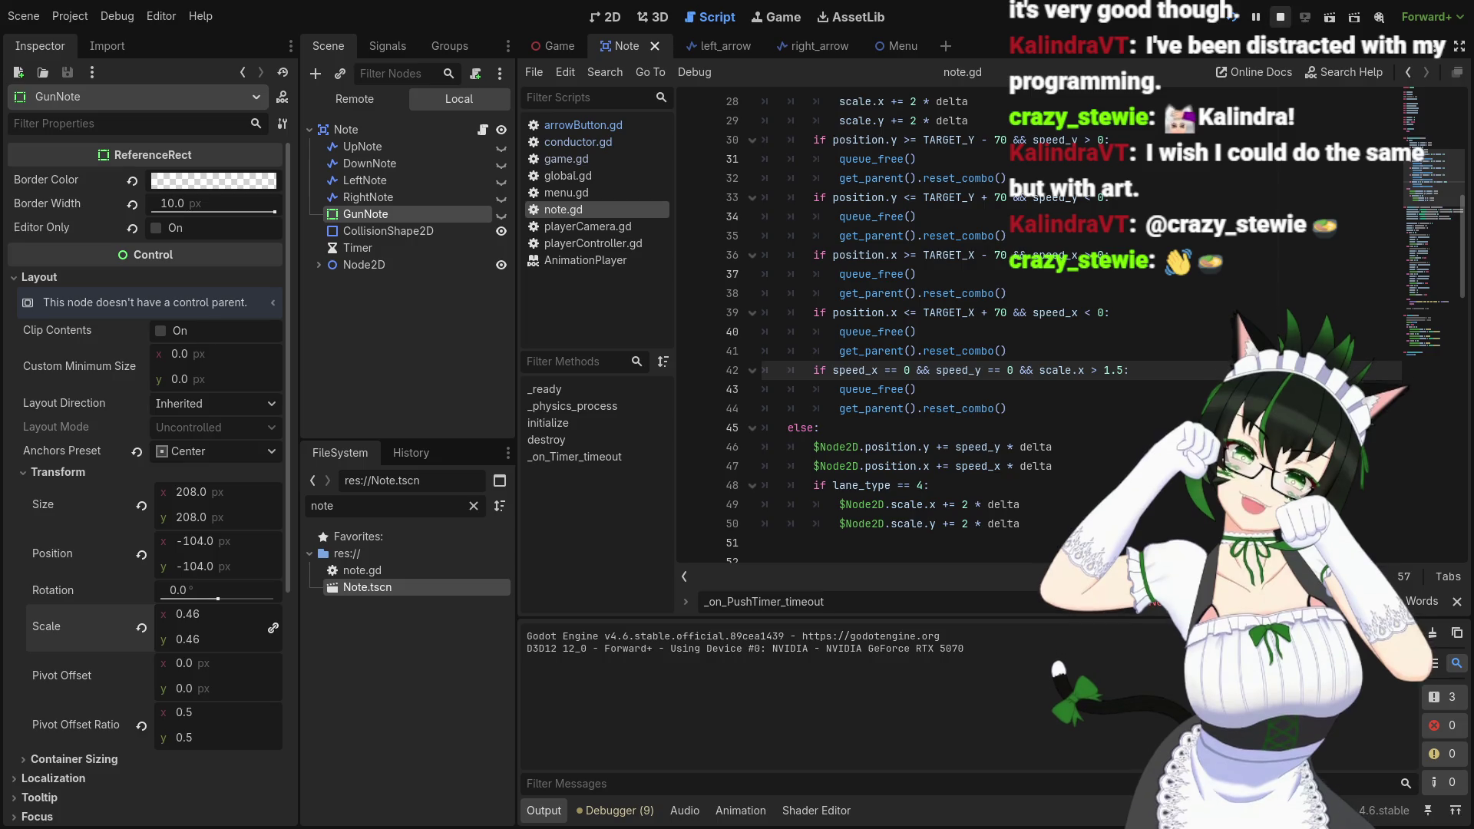
{"action": "key", "text": "F8"}
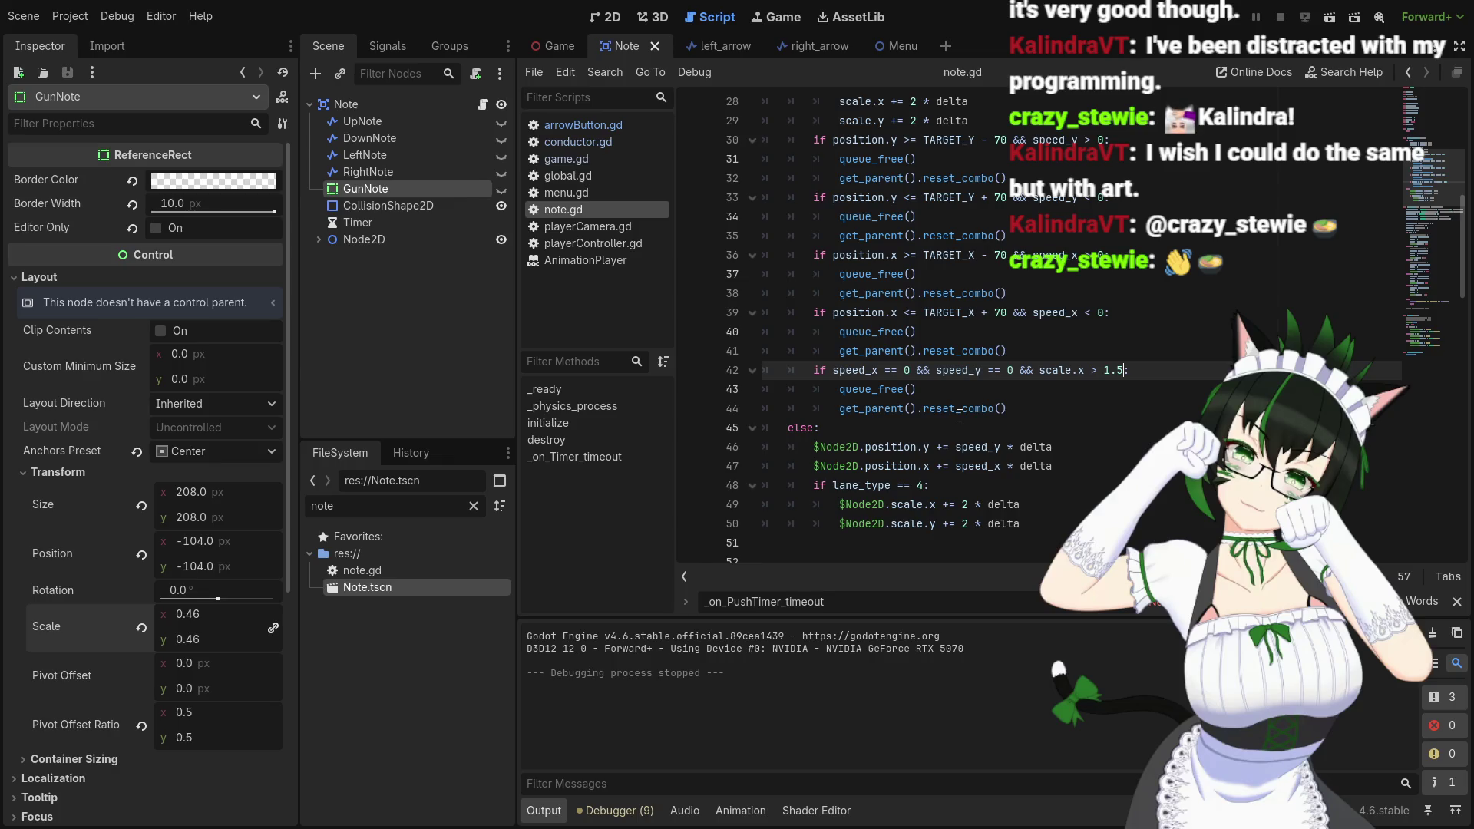
{"action": "scroll", "coordinate": [1093, 392], "scroll_direction": "up", "scroll_amount": 8}
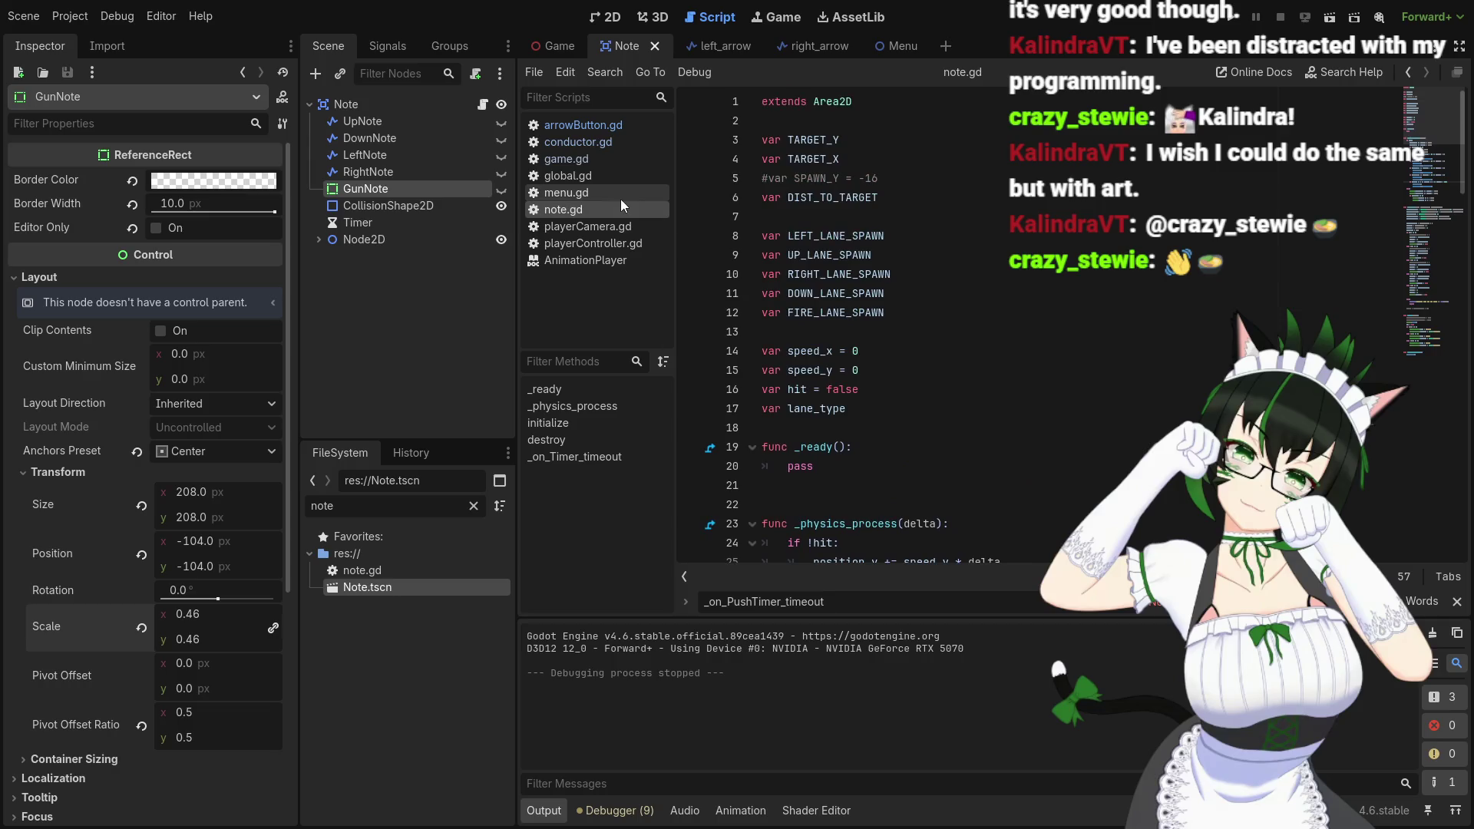
Open game.gd from the script list and scroll up through its code
{"action": "left_click", "coordinate": [603, 161]}
{"action": "scroll", "coordinate": [941, 389], "scroll_direction": "up", "scroll_amount": 20}
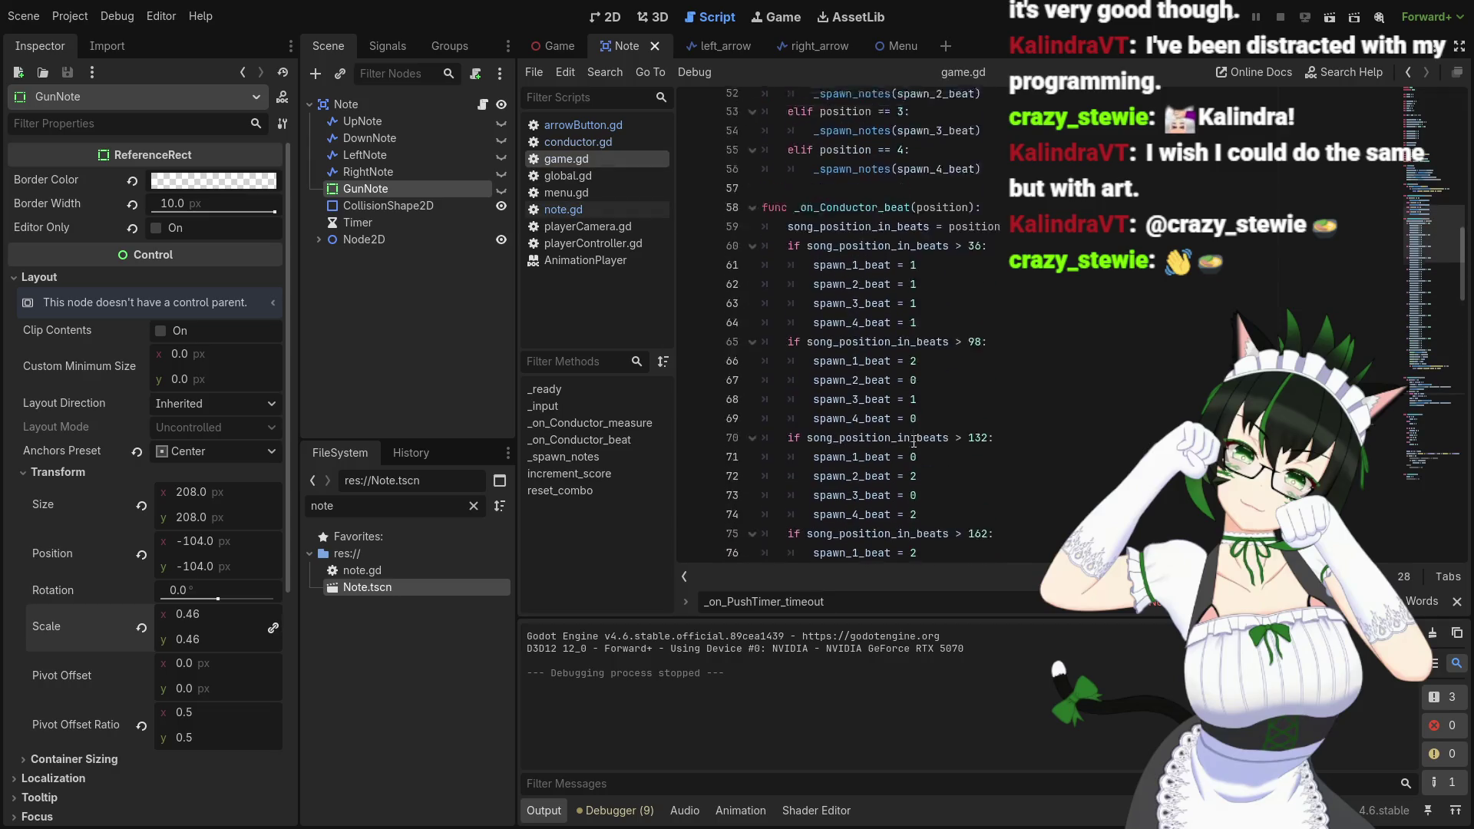
{"action": "scroll", "coordinate": [915, 443], "scroll_direction": "up", "scroll_amount": 6}
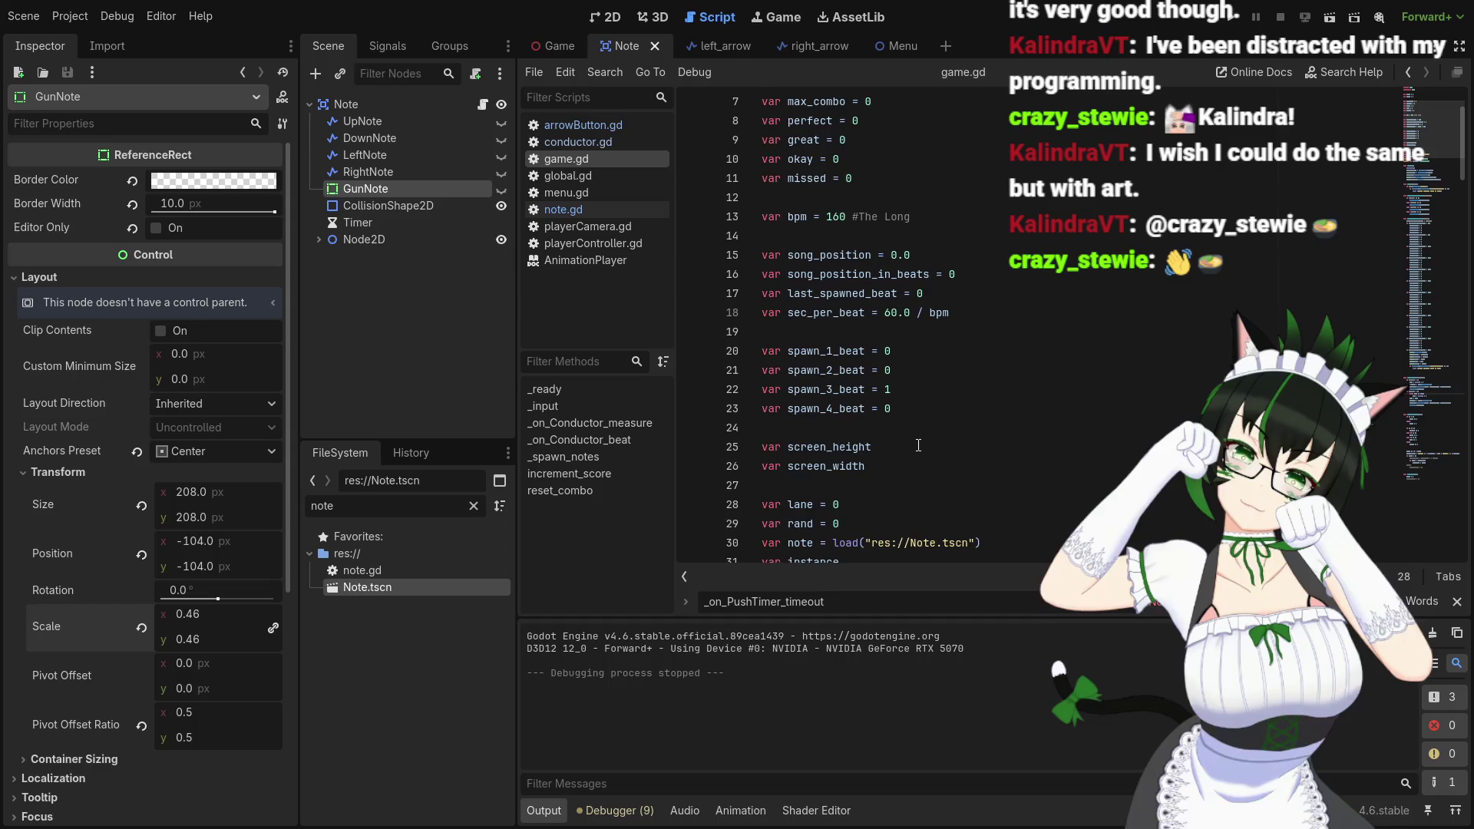
{"action": "scroll", "coordinate": [917, 445], "scroll_direction": "up", "scroll_amount": 2}
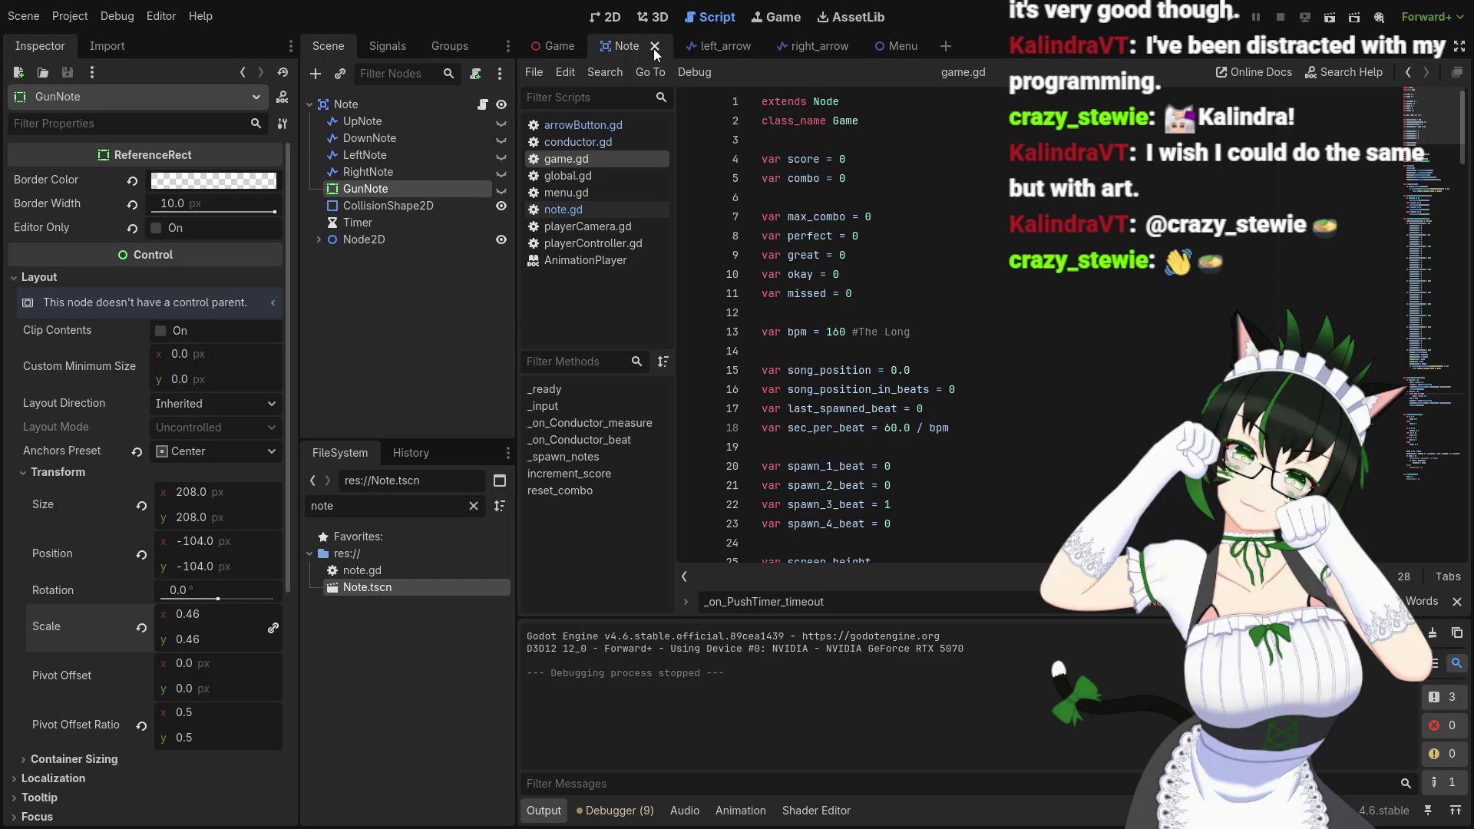
Switch to the Game scene, select the Game node, and scroll through its properties
{"action": "left_click", "coordinate": [559, 46]}
{"action": "left_click", "coordinate": [353, 155]}
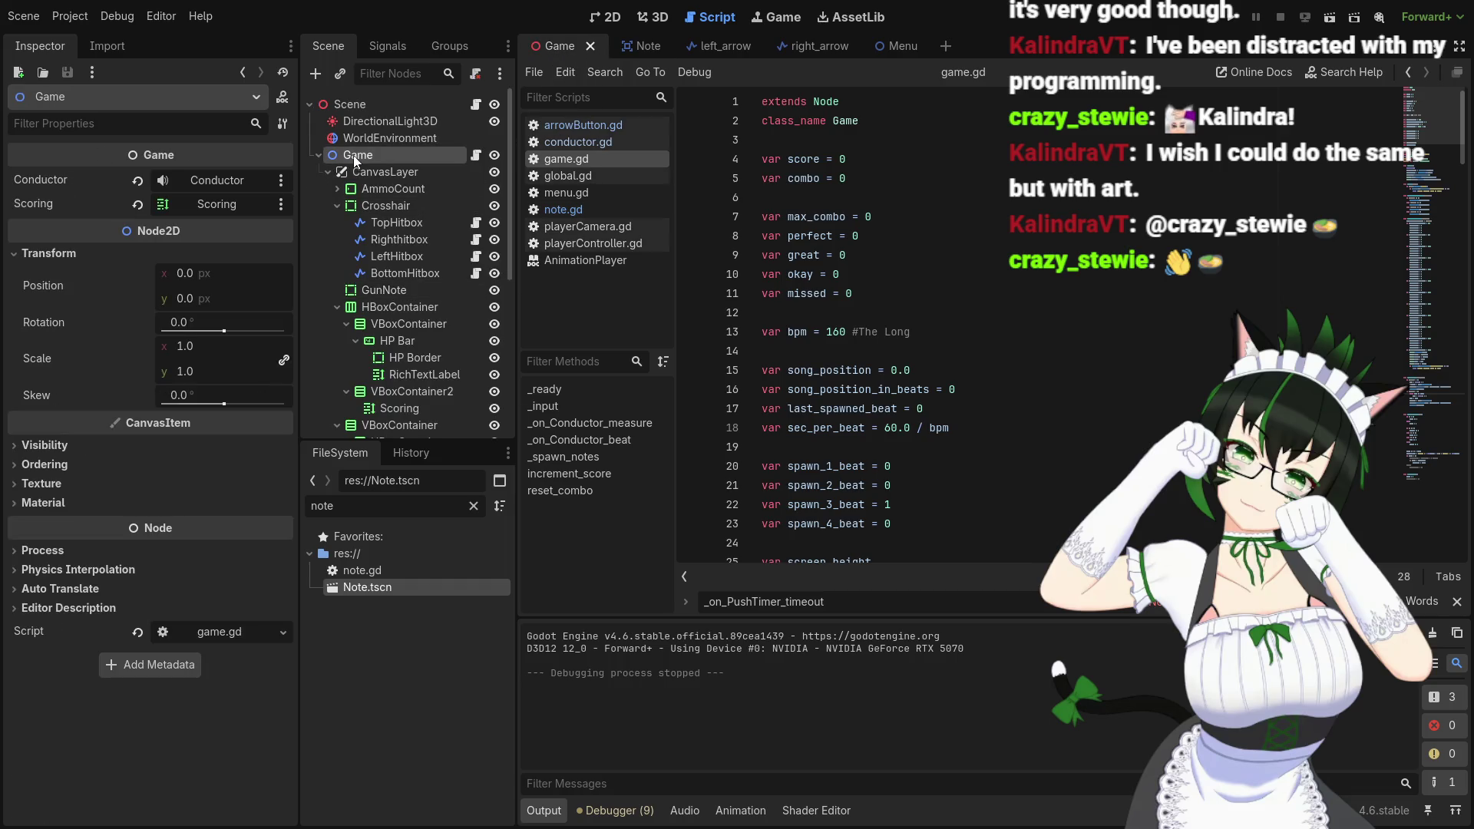
{"action": "mouse_move", "coordinate": [135, 430]}
{"action": "scroll", "coordinate": [861, 438], "scroll_direction": "down", "scroll_amount": 8}
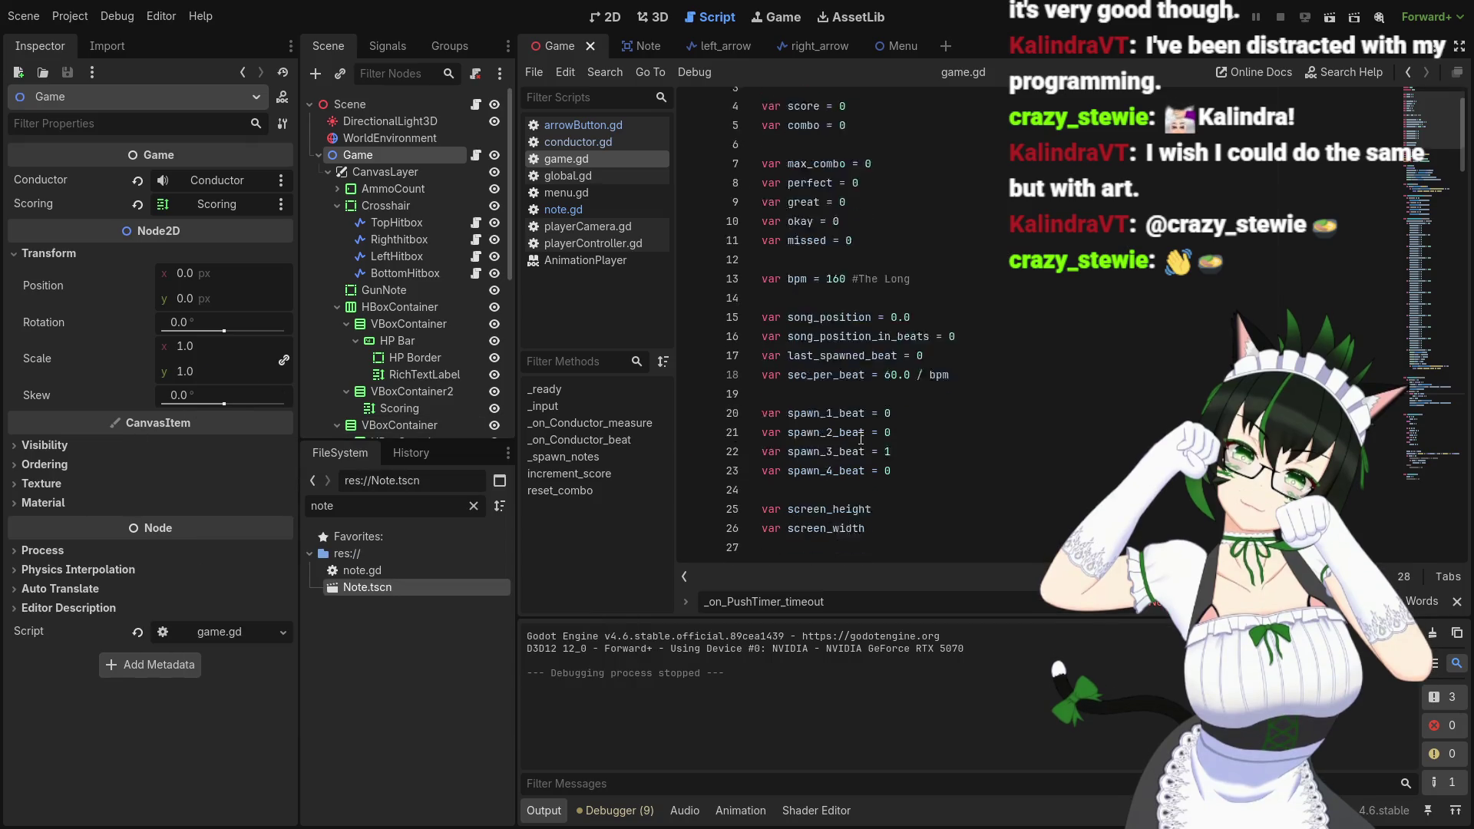
{"action": "scroll", "coordinate": [861, 438], "scroll_direction": "down", "scroll_amount": 5}
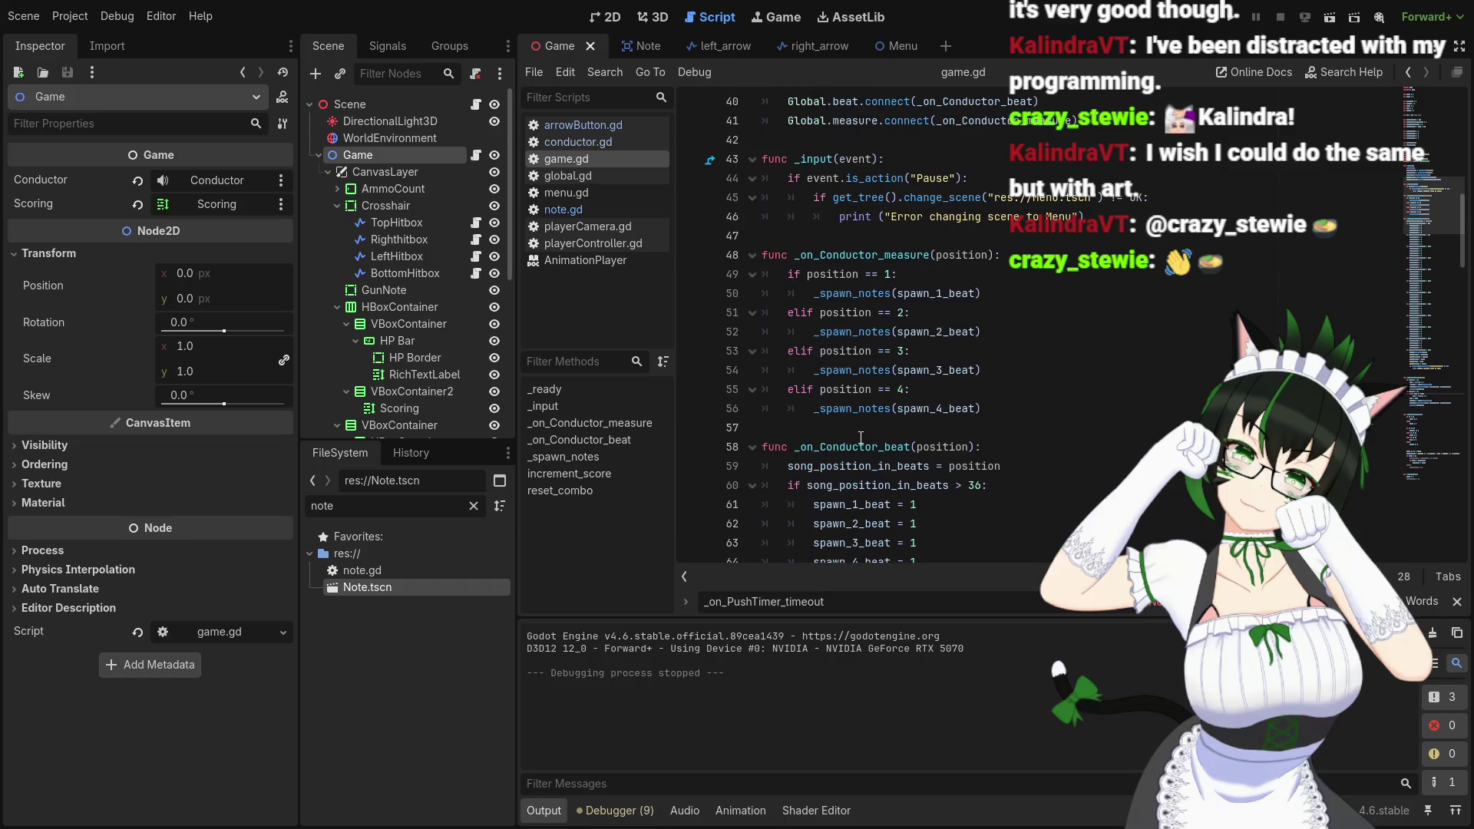
{"action": "scroll", "coordinate": [860, 438], "scroll_direction": "down", "scroll_amount": 5}
{"action": "scroll", "coordinate": [861, 438], "scroll_direction": "up", "scroll_amount": 4}
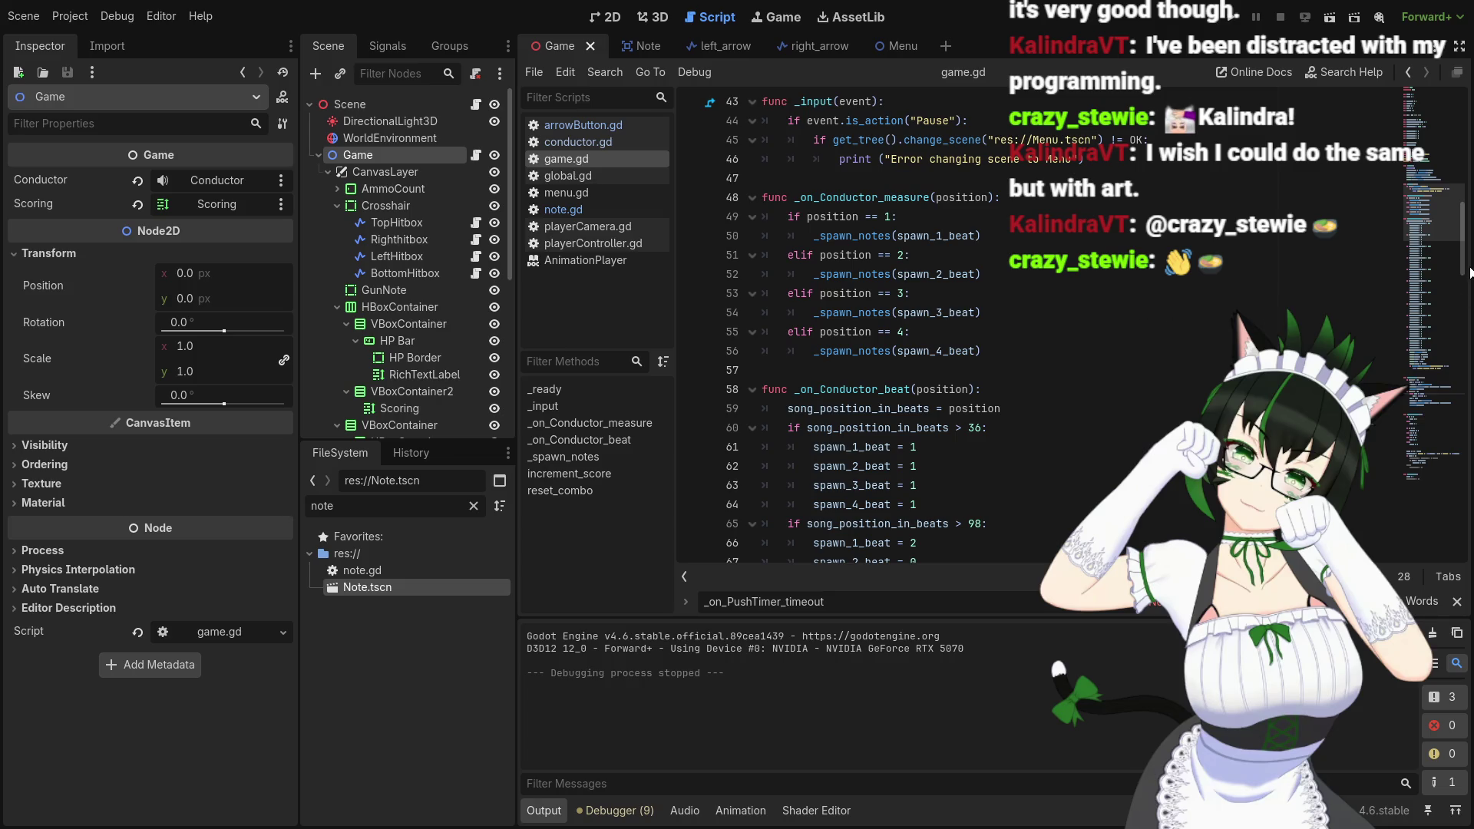
{"action": "mouse_move", "coordinate": [1464, 269]}
{"action": "left_mouse_down"}
{"action": "mouse_move", "coordinate": [1467, 483]}
{"action": "mouse_move", "coordinate": [1468, 469]}
{"action": "left_mouse_up"}
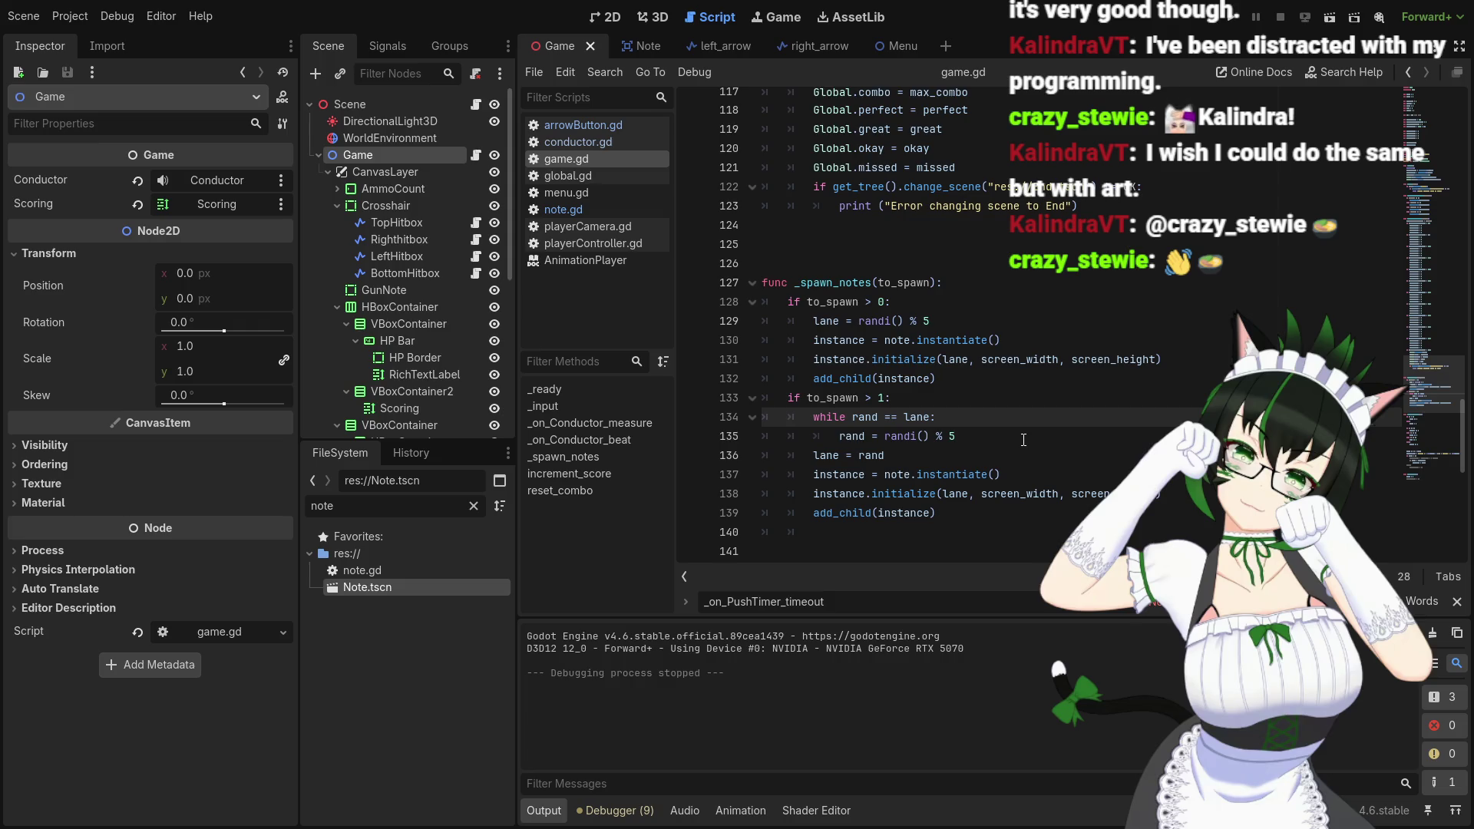
Change note.gd line 42's auto-destroy check to 'scale.x < 0.5:' and save the script
{"action": "left_click", "coordinate": [580, 212]}
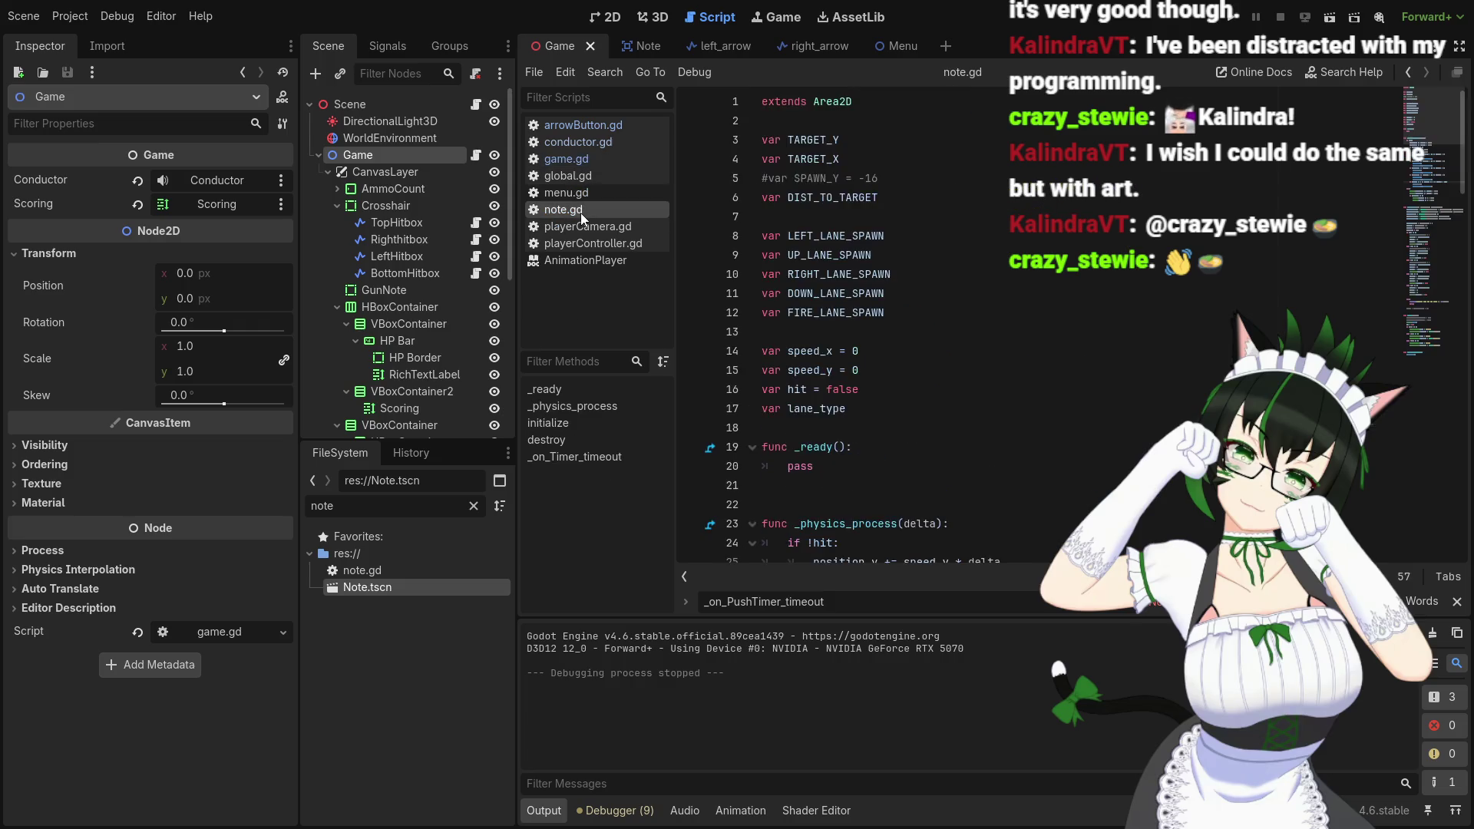
{"action": "scroll", "coordinate": [940, 384], "scroll_direction": "down", "scroll_amount": 10}
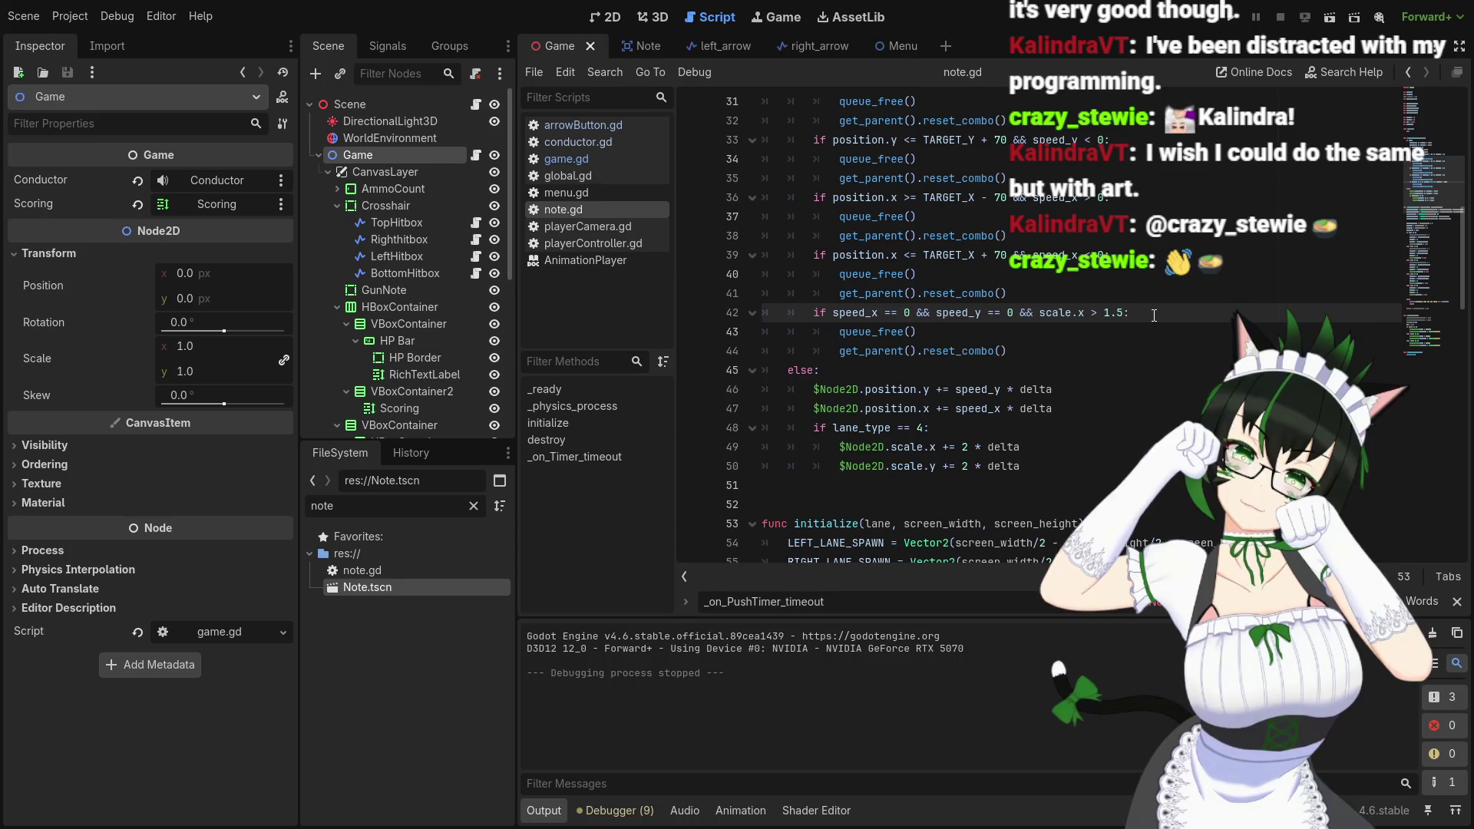
{"action": "key", "text": "BackSpace"}
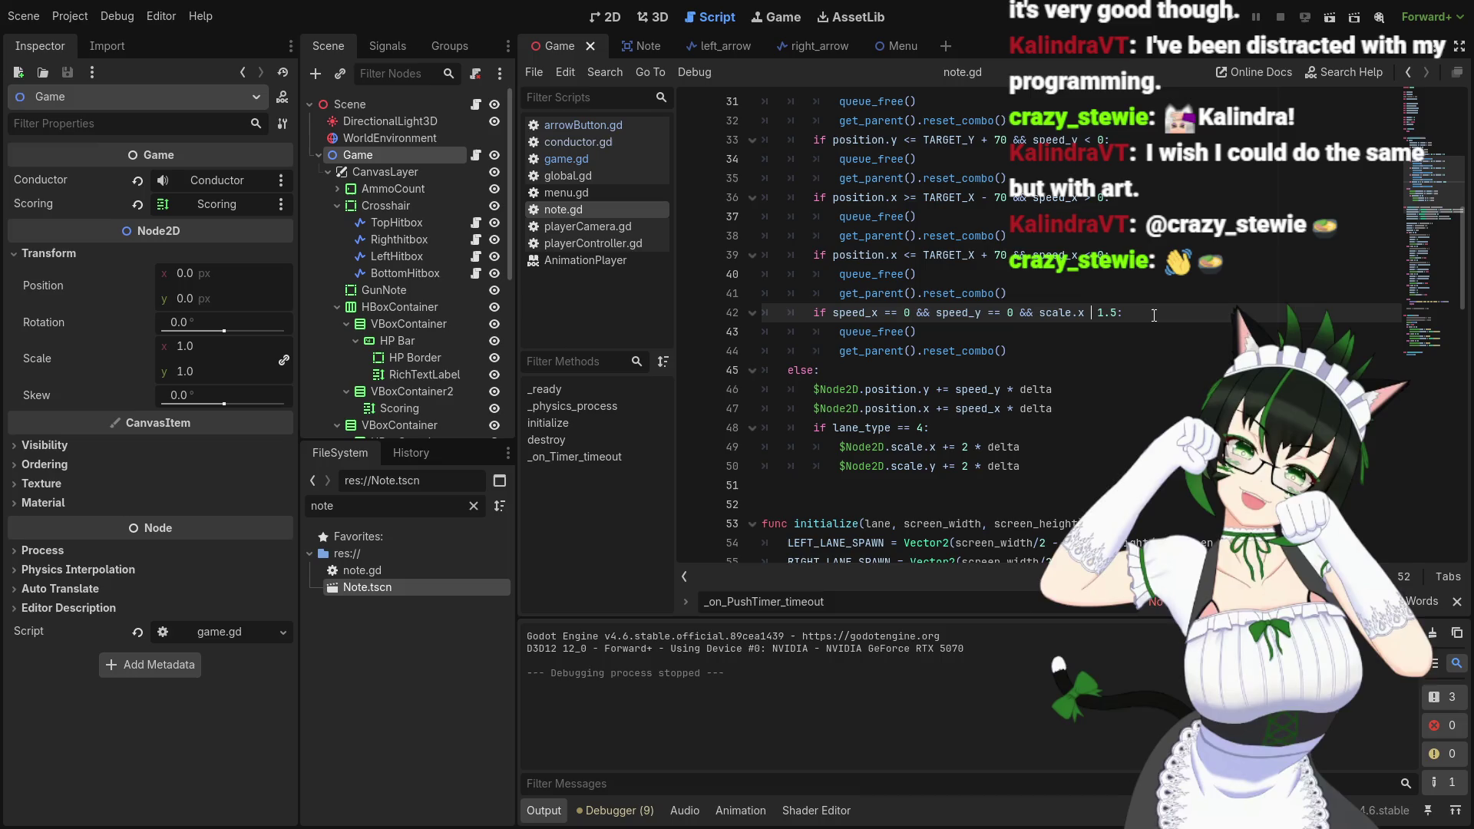
{"action": "type", "text": "<"}
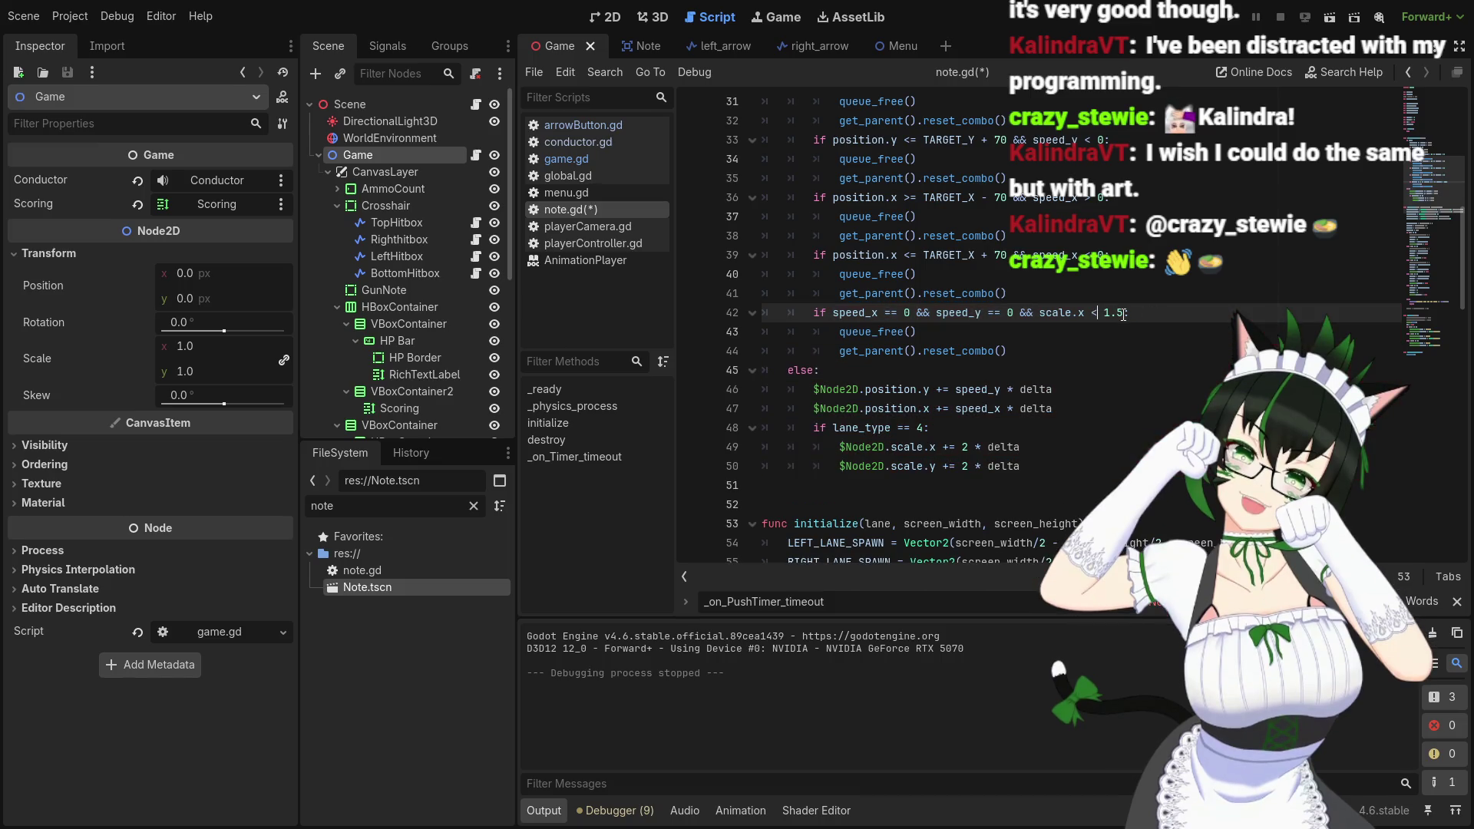
{"action": "left_click", "coordinate": [1123, 315]}
{"action": "type", "text": ":"}
{"action": "left_click_drag", "start_coordinate": [1104, 313], "coordinate": [1119, 311]}
{"action": "type", "text": "0."}
{"action": "key", "text": "Right"}
{"action": "key", "text": "Right"}
{"action": "key", "text": "ctrl+s"}
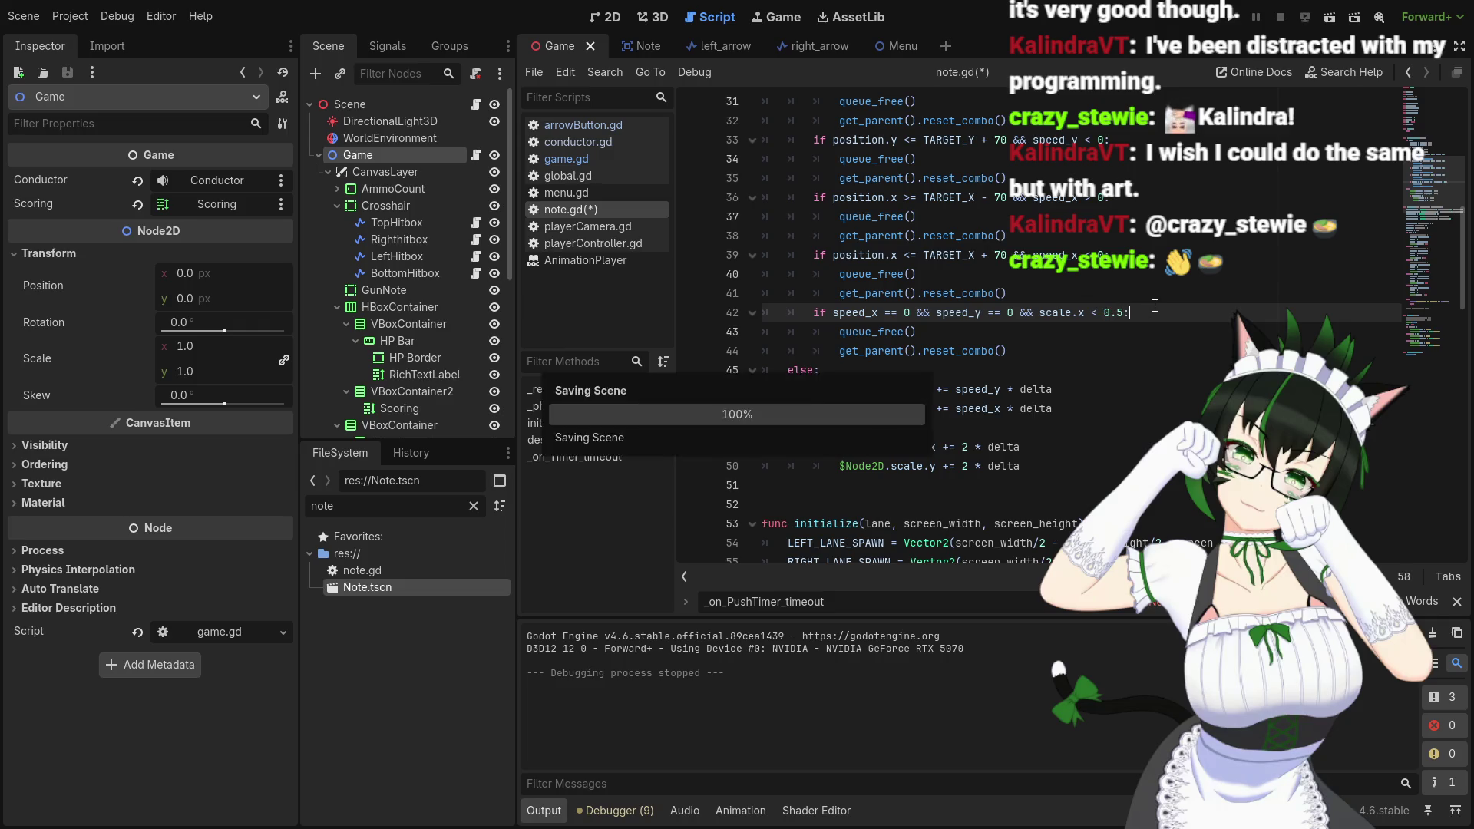
Run the game to test the new destroy threshold, then stop it
{"action": "left_click", "coordinate": [1232, 23]}
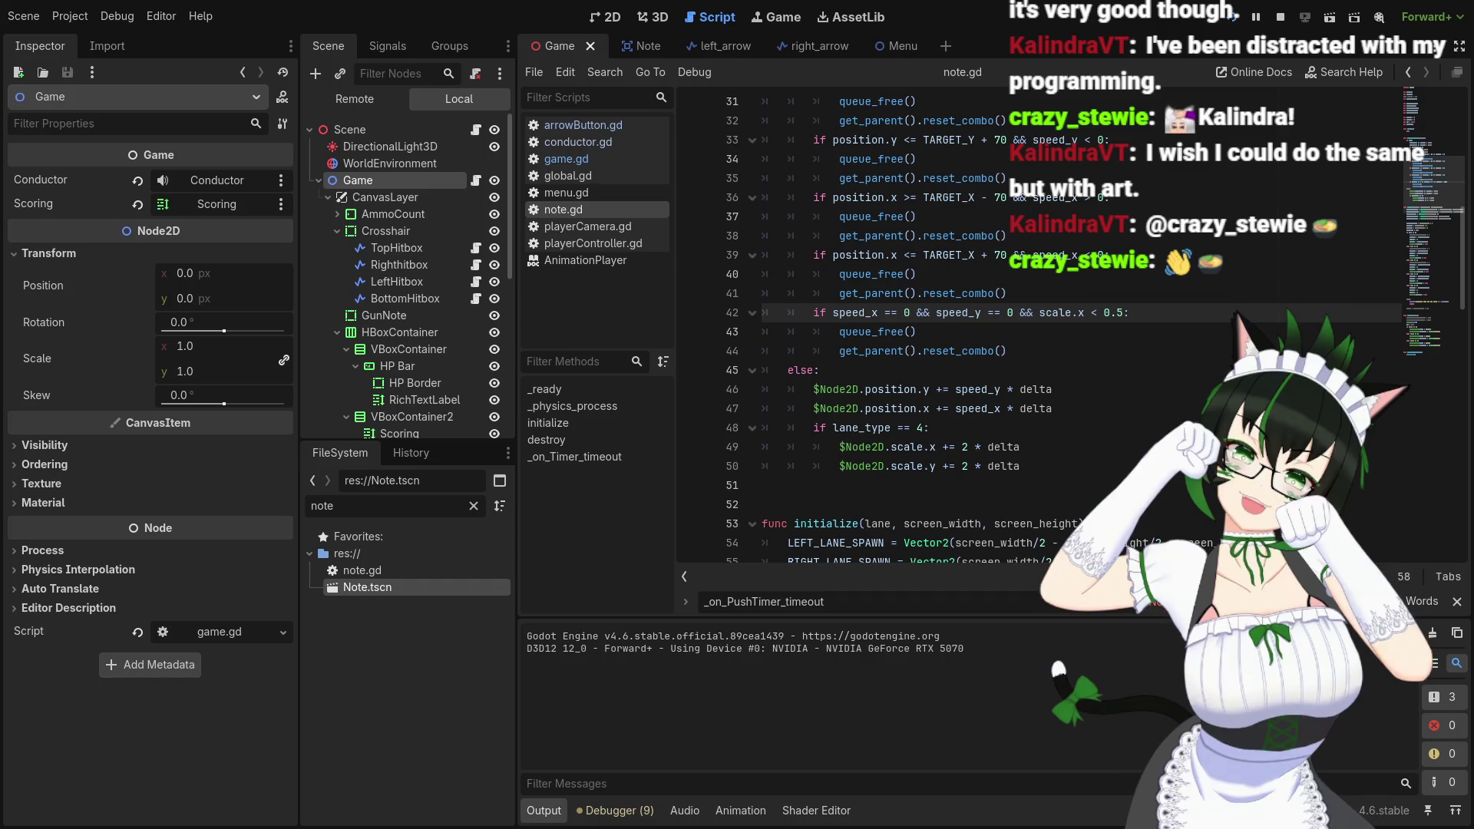
{"action": "left_click", "coordinate": [1280, 17]}
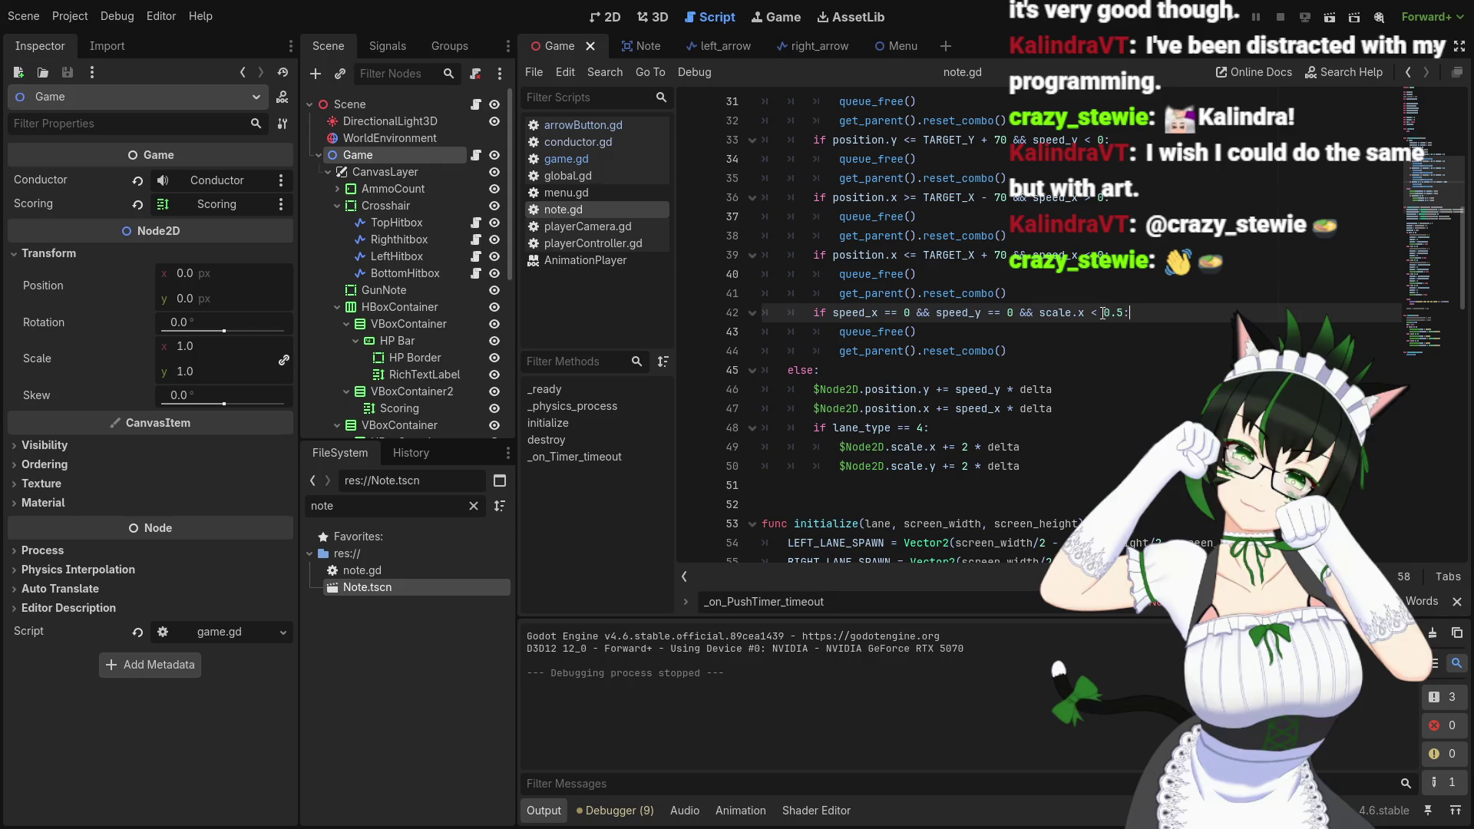
{"action": "scroll", "coordinate": [1071, 396], "scroll_direction": "up", "scroll_amount": 3}
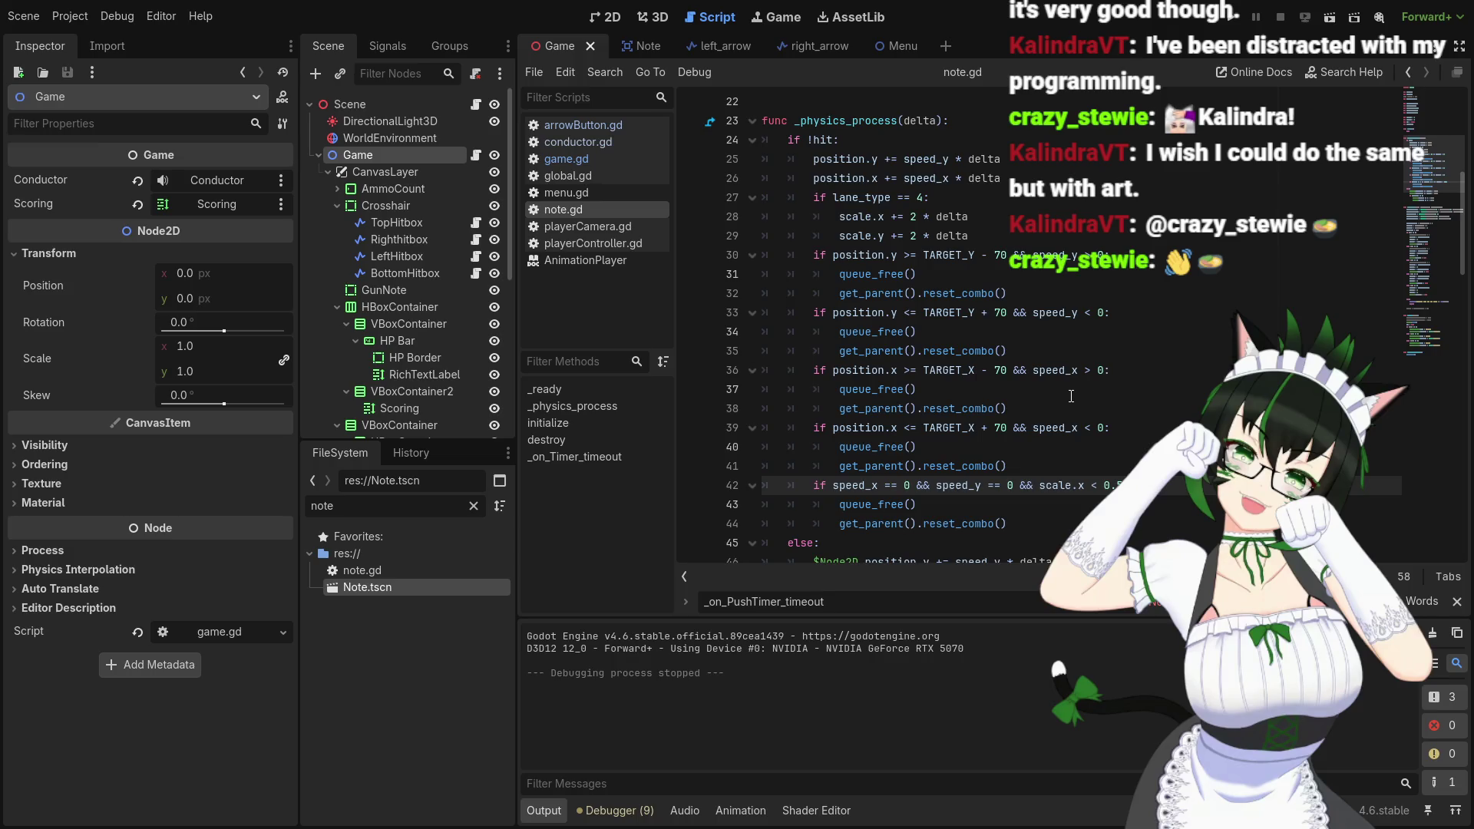
In the Note scene, set GunNote's Inspector scale to 0.12, down from 0.46
{"action": "left_click", "coordinate": [628, 46]}
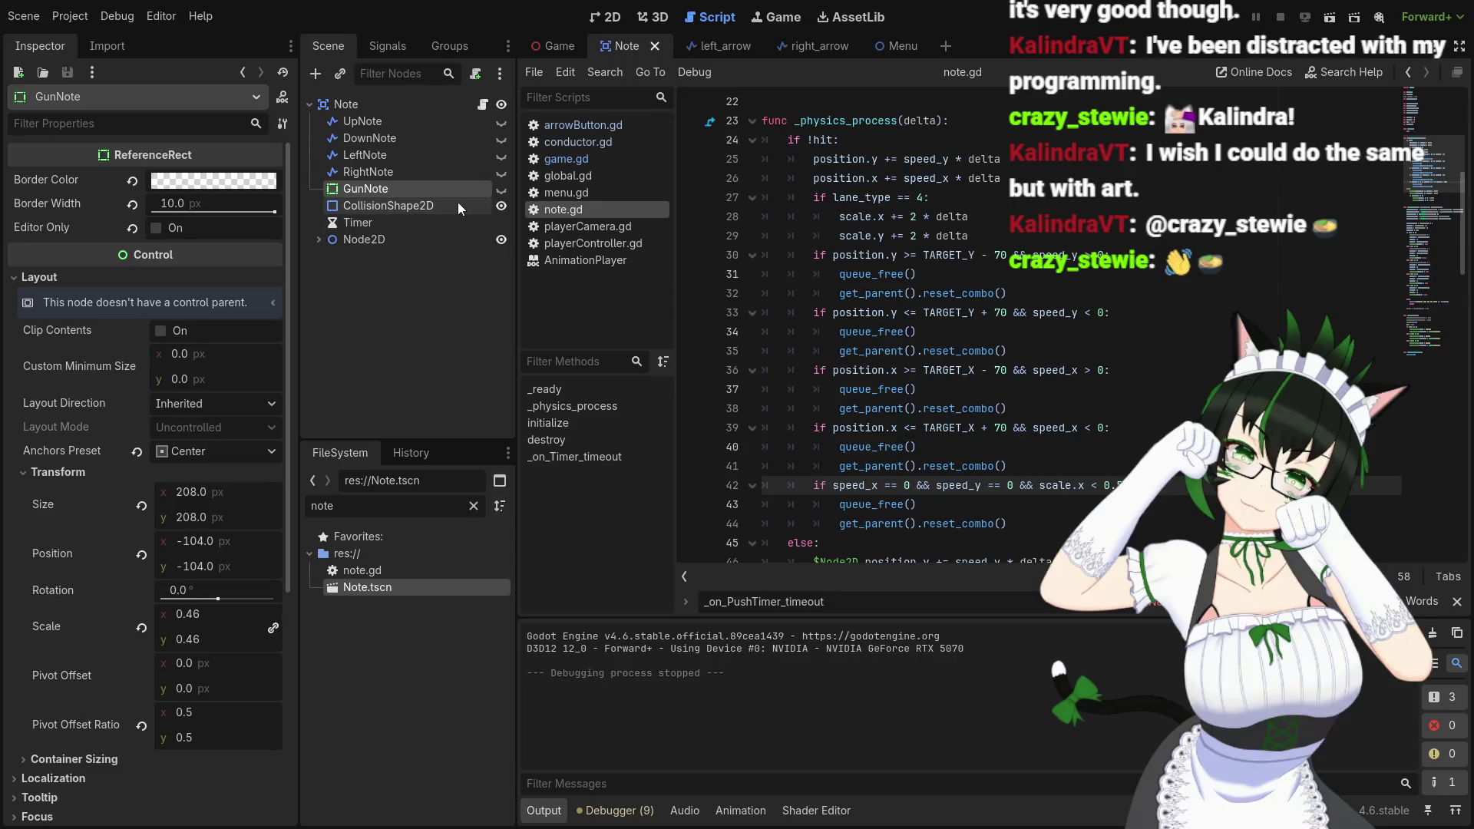
{"action": "left_click", "coordinate": [188, 614]}
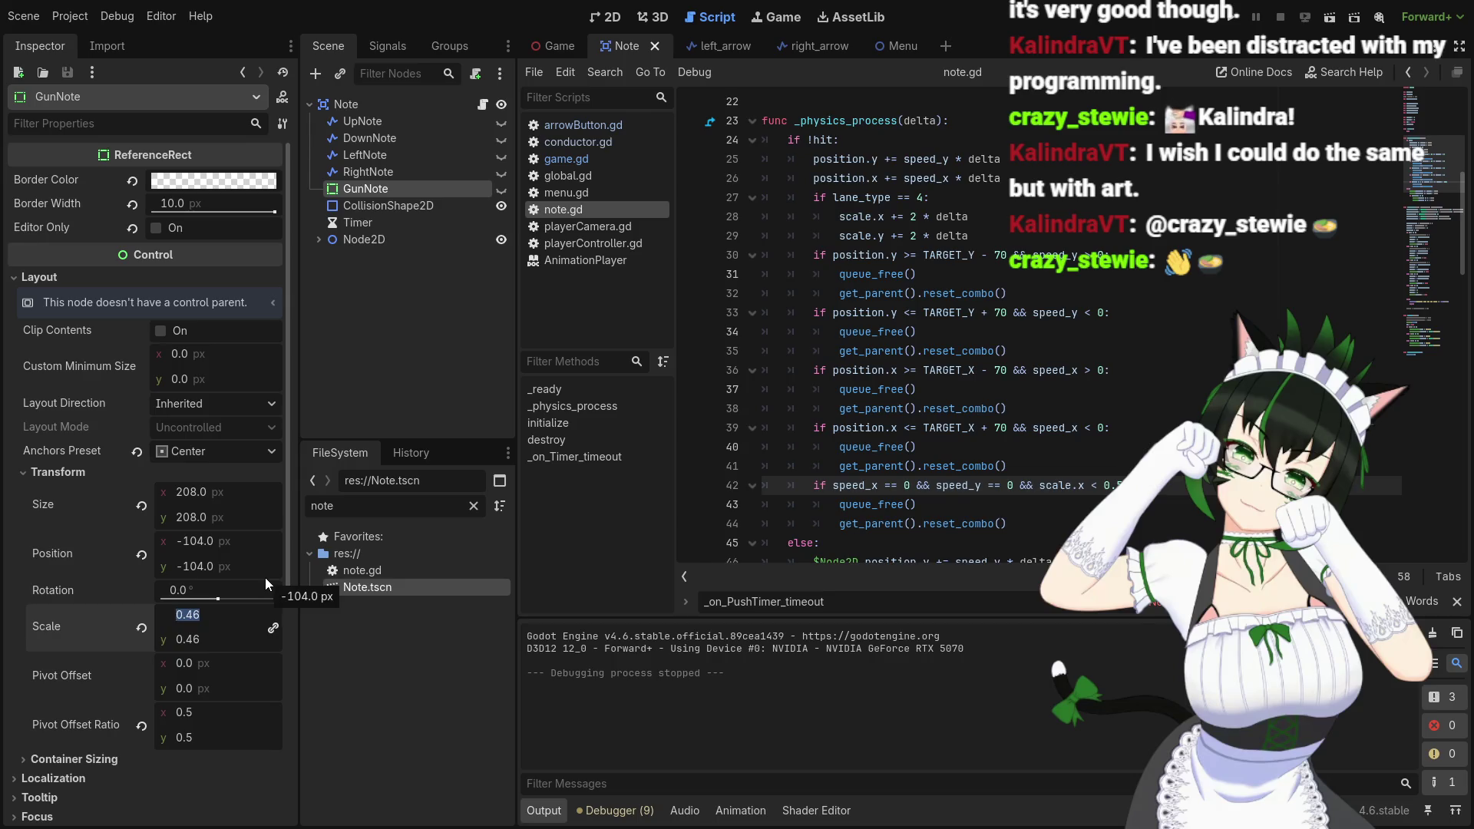
{"action": "type", "text": "0.12"}
{"action": "key", "text": "Return"}
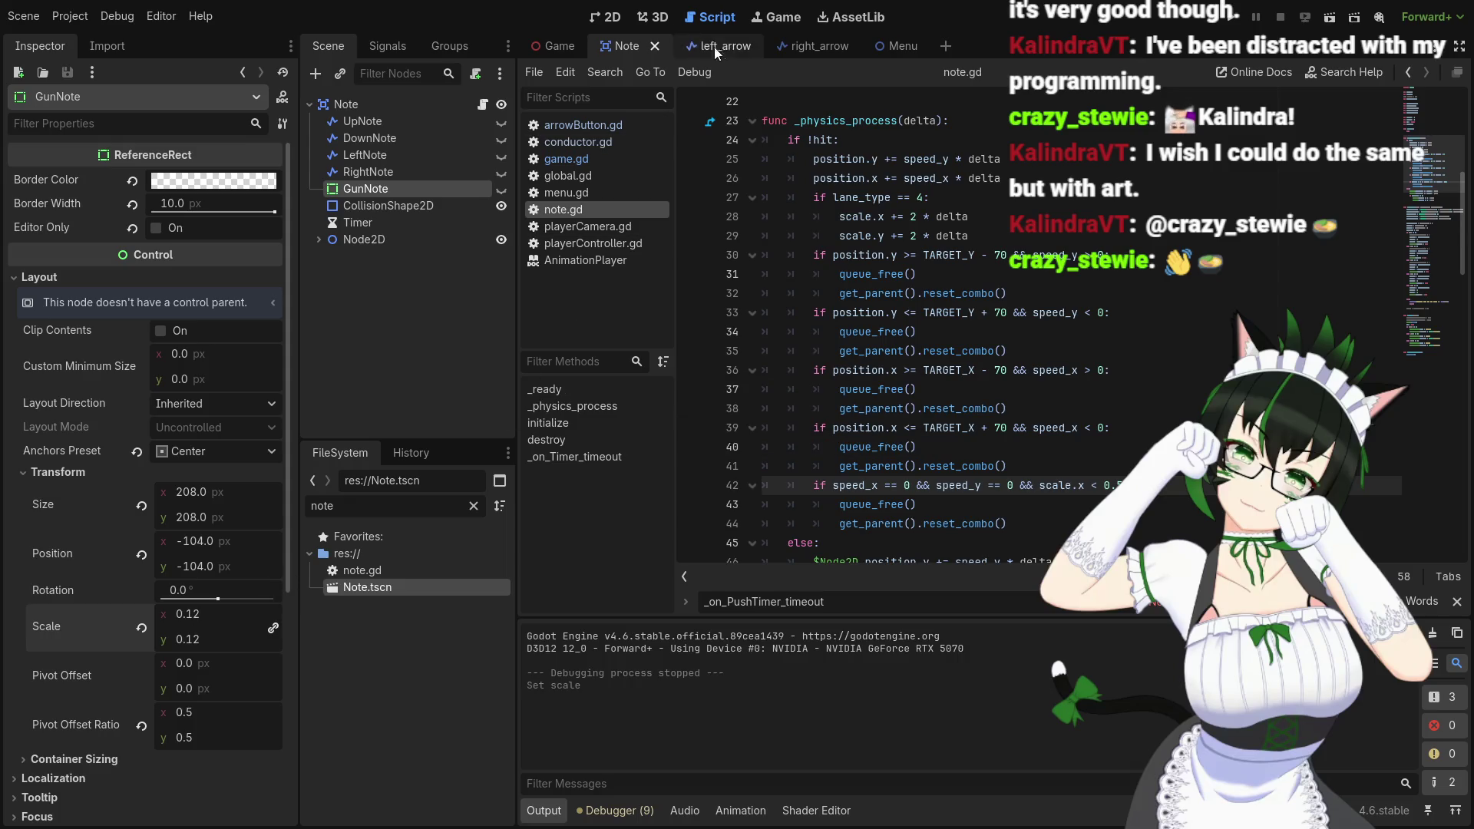
{"action": "left_click", "coordinate": [655, 17]}
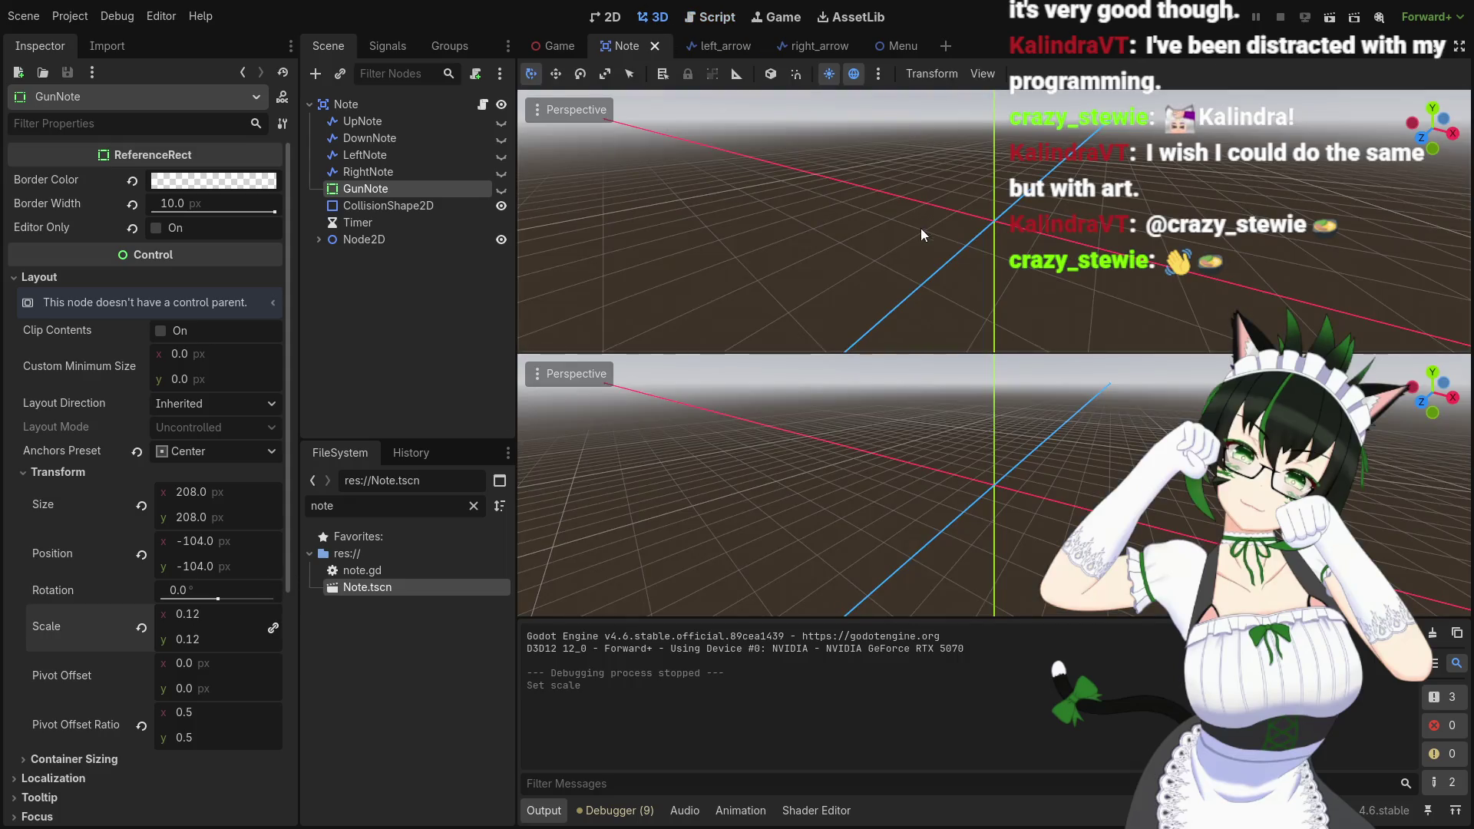
Test-run the smaller GunNote, then change line 42's '<' to '>' in note.gd
{"action": "left_click", "coordinate": [1227, 18]}
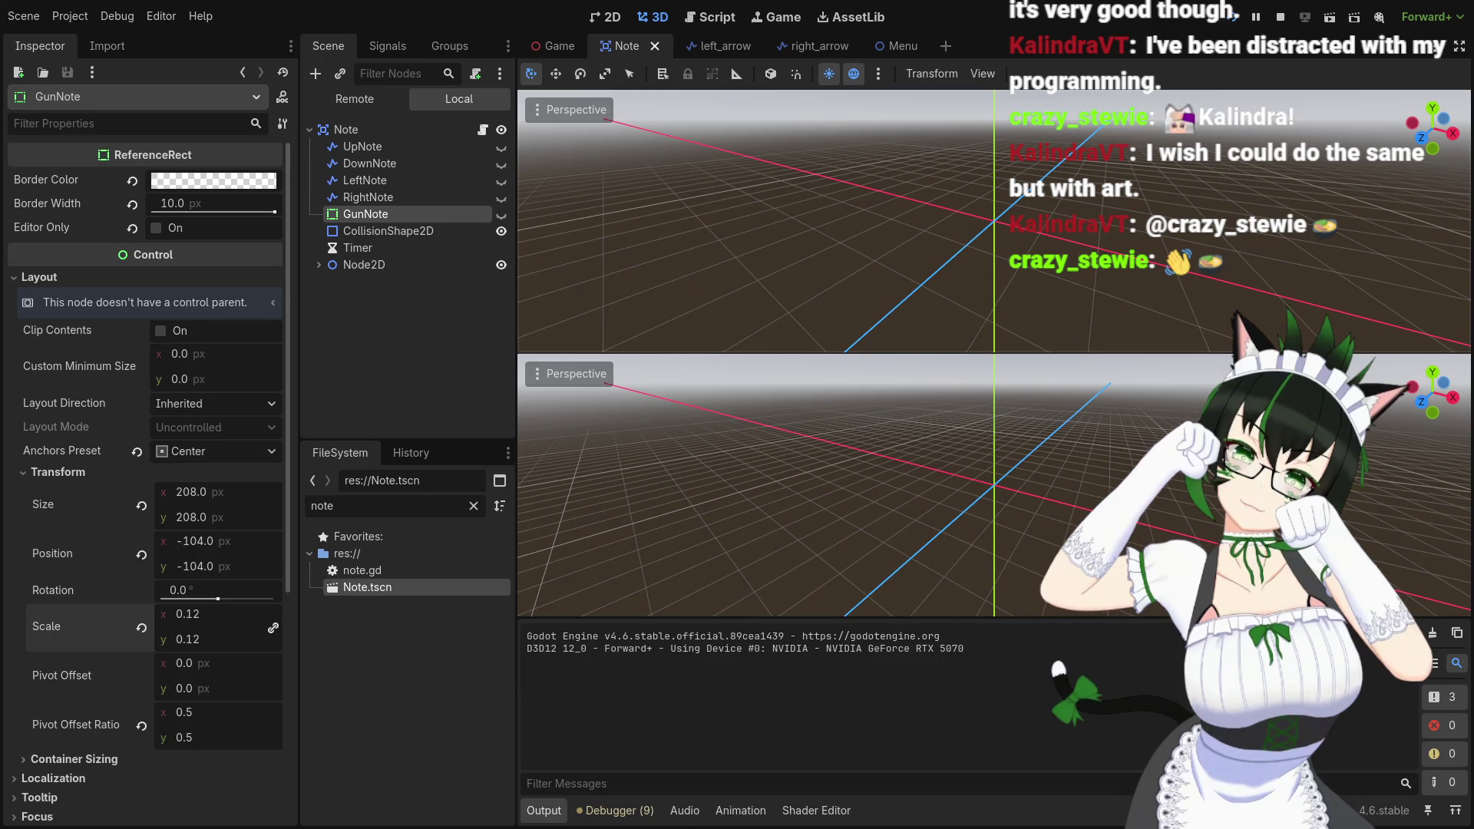
{"action": "key", "text": "F8"}
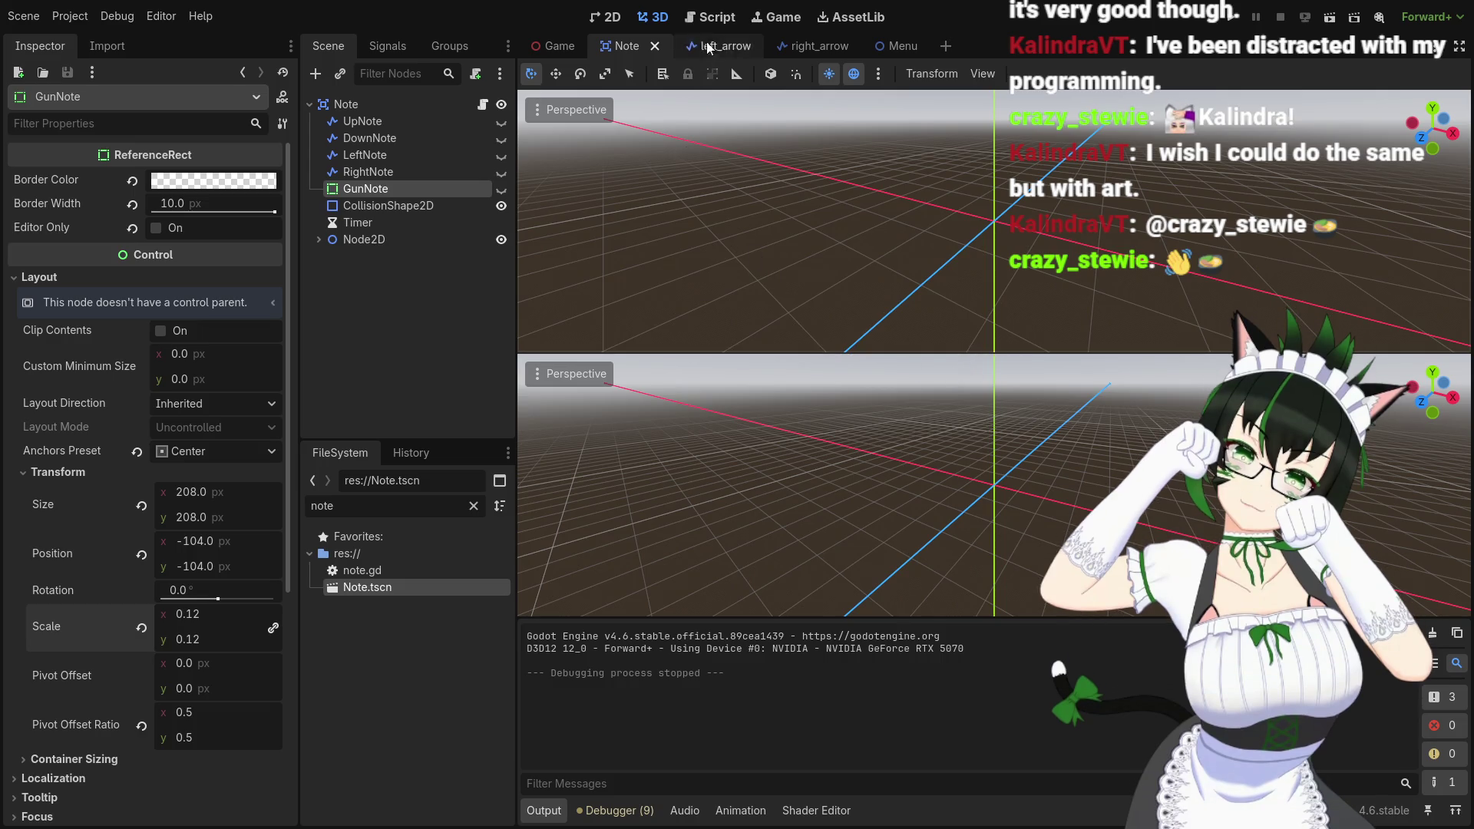
{"action": "left_click", "coordinate": [710, 16]}
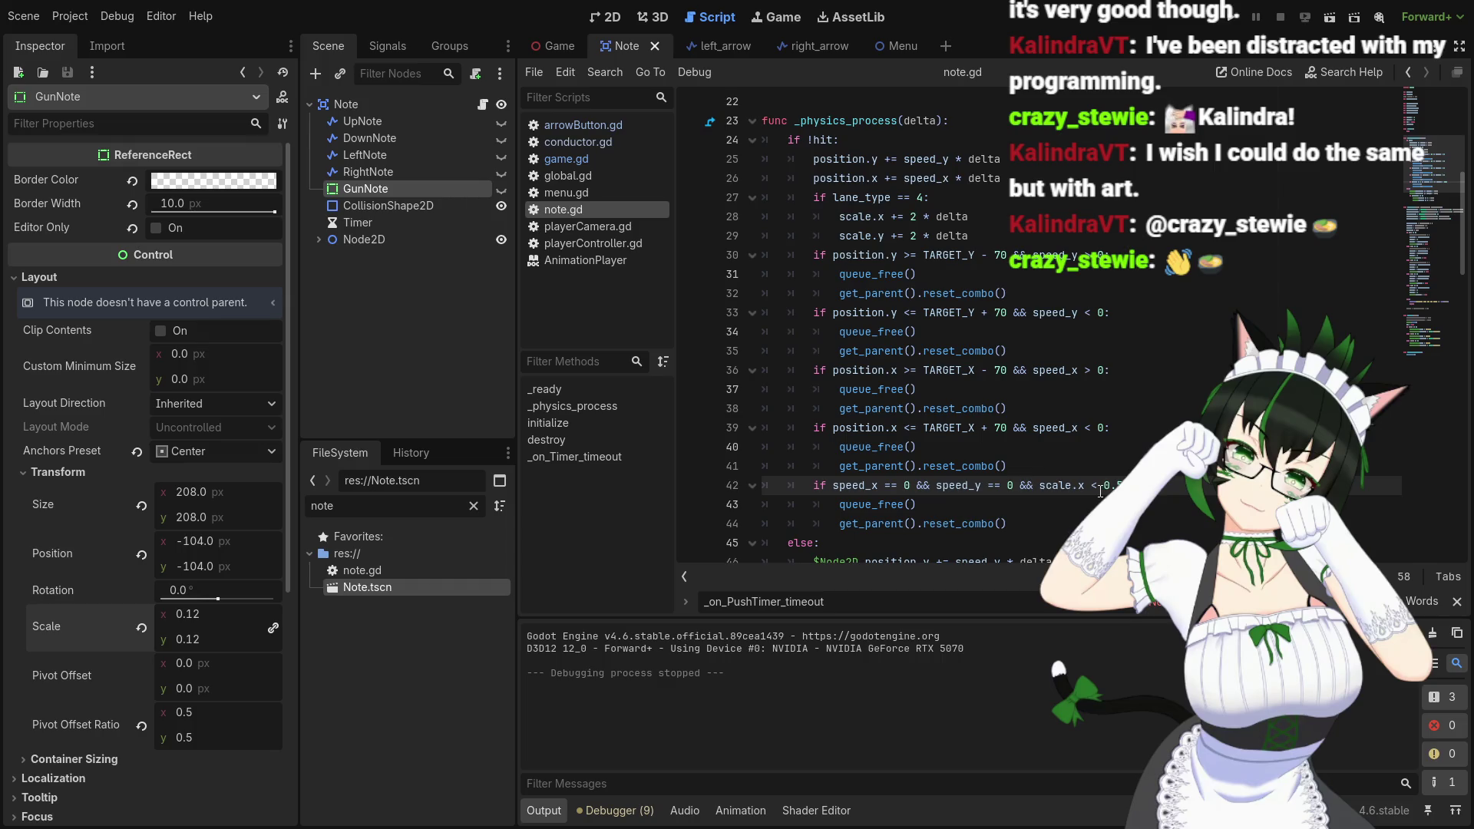
{"action": "key", "text": "BackSpace"}
{"action": "type", "text": ">"}
Run the game again to test the flipped 'scale.x > 0.5' check, then stop it
{"action": "key", "text": "End"}
{"action": "key", "text": "F5"}
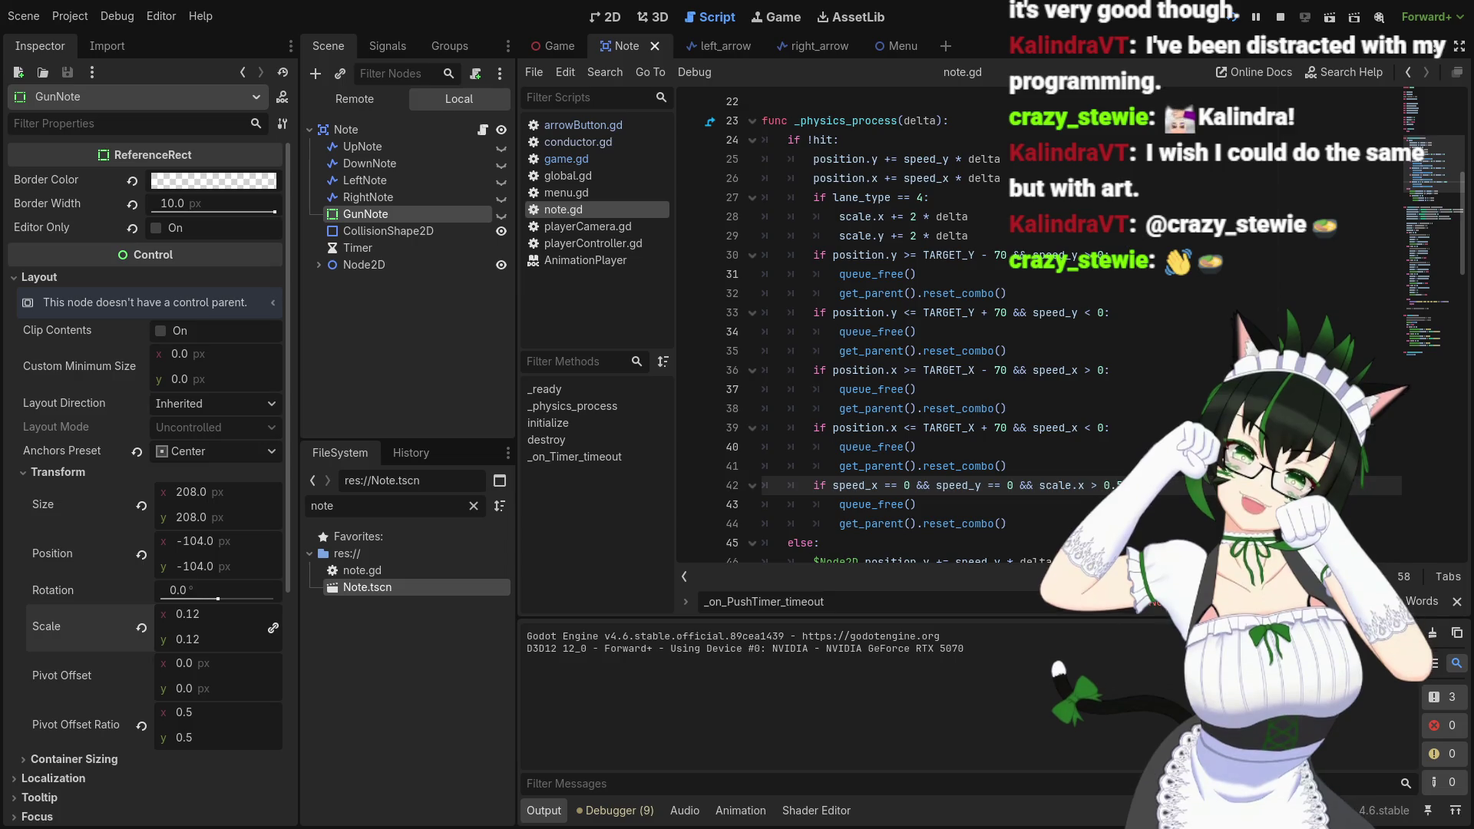
{"action": "key", "text": "F8"}
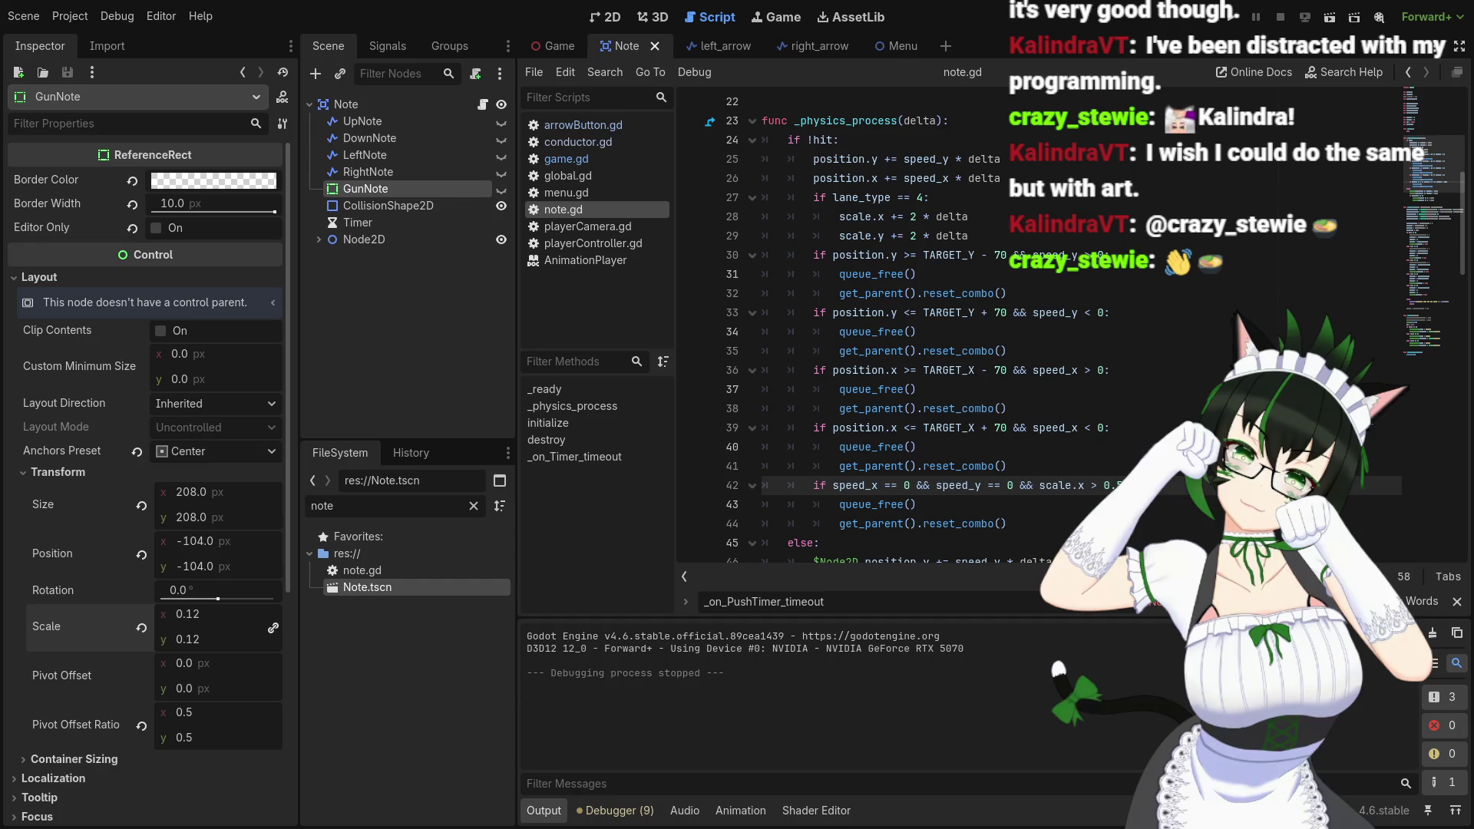
{"action": "left_click", "coordinate": [1065, 489]}
{"action": "scroll", "coordinate": [80, 689], "scroll_direction": "down", "scroll_amount": 5}
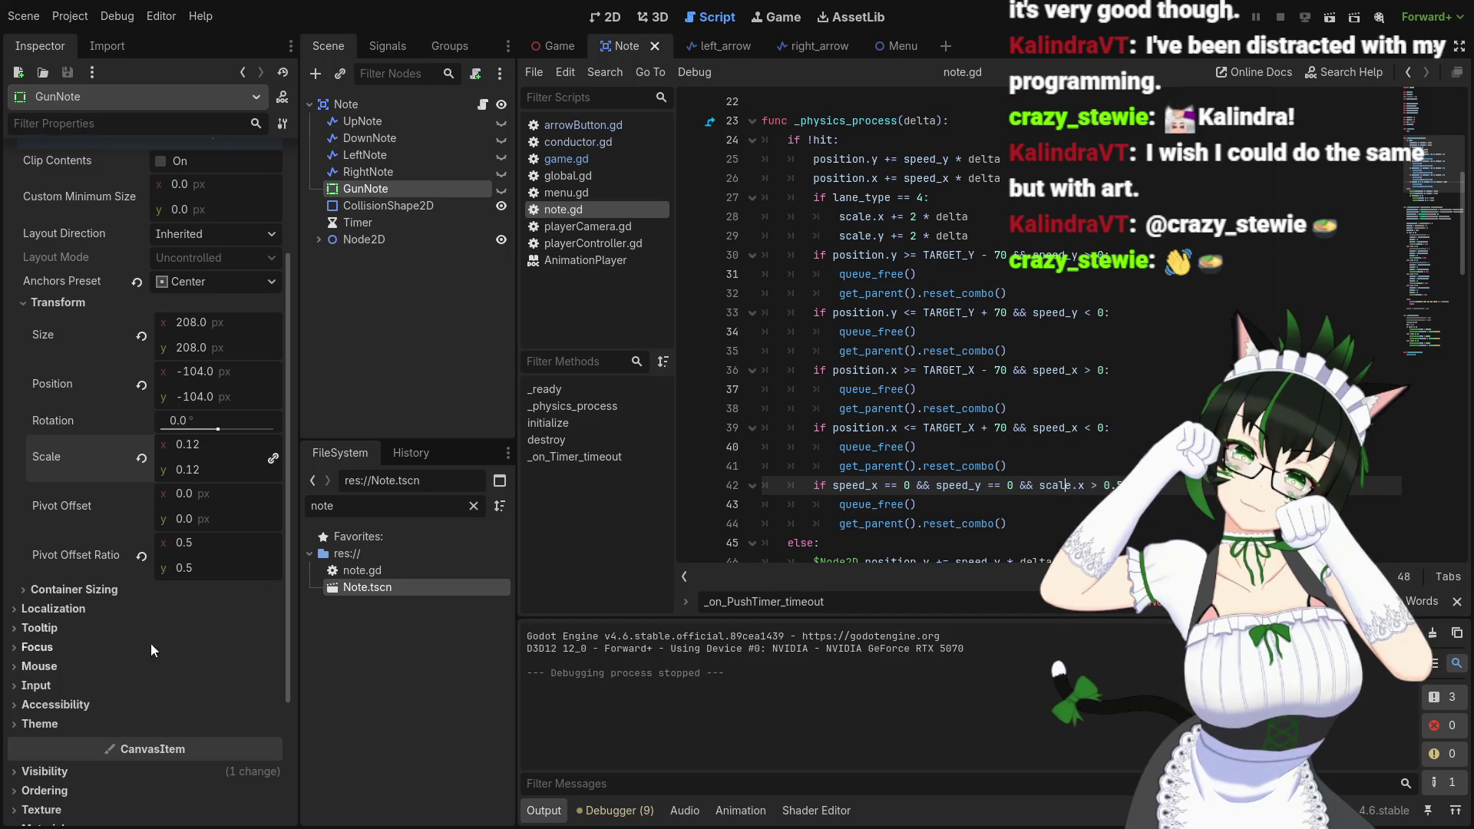
Insert '$GunNote.' before scale in line 42's destroy check
{"action": "left_click", "coordinate": [1039, 486]}
{"action": "left_click", "coordinate": [381, 102]}
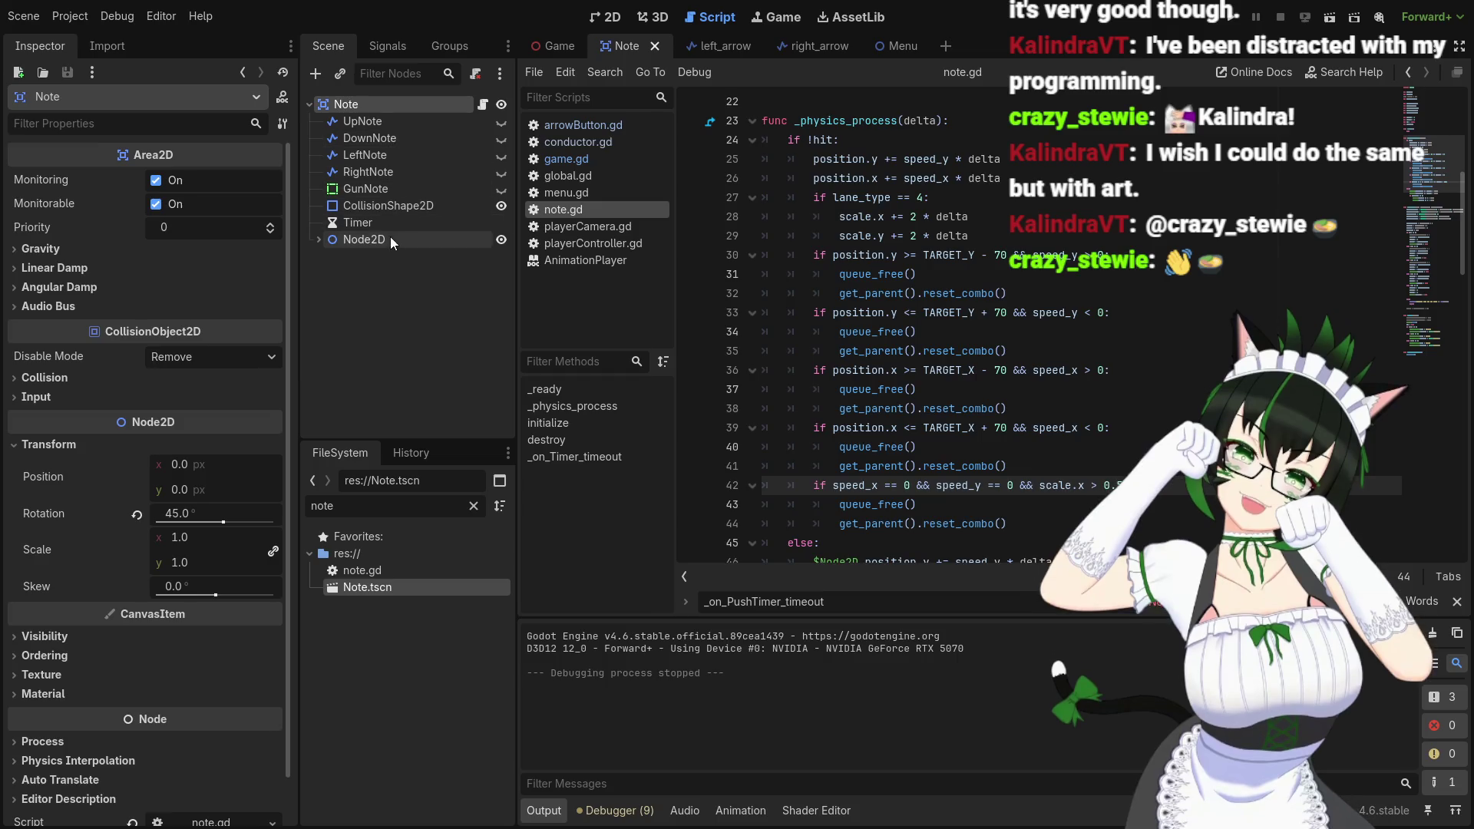
{"action": "left_click", "coordinate": [387, 189]}
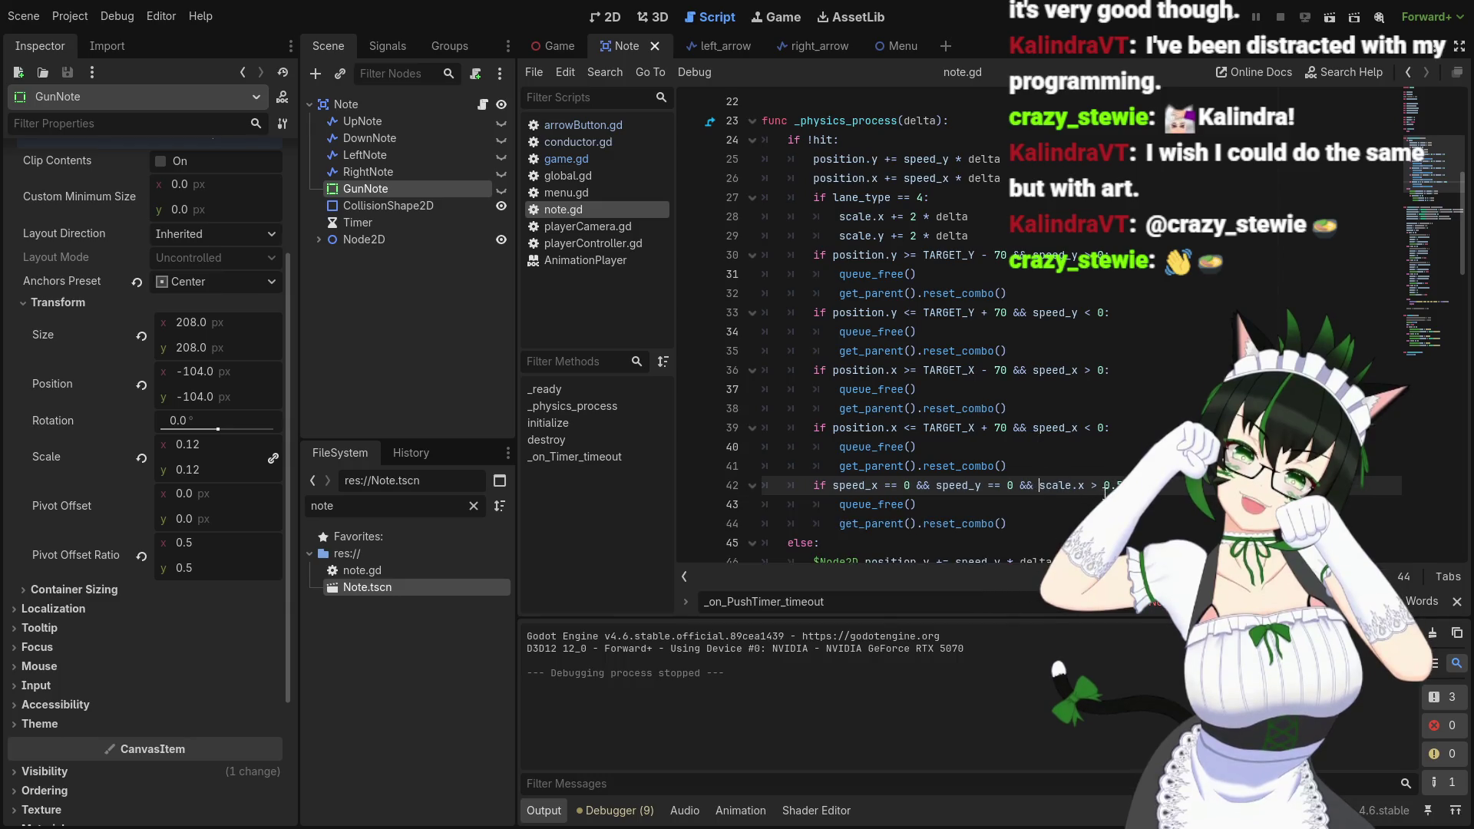
{"action": "type", "text": "$GunN"}
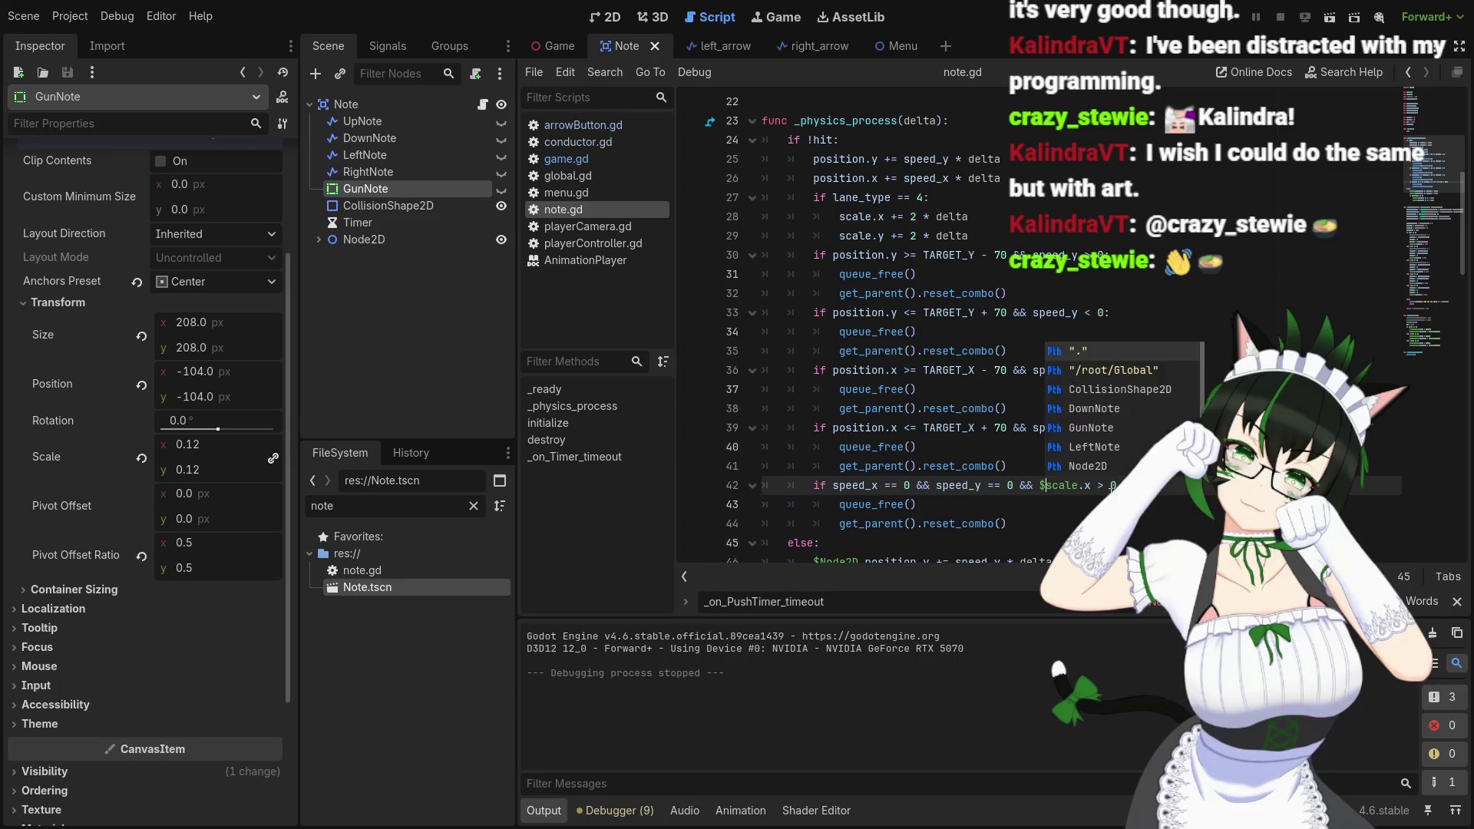
{"action": "type", "text": "ote"}
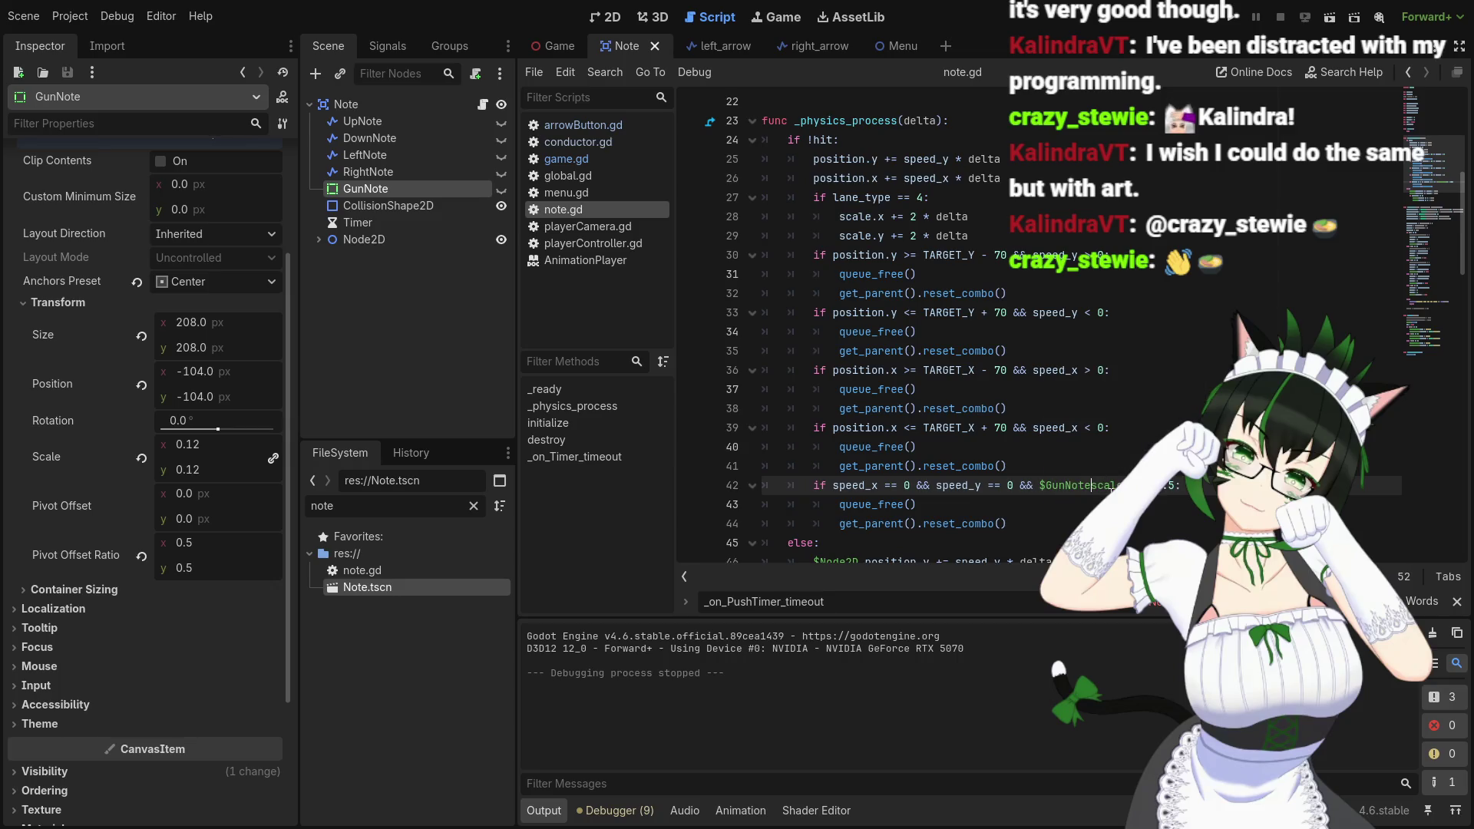
{"action": "type", "text": "."}
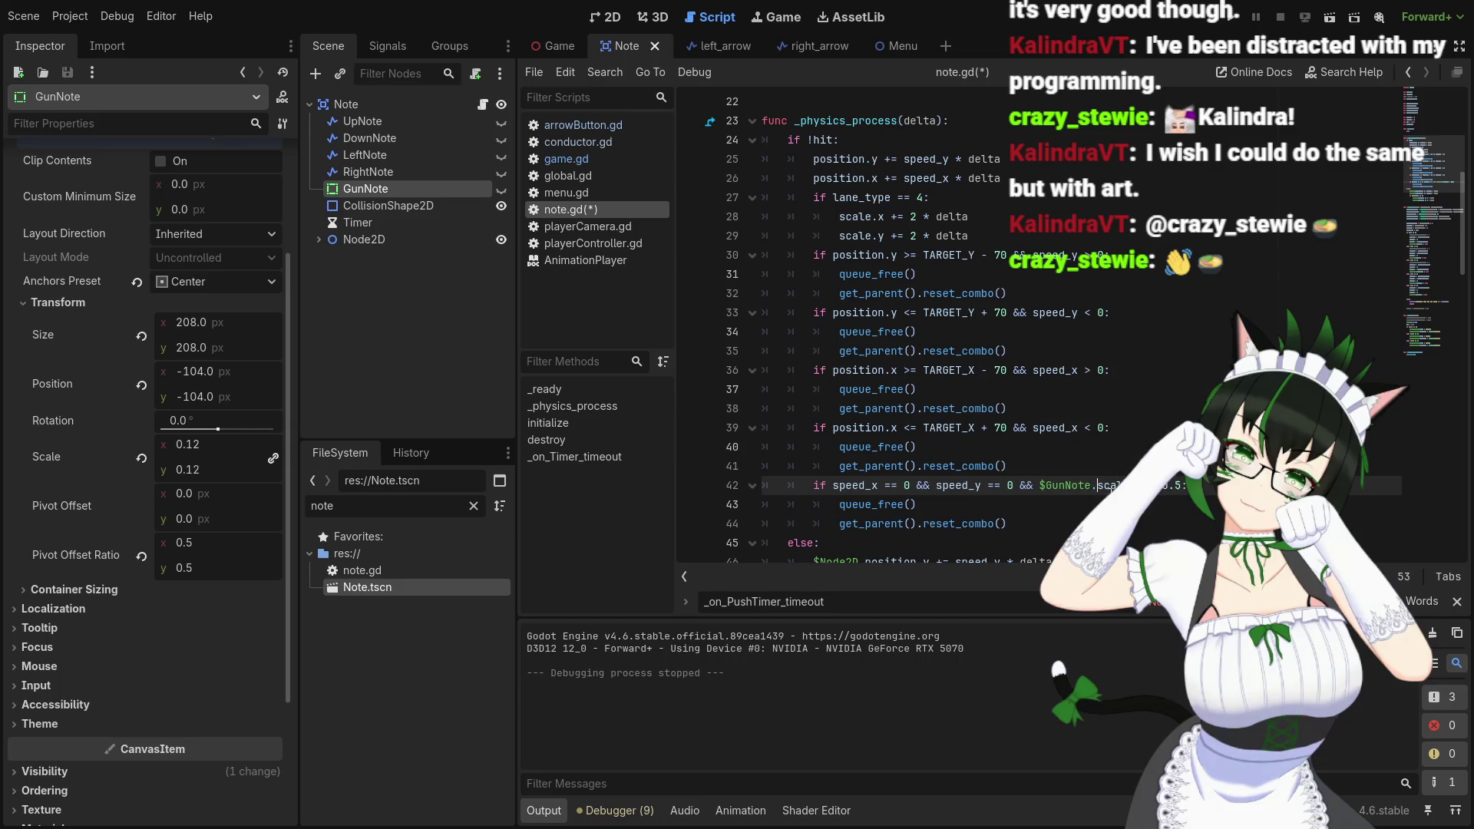
Paste '$GunNote.' before scale.x and scale.y on lines 28 and 29, then save
{"action": "left_click_drag", "start_coordinate": [1043, 485], "coordinate": [1097, 496]}
{"action": "scroll", "coordinate": [954, 423], "scroll_direction": "down", "scroll_amount": 2}
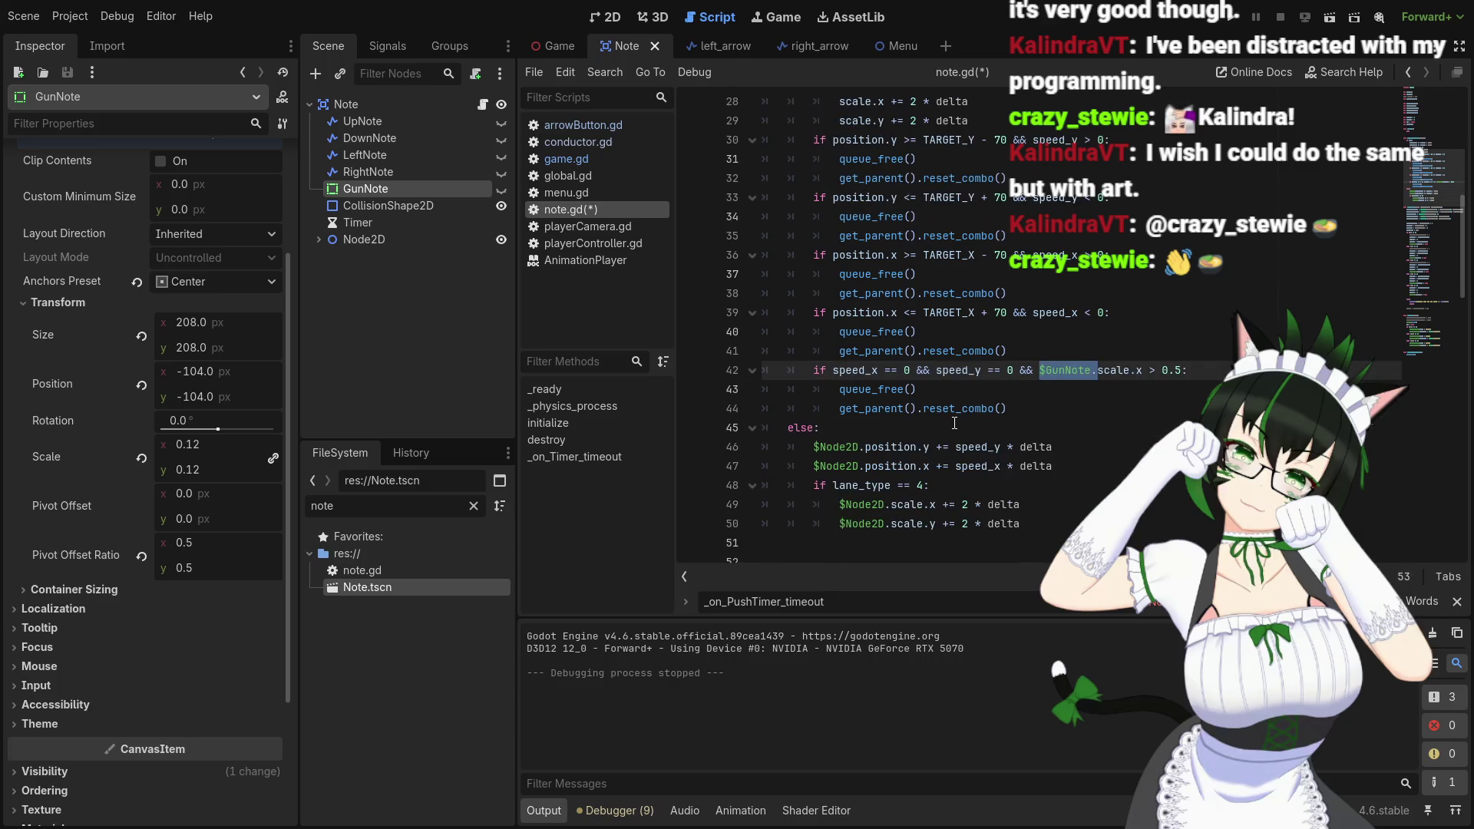
{"action": "scroll", "coordinate": [961, 488], "scroll_direction": "up", "scroll_amount": 6}
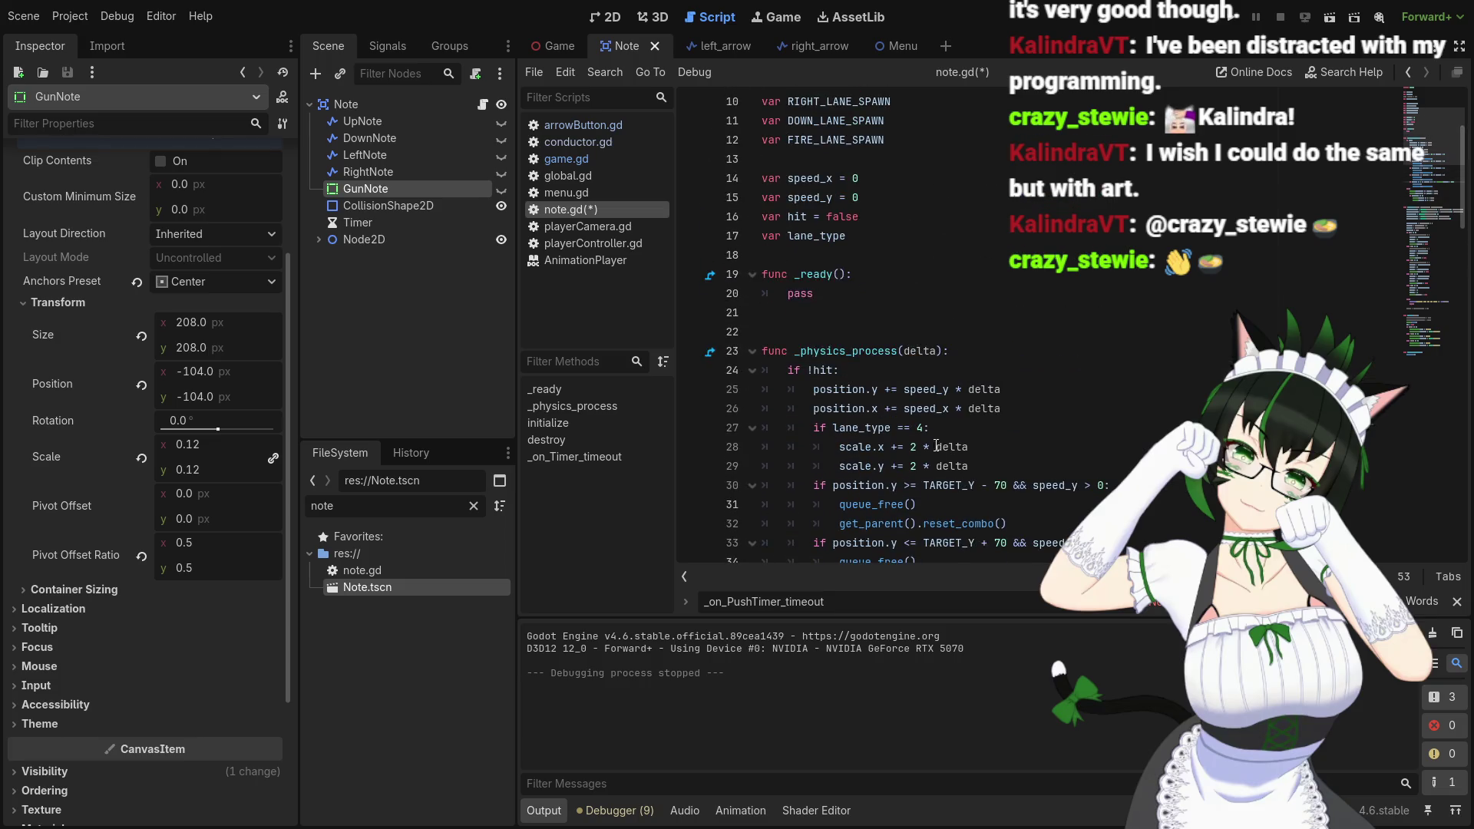
{"action": "left_click", "coordinate": [839, 447]}
{"action": "type", "text": "$GunNote."}
{"action": "left_click", "coordinate": [840, 466]}
{"action": "type", "text": "$GunNote."}
{"action": "scroll", "coordinate": [1094, 493], "scroll_direction": "down", "scroll_amount": 4}
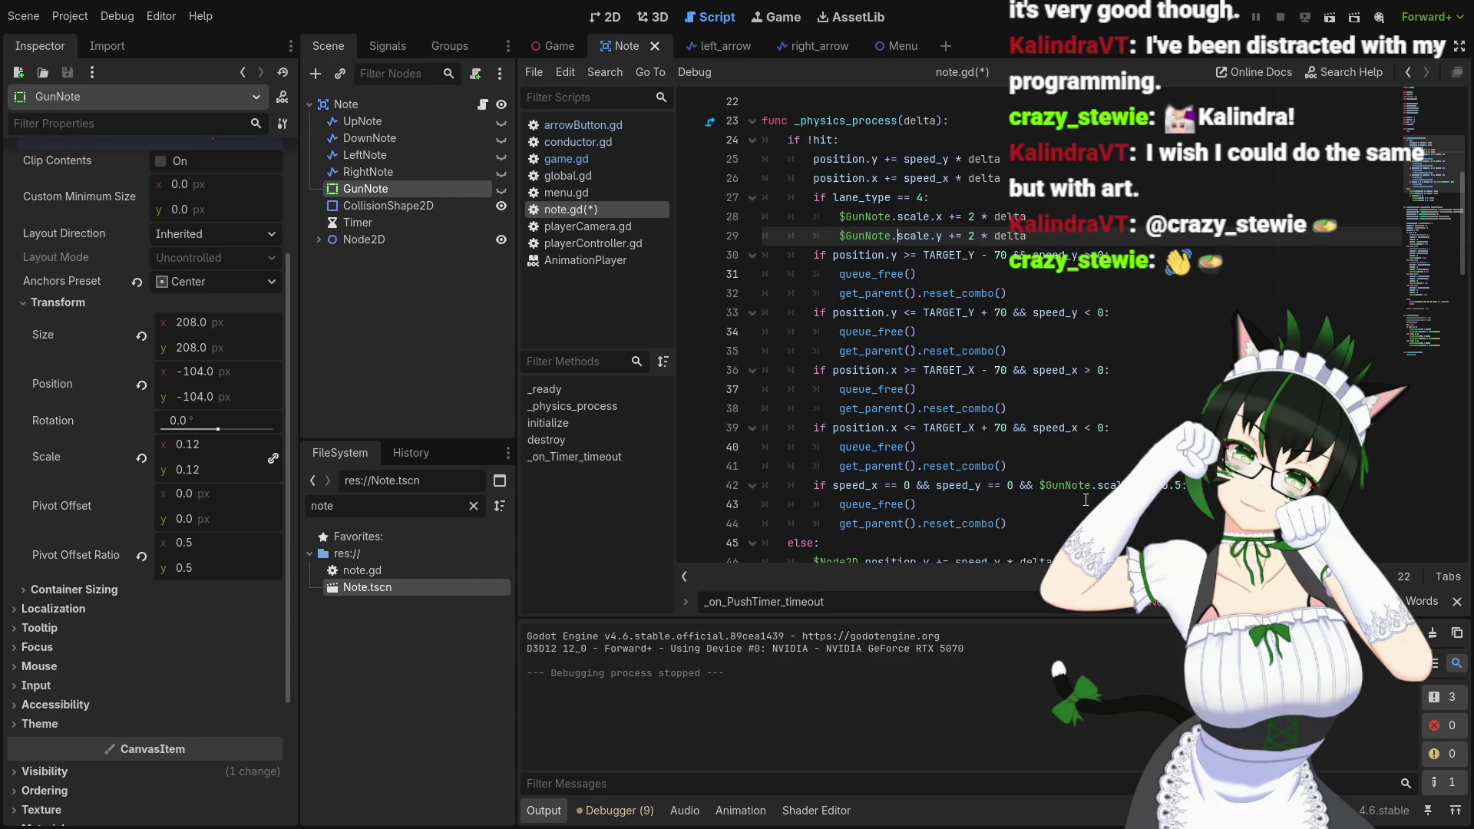
{"action": "scroll", "coordinate": [1086, 500], "scroll_direction": "down", "scroll_amount": 1}
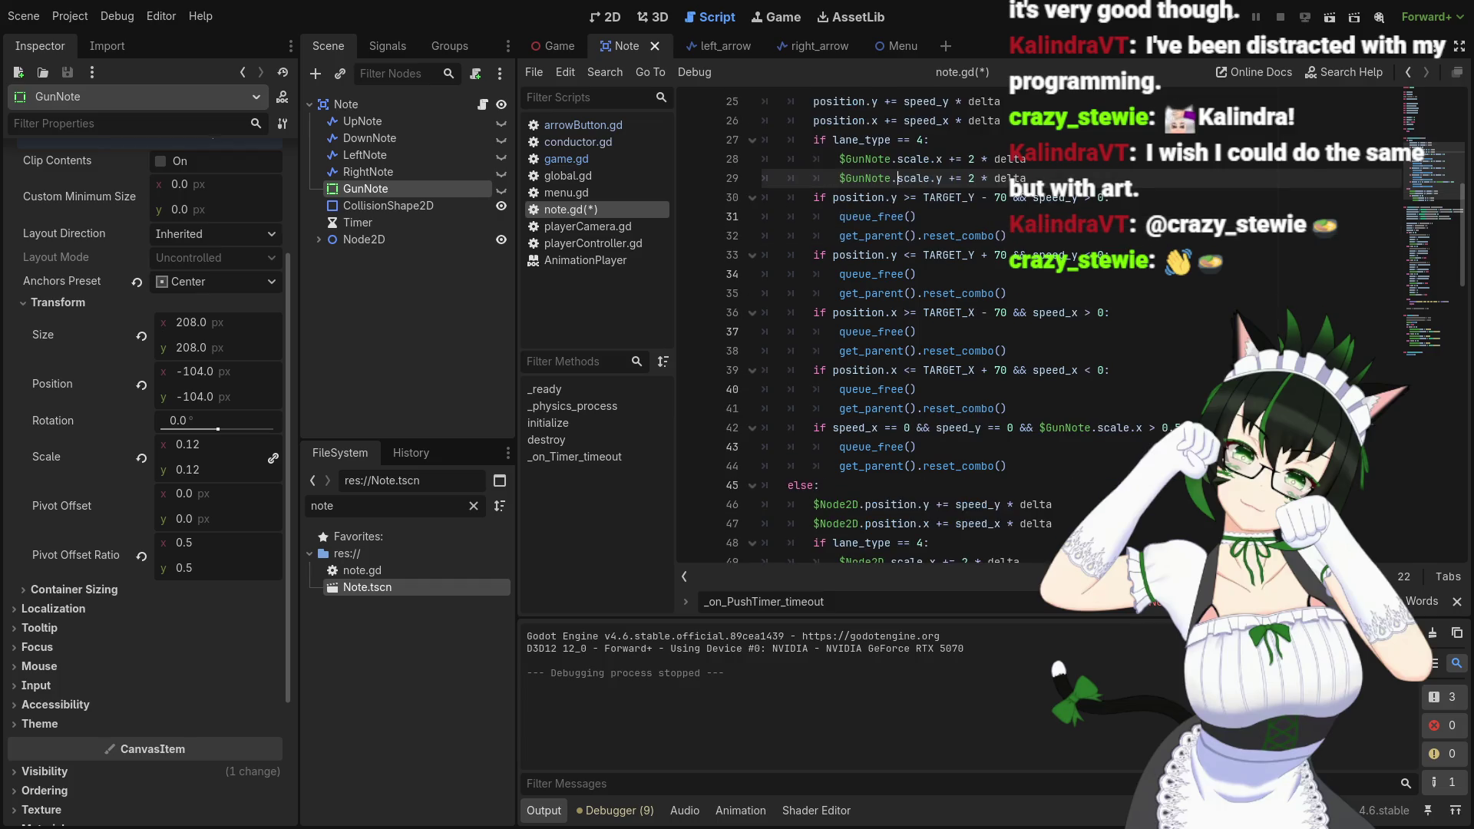
{"action": "left_click", "coordinate": [1051, 469]}
{"action": "key", "text": "ctrl+s"}
{"action": "scroll", "coordinate": [1053, 407], "scroll_direction": "down", "scroll_amount": 2}
{"action": "scroll", "coordinate": [1053, 408], "scroll_direction": "up", "scroll_amount": 8}
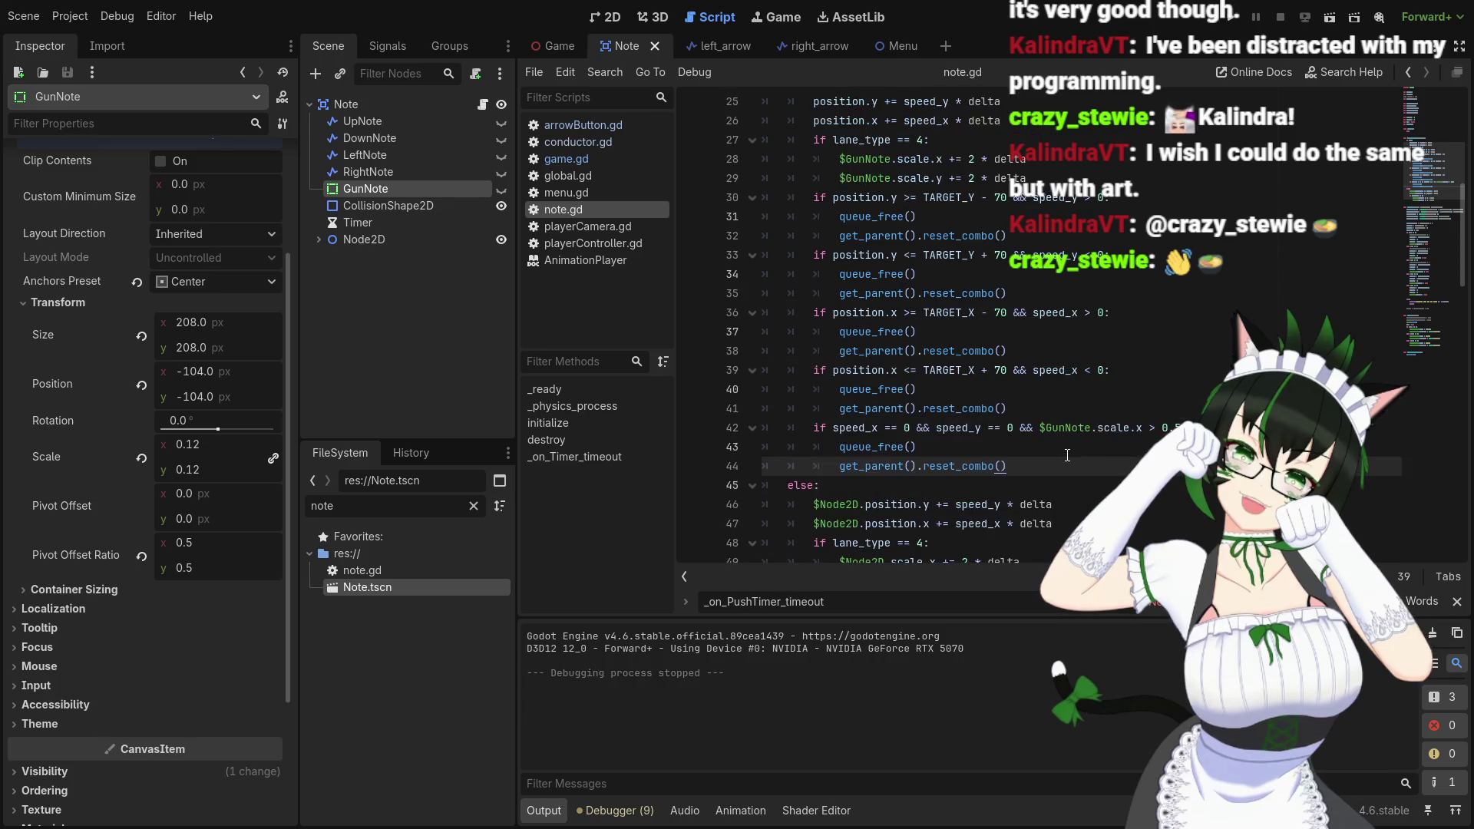
Test-run the GunNote changes, then change the growth on lines 28–29 from 2 to 1 * delta
{"action": "left_click", "coordinate": [1232, 19]}
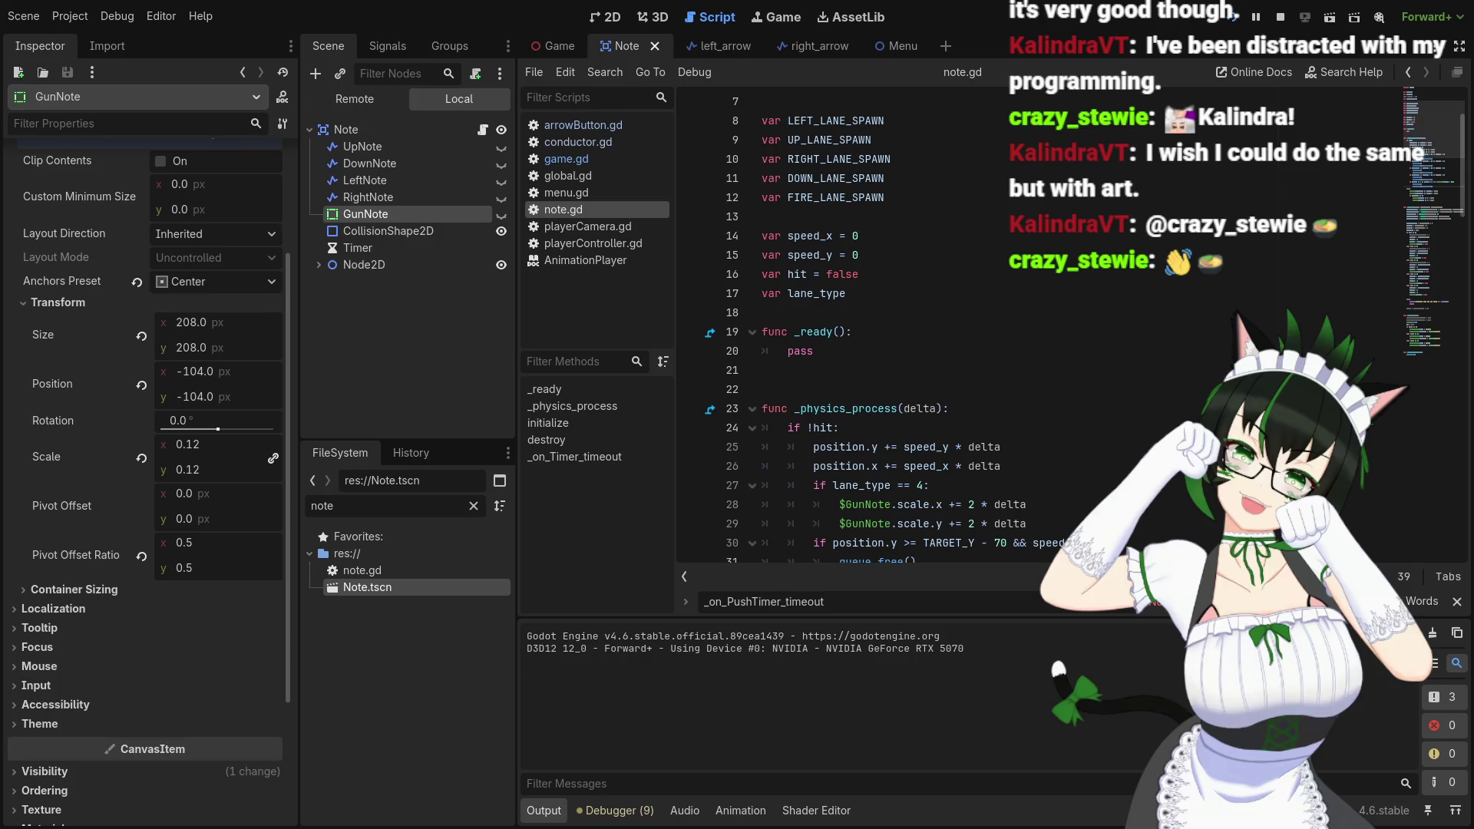
{"action": "key", "text": "F8"}
{"action": "scroll", "coordinate": [1029, 384], "scroll_direction": "down", "scroll_amount": 2}
{"action": "left_click", "coordinate": [984, 390]}
{"action": "type", "text": "1"}
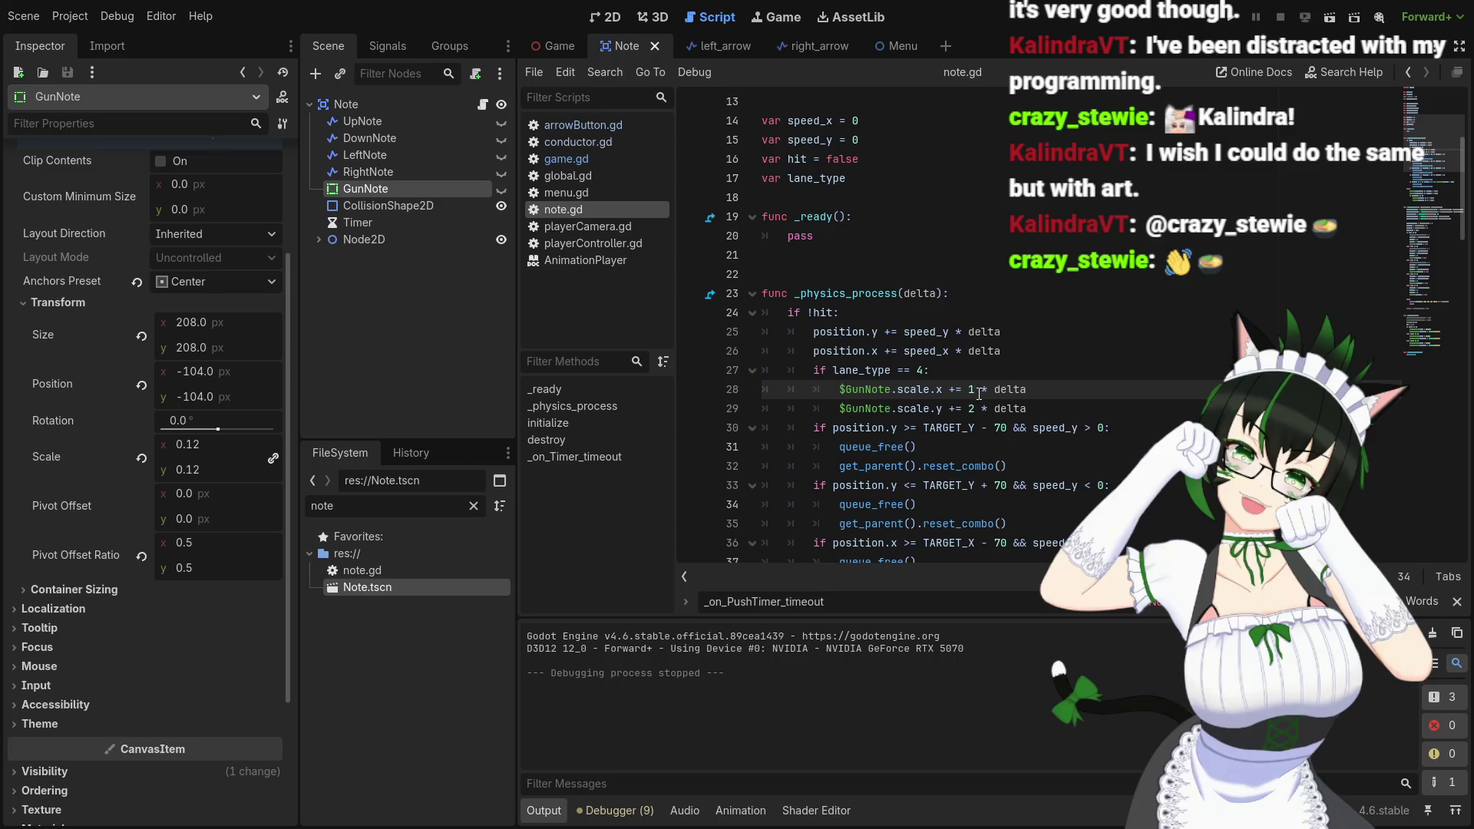
{"action": "key", "text": "BackSpace"}
{"action": "type", "text": "1"}
{"action": "left_click", "coordinate": [972, 407]}
Change the $Node2D growth on lines 49–50 to 1 * delta, then save and run
{"action": "scroll", "coordinate": [971, 408], "scroll_direction": "down", "scroll_amount": 6}
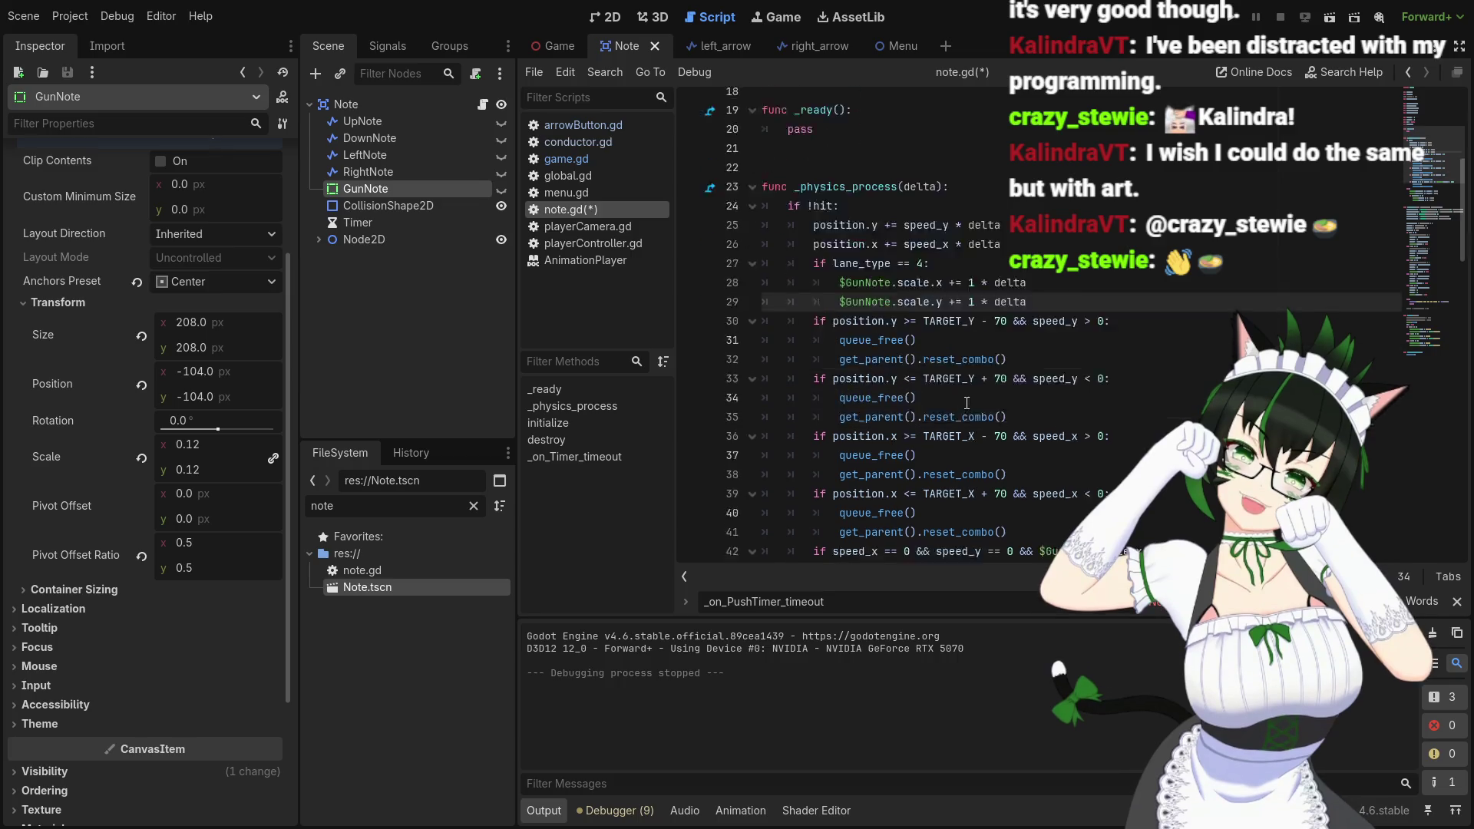
{"action": "left_click", "coordinate": [968, 447]}
{"action": "key", "text": "BackSpace"}
{"action": "type", "text": "1 * delta"}
{"action": "key", "text": "Down"}
{"action": "key", "text": "BackSpace"}
{"action": "type", "text": "1 * delta"}
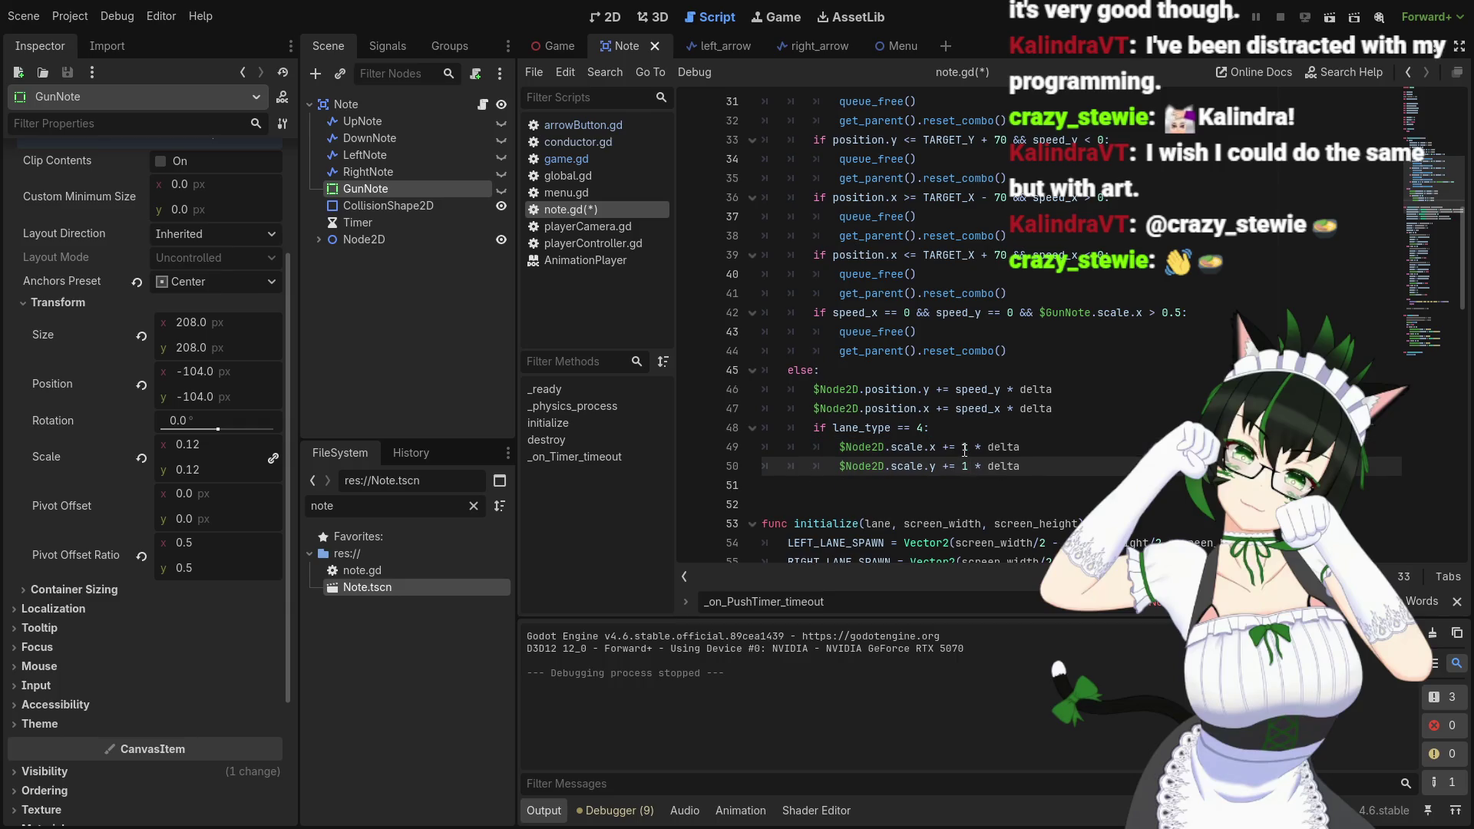
{"action": "key", "text": "F5"}
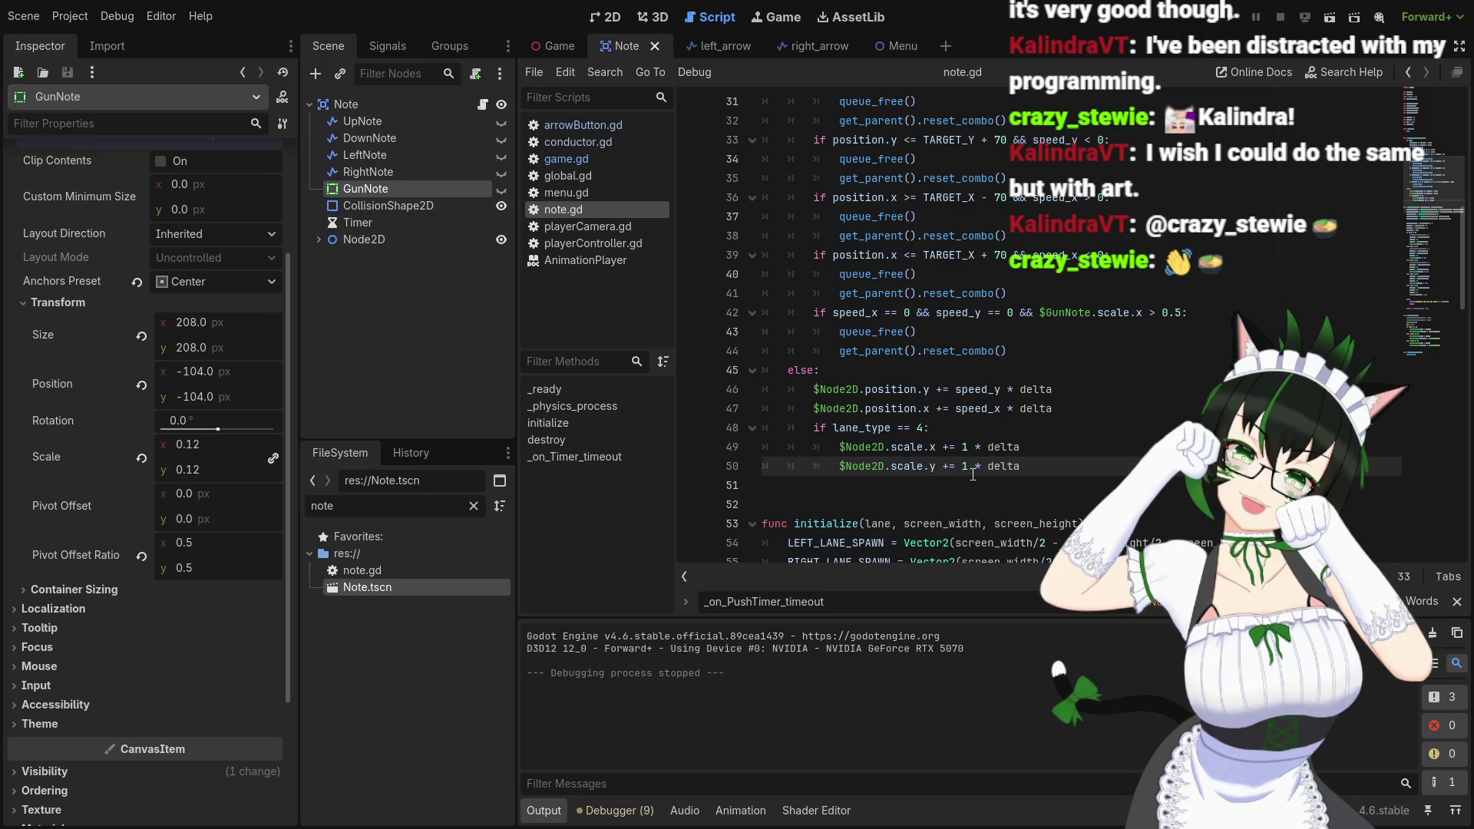
Set the growth value on lines 49 and 50 to 0.5 * delta
{"action": "left_click", "coordinate": [964, 447]}
{"action": "type", "text": "0.5"}
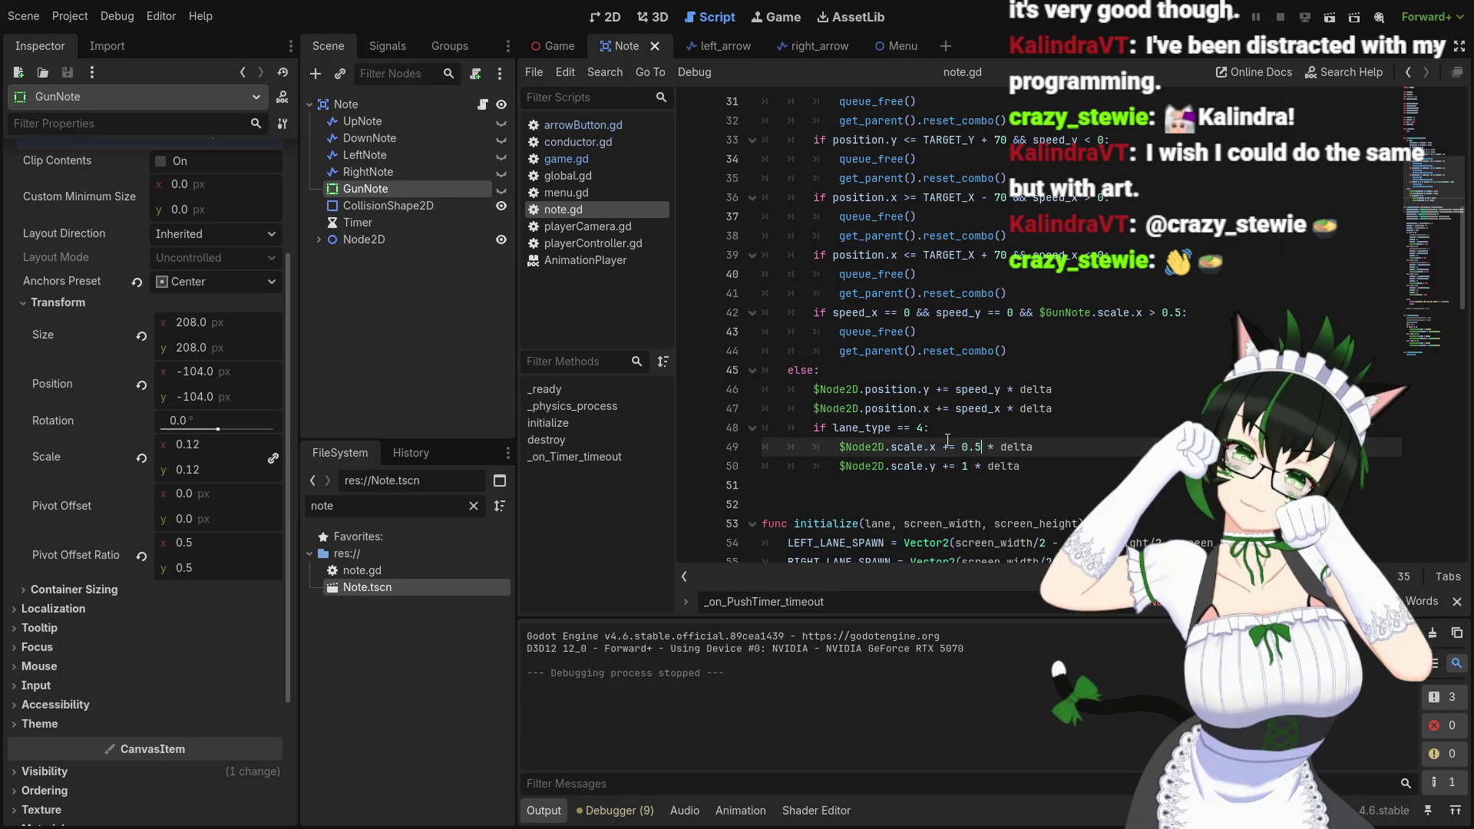
{"action": "left_click", "coordinate": [974, 466]}
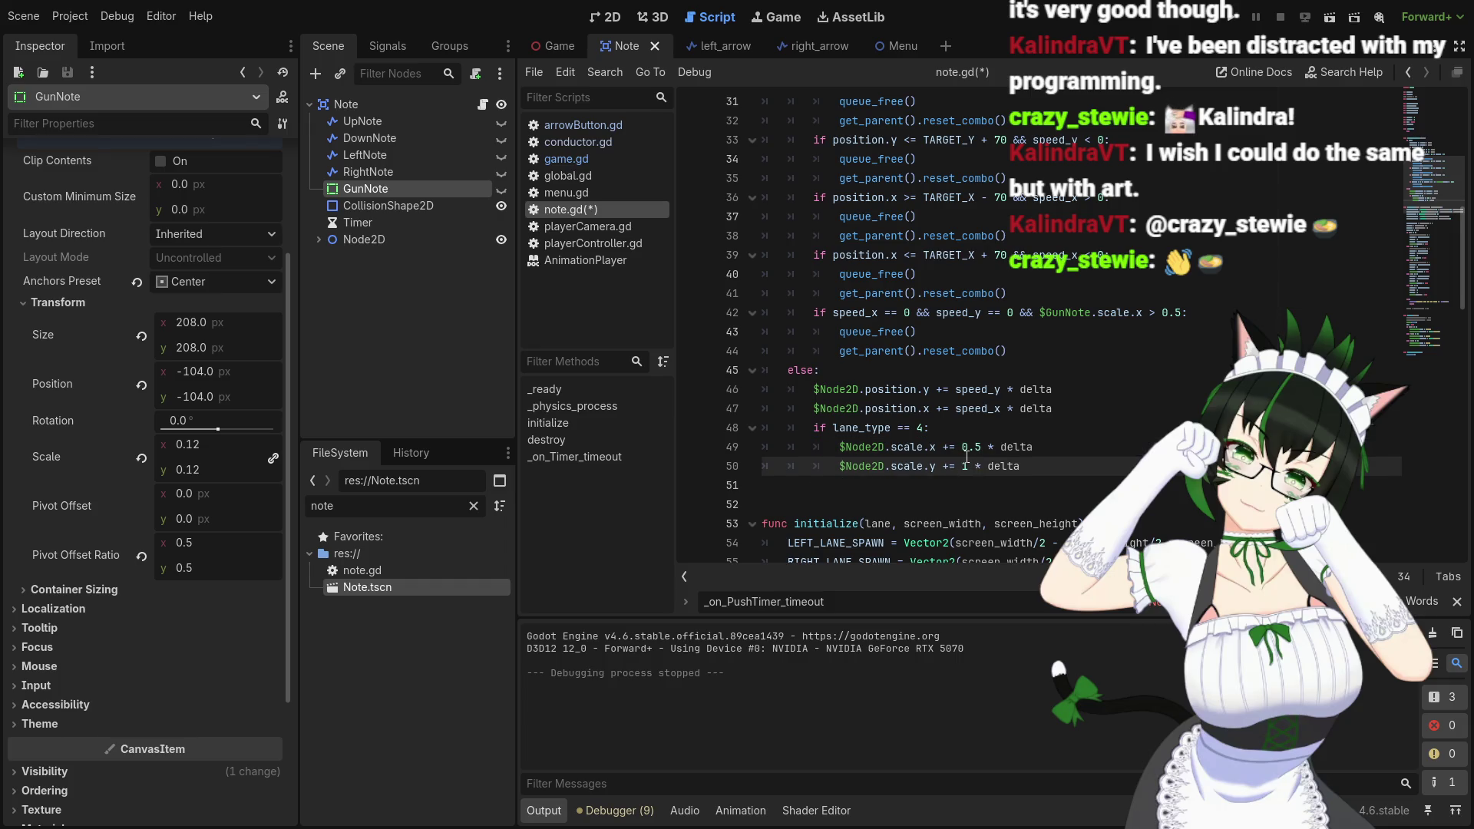
{"action": "key", "text": "BackSpace"}
{"action": "type", "text": "0.5"}
{"action": "scroll", "coordinate": [999, 445], "scroll_direction": "up", "scroll_amount": 4}
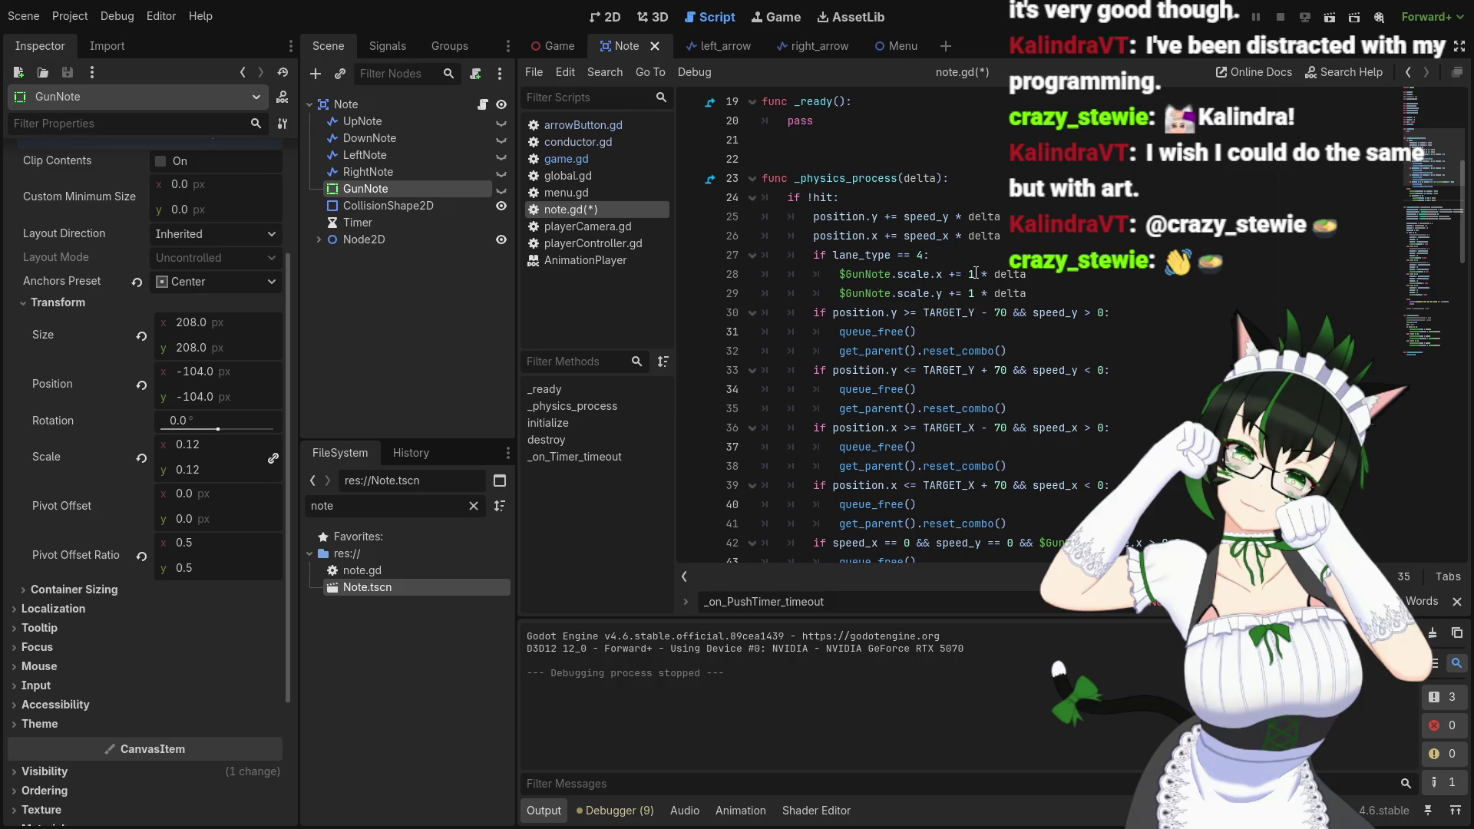
Set the scale.x and scale.y growth on lines 28–29 to 0.5 * delta, then save and run
{"action": "left_click", "coordinate": [976, 274]}
{"action": "key", "text": "BackSpace"}
{"action": "type", "text": "0.5"}
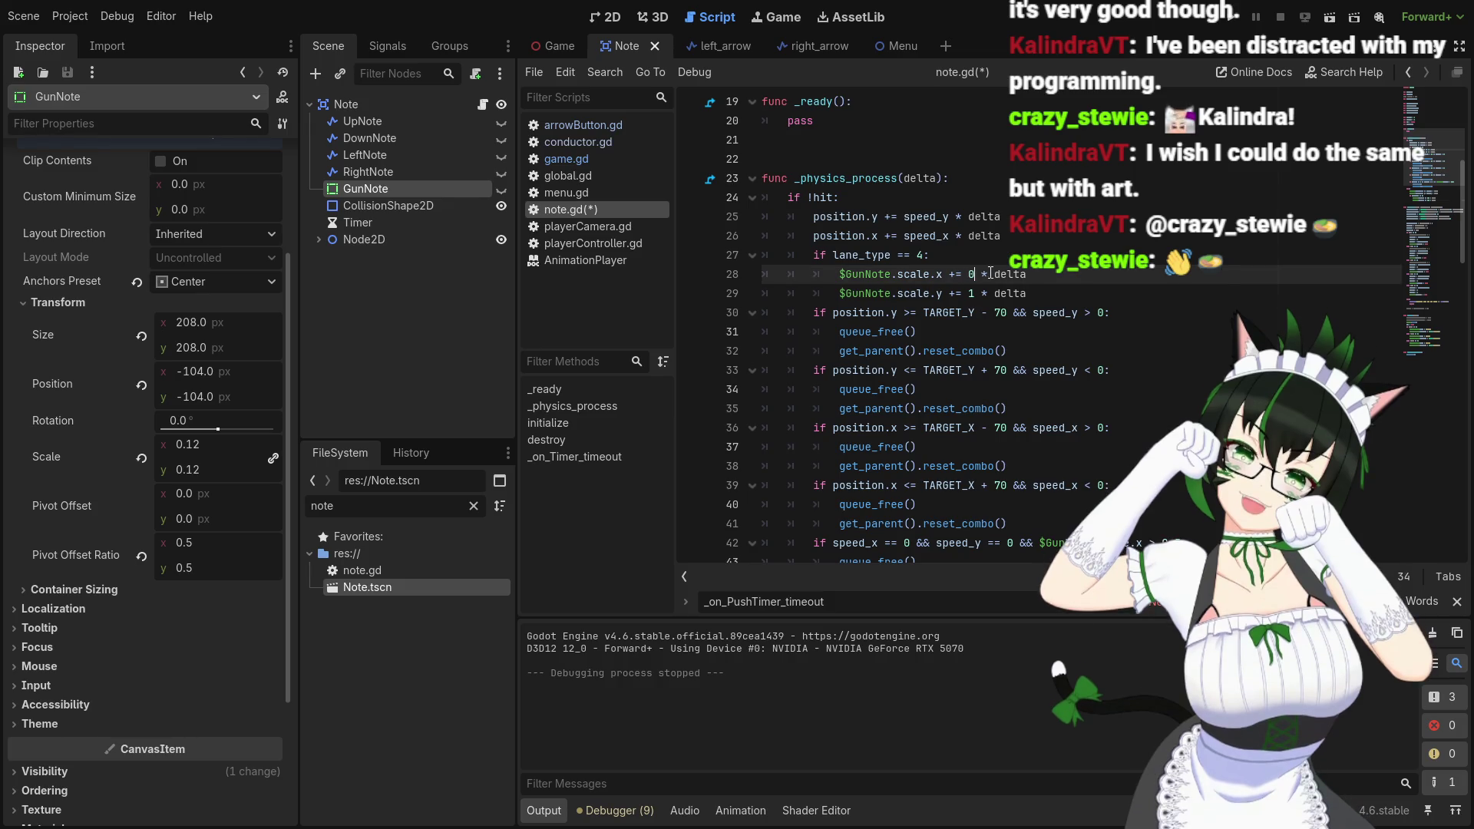
{"action": "left_click", "coordinate": [975, 293]}
{"action": "key", "text": "BackSpace"}
{"action": "type", "text": "0.5"}
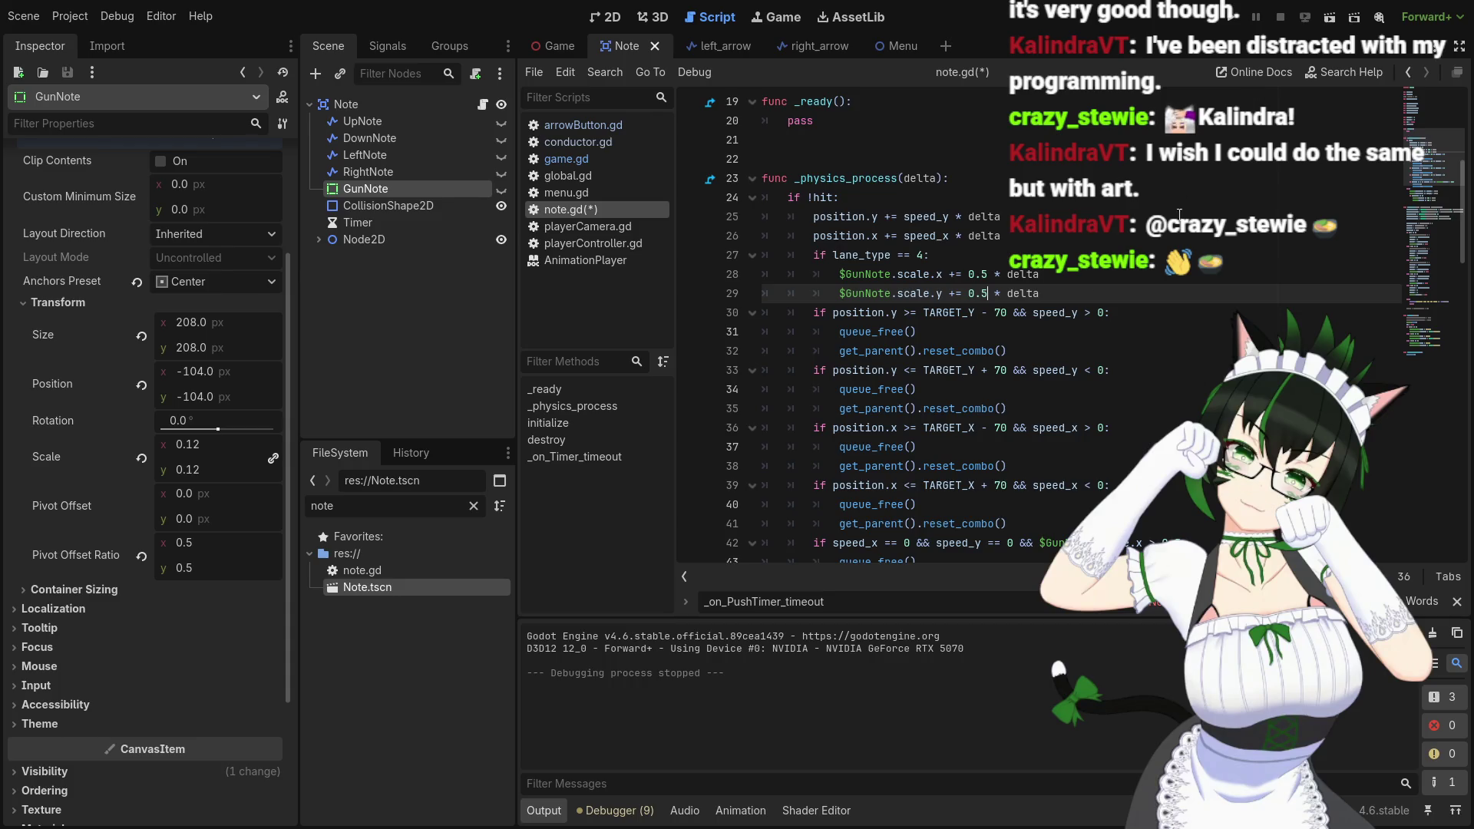
{"action": "key", "text": "F5"}
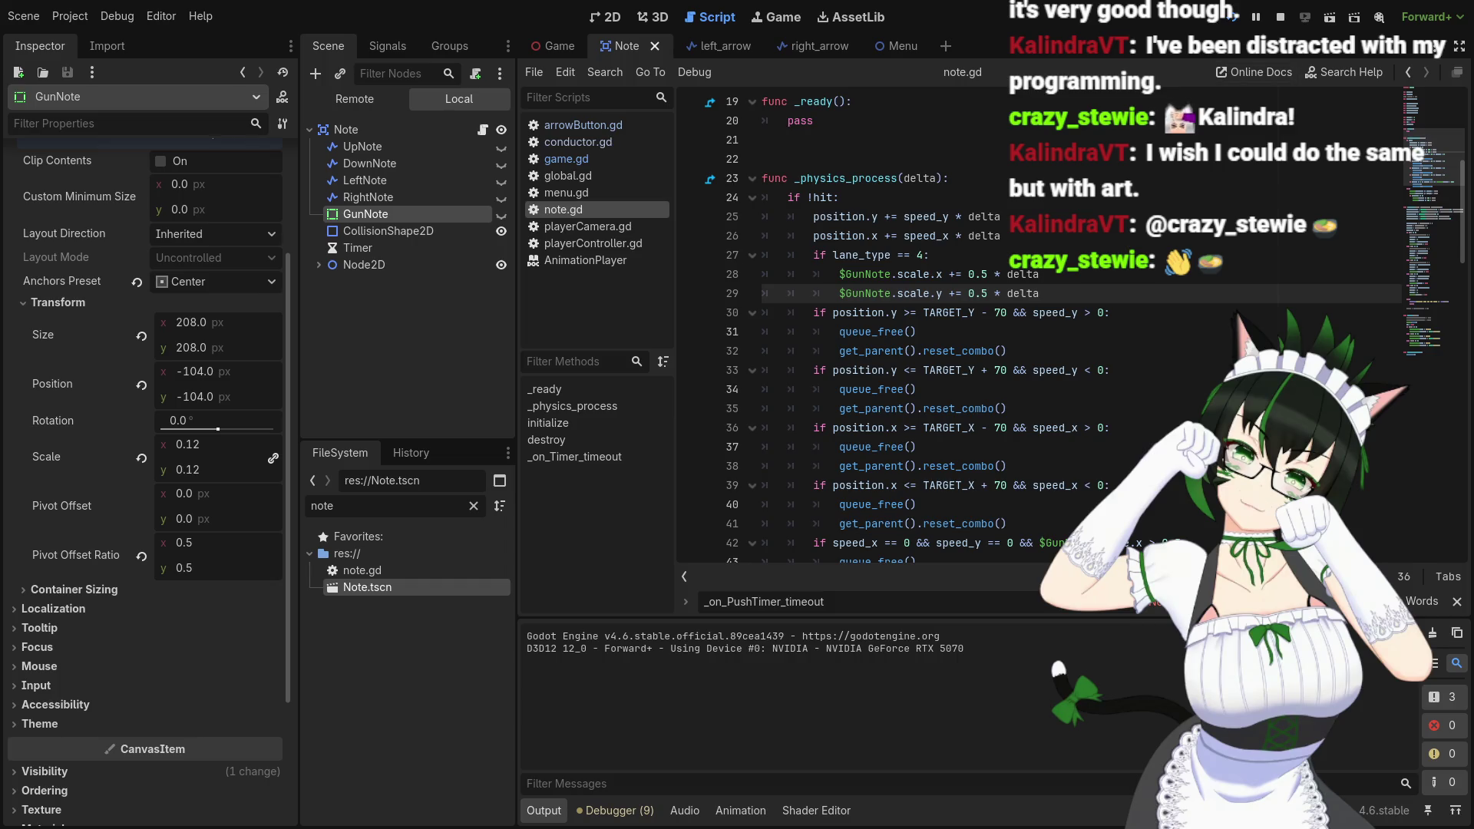
Stop the running game and scroll through note.gd back toward the top
{"action": "key", "text": "F8"}
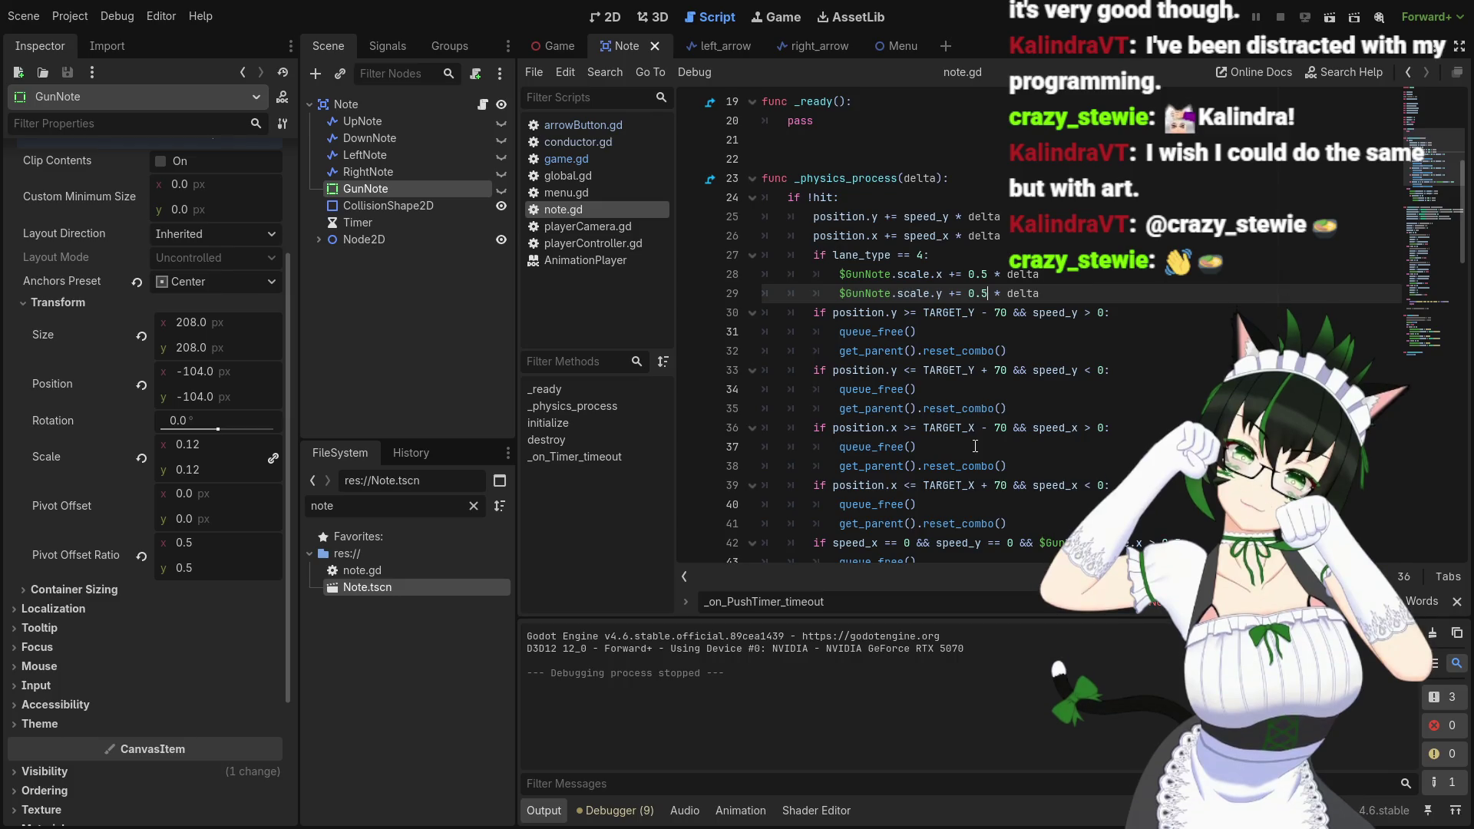
{"action": "scroll", "coordinate": [1033, 365], "scroll_direction": "up", "scroll_amount": 3}
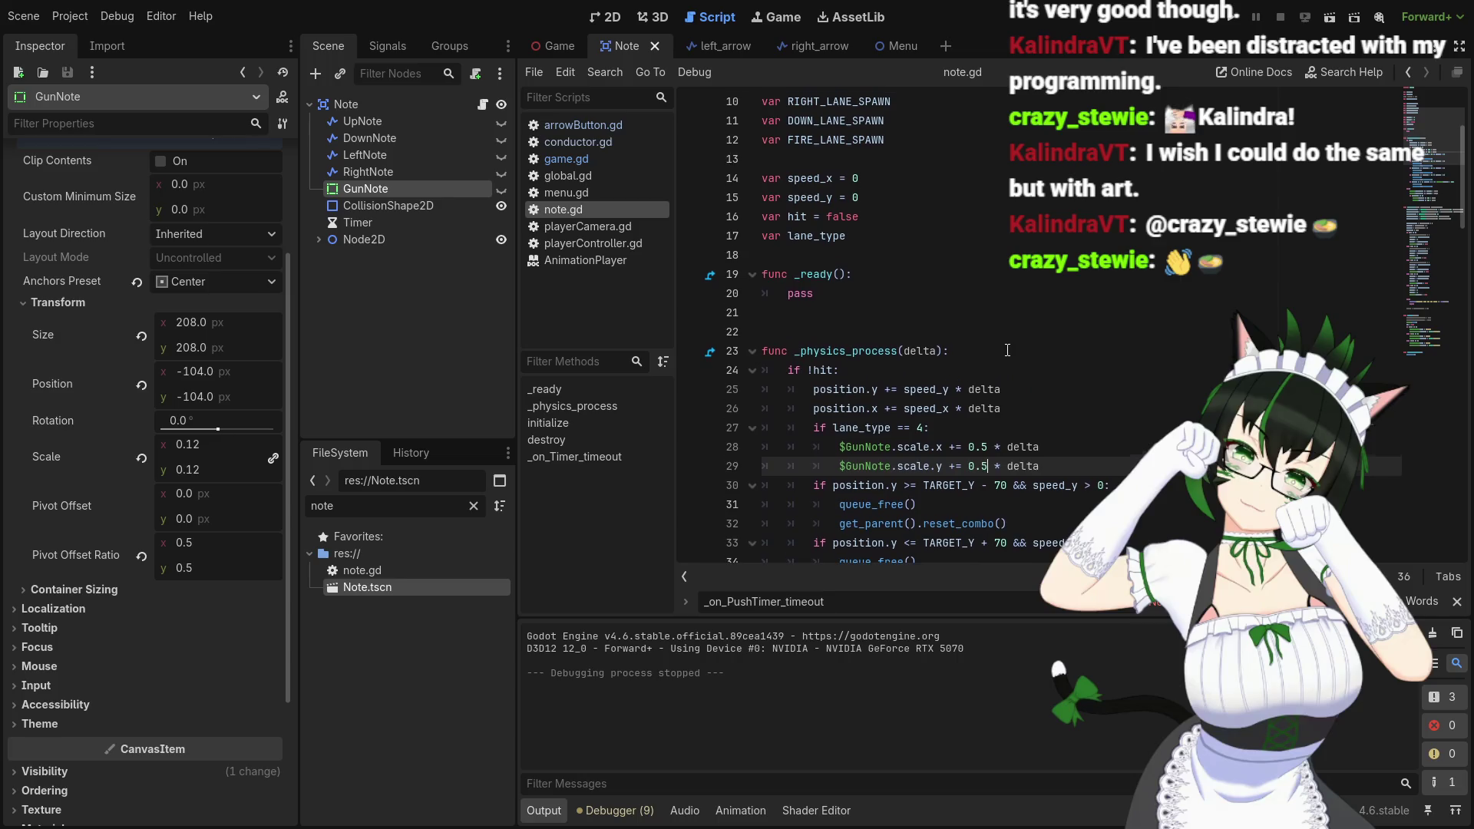
{"action": "scroll", "coordinate": [911, 278], "scroll_direction": "down", "scroll_amount": 3}
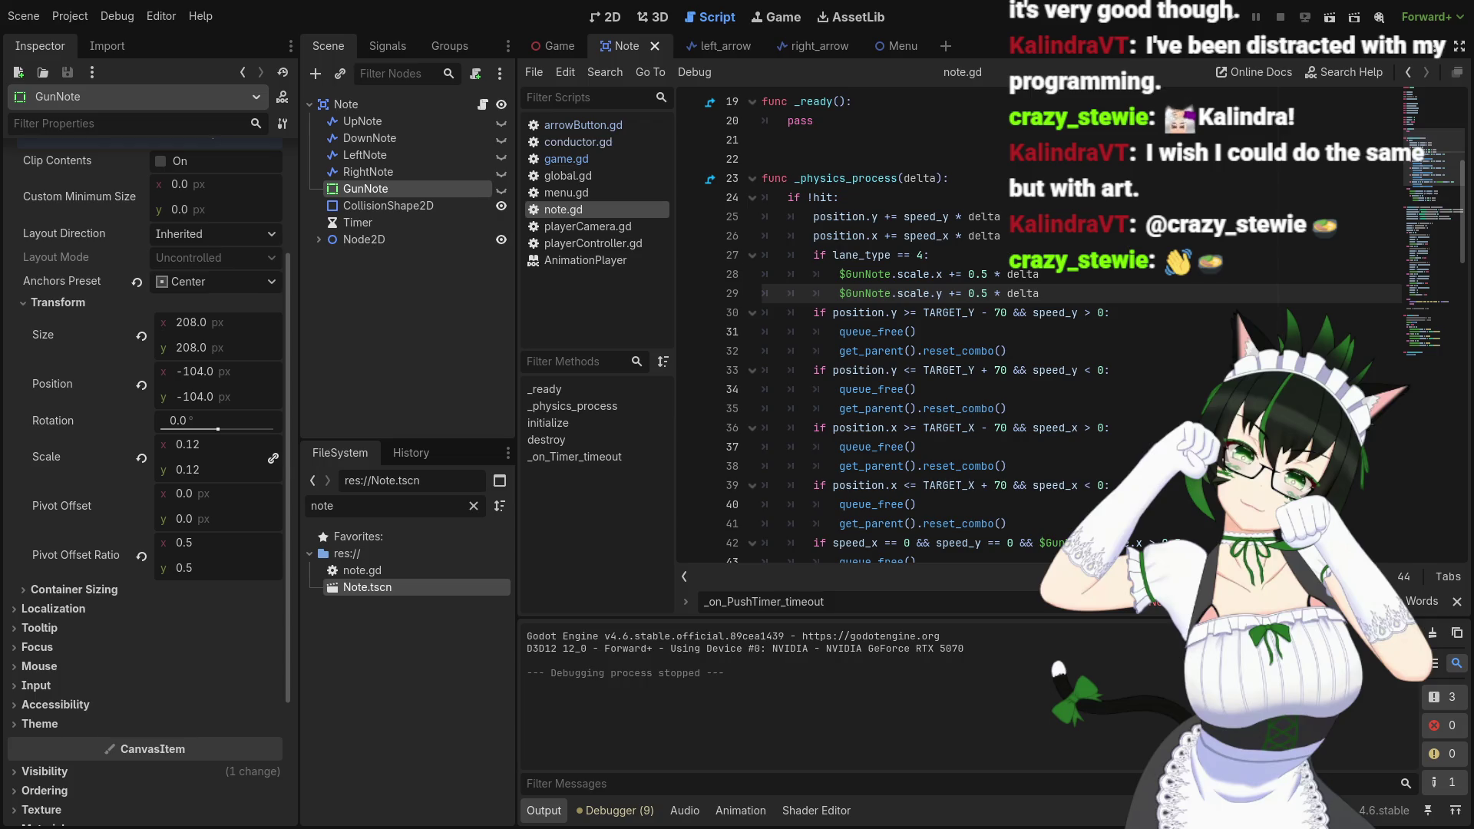
{"action": "scroll", "coordinate": [883, 330], "scroll_direction": "down", "scroll_amount": 4}
{"action": "scroll", "coordinate": [883, 330], "scroll_direction": "down", "scroll_amount": 1}
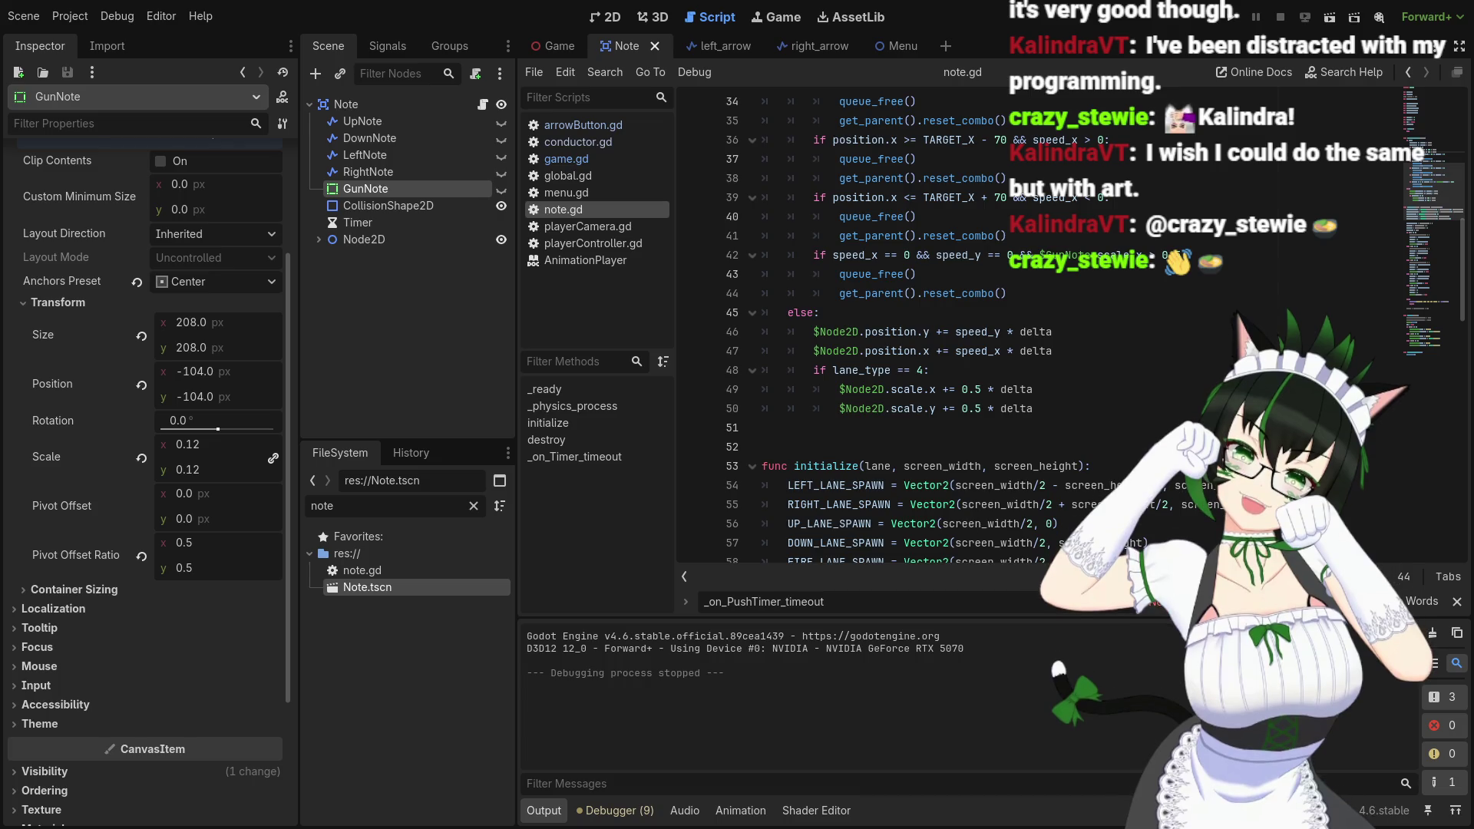
{"action": "scroll", "coordinate": [845, 330], "scroll_direction": "up", "scroll_amount": 6}
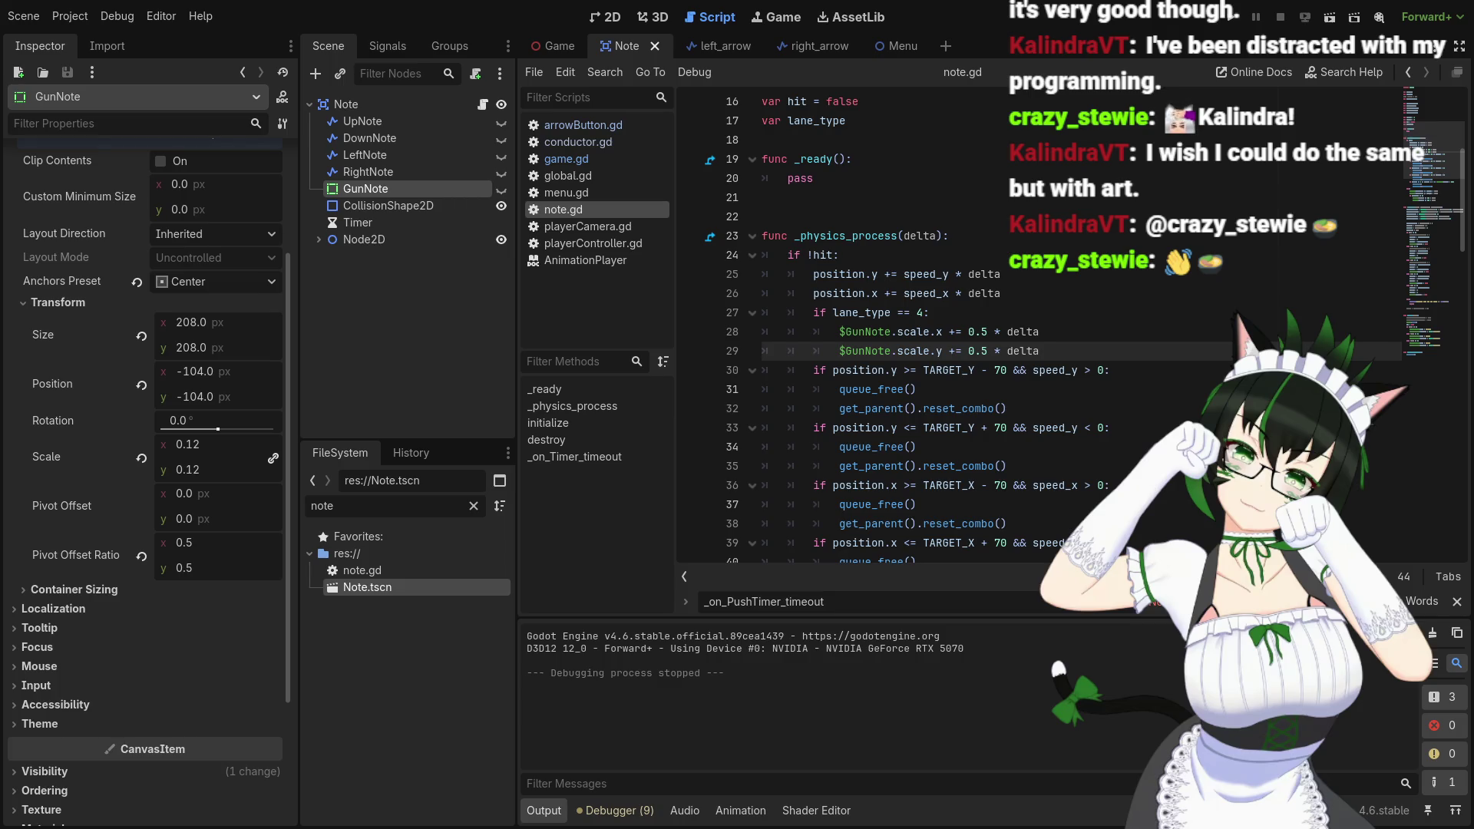
{"action": "scroll", "coordinate": [844, 330], "scroll_direction": "up", "scroll_amount": 5}
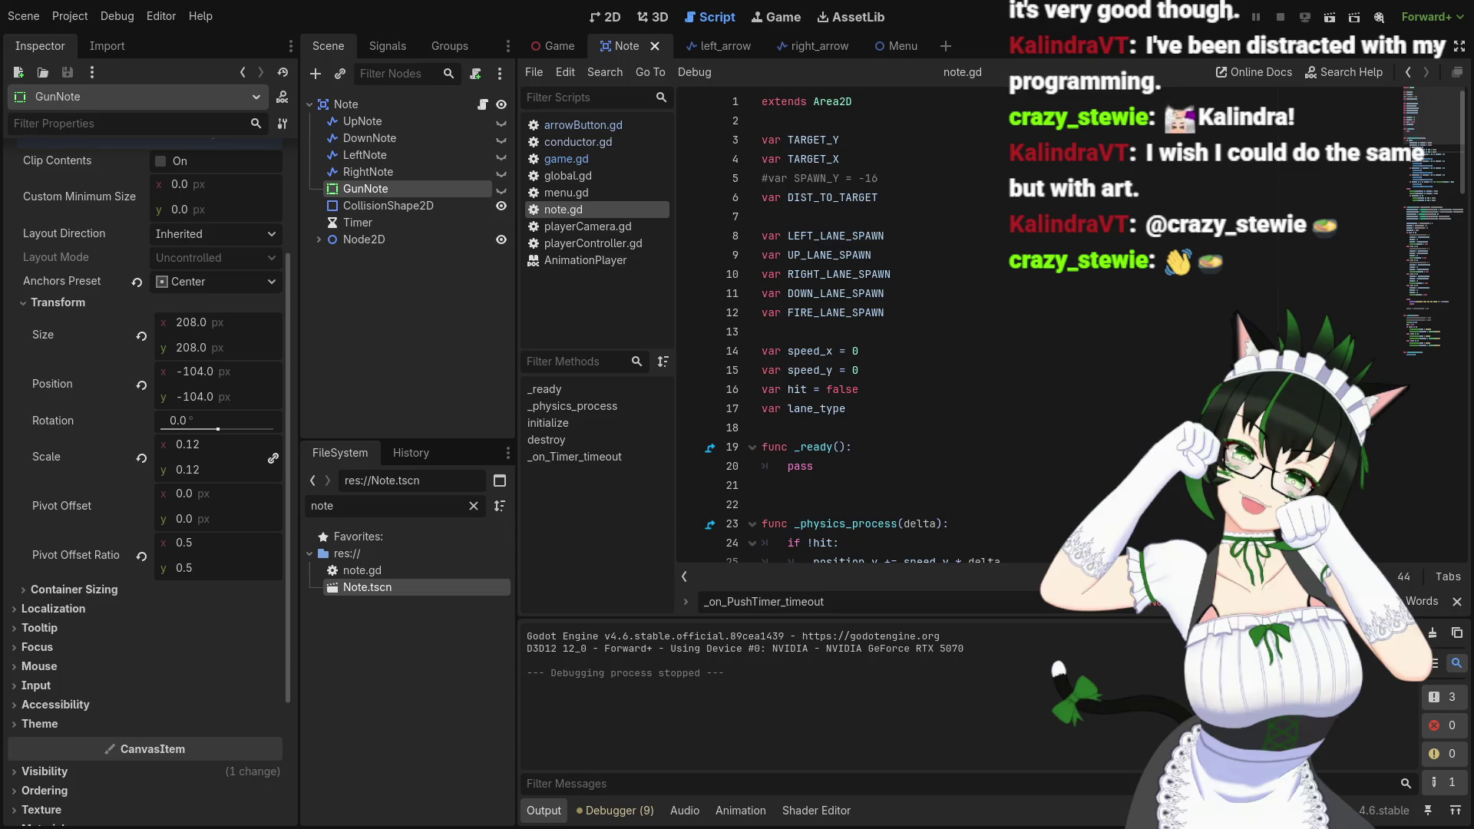
Declare 'var TARGET_SCALE' on a new line below TARGET_X
{"action": "left_click", "coordinate": [844, 159]}
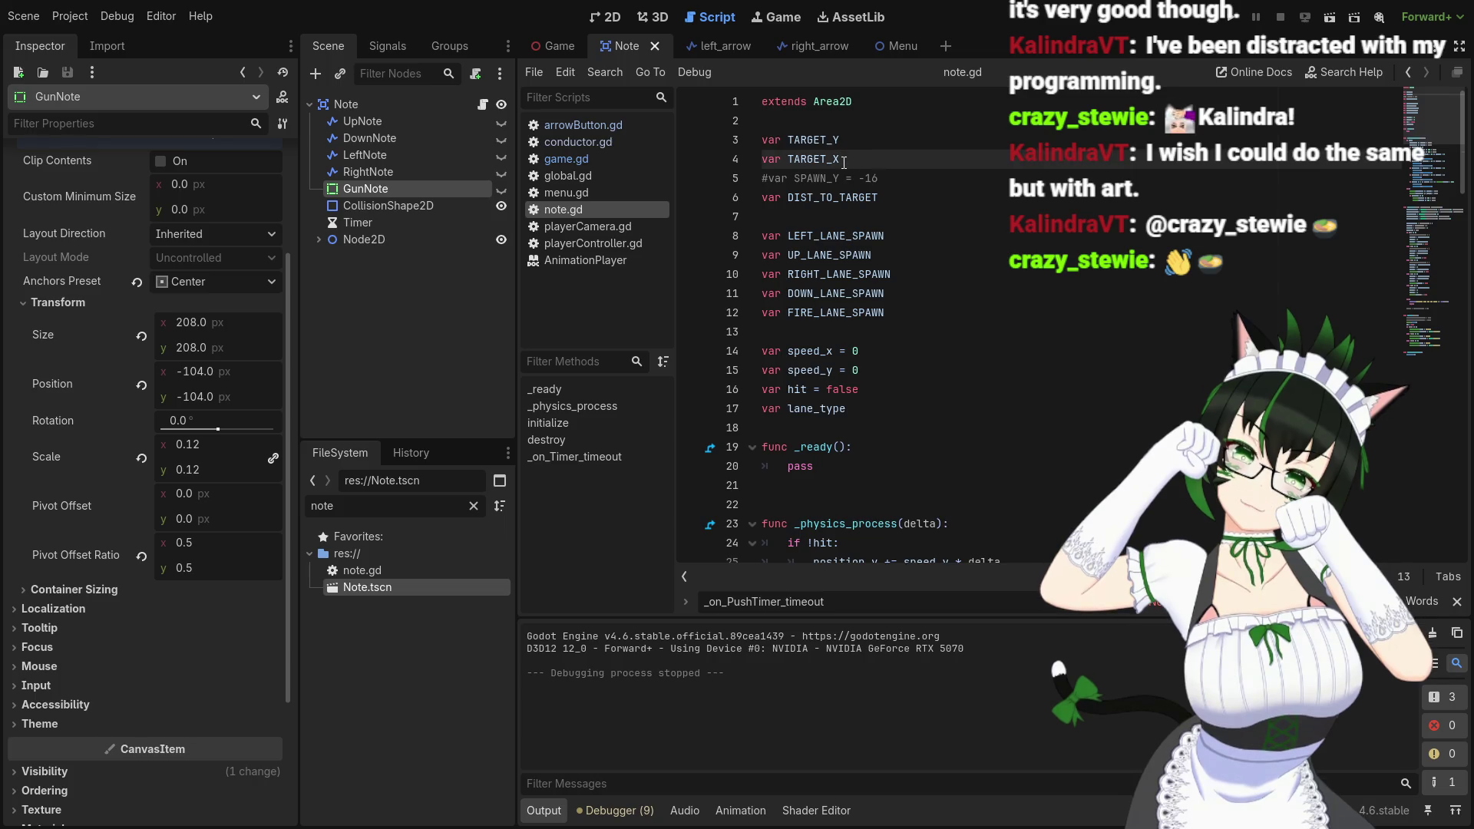
{"action": "key", "text": "Return"}
{"action": "type", "text": "var TAR"}
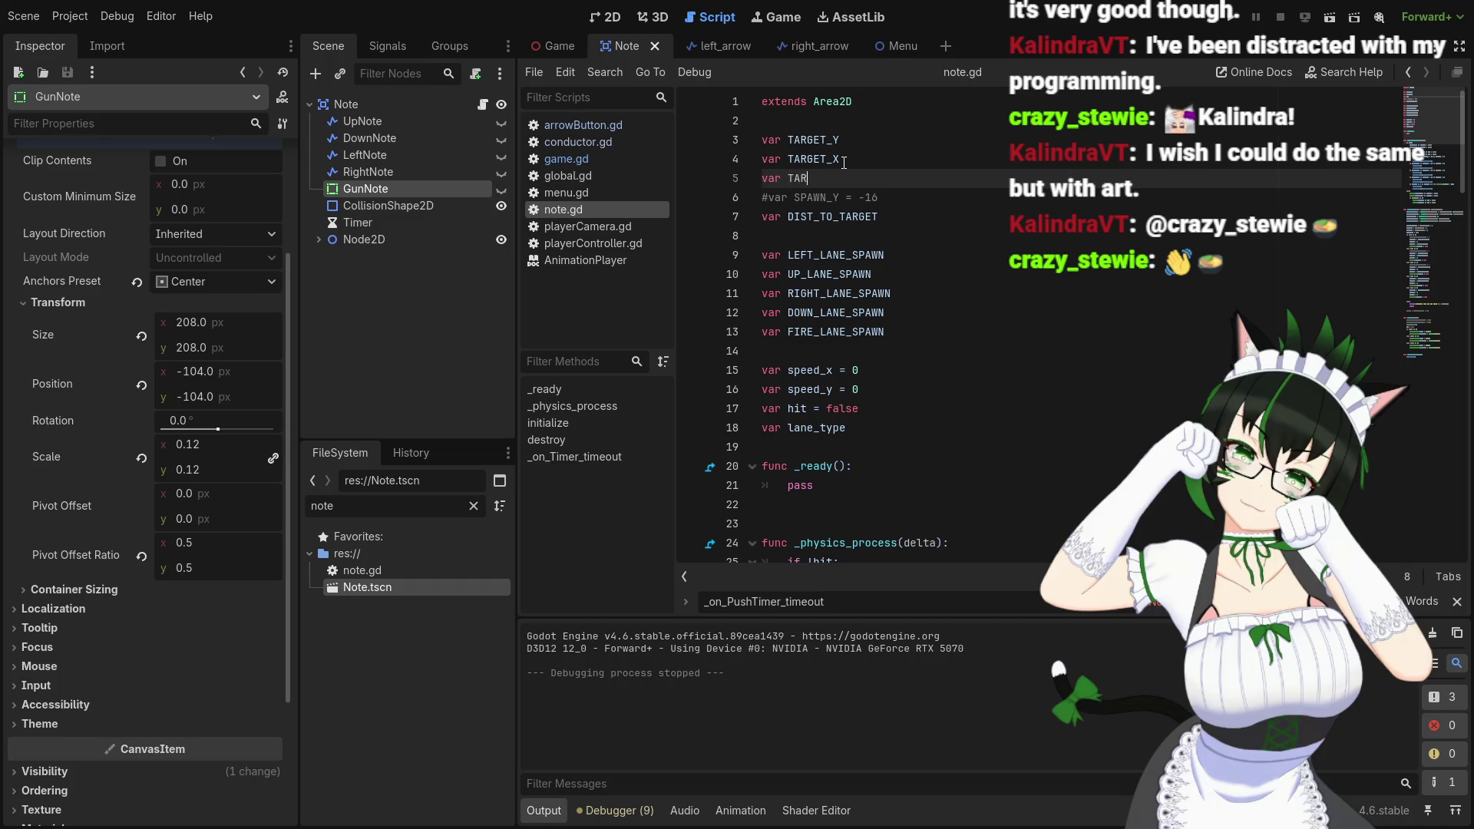
{"action": "type", "text": "GET_SCALE"}
Scroll down to initialize() and place the caret after the TARGET_Y assignment
{"action": "scroll", "coordinate": [874, 275], "scroll_direction": "down", "scroll_amount": 2}
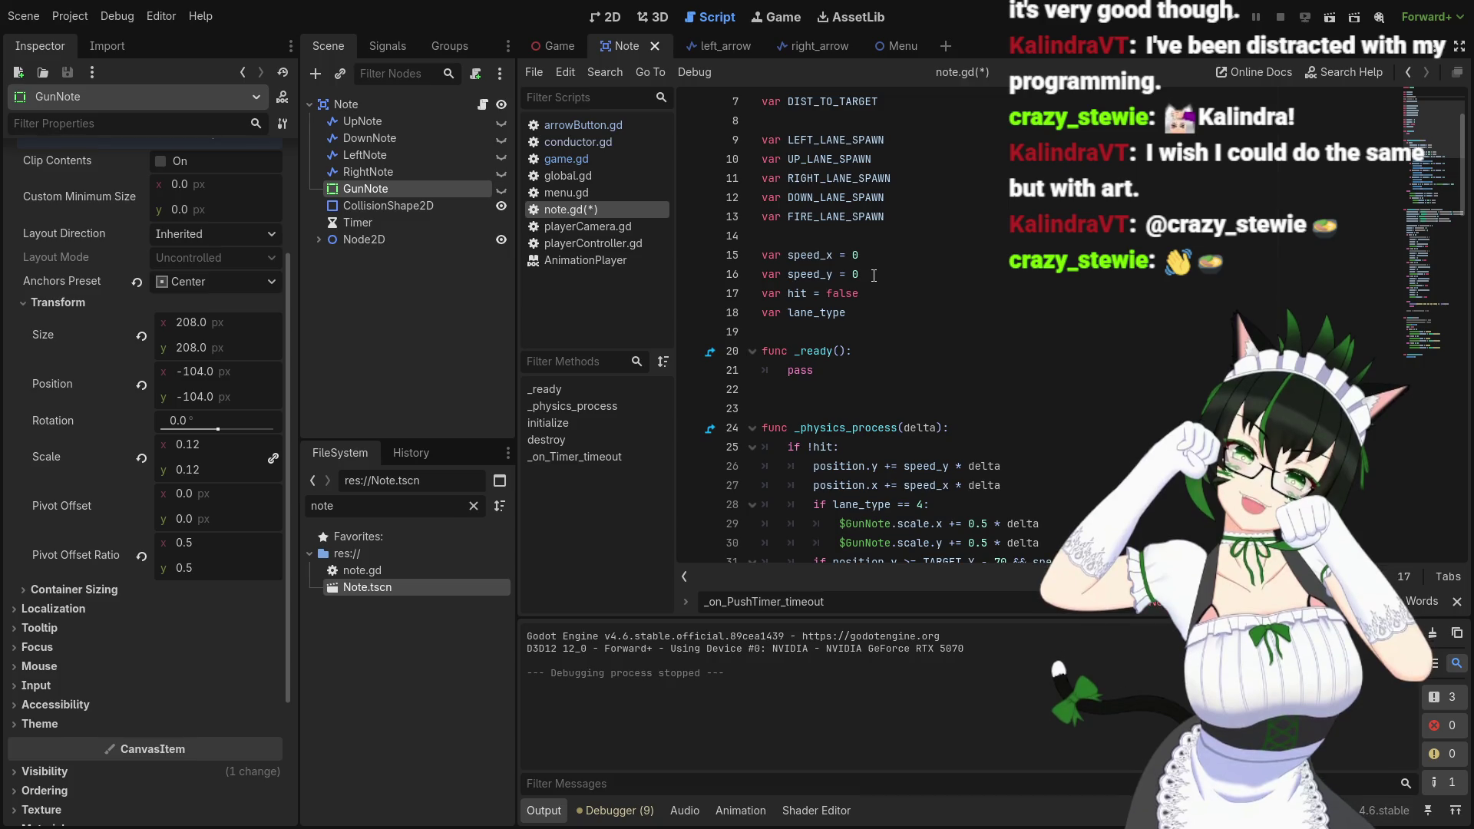
{"action": "scroll", "coordinate": [873, 275], "scroll_direction": "down", "scroll_amount": 4}
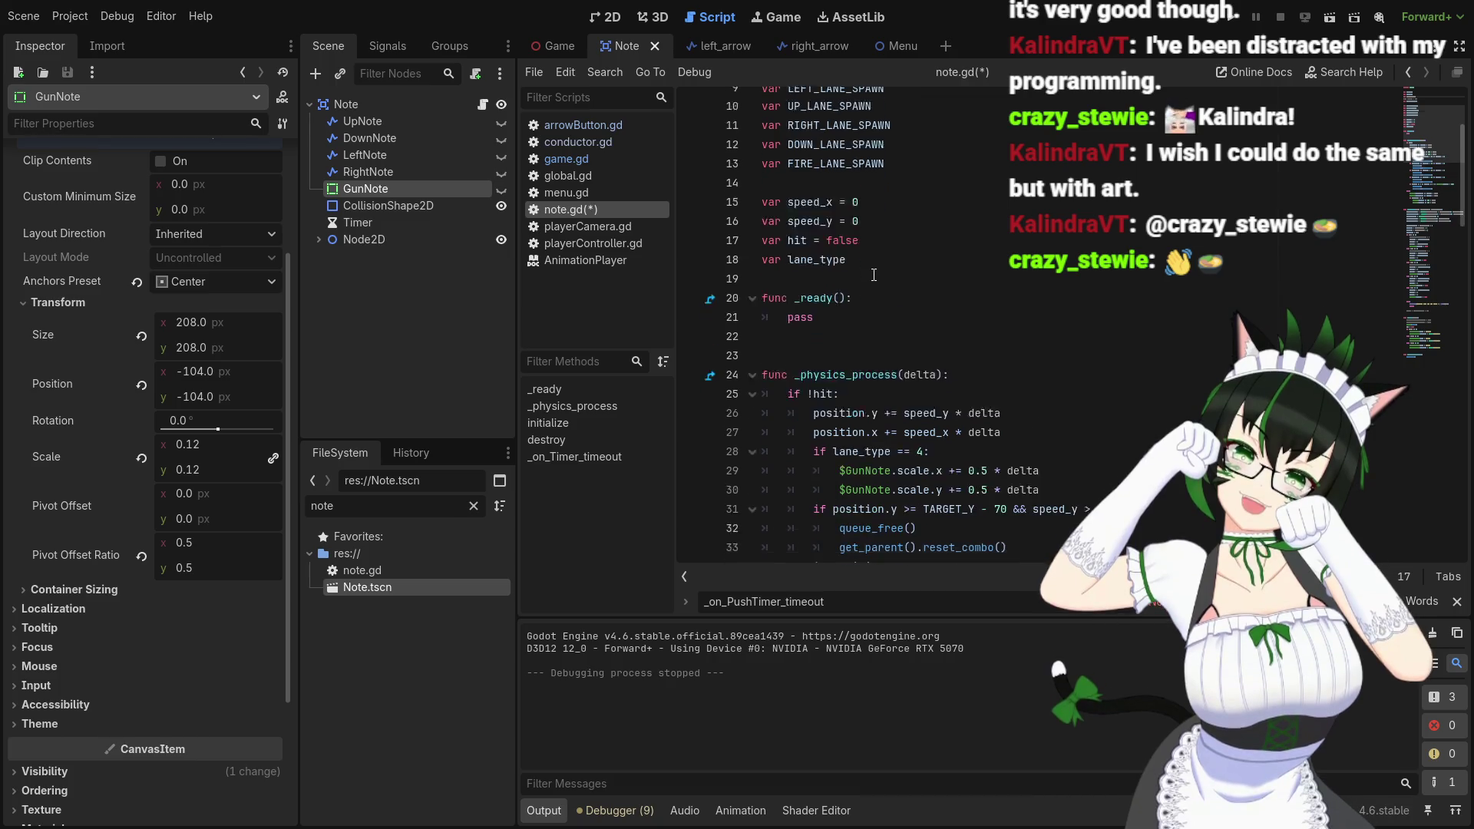
{"action": "scroll", "coordinate": [873, 275], "scroll_direction": "down", "scroll_amount": 9}
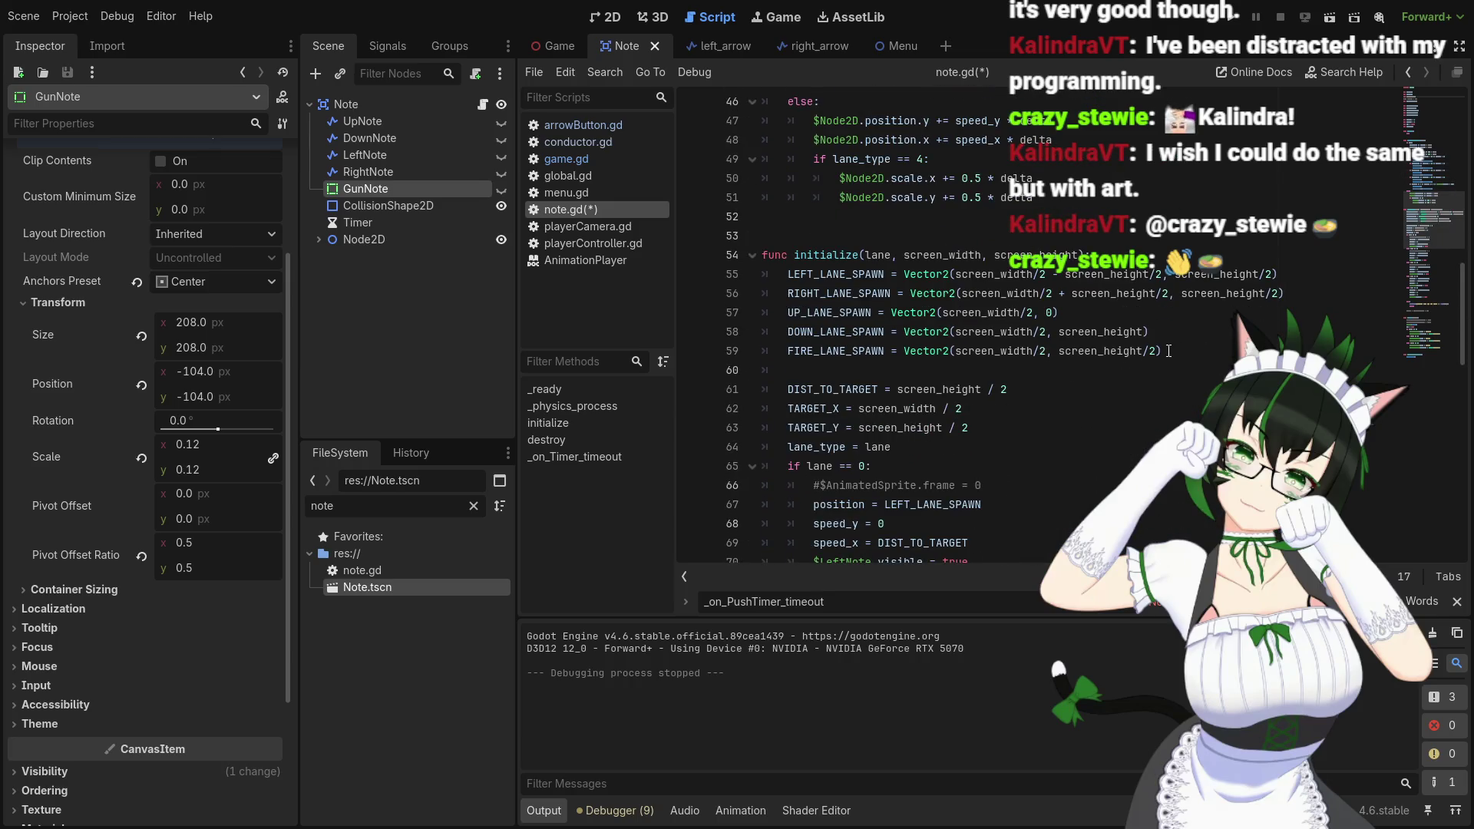
{"action": "left_click", "coordinate": [1168, 351]}
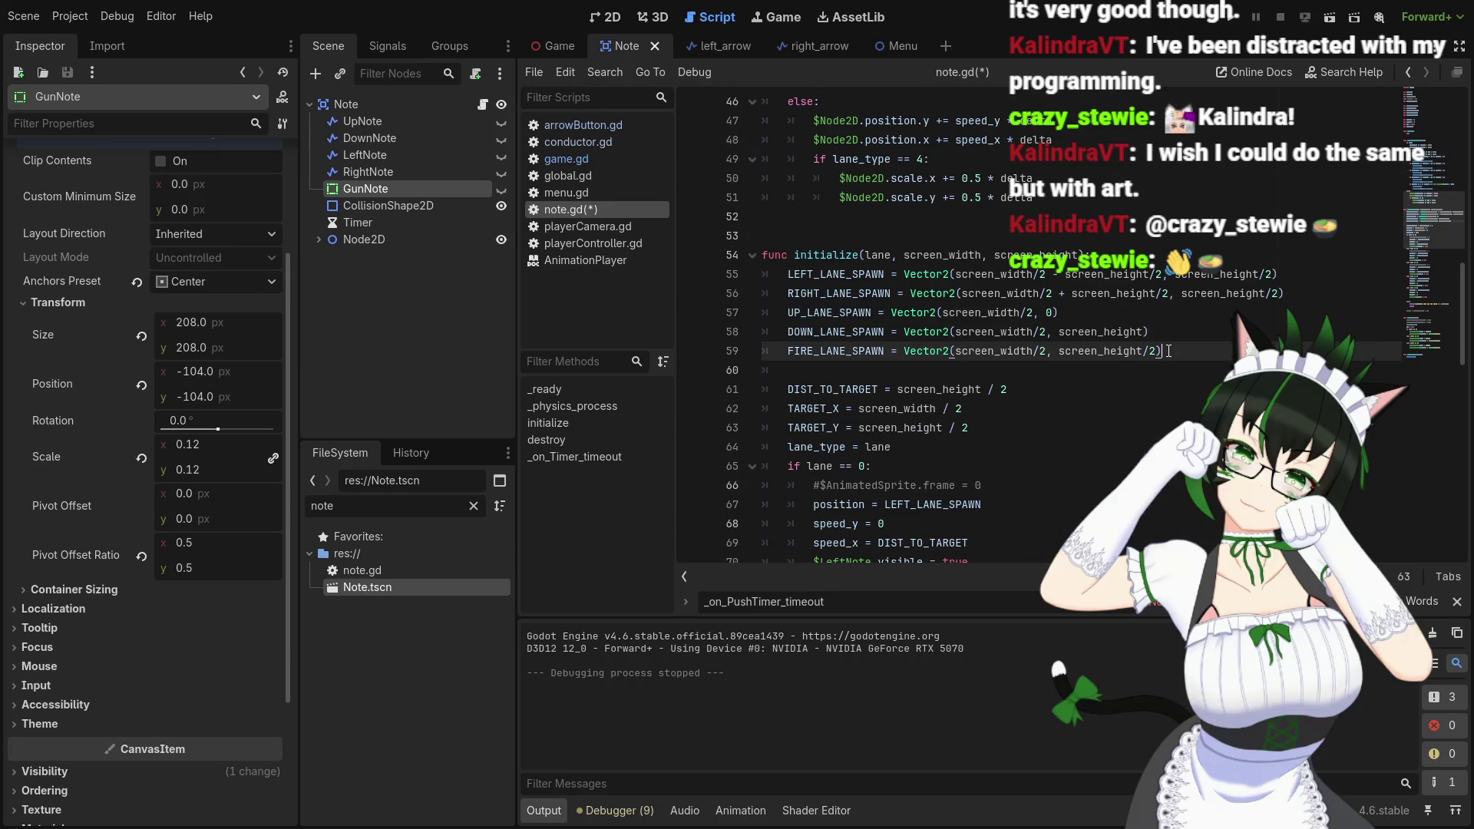
{"action": "left_click", "coordinate": [995, 429]}
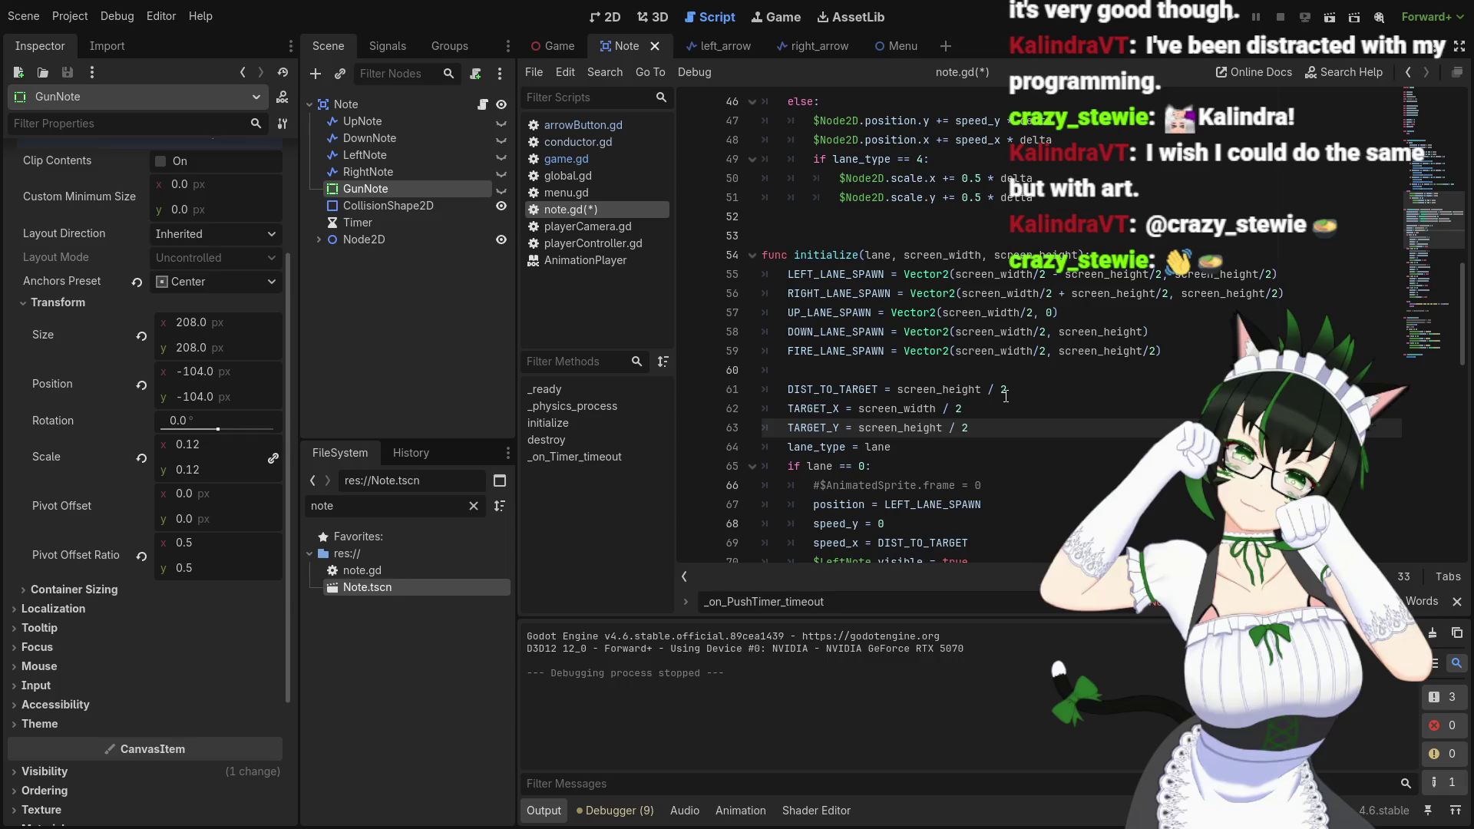
Add 'TARGET_SCALE = $GunNote.scale.x * 4' after TARGET_Y in note.gd, then switch to the Game scene
{"action": "key", "text": "Return"}
{"action": "type", "text": "TARGET "}
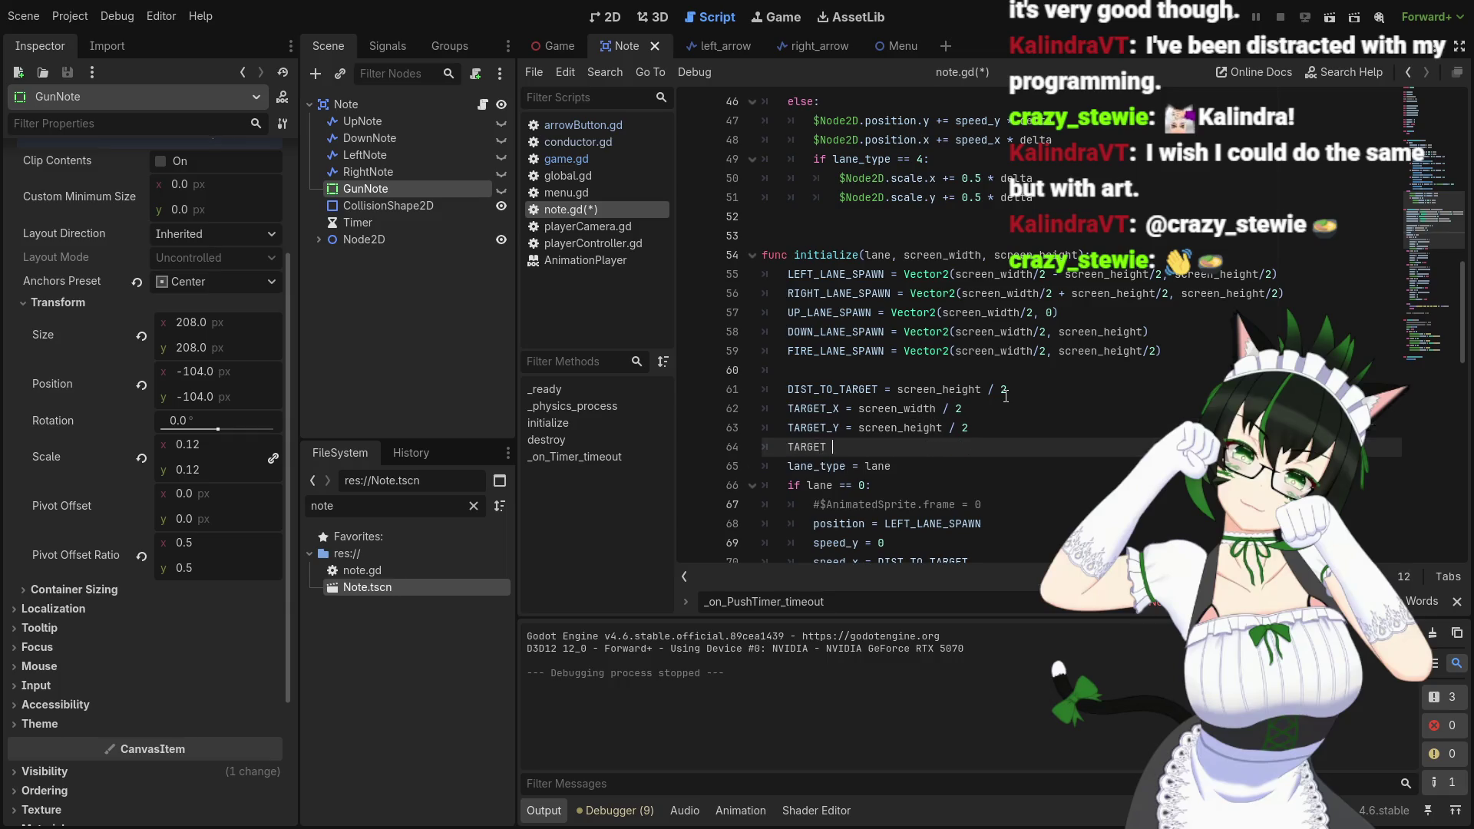
{"action": "type", "text": "_S"}
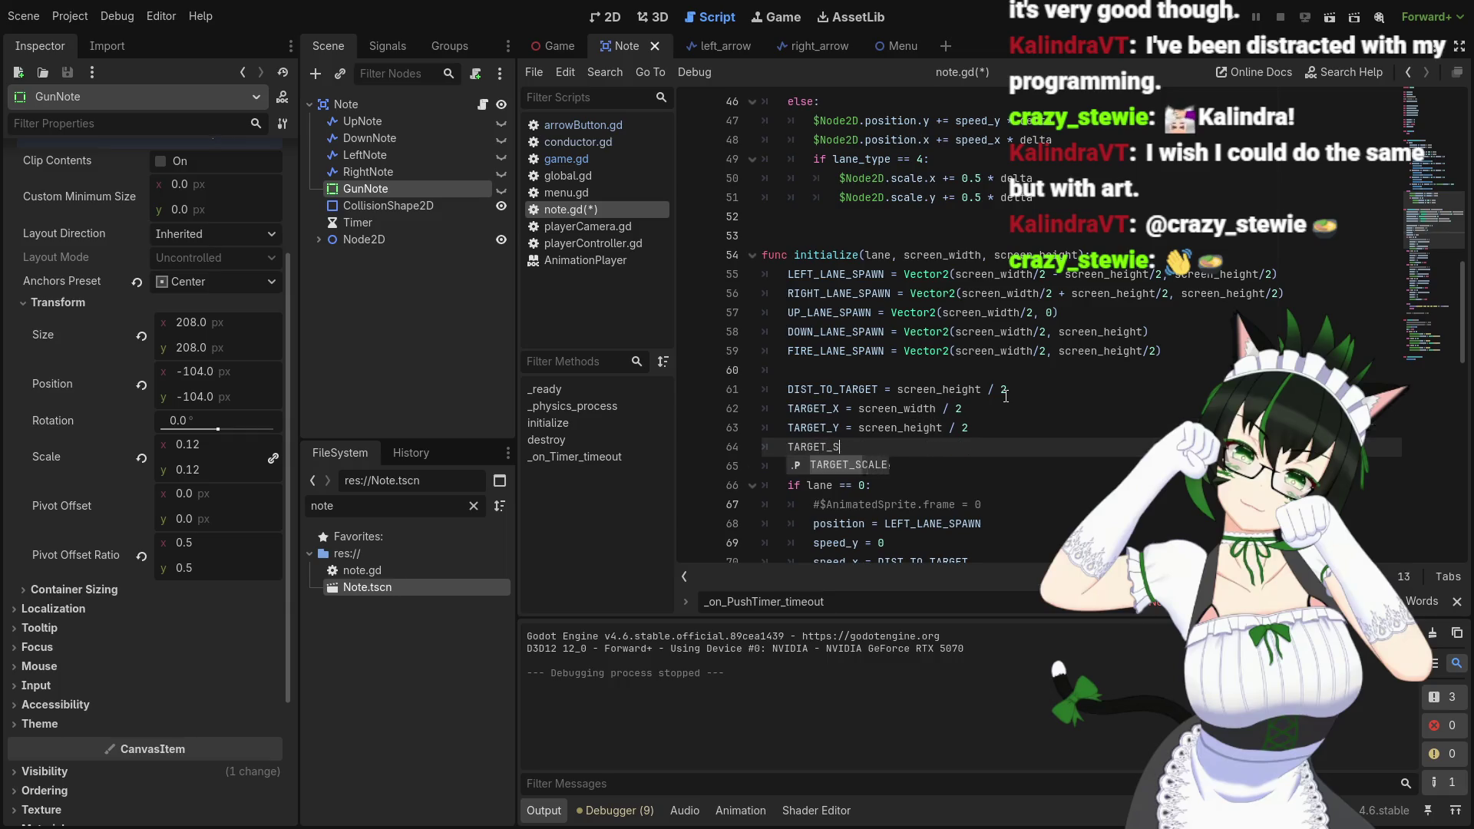
{"action": "key", "text": "Return"}
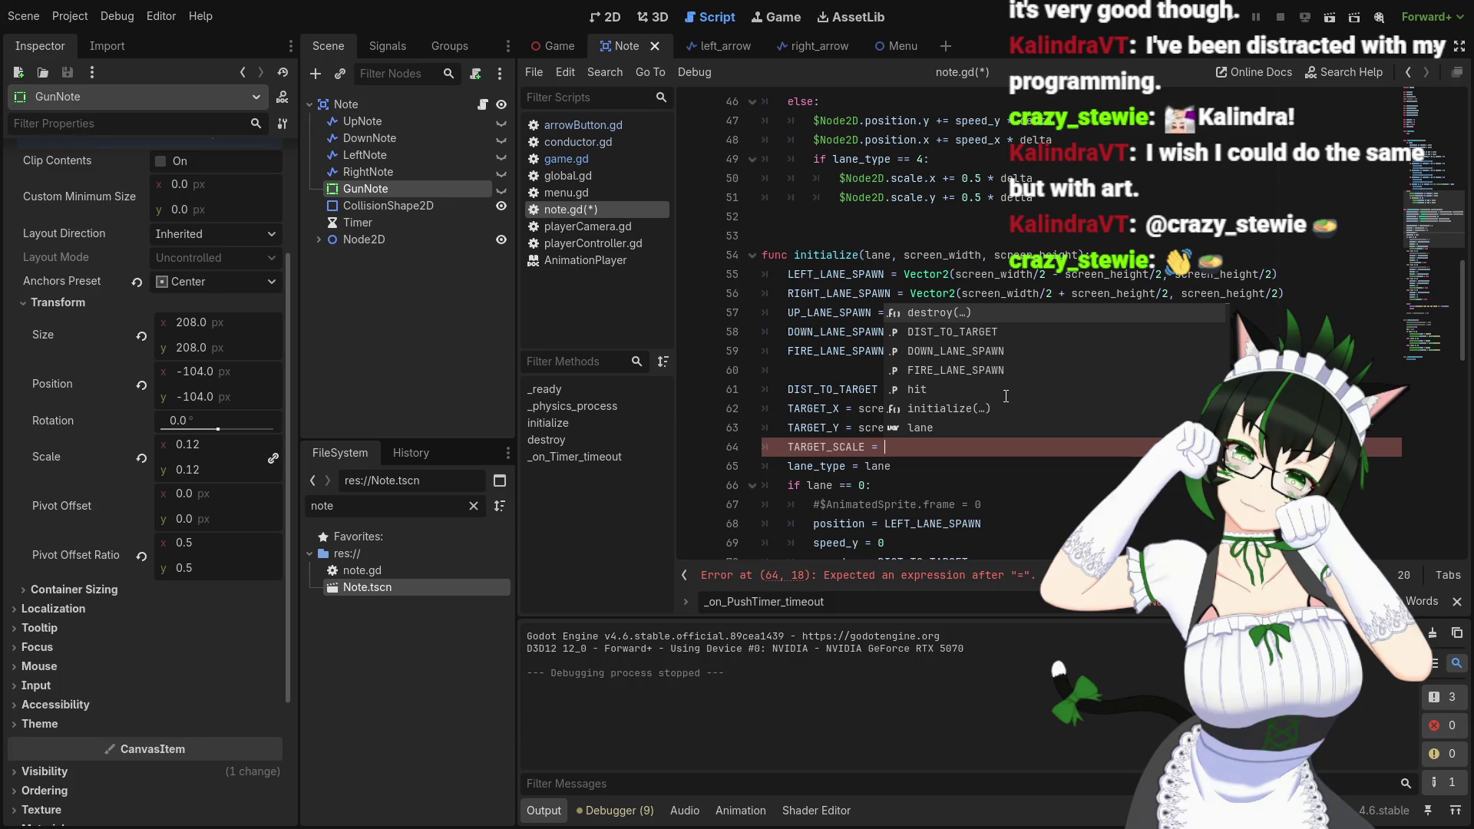
{"action": "left_click", "coordinate": [918, 447]}
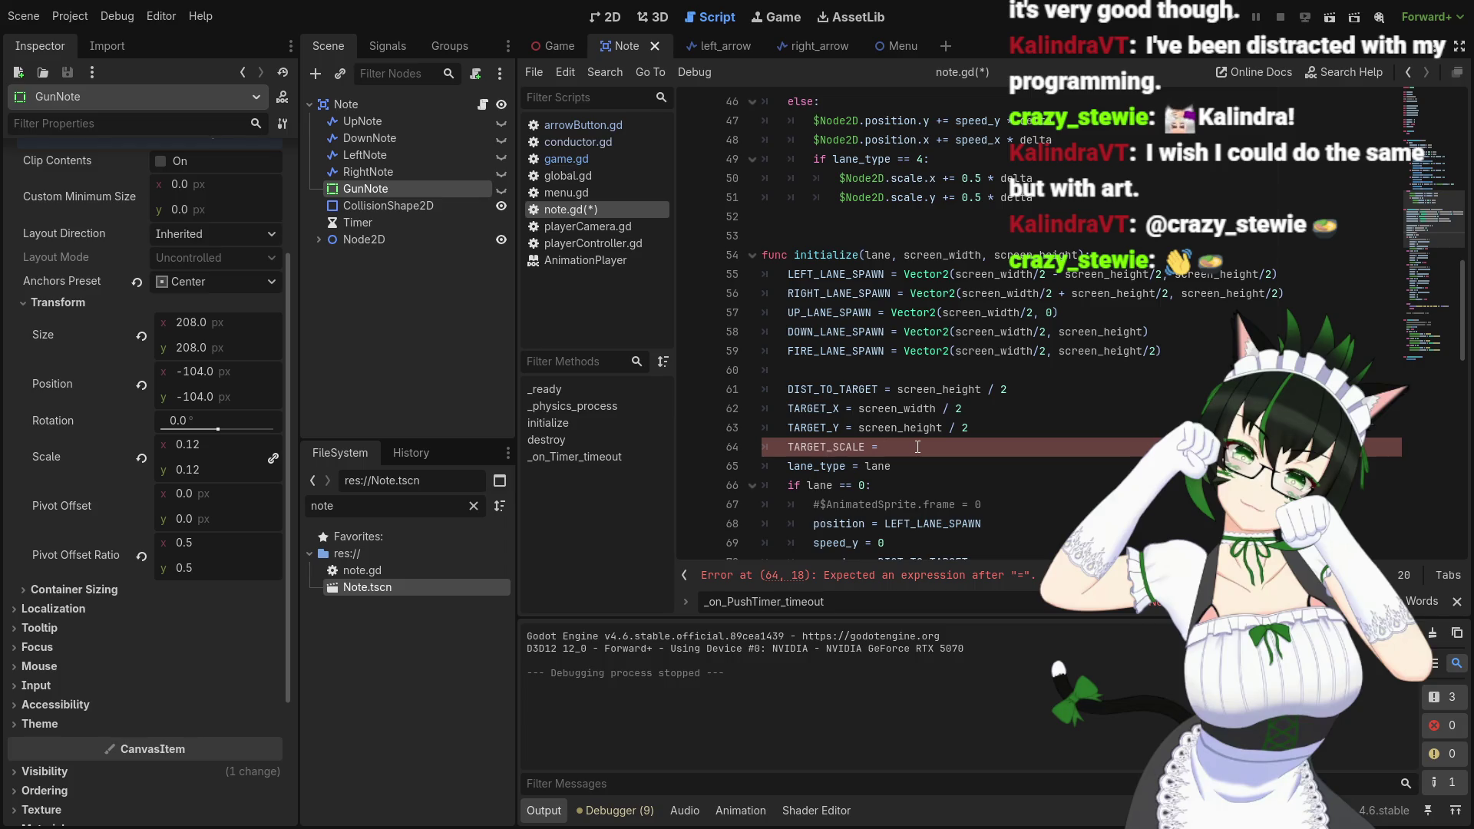
{"action": "type", "text": "$gun"}
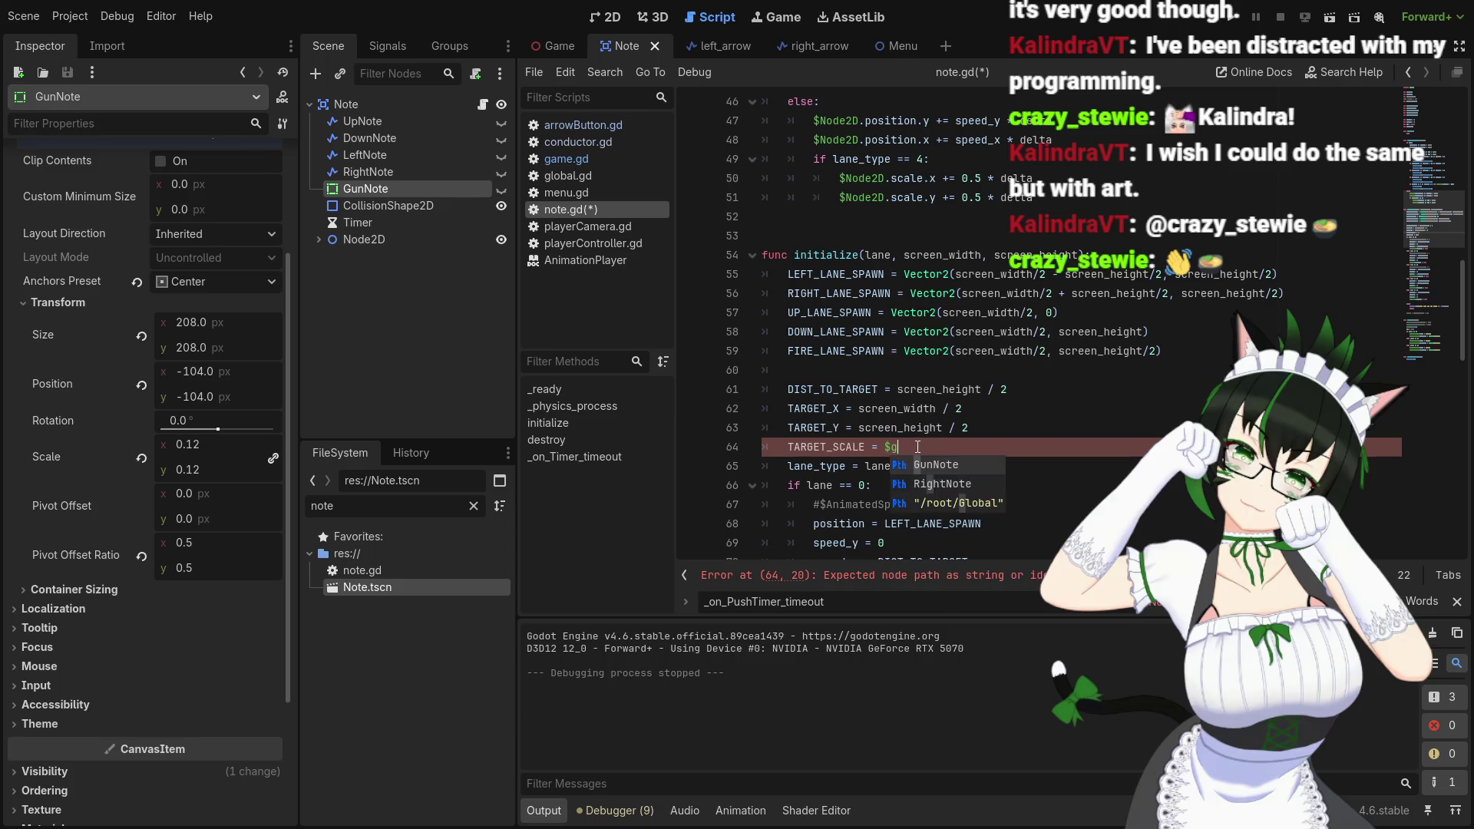
{"action": "key", "text": "Return"}
{"action": "type", "text": ".scale.x "}
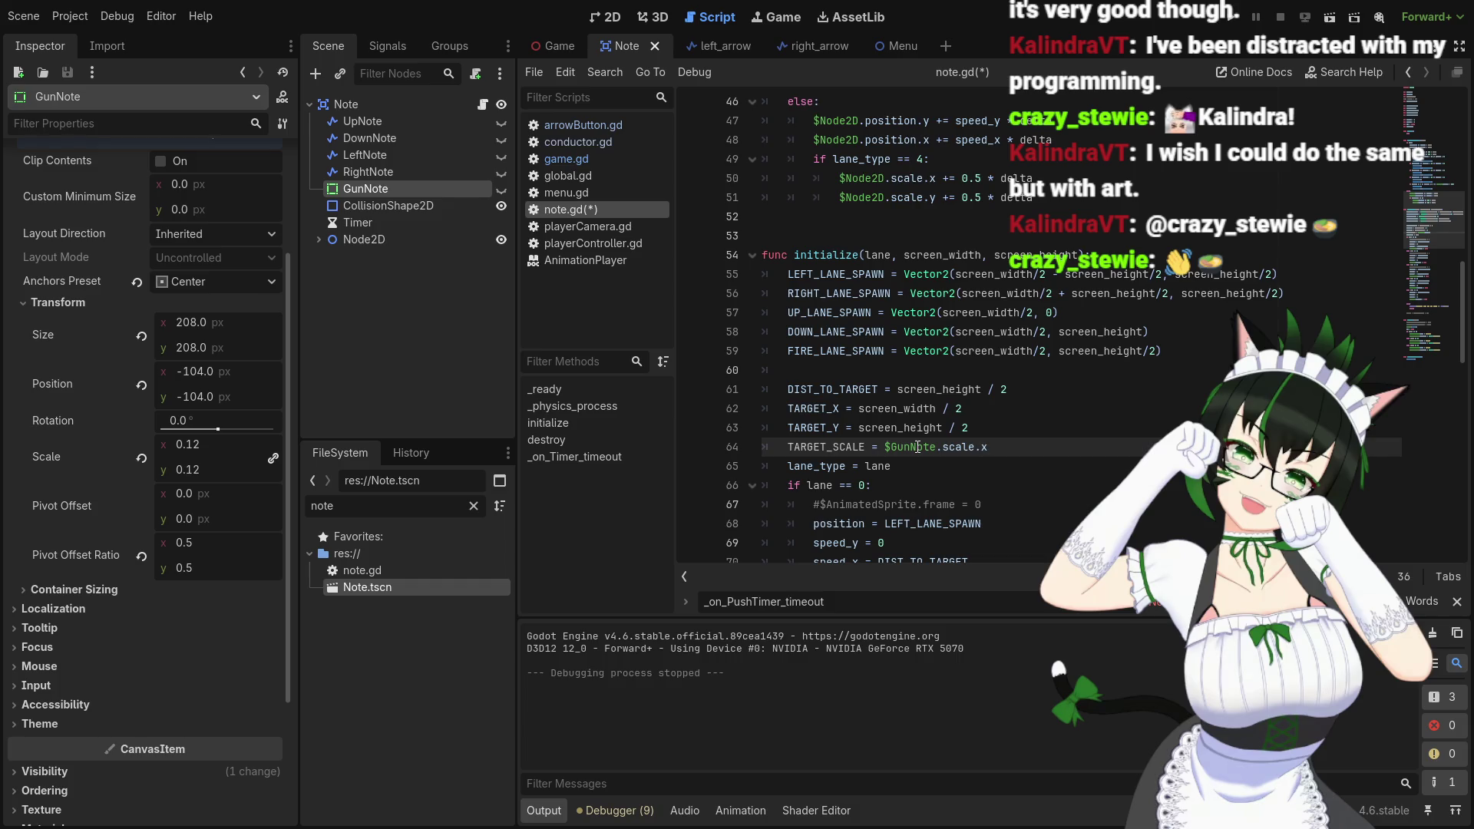
{"action": "type", "text": "* 4"}
{"action": "scroll", "coordinate": [990, 389], "scroll_direction": "down", "scroll_amount": 9}
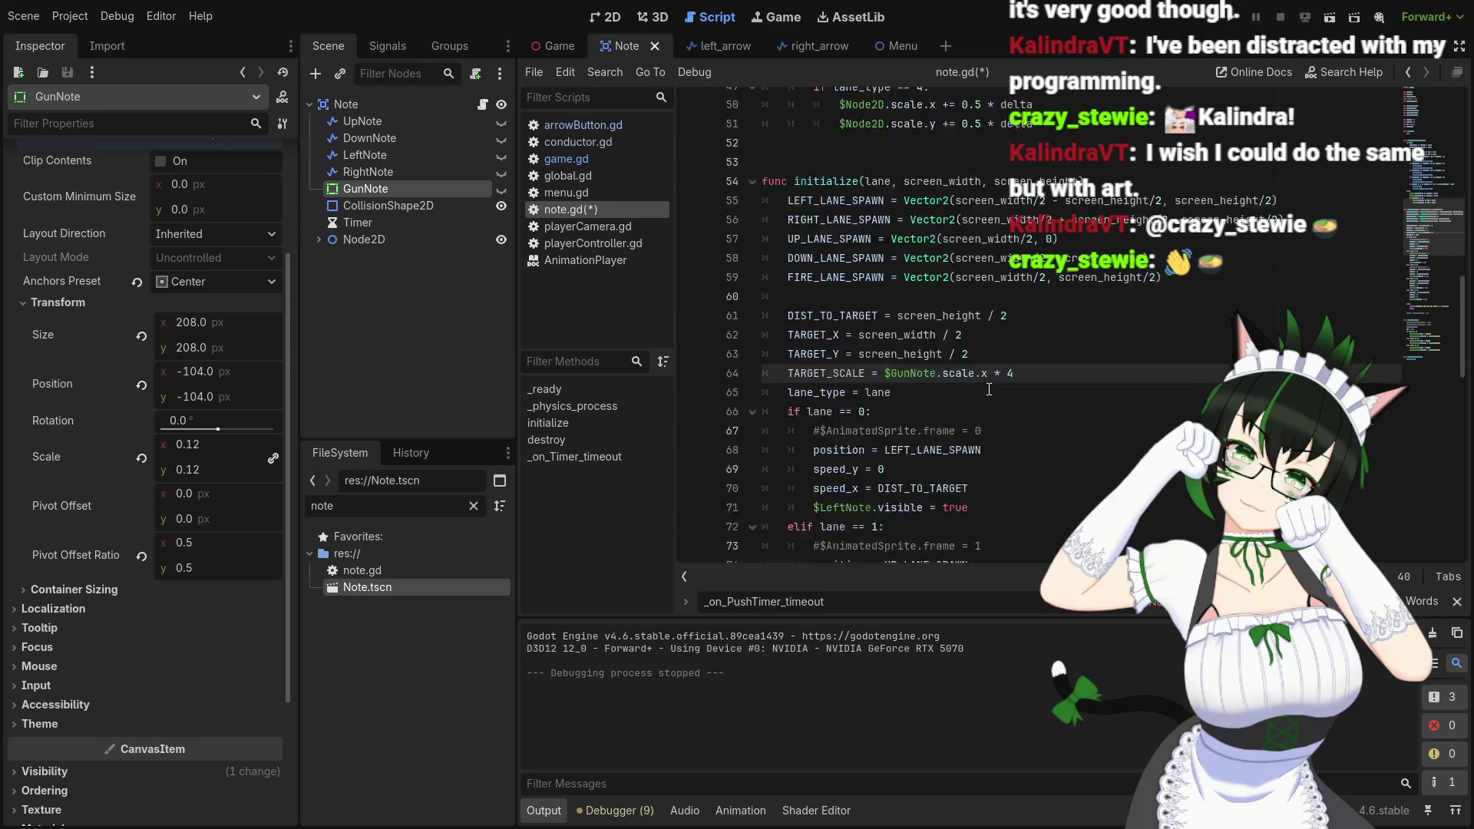
{"action": "scroll", "coordinate": [994, 388], "scroll_direction": "up", "scroll_amount": 2}
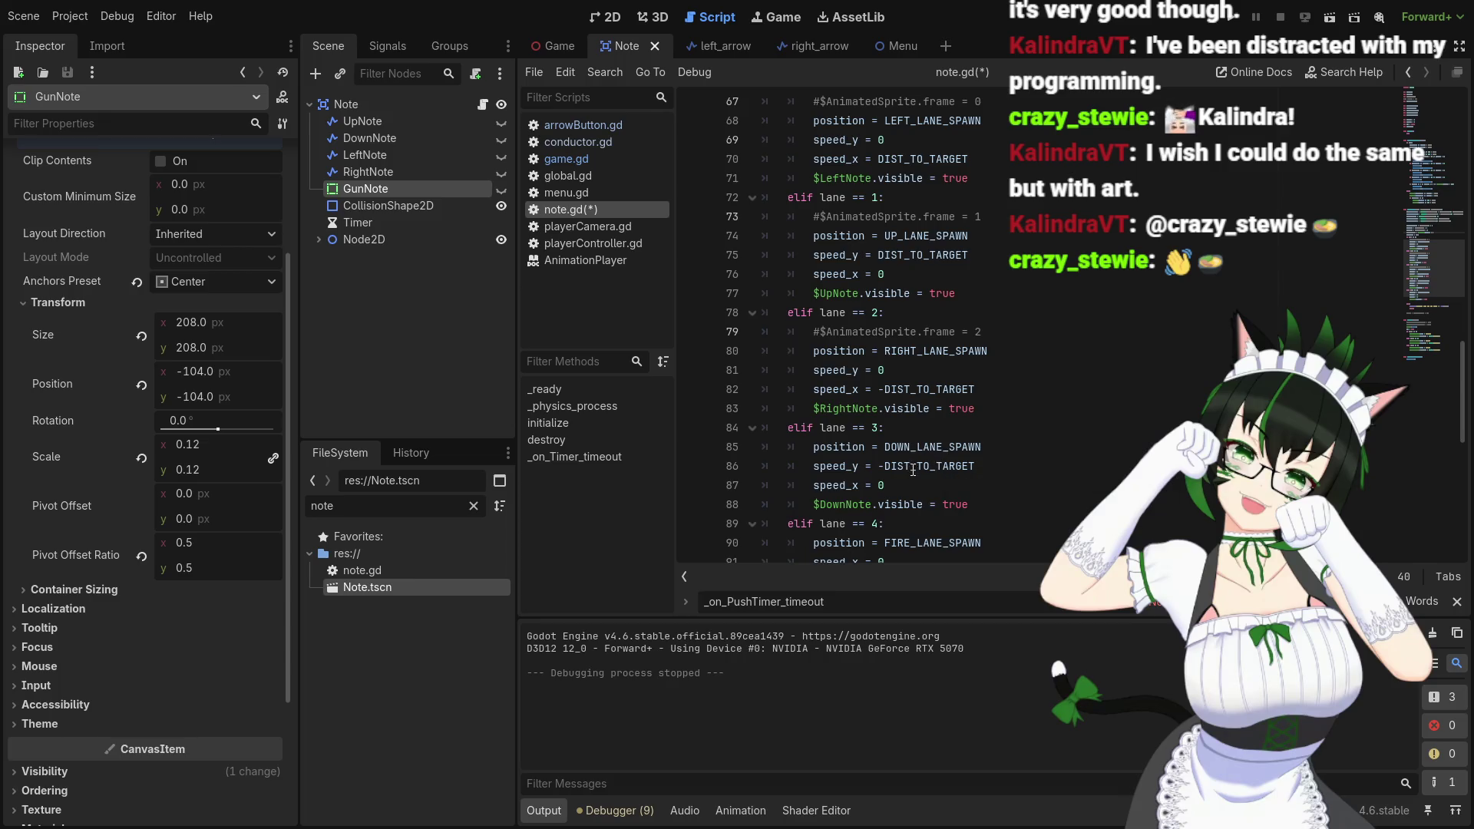
{"action": "scroll", "coordinate": [917, 464], "scroll_direction": "up", "scroll_amount": 4}
{"action": "scroll", "coordinate": [917, 464], "scroll_direction": "up", "scroll_amount": 1}
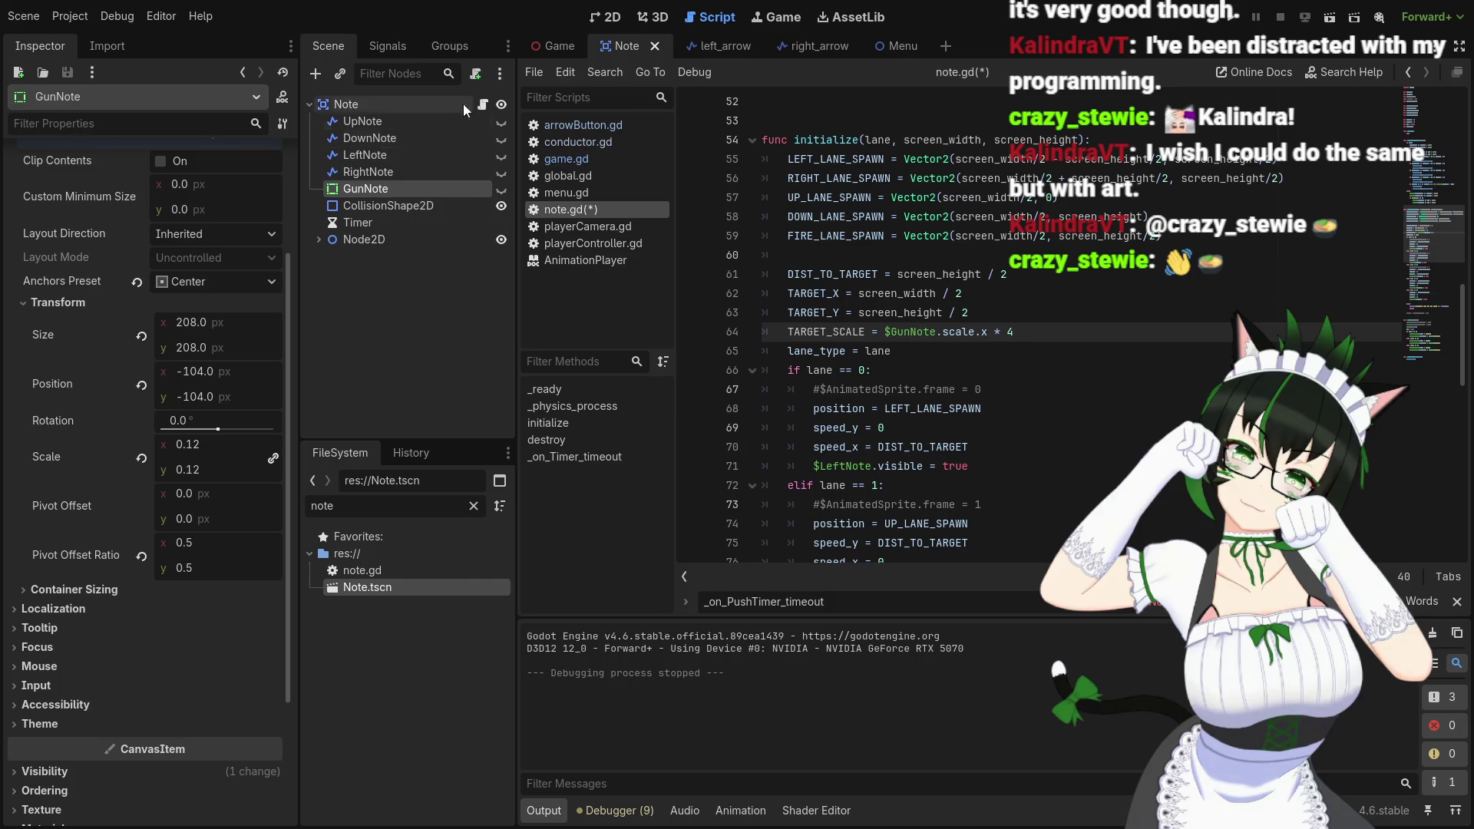
{"action": "left_click", "coordinate": [547, 46]}
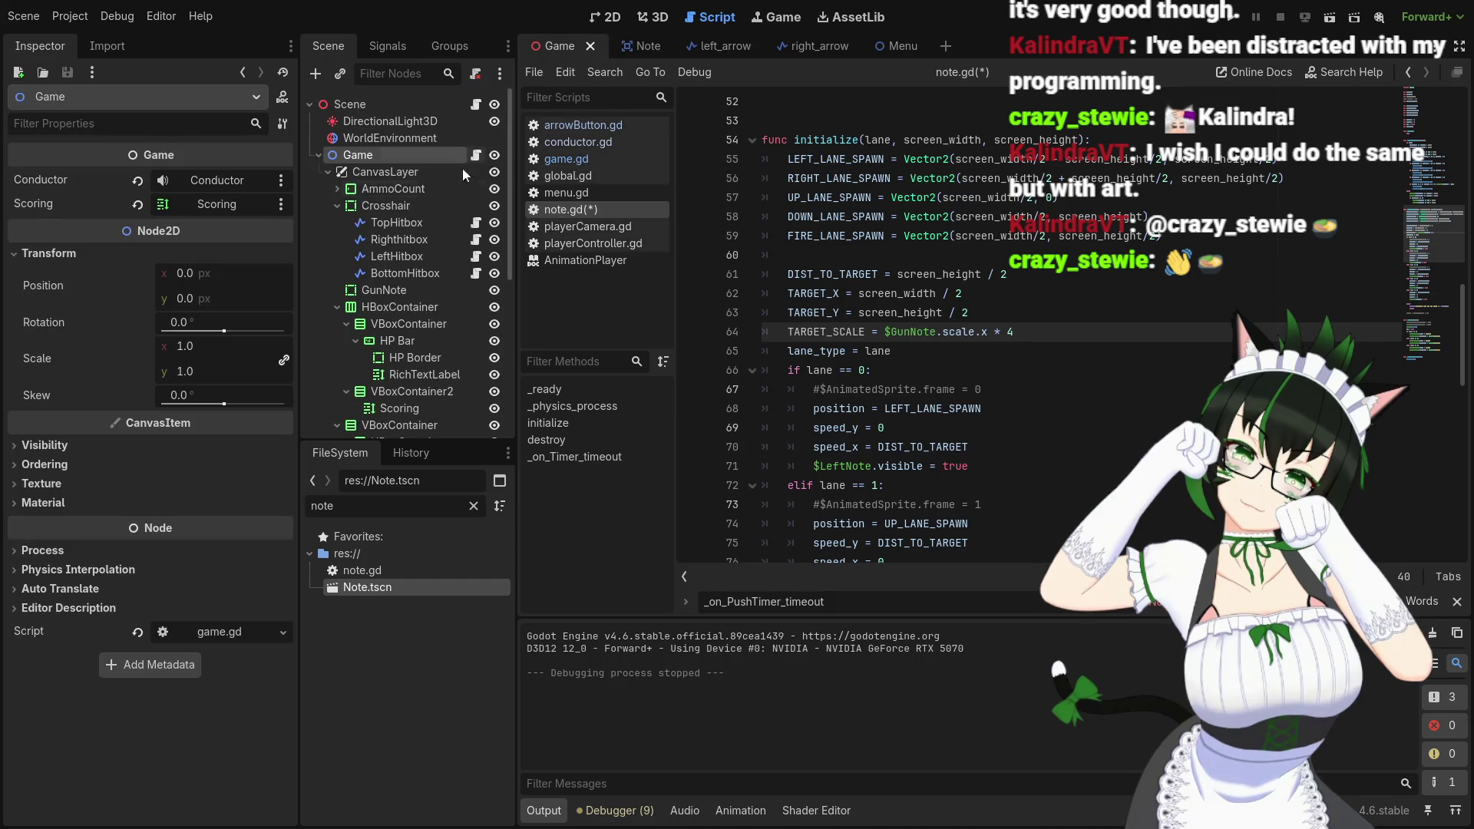
Inspect Crosshair's 0.46 scale and 45° rotation, then review note.gd's lane and scale code
{"action": "left_click", "coordinate": [419, 209]}
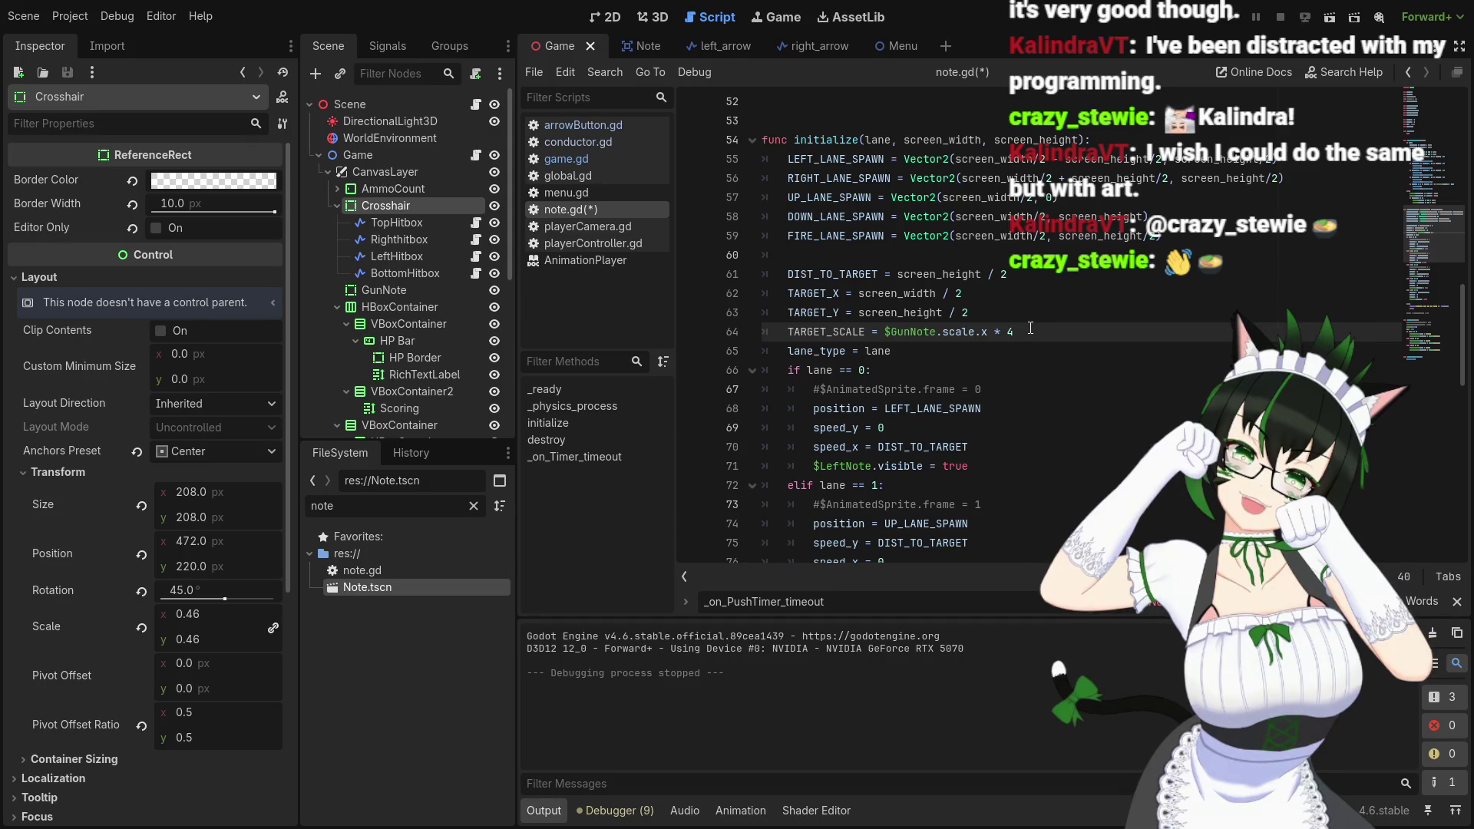
{"action": "scroll", "coordinate": [1035, 324], "scroll_direction": "down", "scroll_amount": 5}
{"action": "scroll", "coordinate": [1030, 328], "scroll_direction": "down", "scroll_amount": 4}
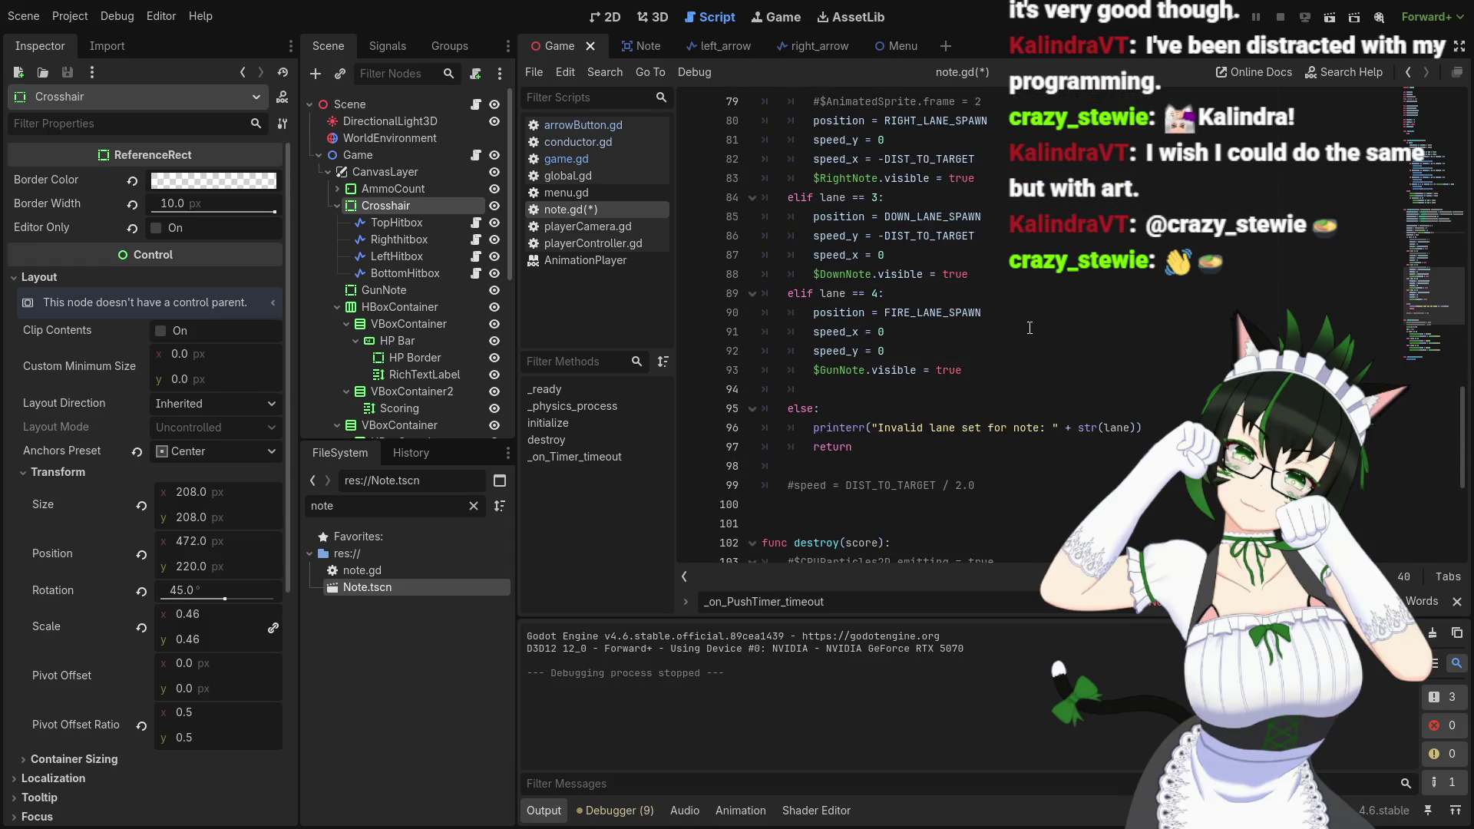
{"action": "scroll", "coordinate": [1030, 327], "scroll_direction": "down", "scroll_amount": 5}
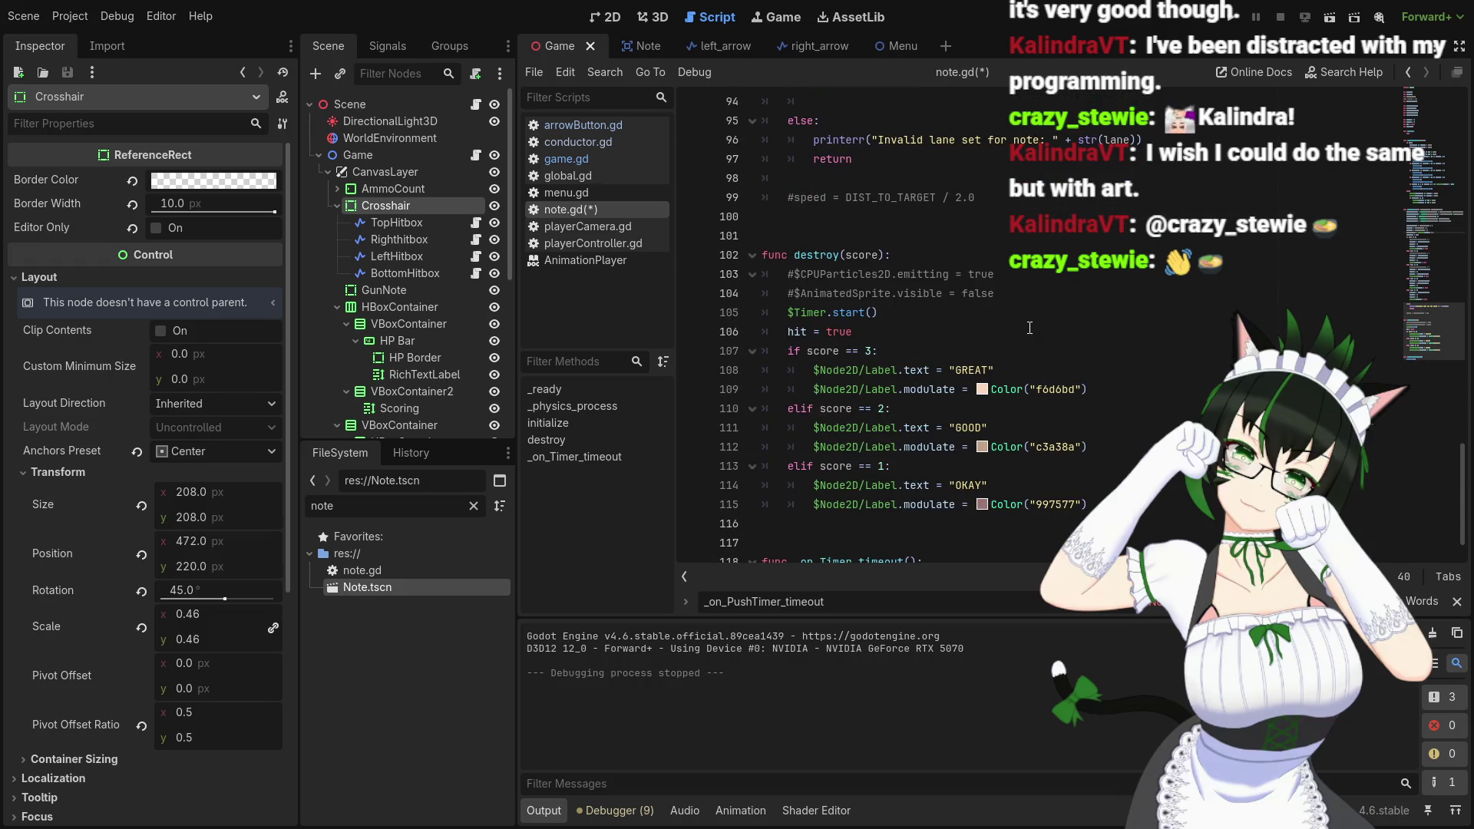
{"action": "scroll", "coordinate": [1029, 328], "scroll_direction": "up", "scroll_amount": 4}
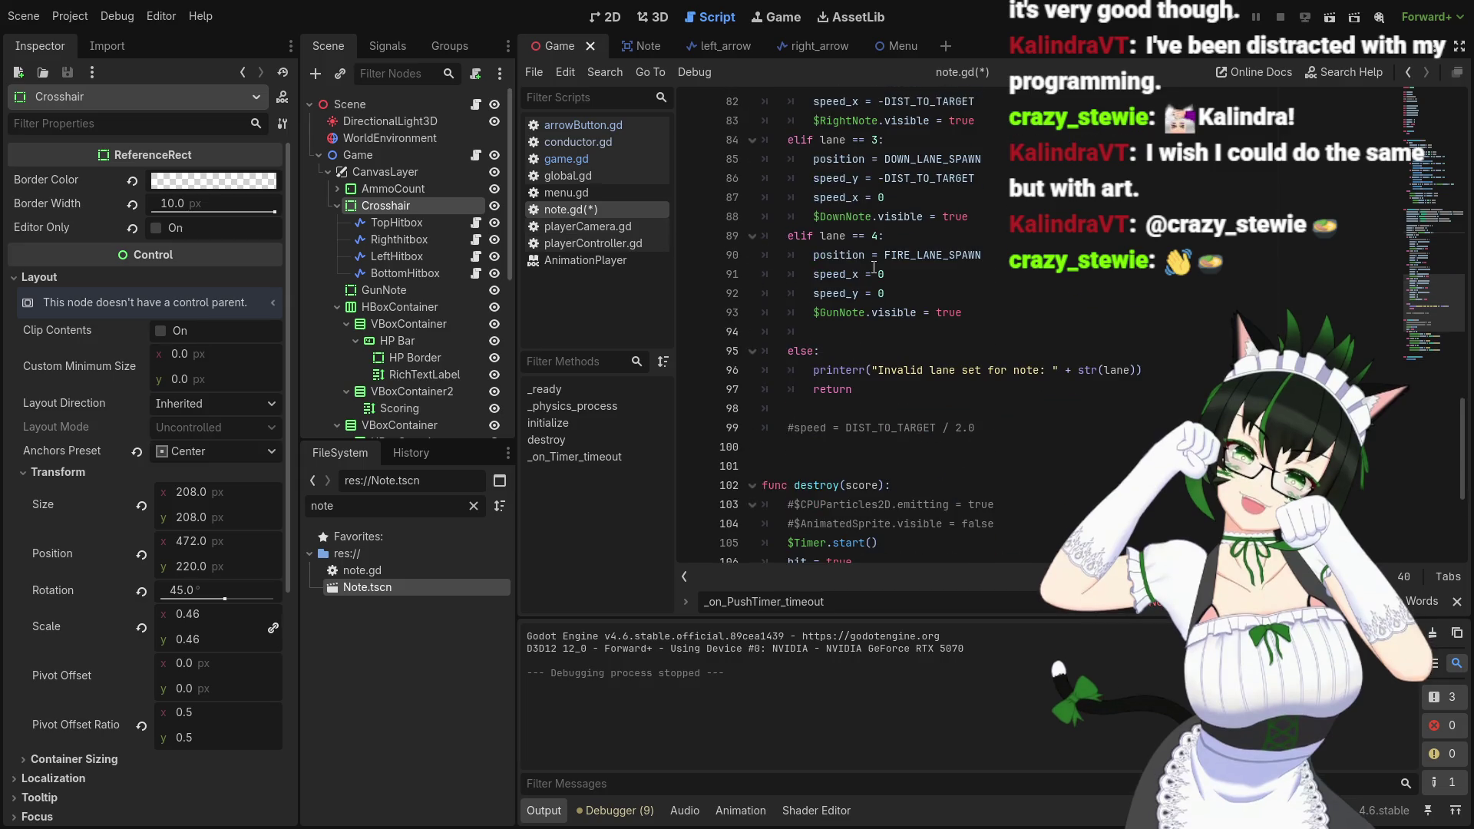
{"action": "scroll", "coordinate": [874, 265], "scroll_direction": "up", "scroll_amount": 3}
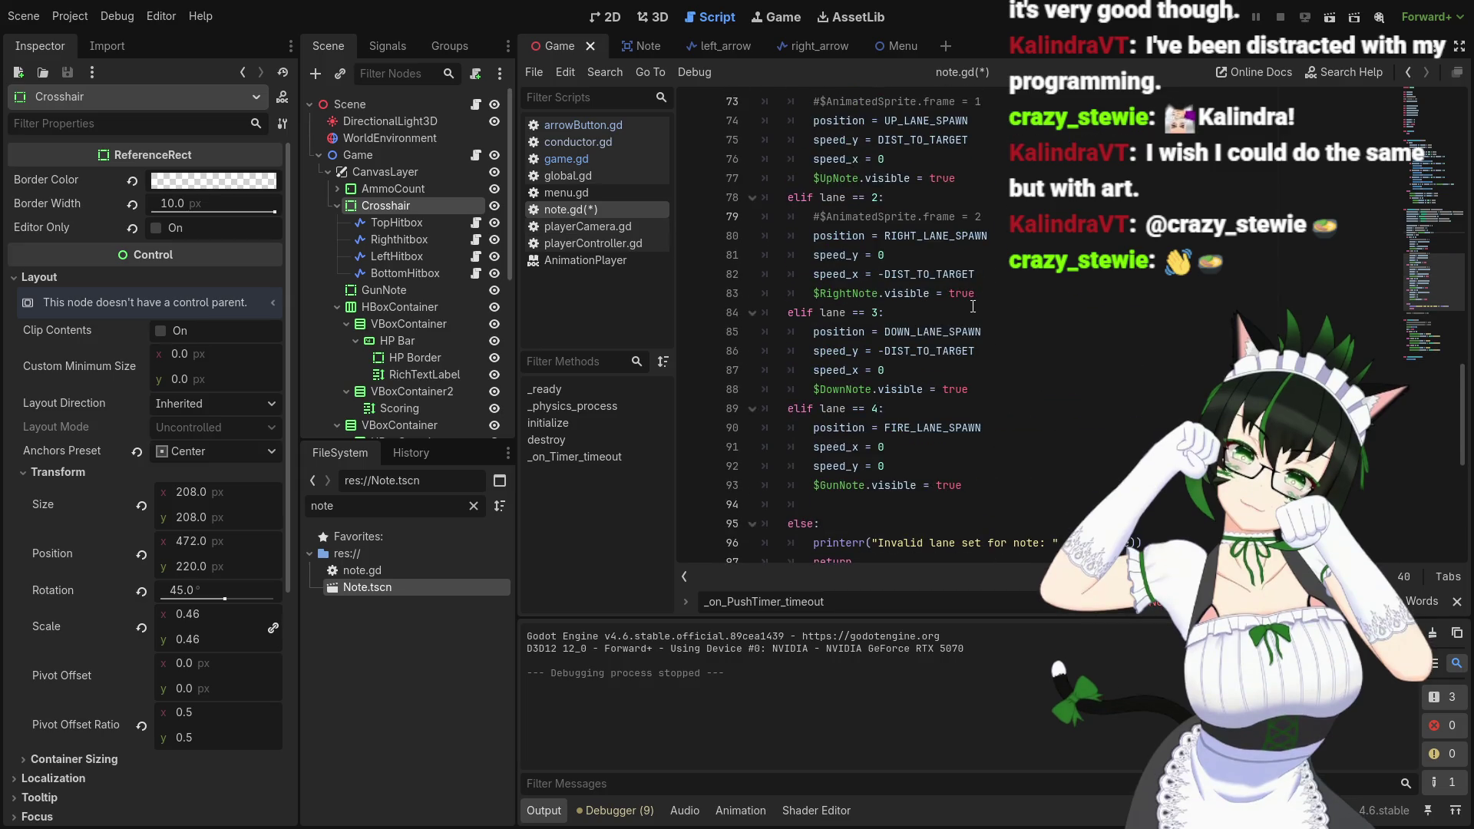
{"action": "scroll", "coordinate": [969, 305], "scroll_direction": "up", "scroll_amount": 8}
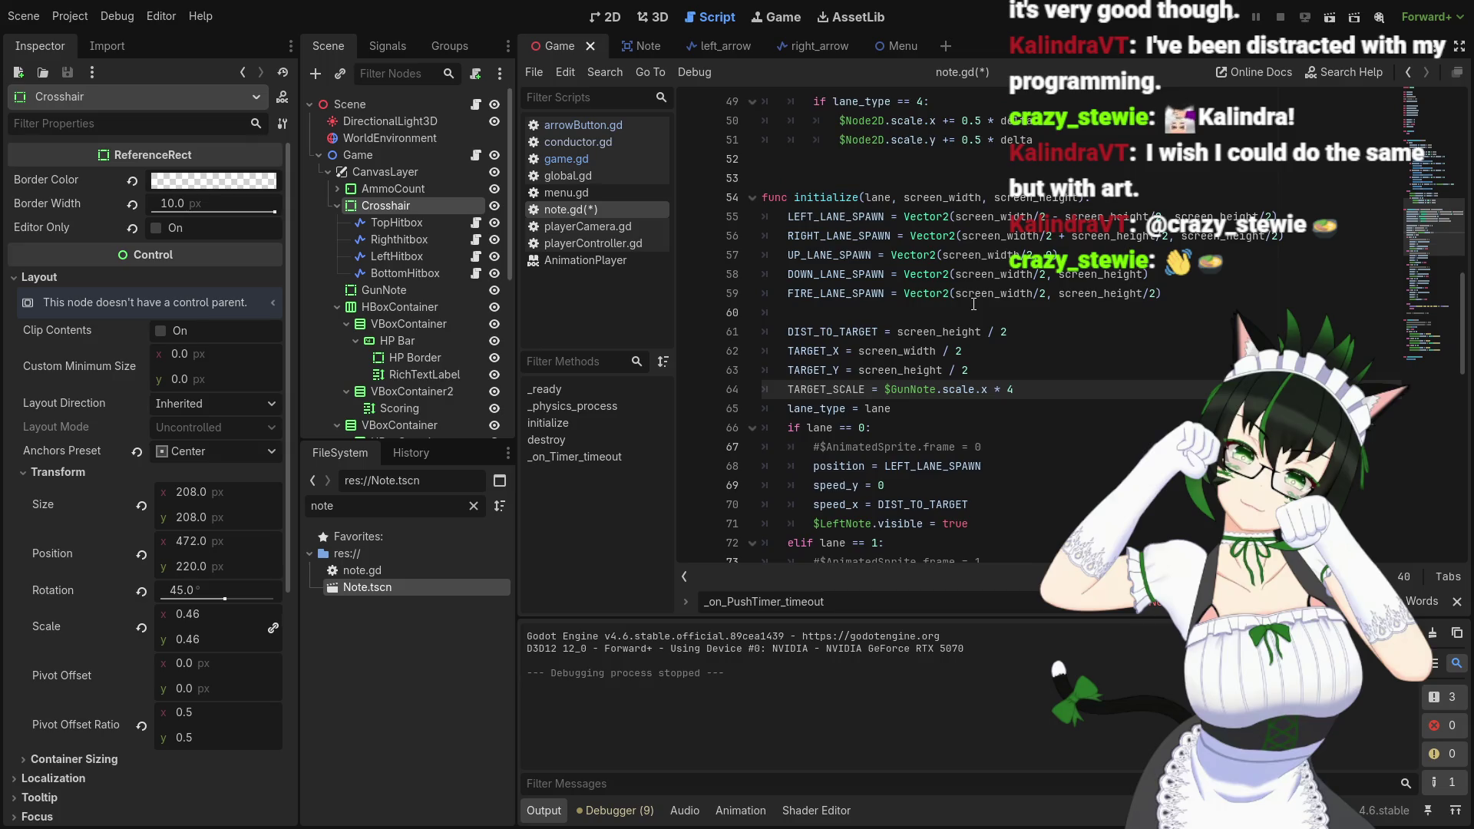
{"action": "scroll", "coordinate": [974, 305], "scroll_direction": "up", "scroll_amount": 6}
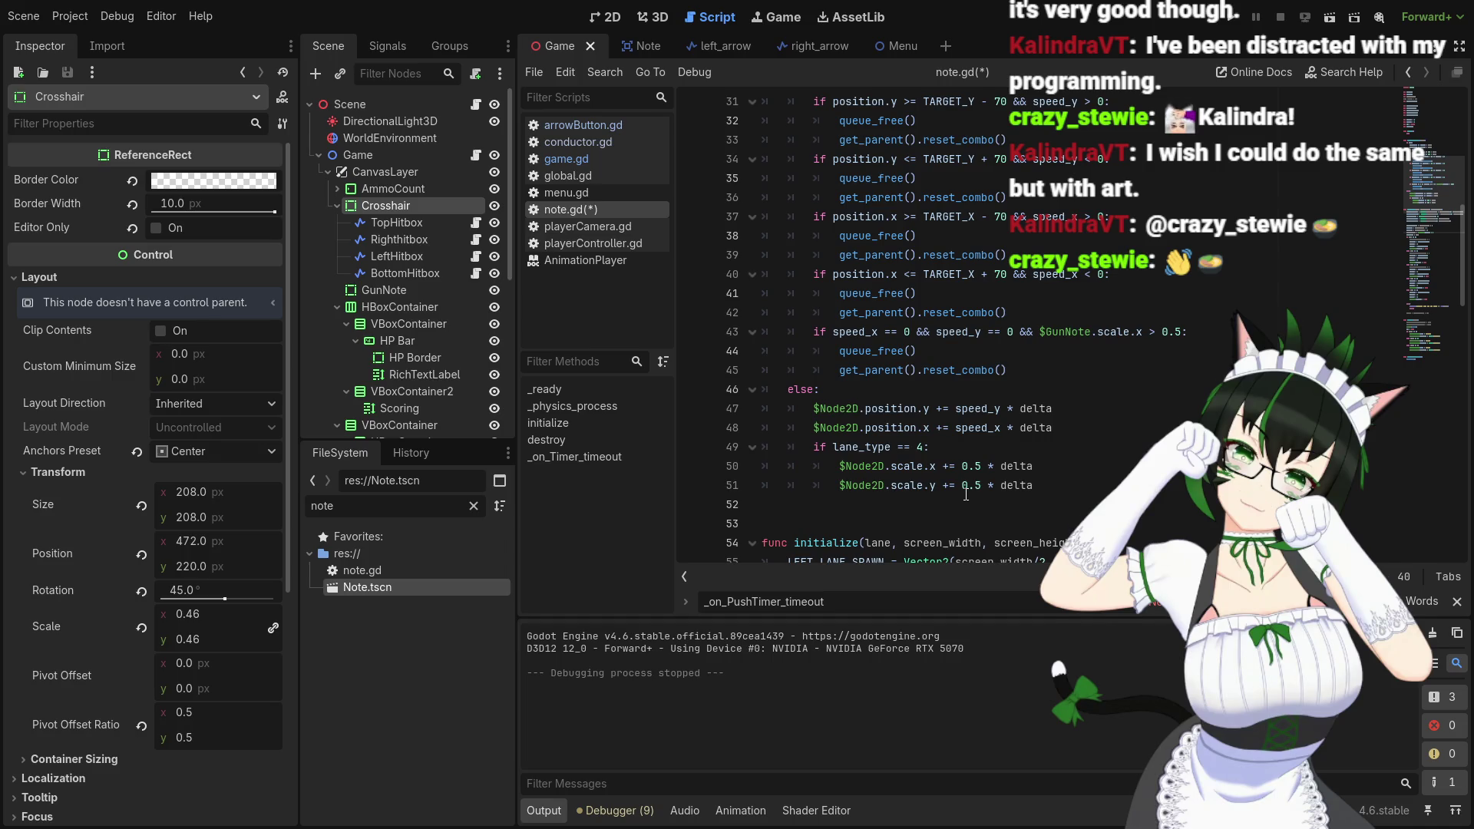
{"action": "scroll", "coordinate": [966, 493], "scroll_direction": "up", "scroll_amount": 3}
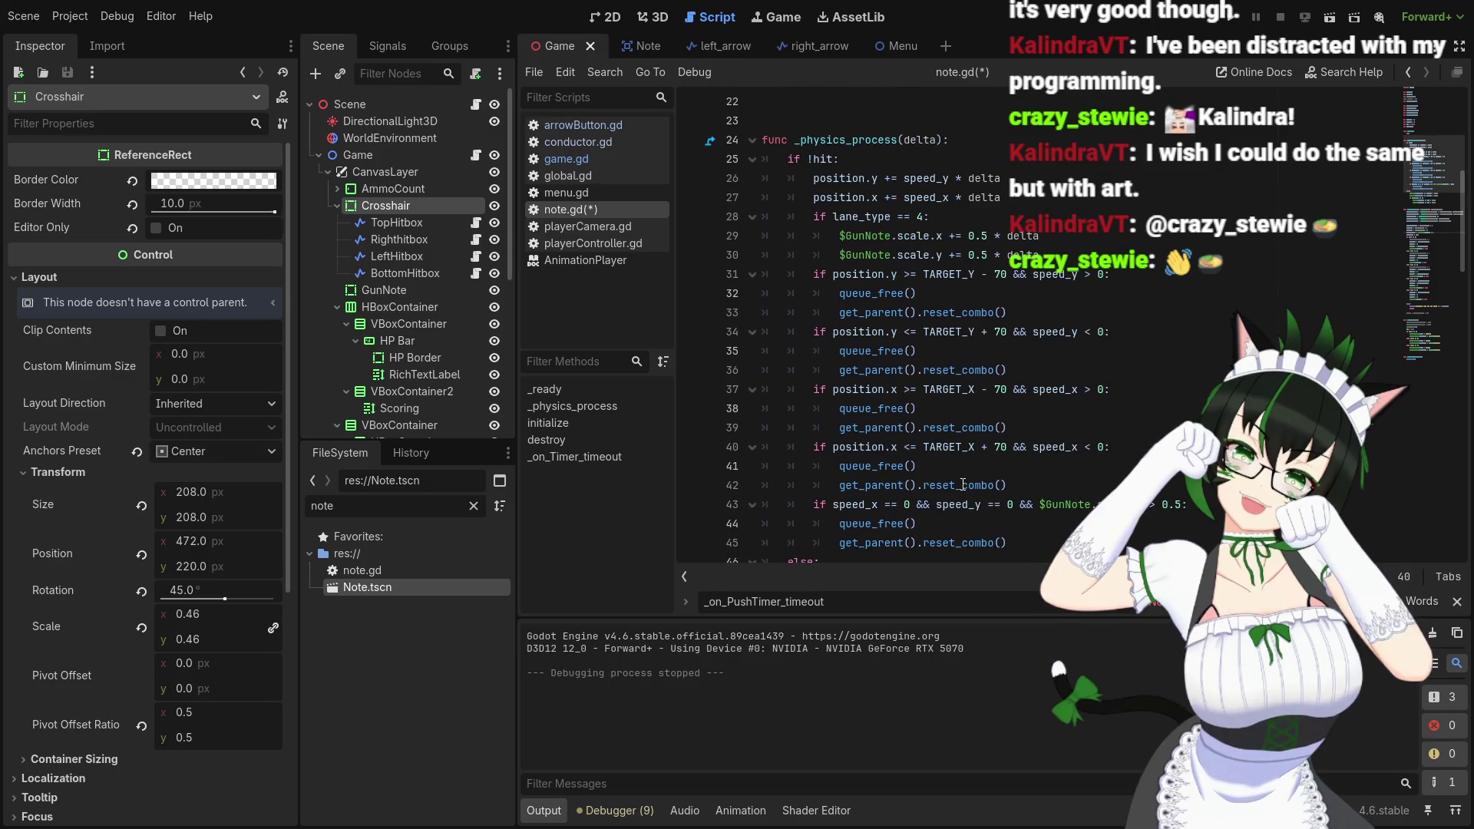
{"action": "scroll", "coordinate": [962, 485], "scroll_direction": "down", "scroll_amount": 2}
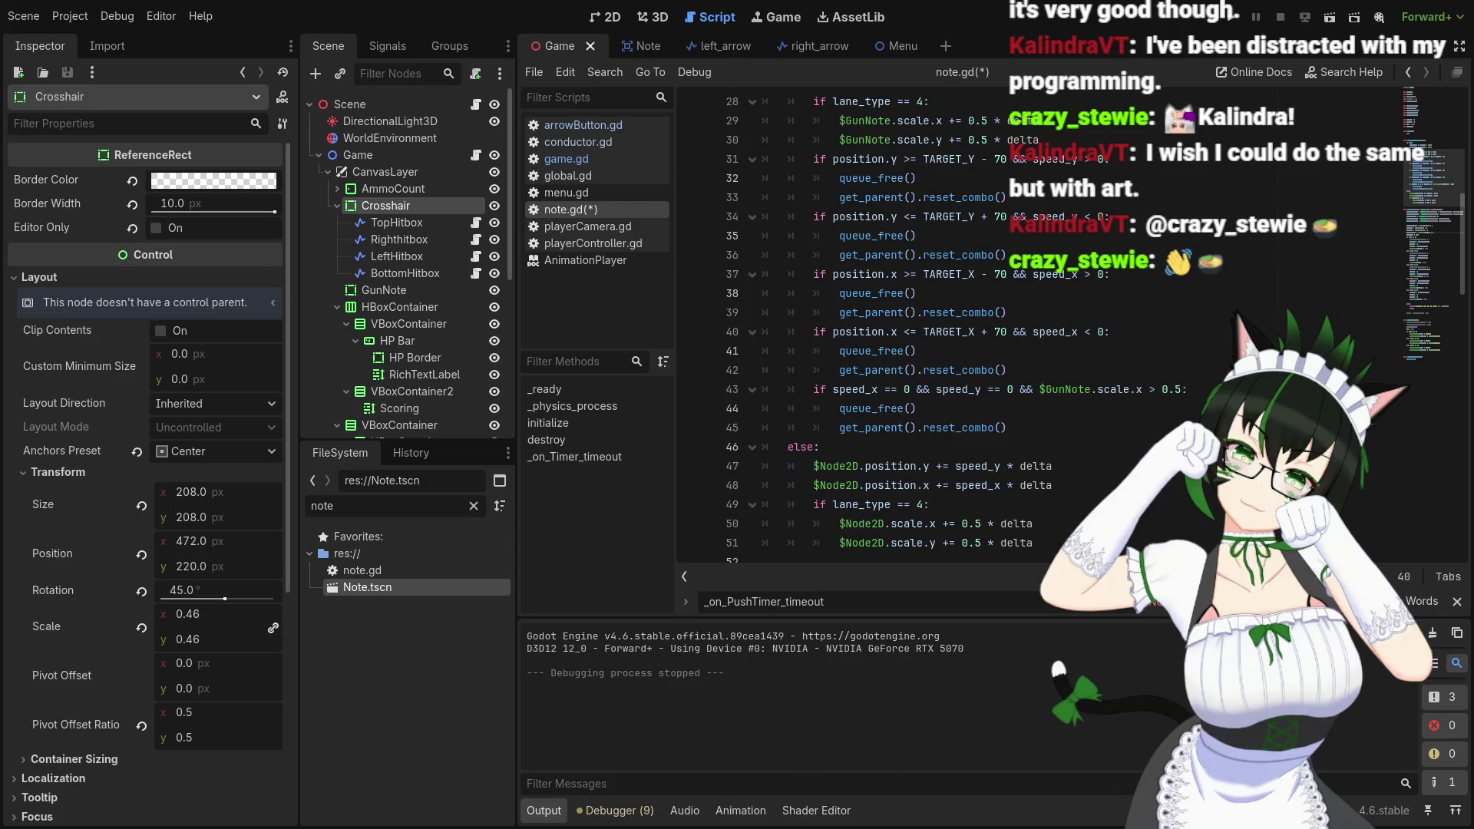
{"action": "key", "text": "ctrl+Tab"}
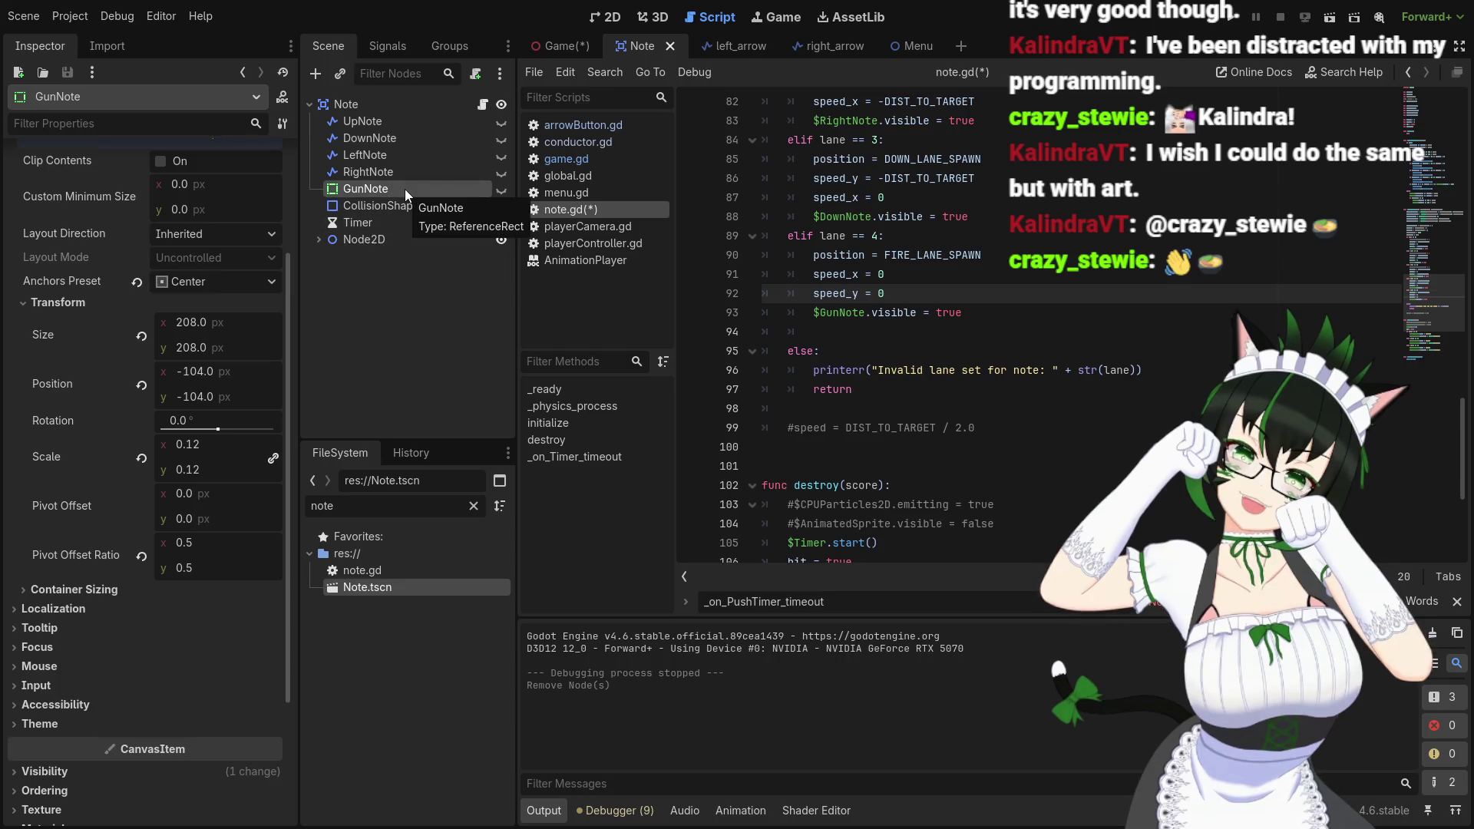
Set GunNote's Inspector x scale to 0
{"action": "left_click", "coordinate": [203, 443]}
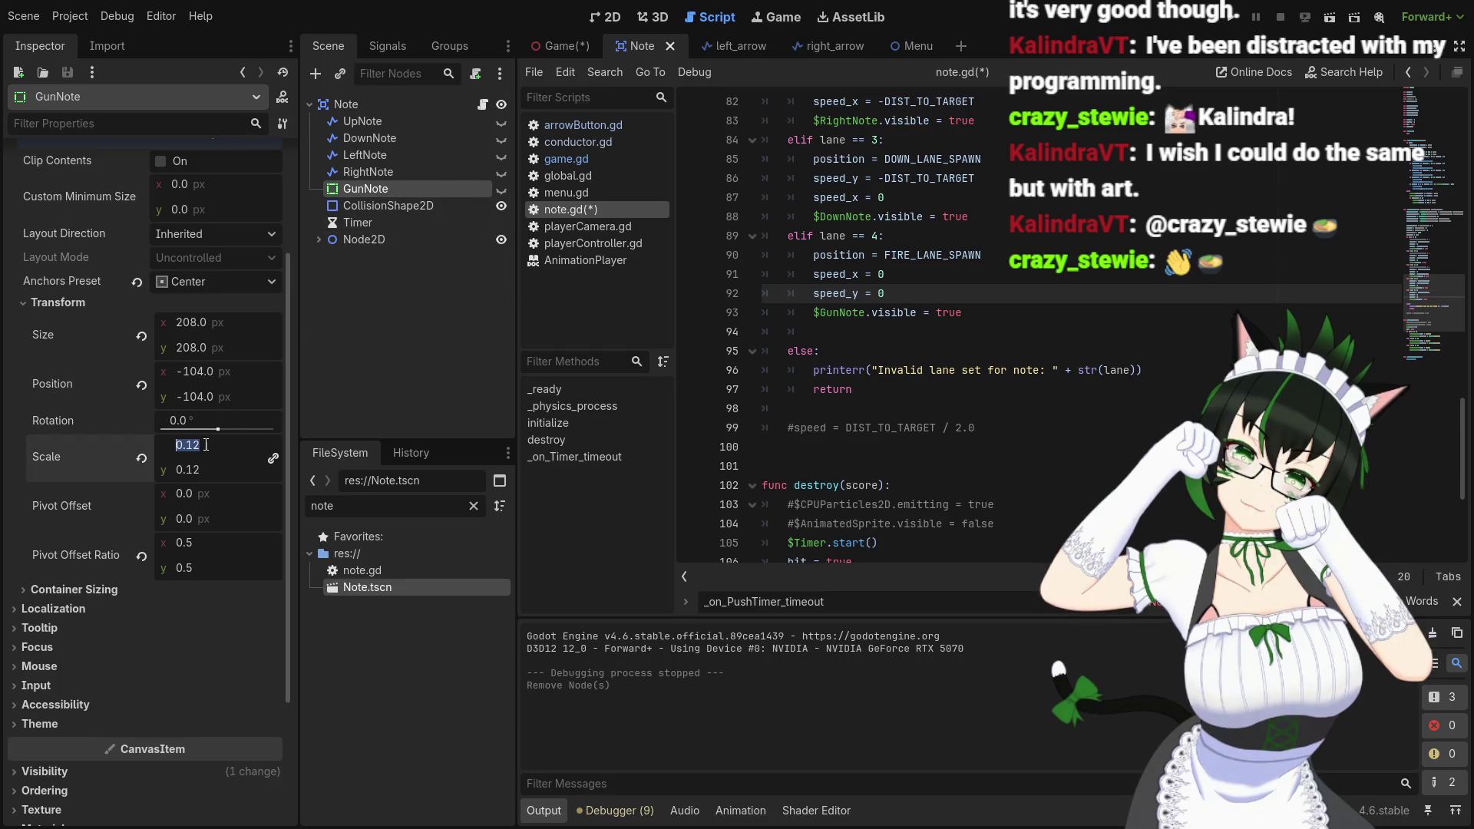
{"action": "type", "text": "0"}
{"action": "key", "text": "Return"}
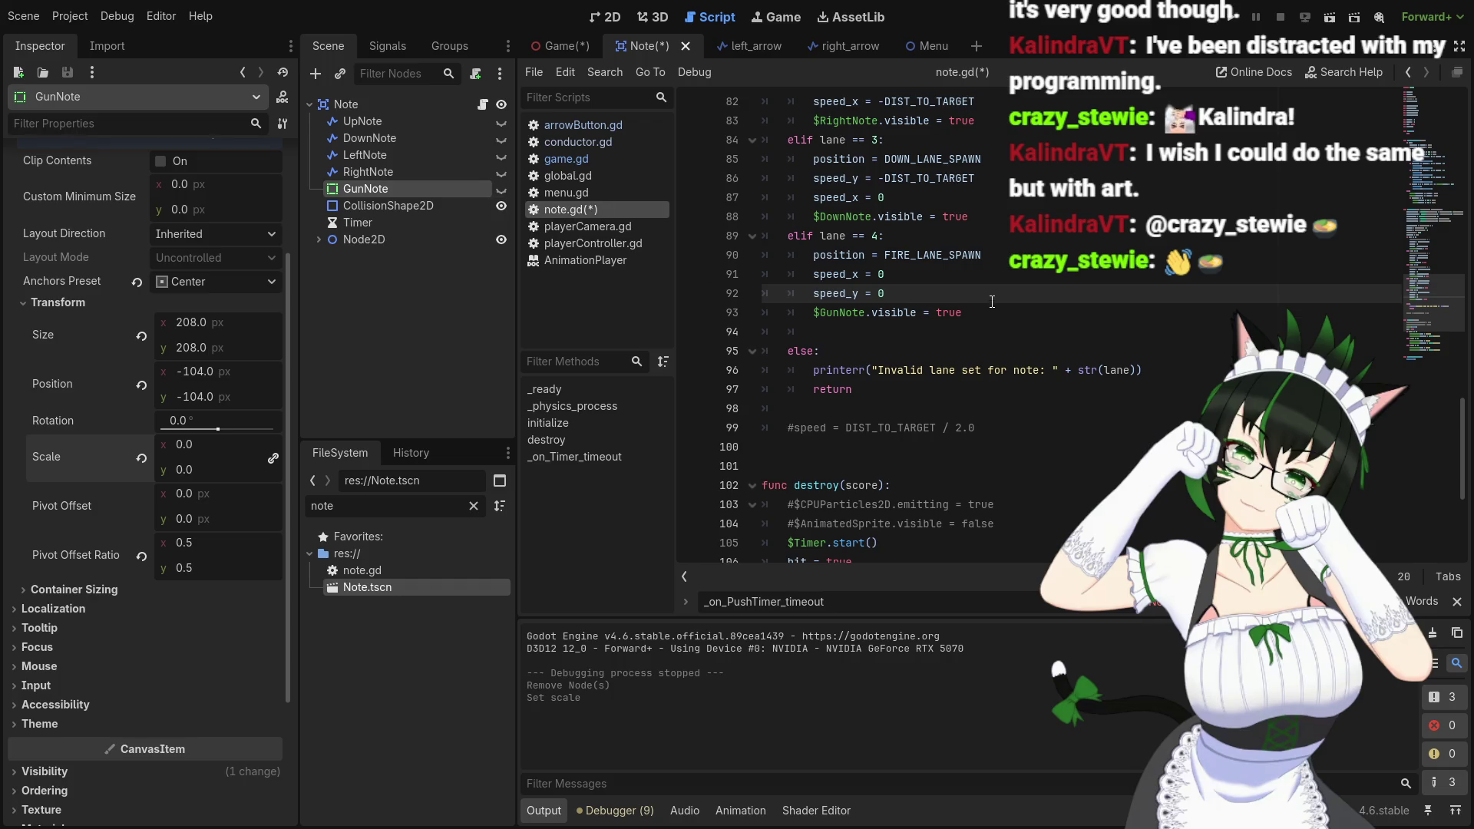
Change TARGET_SCALE in note.gd's initialize from 0.48 to 0.5
{"action": "scroll", "coordinate": [928, 295], "scroll_direction": "up", "scroll_amount": 3}
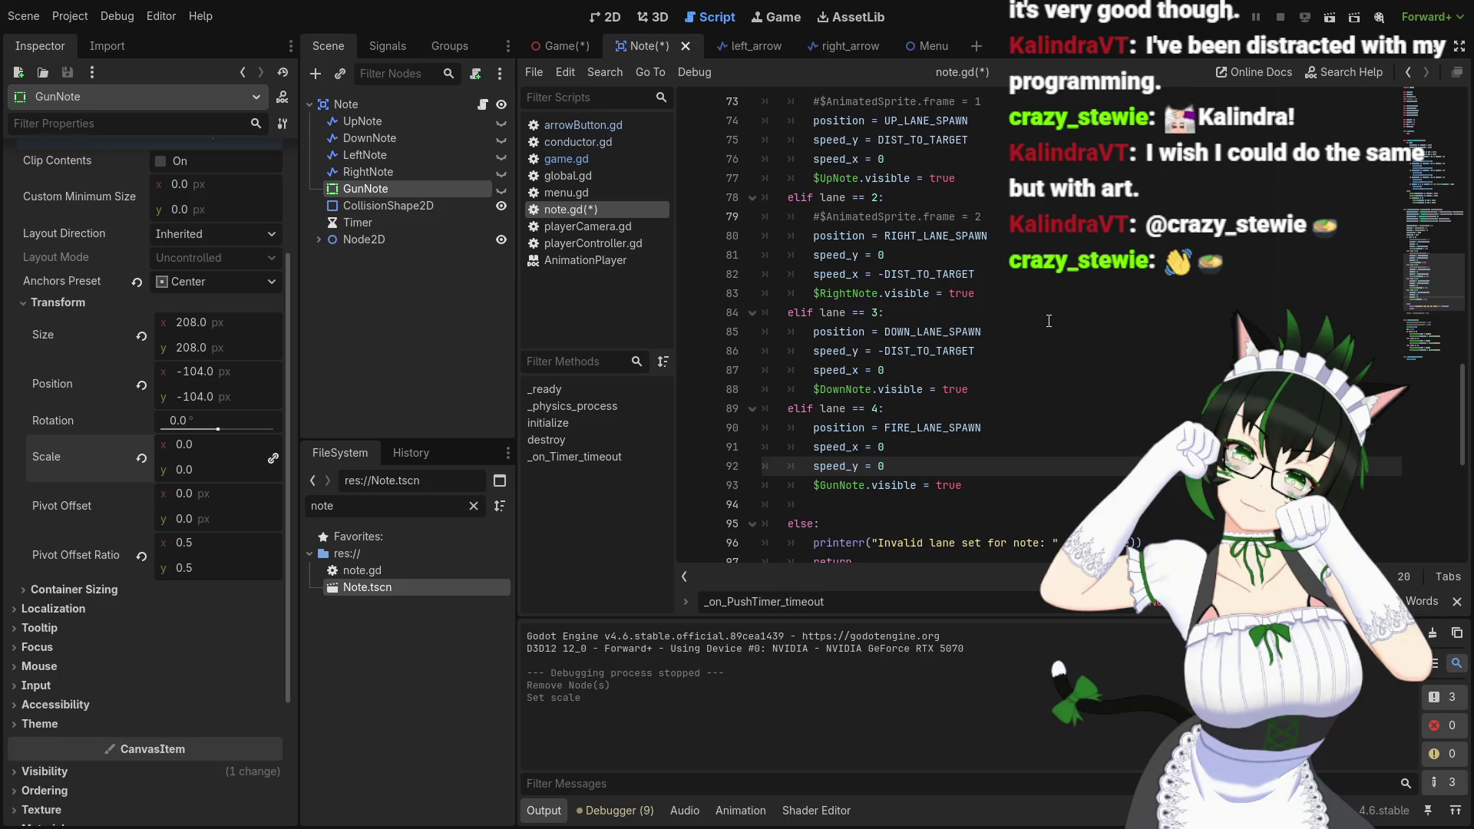
{"action": "scroll", "coordinate": [910, 382], "scroll_direction": "up", "scroll_amount": 8}
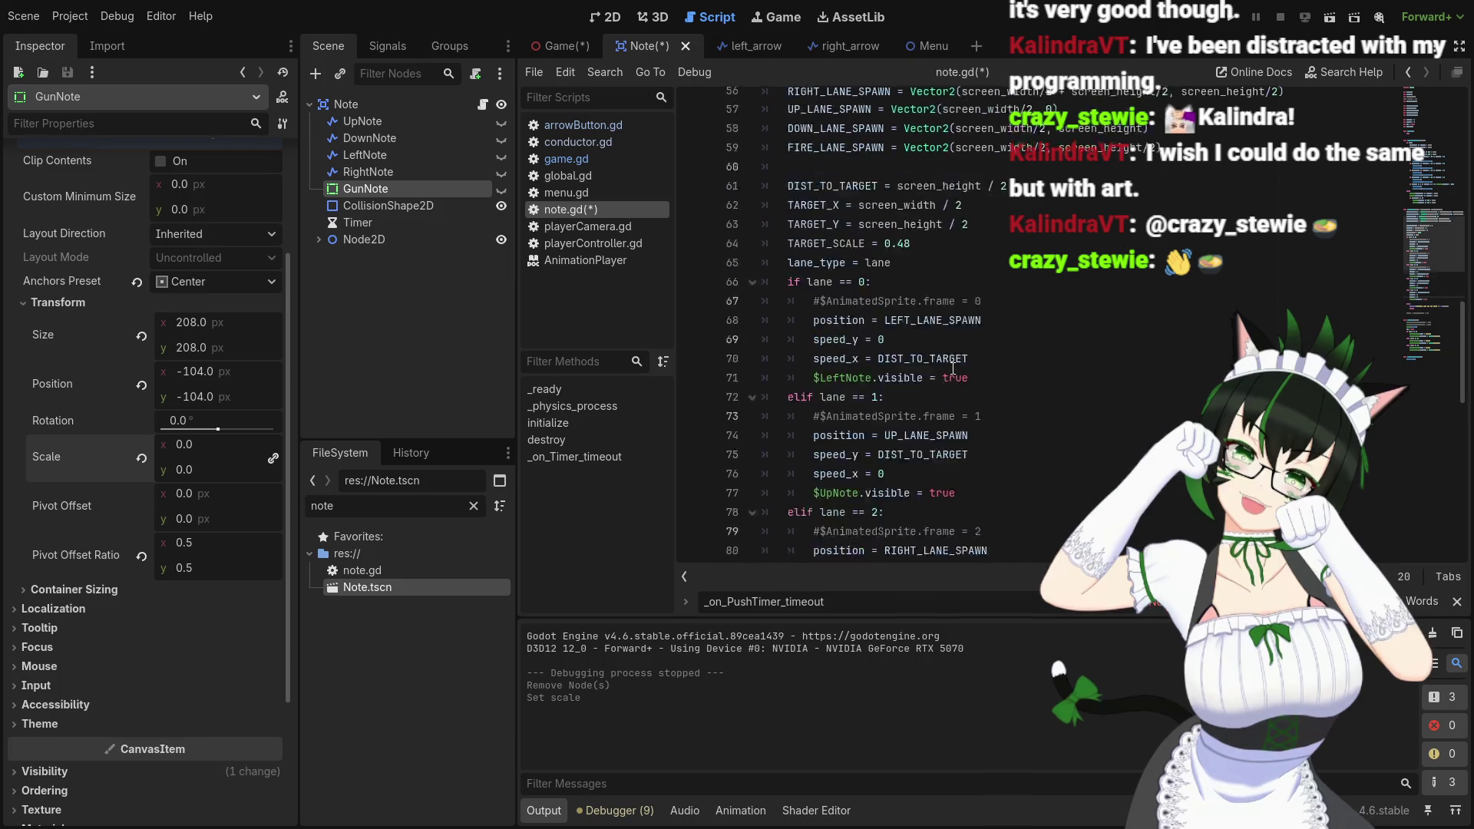
{"action": "left_click_drag", "start_coordinate": [910, 389], "coordinate": [897, 389]}
{"action": "type", "text": "5"}
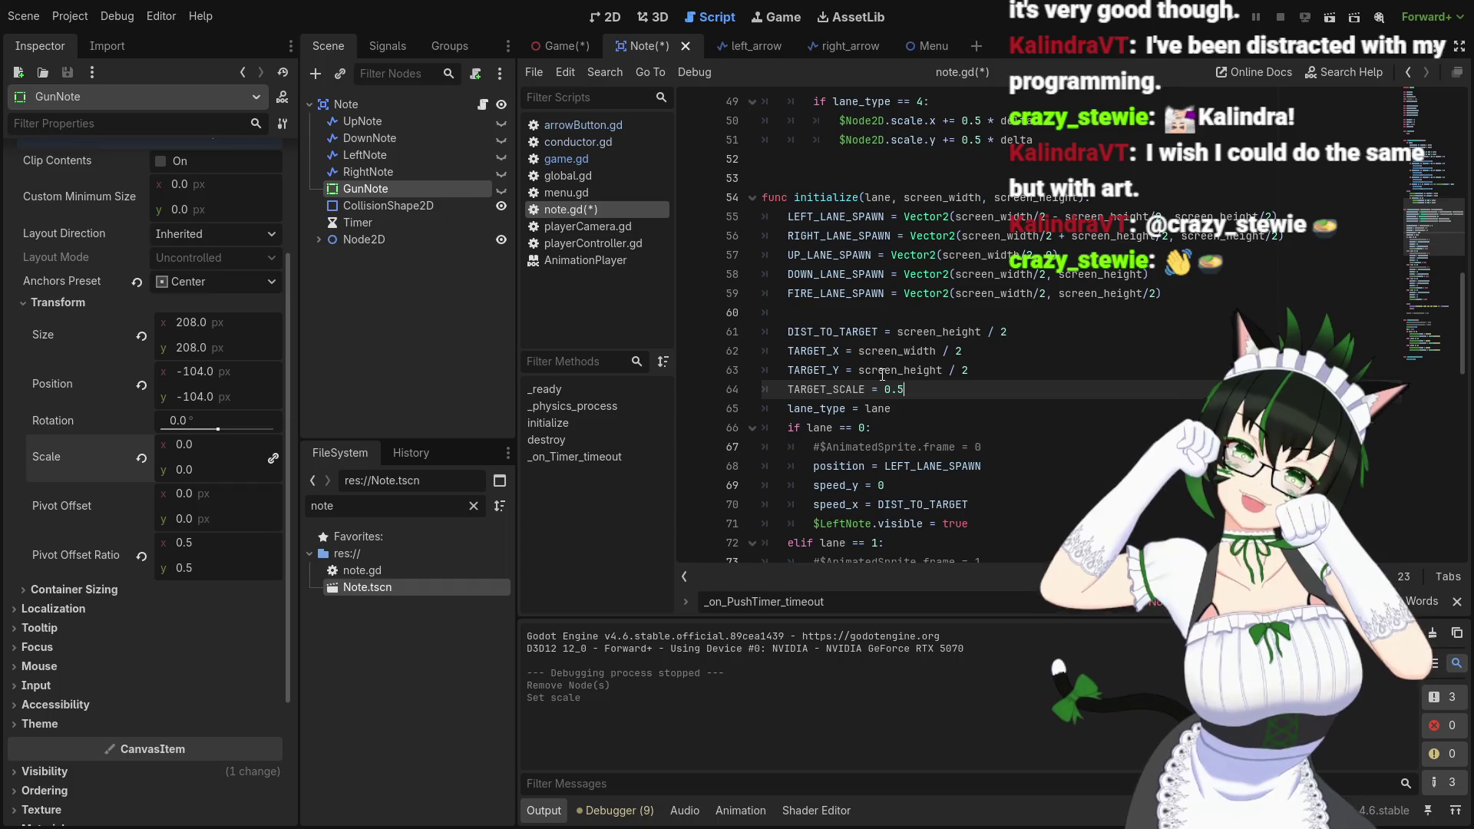
Lower the scale growth rate on lines 29 and 30 of note.gd from 0.5 to 0.1
{"action": "scroll", "coordinate": [882, 374], "scroll_direction": "down", "scroll_amount": 12}
{"action": "scroll", "coordinate": [914, 343], "scroll_direction": "up", "scroll_amount": 7}
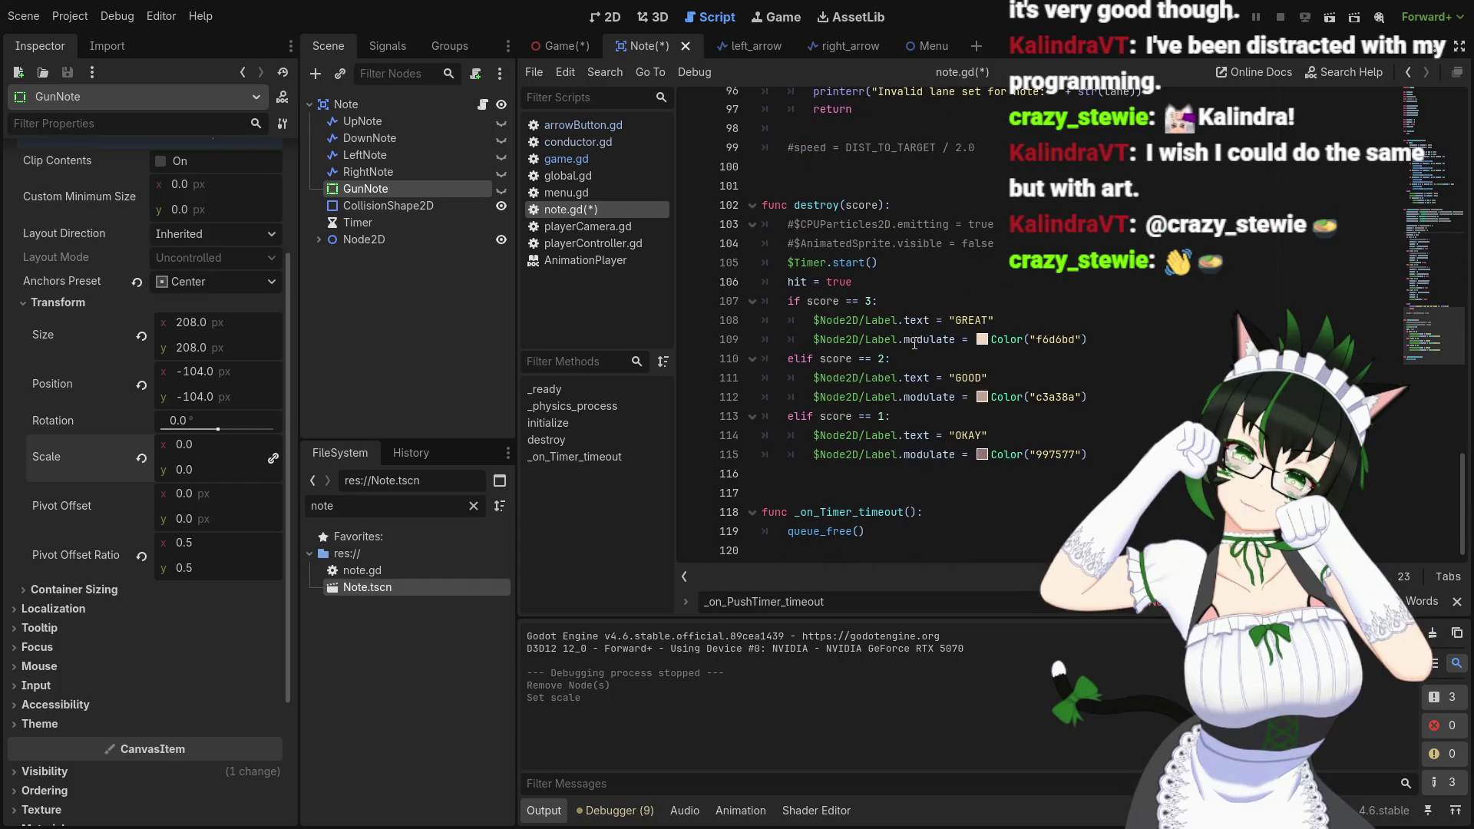
{"action": "scroll", "coordinate": [931, 356], "scroll_direction": "up", "scroll_amount": 15}
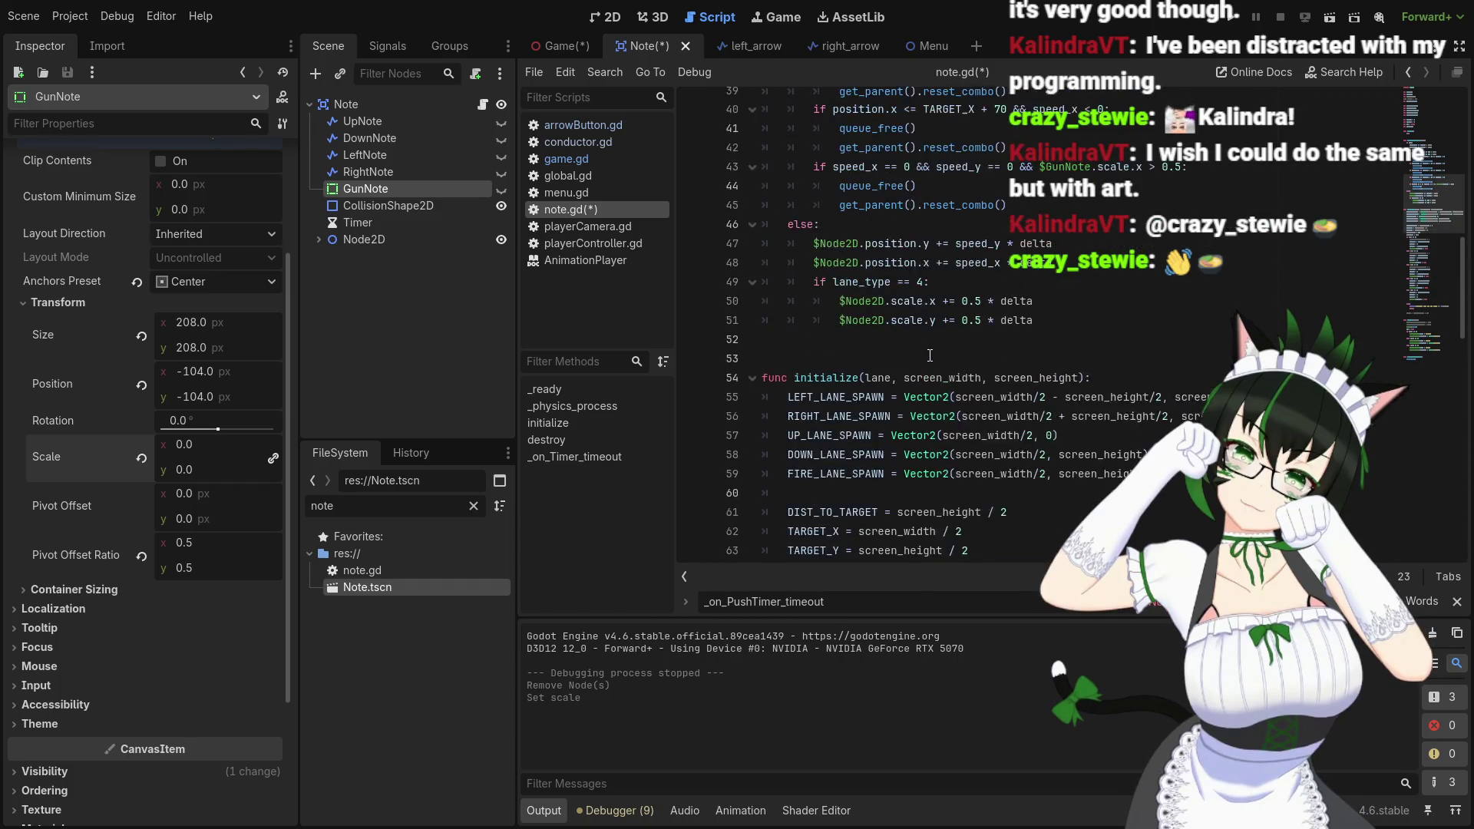
{"action": "left_click", "coordinate": [991, 301]}
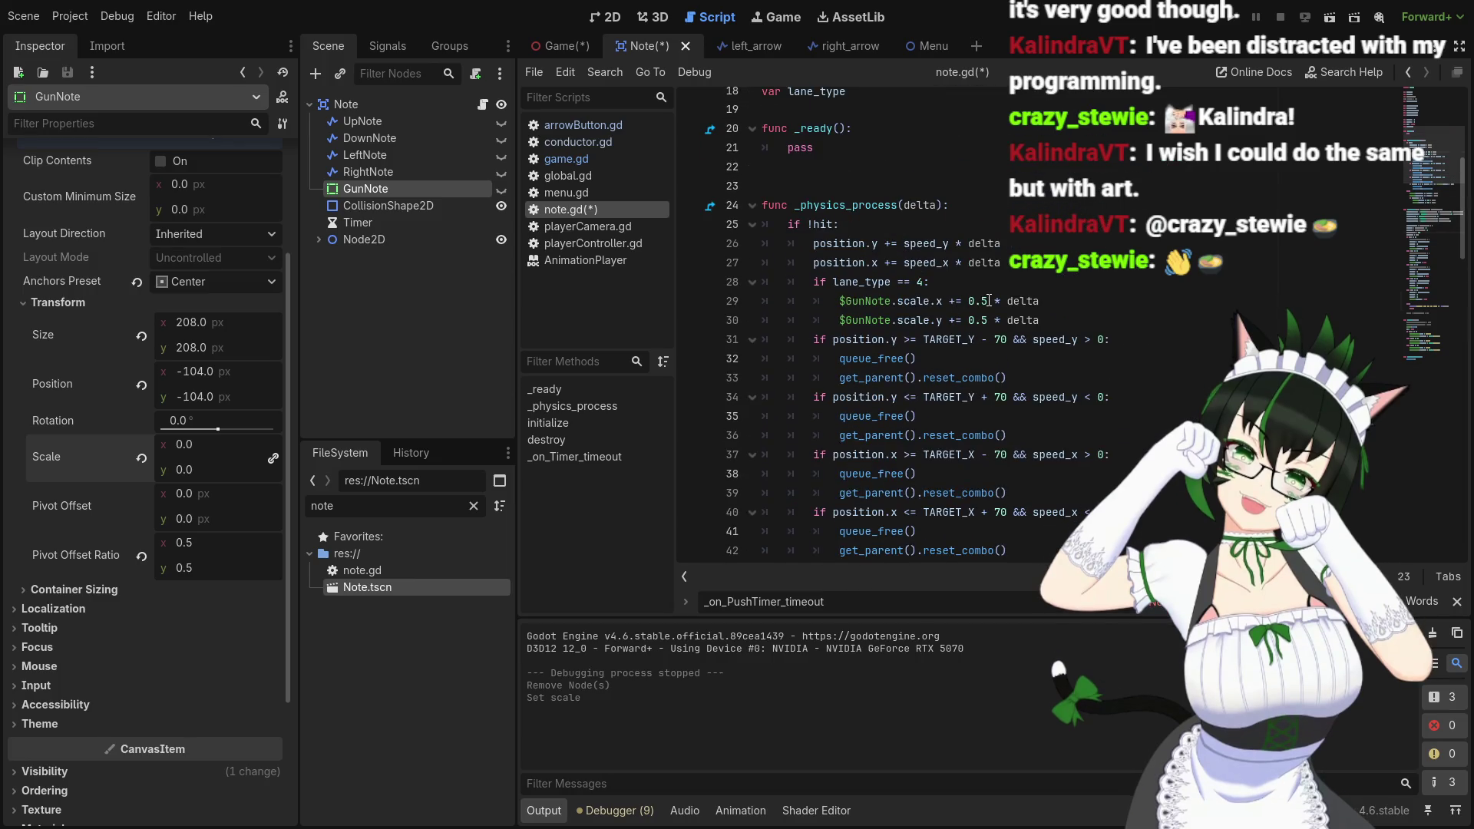
{"action": "key", "text": "BackSpace"}
{"action": "type", "text": "1"}
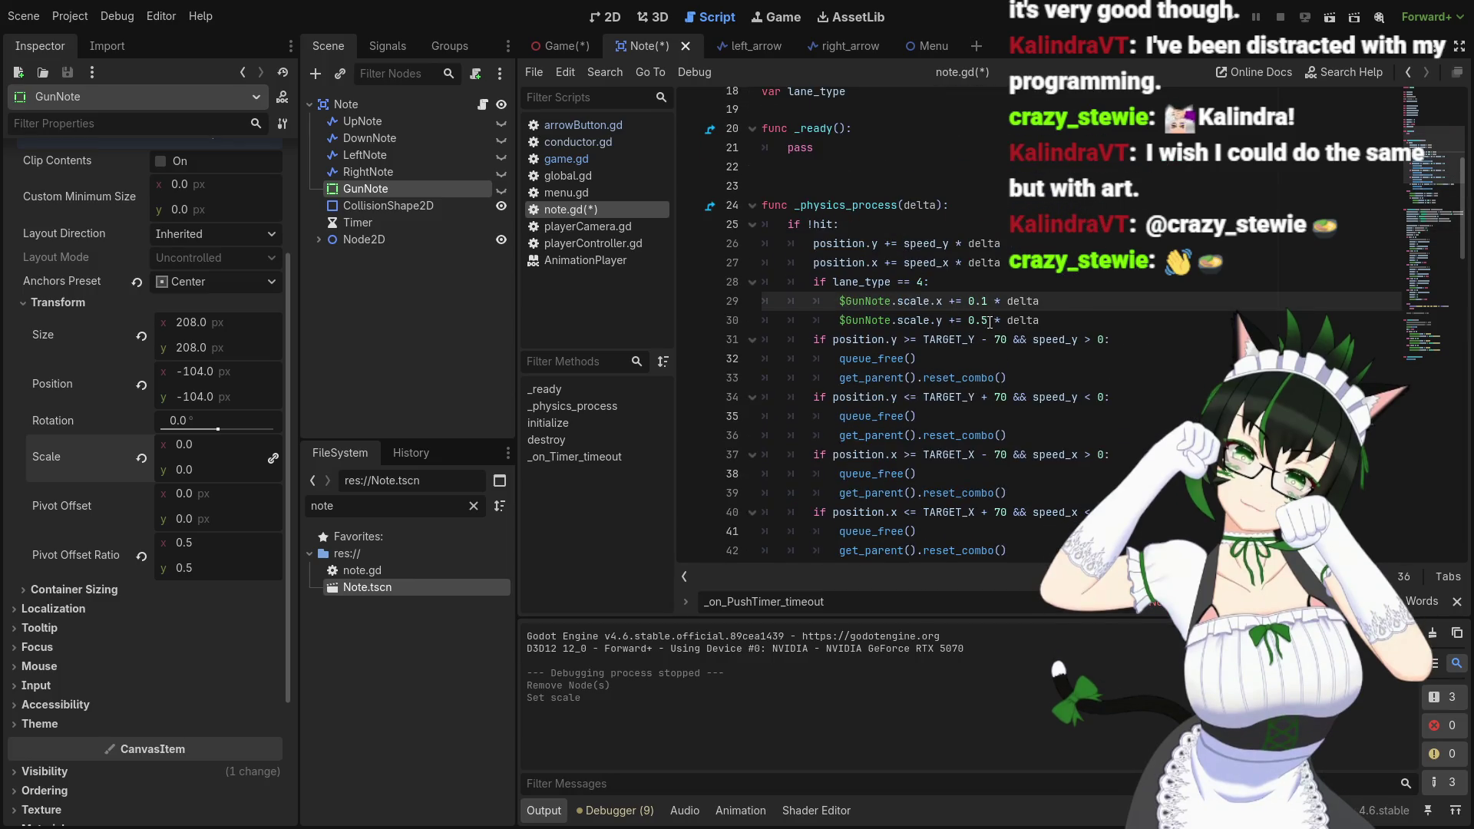
{"action": "left_click", "coordinate": [990, 320]}
{"action": "key", "text": "BackSpace"}
{"action": "type", "text": "1"}
Lower the growth rate on lines 50 and 51 from 0.5 to 0.1 as well
{"action": "scroll", "coordinate": [1013, 361], "scroll_direction": "down", "scroll_amount": 3}
{"action": "scroll", "coordinate": [1021, 382], "scroll_direction": "down", "scroll_amount": 2}
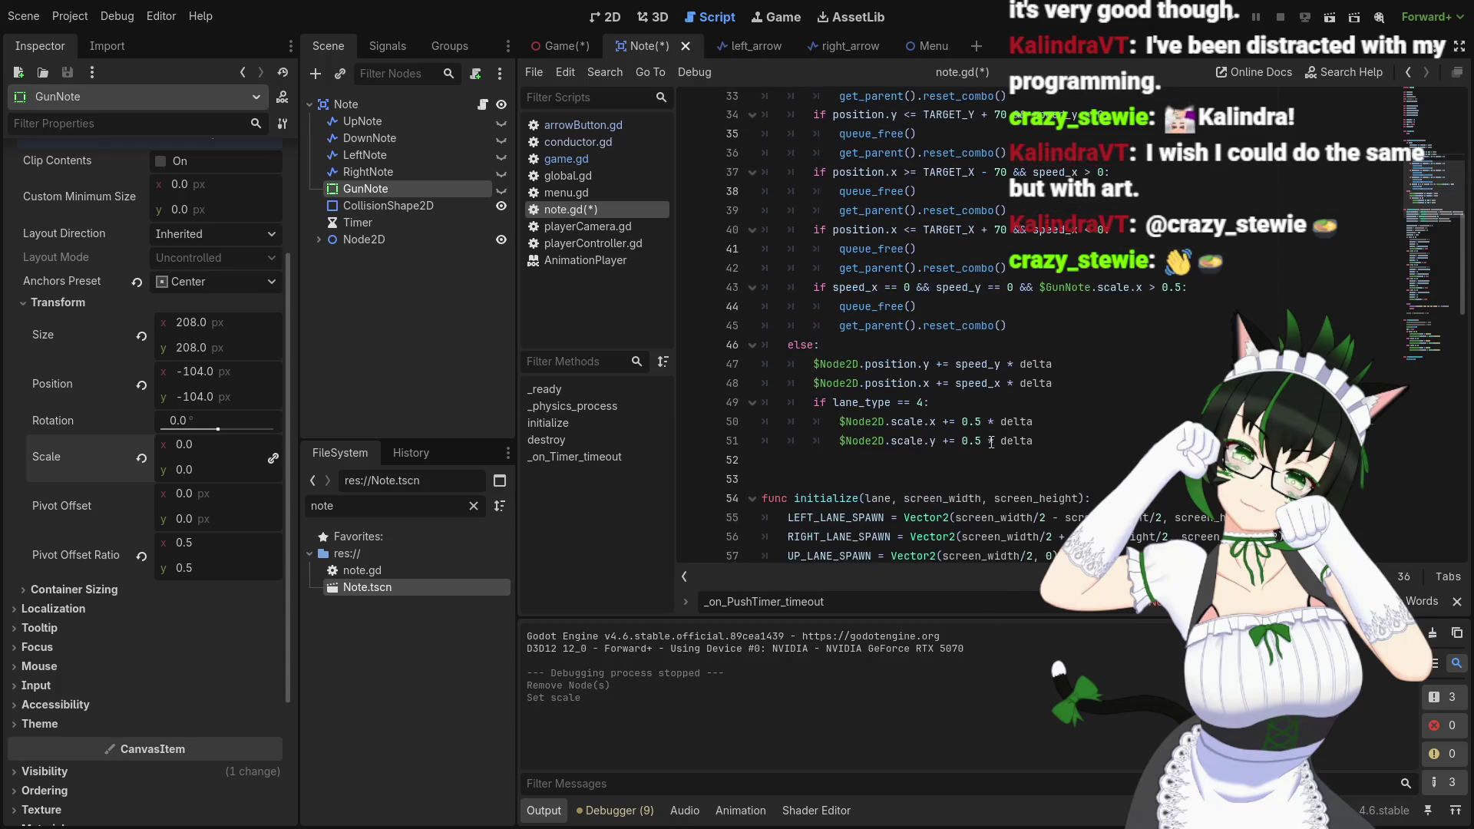
{"action": "left_click", "coordinate": [981, 415]}
{"action": "key", "text": "BackSpace"}
{"action": "type", "text": "1"}
{"action": "left_click", "coordinate": [981, 435]}
{"action": "key", "text": "BackSpace"}
{"action": "type", "text": "1"}
Save note.gd and run the project
{"action": "left_click", "coordinate": [1186, 282]}
{"action": "key", "text": "ctrl+s"}
{"action": "left_click", "coordinate": [1231, 22]}
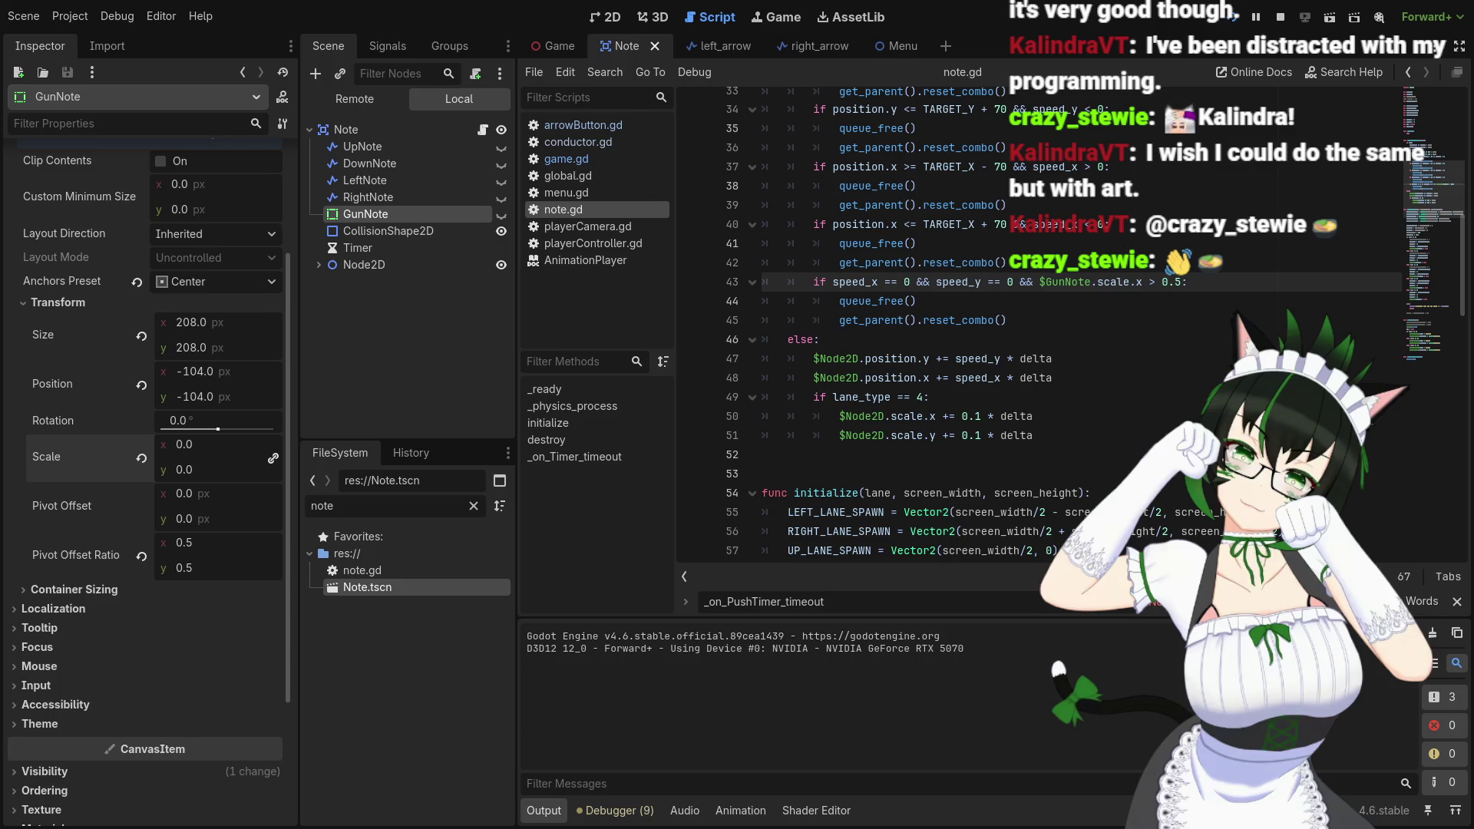
Stop the game and raise the growth rate on lines 29–30 of note.gd to 0.2
{"action": "left_click", "coordinate": [1280, 16]}
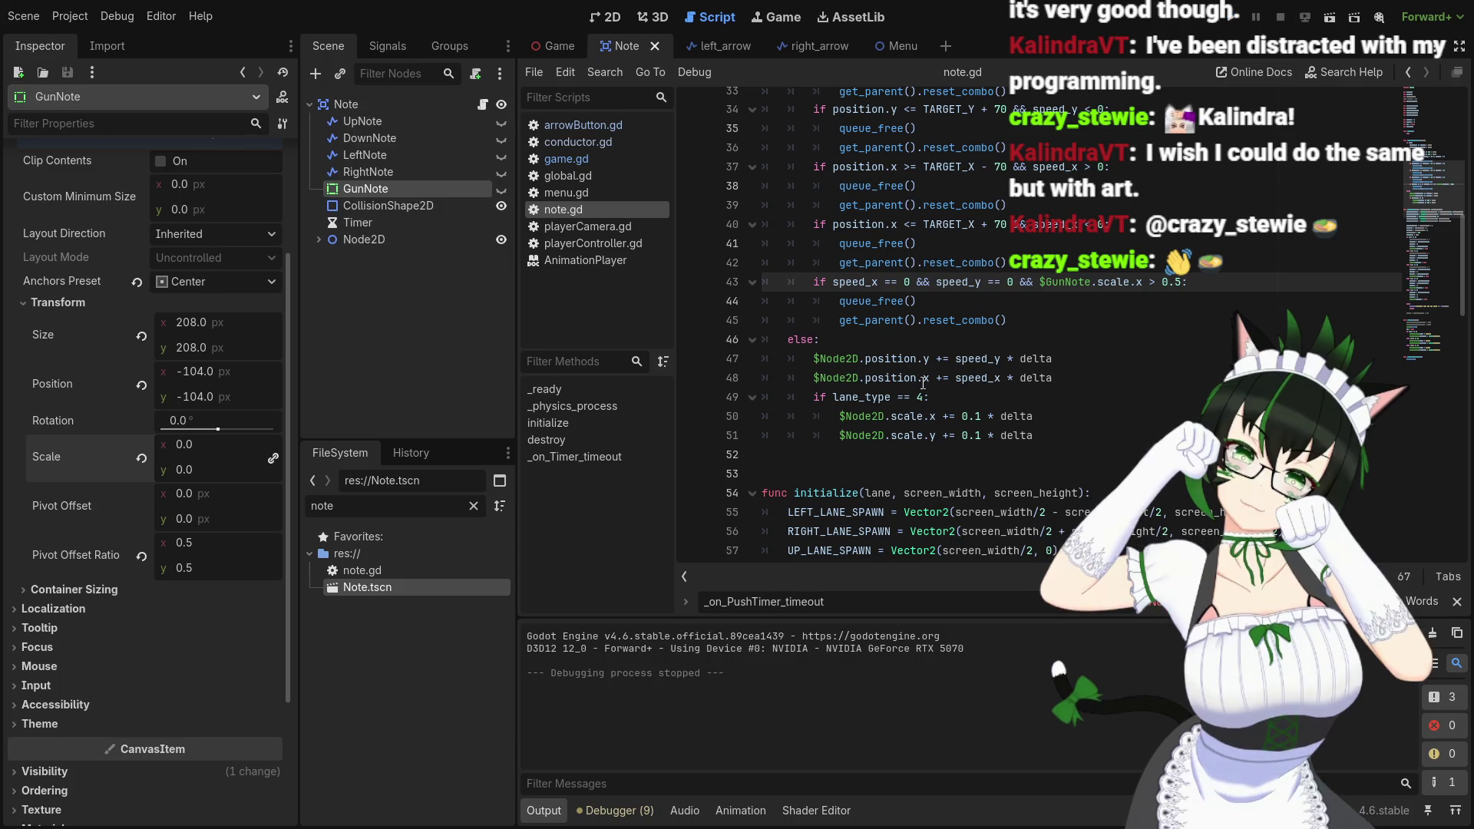
{"action": "scroll", "coordinate": [1003, 421], "scroll_direction": "up", "scroll_amount": 3}
{"action": "scroll", "coordinate": [1004, 420], "scroll_direction": "up", "scroll_amount": 2}
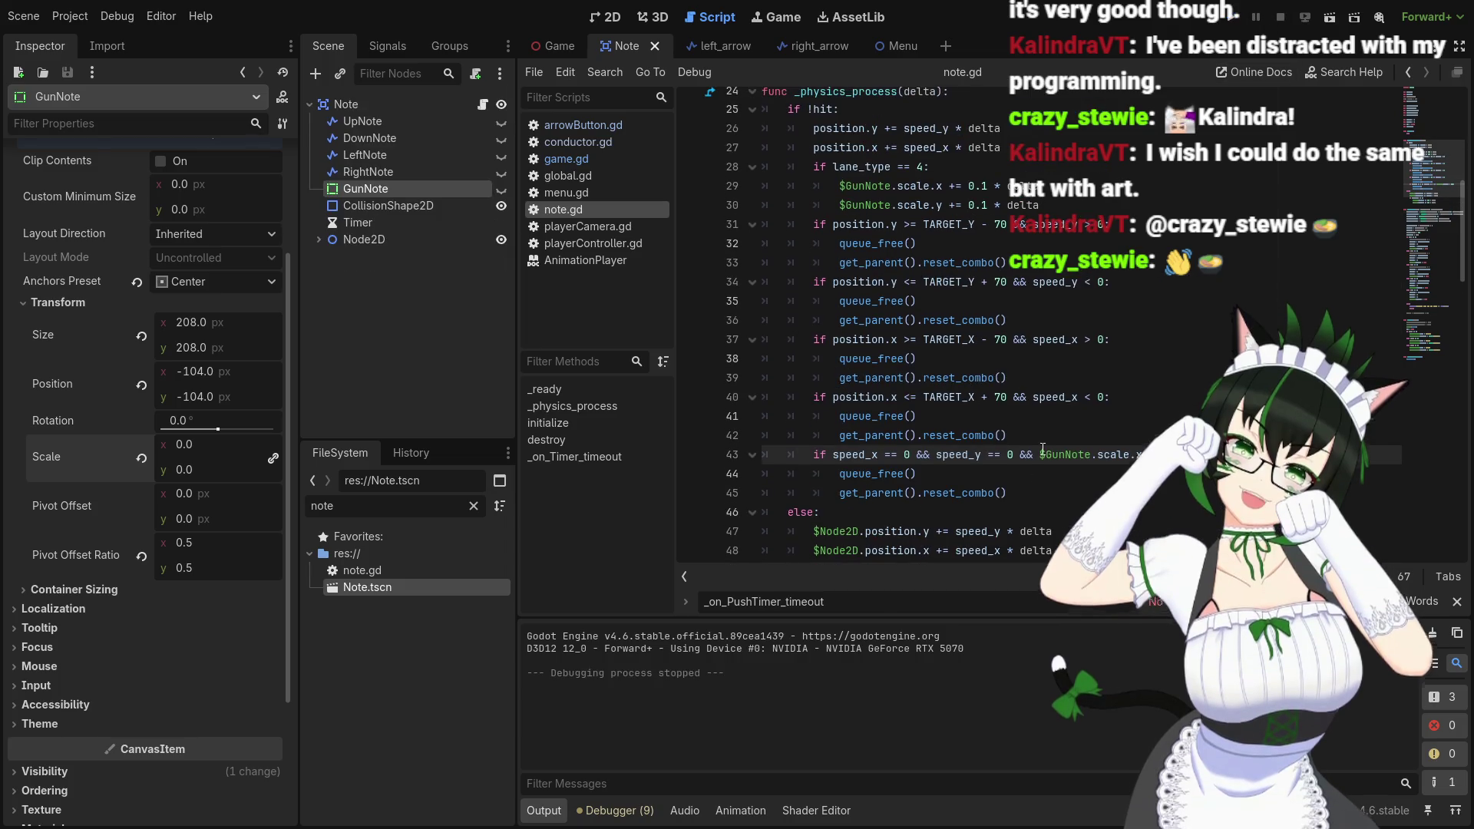
{"action": "scroll", "coordinate": [1045, 434], "scroll_direction": "up", "scroll_amount": 1}
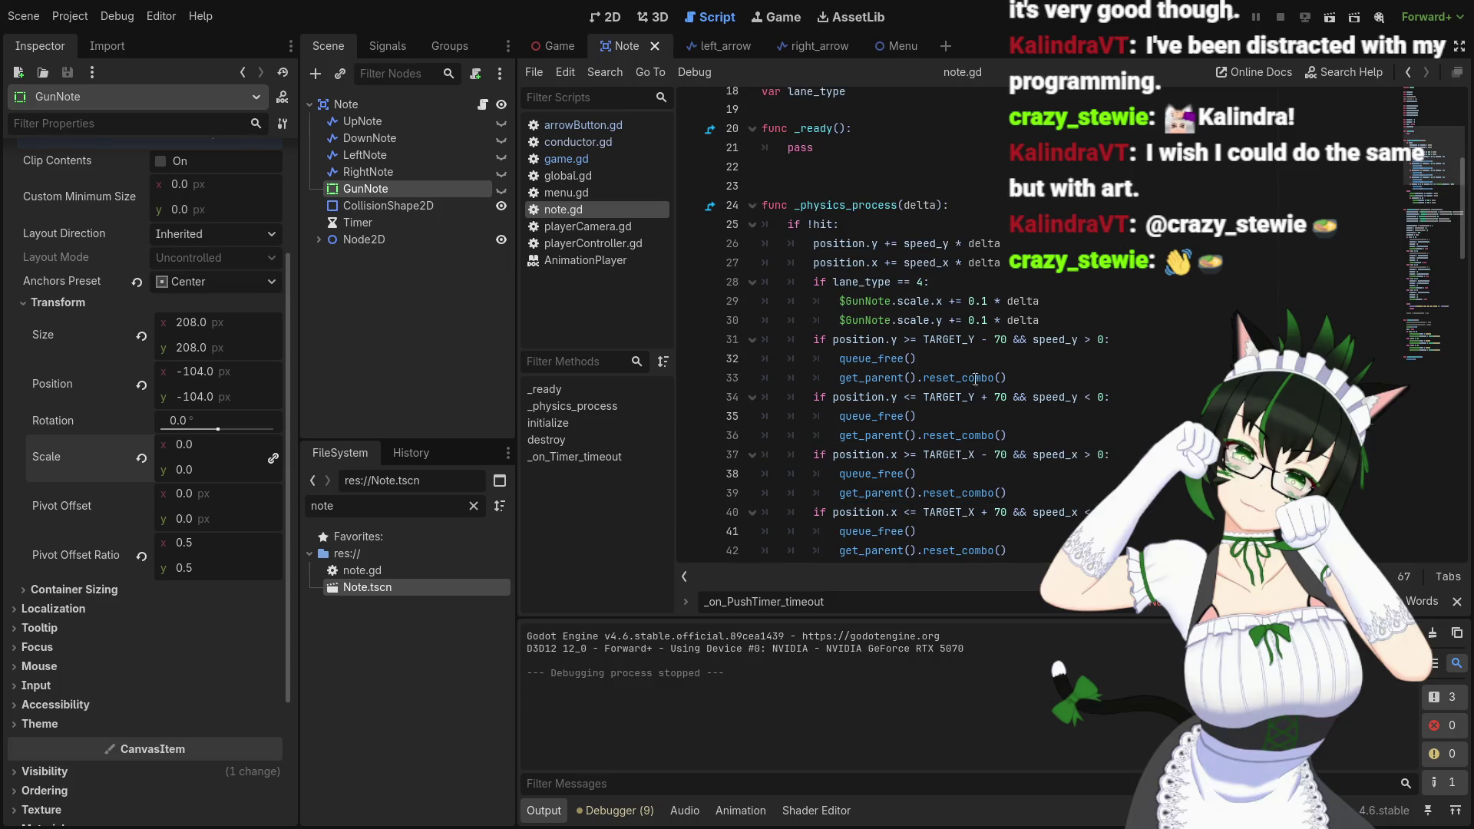
{"action": "left_click", "coordinate": [1059, 303]}
{"action": "key", "text": "BackSpace"}
{"action": "type", "text": "2"}
{"action": "left_click", "coordinate": [990, 320]}
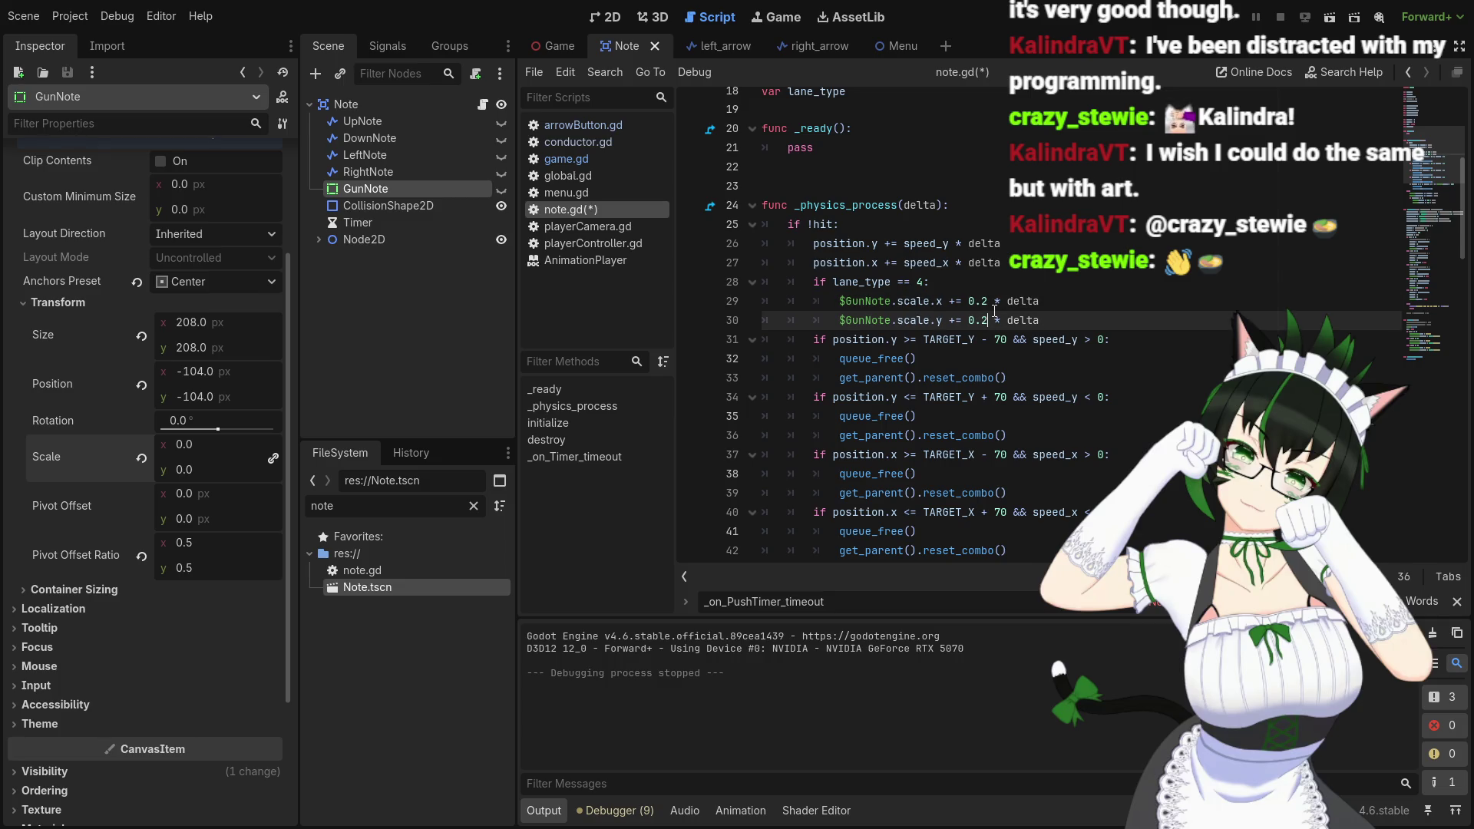
Raise the growth rate on lines 50–51 to 0.2
{"action": "scroll", "coordinate": [998, 322], "scroll_direction": "down", "scroll_amount": 3}
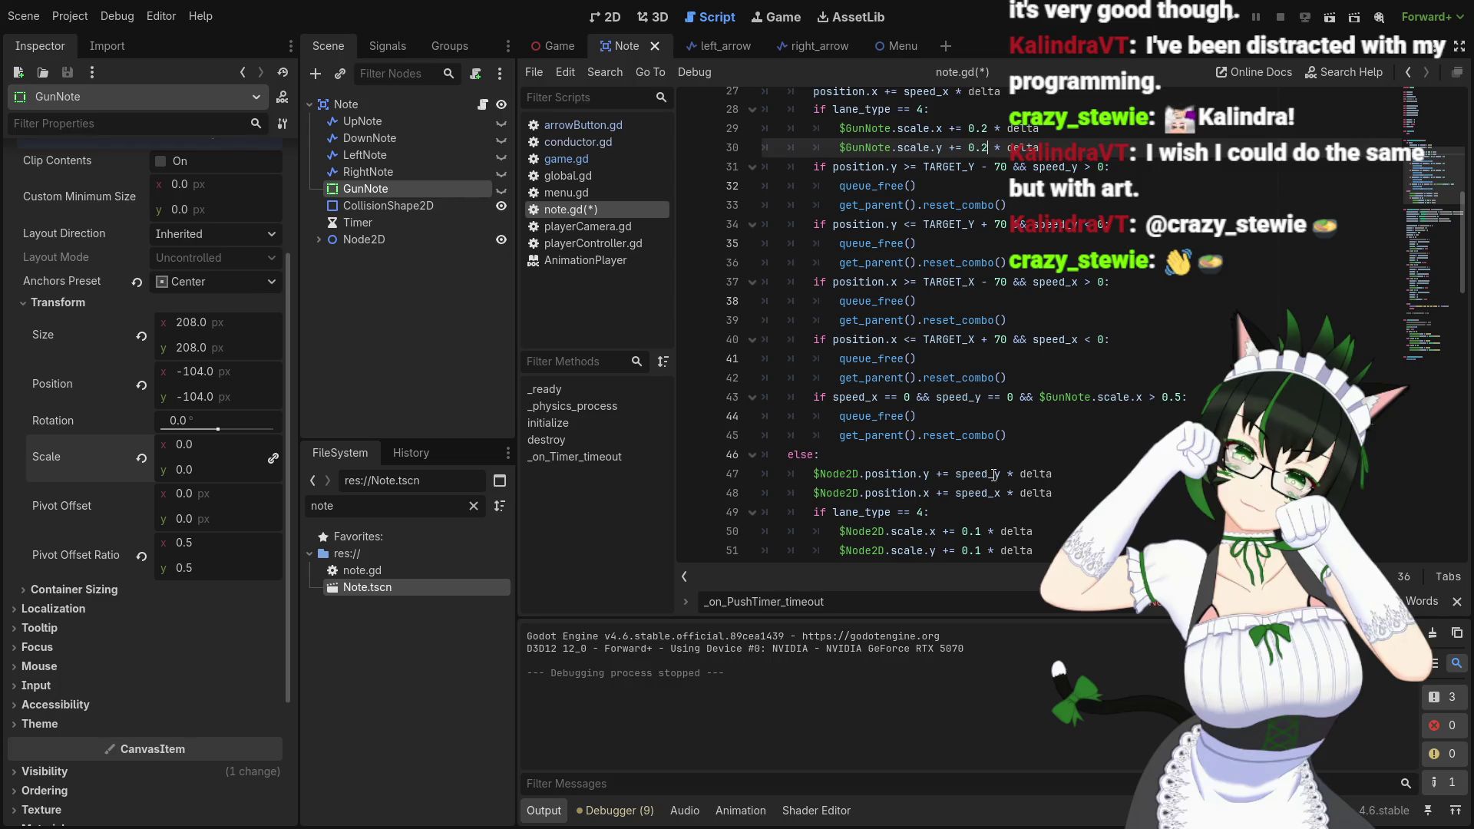
{"action": "scroll", "coordinate": [995, 474], "scroll_direction": "down", "scroll_amount": 1}
{"action": "left_click", "coordinate": [980, 474]}
{"action": "key", "text": "Down"}
{"action": "key", "text": "BackSpace"}
{"action": "type", "text": "2"}
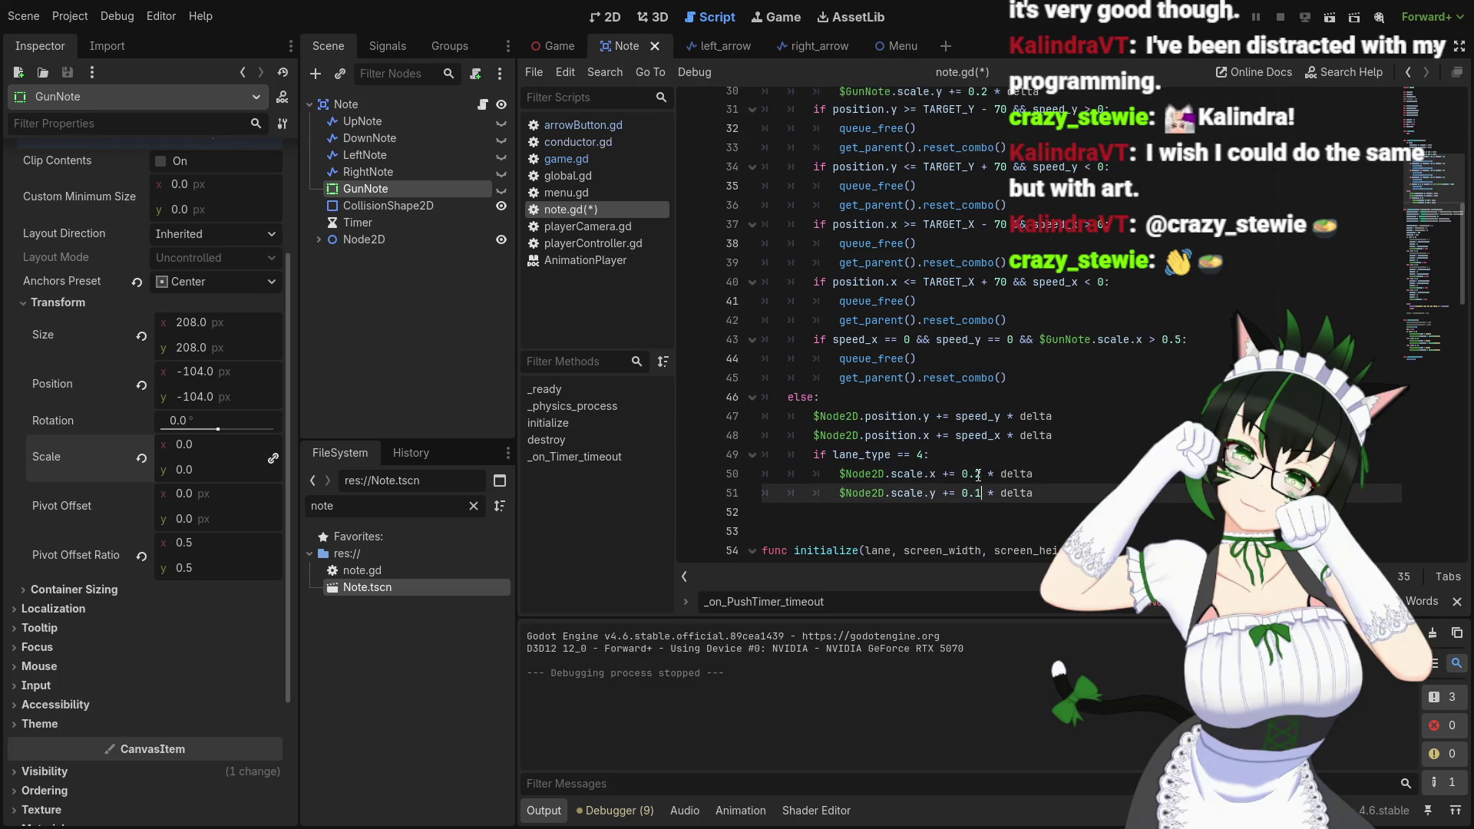
Save note.gd, run the project, and stop the test run
{"action": "key", "text": "ctrl+s"}
{"action": "left_click", "coordinate": [1234, 21]}
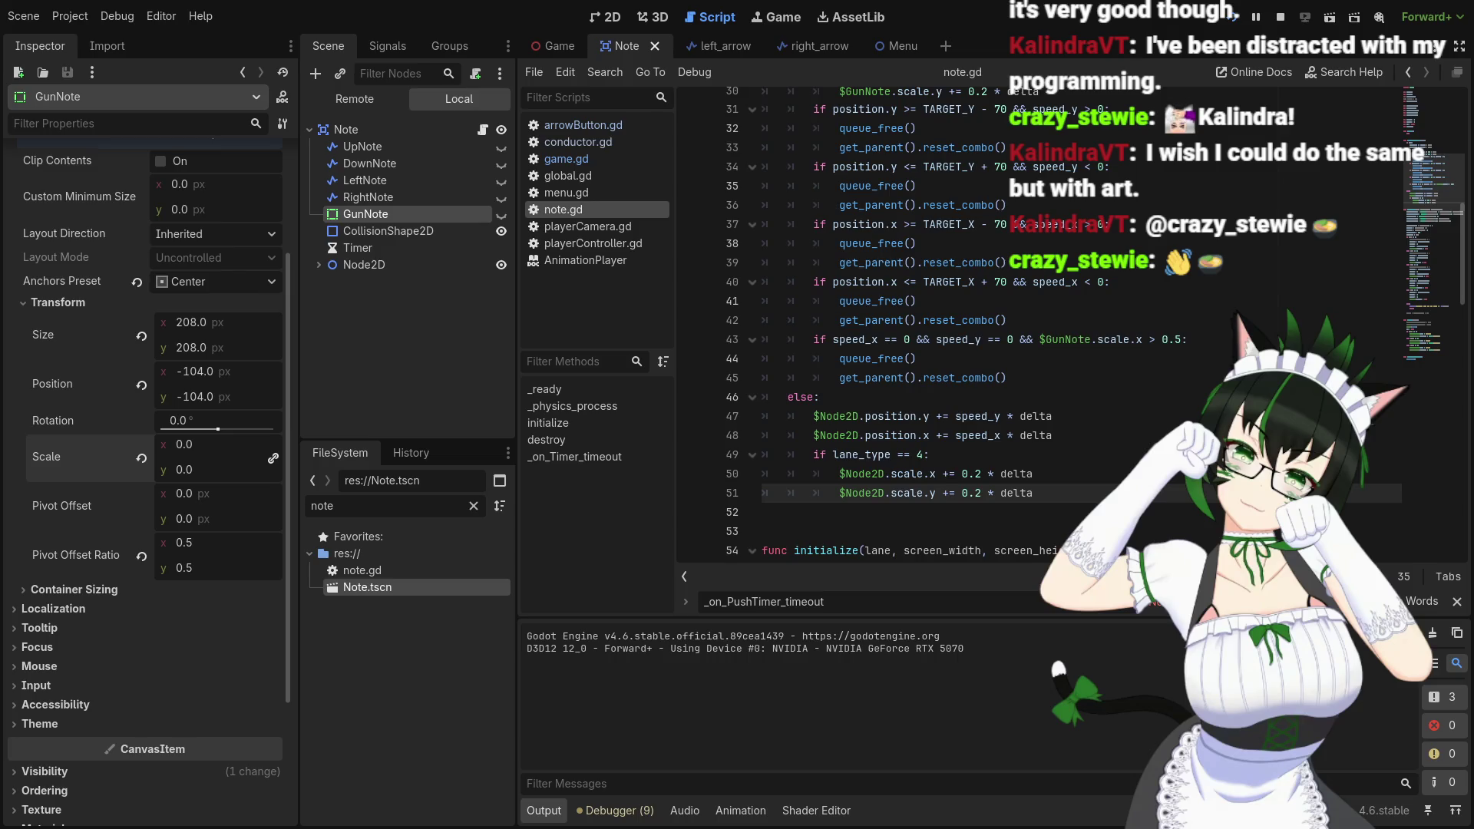
{"action": "left_click", "coordinate": [1280, 17]}
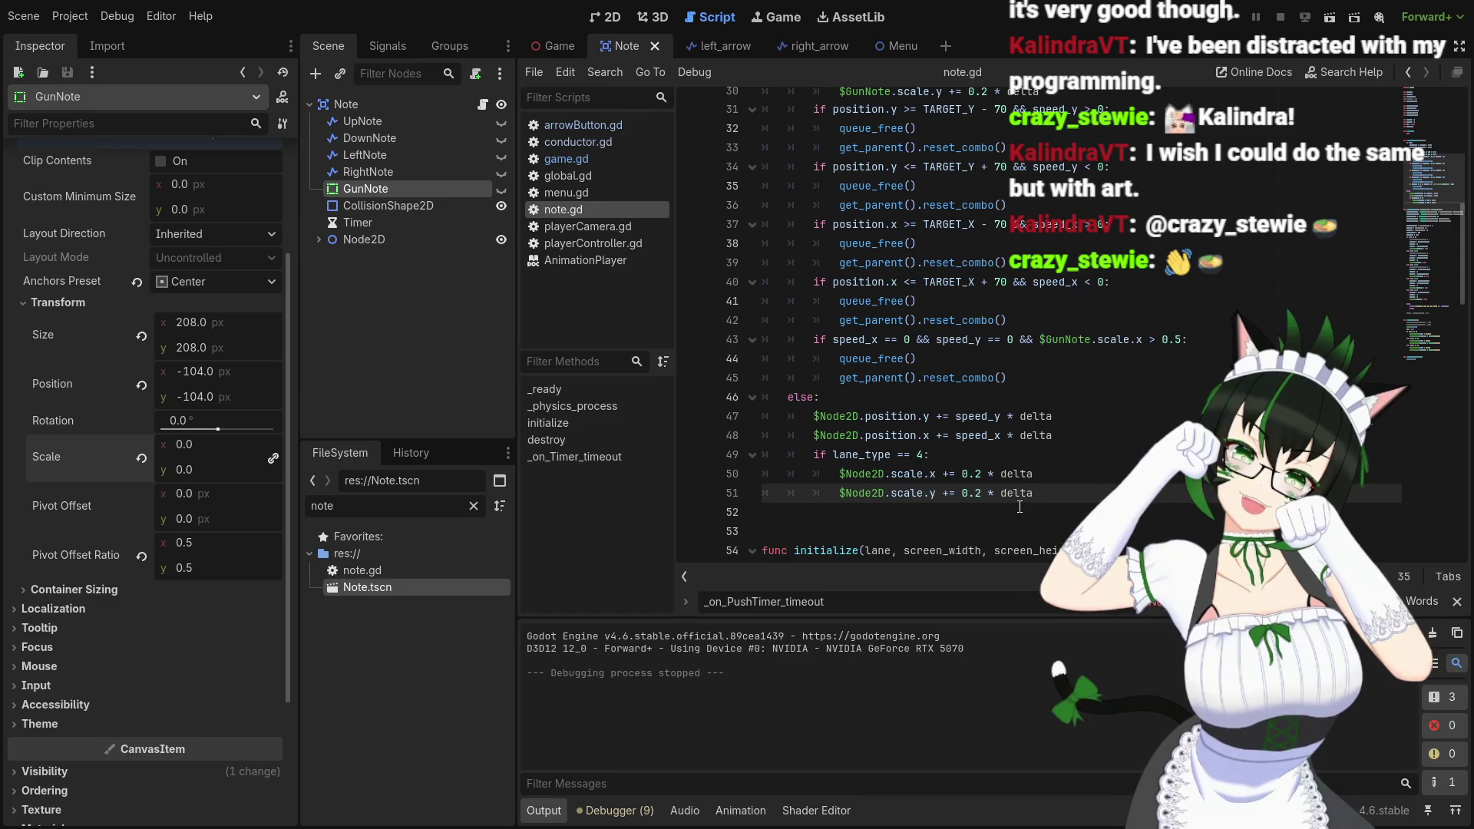
Set the growth rate on lines 50 and 51 to 0.5 using two carets
{"action": "left_click", "coordinate": [985, 474], "text": "alt"}
{"action": "key", "text": "BackSpace"}
{"action": "type", "text": "5"}
Set the GunNote growth rate on lines 29–30 to 0.5
{"action": "scroll", "coordinate": [981, 463], "scroll_direction": "up", "scroll_amount": 4}
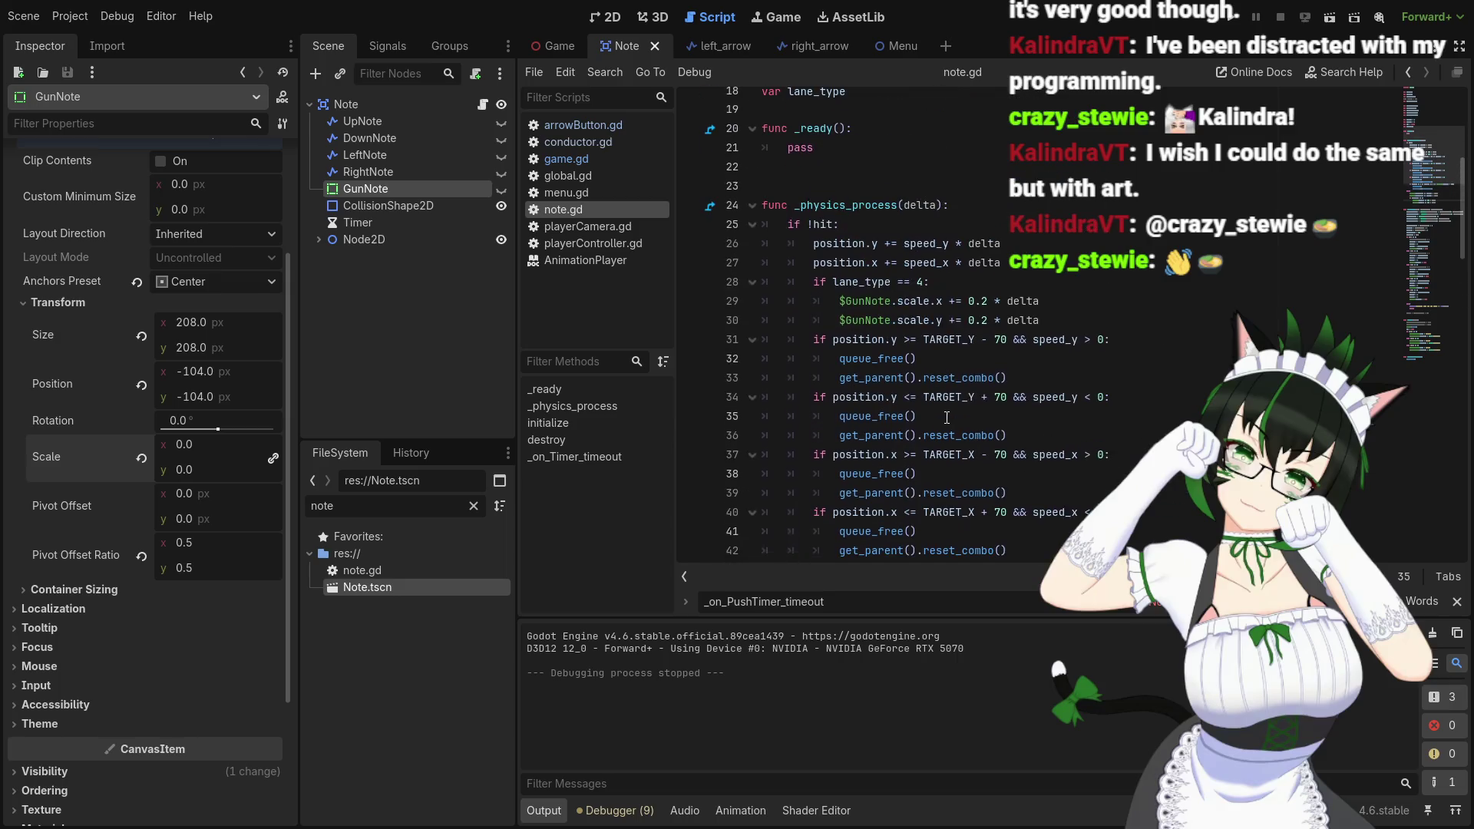
{"action": "left_click", "coordinate": [985, 292]}
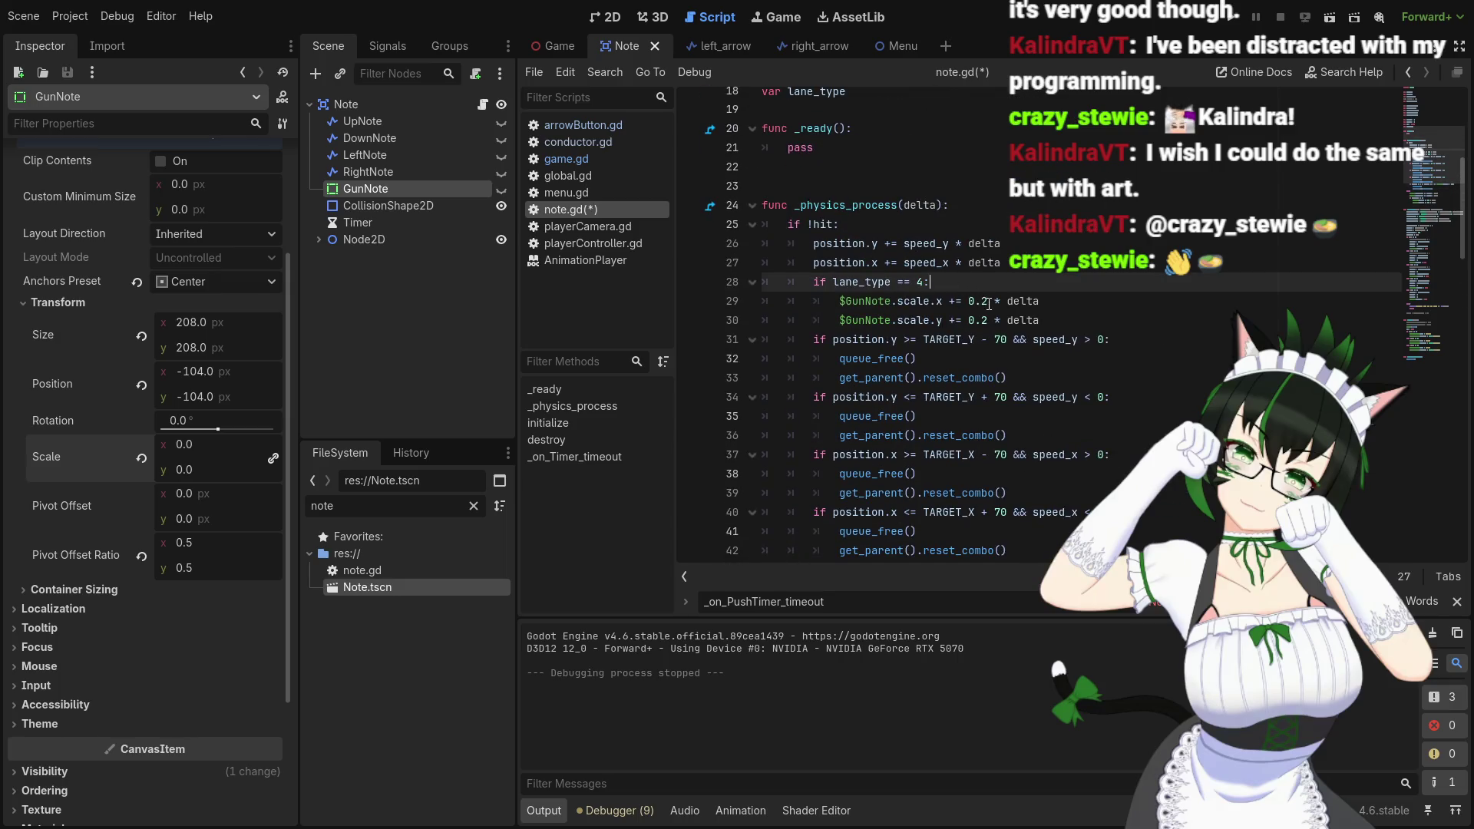
{"action": "left_click", "coordinate": [986, 301]}
{"action": "key", "text": "BackSpace"}
{"action": "type", "text": "5"}
{"action": "key", "text": "Down"}
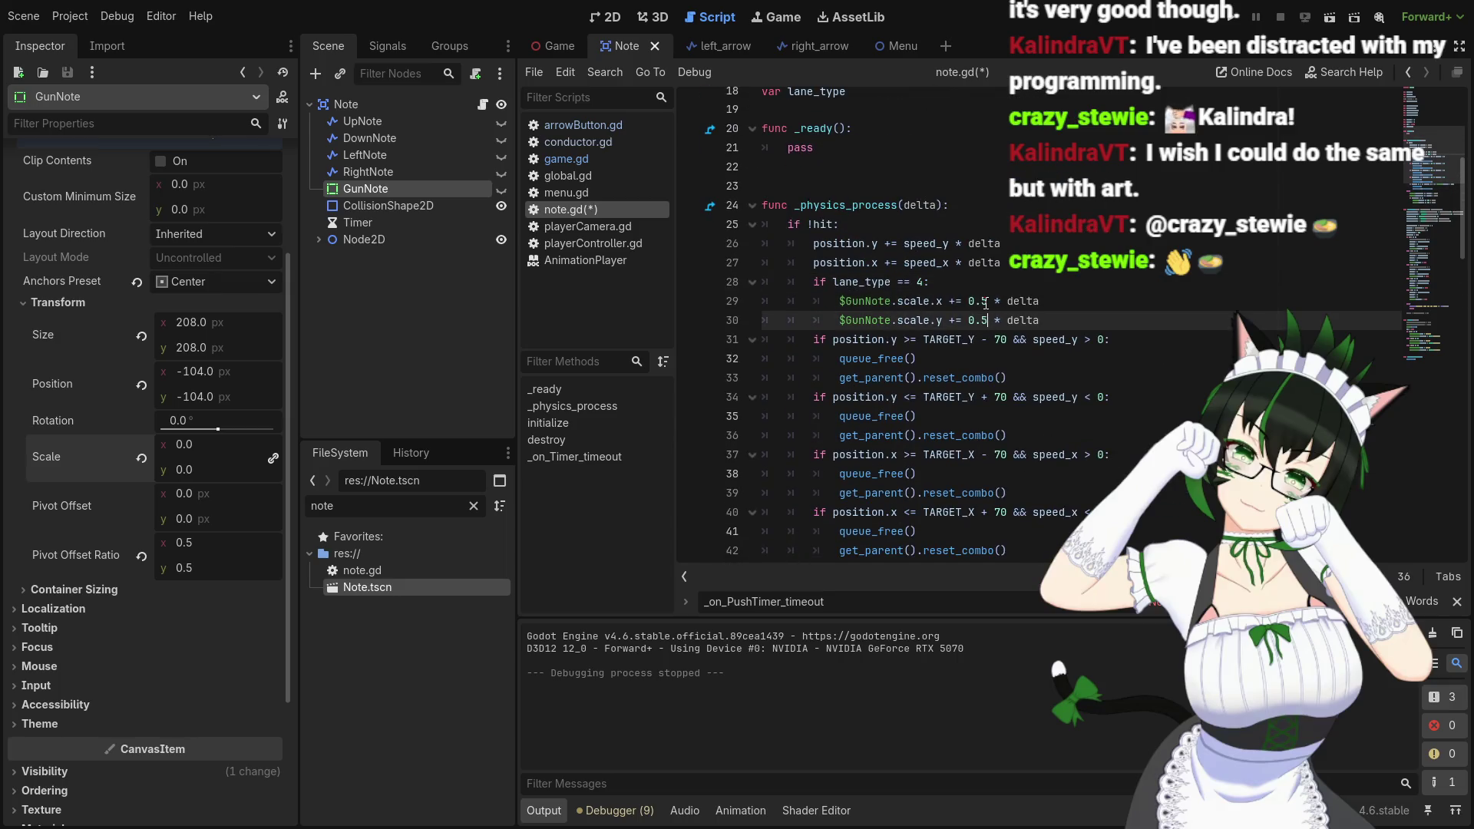
Save and run the project with F5, stop it, and run it again
{"action": "key", "text": "F5"}
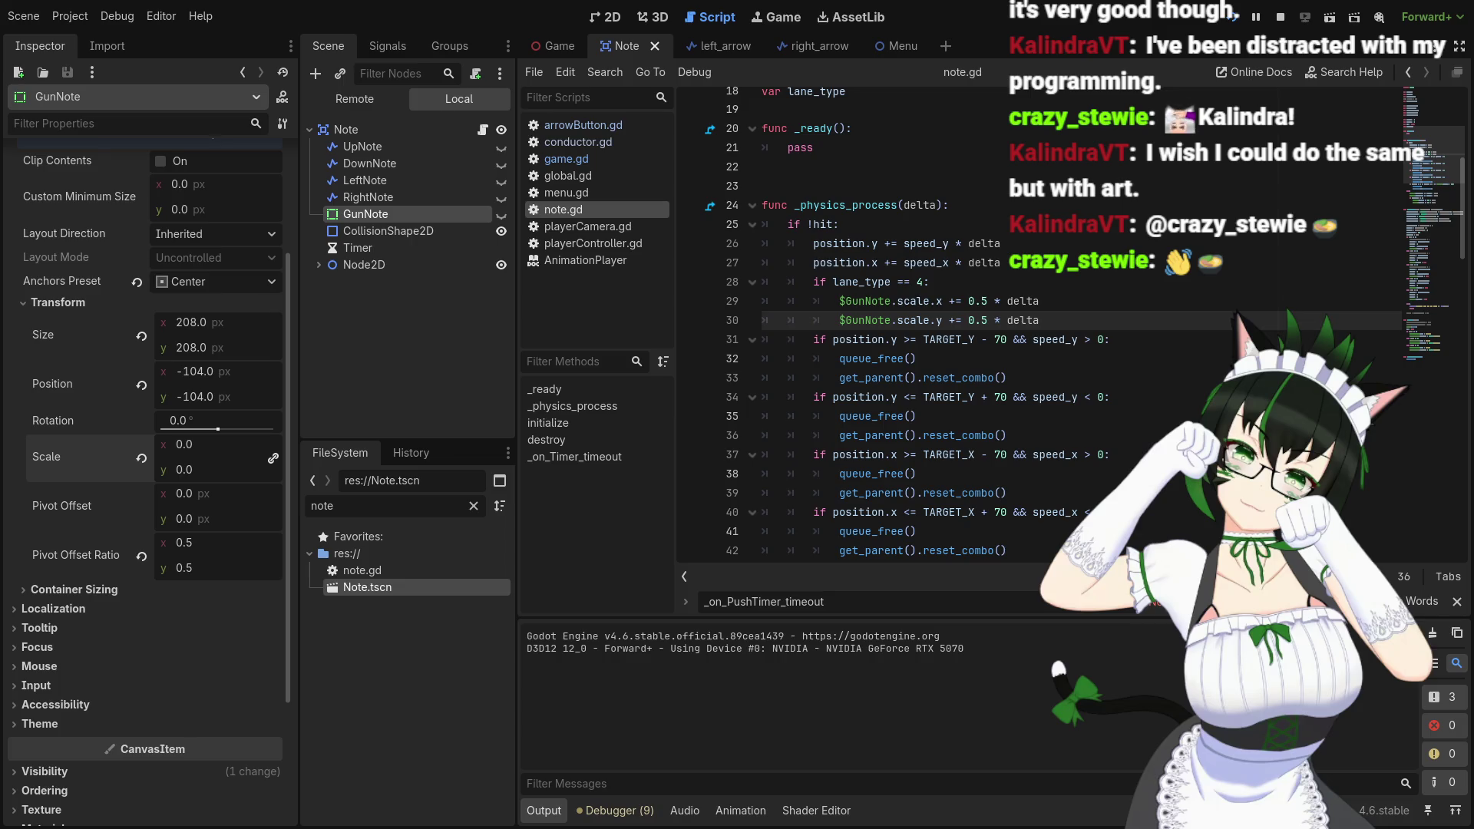
{"action": "left_click", "coordinate": [1269, 21]}
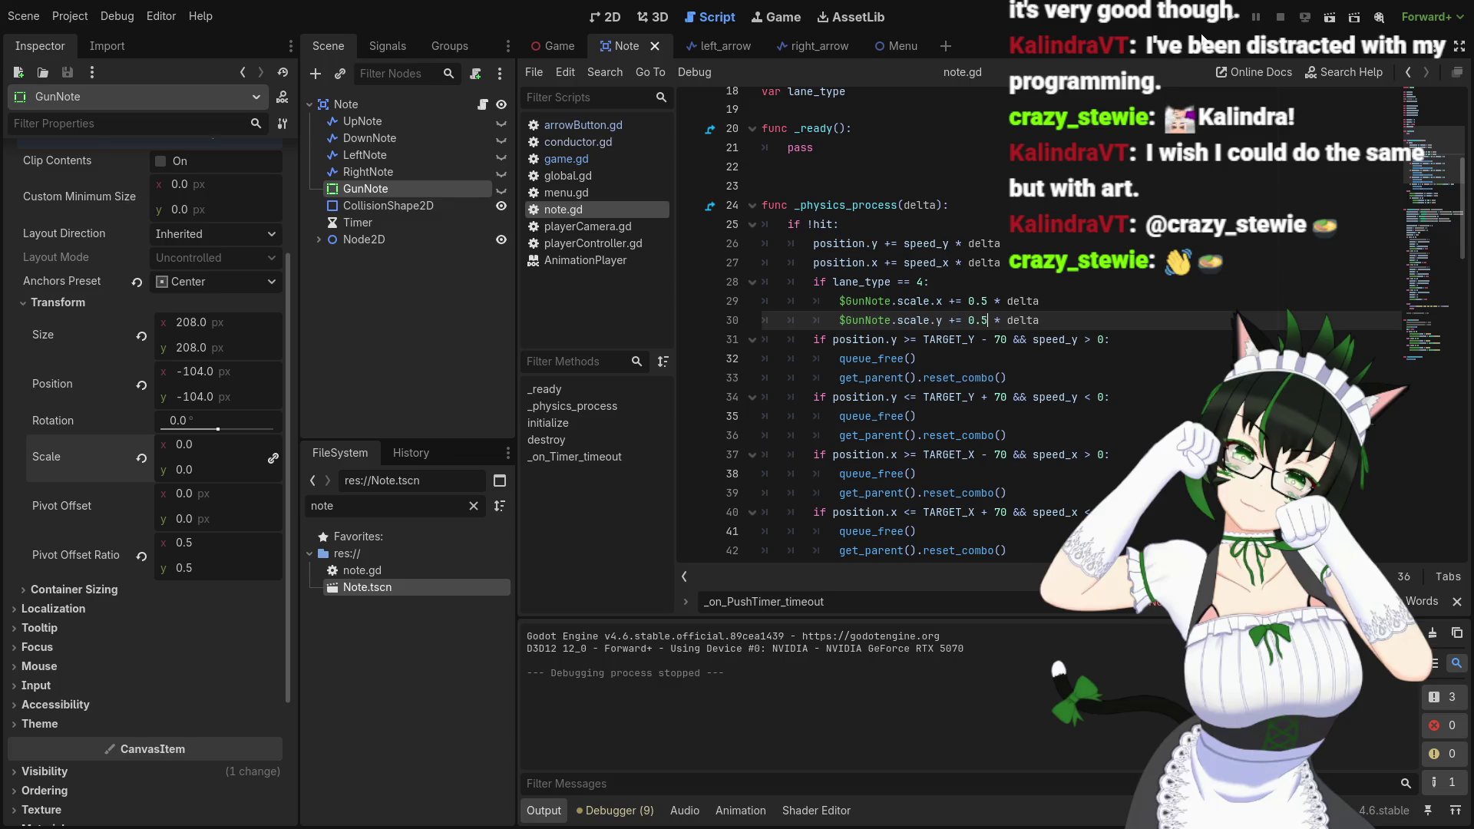
{"action": "left_click", "coordinate": [1227, 21]}
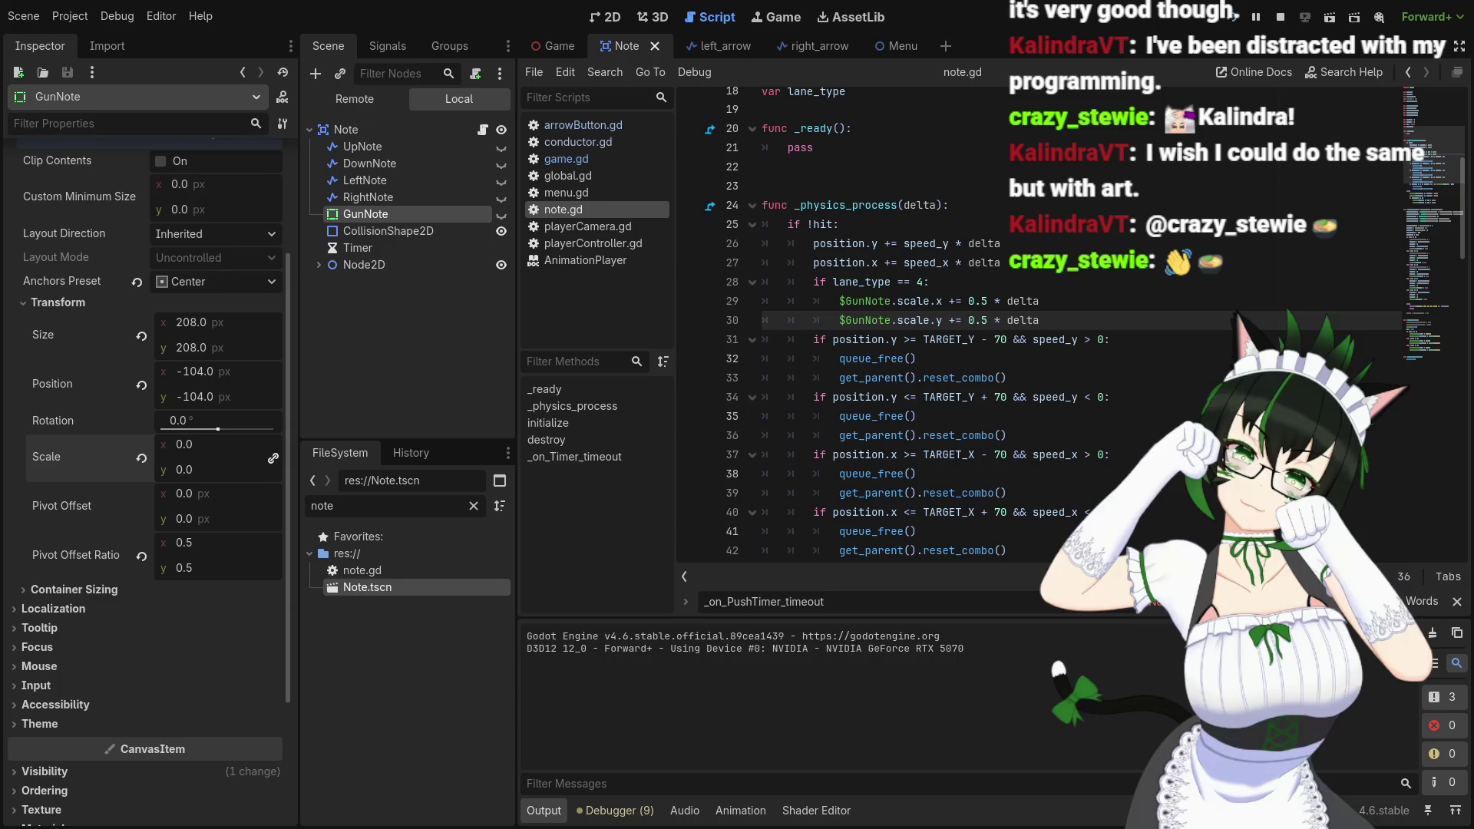
Stop the game and change the growth rate on lines 29–30 from 0.5 to 1
{"action": "key", "text": "F8"}
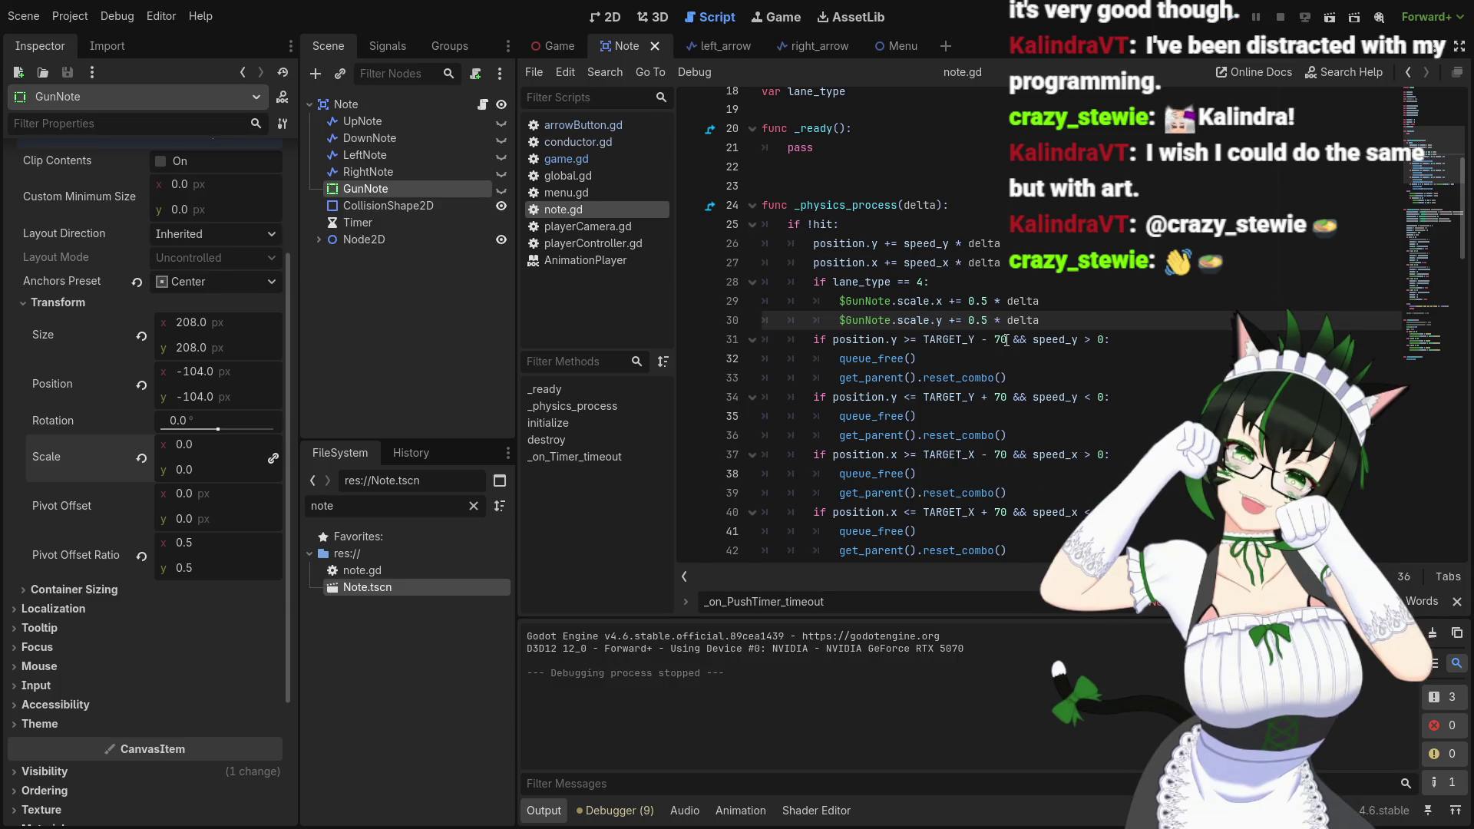
{"action": "left_click", "coordinate": [969, 301]}
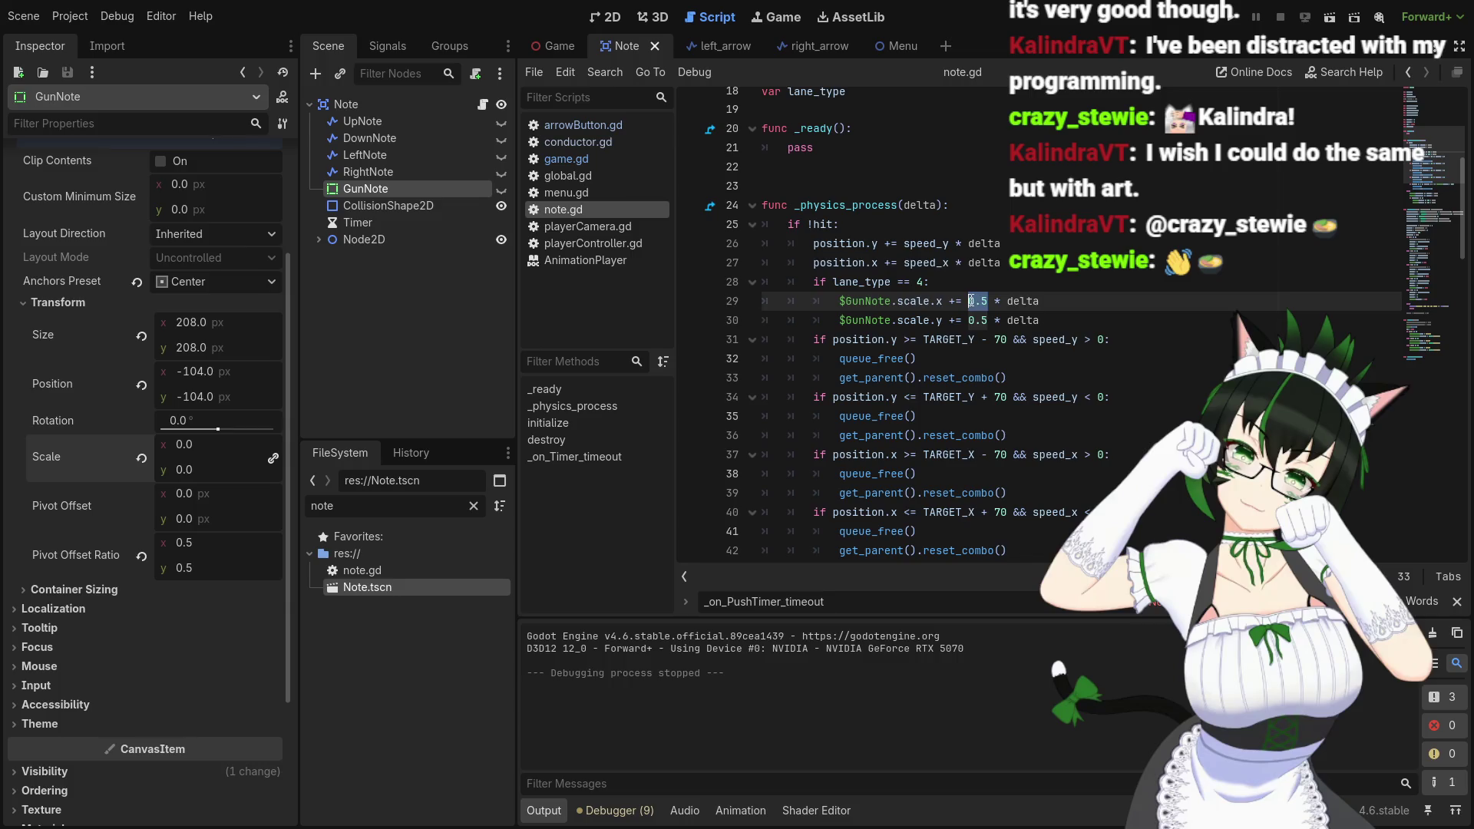
{"action": "key", "text": "Delete"}
{"action": "key", "text": "Delete"}
{"action": "key", "text": "Delete"}
{"action": "type", "text": "1"}
{"action": "left_click", "coordinate": [969, 320]}
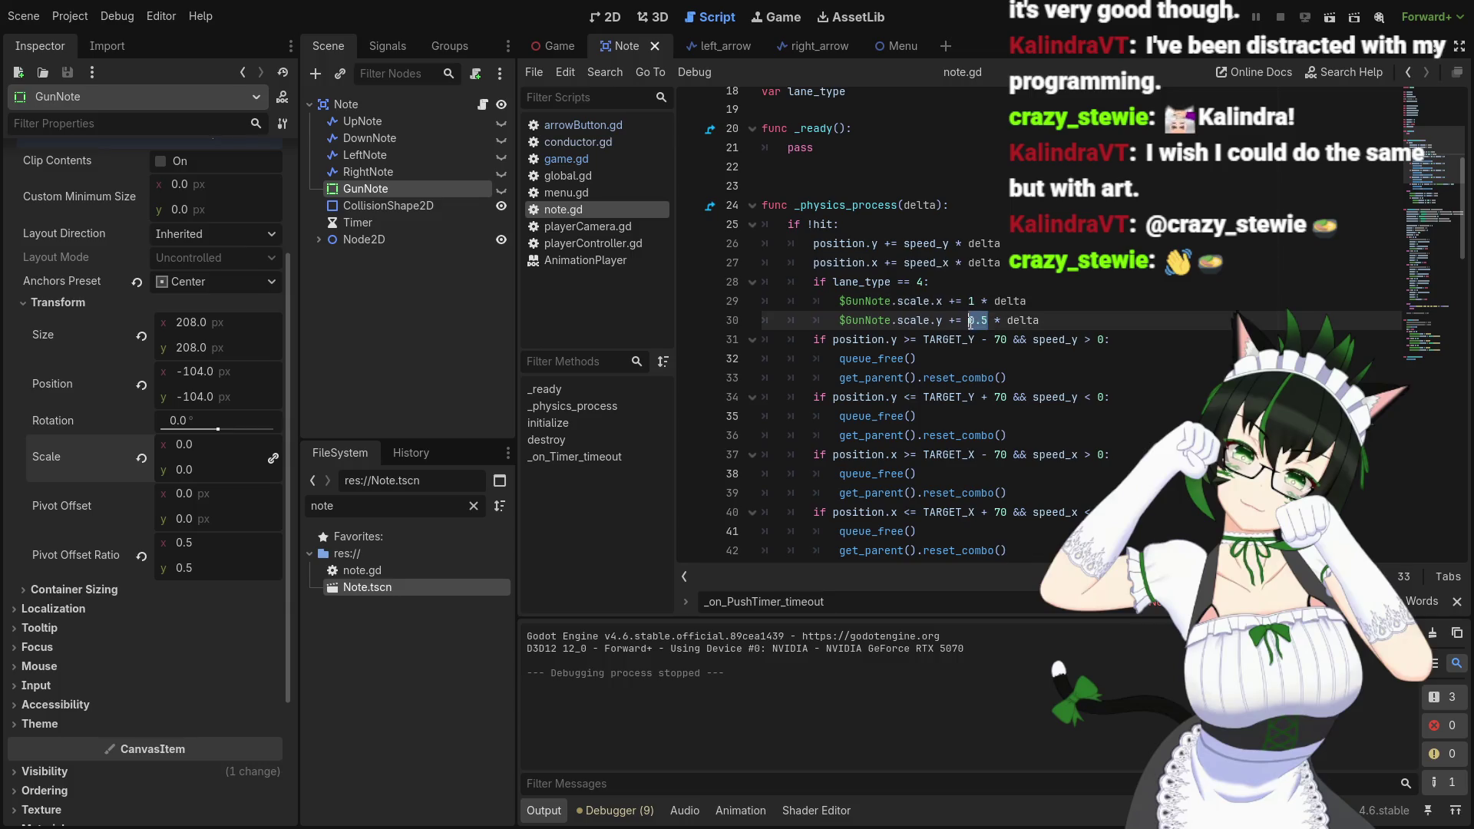
Change the Node2D growth rate on lines 50 and 51 to 1
{"action": "scroll", "coordinate": [970, 323], "scroll_direction": "down", "scroll_amount": 5}
{"action": "left_click", "coordinate": [965, 416]}
{"action": "key", "text": "Delete"}
{"action": "key", "text": "Delete"}
{"action": "key", "text": "Delete"}
{"action": "type", "text": "1 * delta"}
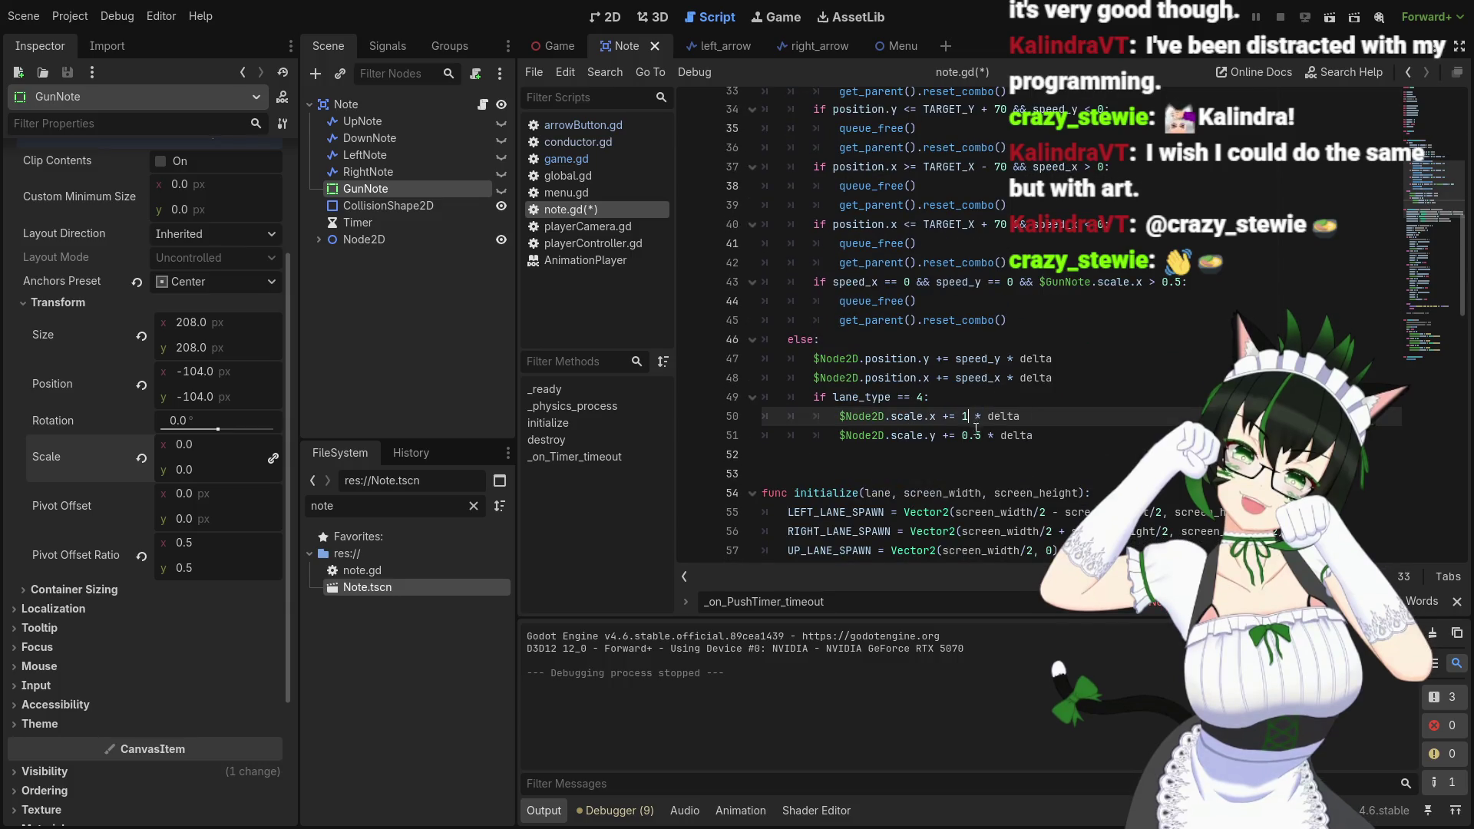
{"action": "left_click", "coordinate": [965, 435]}
{"action": "key", "text": "Delete"}
{"action": "key", "text": "Delete"}
{"action": "key", "text": "Delete"}
{"action": "type", "text": "1"}
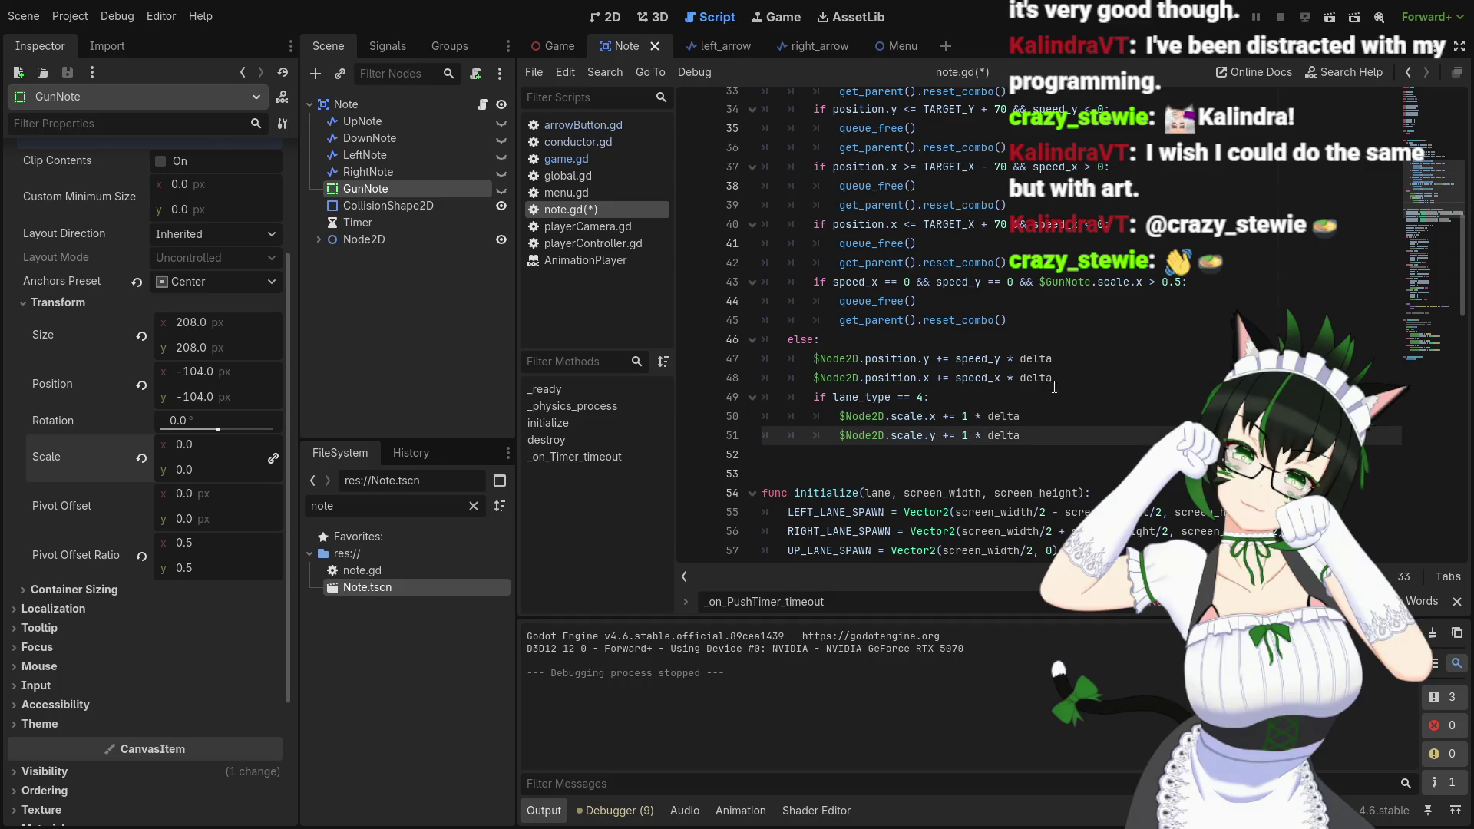
Run the project to test the growth rate of 1, then stop it
{"action": "left_click", "coordinate": [1234, 24]}
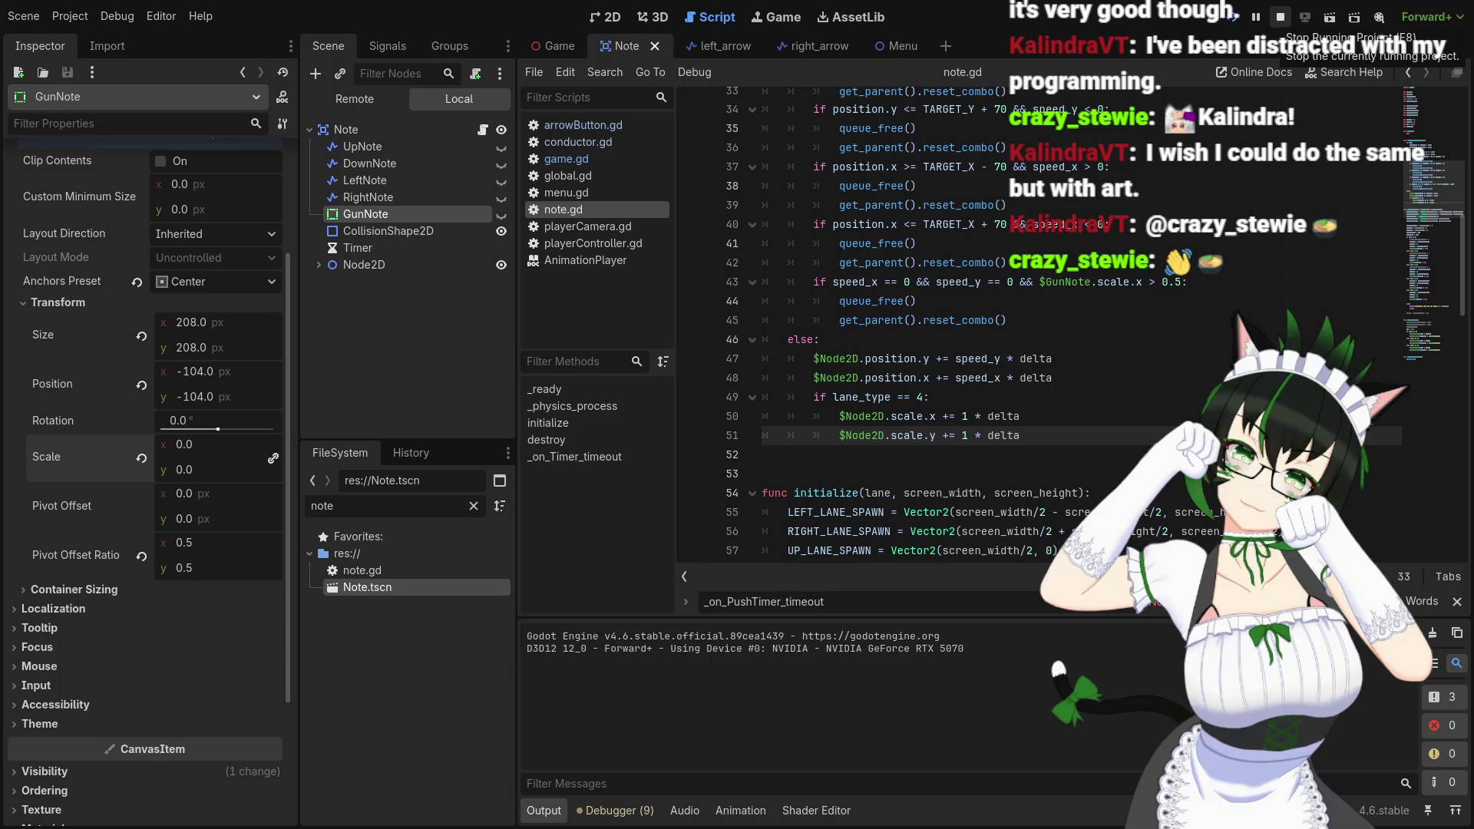
{"action": "left_click", "coordinate": [1280, 16]}
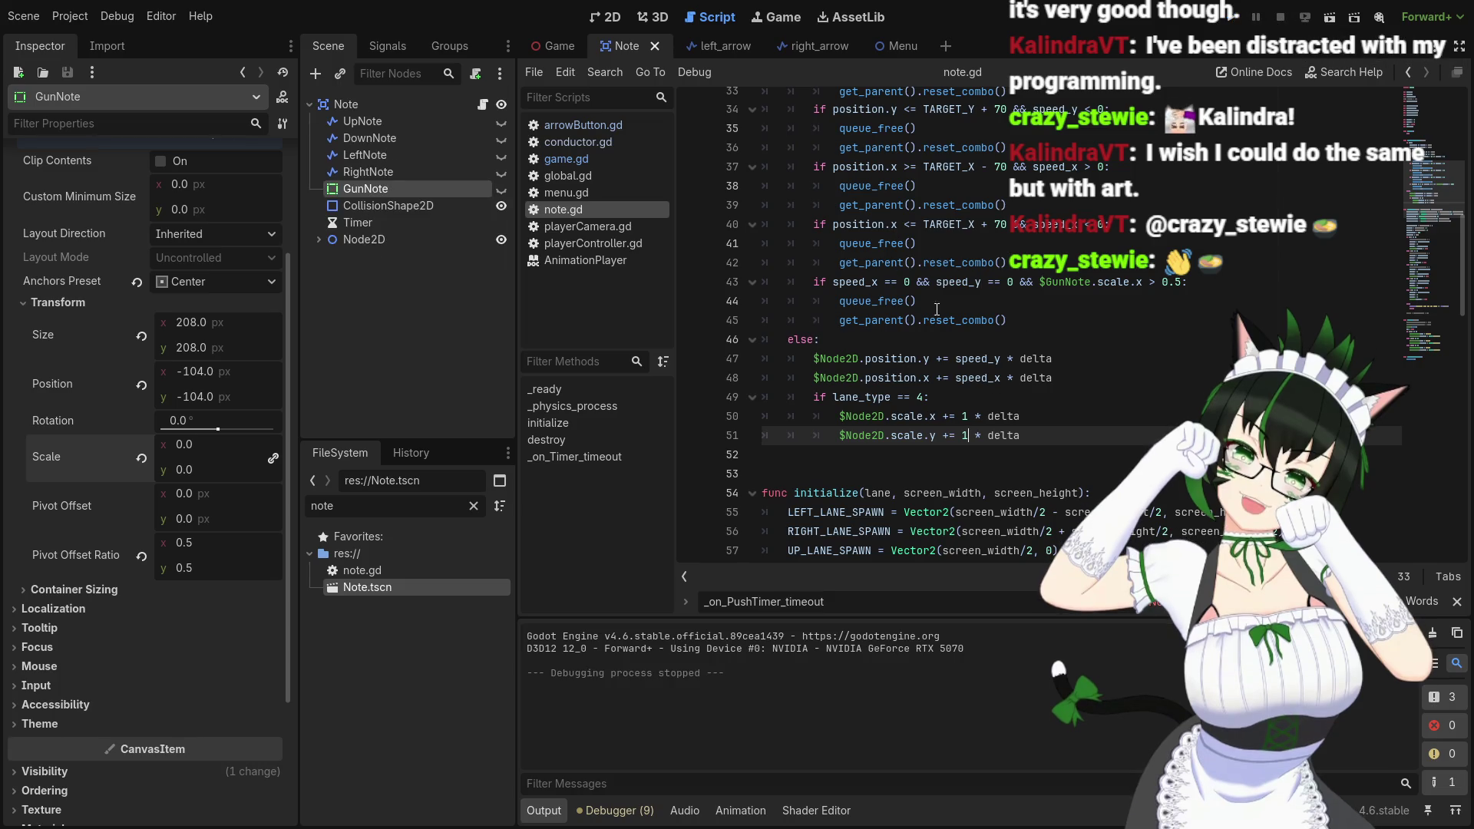
{"action": "scroll", "coordinate": [928, 301], "scroll_direction": "up", "scroll_amount": 5}
{"action": "scroll", "coordinate": [954, 286], "scroll_direction": "down", "scroll_amount": 4}
{"action": "scroll", "coordinate": [953, 286], "scroll_direction": "down", "scroll_amount": 3}
{"action": "scroll", "coordinate": [845, 307], "scroll_direction": "up", "scroll_amount": 3}
In game.gd's _spawn_notes, replace 'lane' with 4 on lines 131, 134 and 138
{"action": "left_click", "coordinate": [588, 161]}
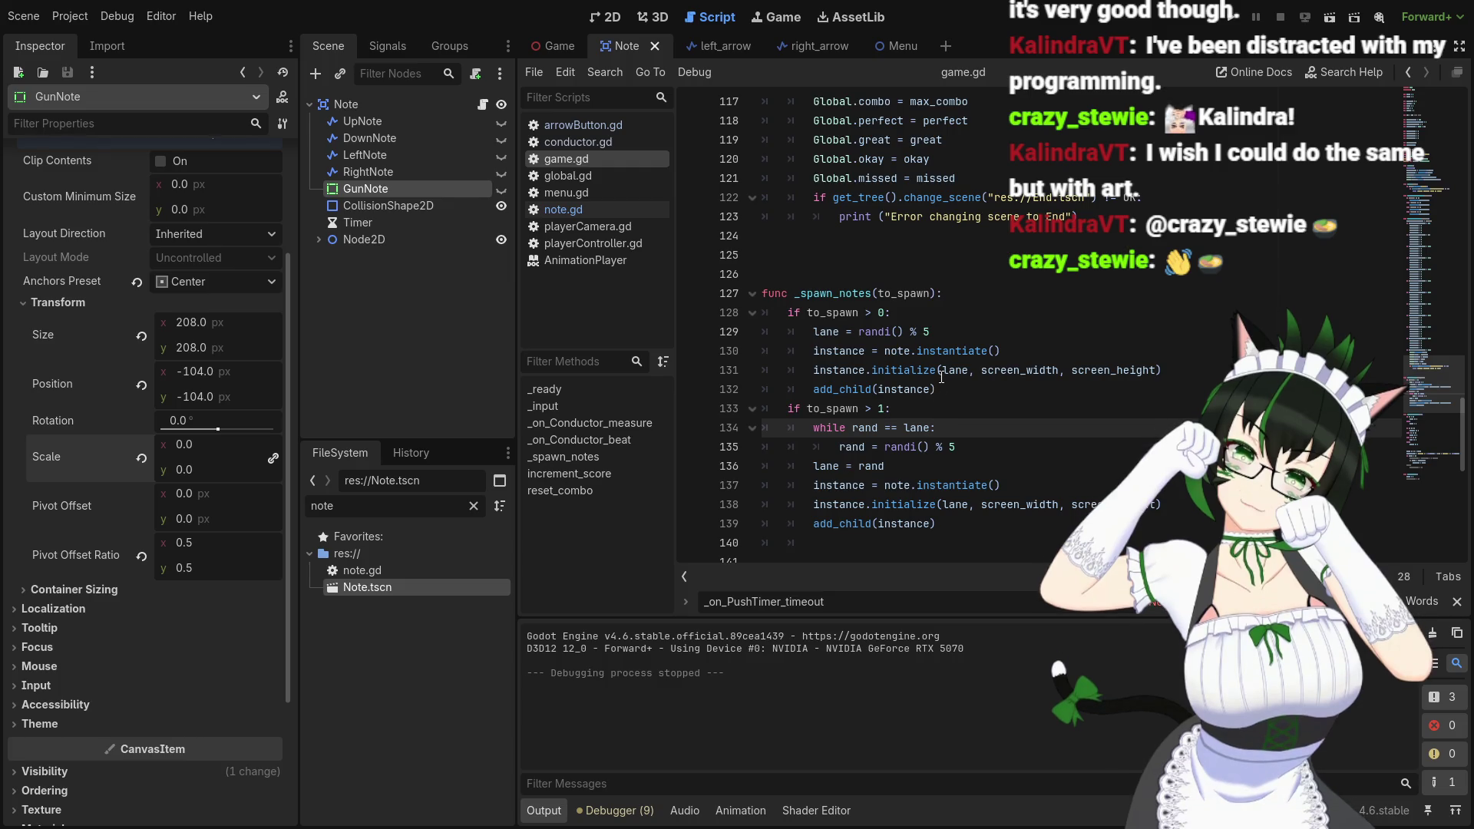
{"action": "left_click_drag", "start_coordinate": [943, 372], "coordinate": [969, 372]}
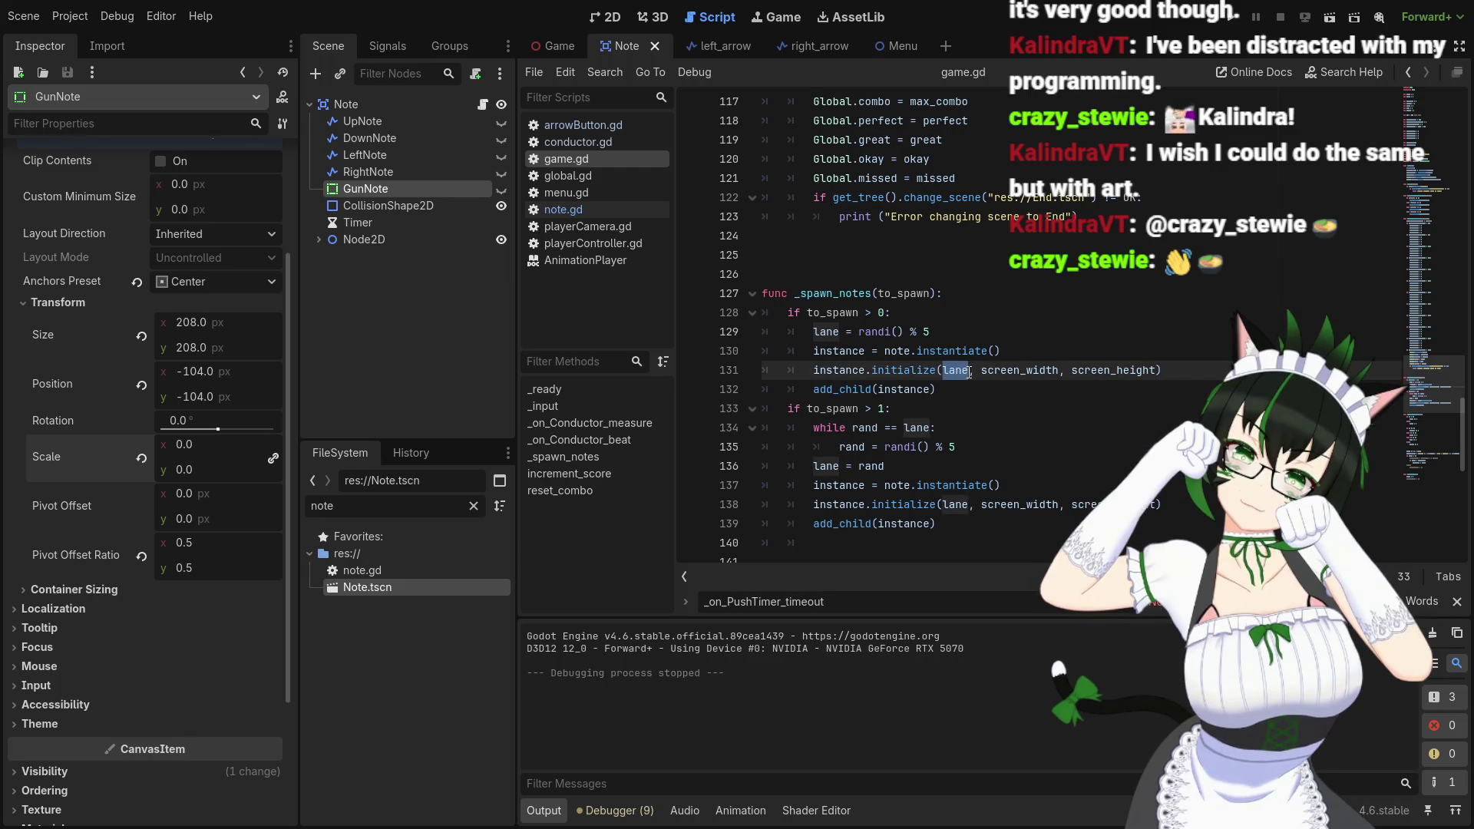
{"action": "type", "text": "4"}
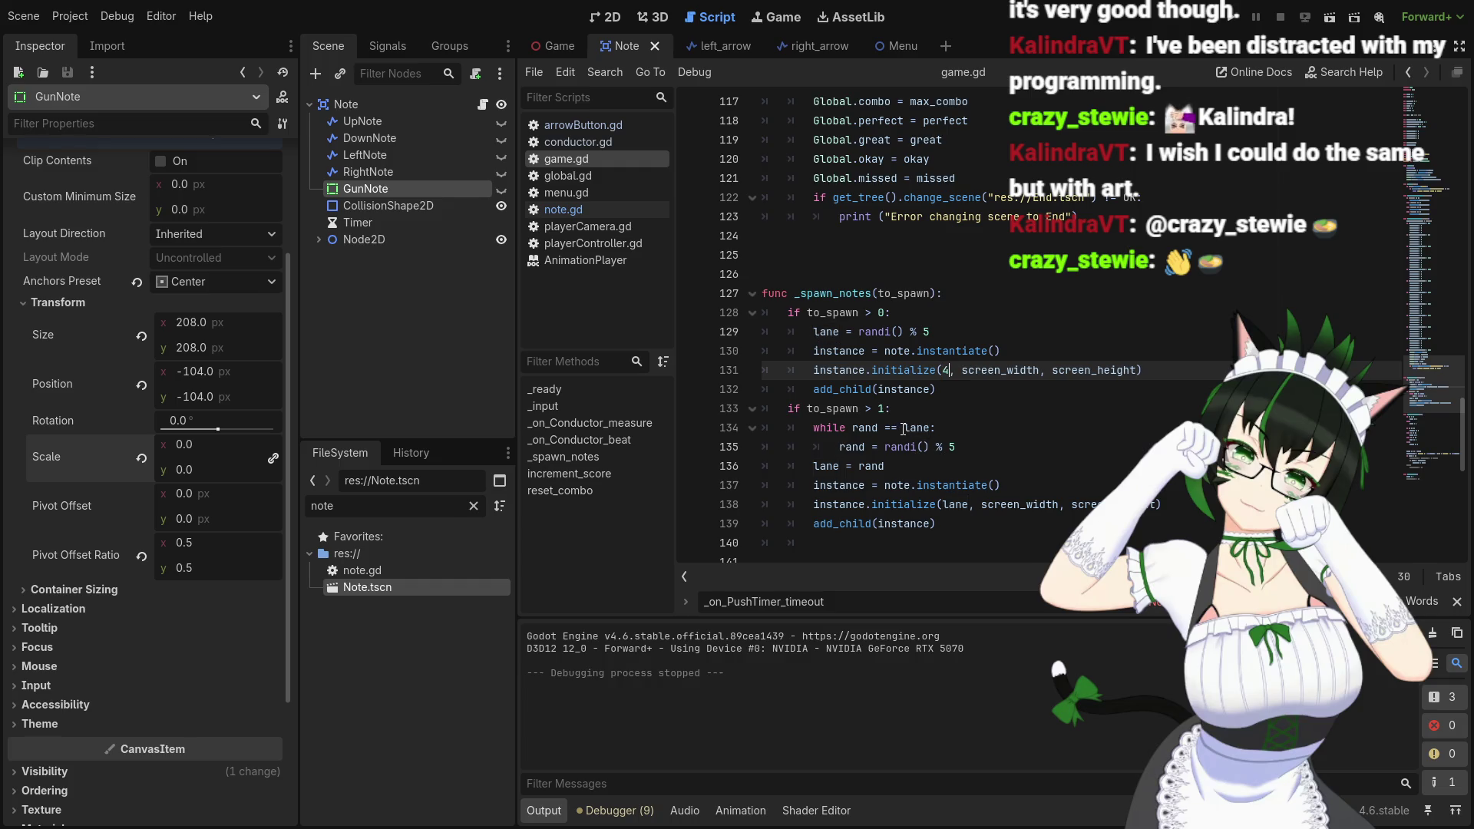
{"action": "double_click", "coordinate": [916, 428]}
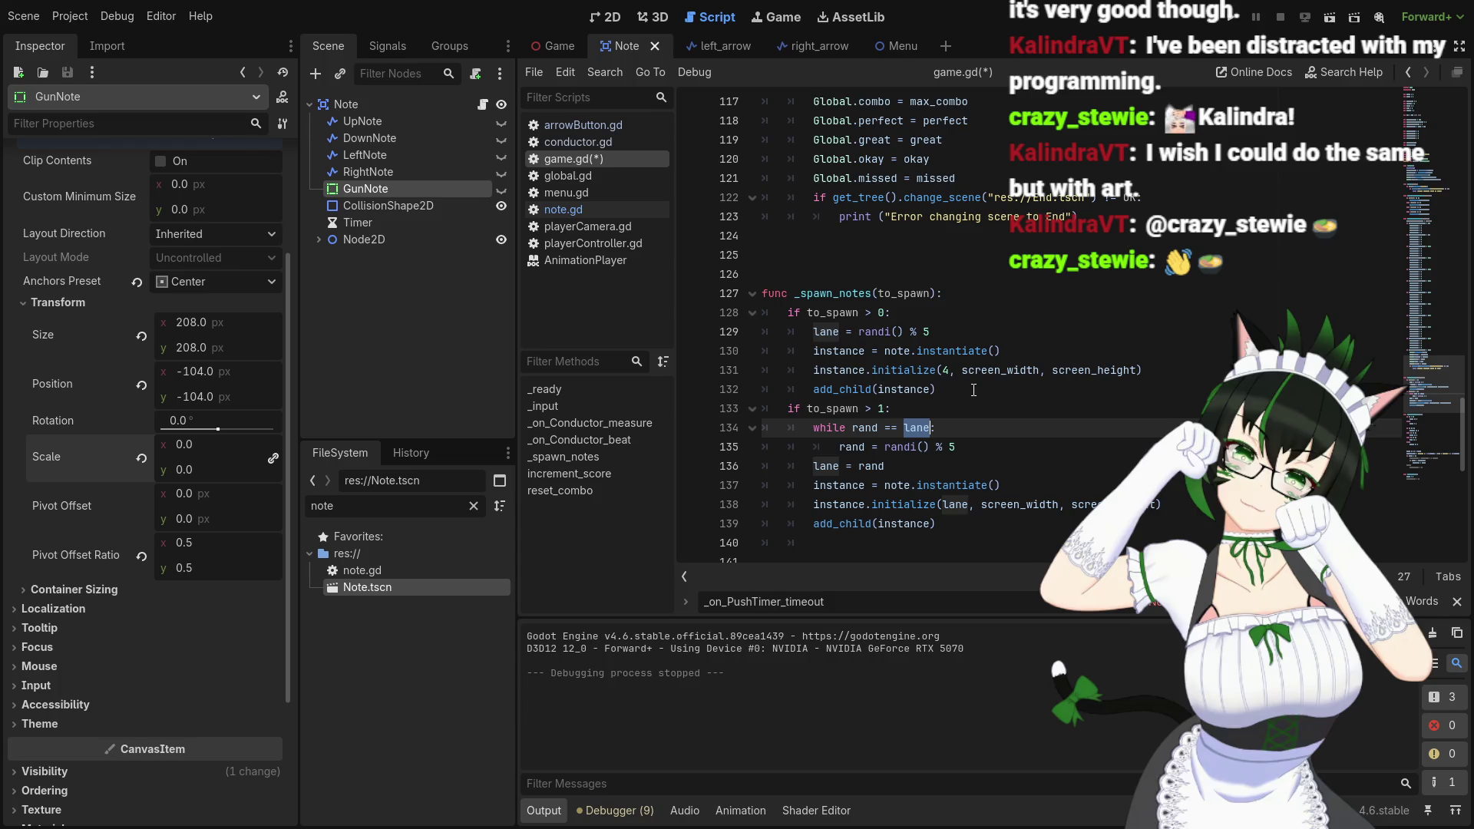
{"action": "type", "text": "4"}
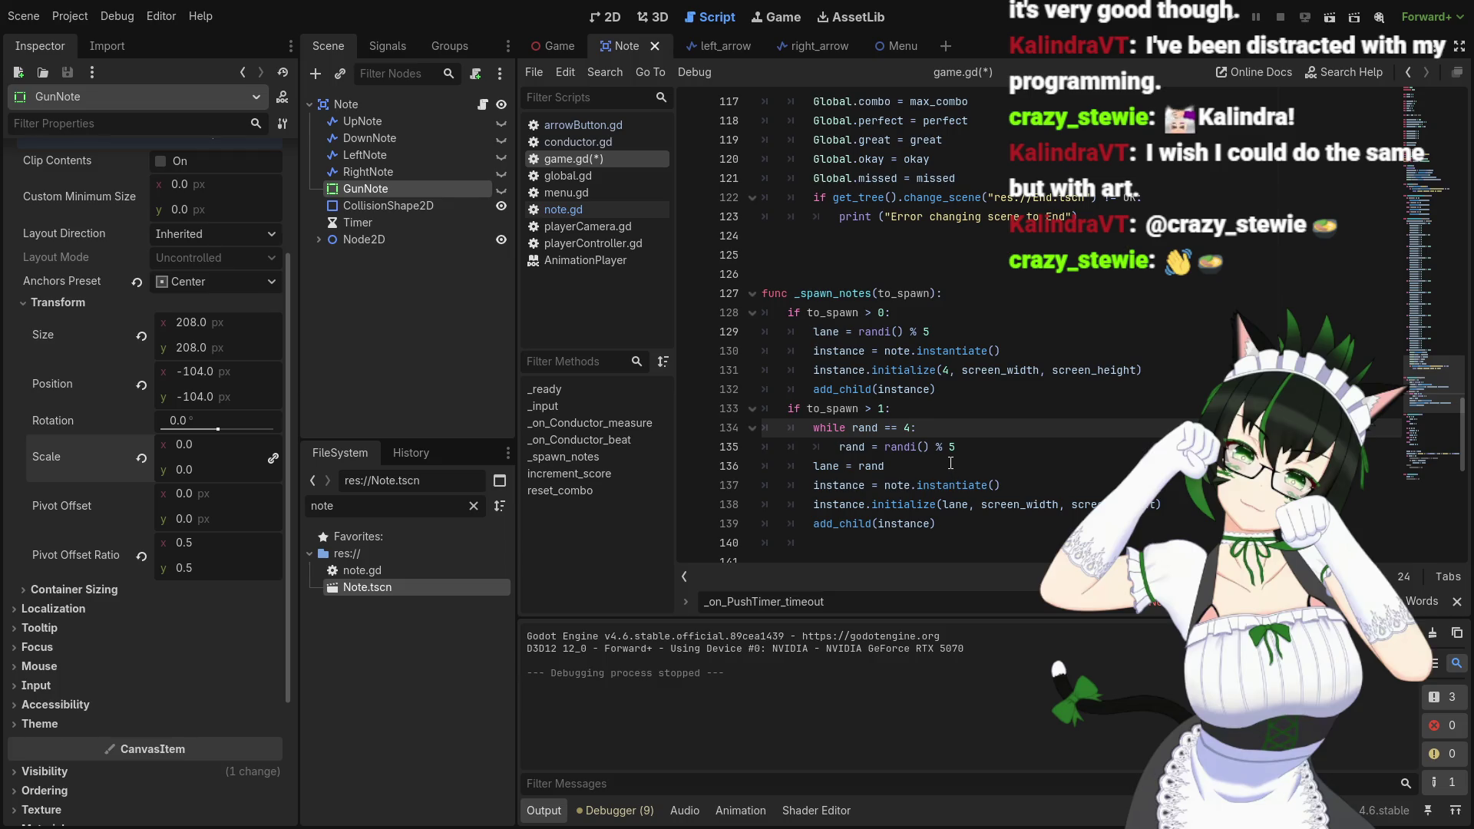
{"action": "double_click", "coordinate": [958, 504]}
{"action": "type", "text": "4"}
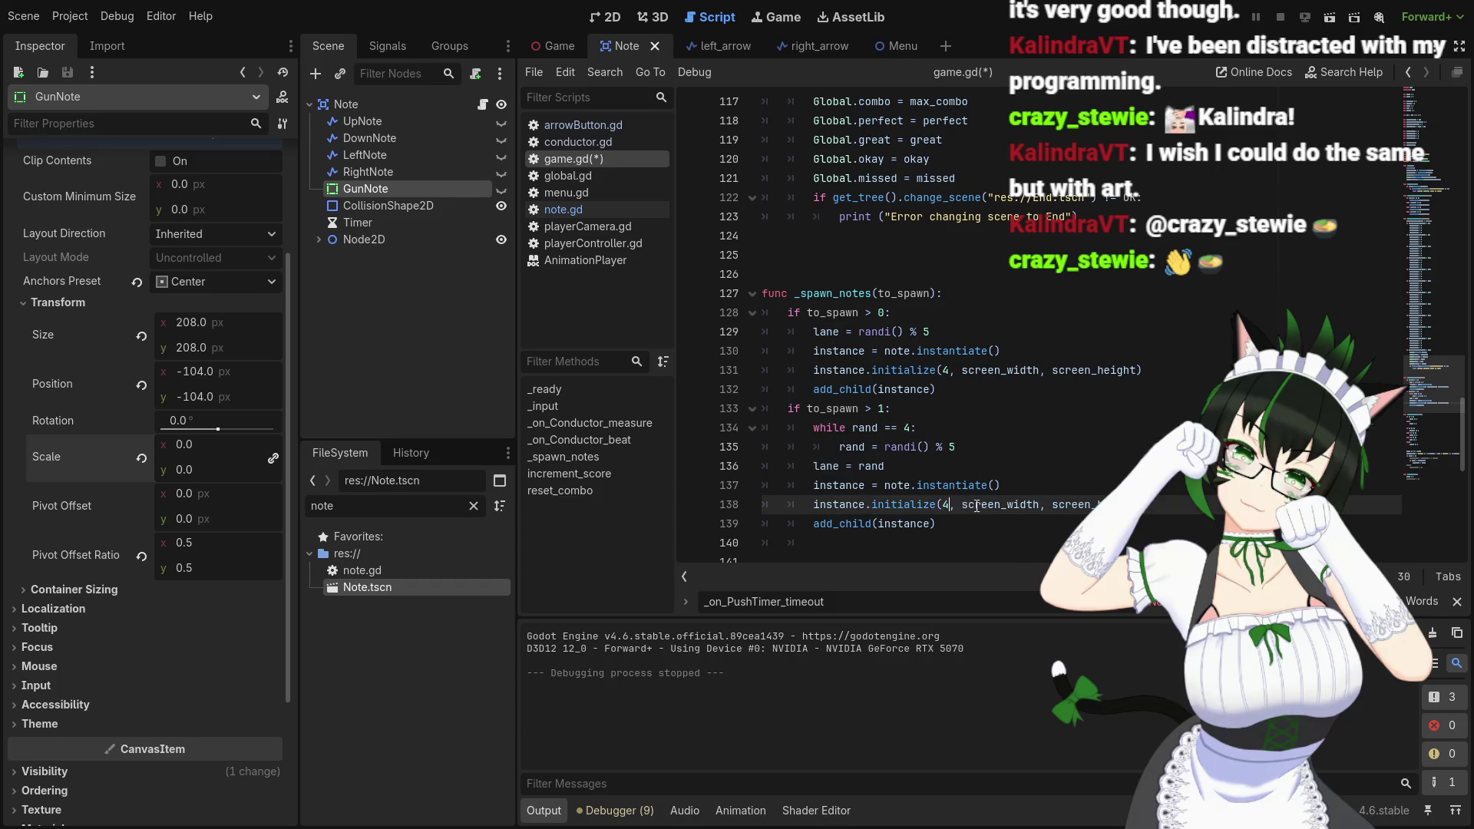
Save game.gd and run the project to test lane-4 spawning
{"action": "left_click", "coordinate": [1044, 492]}
{"action": "key", "text": "ctrl+s"}
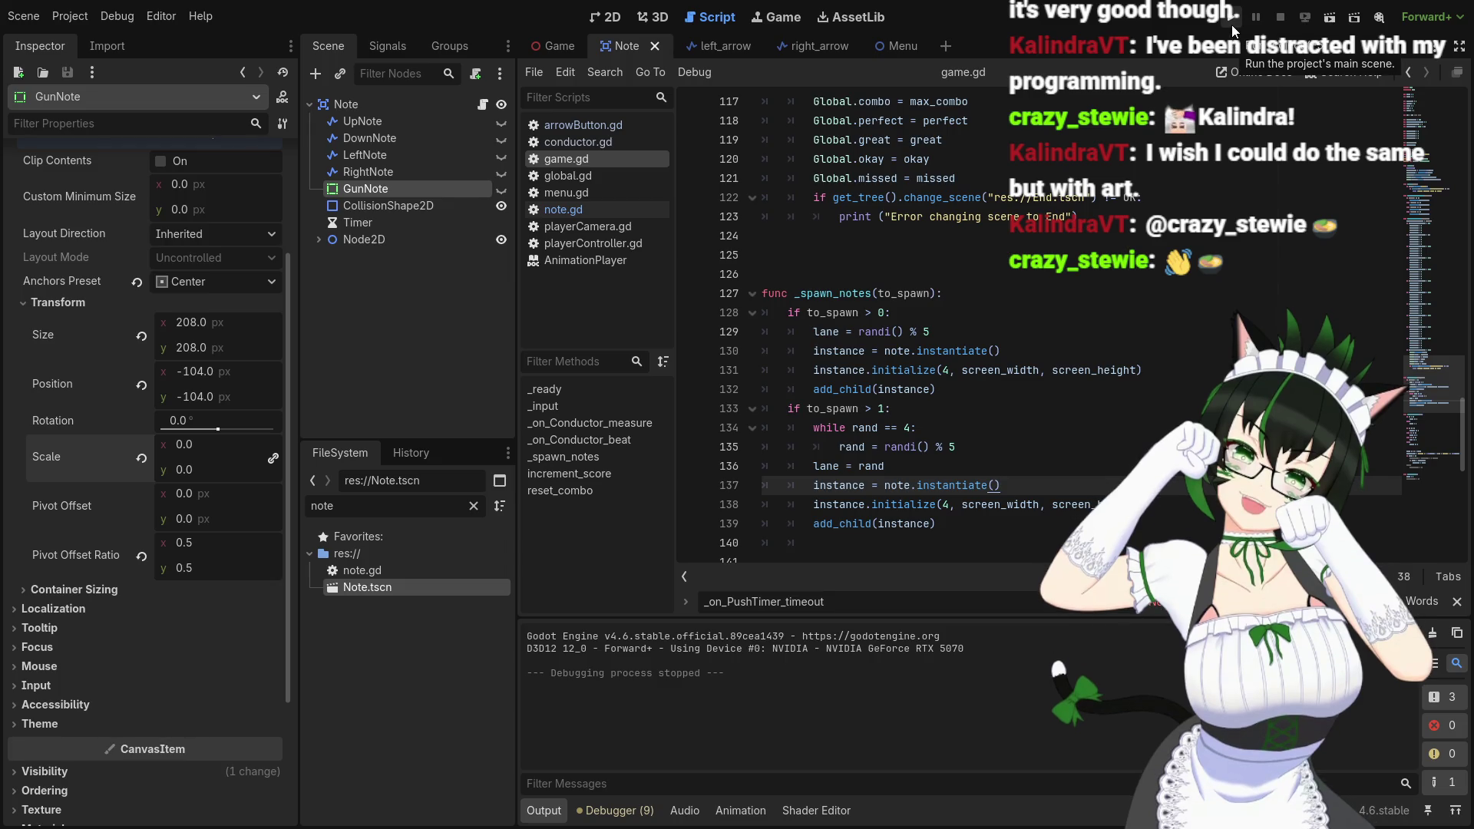
{"action": "scroll", "coordinate": [1070, 288], "scroll_direction": "up", "scroll_amount": 7}
{"action": "scroll", "coordinate": [1071, 287], "scroll_direction": "down", "scroll_amount": 4}
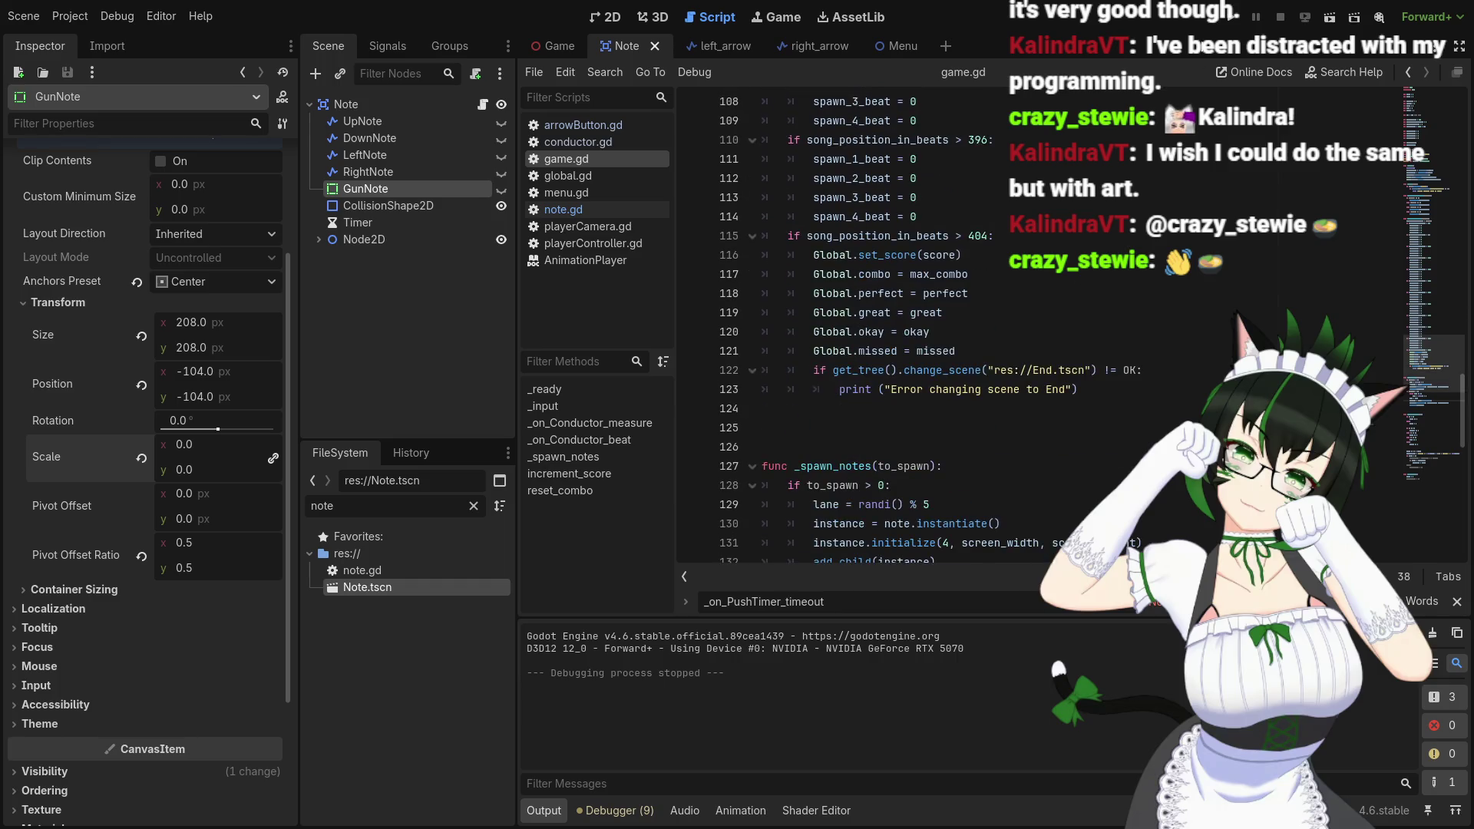
{"action": "left_click", "coordinate": [1226, 24]}
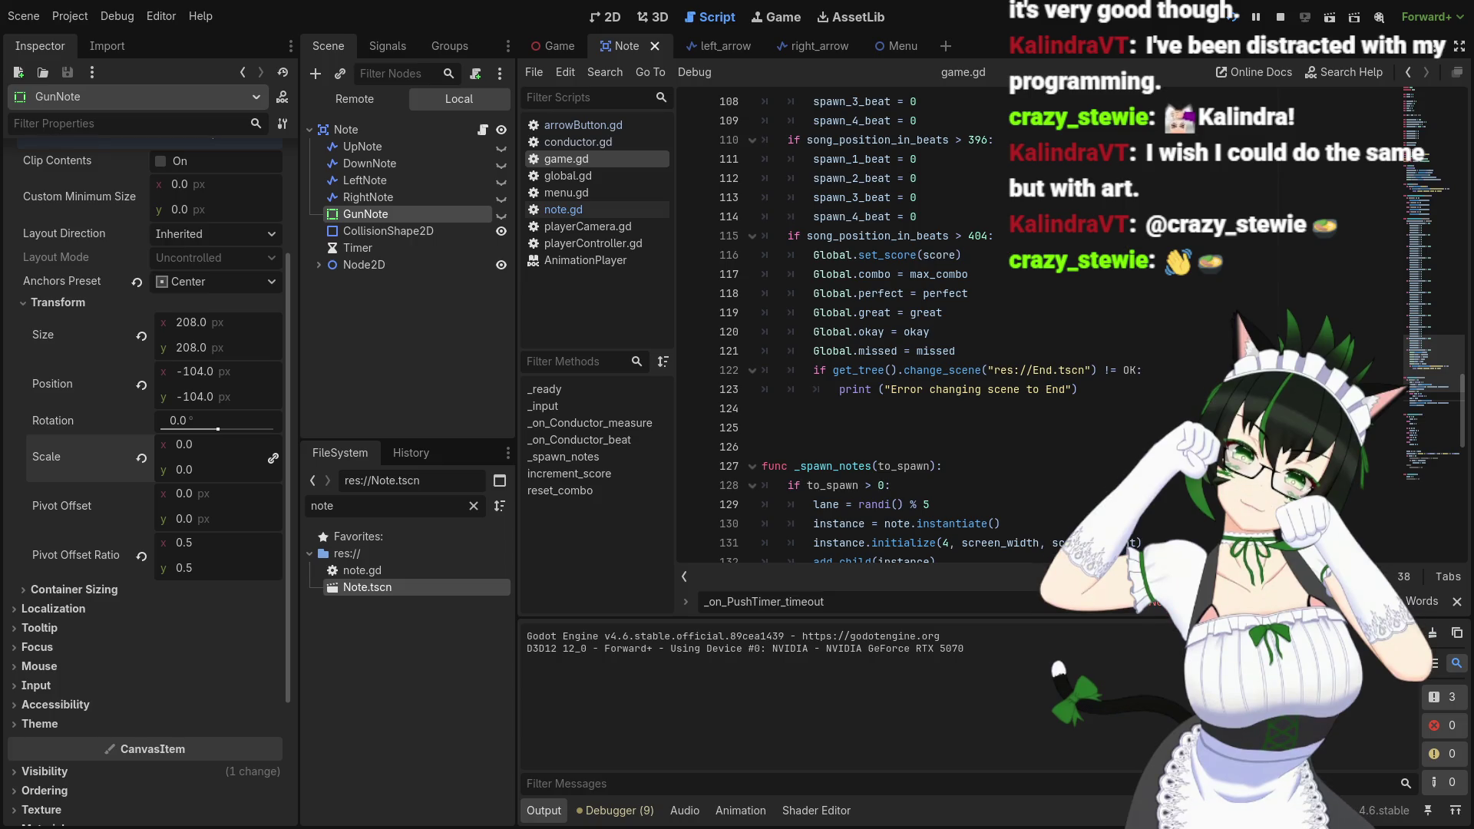
{"action": "scroll", "coordinate": [952, 403], "scroll_direction": "up", "scroll_amount": 2}
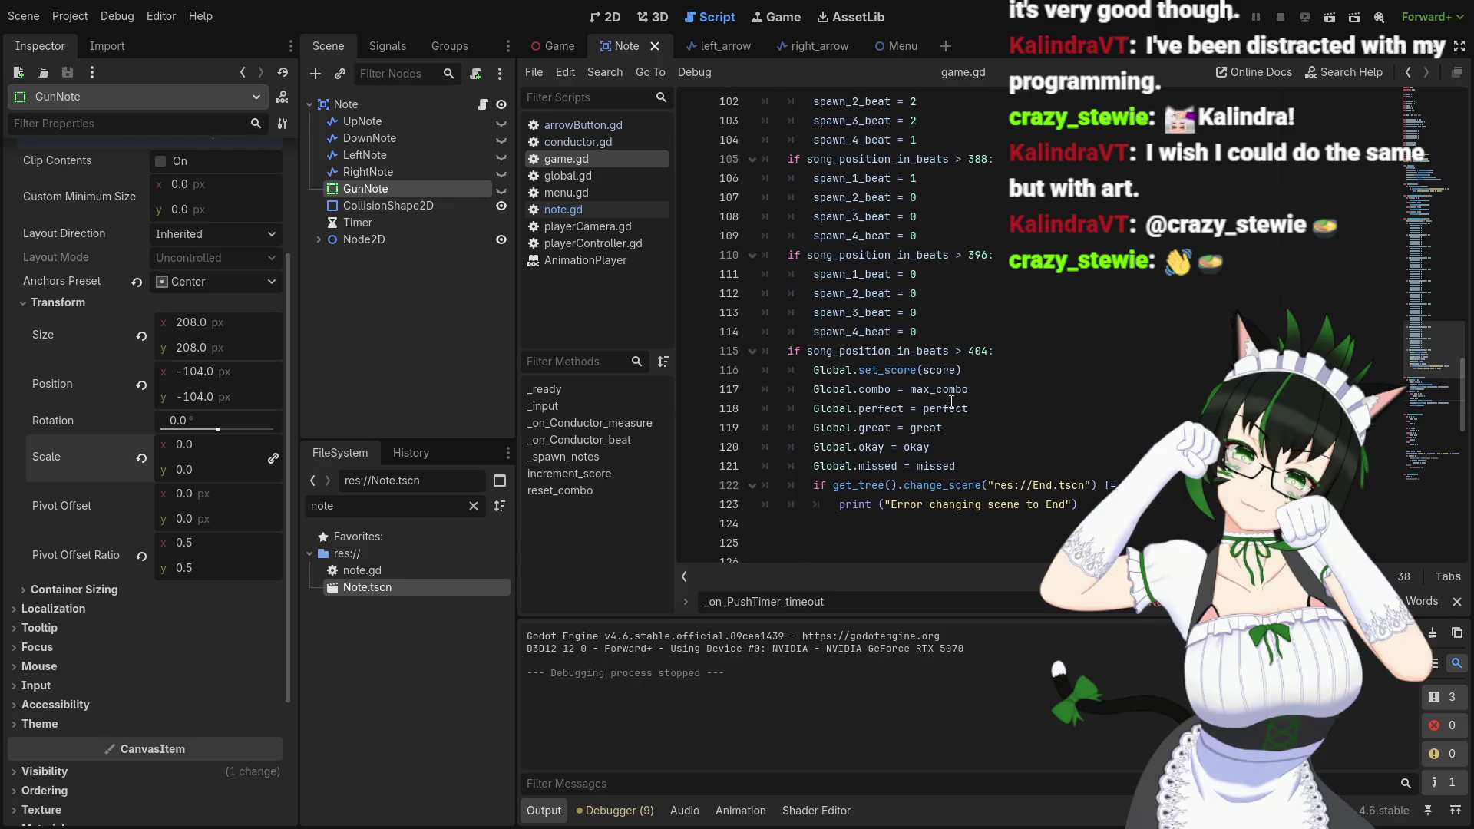
{"action": "scroll", "coordinate": [952, 403], "scroll_direction": "up", "scroll_amount": 3}
{"action": "scroll", "coordinate": [952, 403], "scroll_direction": "up", "scroll_amount": 2}
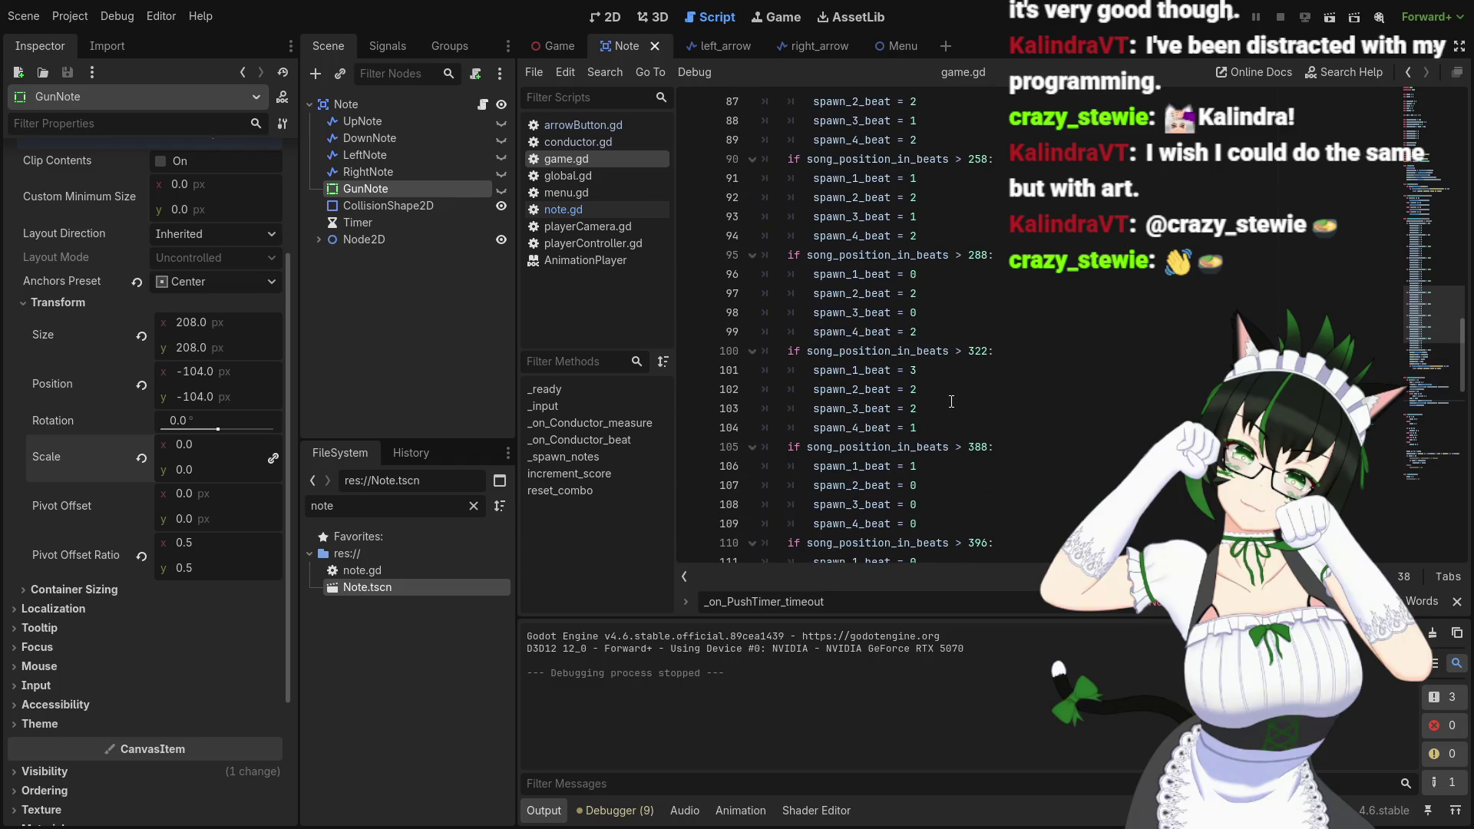
{"action": "scroll", "coordinate": [951, 401], "scroll_direction": "down", "scroll_amount": 2}
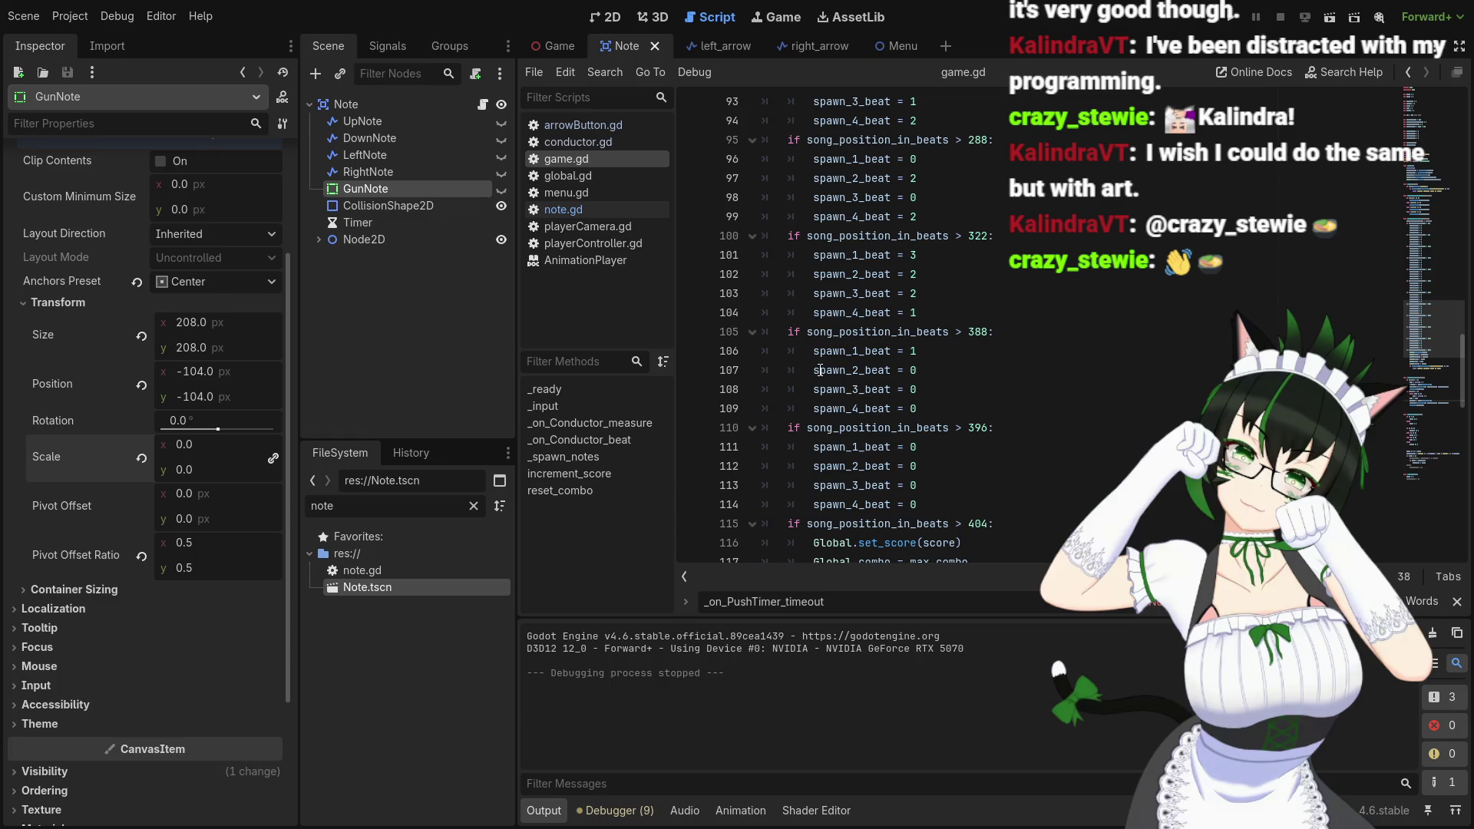
{"action": "mouse_move", "coordinate": [823, 369]}
{"action": "left_click", "coordinate": [606, 209]}
Change the GunNote scale threshold on line 43 of note.gd to 0.46
{"action": "scroll", "coordinate": [1116, 383], "scroll_direction": "down", "scroll_amount": 2}
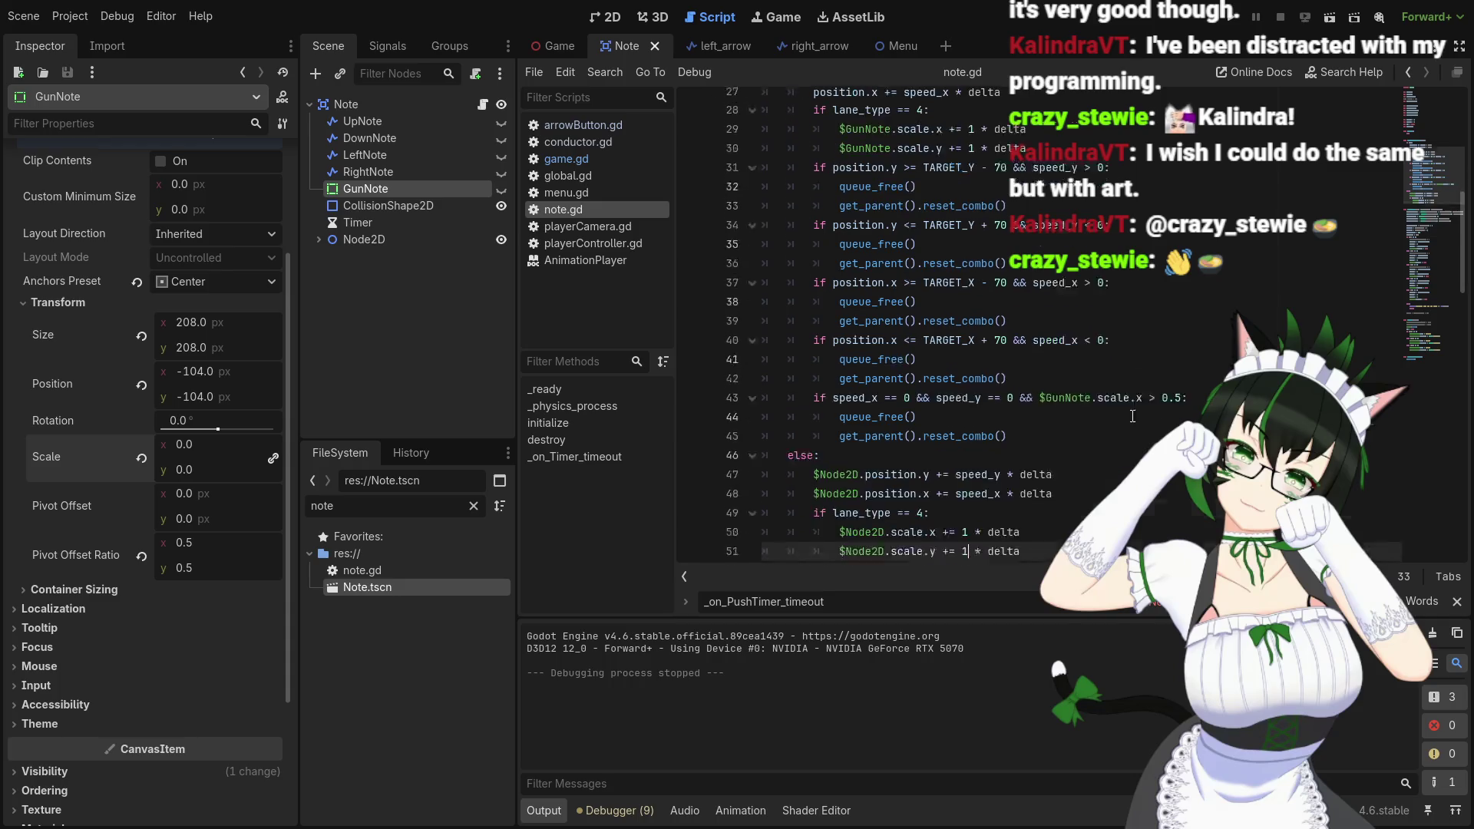
{"action": "left_click", "coordinate": [1178, 353]}
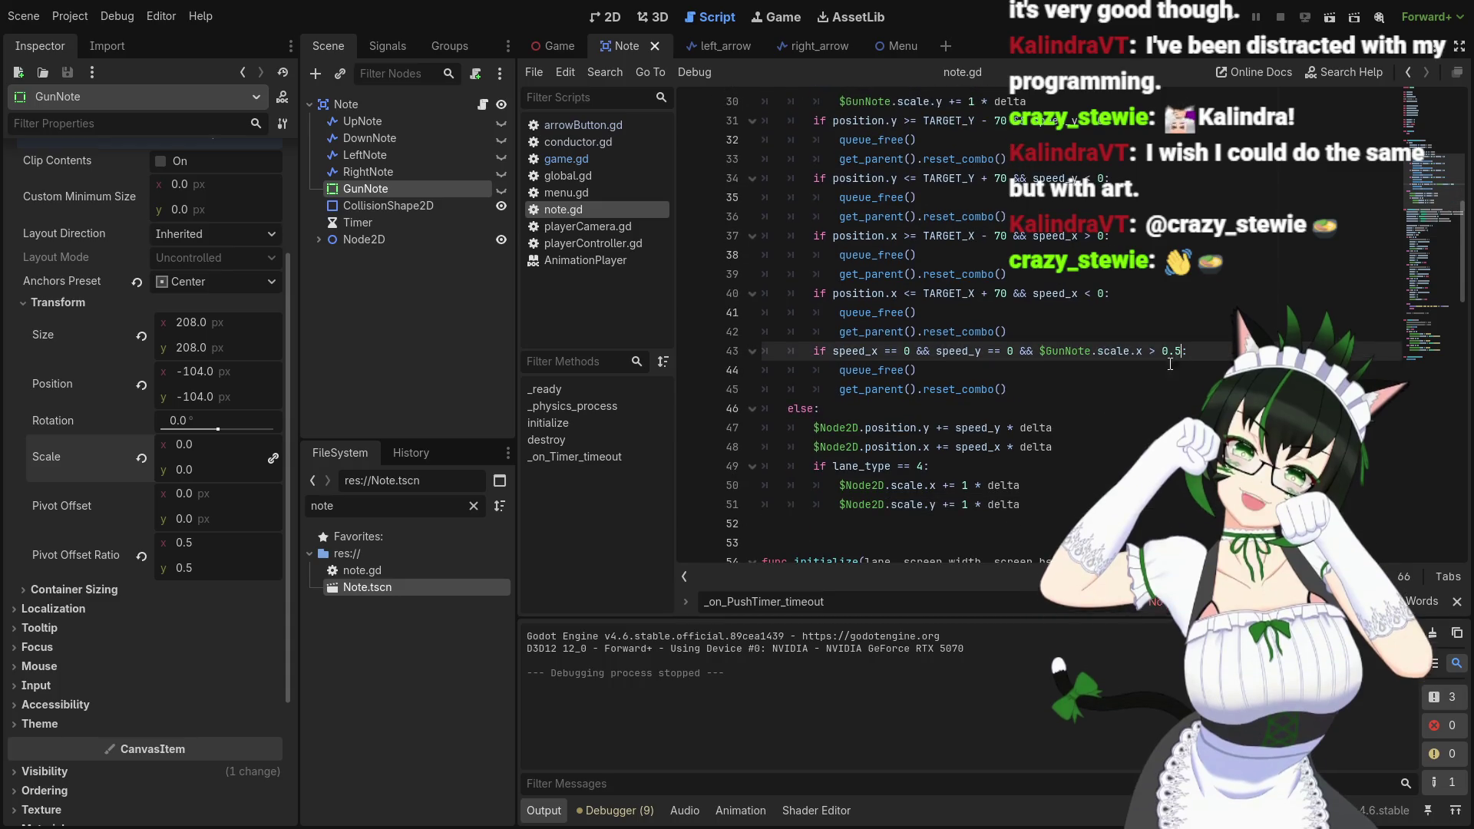
{"action": "scroll", "coordinate": [1042, 395], "scroll_direction": "up", "scroll_amount": 2}
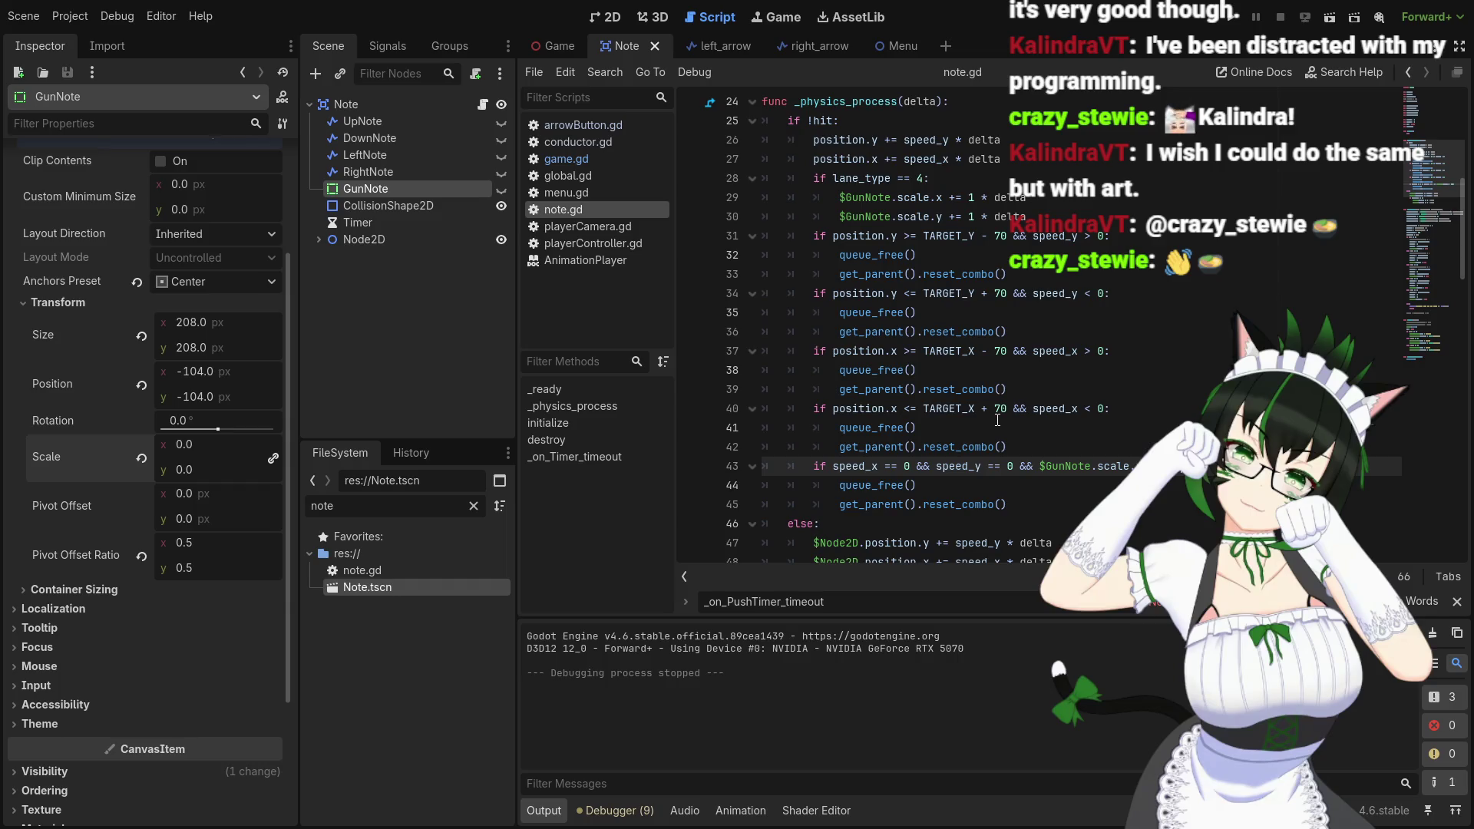
{"action": "key", "text": "Left"}
{"action": "key", "text": "Right"}
{"action": "key", "text": "Right"}
{"action": "key", "text": "BackSpace"}
{"action": "type", "text": "6"}
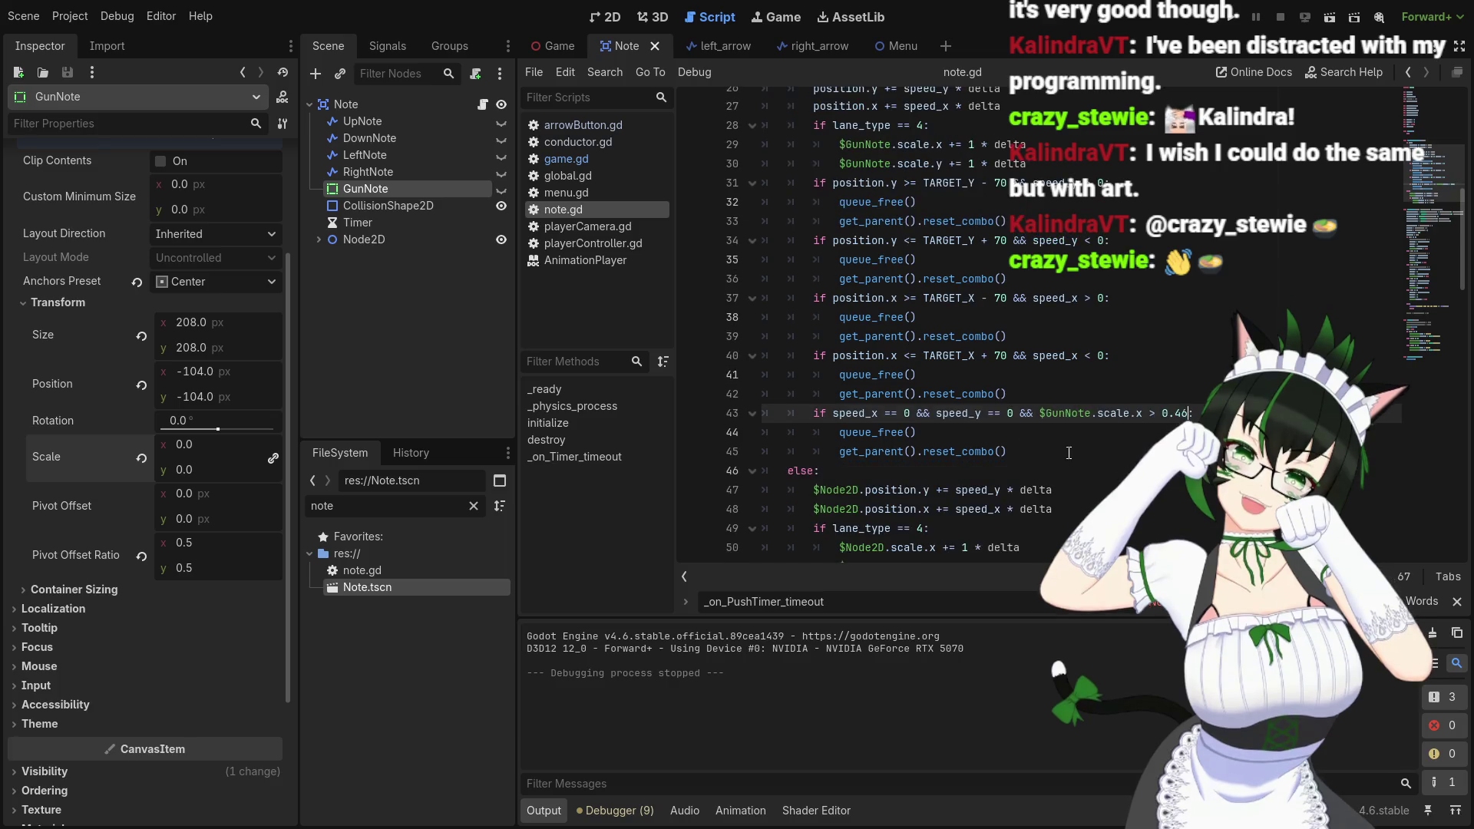
Save note.gd, test-run the game, then start retyping the threshold ending as '8:'
{"action": "scroll", "coordinate": [1029, 426], "scroll_direction": "down", "scroll_amount": 2}
{"action": "key", "text": "ctrl+s"}
{"action": "left_click", "coordinate": [1222, 18]}
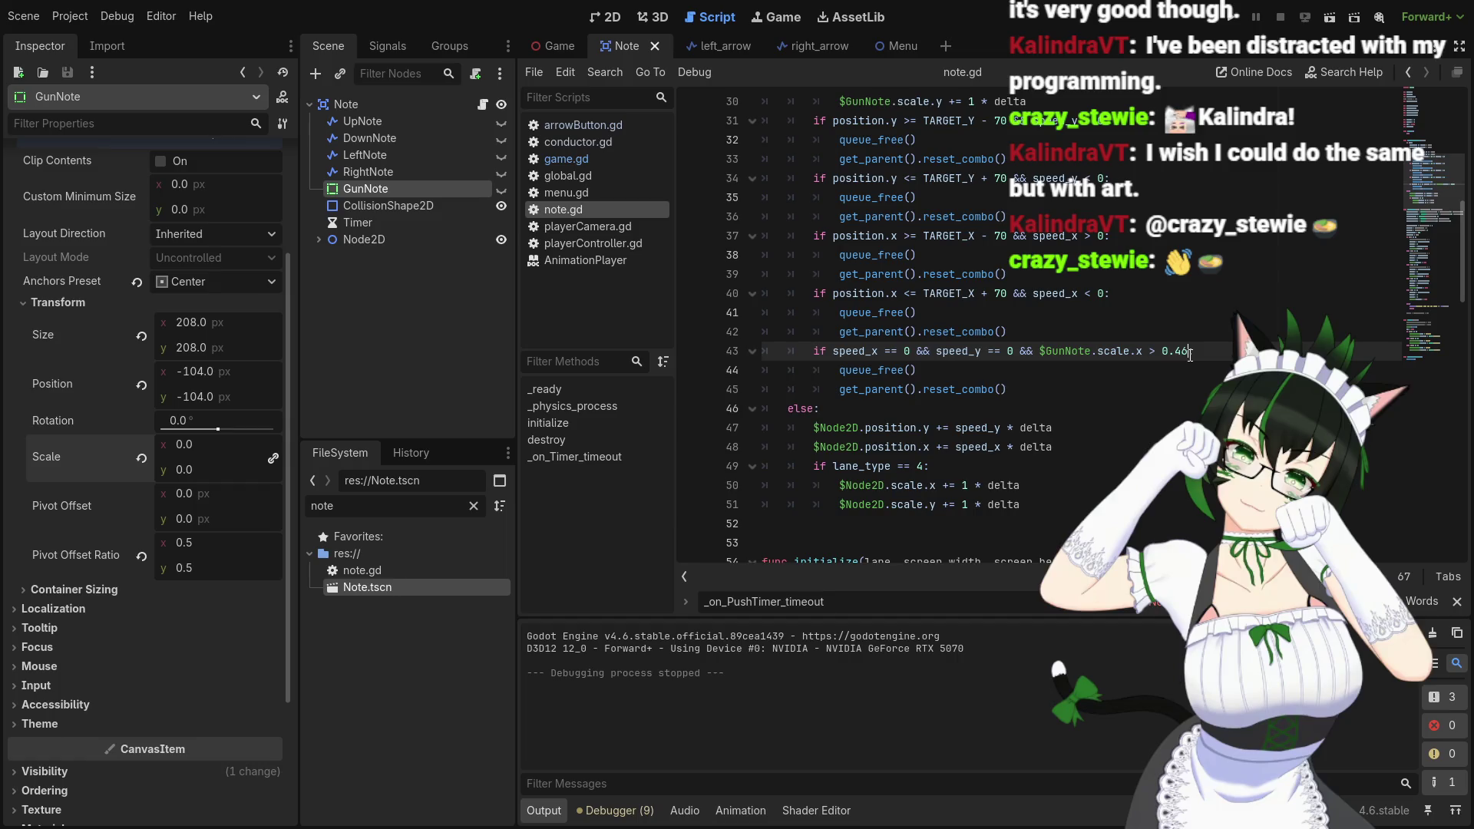
{"action": "key", "text": "BackSpace"}
{"action": "type", "text": "8:"}
Save note.gd with the 0.48: threshold, then run and stop the game
{"action": "left_click", "coordinate": [1204, 353]}
{"action": "key", "text": "ctrl+s"}
{"action": "left_click", "coordinate": [1232, 19]}
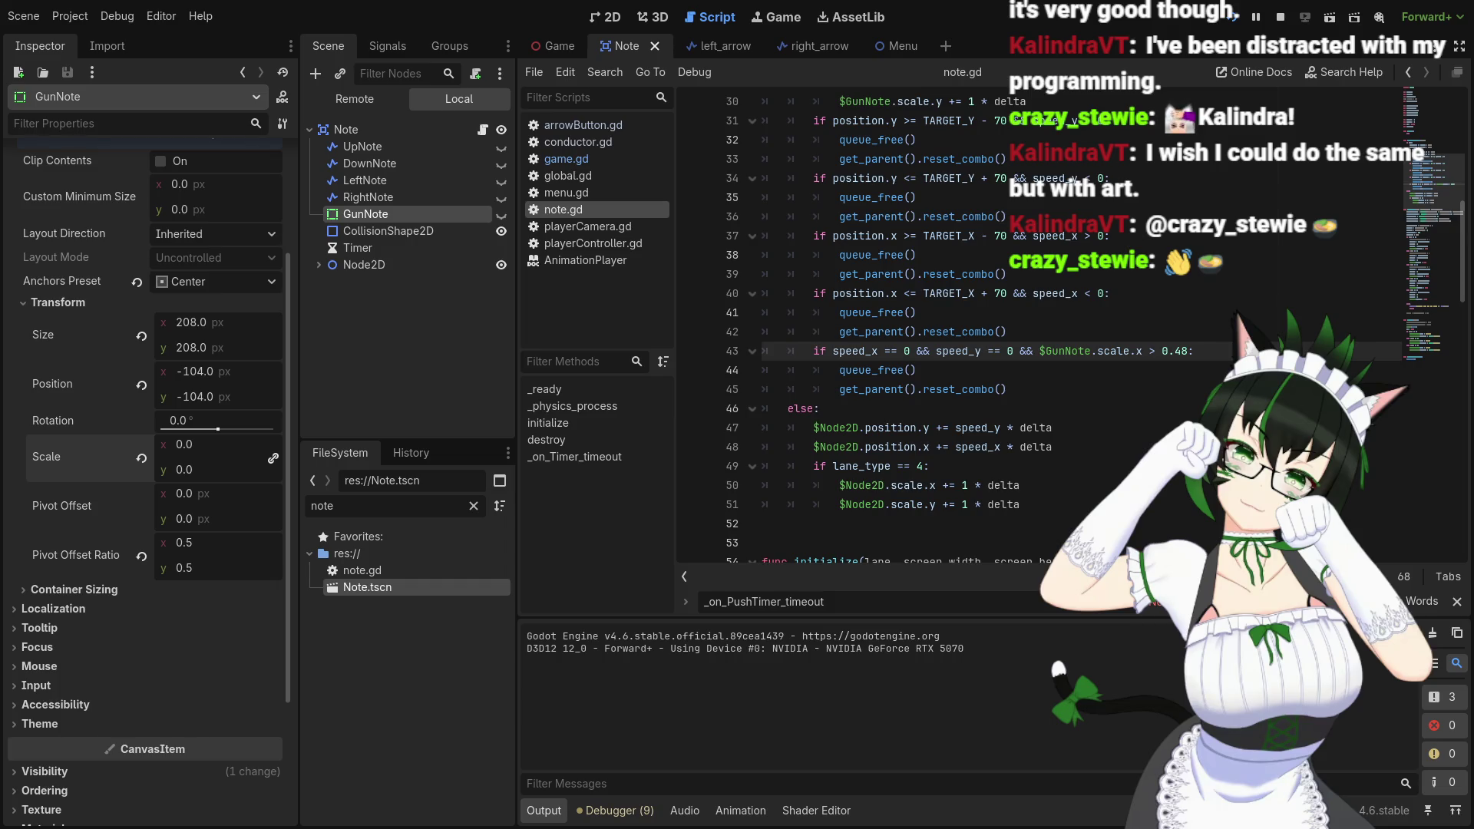
{"action": "key", "text": "F8"}
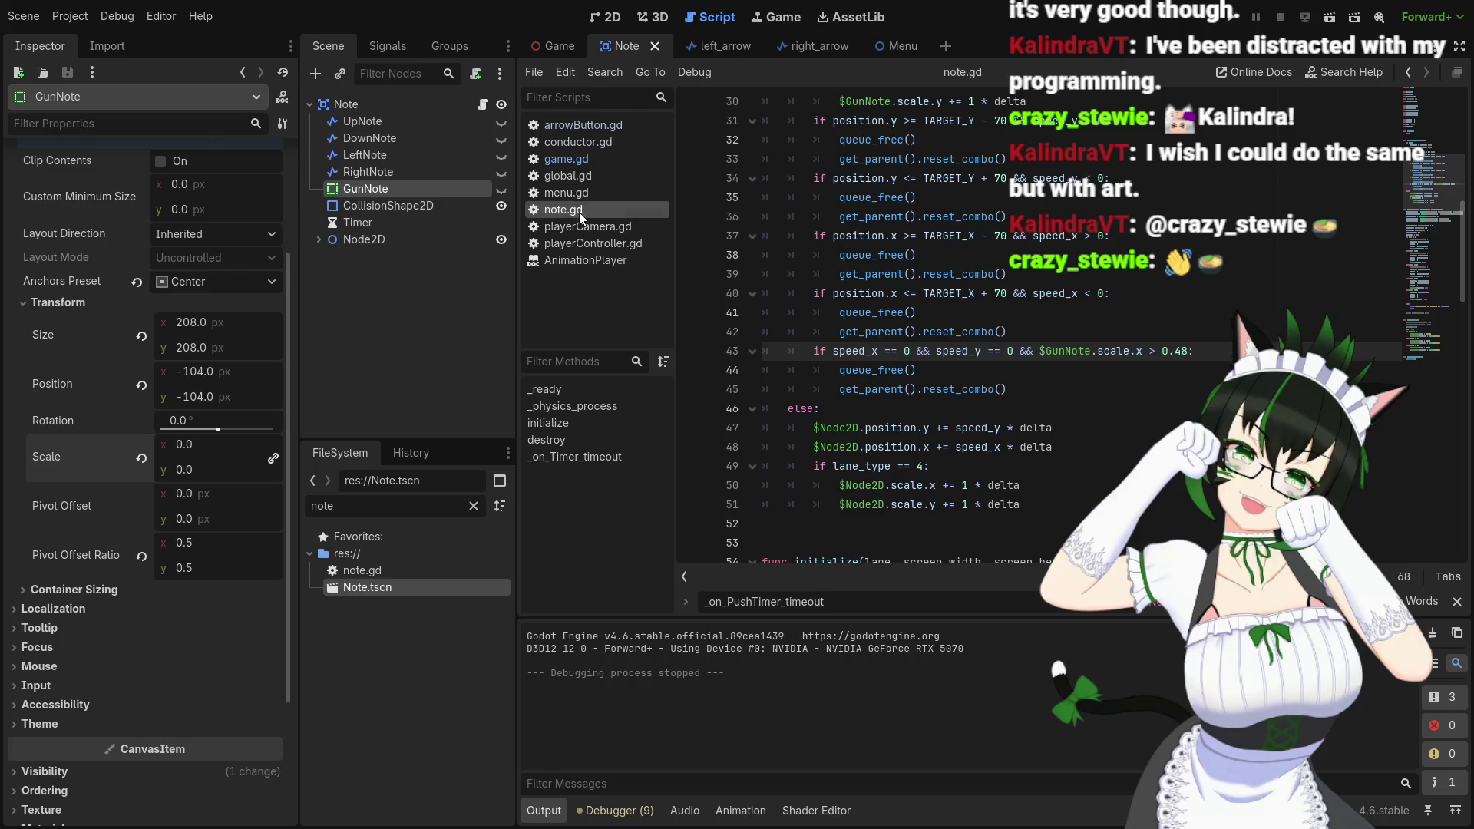
{"action": "left_click", "coordinate": [578, 160]}
Replace the hard-coded 4 with lane in game.gd's _spawn_notes, then go back to note.gd
{"action": "scroll", "coordinate": [962, 433], "scroll_direction": "down", "scroll_amount": 8}
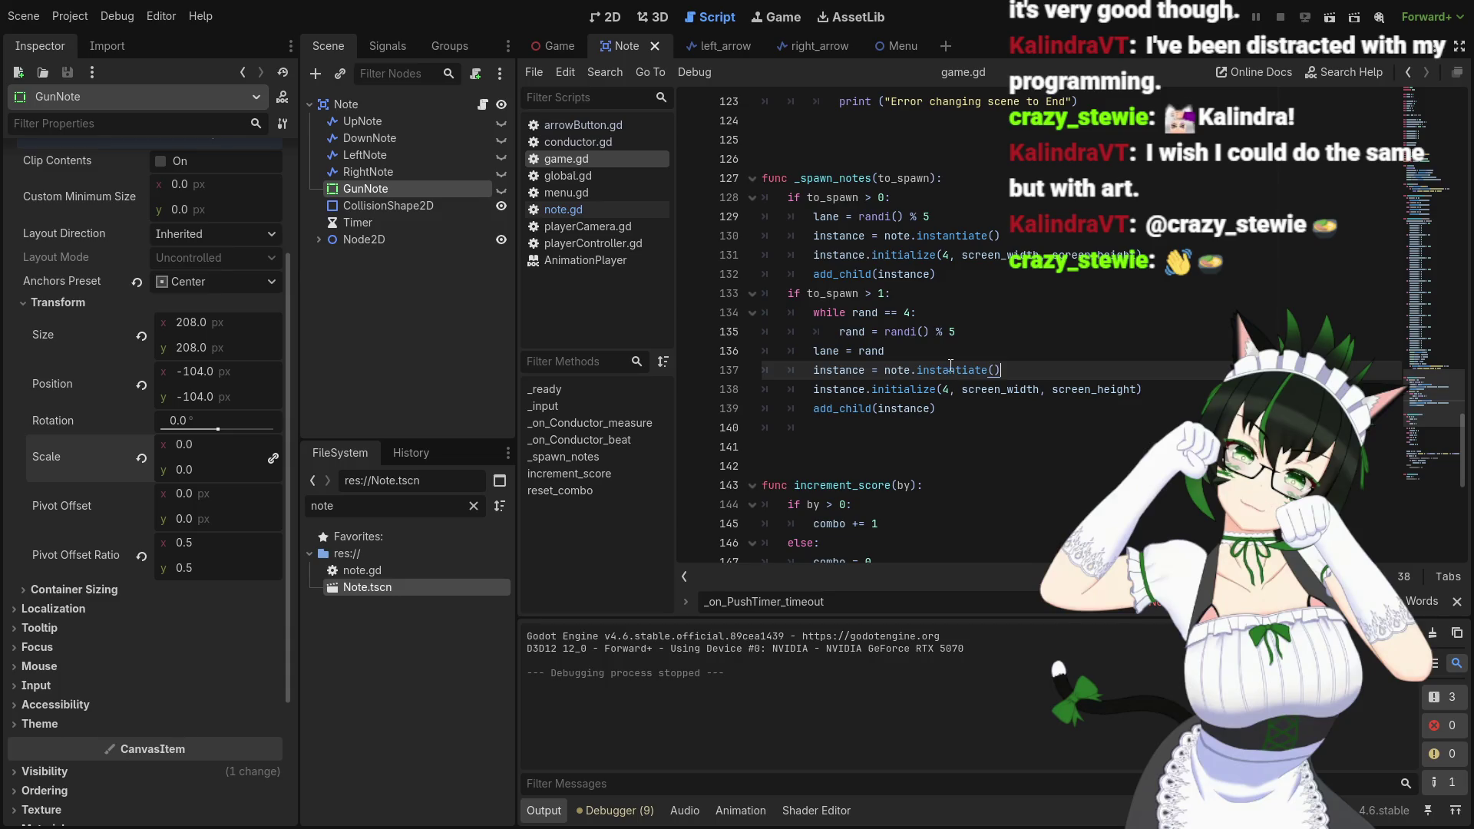
{"action": "double_click", "coordinate": [952, 389]}
{"action": "type", "text": "lane"}
{"action": "double_click", "coordinate": [907, 312]}
{"action": "type", "text": "lane"}
{"action": "key", "text": "ctrl+y"}
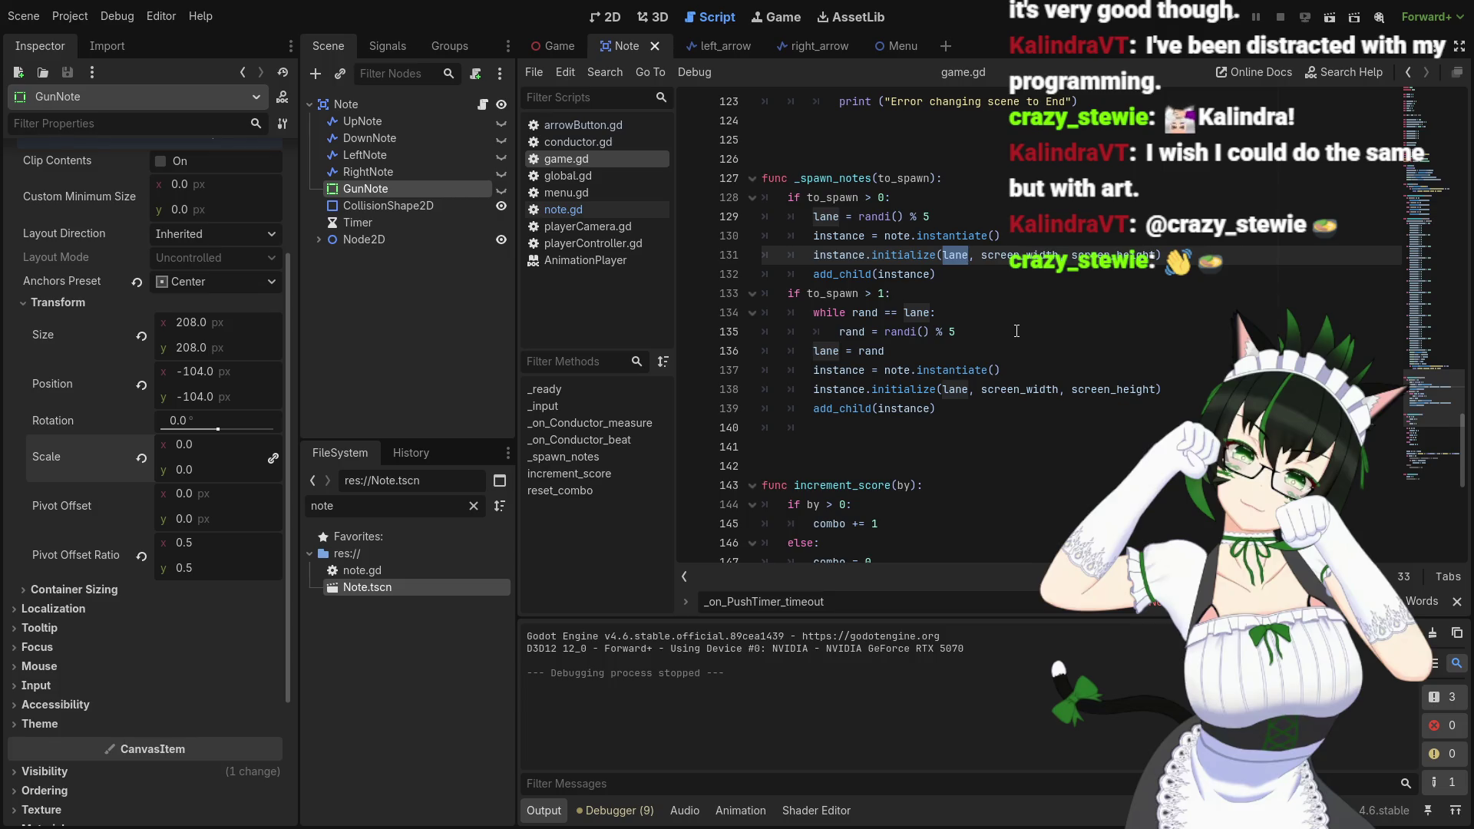
{"action": "left_click", "coordinate": [586, 209]}
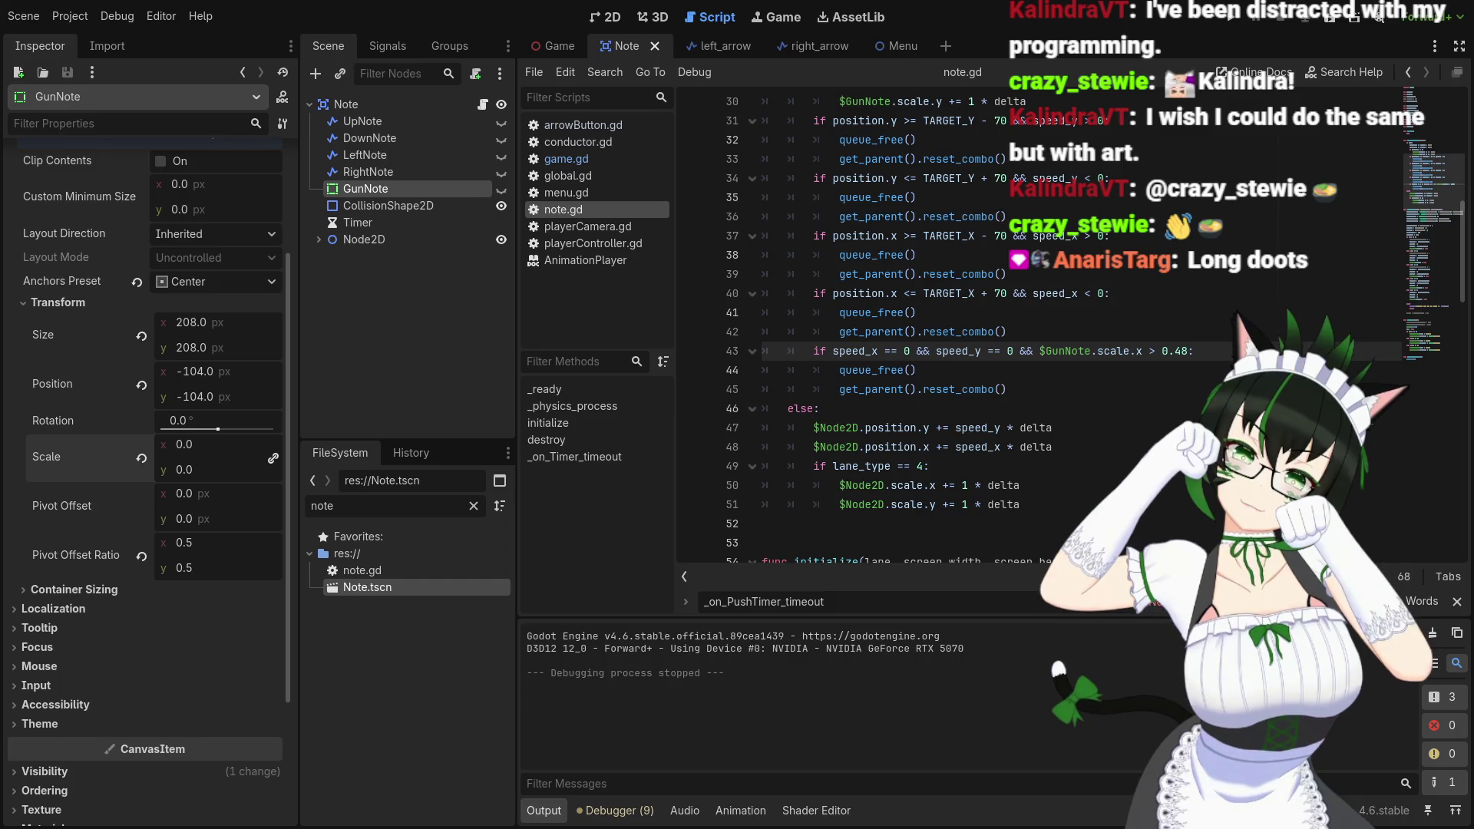
Switch the script editor from note.gd to playerController.gd
{"action": "scroll", "coordinate": [845, 323], "scroll_direction": "up", "scroll_amount": 10}
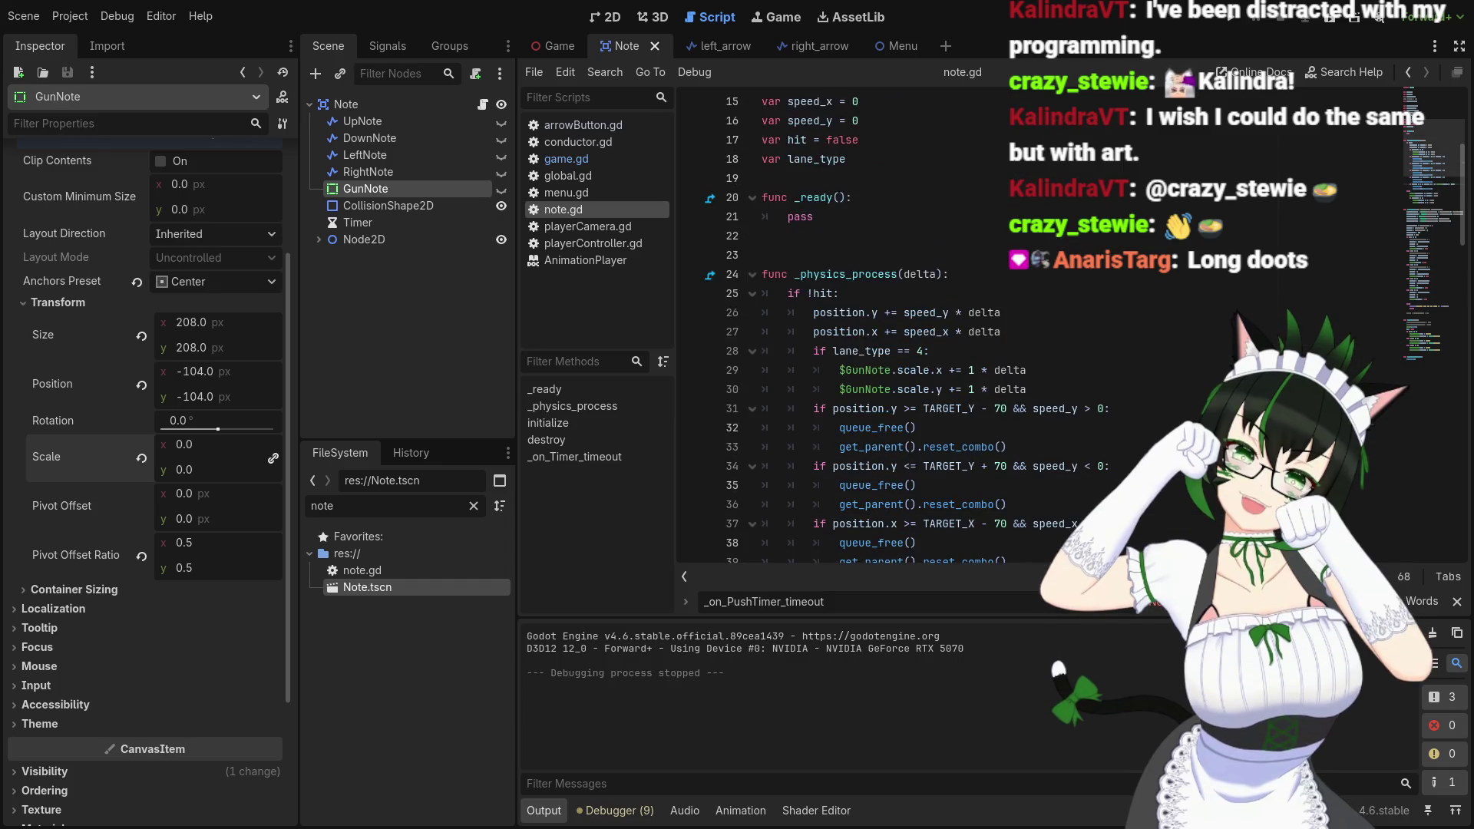
{"action": "scroll", "coordinate": [845, 323], "scroll_direction": "down", "scroll_amount": 9}
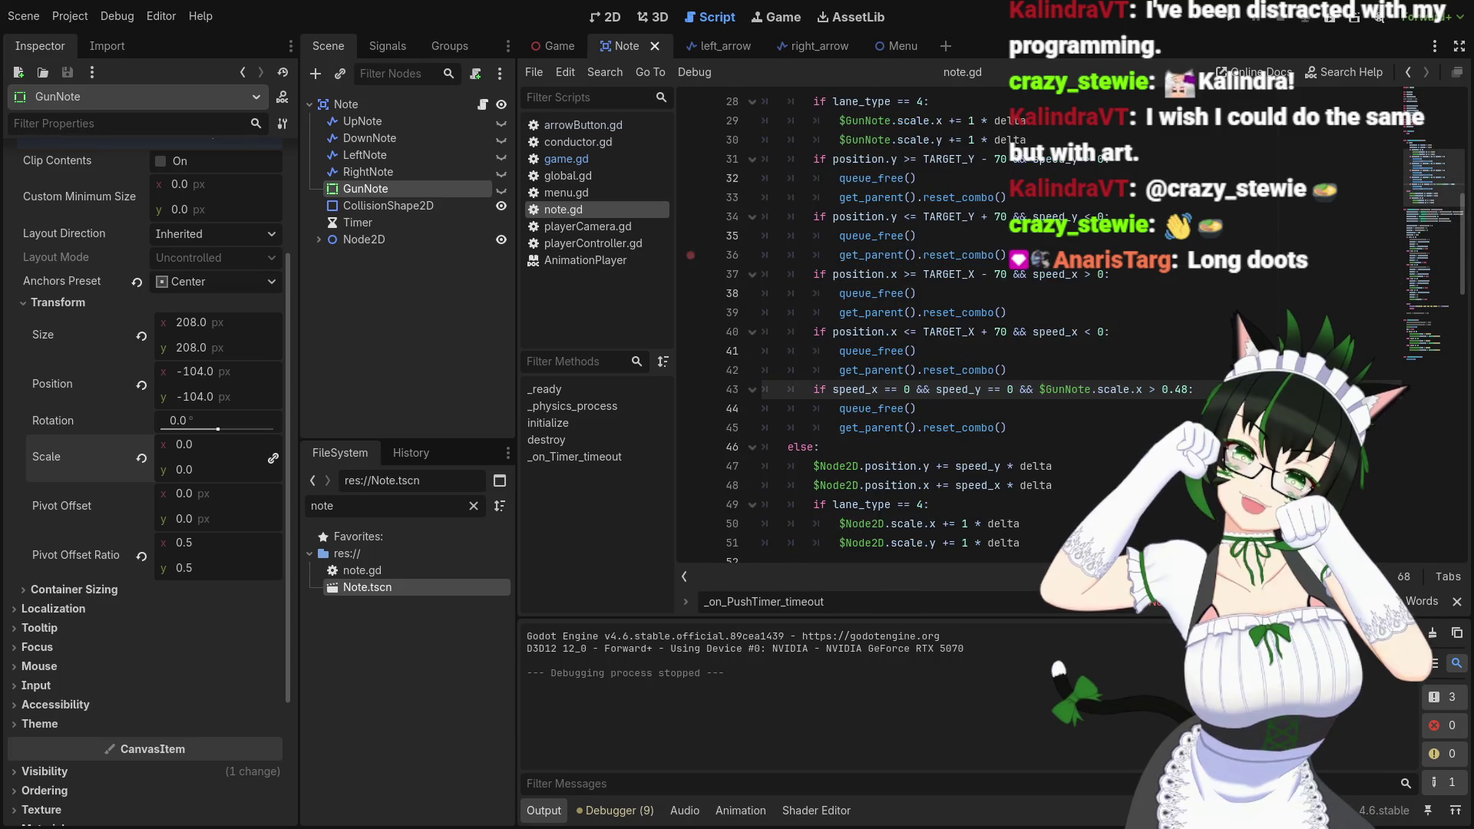
{"action": "left_click", "coordinate": [593, 242]}
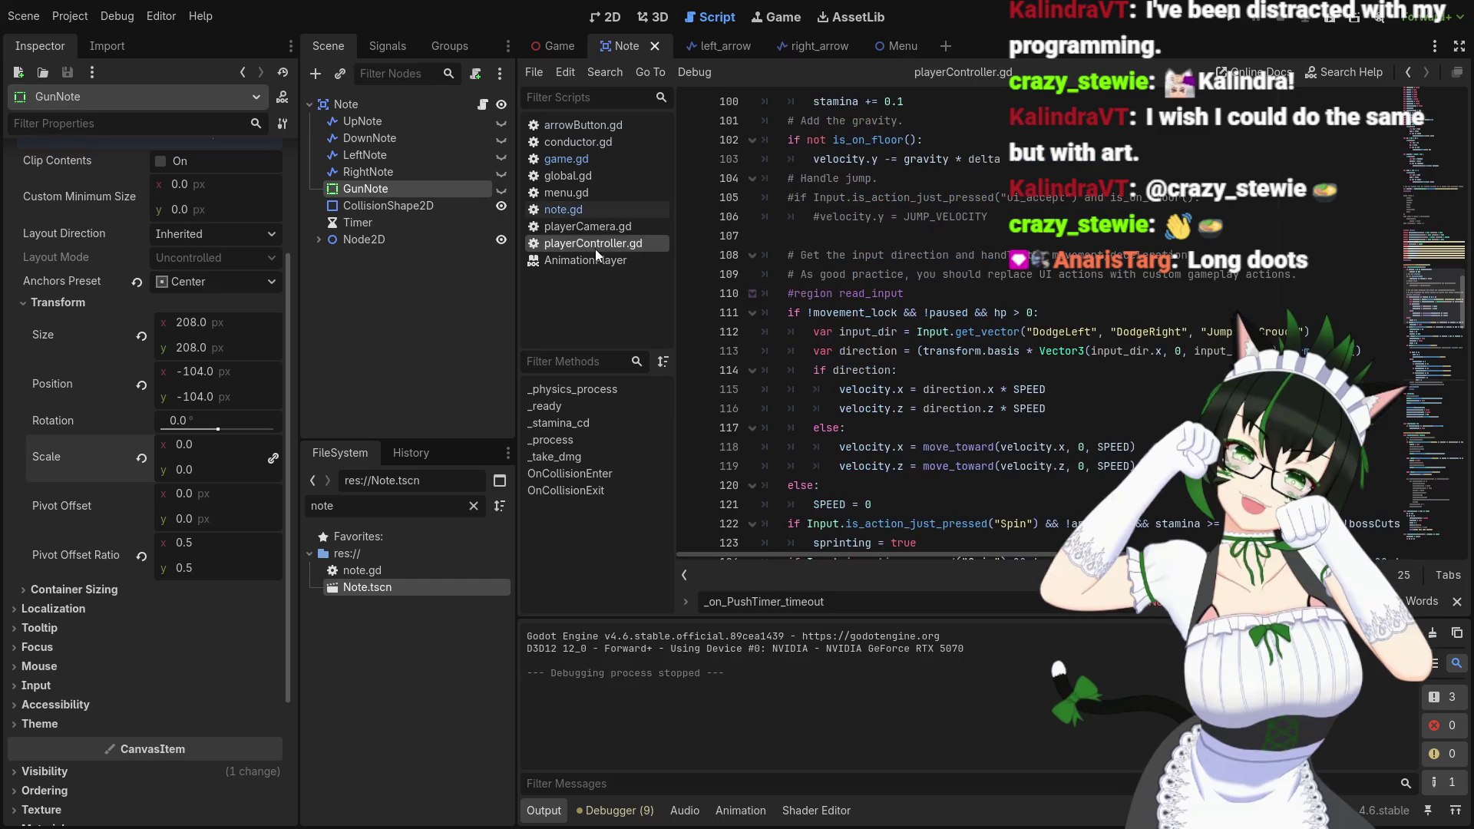
Read through playerController.gd's Fire handling, checking symbol documentation tooltips
{"action": "scroll", "coordinate": [1062, 425], "scroll_direction": "down", "scroll_amount": 8}
{"action": "scroll", "coordinate": [1063, 425], "scroll_direction": "up", "scroll_amount": 10}
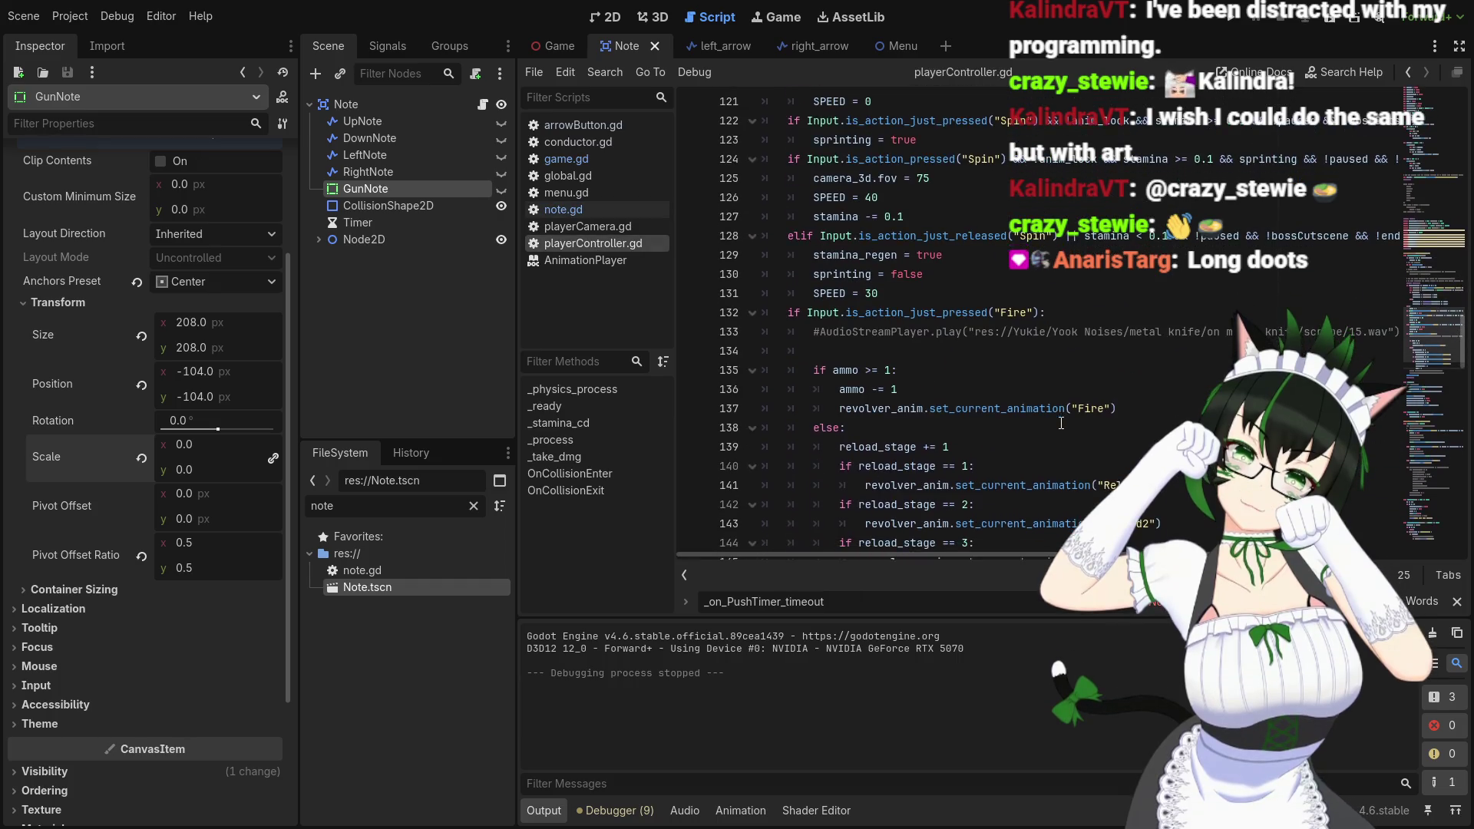
{"action": "scroll", "coordinate": [1059, 422], "scroll_direction": "down", "scroll_amount": 5}
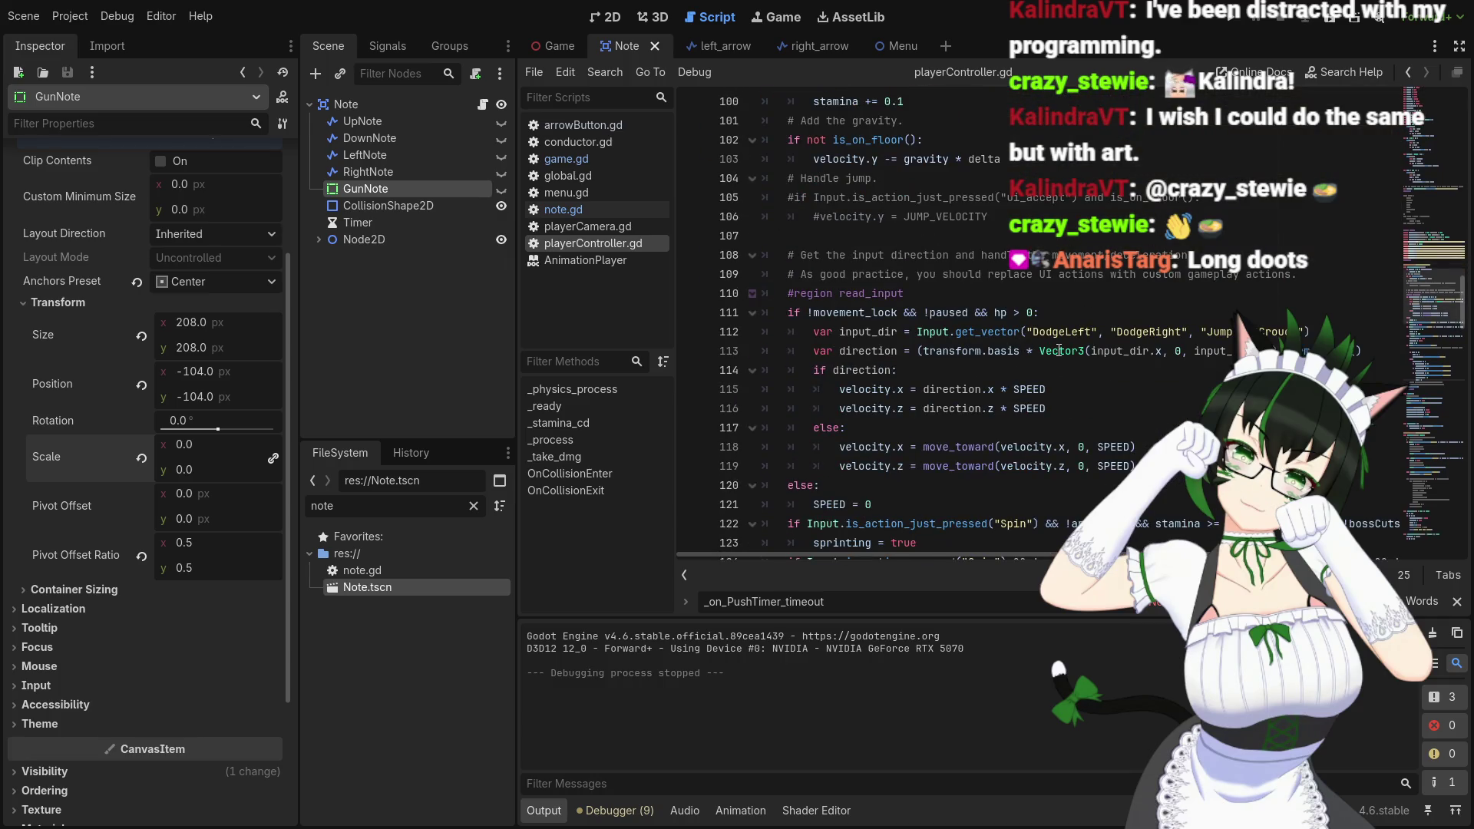
{"action": "mouse_move", "coordinate": [1058, 346]}
{"action": "scroll", "coordinate": [1032, 250], "scroll_direction": "down", "scroll_amount": 2}
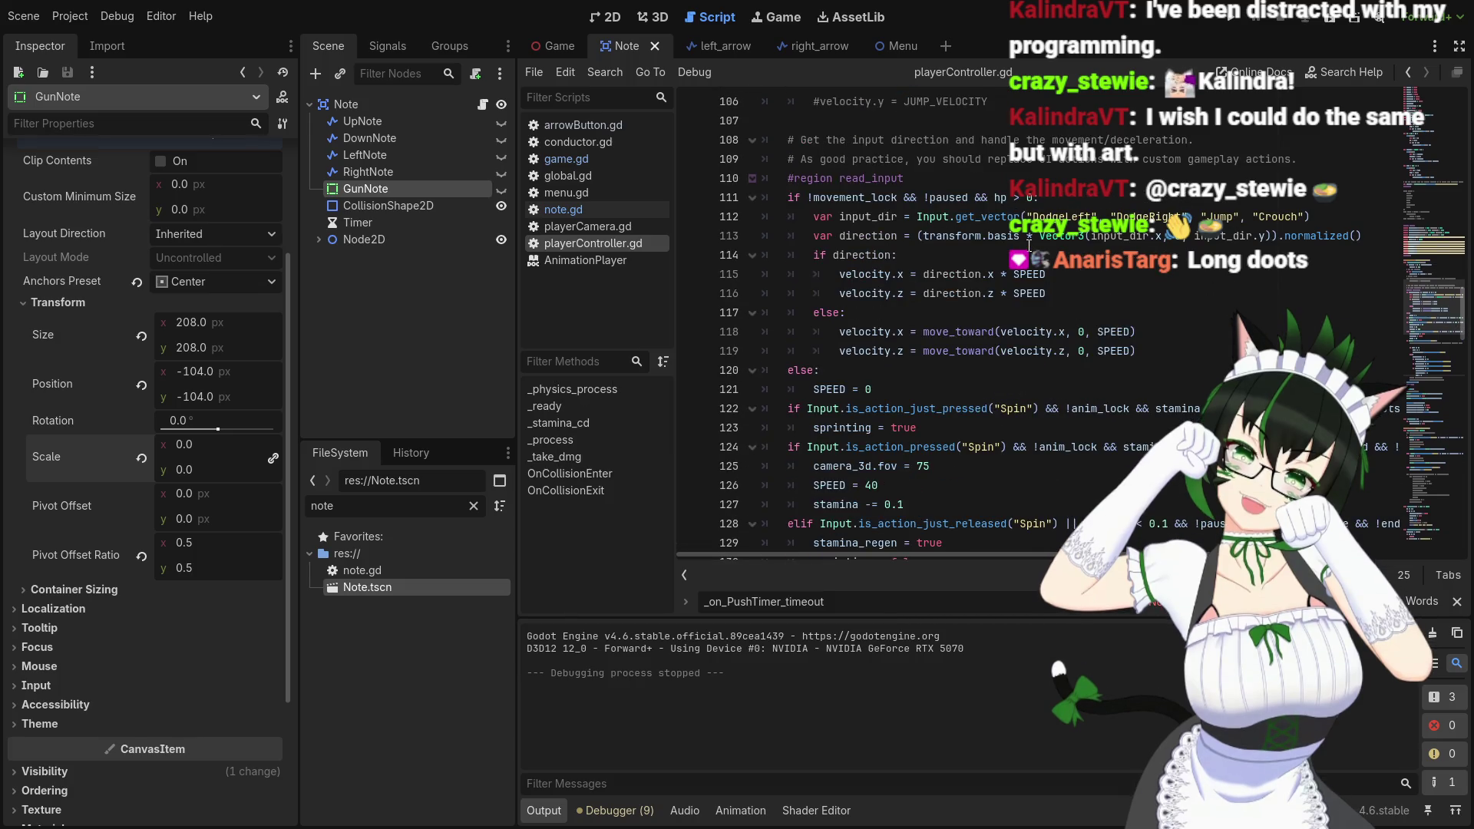
{"action": "scroll", "coordinate": [1030, 244], "scroll_direction": "down", "scroll_amount": 6}
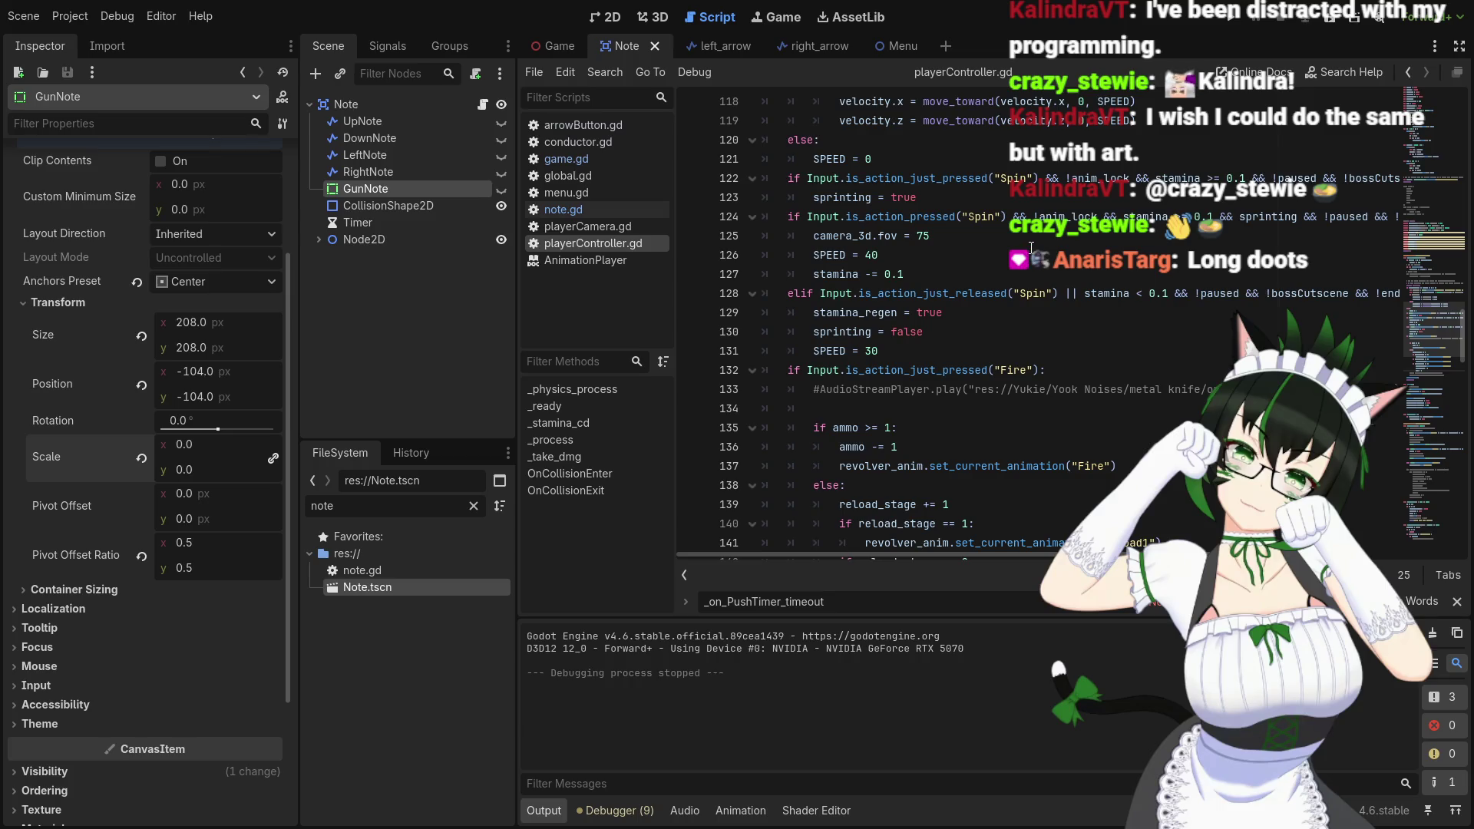
{"action": "scroll", "coordinate": [1032, 248], "scroll_direction": "up", "scroll_amount": 7}
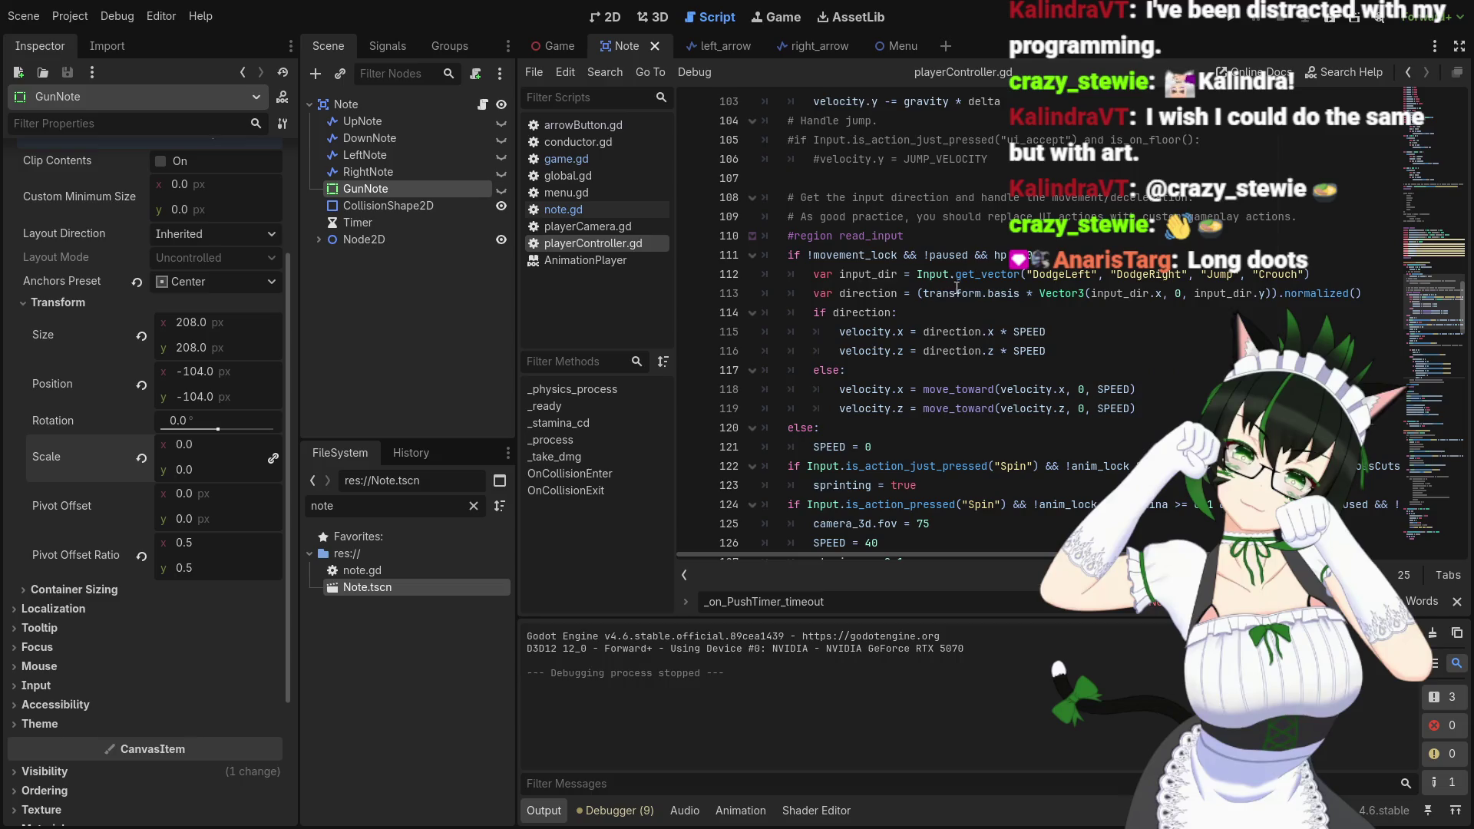
{"action": "mouse_move", "coordinate": [986, 275]}
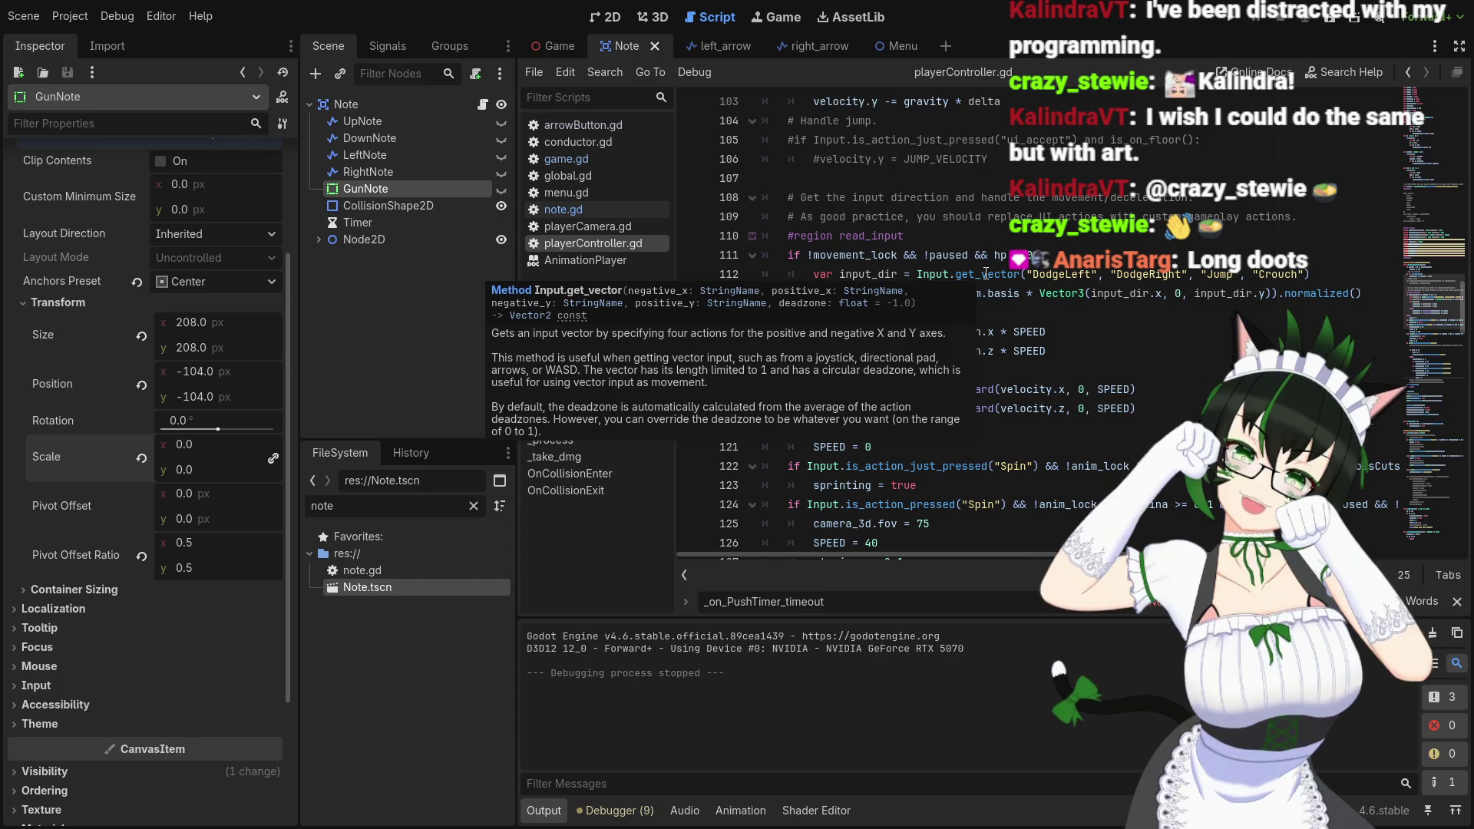
{"action": "mouse_move", "coordinate": [1075, 287]}
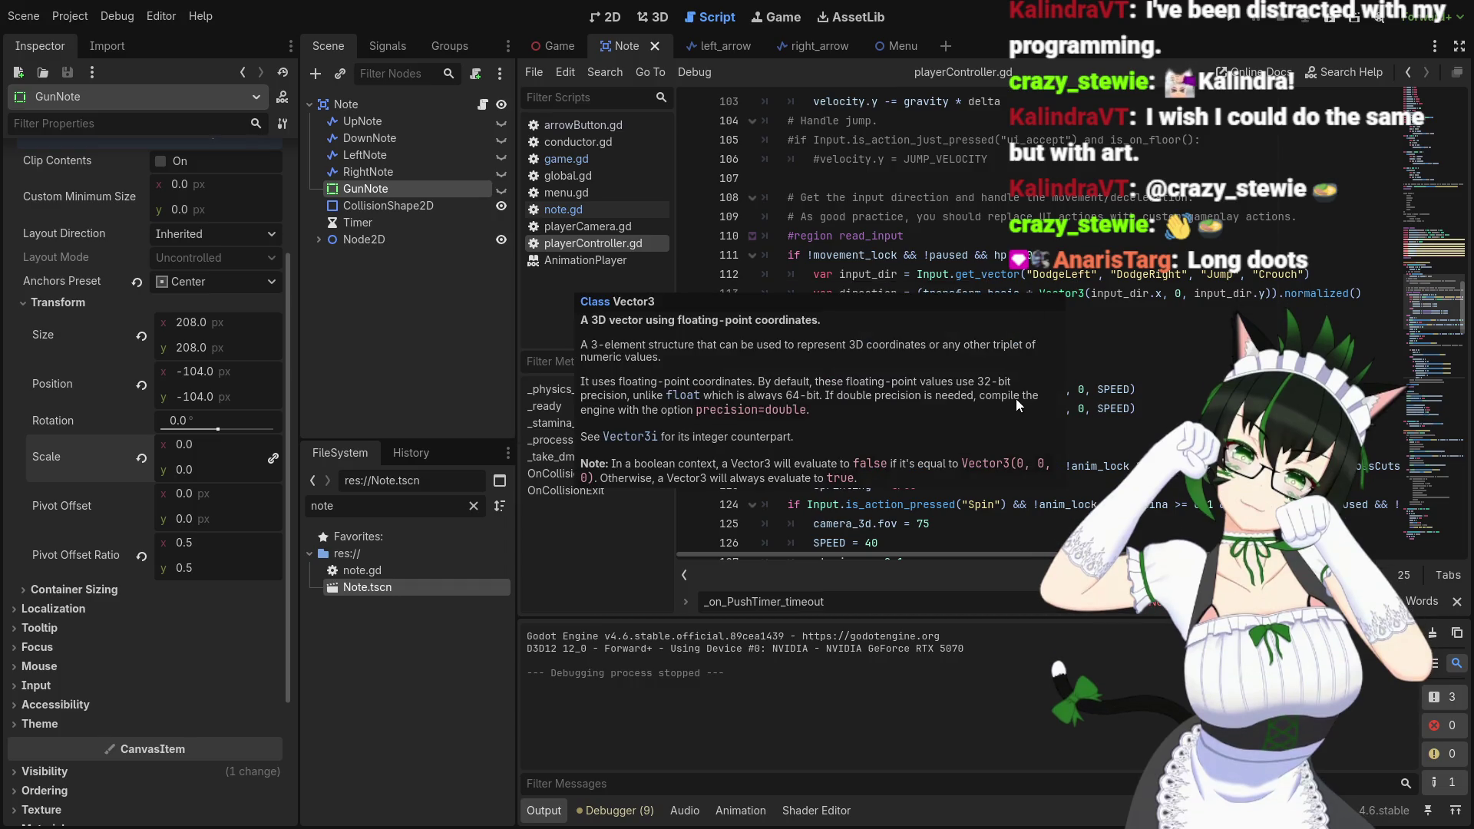
Review the audio_stream_player export declaration and bring up the Game scene
{"action": "scroll", "coordinate": [1136, 380], "scroll_direction": "down", "scroll_amount": 1}
{"action": "scroll", "coordinate": [1136, 380], "scroll_direction": "down", "scroll_amount": 2}
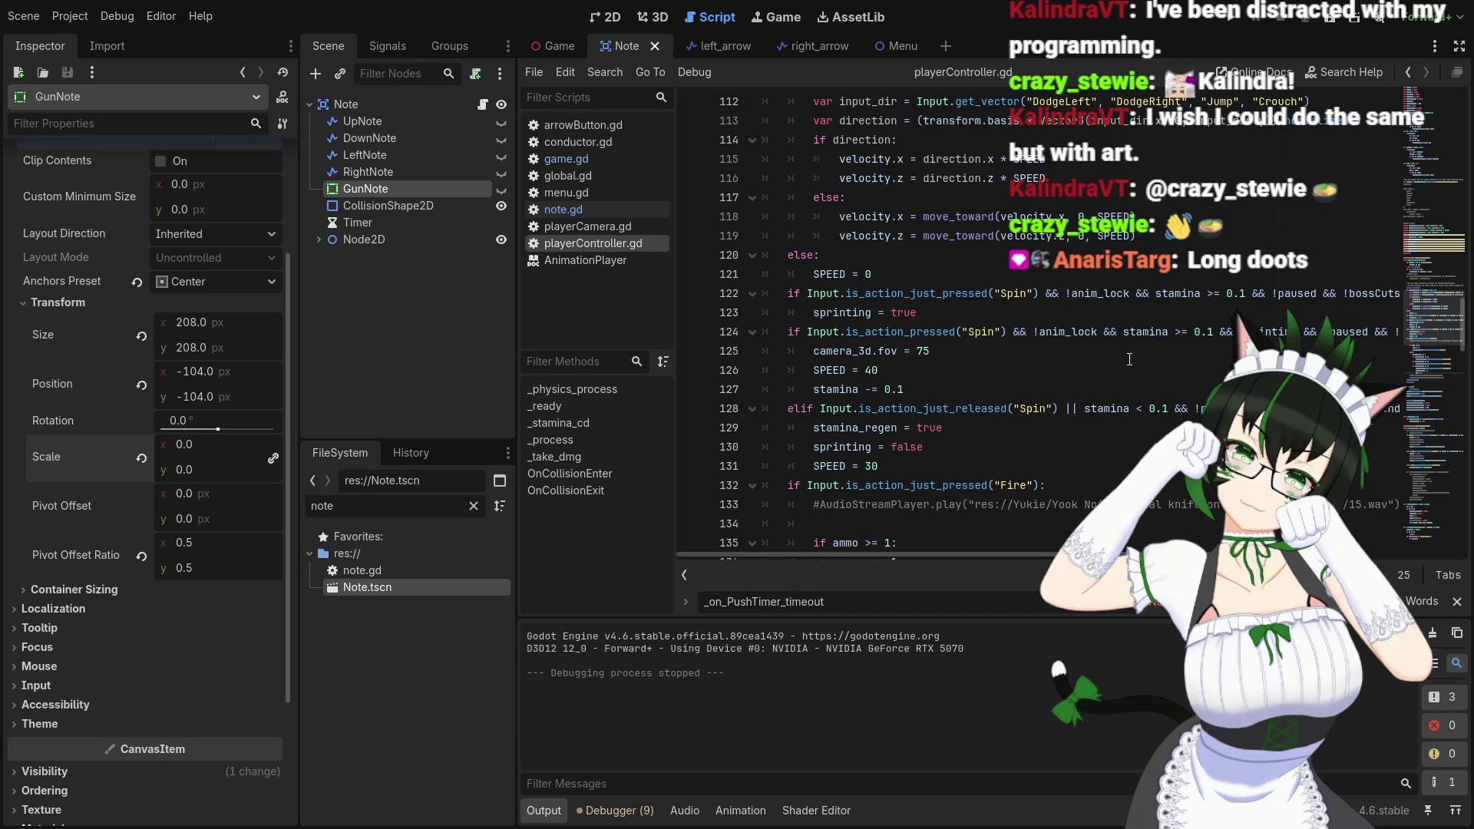
{"action": "scroll", "coordinate": [1024, 380], "scroll_direction": "up", "scroll_amount": 20}
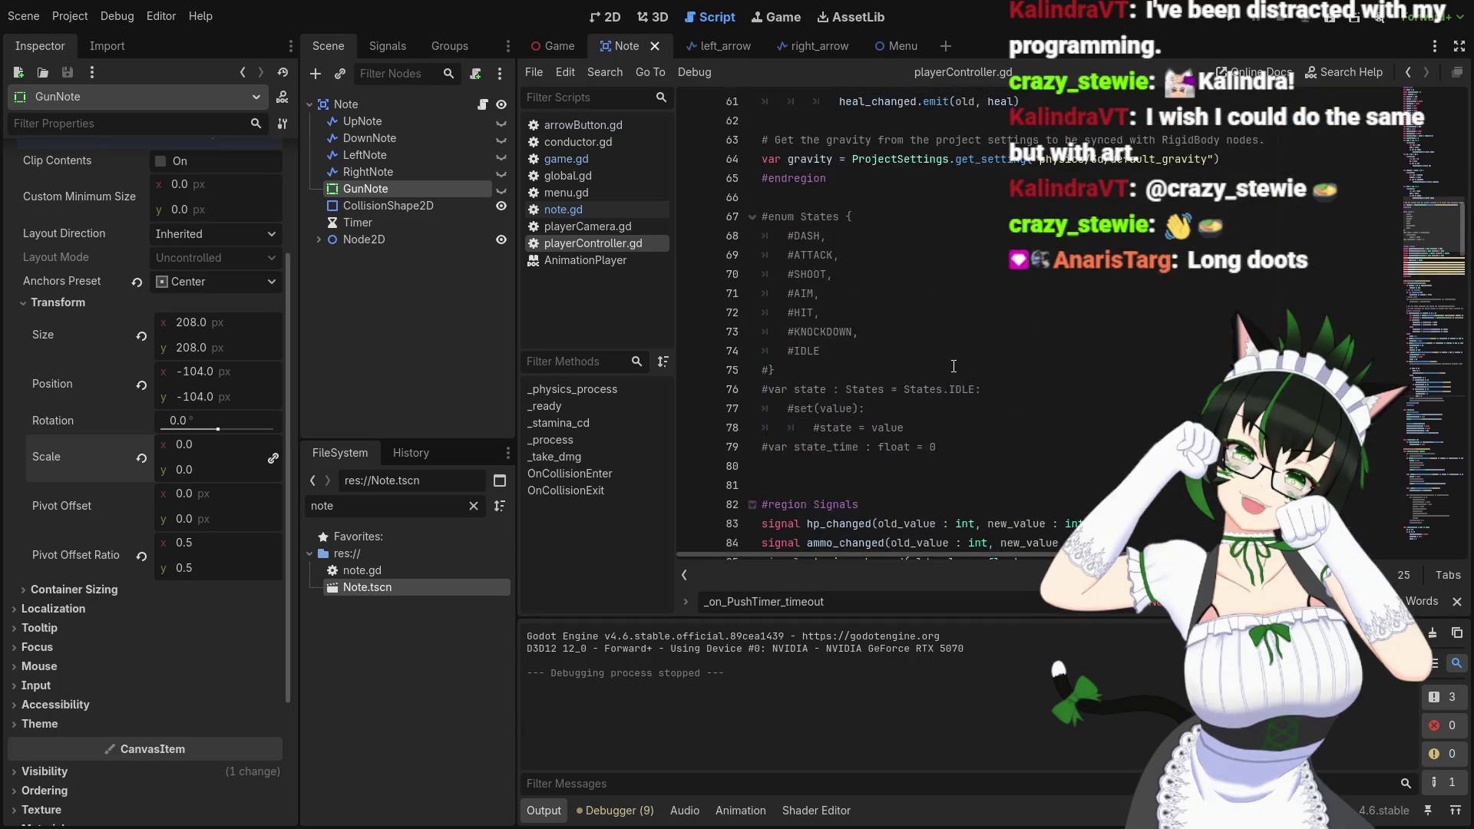
{"action": "scroll", "coordinate": [1024, 380], "scroll_direction": "up", "scroll_amount": 11}
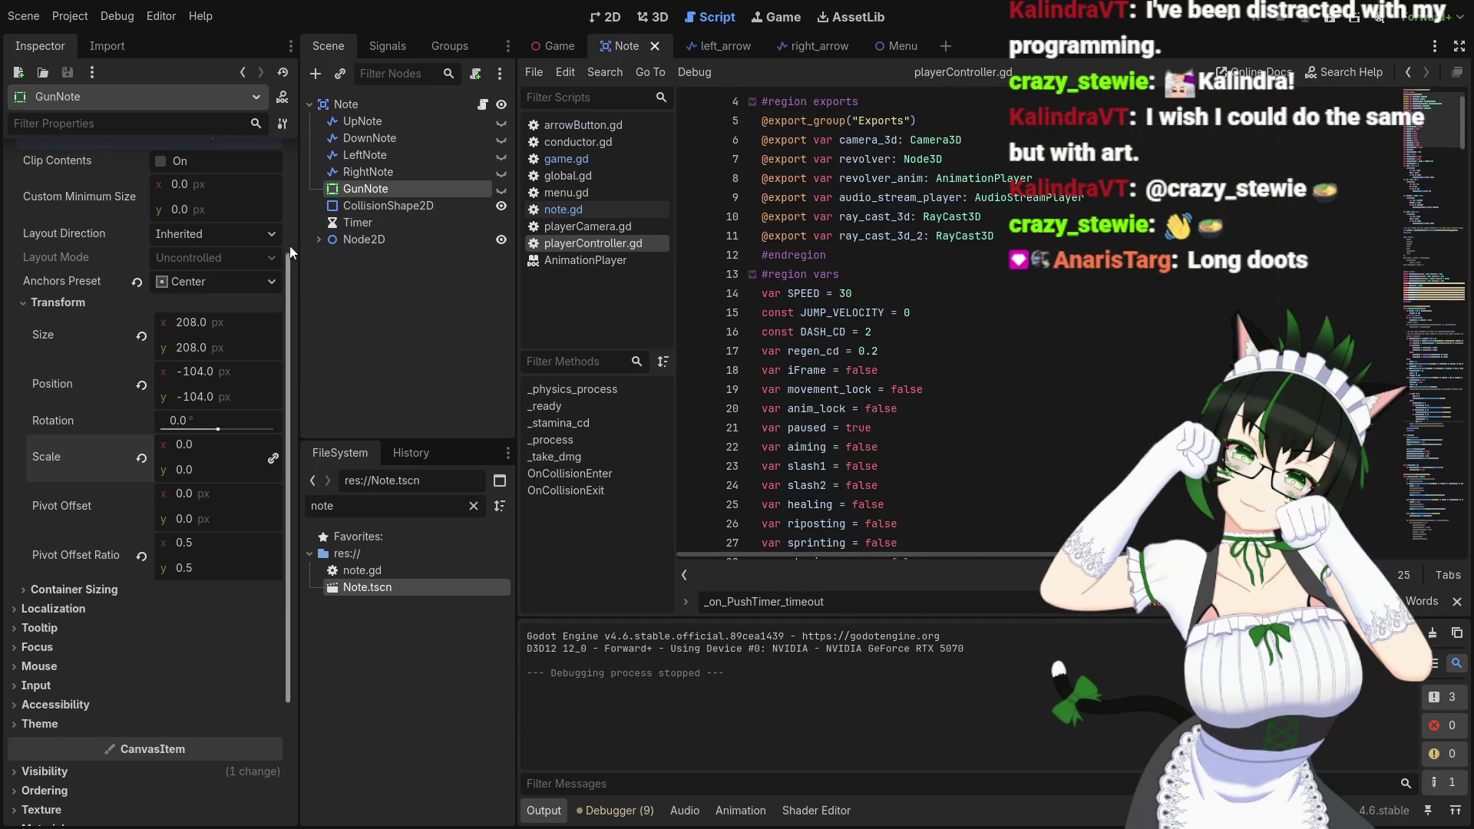
{"action": "left_click", "coordinate": [560, 46]}
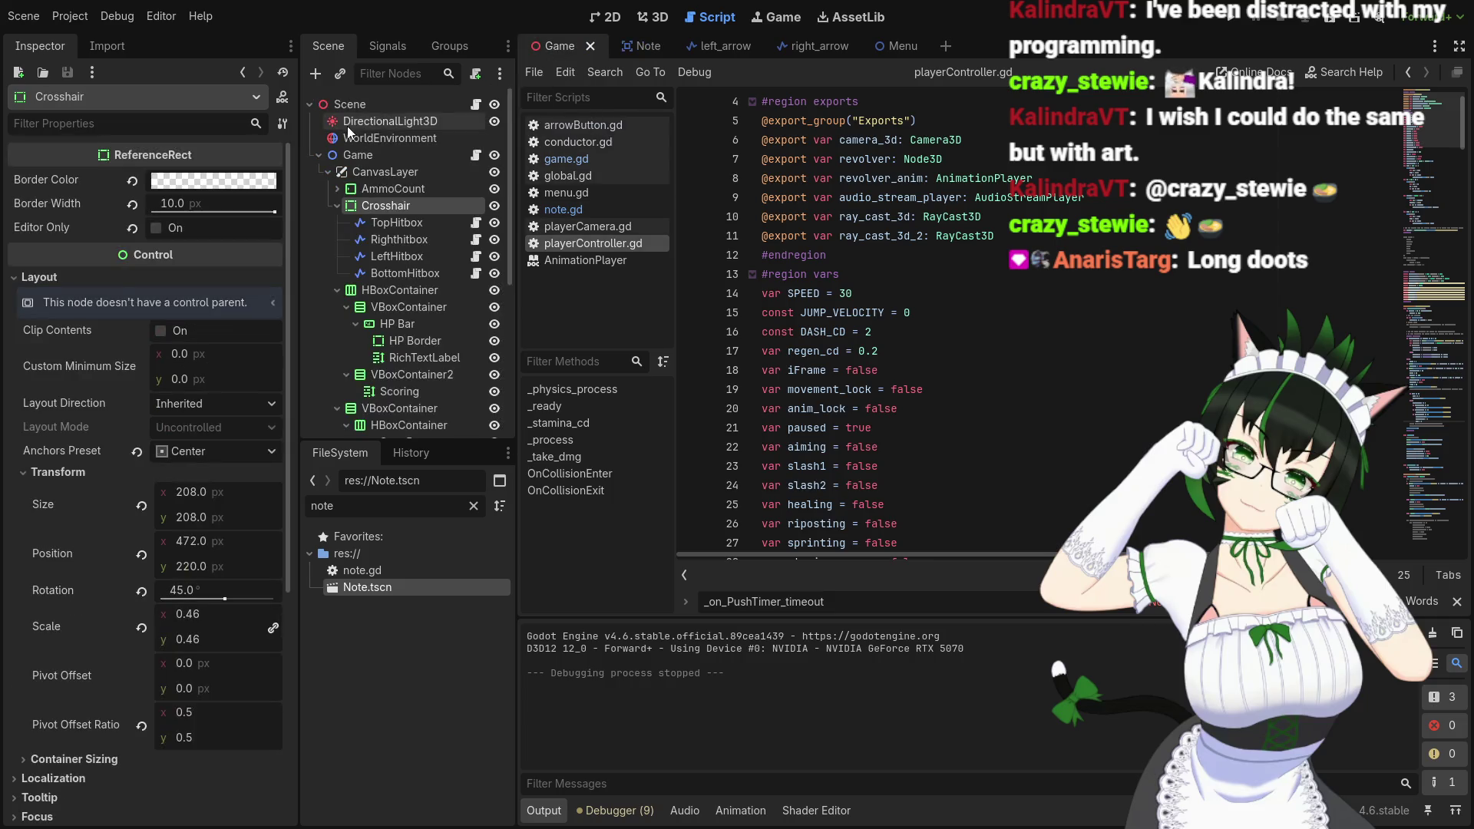
Inspect the Game and Player nodes' script exports, then open game.gd near its top
{"action": "left_click", "coordinate": [394, 157]}
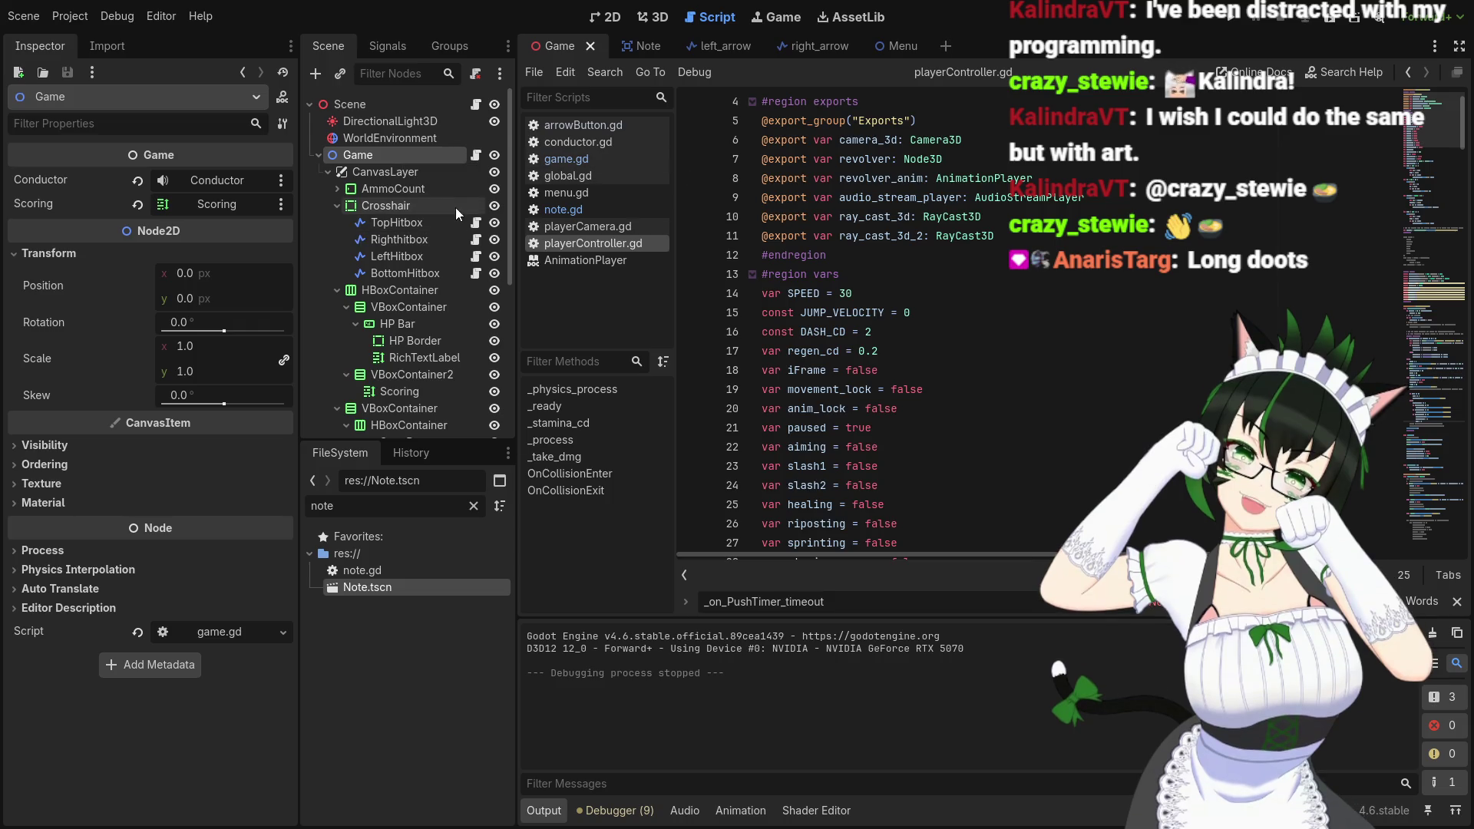
{"action": "scroll", "coordinate": [455, 207], "scroll_direction": "down", "scroll_amount": 5}
{"action": "left_click", "coordinate": [429, 290]}
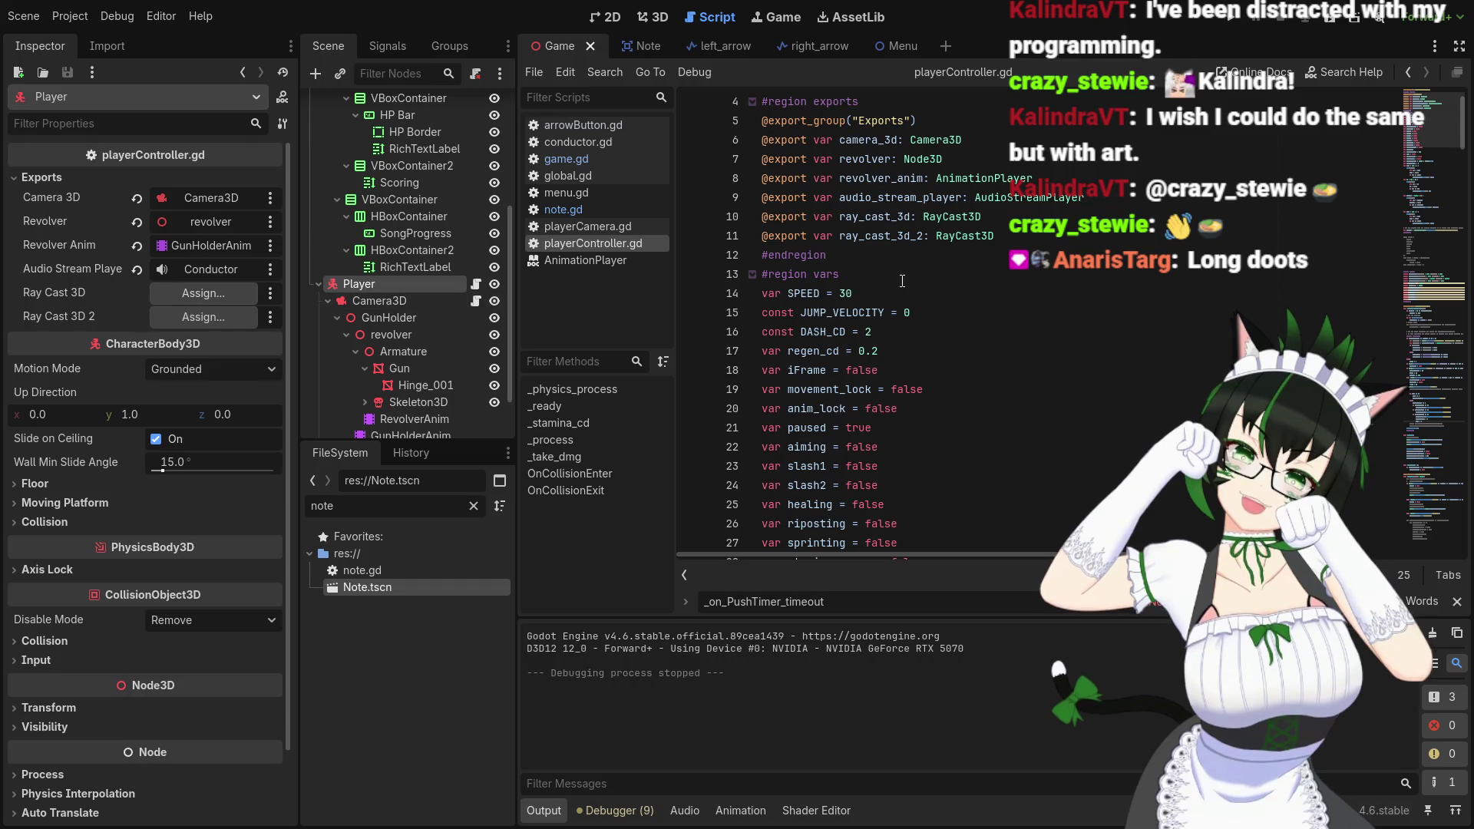
{"action": "scroll", "coordinate": [999, 284], "scroll_direction": "down", "scroll_amount": 5}
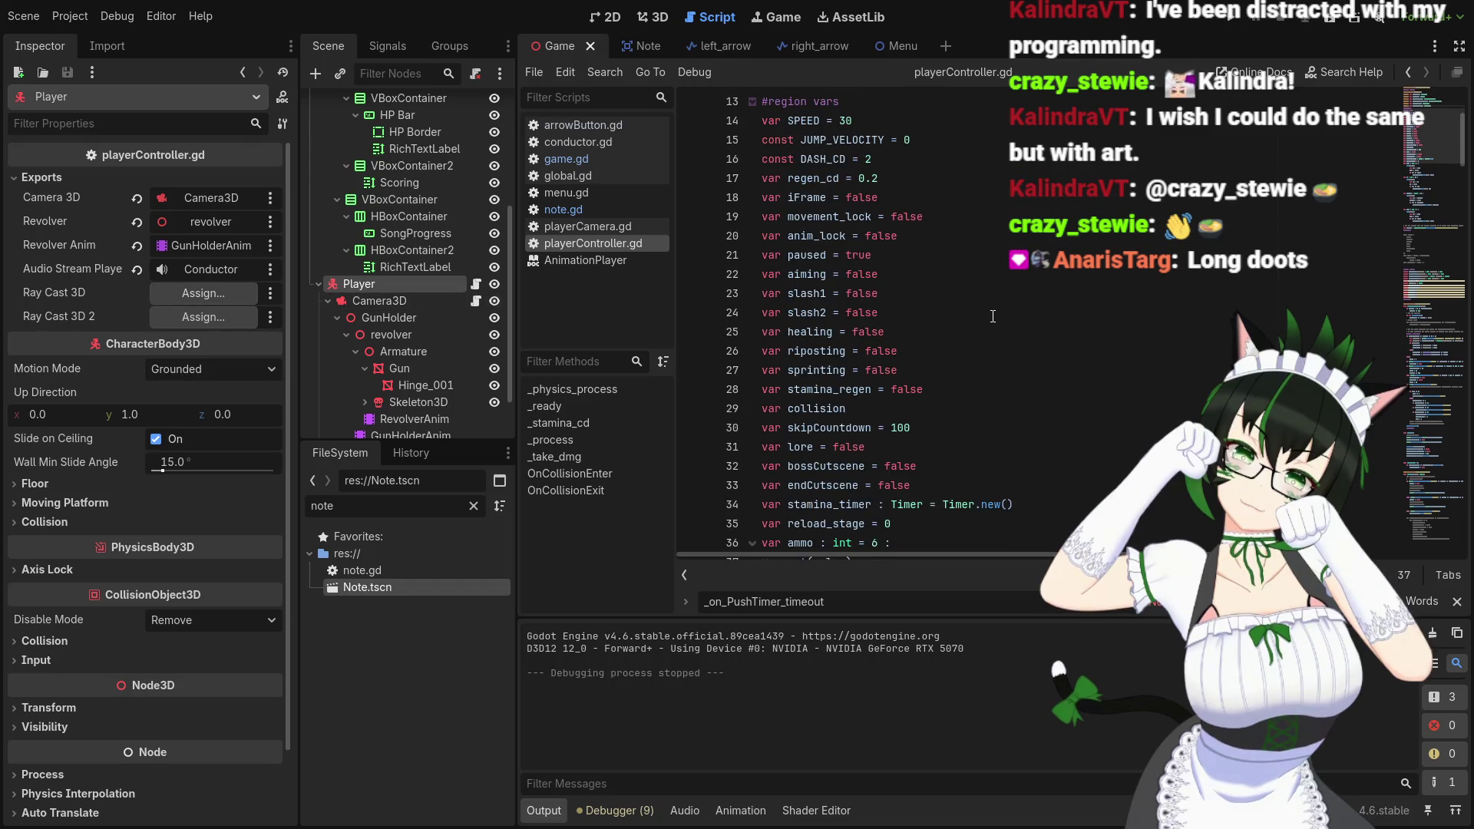
{"action": "scroll", "coordinate": [993, 315], "scroll_direction": "down", "scroll_amount": 7}
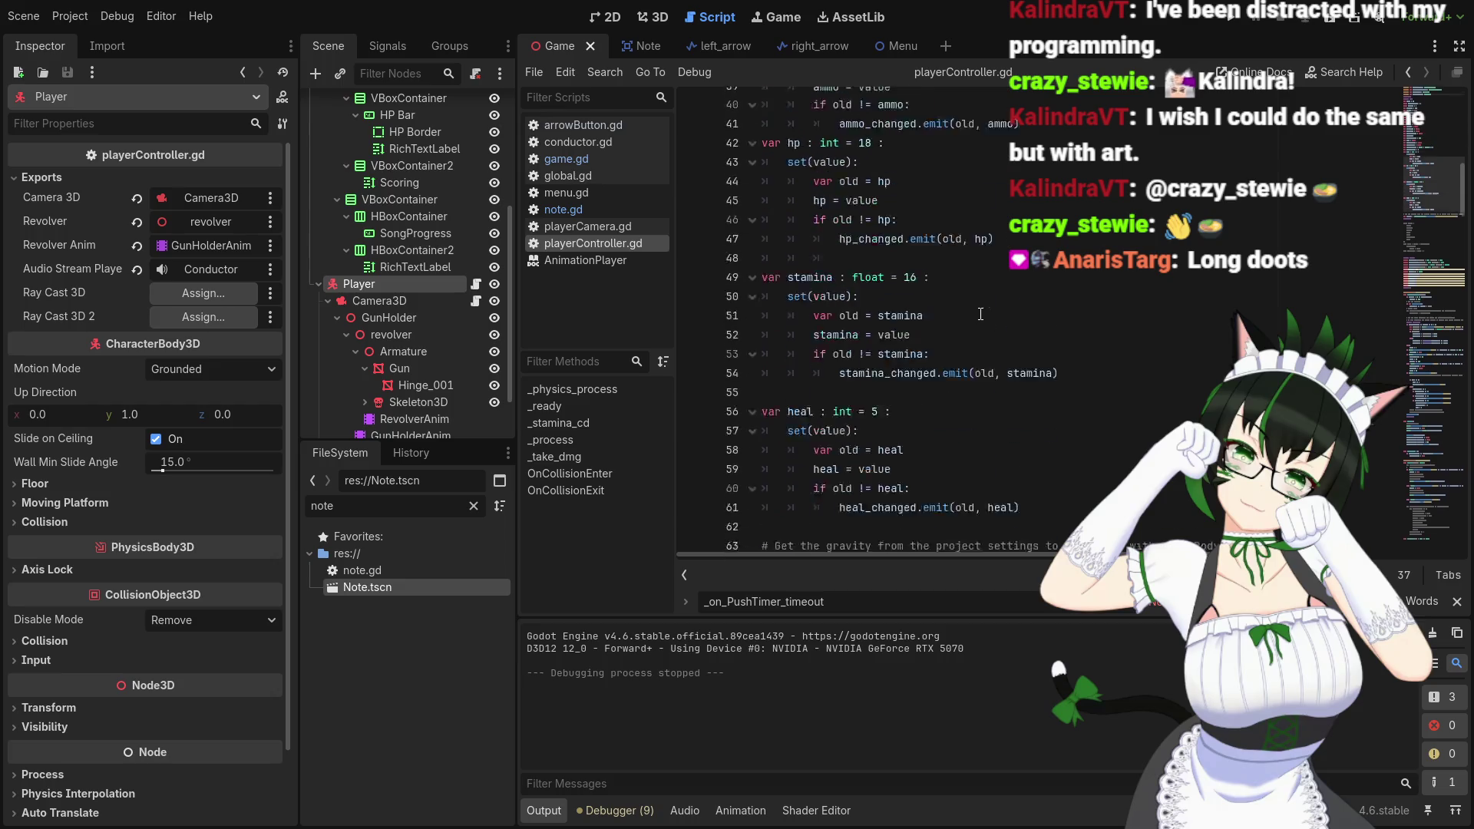
{"action": "scroll", "coordinate": [980, 314], "scroll_direction": "down", "scroll_amount": 9}
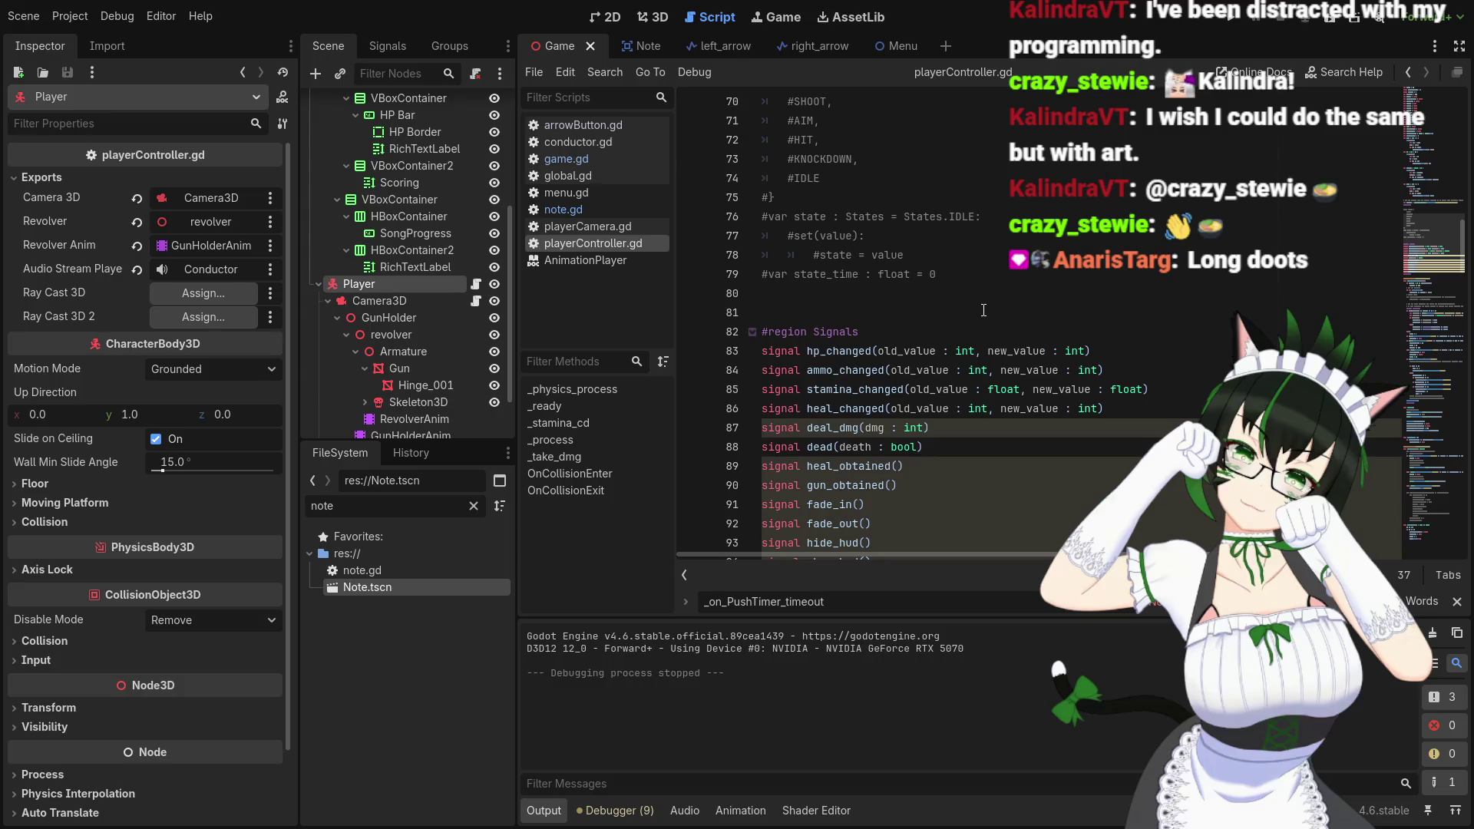
{"action": "left_click", "coordinate": [591, 163]}
{"action": "scroll", "coordinate": [883, 323], "scroll_direction": "up", "scroll_amount": 20}
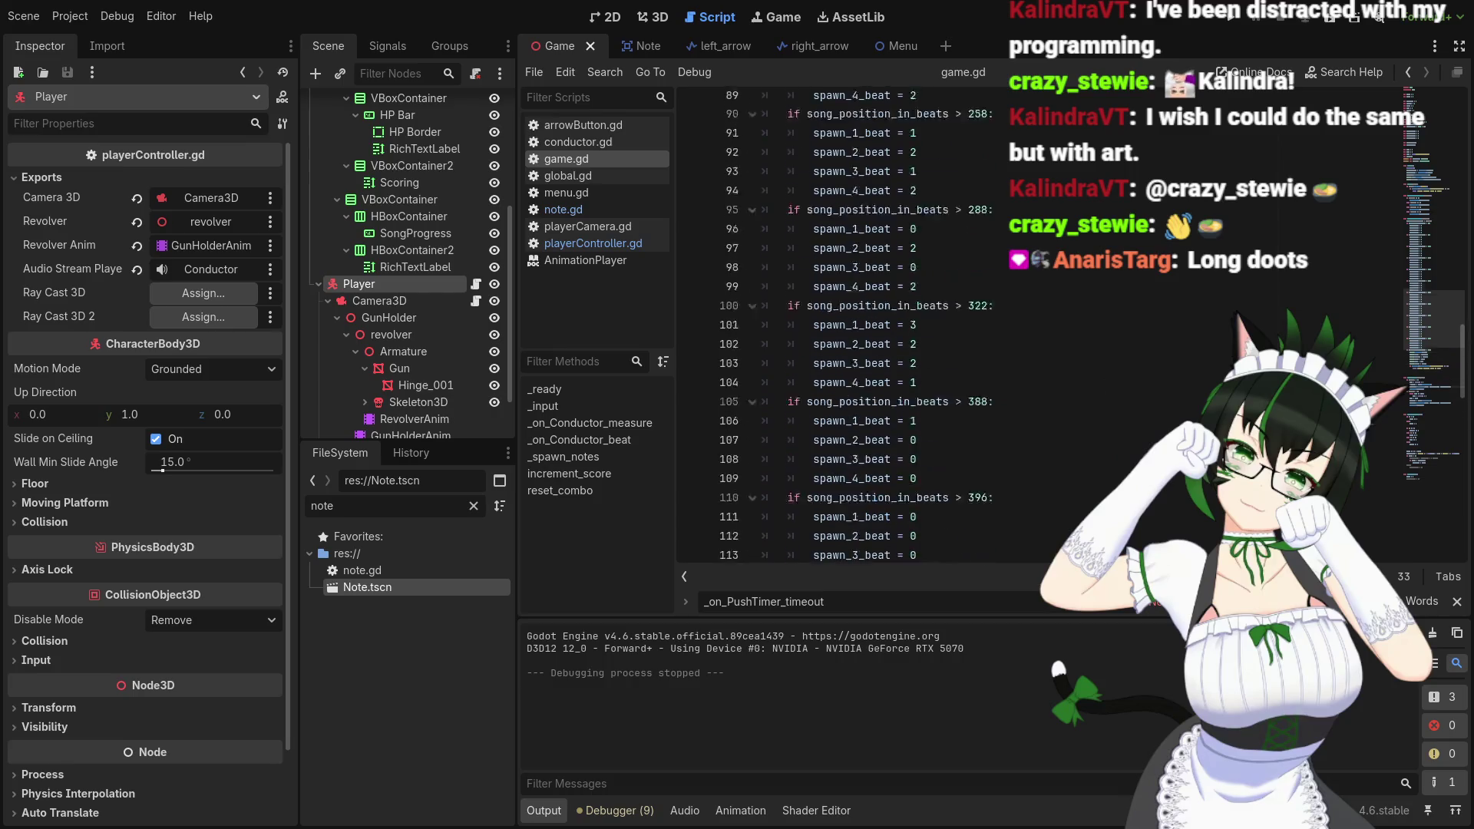
{"action": "scroll", "coordinate": [883, 323], "scroll_direction": "up", "scroll_amount": 20}
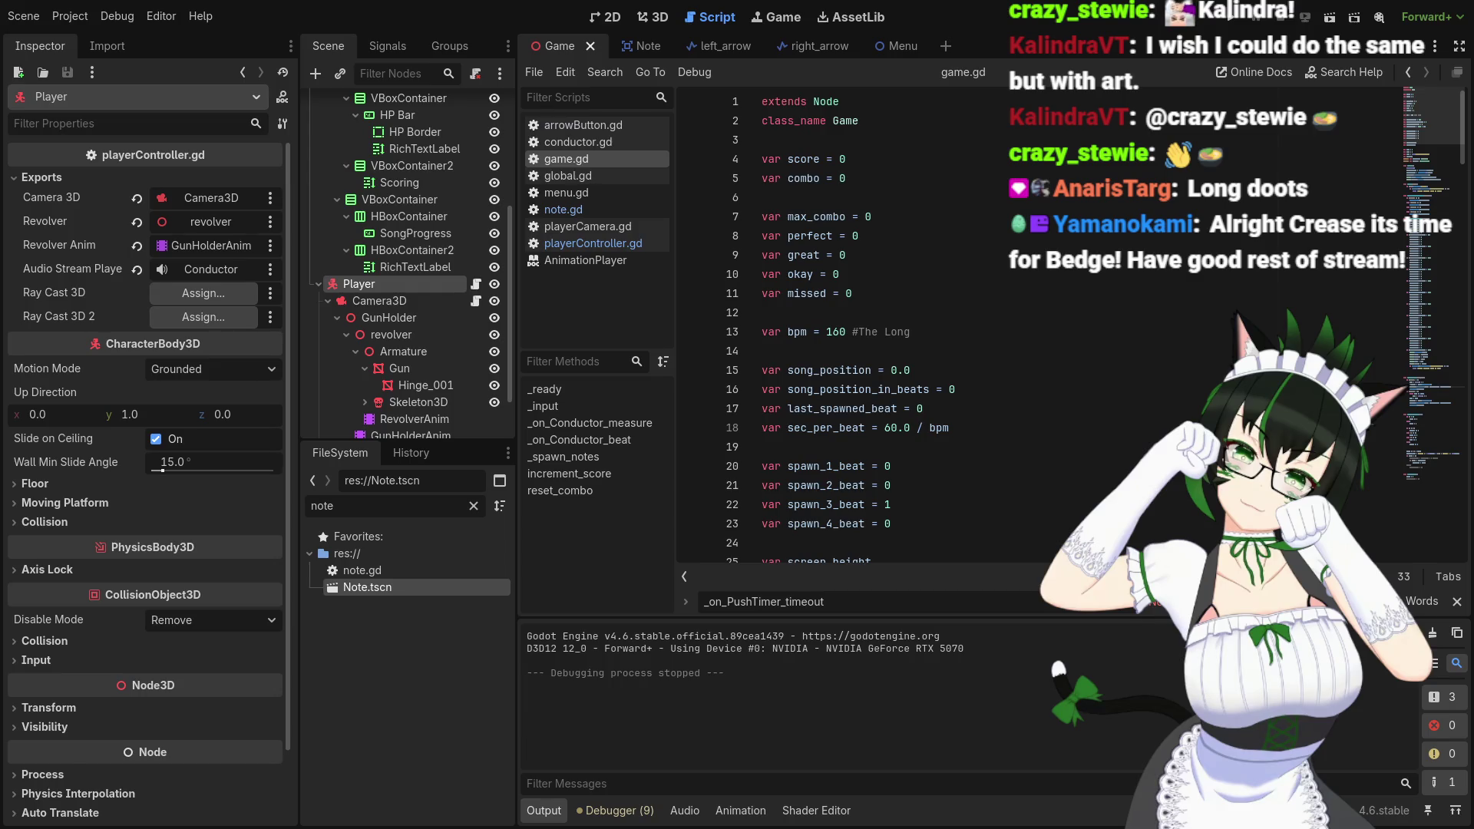
{"action": "left_click", "coordinate": [944, 535]}
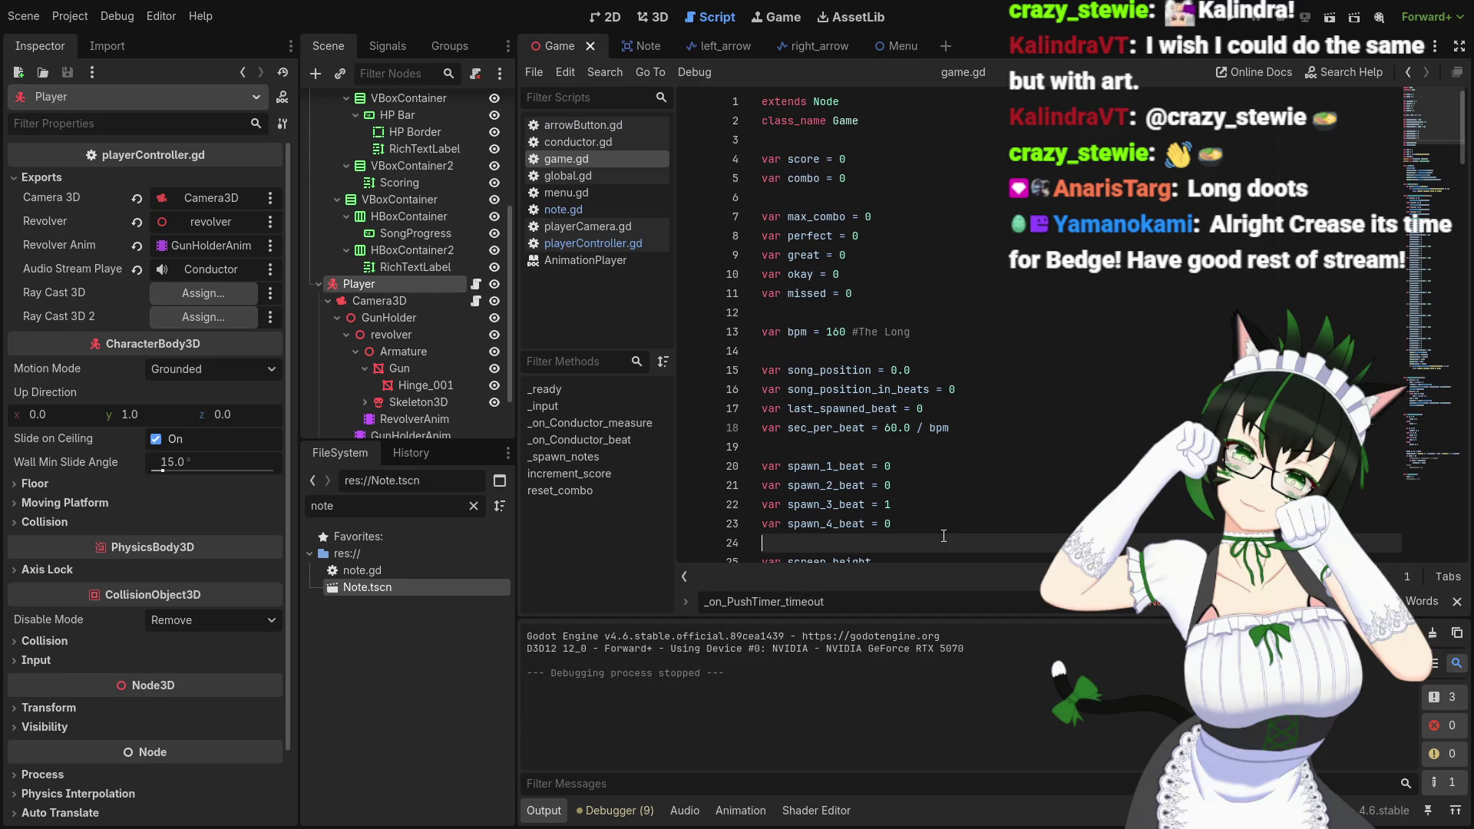
{"action": "scroll", "coordinate": [1008, 352], "scroll_direction": "down", "scroll_amount": 5}
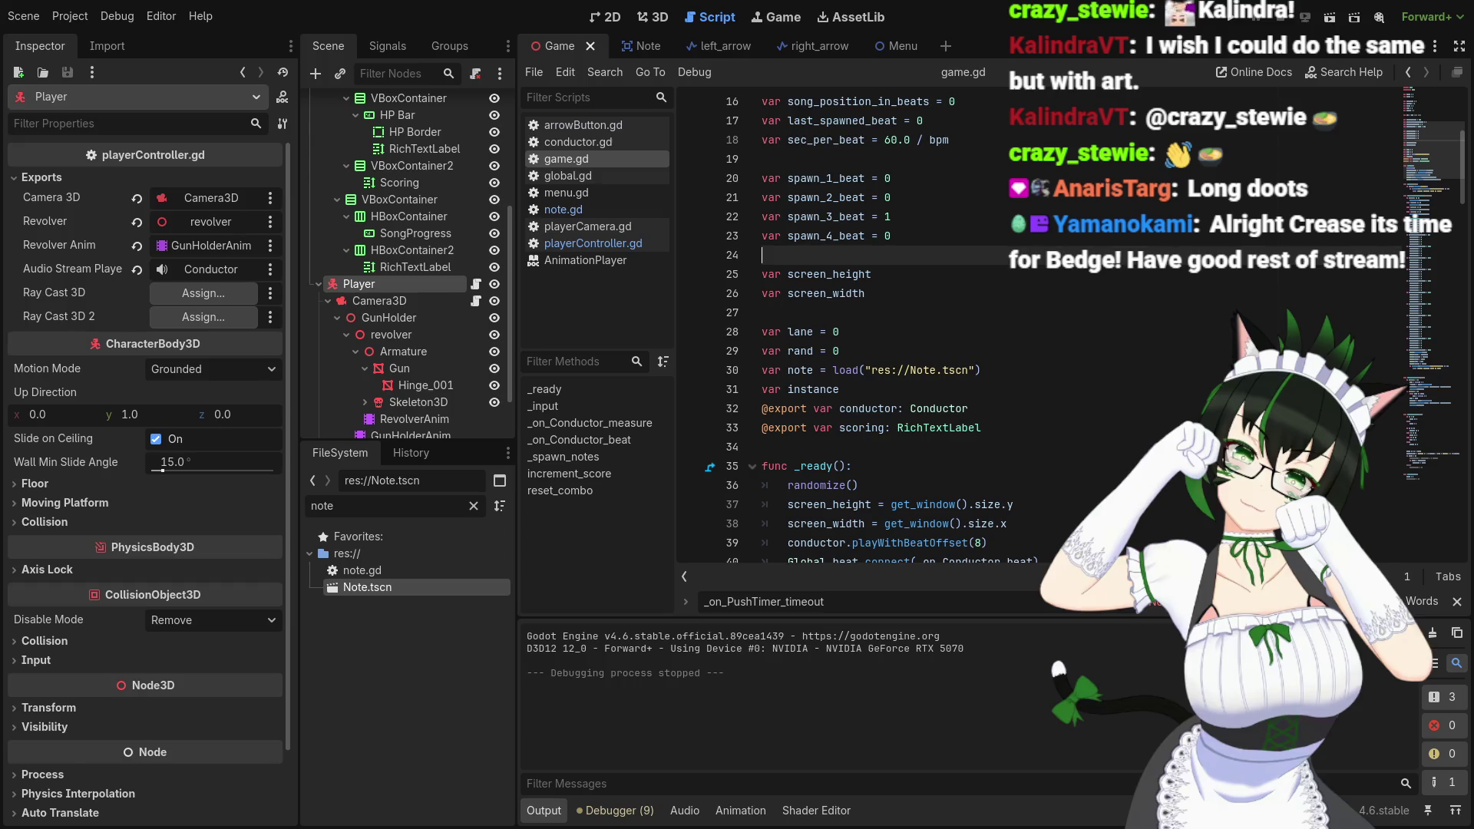
{"action": "scroll", "coordinate": [906, 326], "scroll_direction": "down", "scroll_amount": 2}
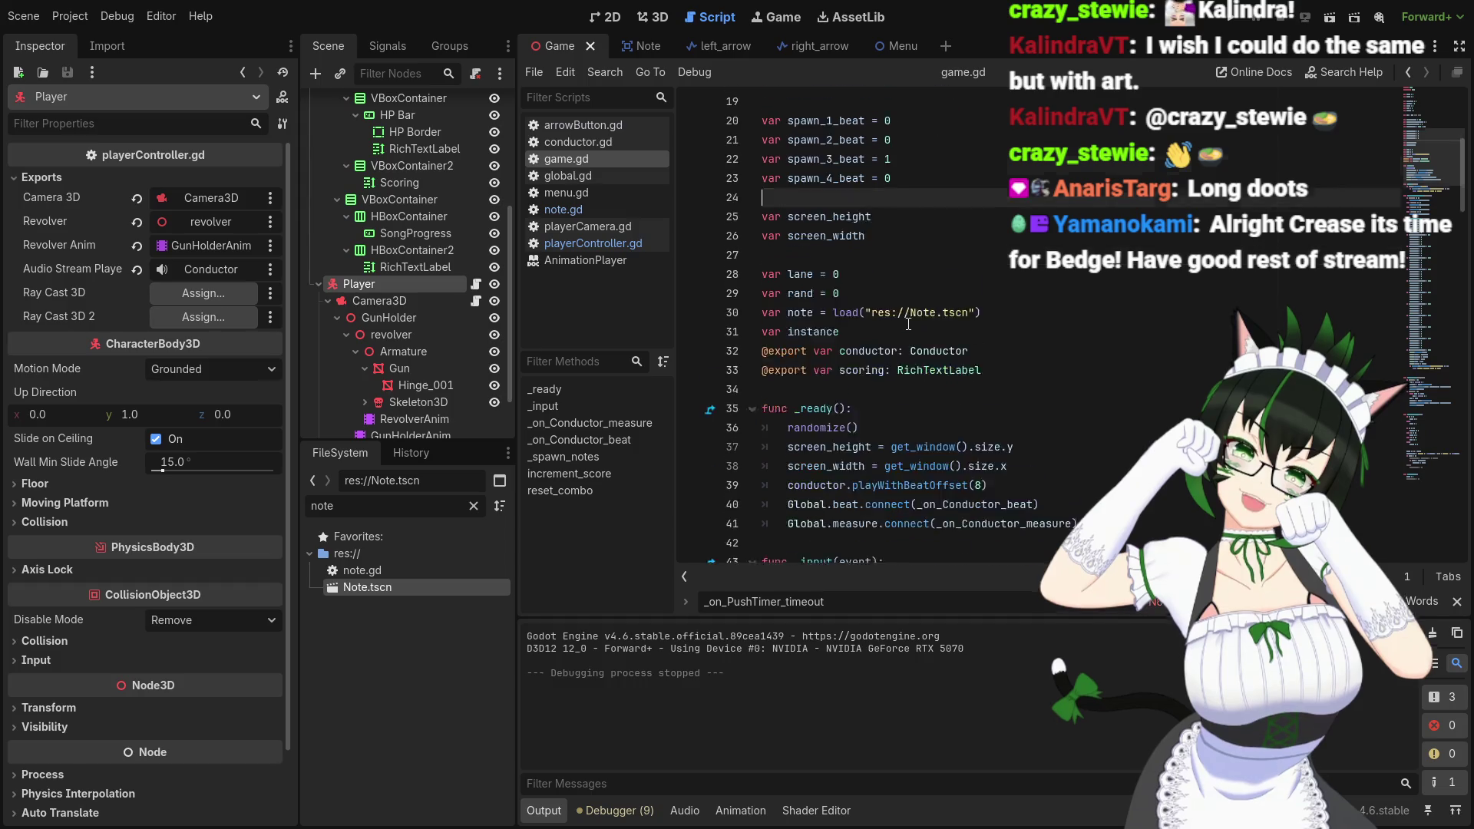
{"action": "scroll", "coordinate": [908, 324], "scroll_direction": "up", "scroll_amount": 7}
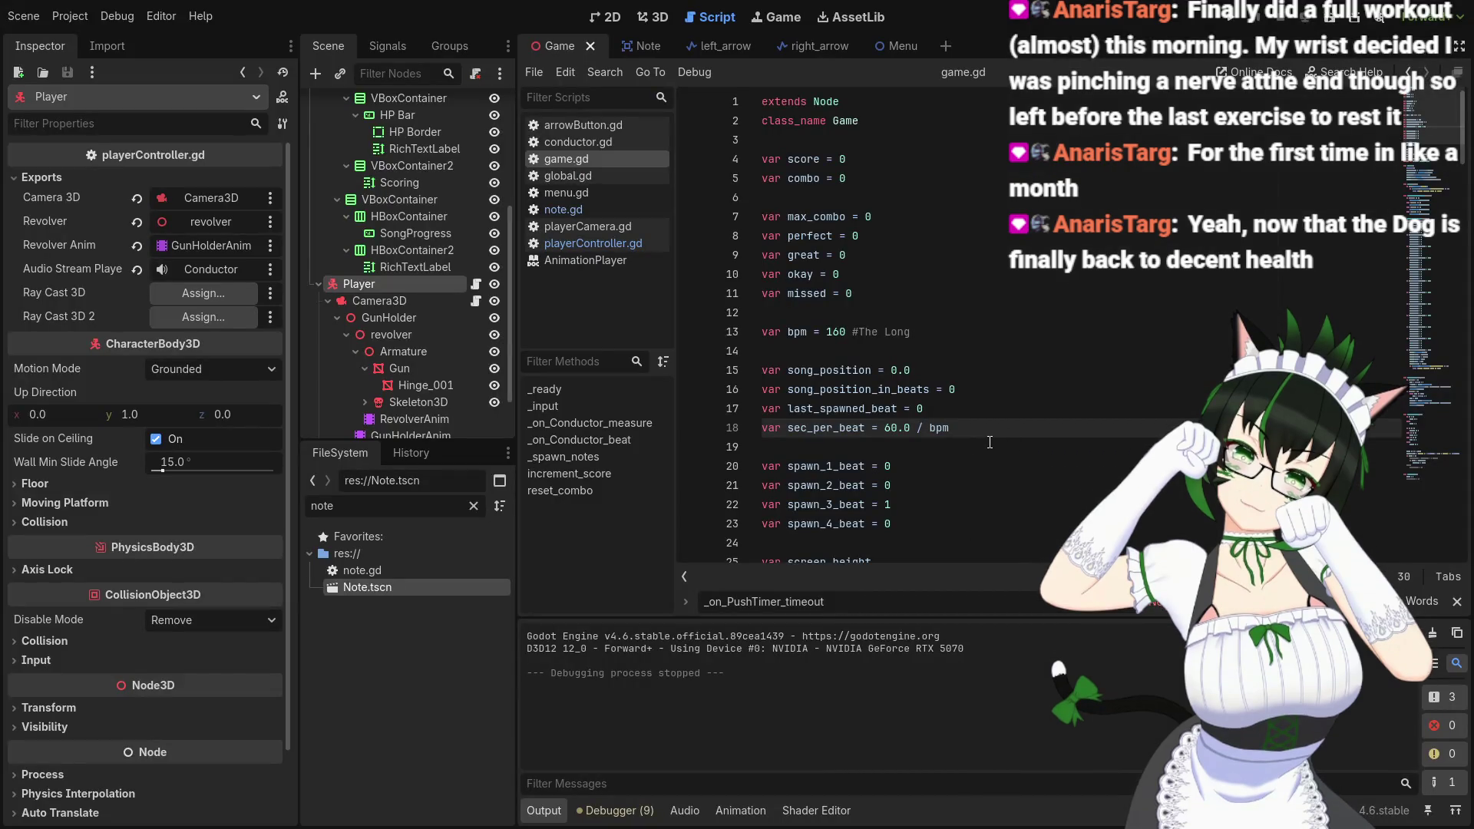
{"action": "scroll", "coordinate": [999, 451], "scroll_direction": "down", "scroll_amount": 5}
{"action": "scroll", "coordinate": [999, 451], "scroll_direction": "down", "scroll_amount": 6}
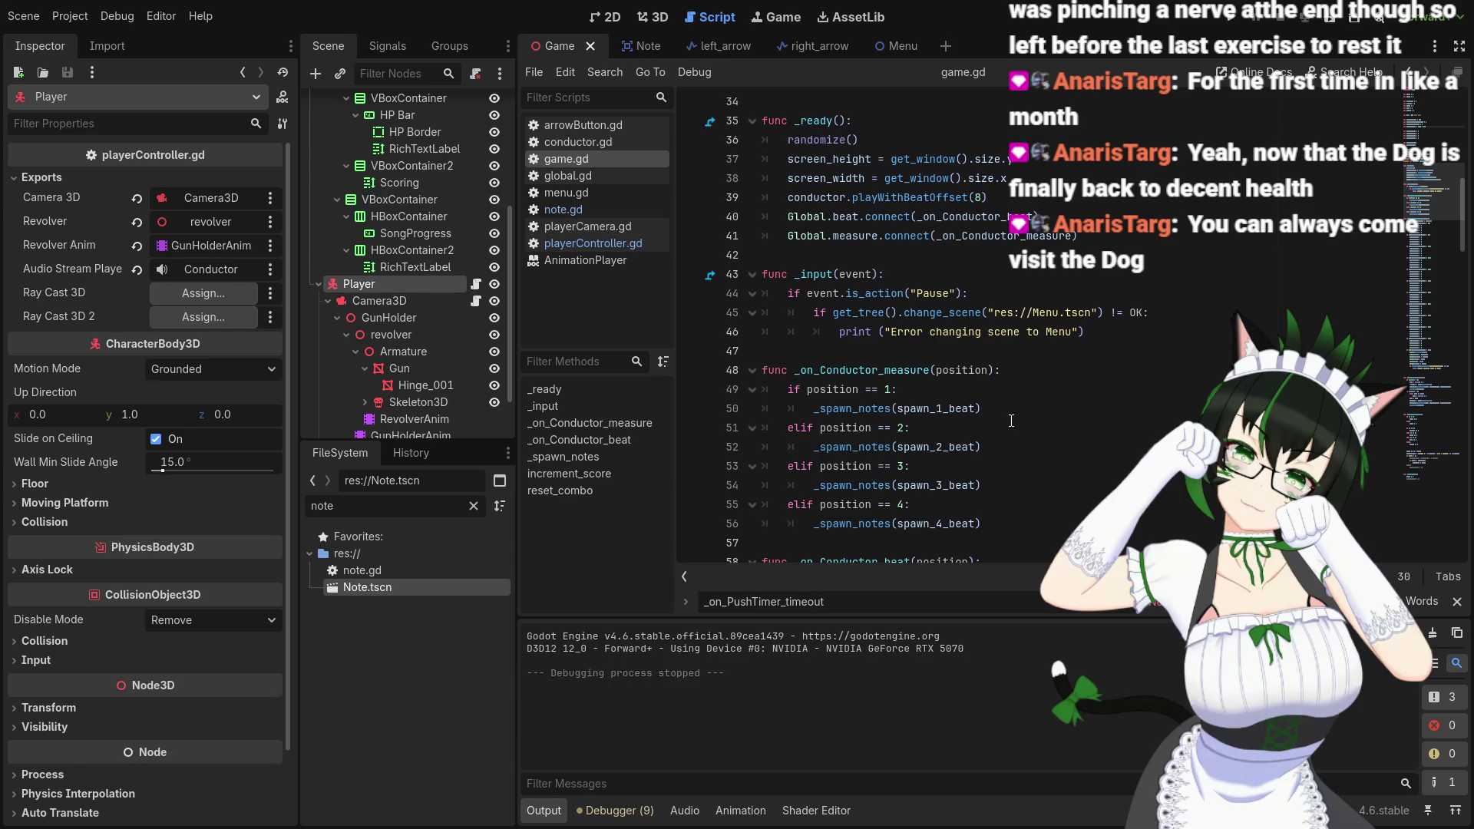
{"action": "scroll", "coordinate": [931, 427], "scroll_direction": "down", "scroll_amount": 2}
{"action": "scroll", "coordinate": [932, 428], "scroll_direction": "down", "scroll_amount": 2}
{"action": "scroll", "coordinate": [937, 421], "scroll_direction": "up", "scroll_amount": 1}
{"action": "scroll", "coordinate": [937, 421], "scroll_direction": "up", "scroll_amount": 3}
{"action": "scroll", "coordinate": [945, 414], "scroll_direction": "up", "scroll_amount": 5}
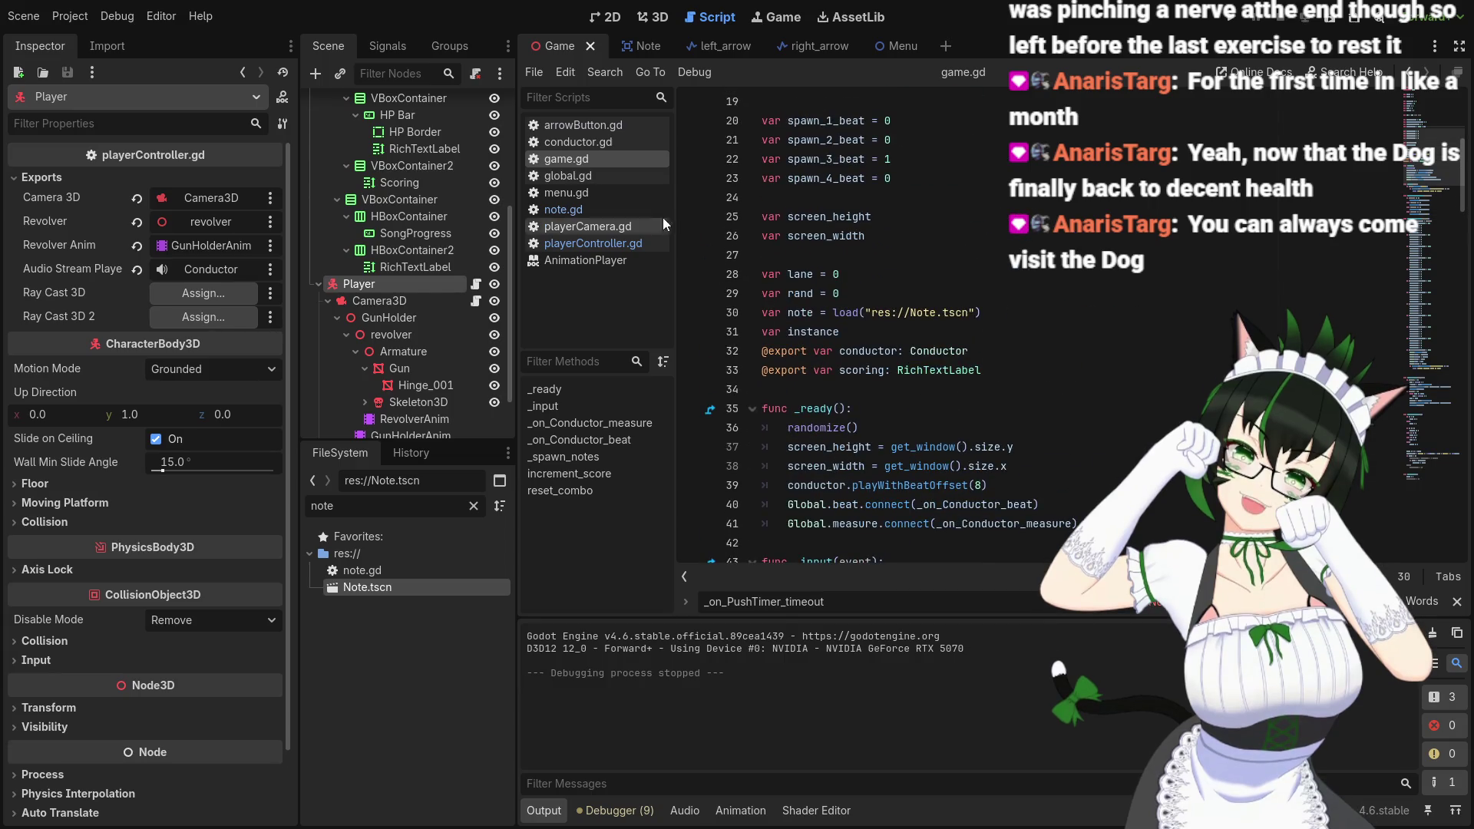
{"action": "left_click", "coordinate": [620, 244]}
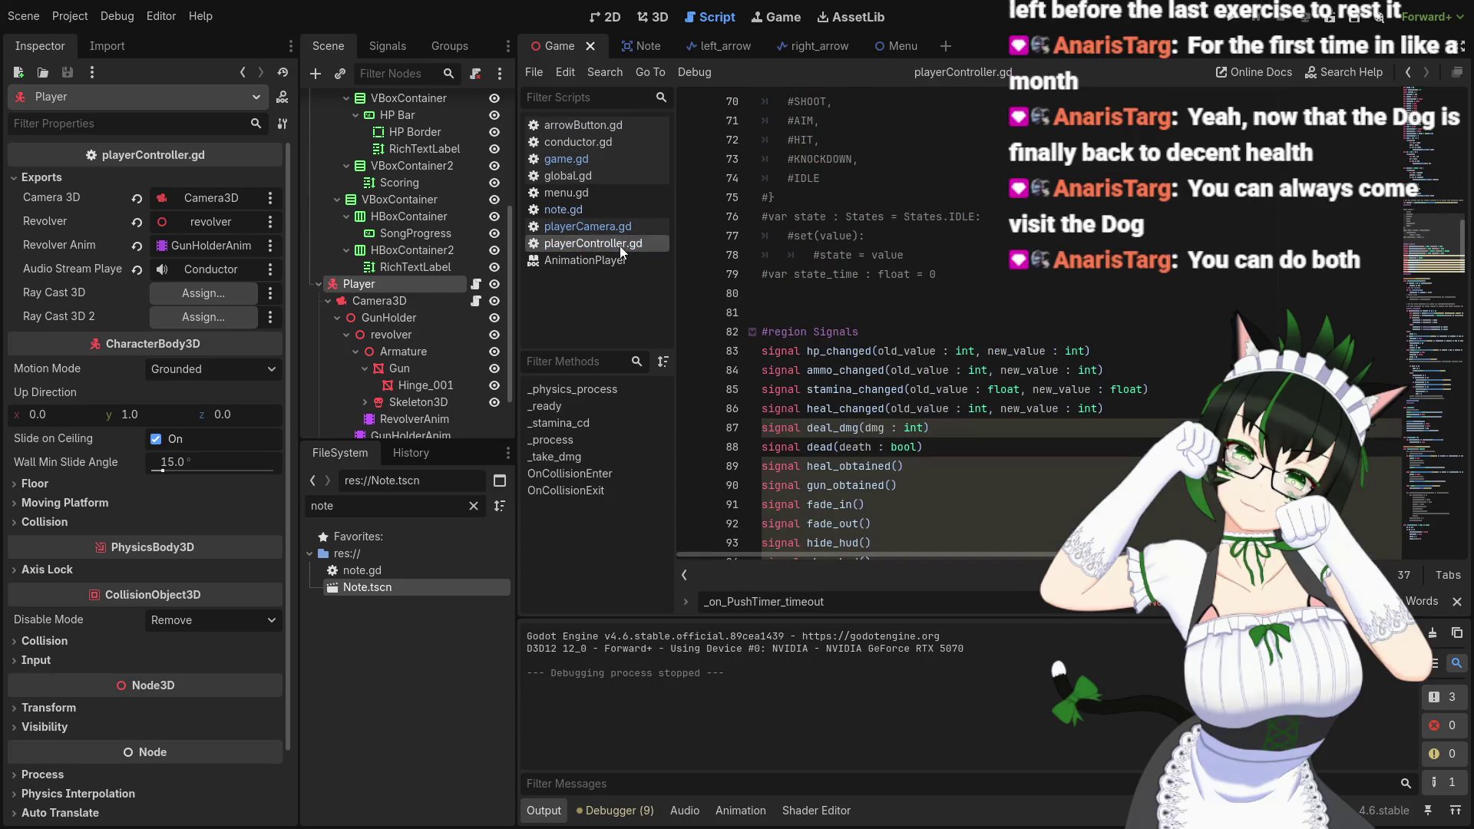
Scroll through playerController.gd, briefly selecting the Spin hold check on line 124
{"action": "scroll", "coordinate": [964, 371], "scroll_direction": "down", "scroll_amount": 7}
{"action": "scroll", "coordinate": [964, 371], "scroll_direction": "down", "scroll_amount": 3}
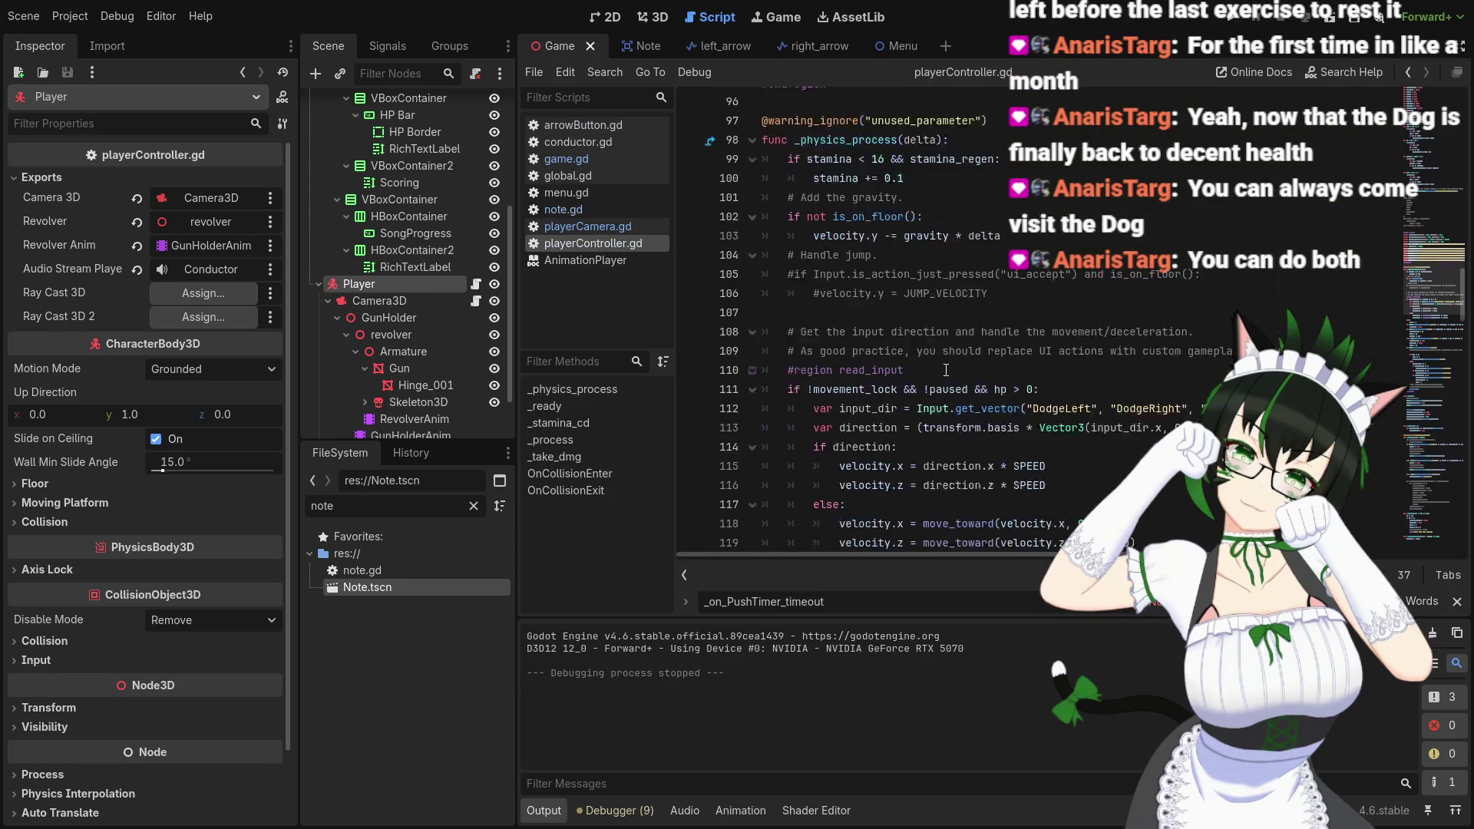
{"action": "scroll", "coordinate": [971, 354], "scroll_direction": "down", "scroll_amount": 4}
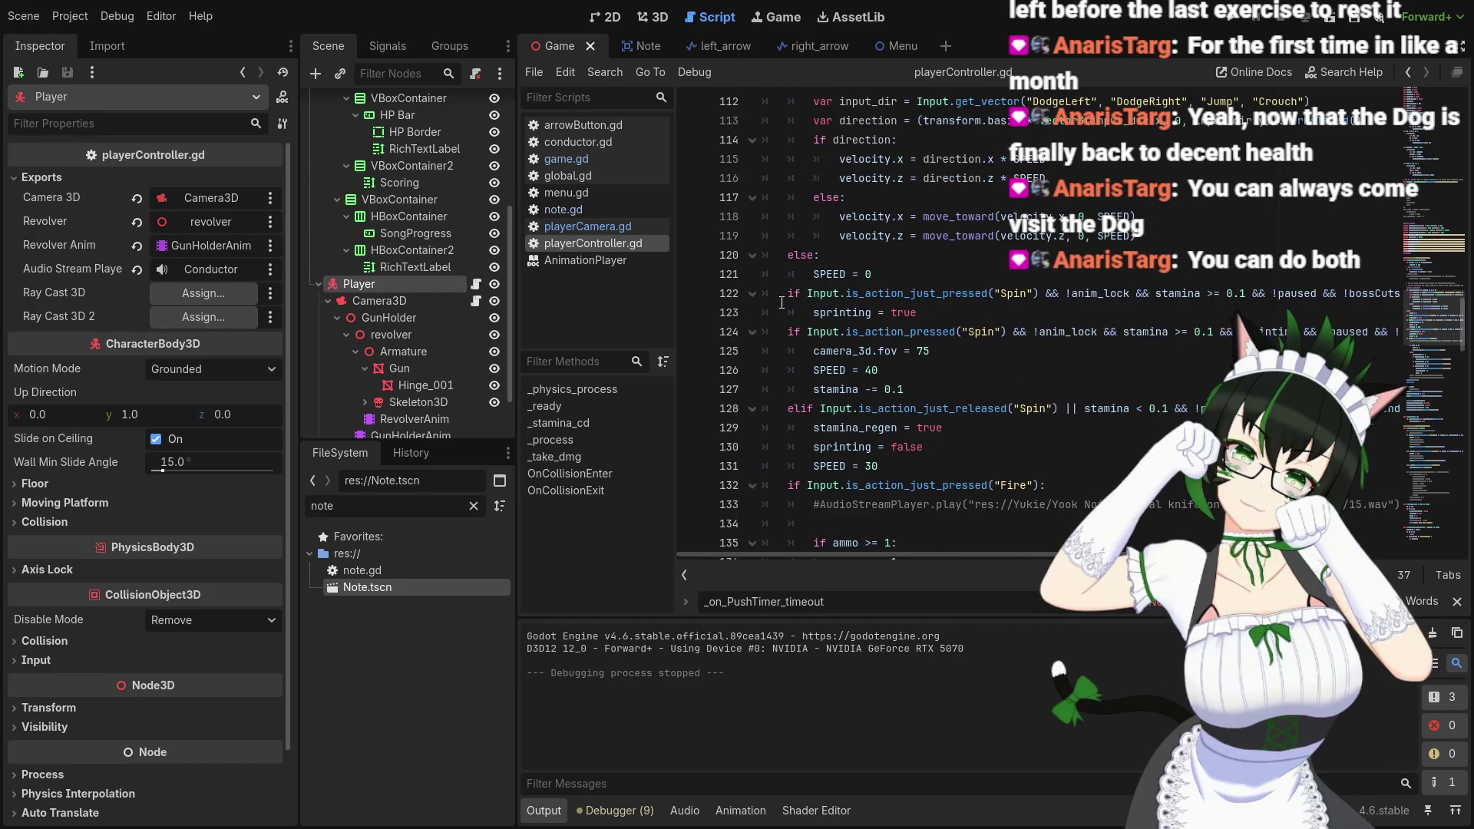
{"action": "scroll", "coordinate": [946, 354], "scroll_direction": "down", "scroll_amount": 11}
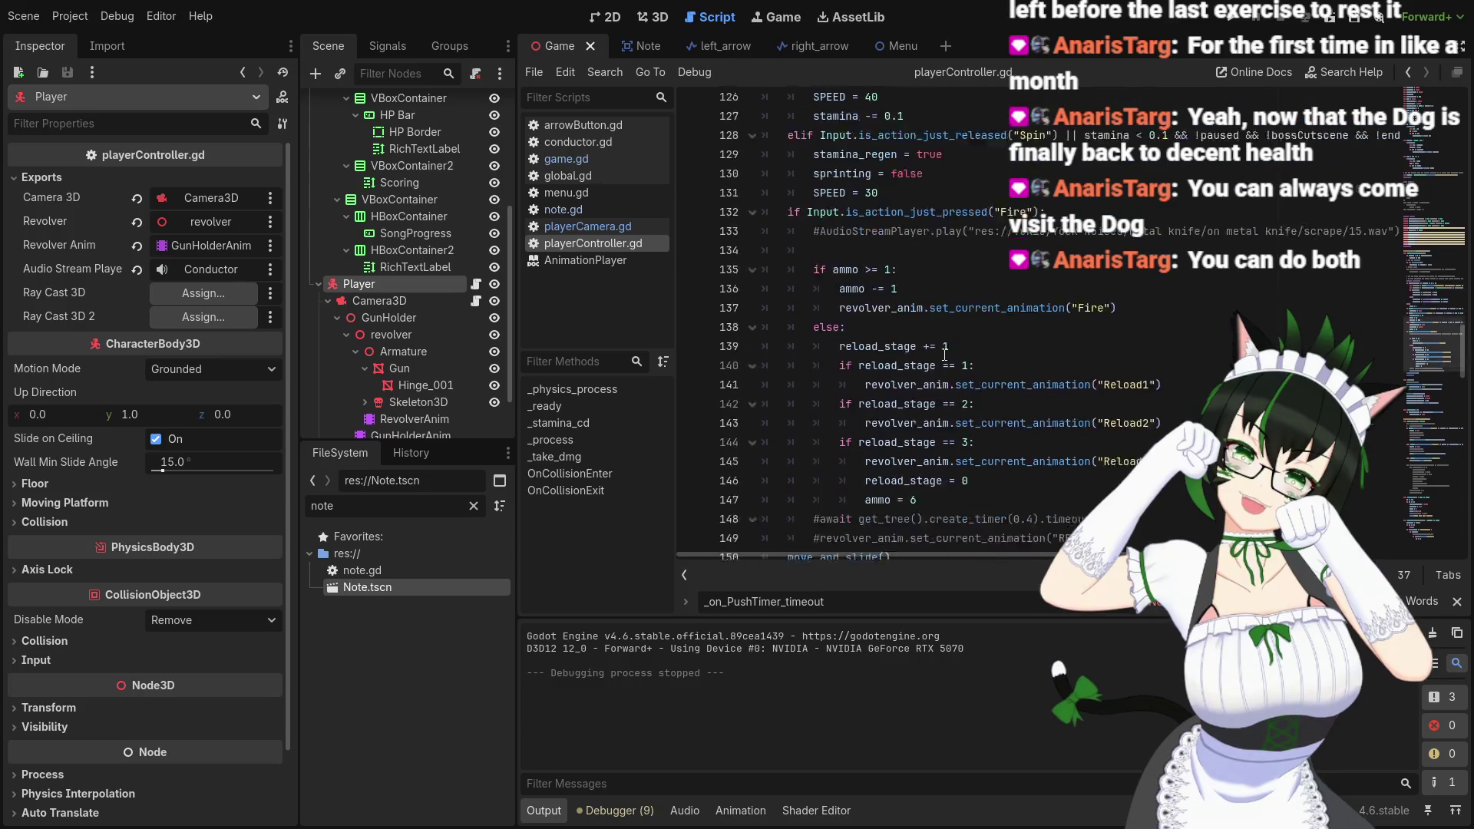
{"action": "scroll", "coordinate": [946, 355], "scroll_direction": "up", "scroll_amount": 3}
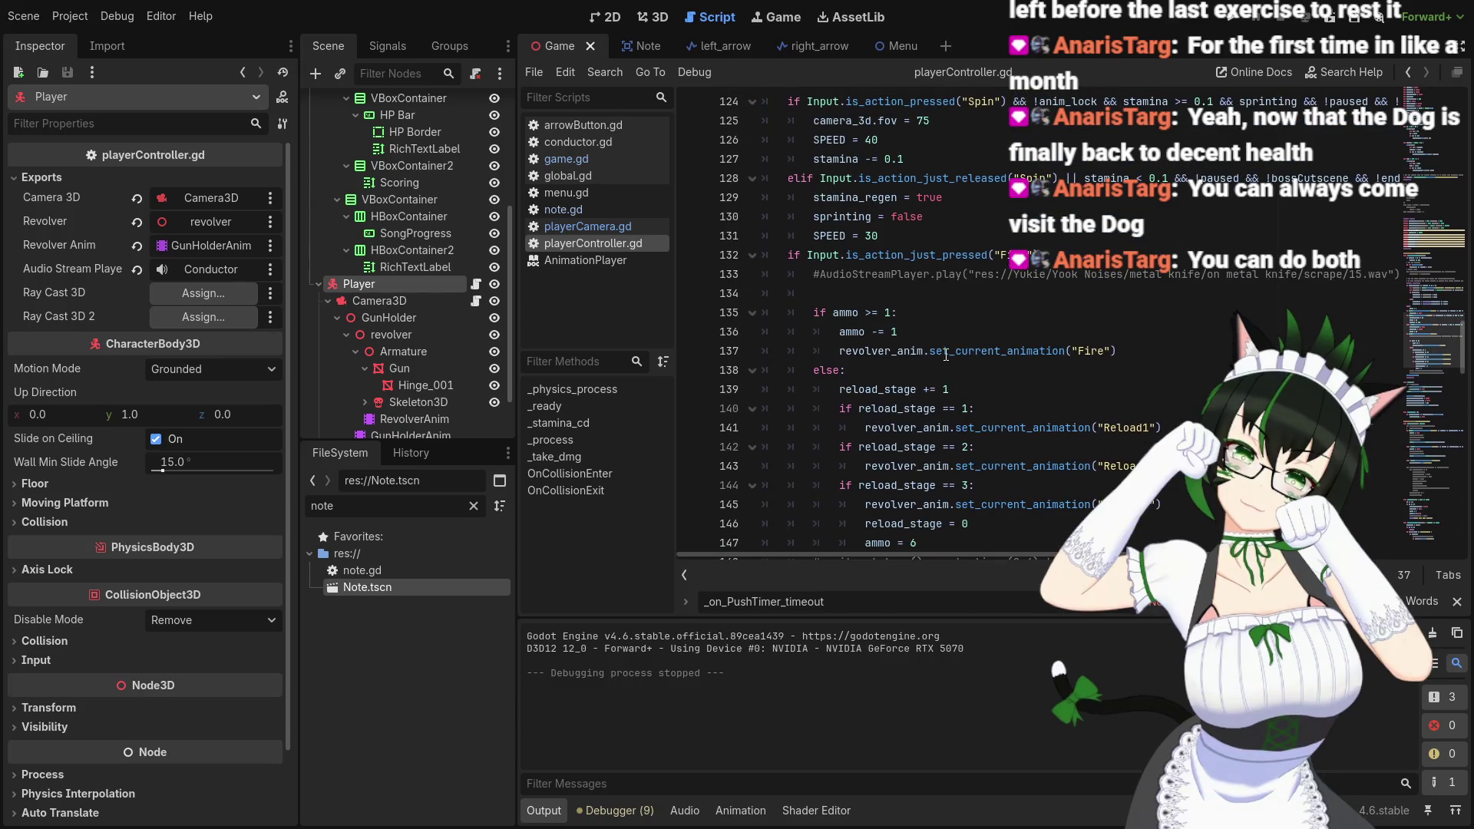
{"action": "scroll", "coordinate": [947, 354], "scroll_direction": "down", "scroll_amount": 13}
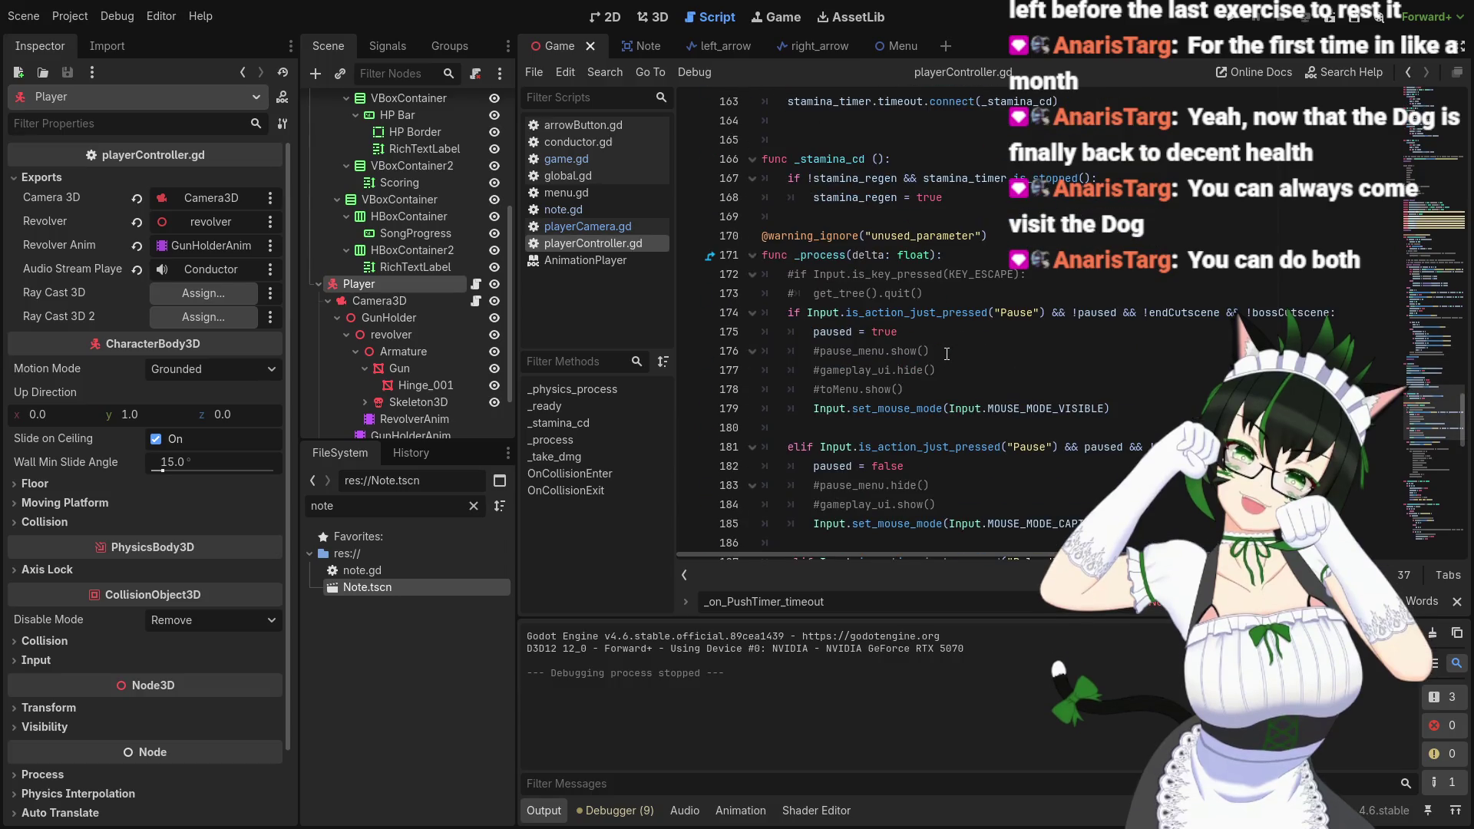
{"action": "scroll", "coordinate": [947, 354], "scroll_direction": "down", "scroll_amount": 7}
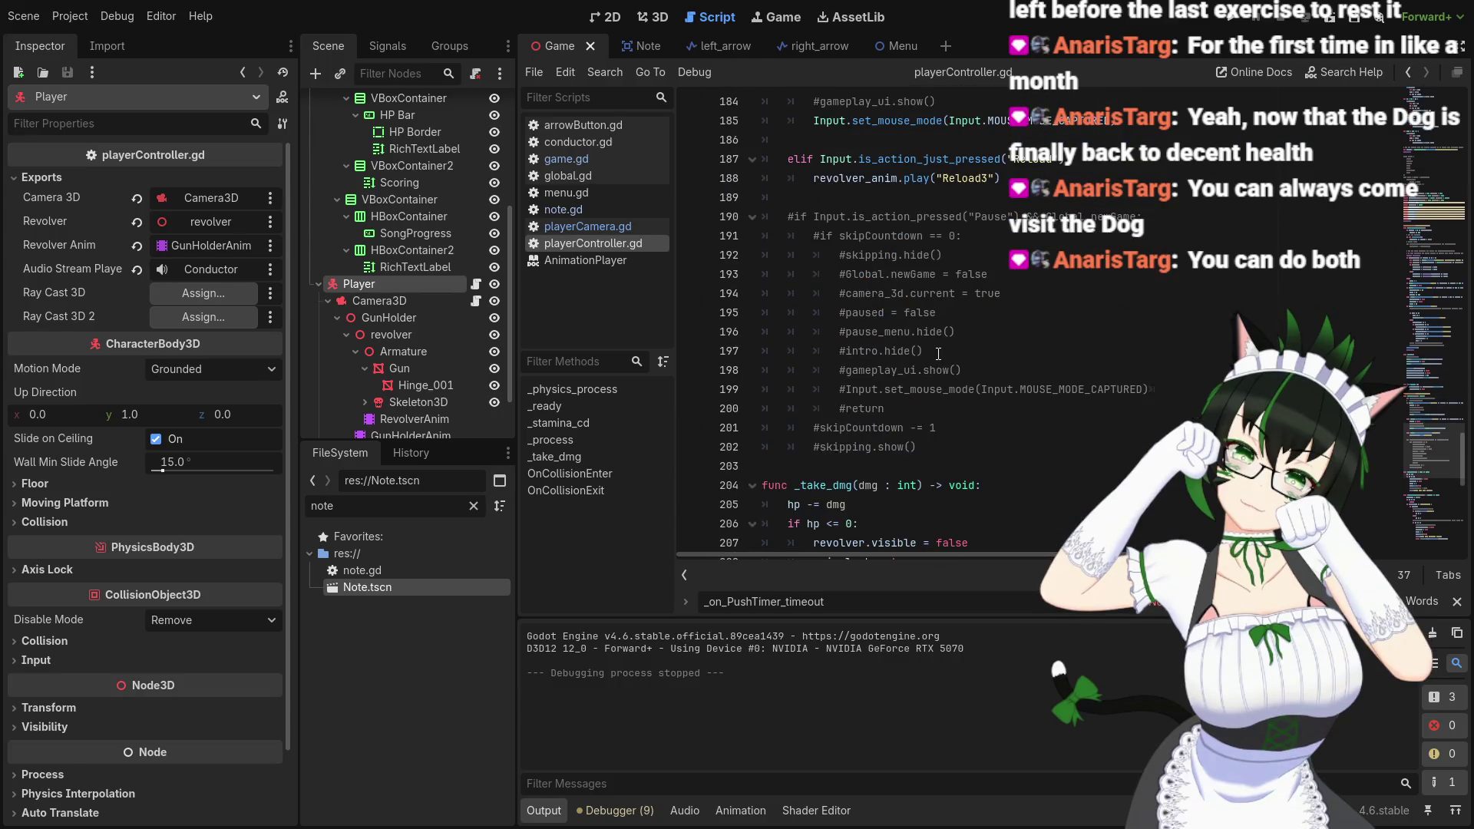
{"action": "scroll", "coordinate": [946, 347], "scroll_direction": "down", "scroll_amount": 12}
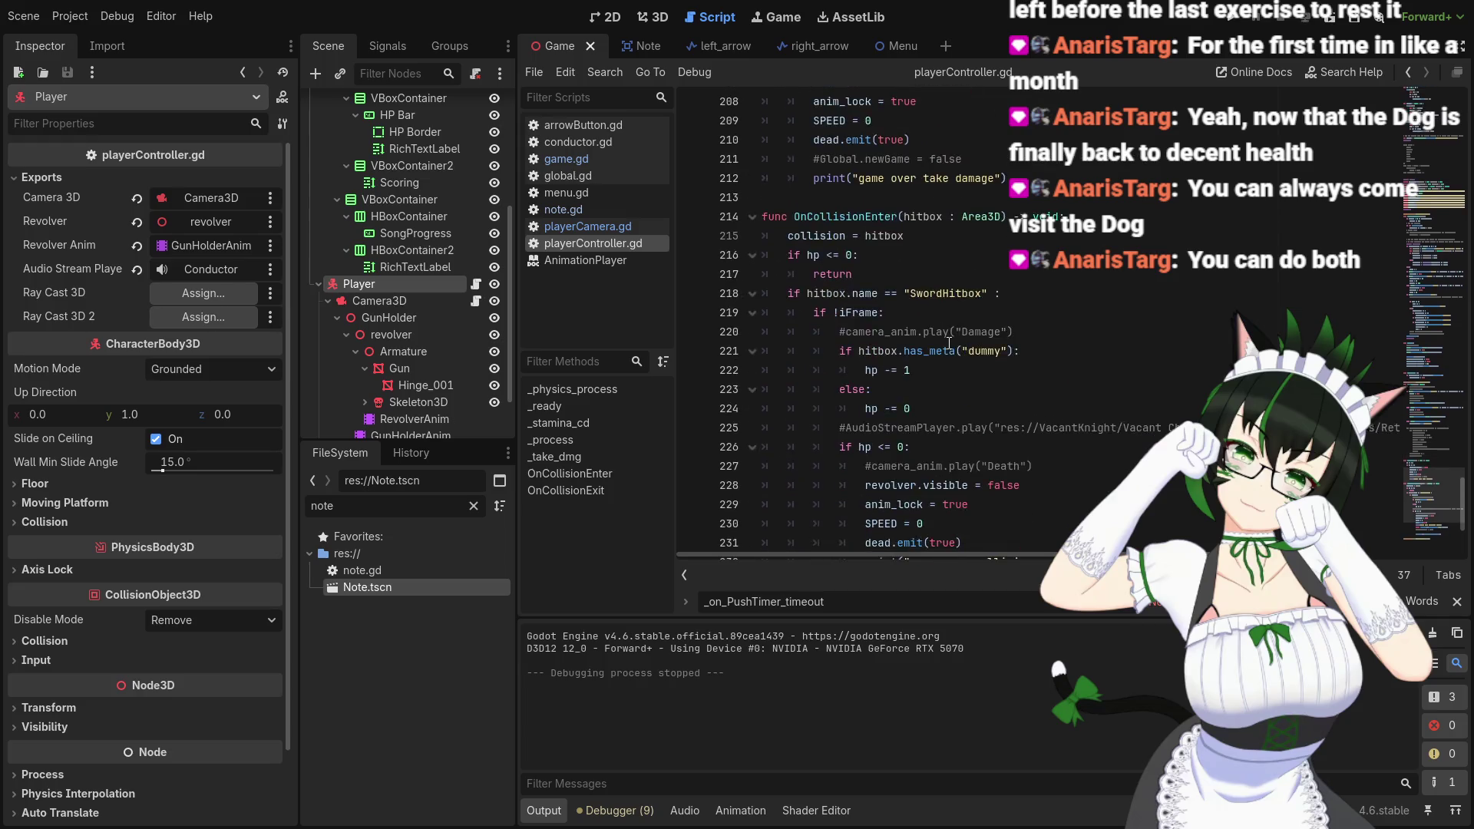
{"action": "scroll", "coordinate": [950, 343], "scroll_direction": "up", "scroll_amount": 16}
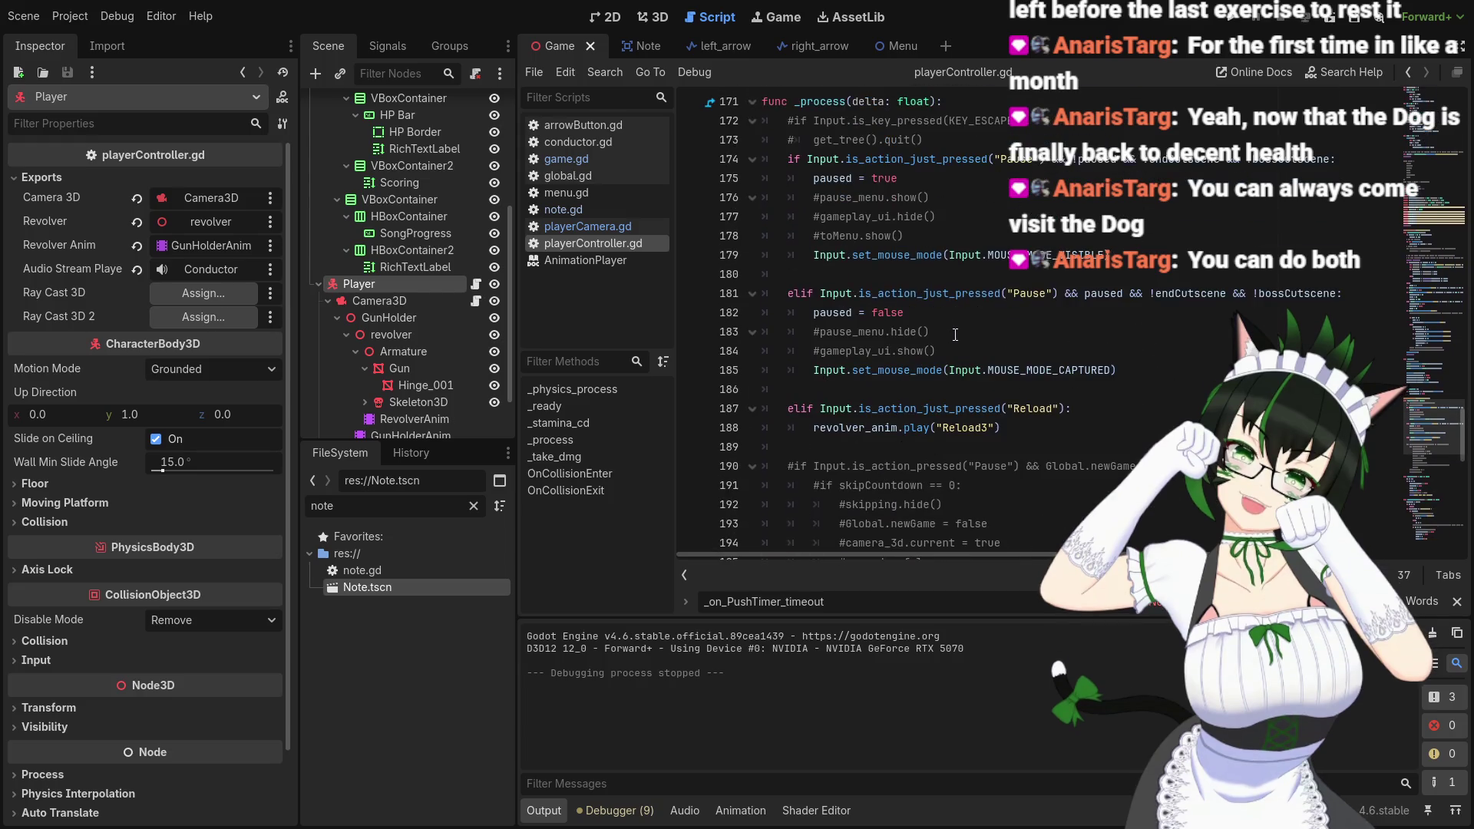
{"action": "scroll", "coordinate": [969, 380], "scroll_direction": "up", "scroll_amount": 13}
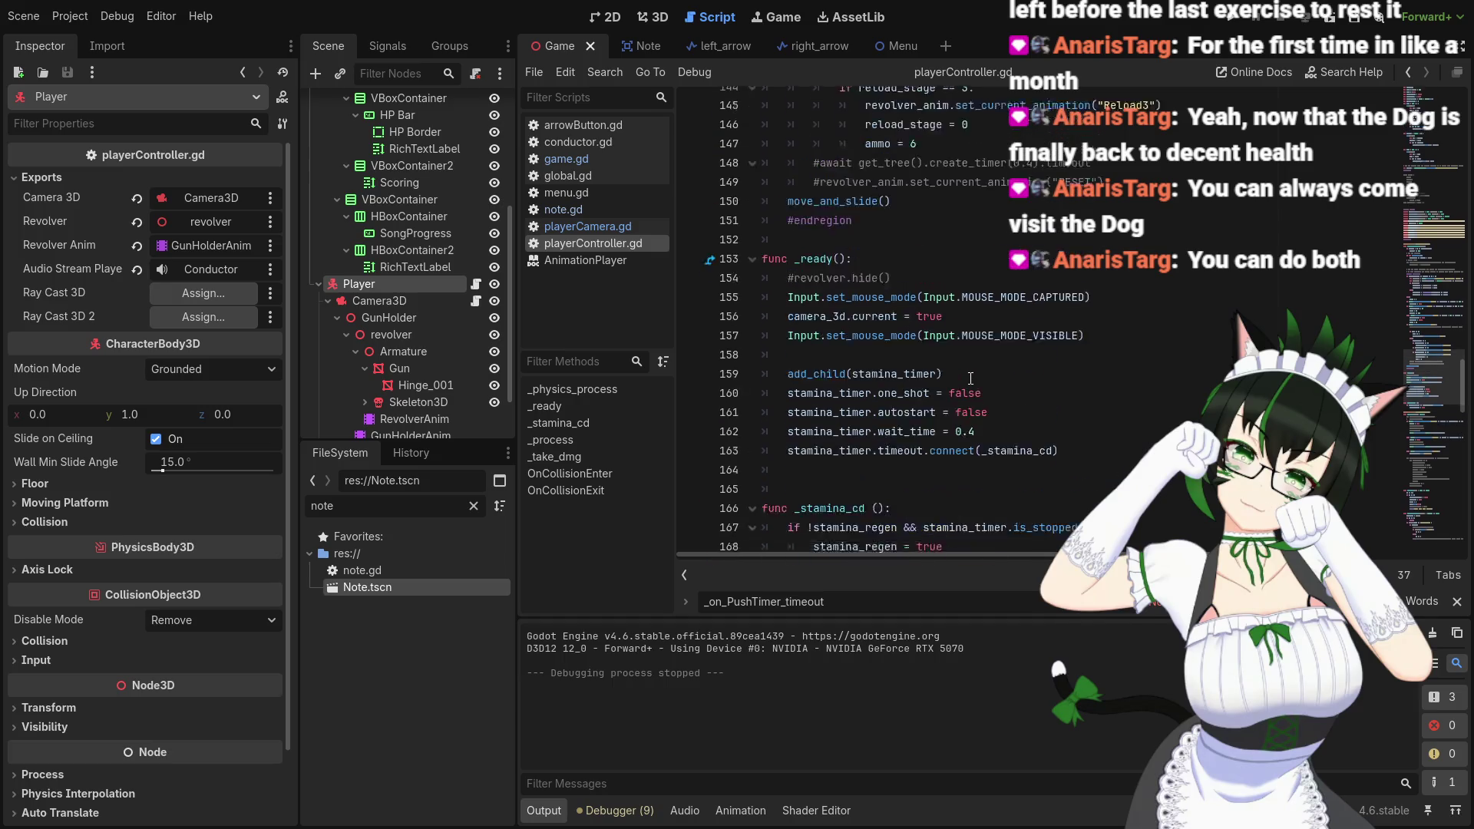
{"action": "scroll", "coordinate": [971, 378], "scroll_direction": "up", "scroll_amount": 12}
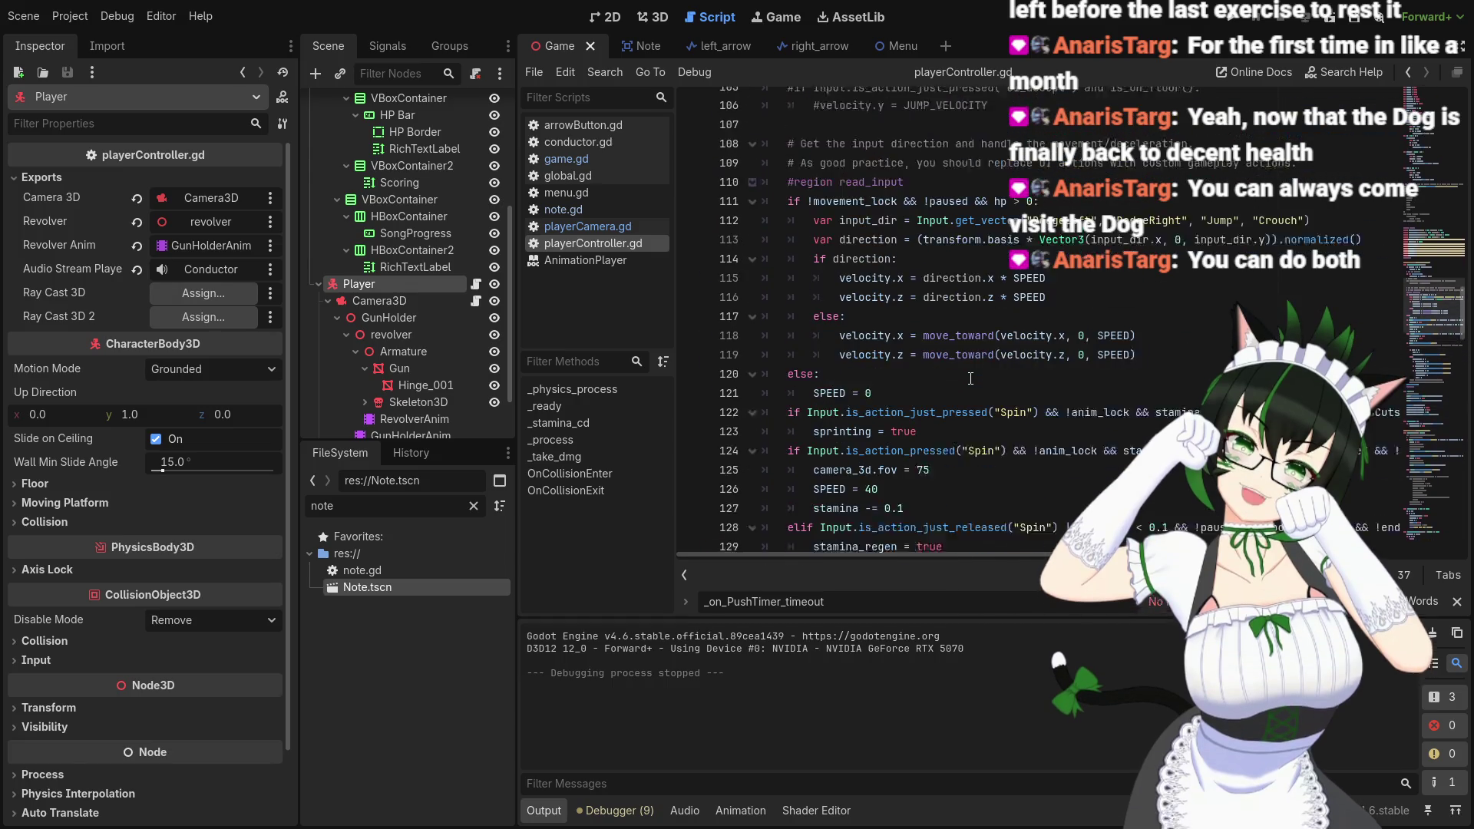
{"action": "scroll", "coordinate": [858, 336], "scroll_direction": "down", "scroll_amount": 2}
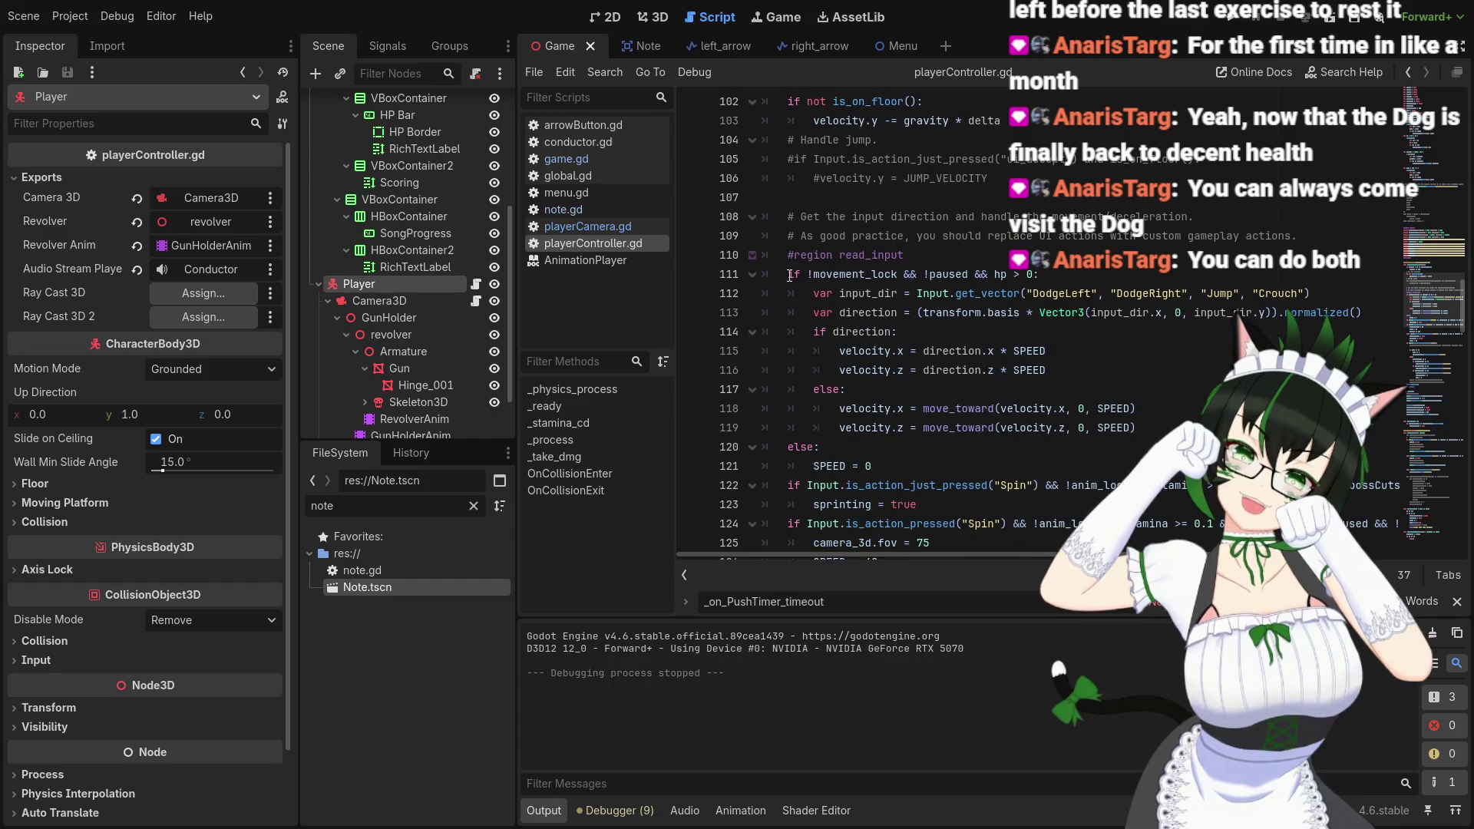
{"action": "scroll", "coordinate": [887, 296], "scroll_direction": "down", "scroll_amount": 3}
{"action": "scroll", "coordinate": [899, 299], "scroll_direction": "down", "scroll_amount": 4}
{"action": "scroll", "coordinate": [924, 308], "scroll_direction": "up", "scroll_amount": 3}
{"action": "scroll", "coordinate": [921, 323], "scroll_direction": "up", "scroll_amount": 10}
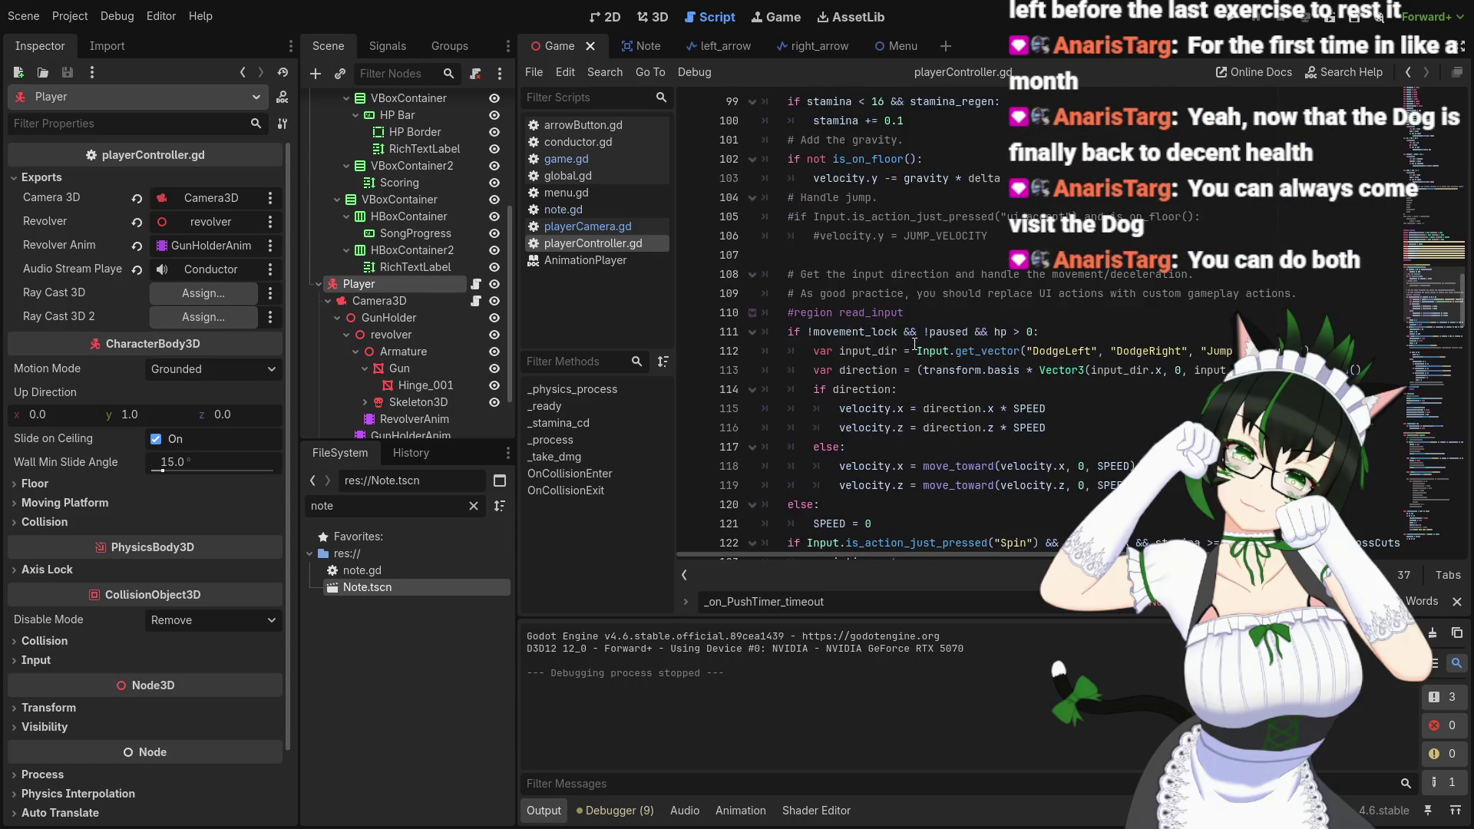
{"action": "scroll", "coordinate": [918, 341], "scroll_direction": "down", "scroll_amount": 8}
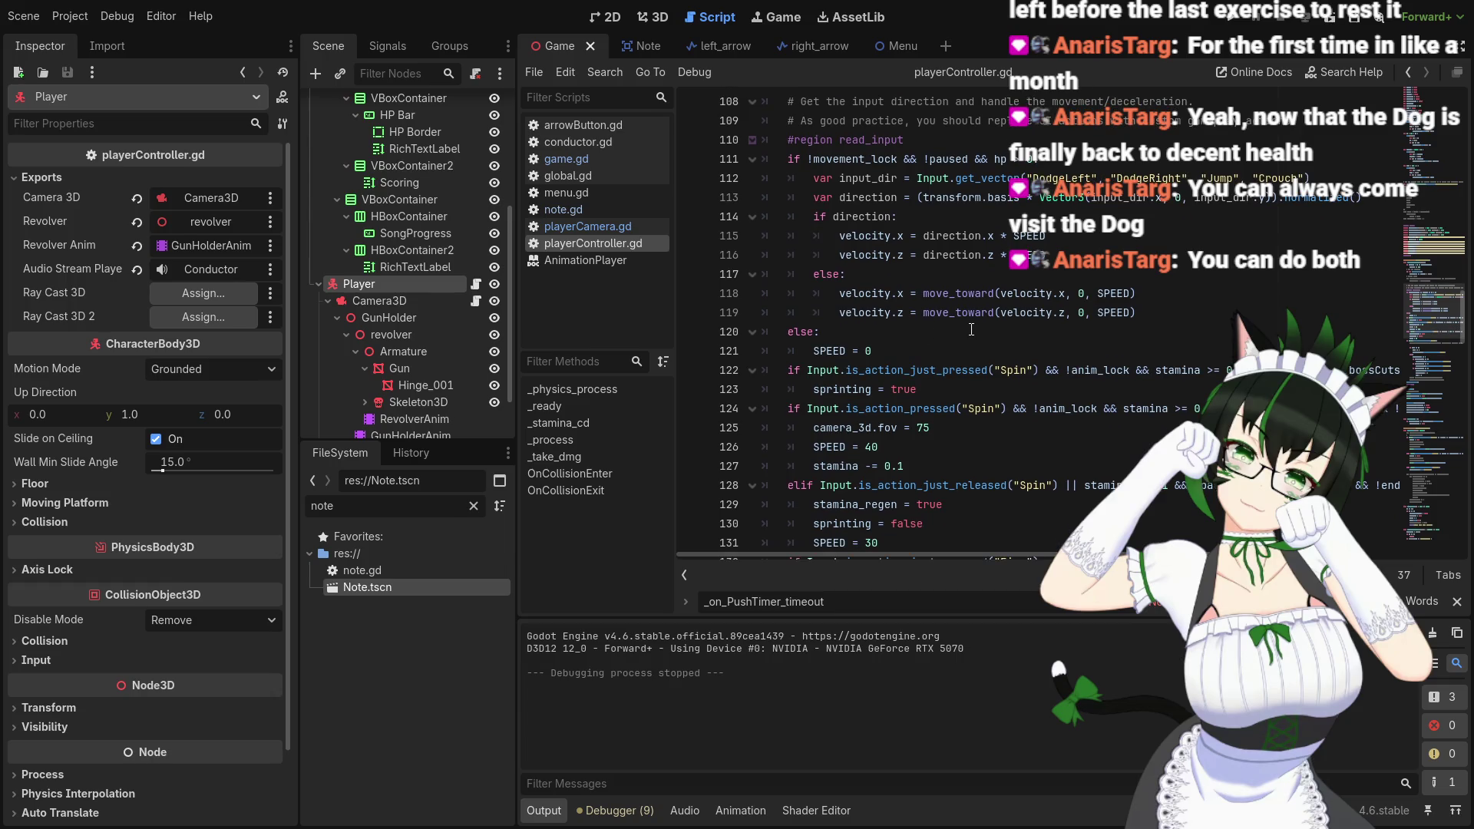
{"action": "scroll", "coordinate": [794, 300], "scroll_direction": "down", "scroll_amount": 2}
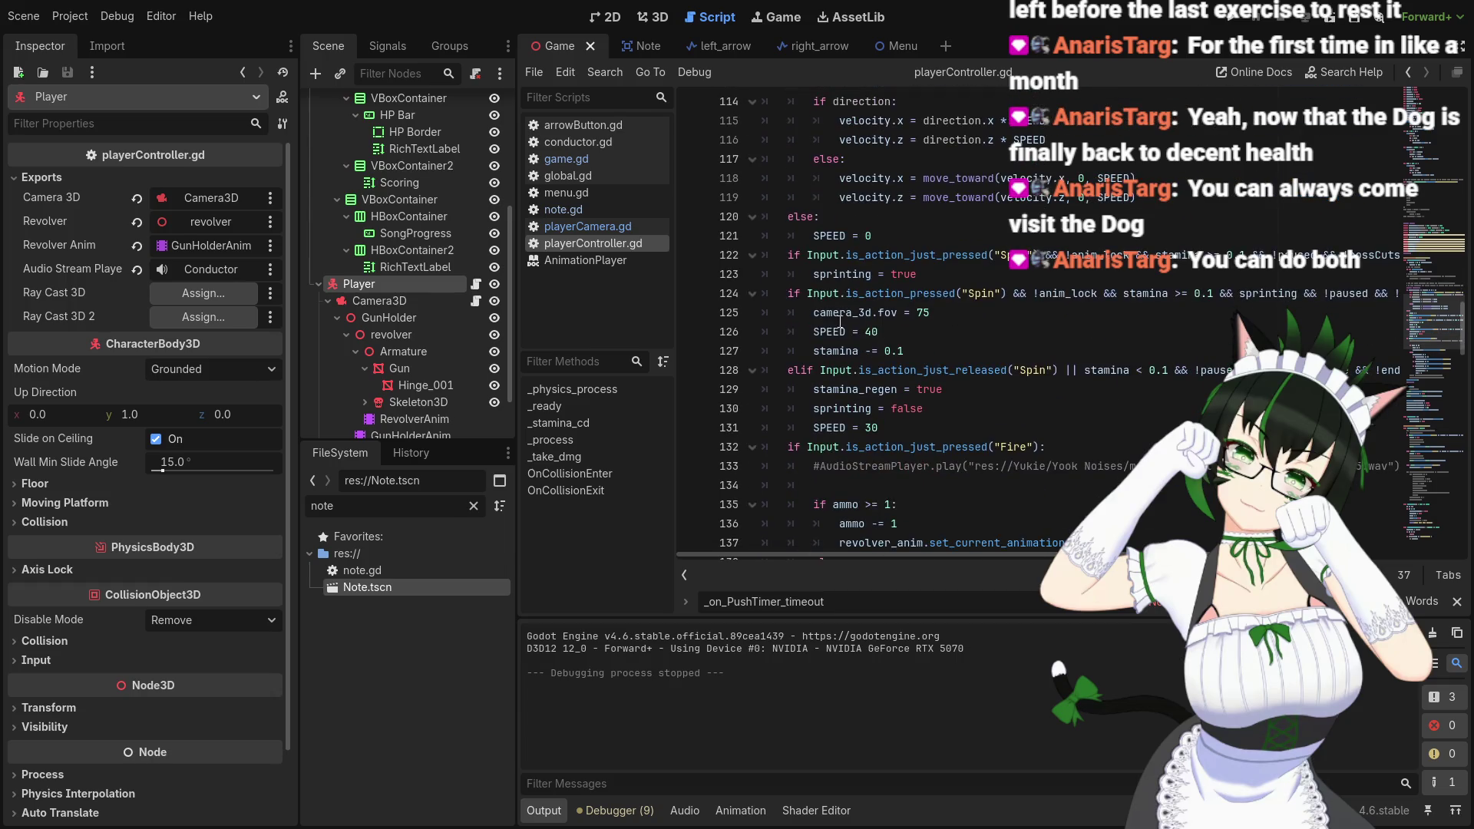
{"action": "left_click_drag", "start_coordinate": [792, 295], "coordinate": [1007, 297]}
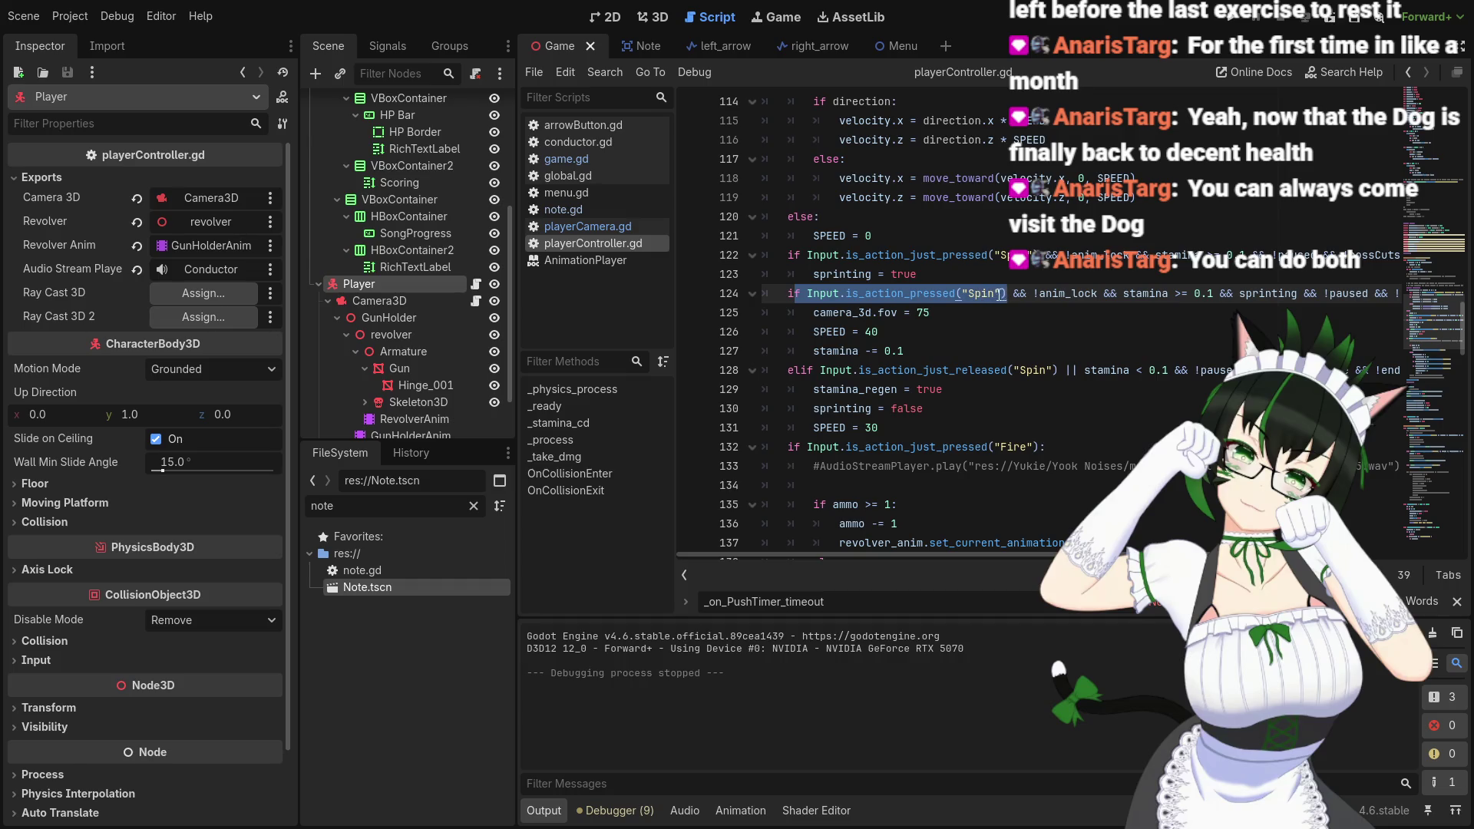
{"action": "left_click", "coordinate": [960, 331]}
Place the cursor on the blank line below the Input.is_action_just_pressed("Fire") block
{"action": "scroll", "coordinate": [960, 396], "scroll_direction": "up", "scroll_amount": 2}
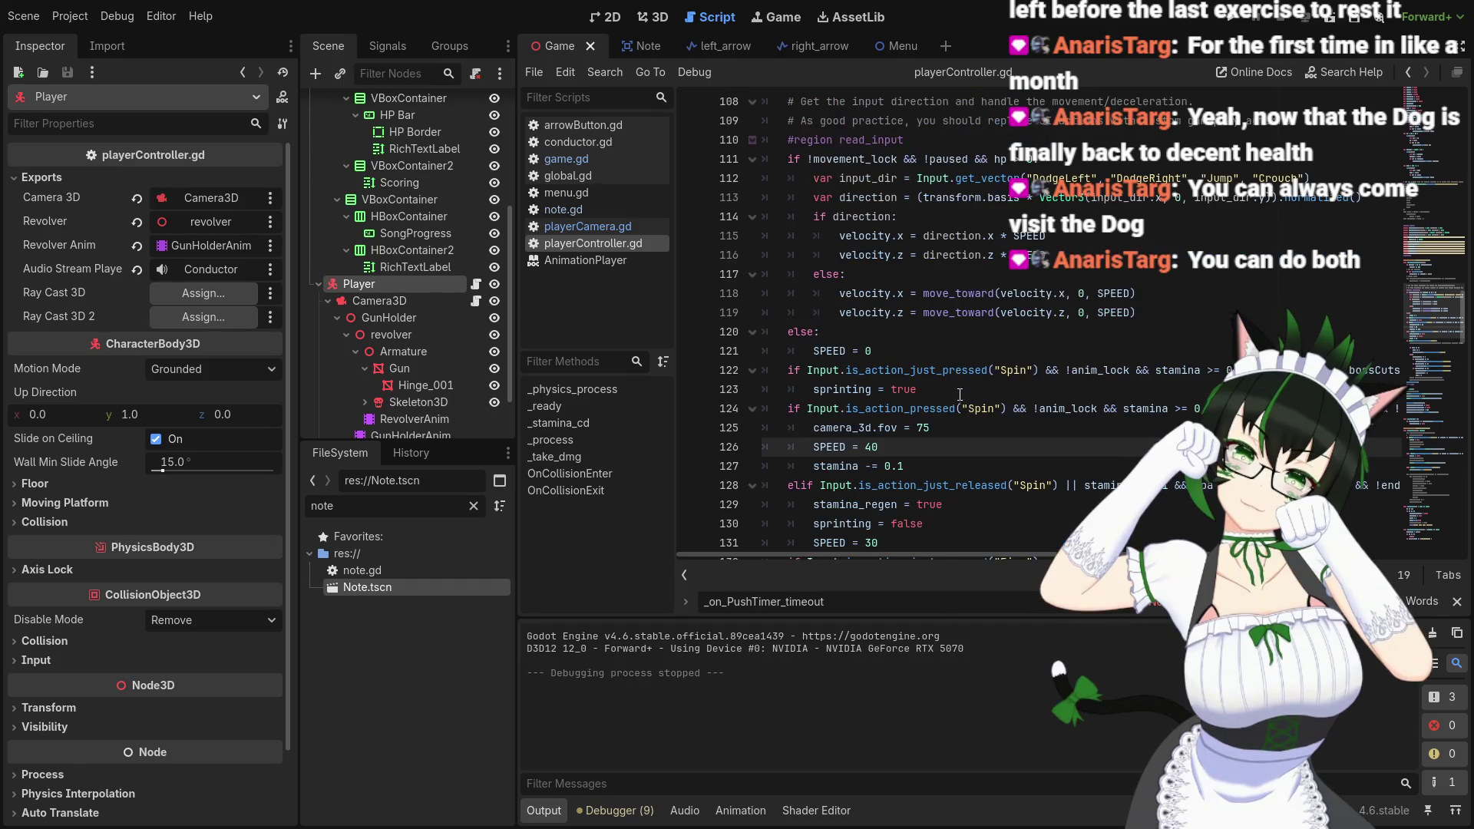
{"action": "scroll", "coordinate": [960, 396], "scroll_direction": "up", "scroll_amount": 5}
{"action": "scroll", "coordinate": [1009, 416], "scroll_direction": "down", "scroll_amount": 9}
{"action": "scroll", "coordinate": [1010, 404], "scroll_direction": "up", "scroll_amount": 3}
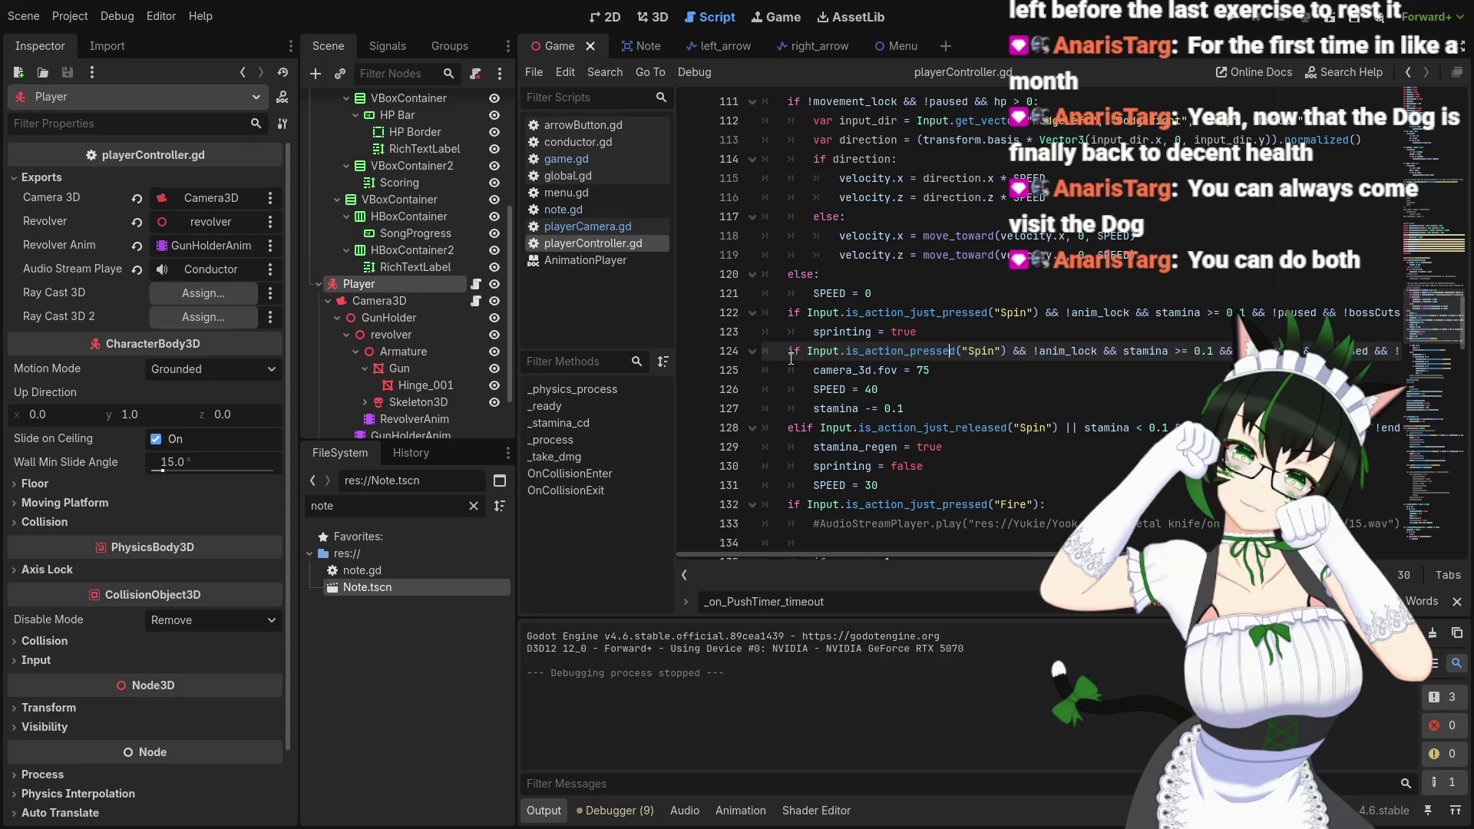
{"action": "scroll", "coordinate": [959, 361], "scroll_direction": "up", "scroll_amount": 3}
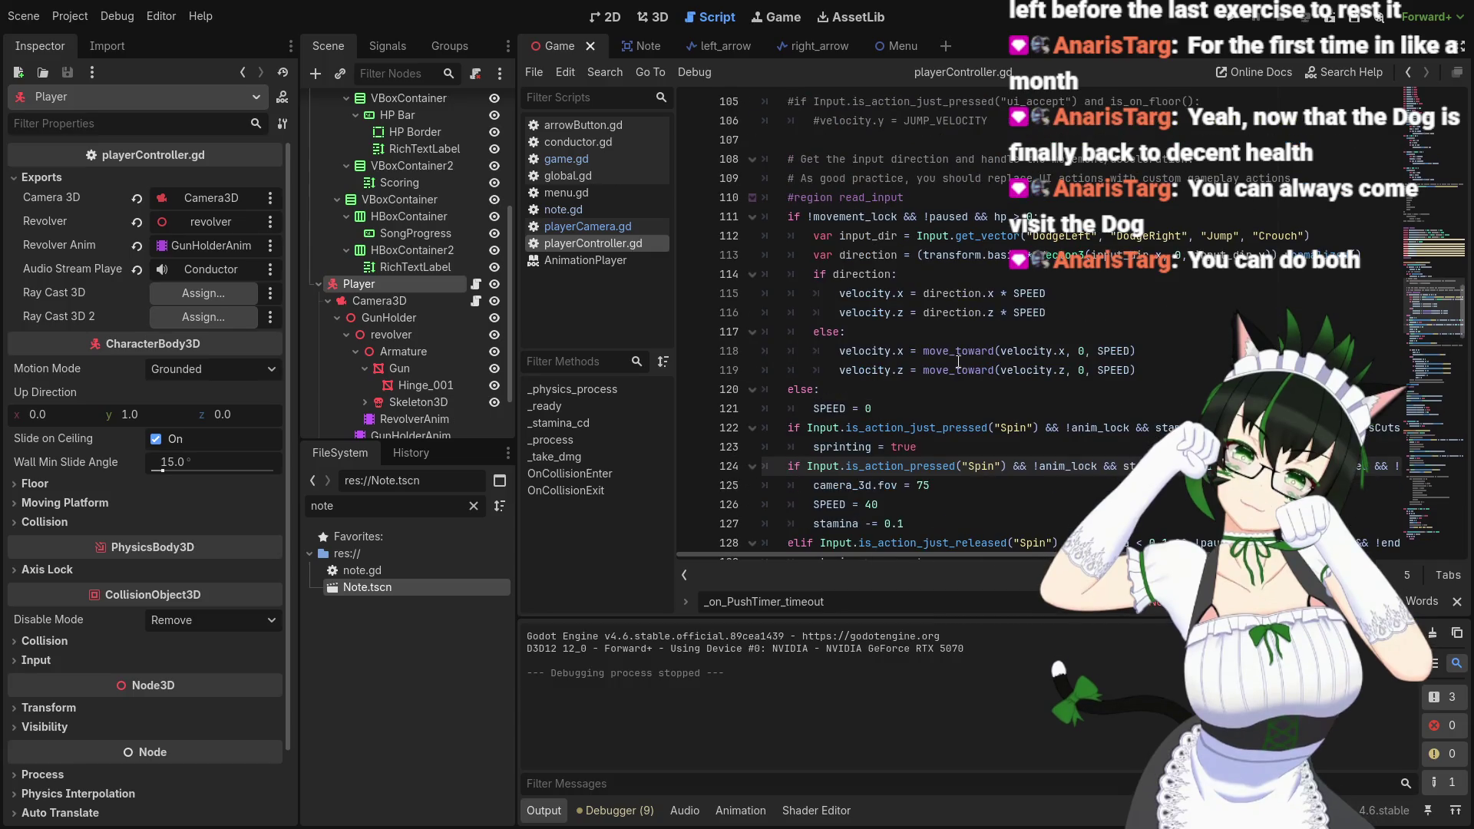
{"action": "scroll", "coordinate": [887, 357], "scroll_direction": "up", "scroll_amount": 1}
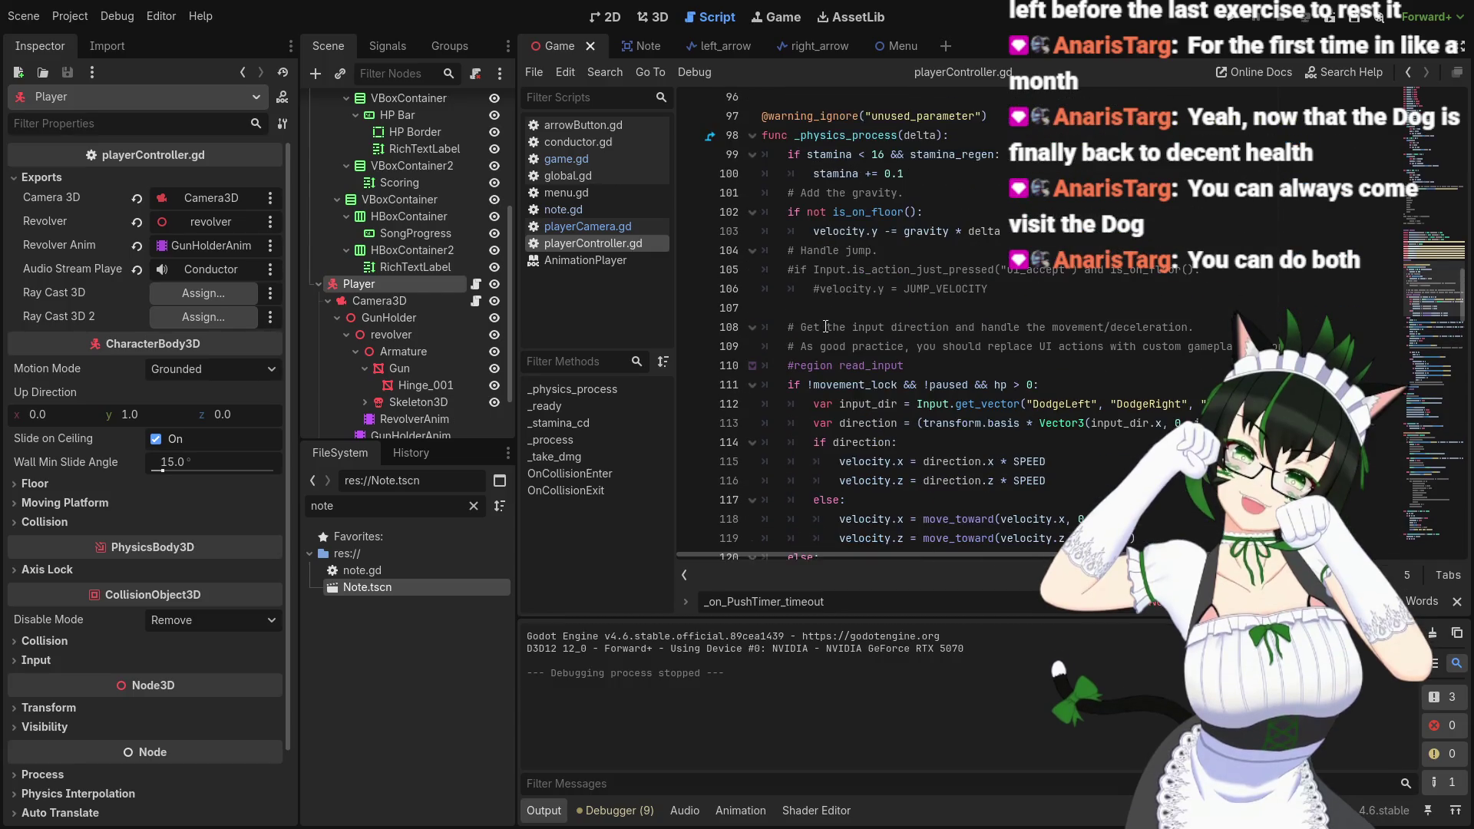
{"action": "scroll", "coordinate": [894, 349], "scroll_direction": "down", "scroll_amount": 1}
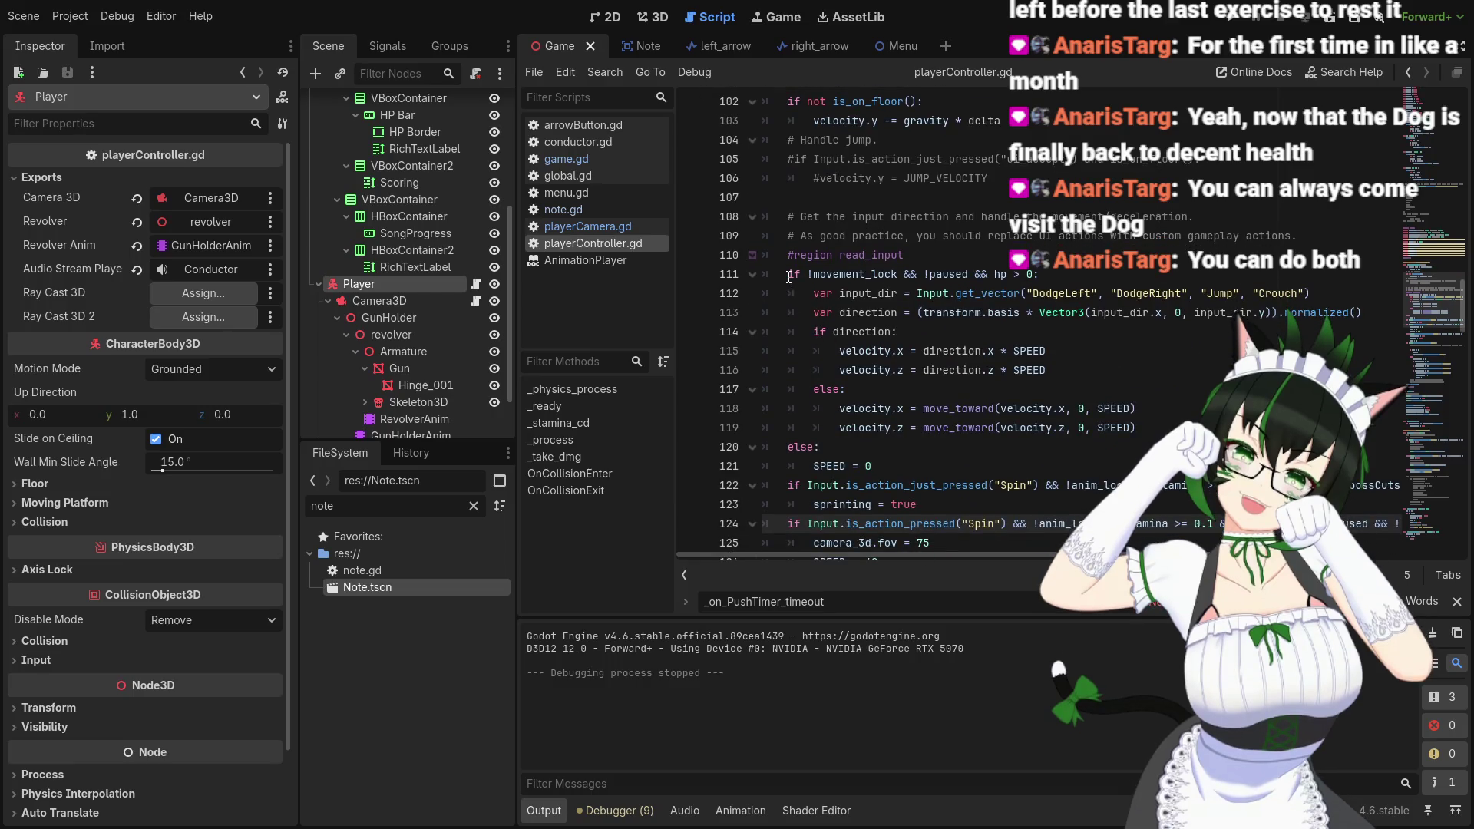
{"action": "scroll", "coordinate": [791, 278], "scroll_direction": "down", "scroll_amount": 1}
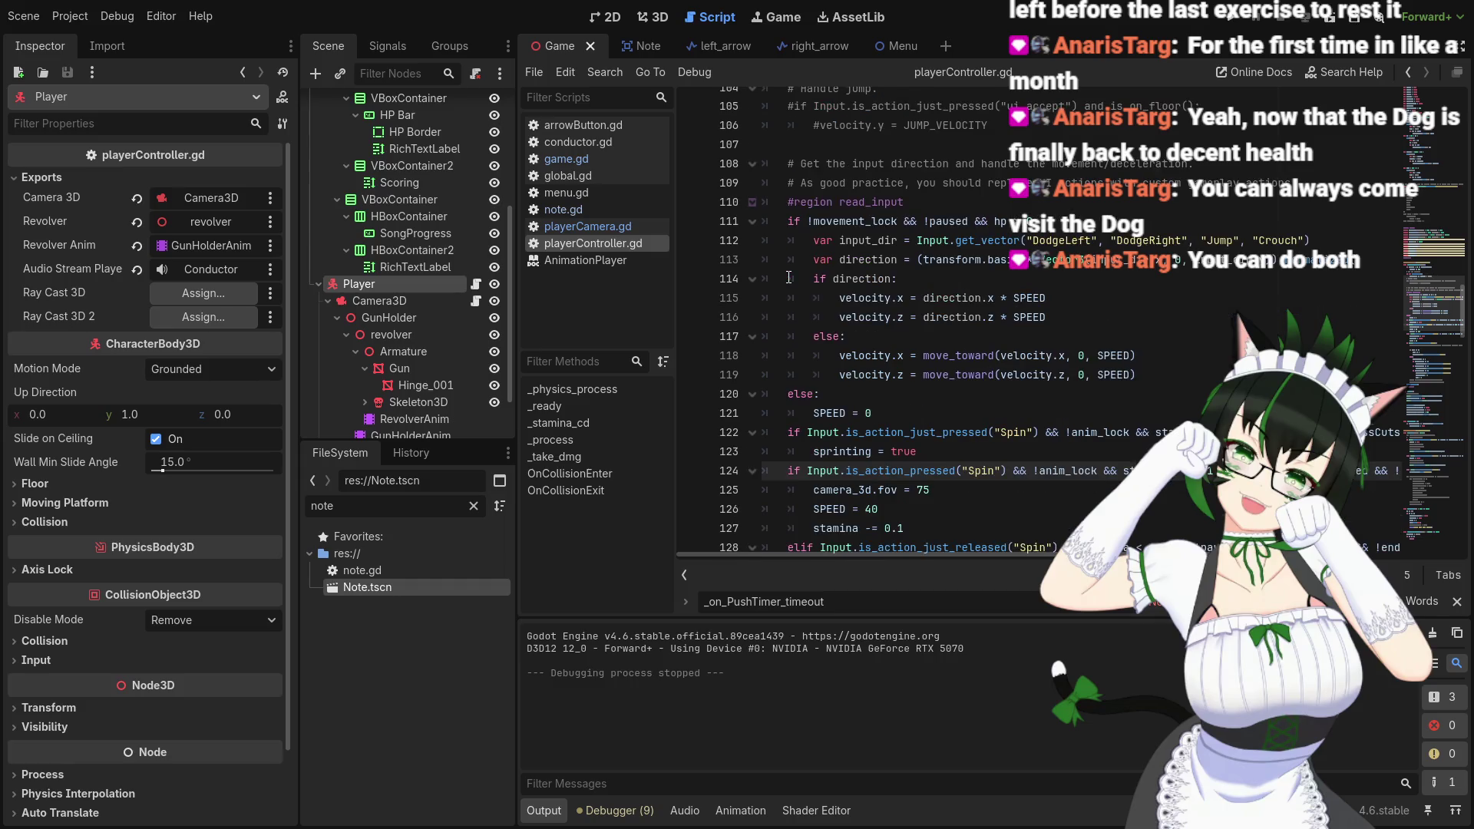
{"action": "scroll", "coordinate": [814, 291], "scroll_direction": "up", "scroll_amount": 1}
{"action": "scroll", "coordinate": [818, 293], "scroll_direction": "down", "scroll_amount": 3}
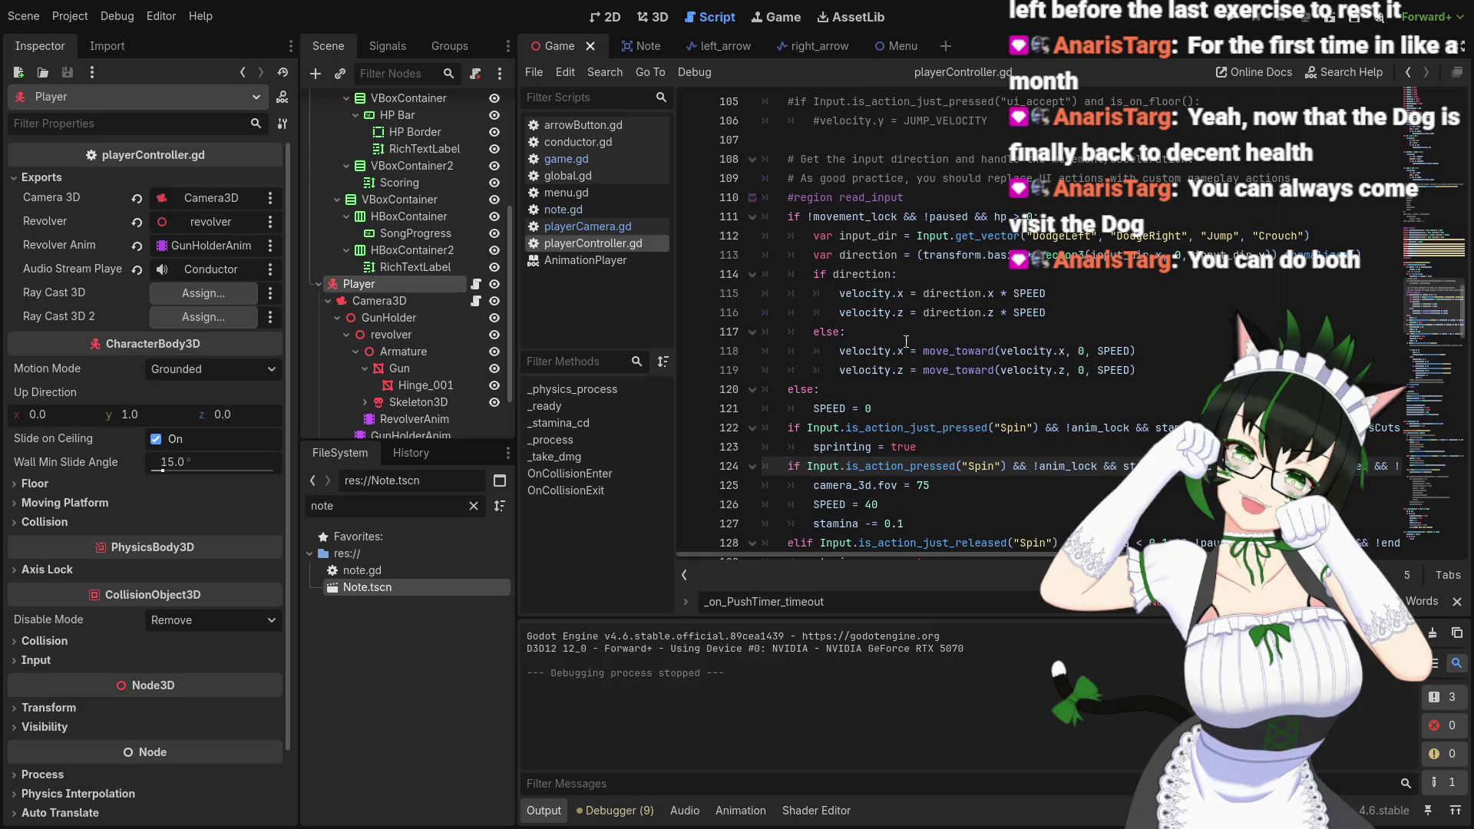
{"action": "scroll", "coordinate": [906, 341], "scroll_direction": "up", "scroll_amount": 3}
{"action": "scroll", "coordinate": [903, 340], "scroll_direction": "down", "scroll_amount": 6}
{"action": "scroll", "coordinate": [903, 340], "scroll_direction": "down", "scroll_amount": 14}
{"action": "scroll", "coordinate": [934, 338], "scroll_direction": "down", "scroll_amount": 4}
{"action": "scroll", "coordinate": [937, 339], "scroll_direction": "down", "scroll_amount": 6}
{"action": "scroll", "coordinate": [938, 342], "scroll_direction": "up", "scroll_amount": 2}
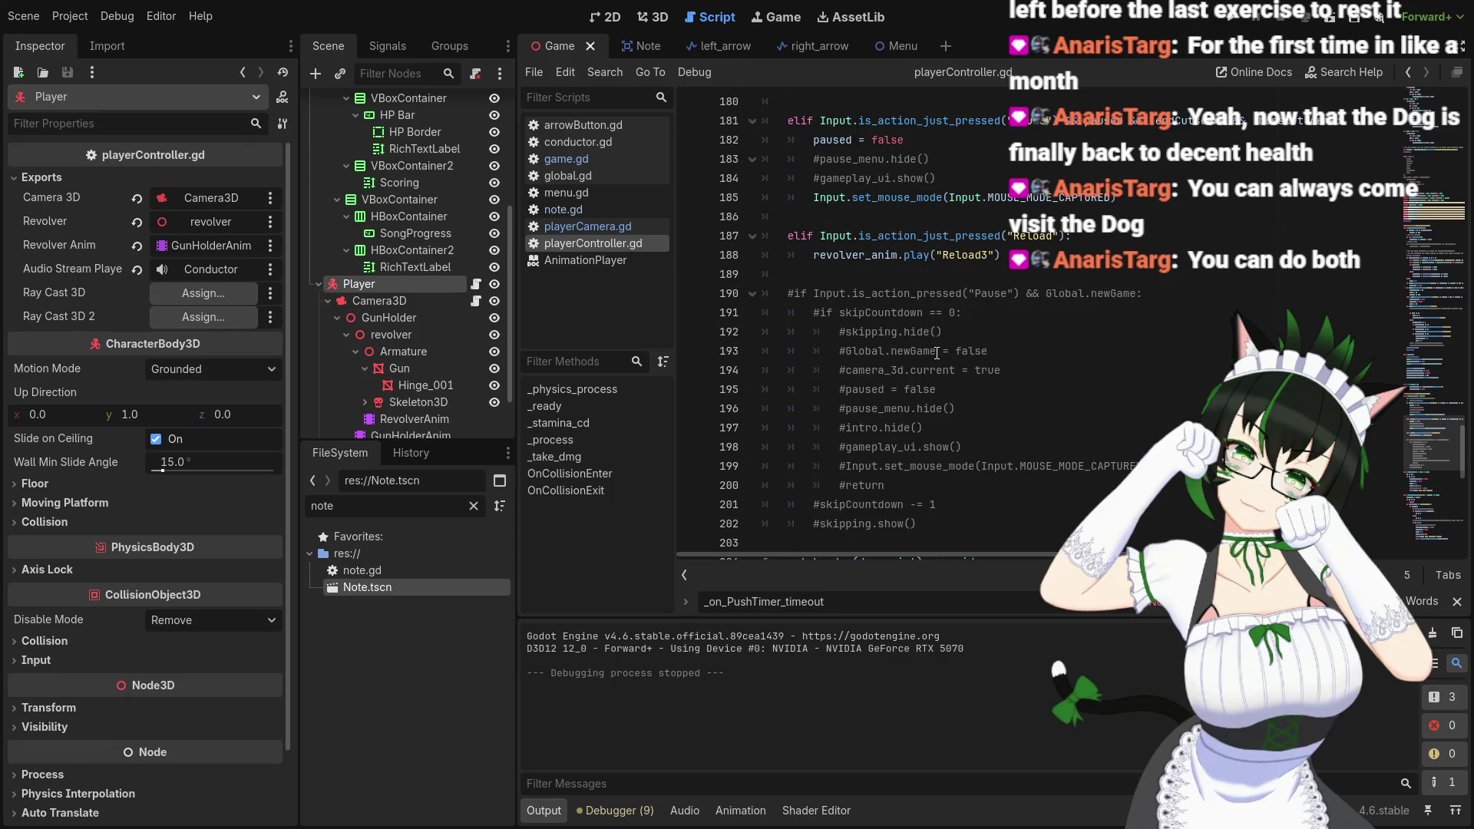
{"action": "scroll", "coordinate": [937, 354], "scroll_direction": "up", "scroll_amount": 6}
{"action": "scroll", "coordinate": [938, 352], "scroll_direction": "up", "scroll_amount": 15}
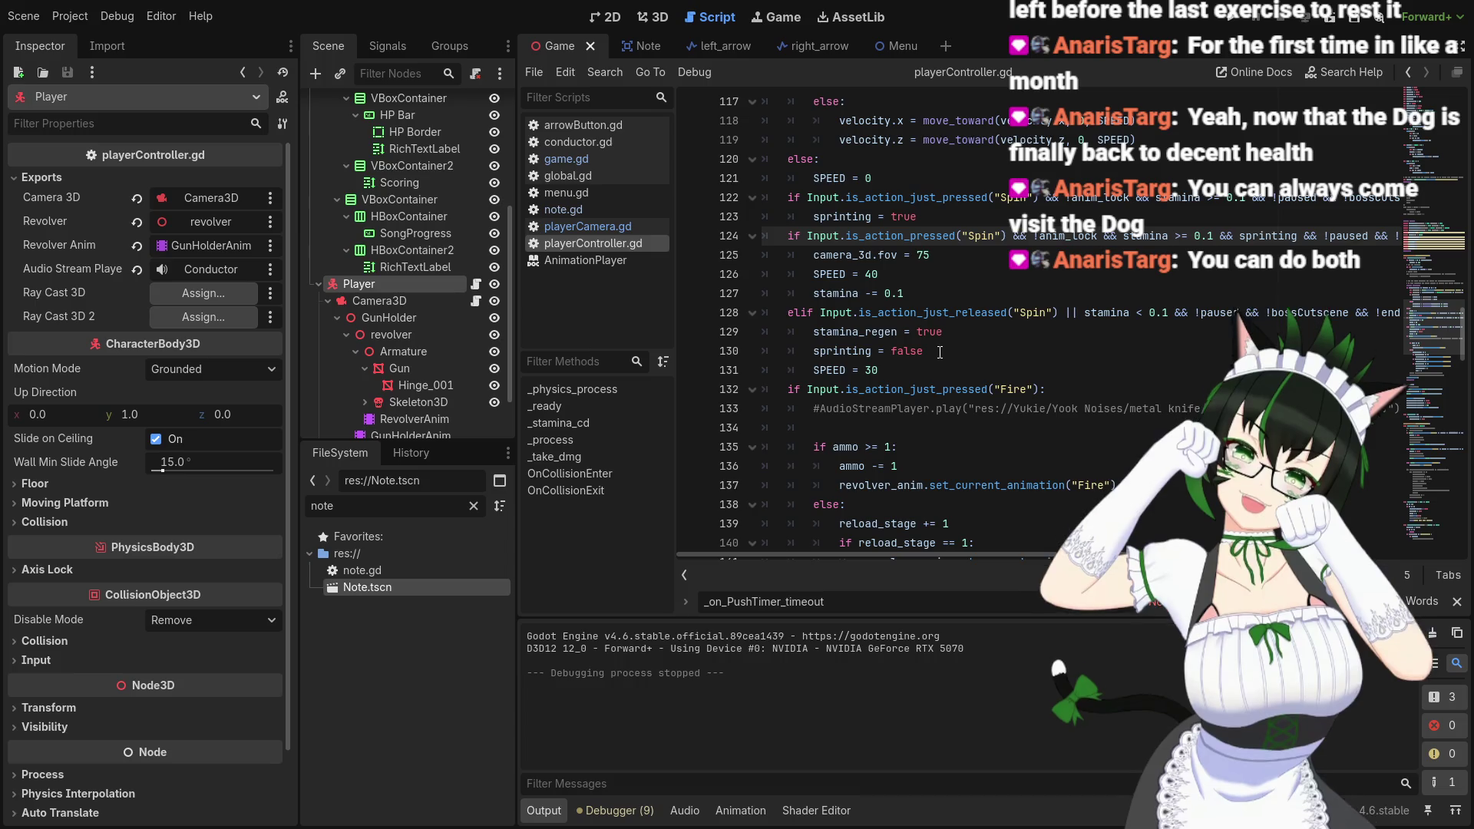
{"action": "scroll", "coordinate": [940, 351], "scroll_direction": "down", "scroll_amount": 1}
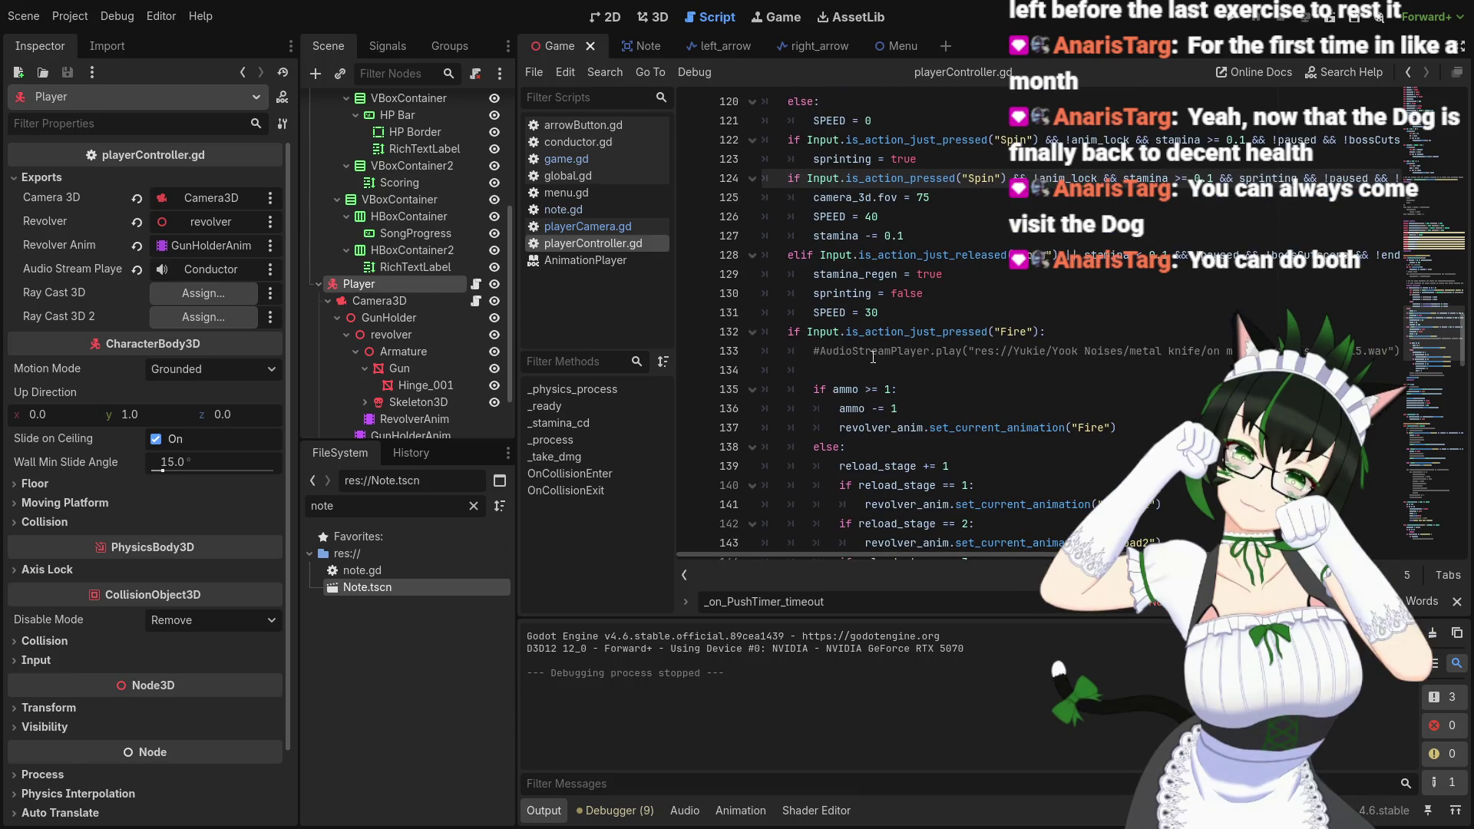
{"action": "left_click", "coordinate": [872, 369]}
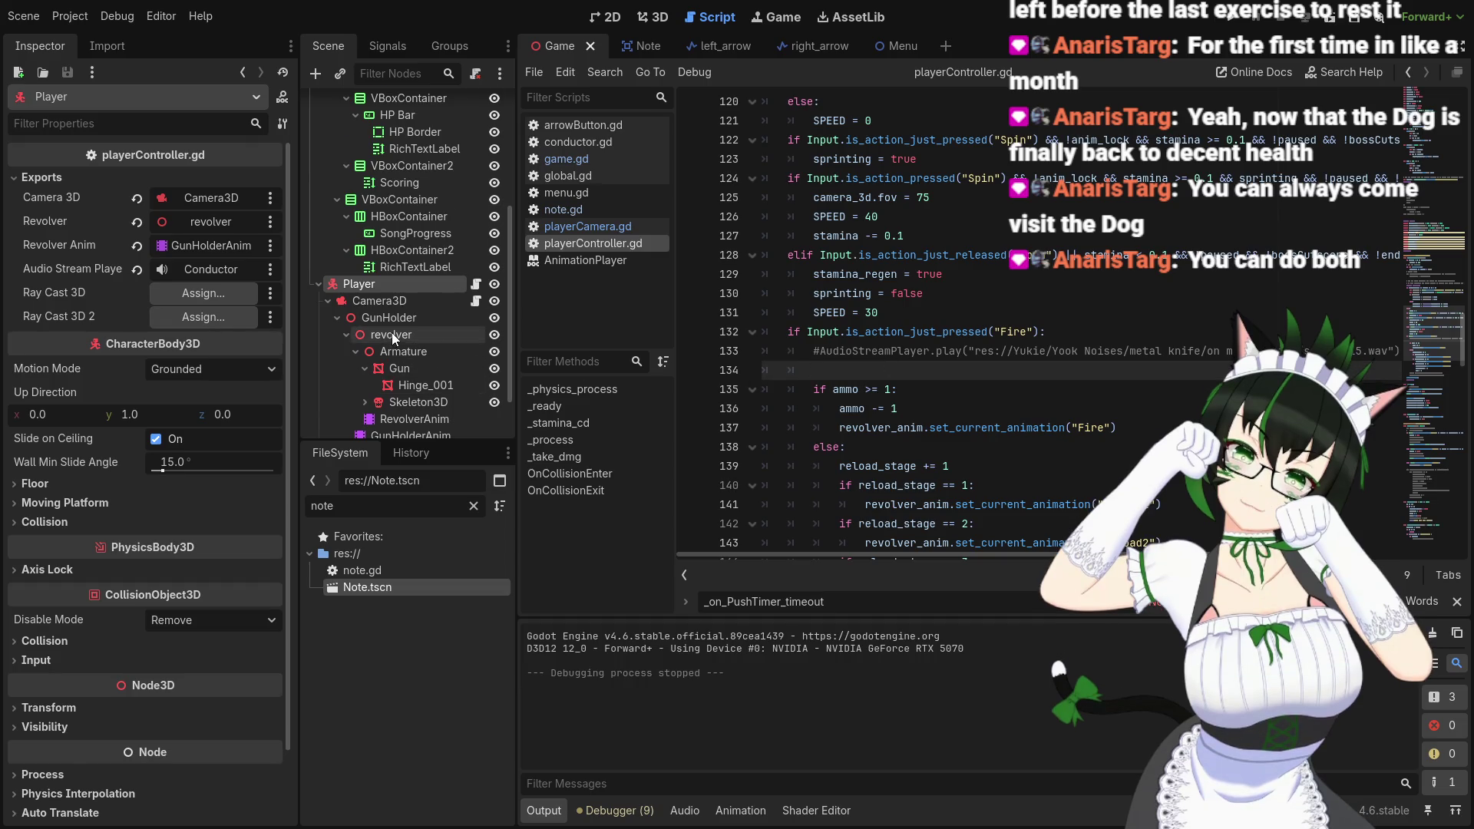
{"action": "scroll", "coordinate": [408, 332], "scroll_direction": "down", "scroll_amount": 3}
{"action": "scroll", "coordinate": [409, 328], "scroll_direction": "up", "scroll_amount": 3}
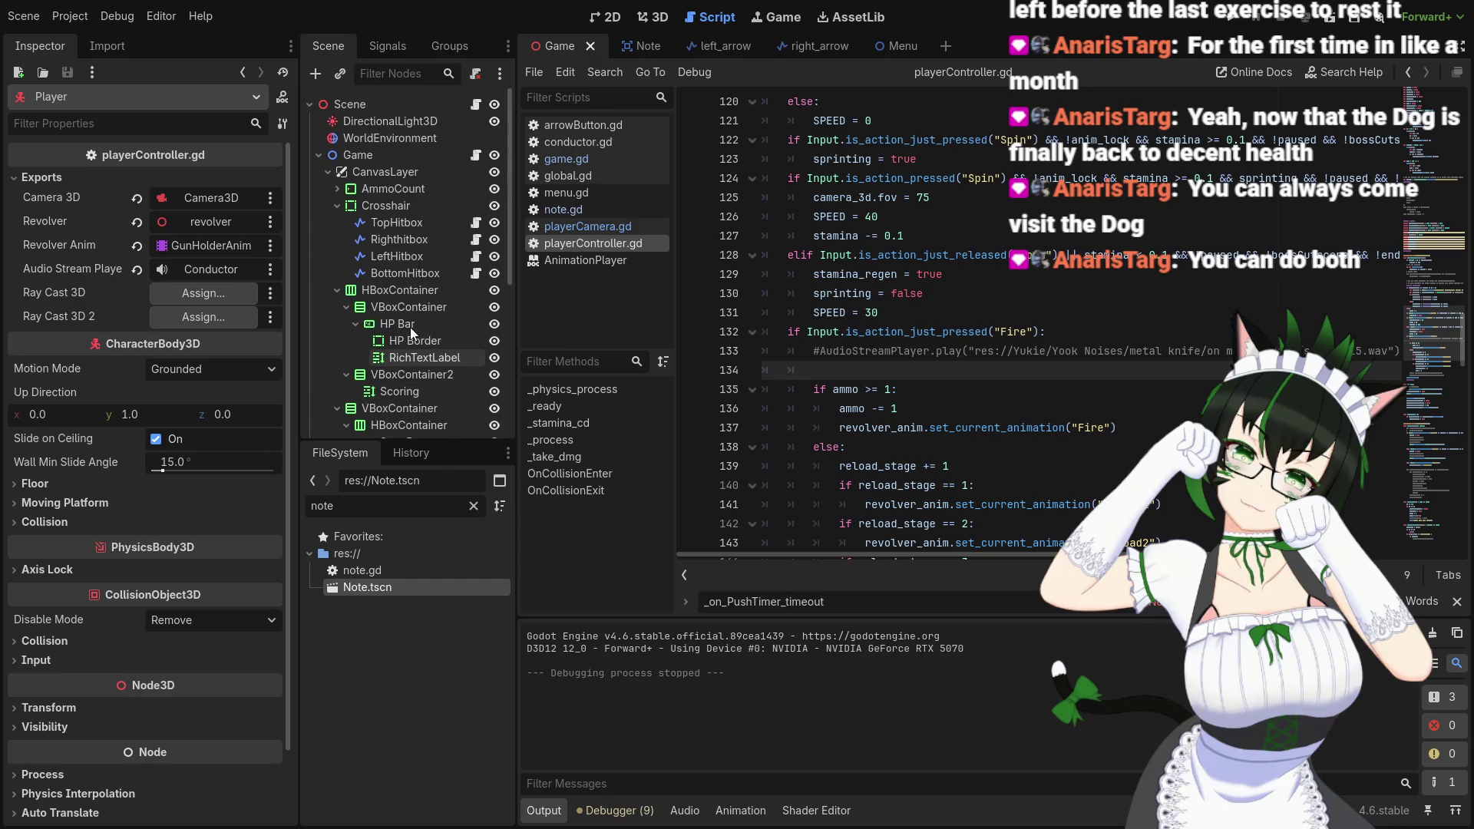
{"action": "scroll", "coordinate": [410, 327], "scroll_direction": "down", "scroll_amount": 3}
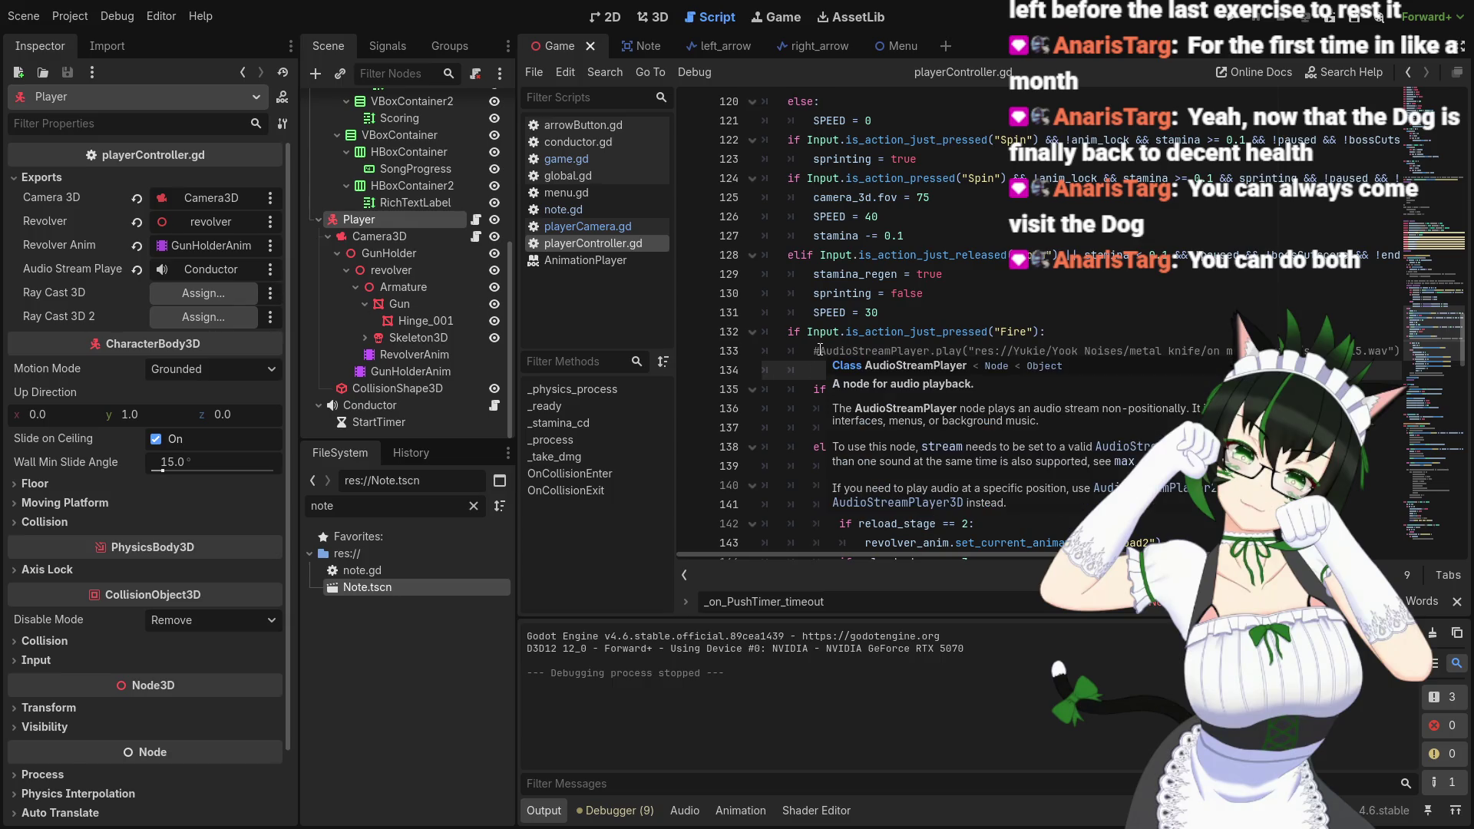
{"action": "left_click", "coordinate": [820, 349]}
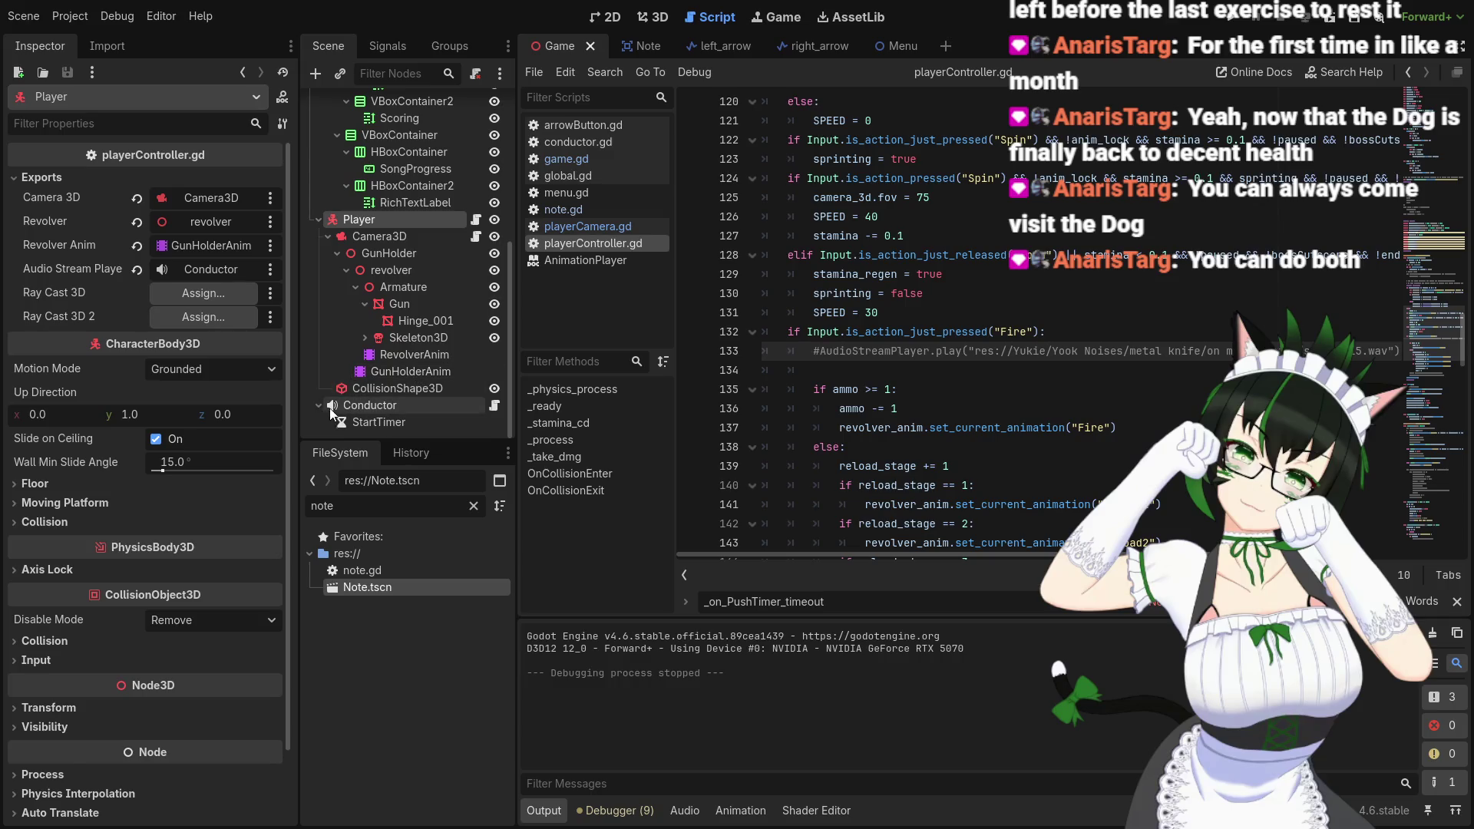
{"action": "left_click", "coordinate": [202, 267]}
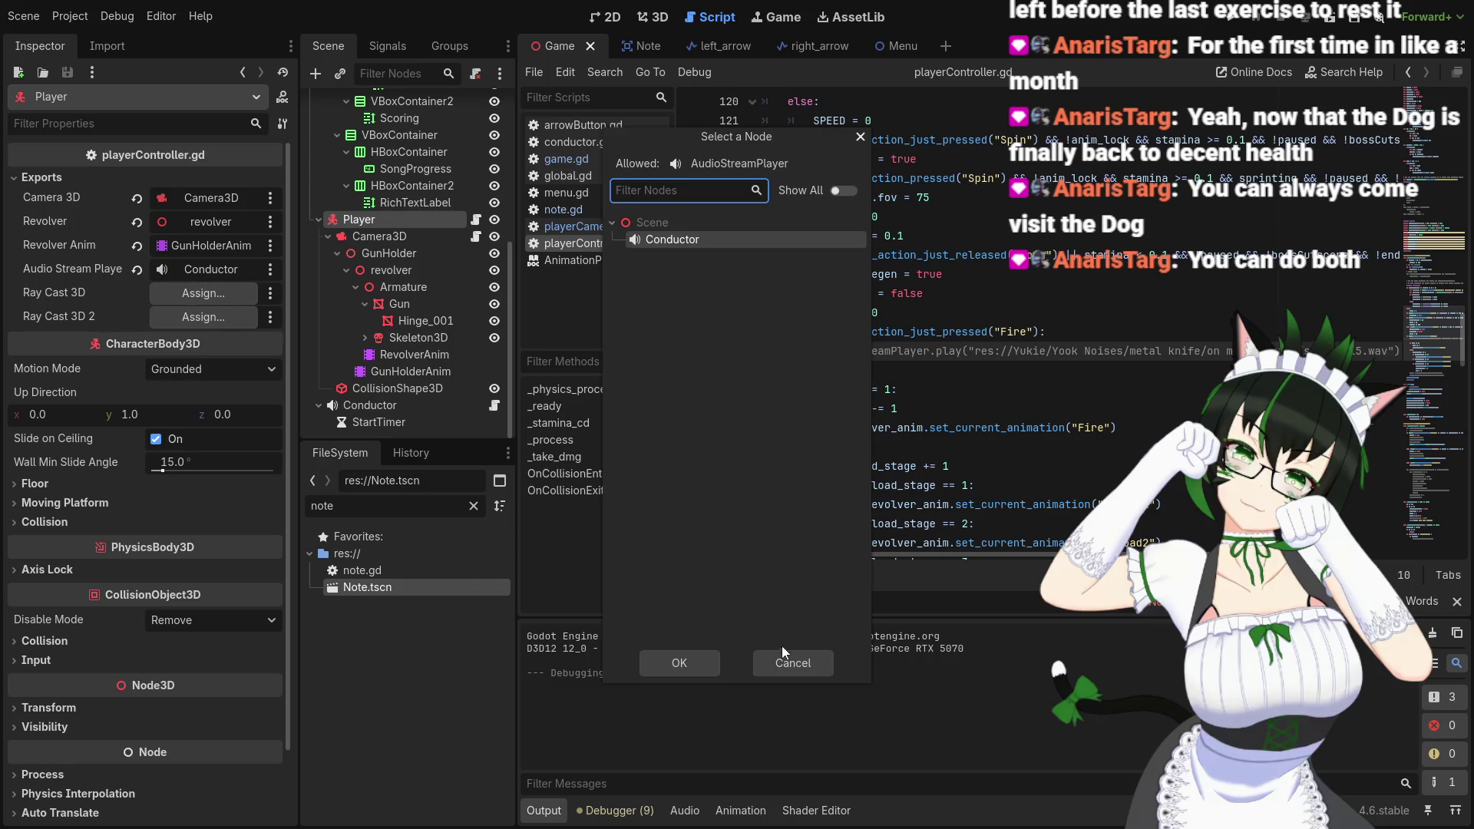
{"action": "left_click", "coordinate": [785, 657]}
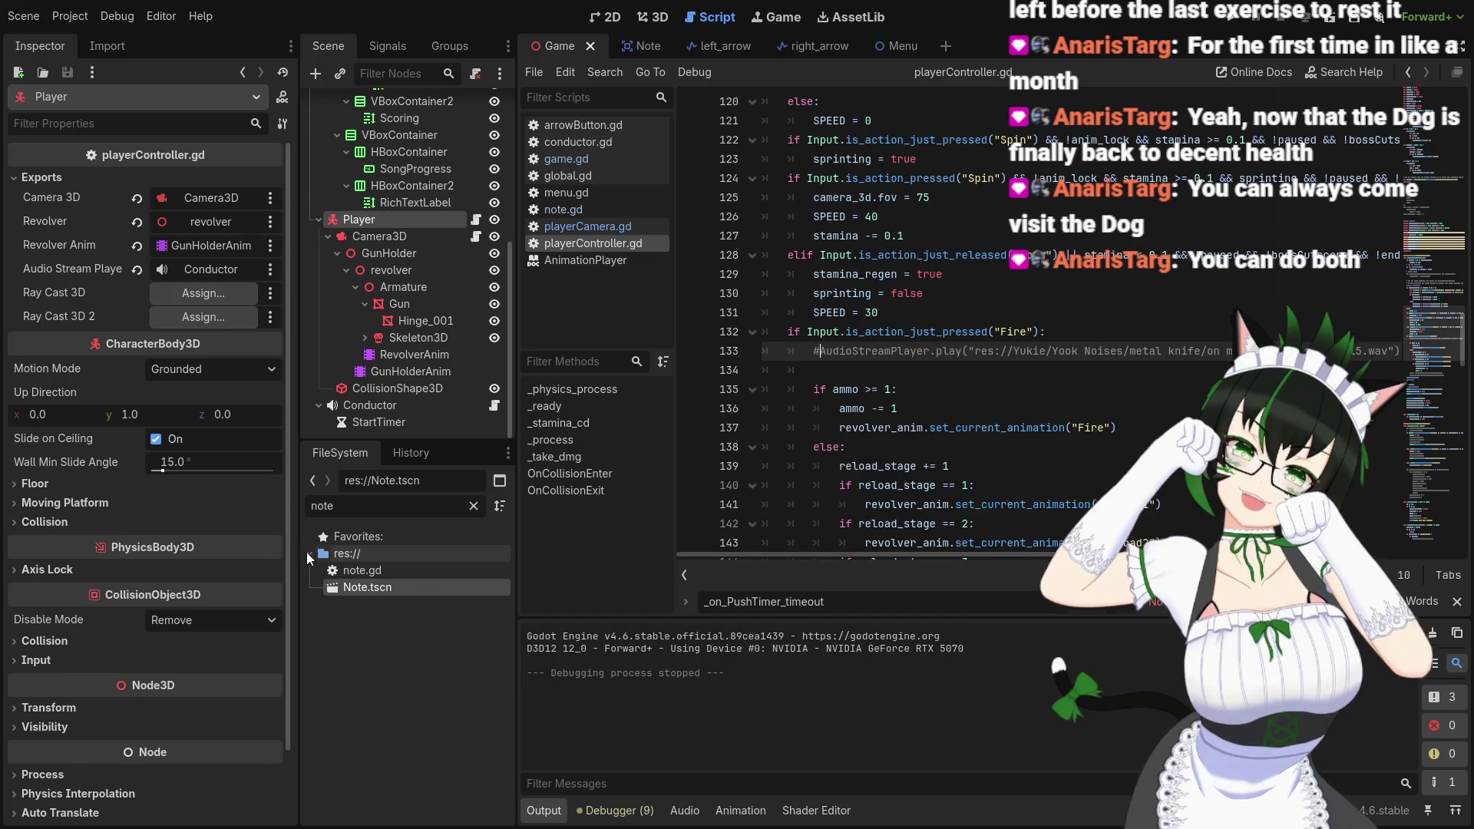
Clear the FileSystem filter and select gun shot.wav inside Blackwater Gator > guns
{"action": "key", "text": "BackSpace"}
{"action": "key", "text": "BackSpace"}
{"action": "key", "text": "BackSpace"}
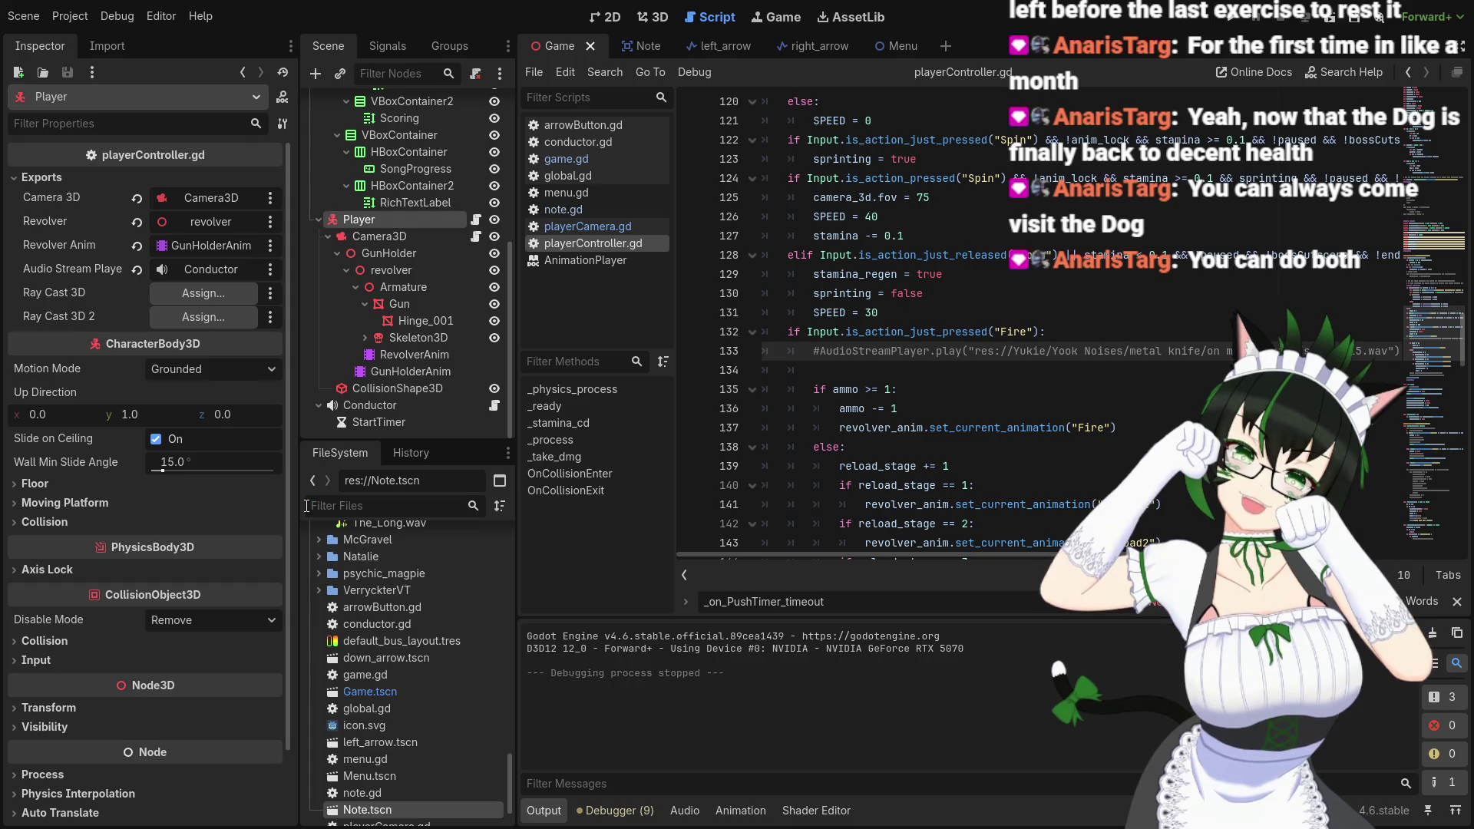
{"action": "scroll", "coordinate": [381, 633], "scroll_direction": "up", "scroll_amount": 5}
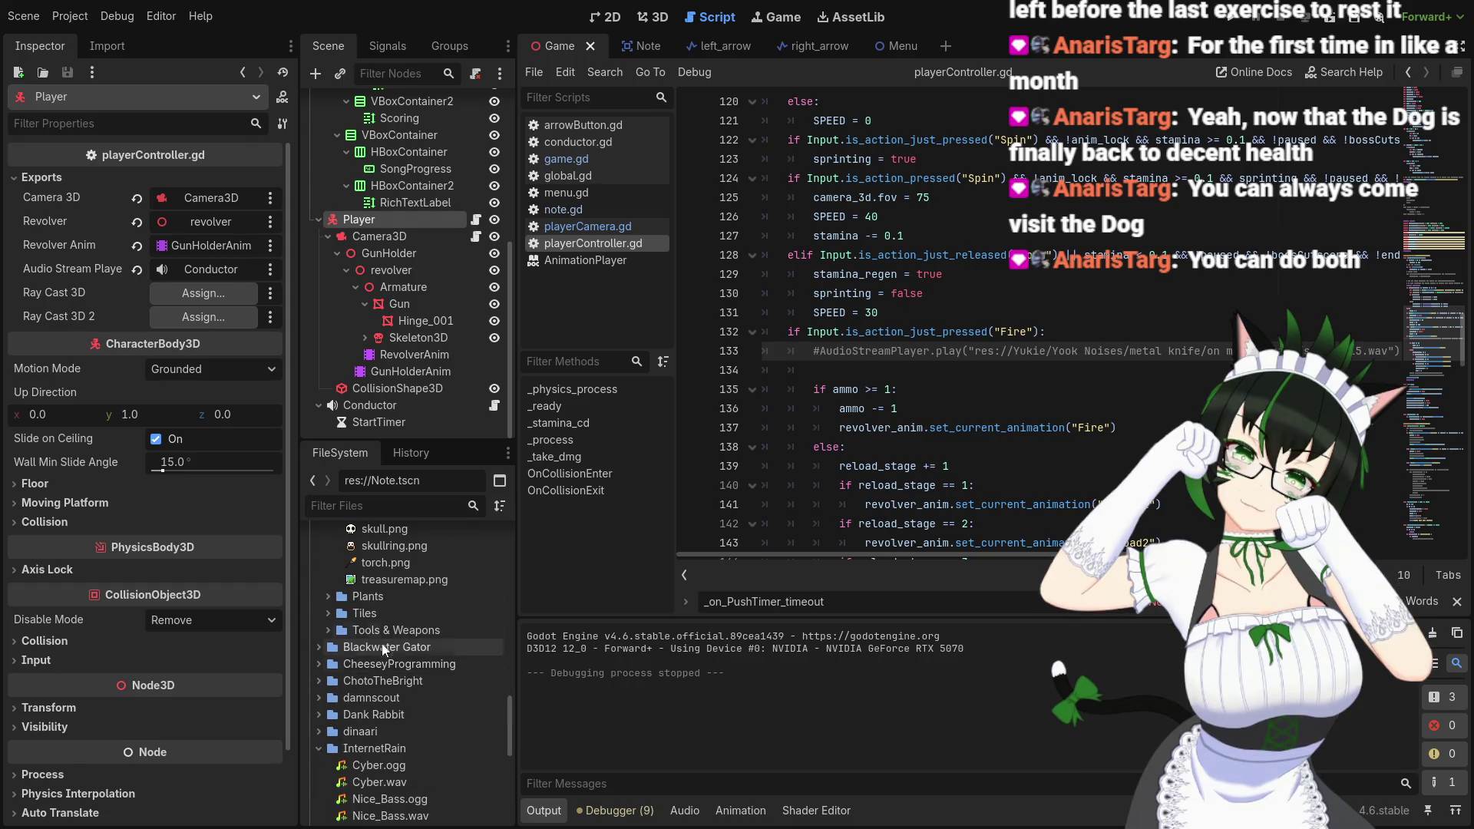
{"action": "left_click", "coordinate": [319, 648]}
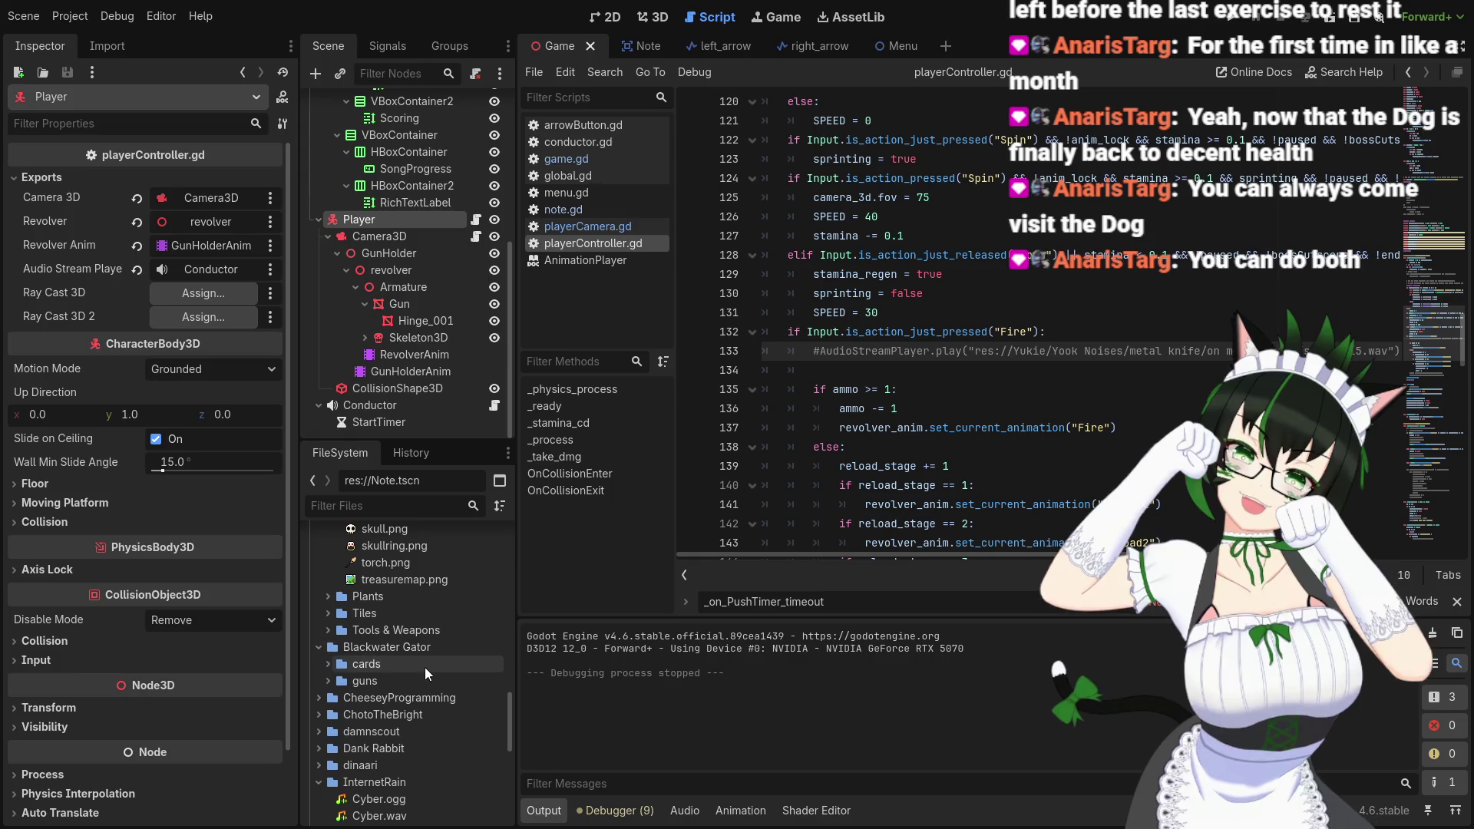
{"action": "left_click", "coordinate": [329, 681]}
{"action": "scroll", "coordinate": [384, 684], "scroll_direction": "down", "scroll_amount": 3}
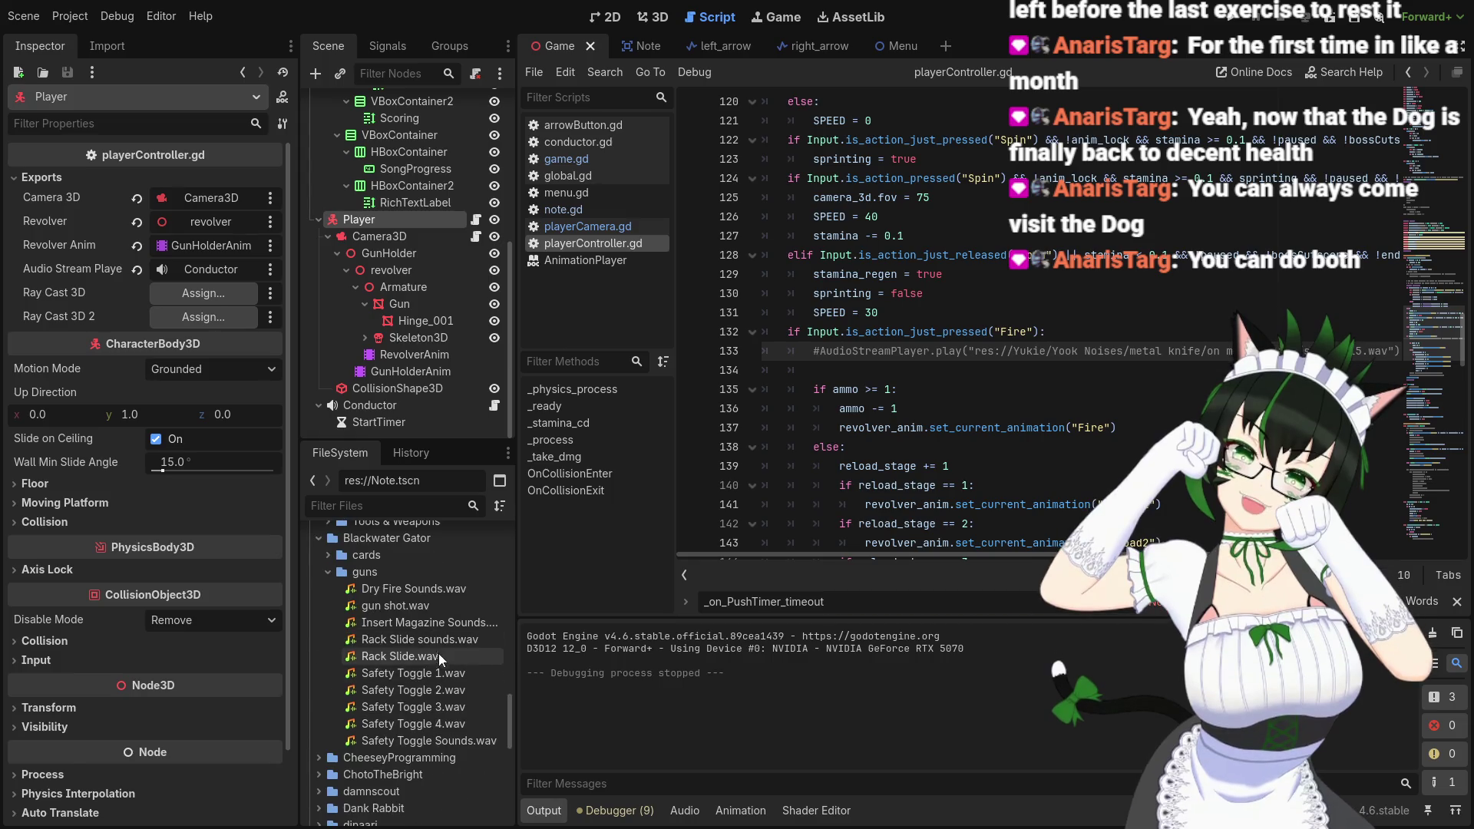
{"action": "left_click", "coordinate": [444, 604]}
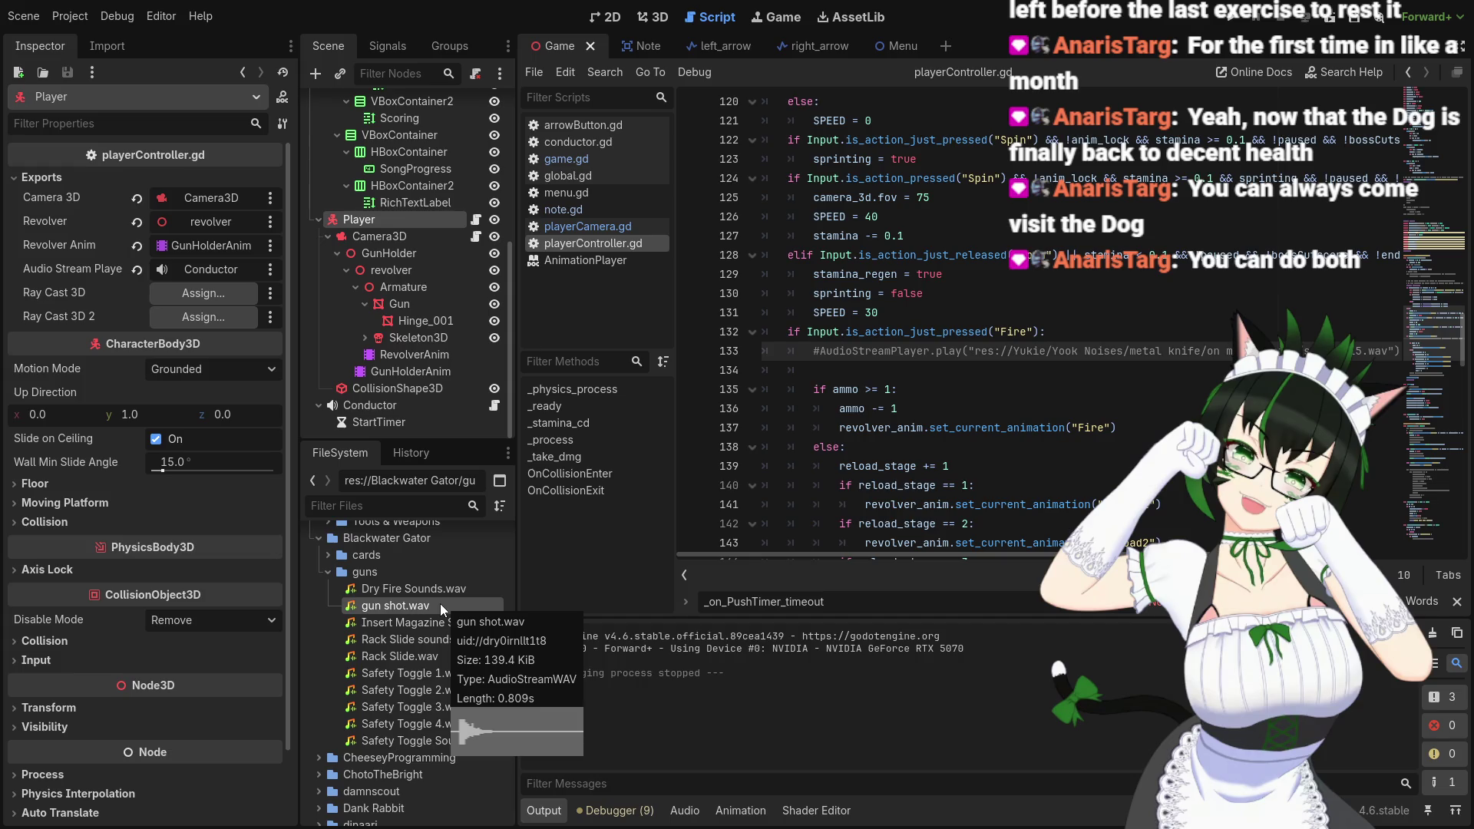
Open gun shot.wav in the Inspector and play its preview several times
{"action": "double_click", "coordinate": [437, 606]}
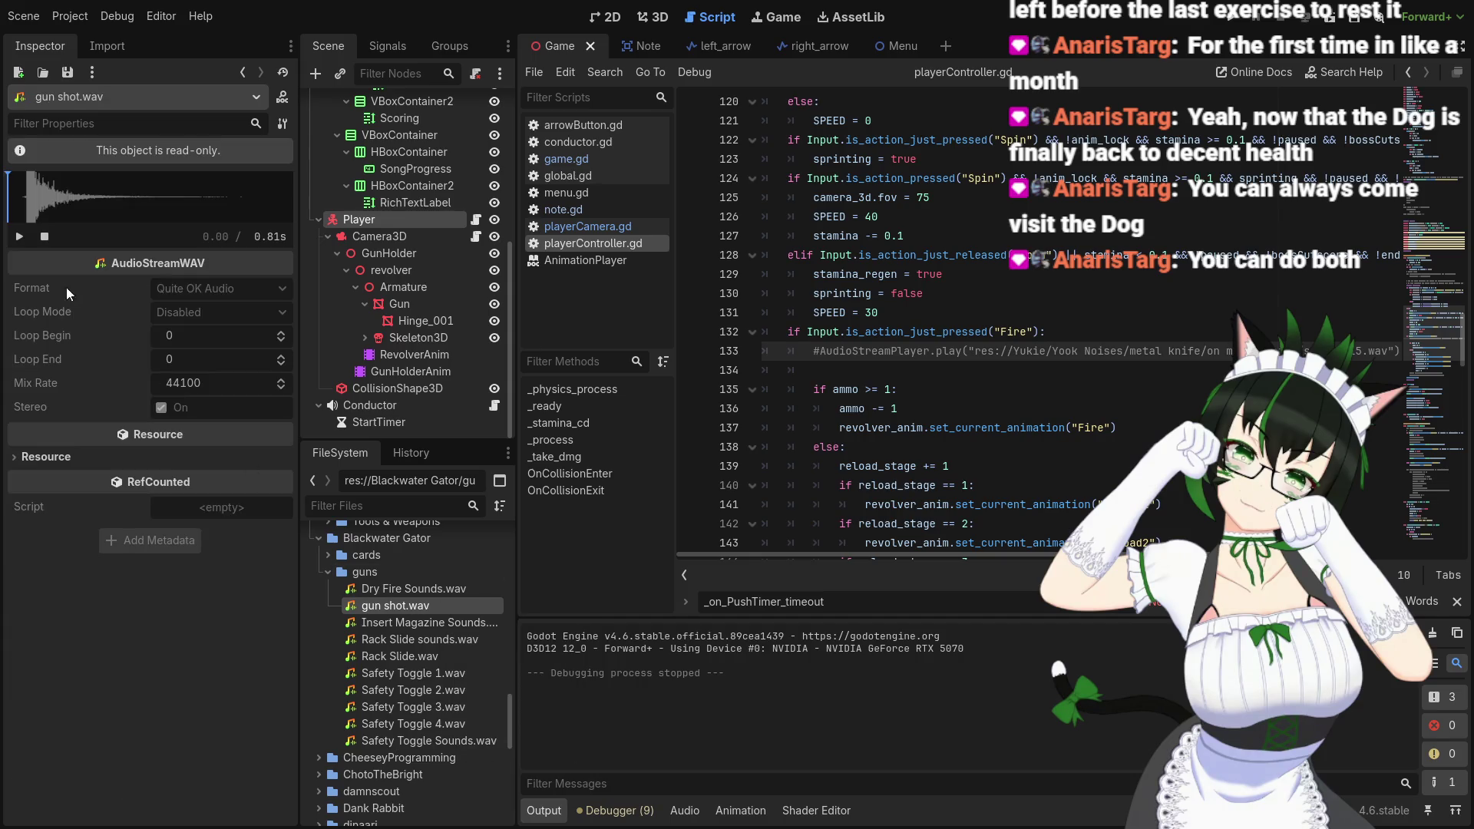
{"action": "left_click", "coordinate": [20, 238]}
{"action": "left_click", "coordinate": [19, 238]}
{"action": "left_click", "coordinate": [17, 240]}
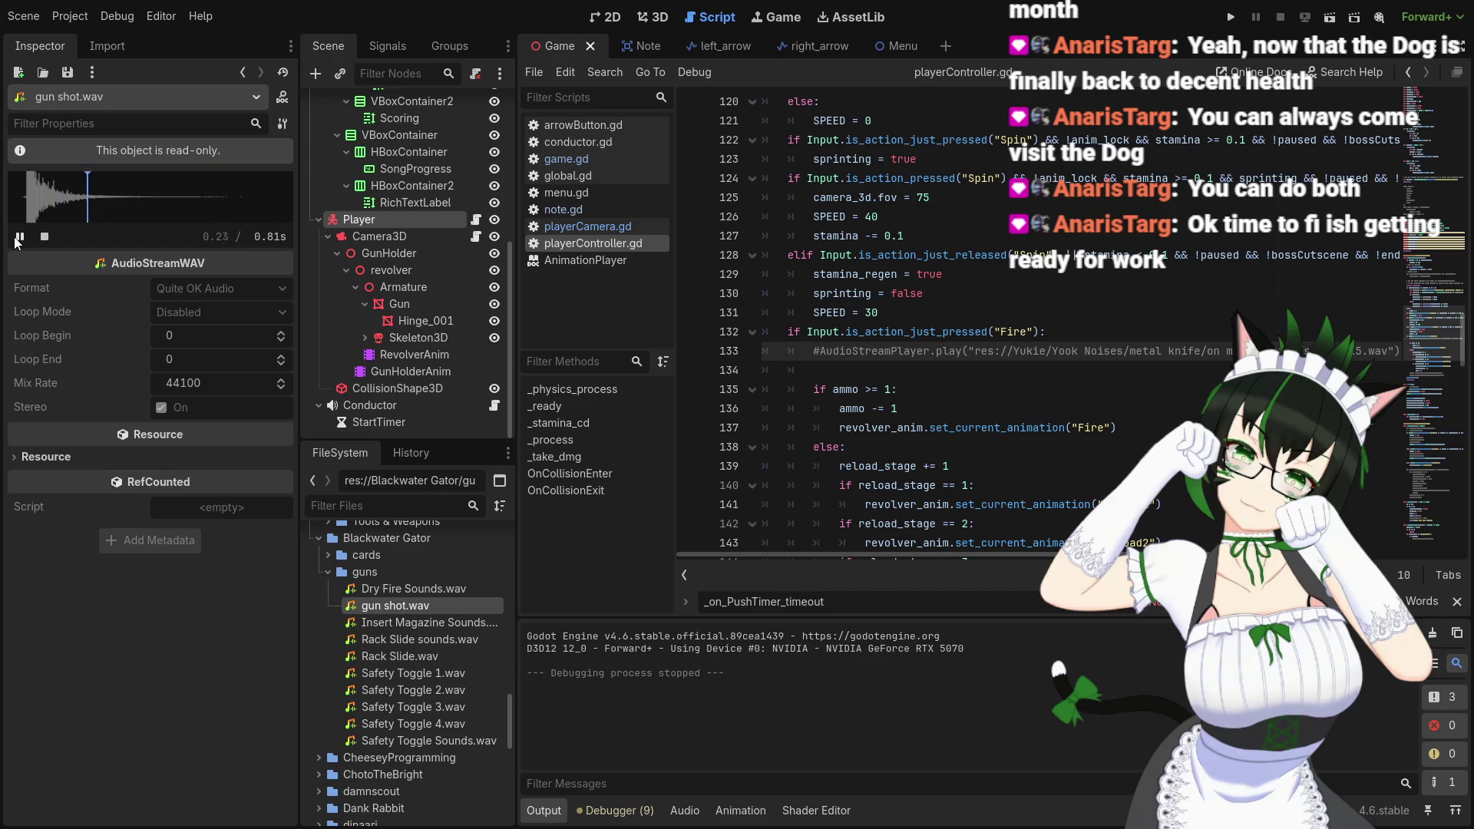
{"action": "left_click", "coordinate": [17, 240]}
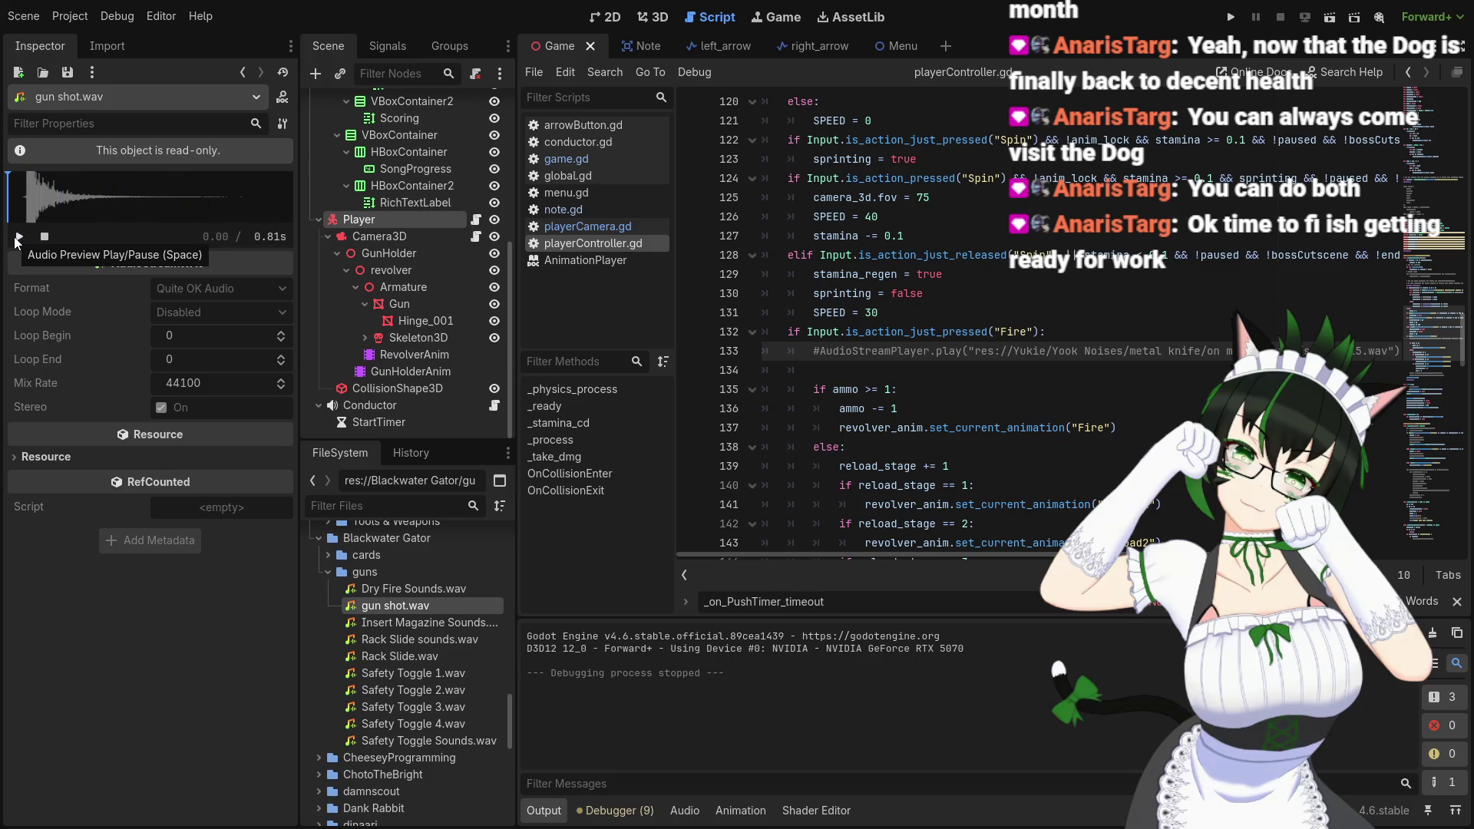
{"action": "left_click", "coordinate": [17, 240]}
{"action": "left_click", "coordinate": [17, 240]}
{"action": "left_click", "coordinate": [17, 239]}
{"action": "left_click", "coordinate": [17, 240]}
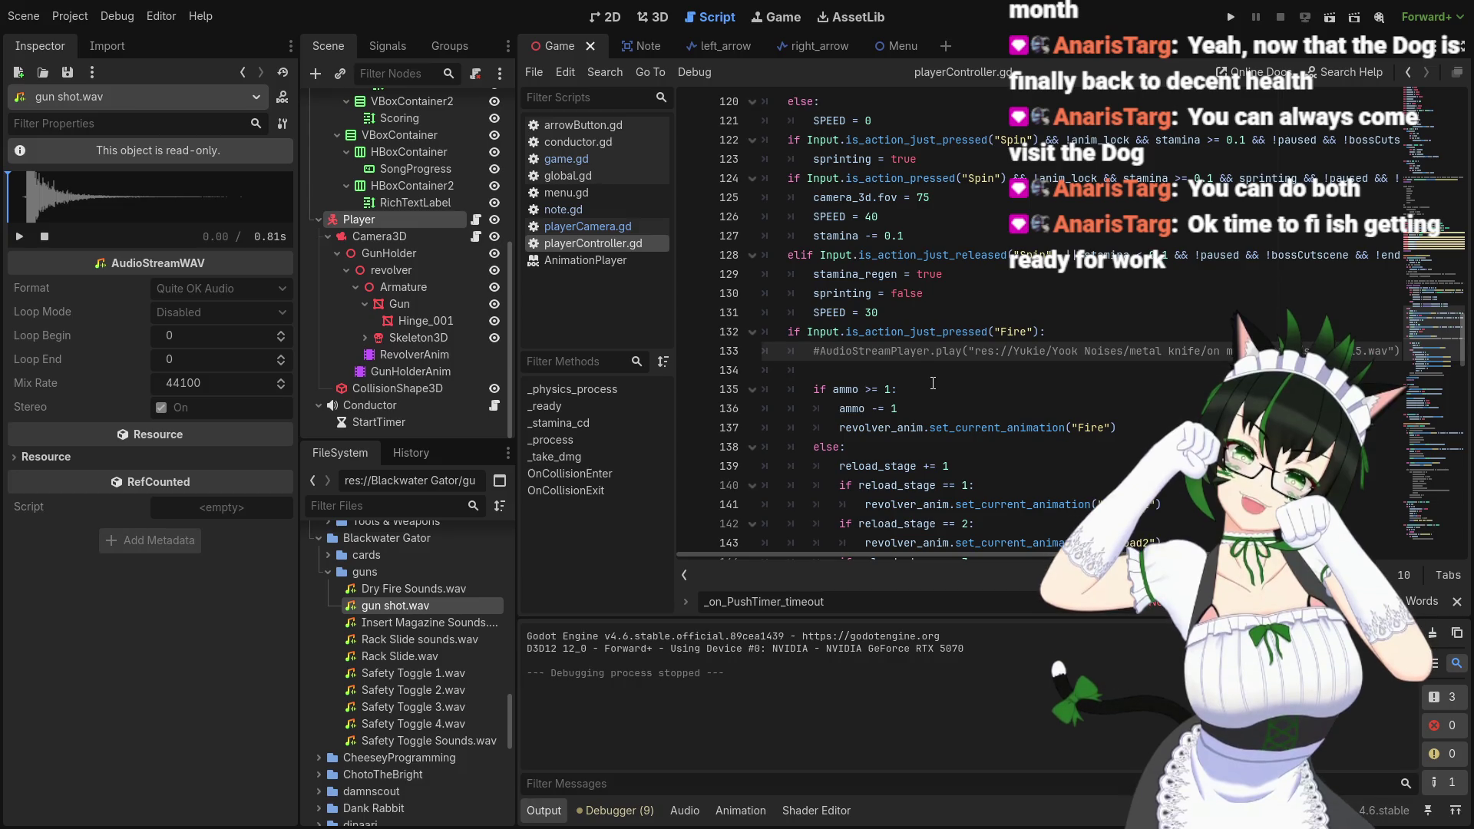
Audition the gunshot again, then uncomment the AudioStreamPlayer play call on line 133
{"action": "left_click", "coordinate": [20, 238]}
{"action": "left_click", "coordinate": [20, 238]}
{"action": "left_click", "coordinate": [20, 238]}
{"action": "left_click", "coordinate": [20, 238]}
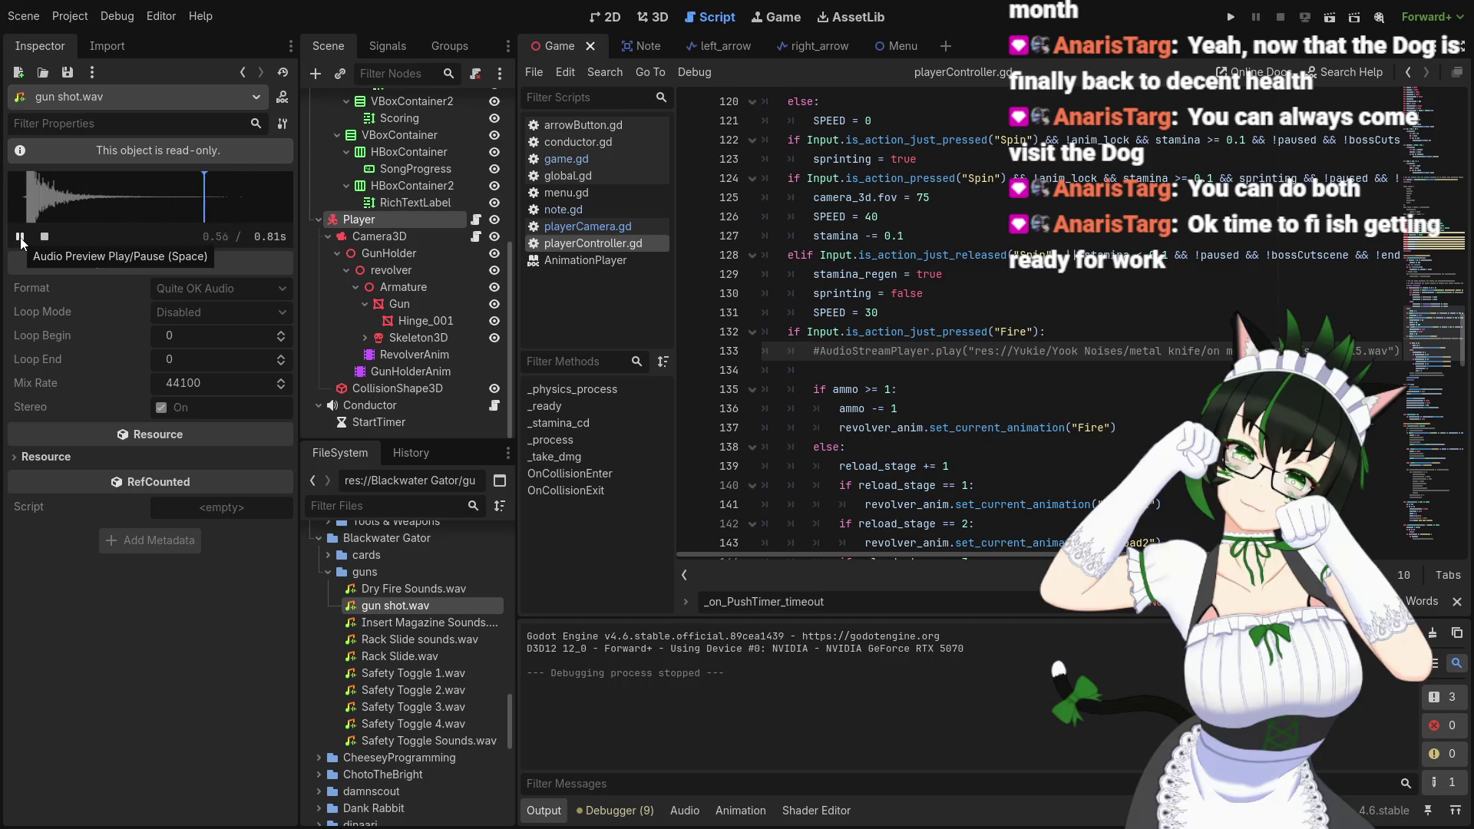
{"action": "left_click", "coordinate": [20, 238]}
{"action": "left_click", "coordinate": [20, 238]}
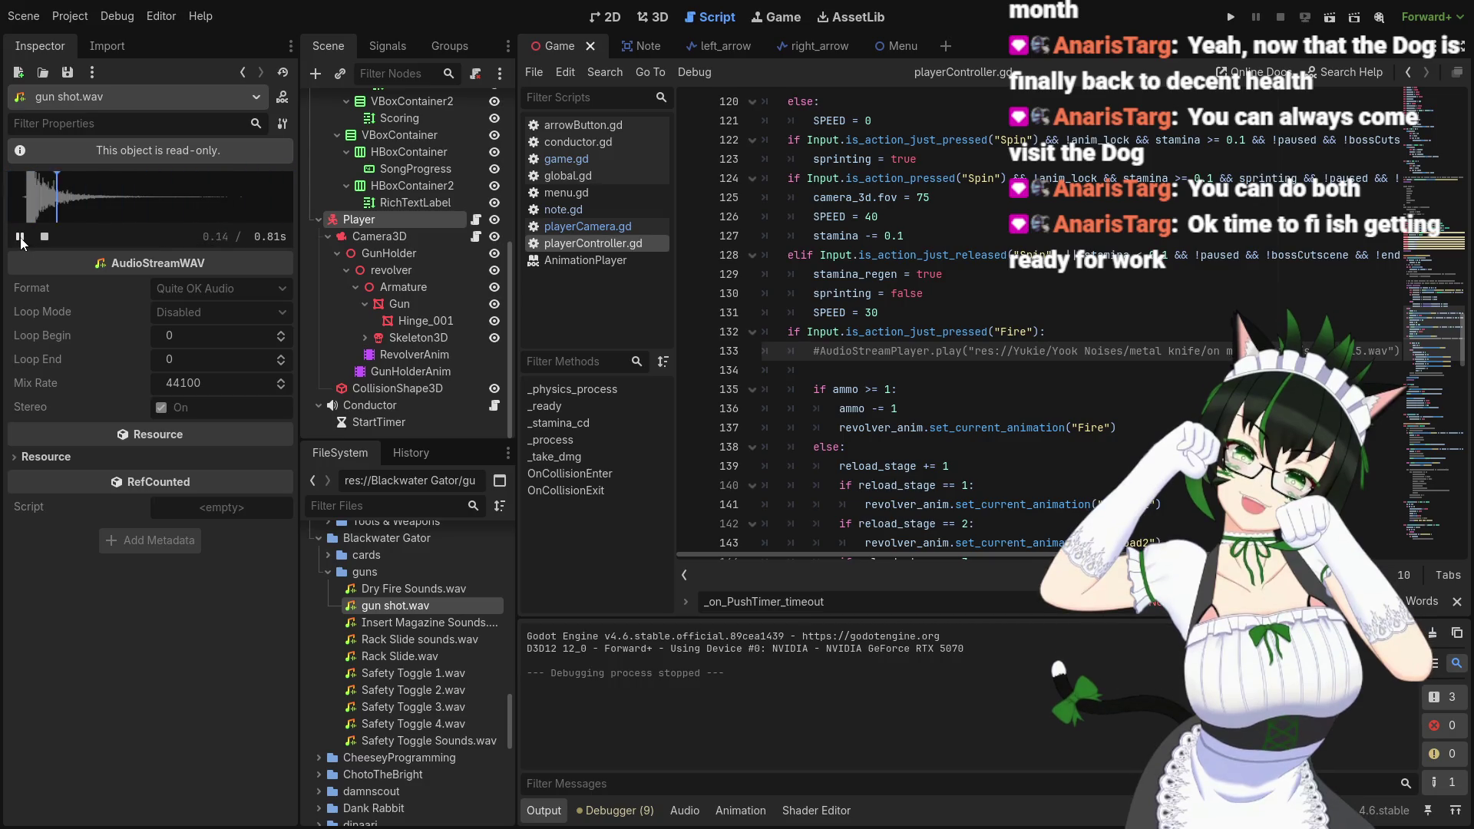
{"action": "left_click", "coordinate": [20, 238]}
{"action": "left_click", "coordinate": [20, 238]}
{"action": "key", "text": "BackSpace"}
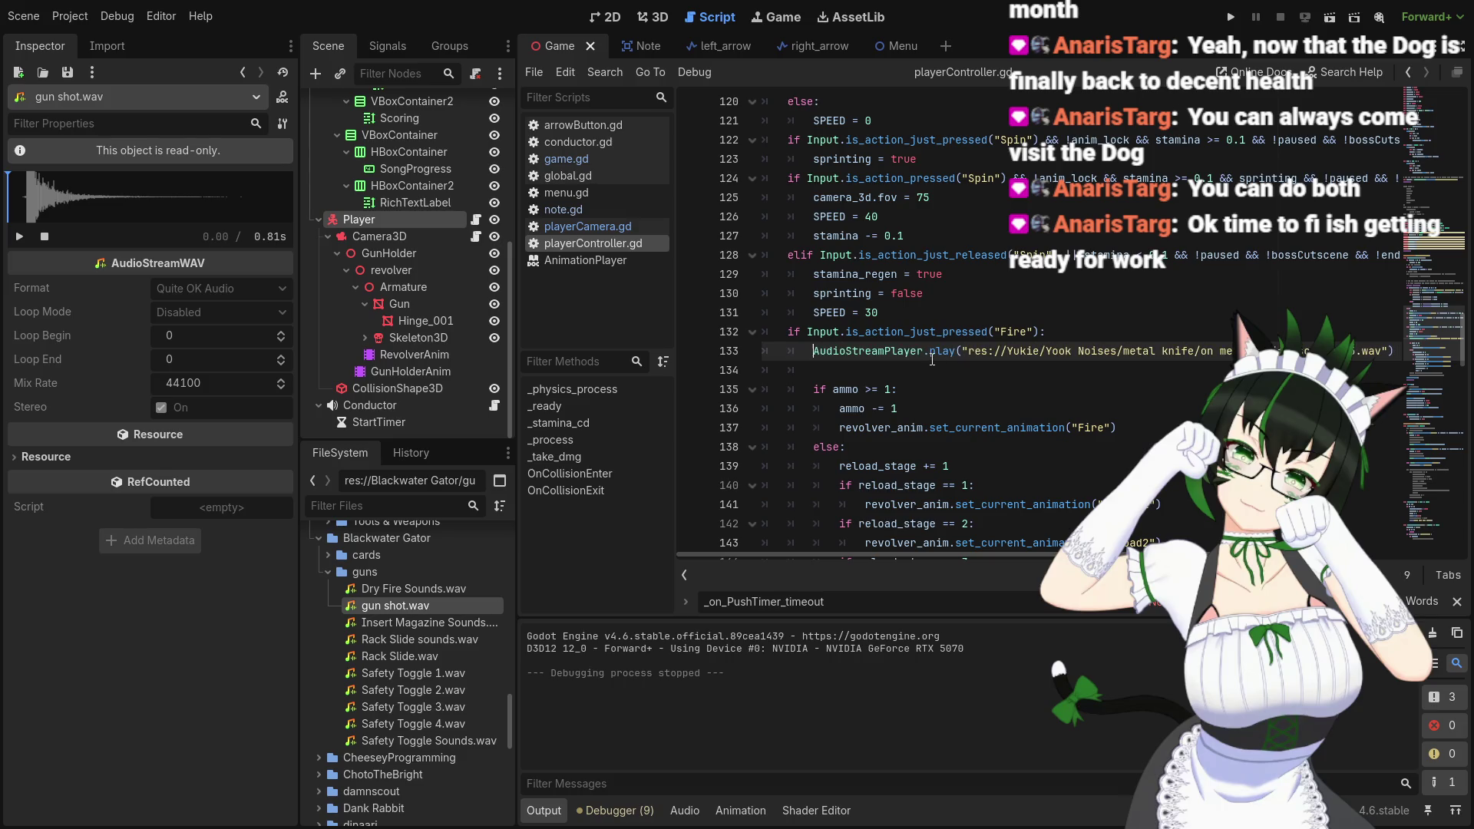
Delete the hard-coded sound path and old play call, clearing line 133
{"action": "mouse_move", "coordinate": [891, 354]}
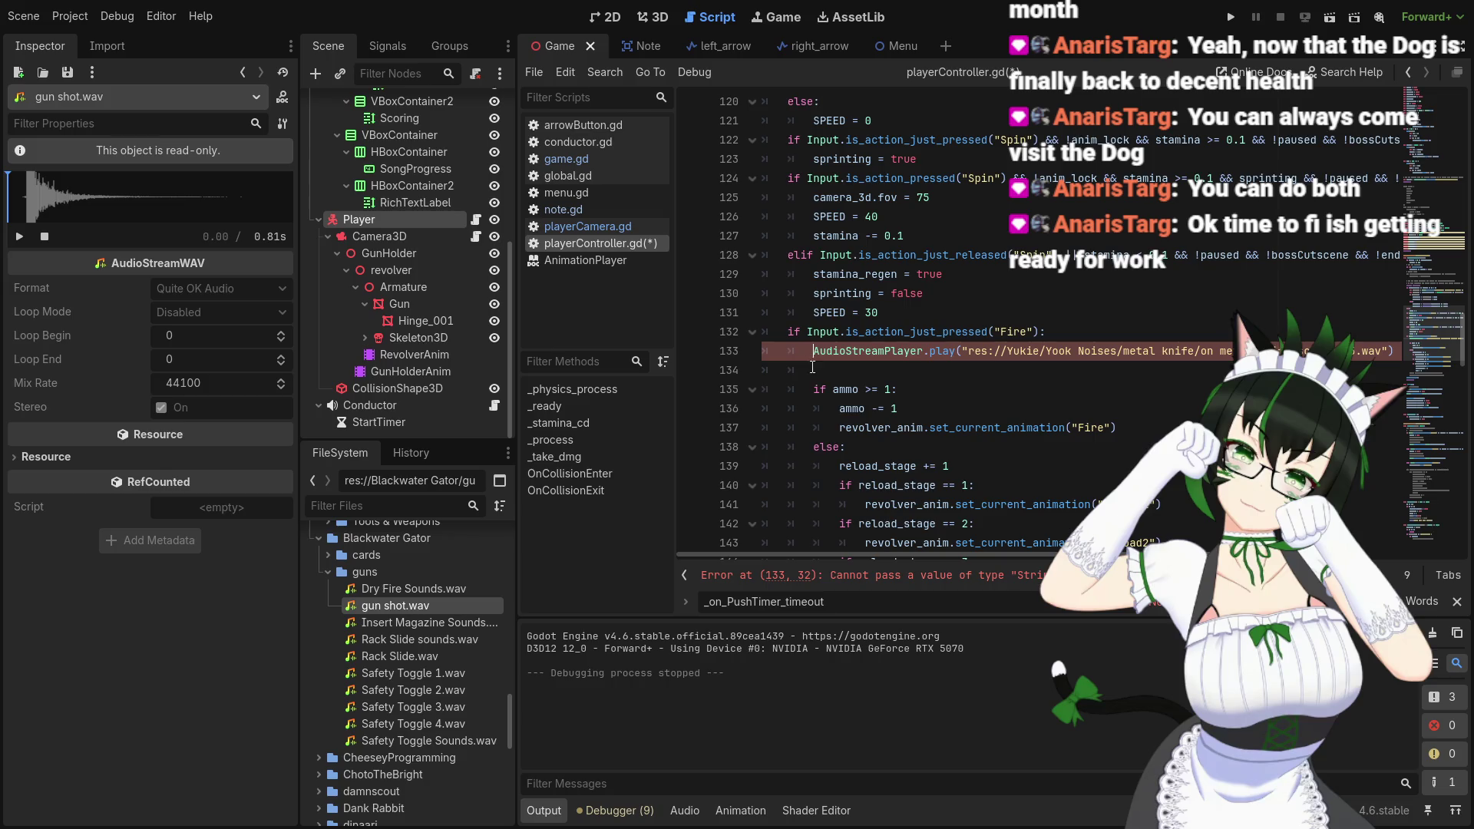
{"action": "mouse_move", "coordinate": [918, 551]}
{"action": "left_mouse_down"}
{"action": "mouse_move", "coordinate": [1011, 548]}
{"action": "mouse_move", "coordinate": [949, 550]}
{"action": "left_mouse_up"}
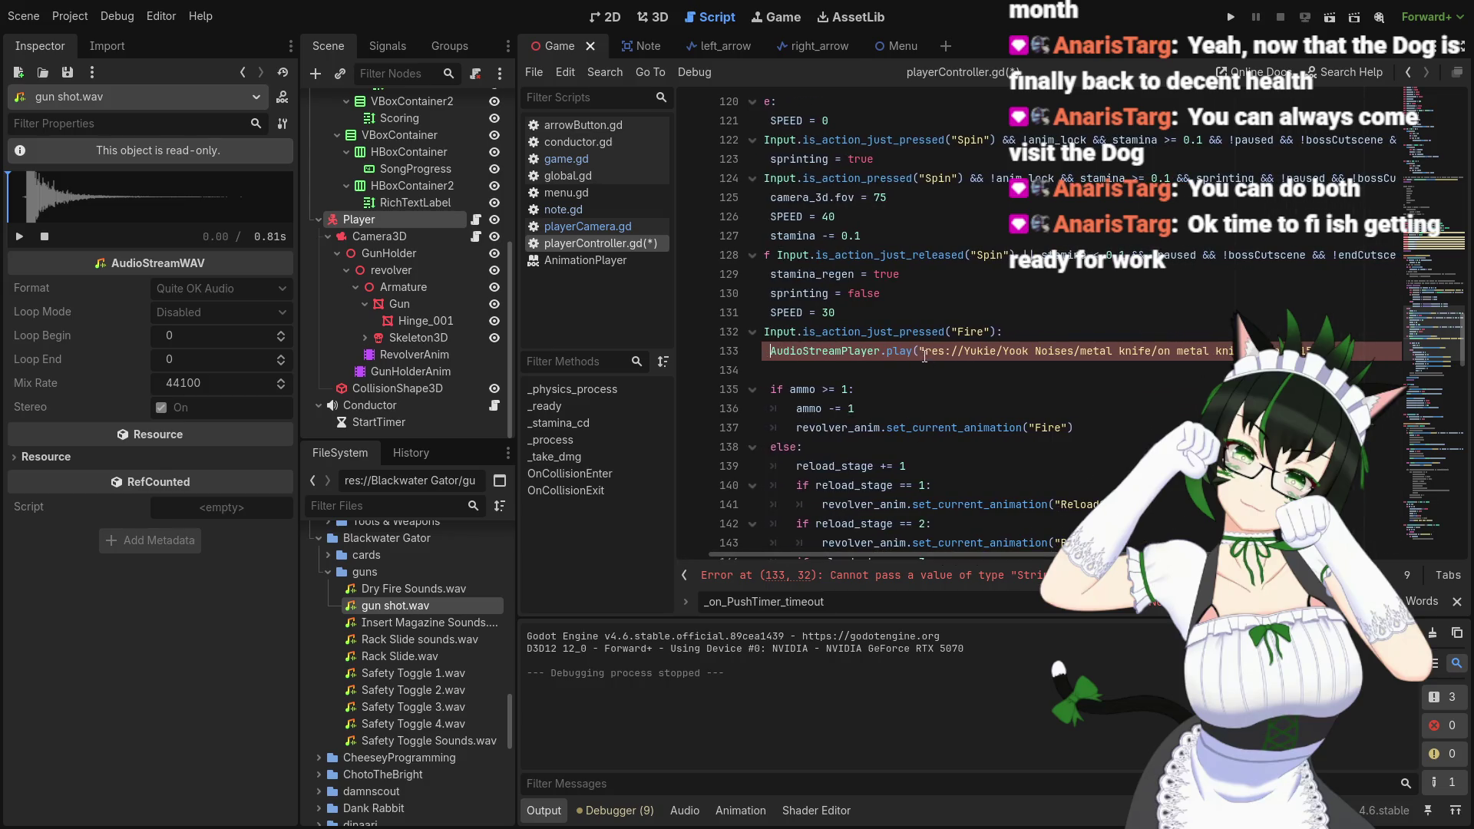
{"action": "left_click_drag", "start_coordinate": [926, 351], "coordinate": [1382, 351]}
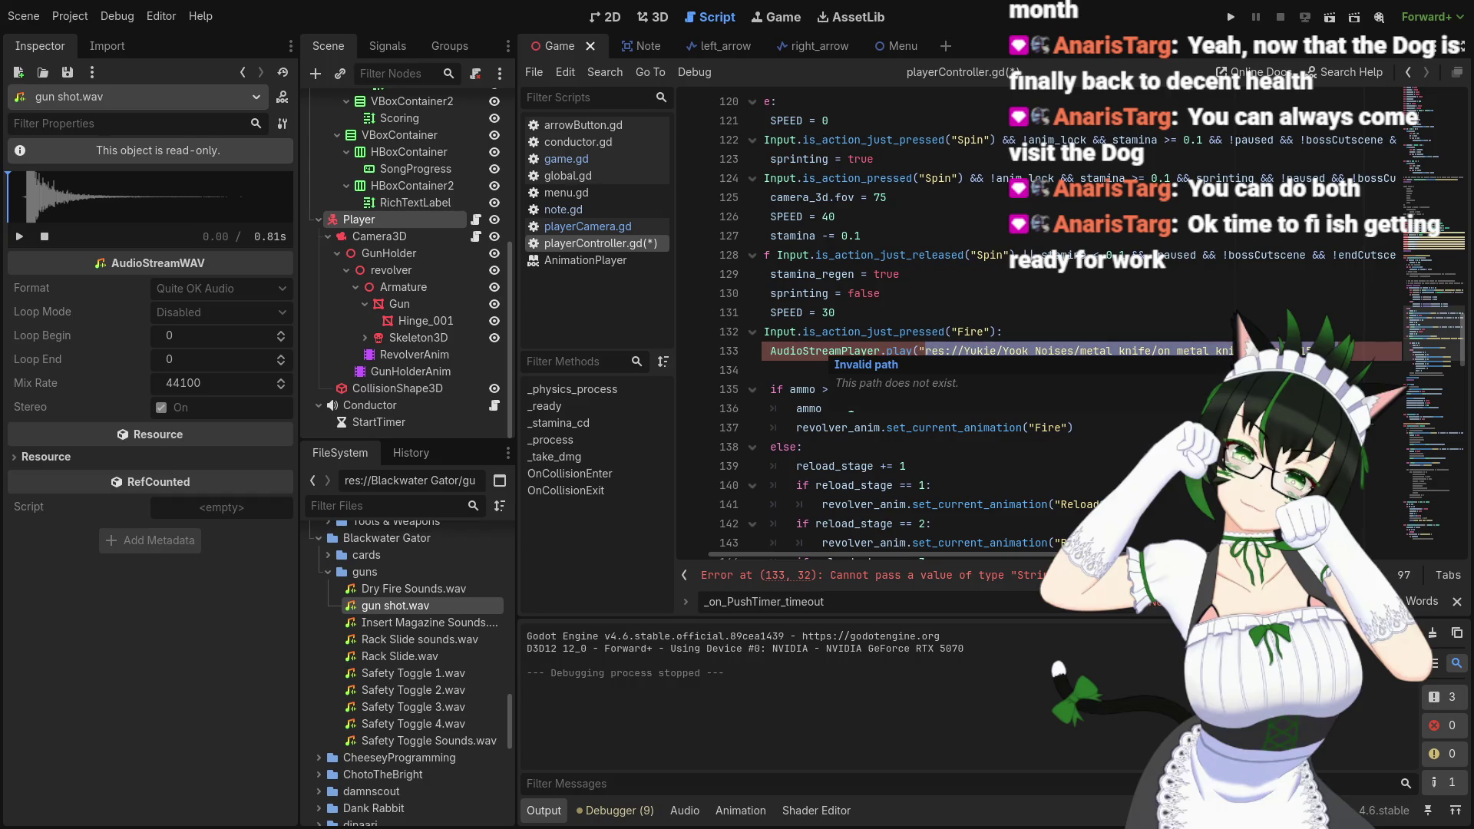
{"action": "key", "text": "BackSpace"}
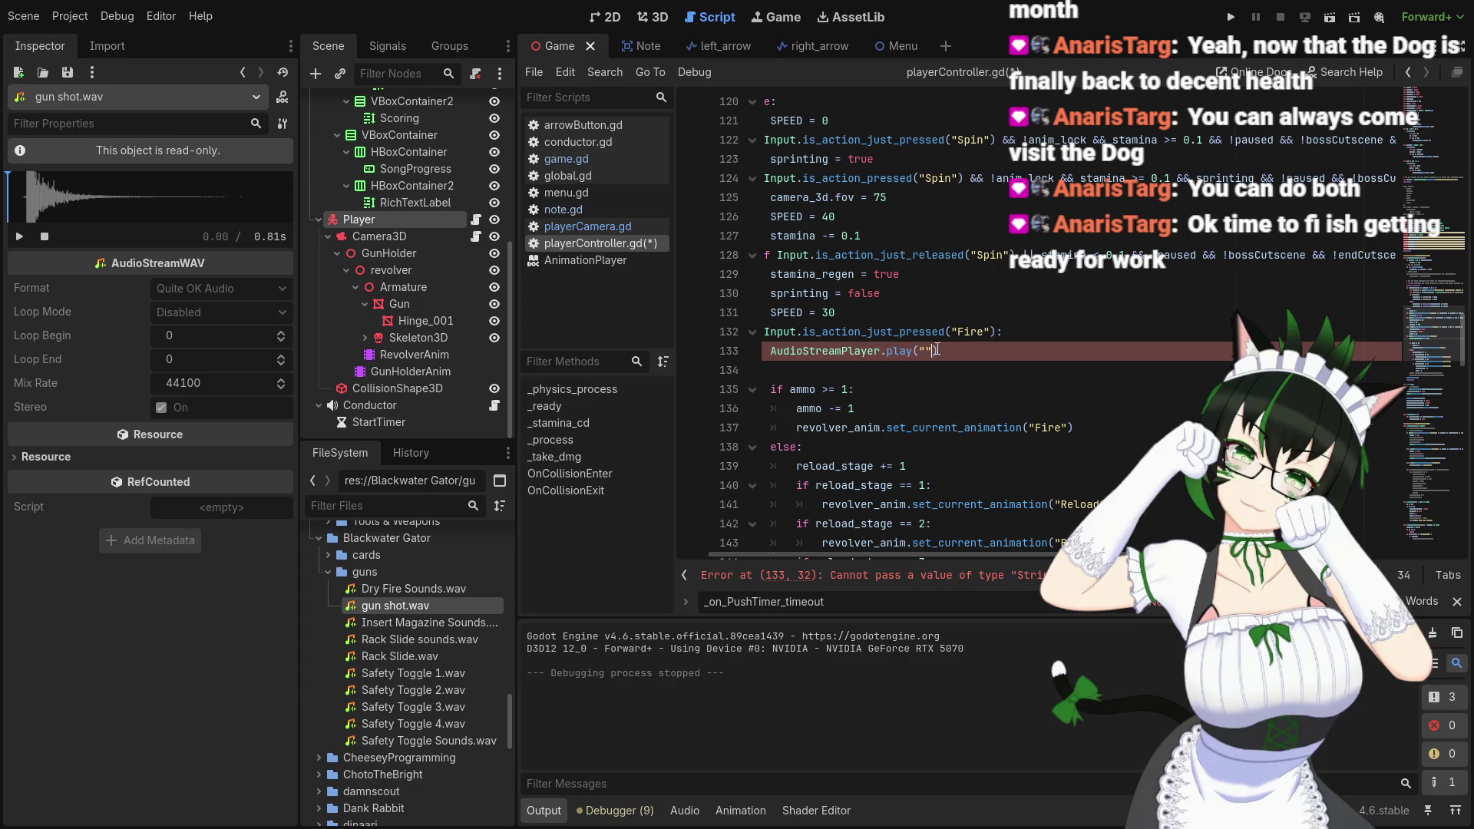
{"action": "key", "text": "BackSpace"}
{"action": "key", "text": "BackSpace"}
{"action": "key", "text": "BackSpace"}
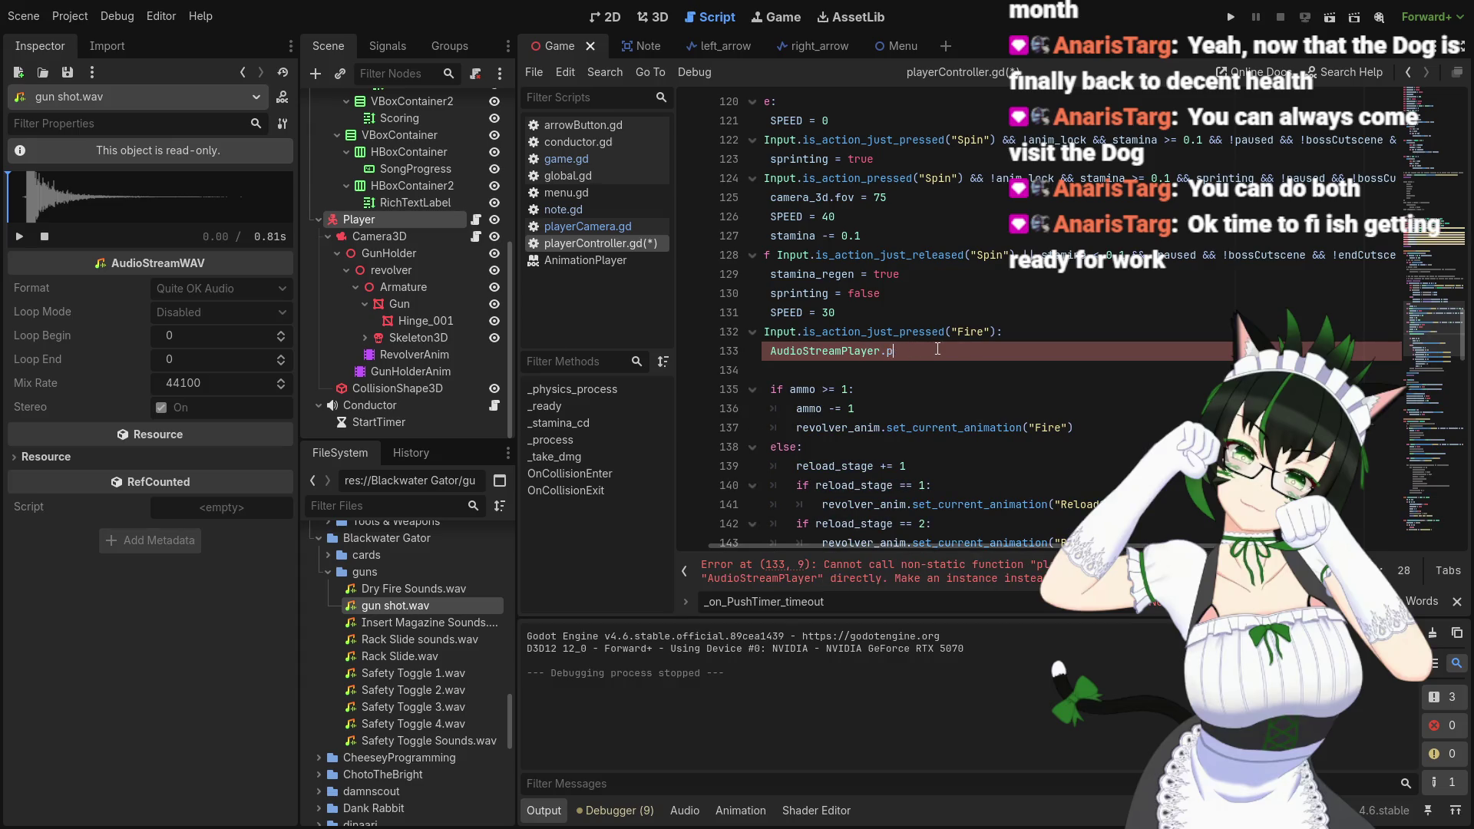
{"action": "key", "text": "BackSpace"}
{"action": "key", "text": "BackSpace"}
{"action": "key", "text": "BackSpace"}
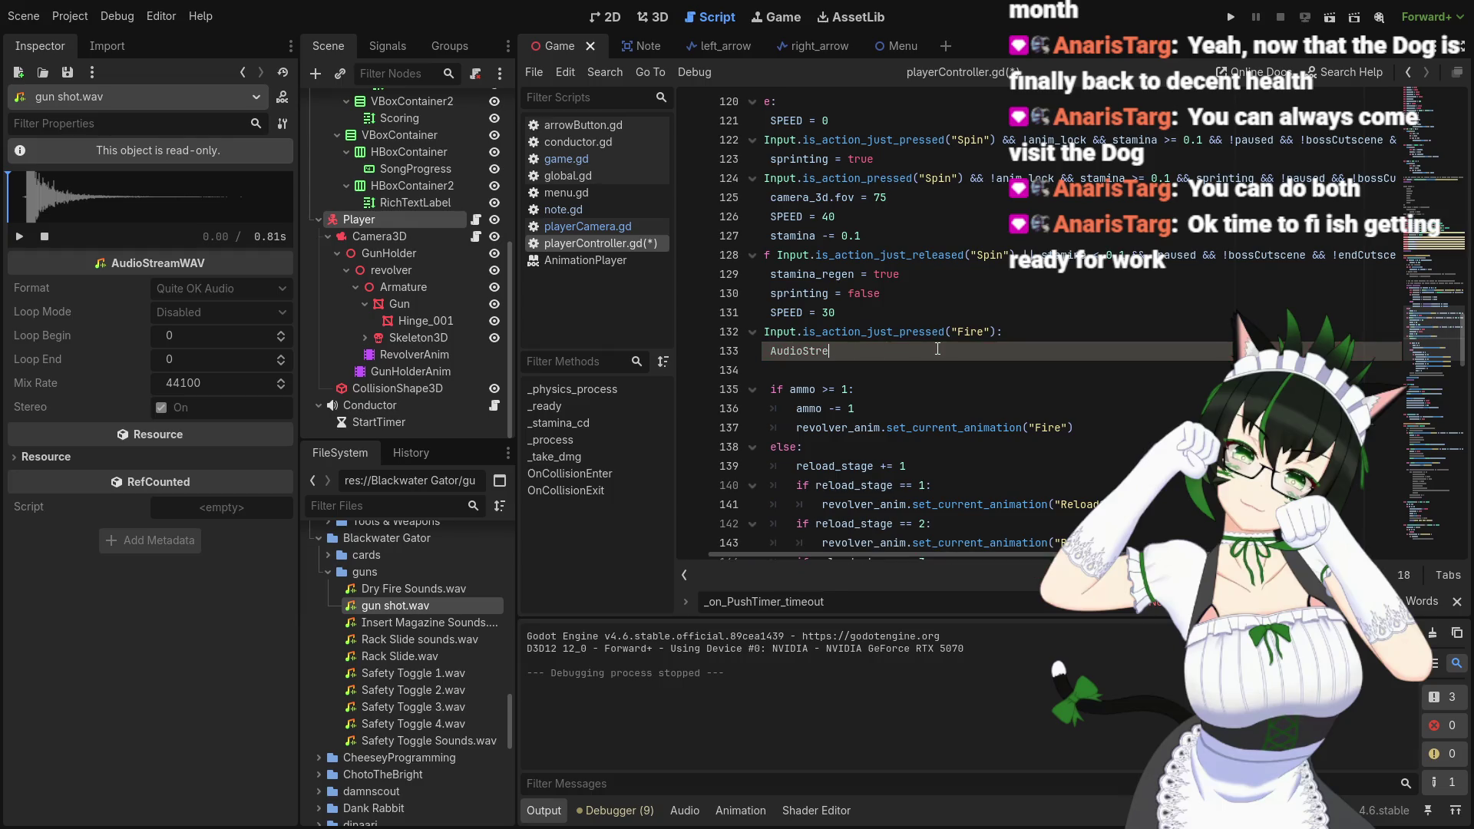
{"action": "scroll", "coordinate": [938, 350], "scroll_direction": "up", "scroll_amount": 20}
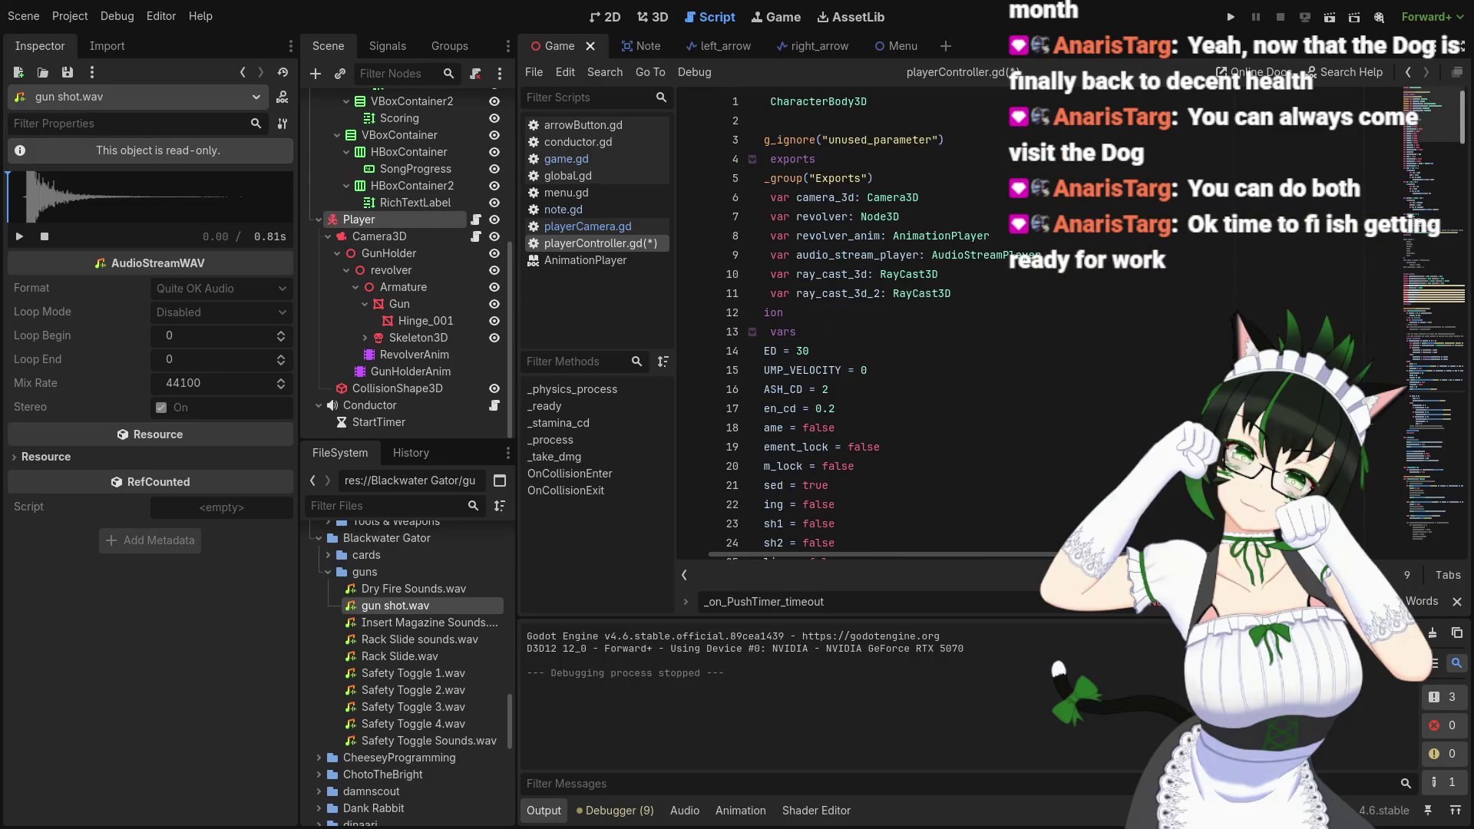
{"action": "scroll", "coordinate": [938, 349], "scroll_direction": "down", "scroll_amount": 20}
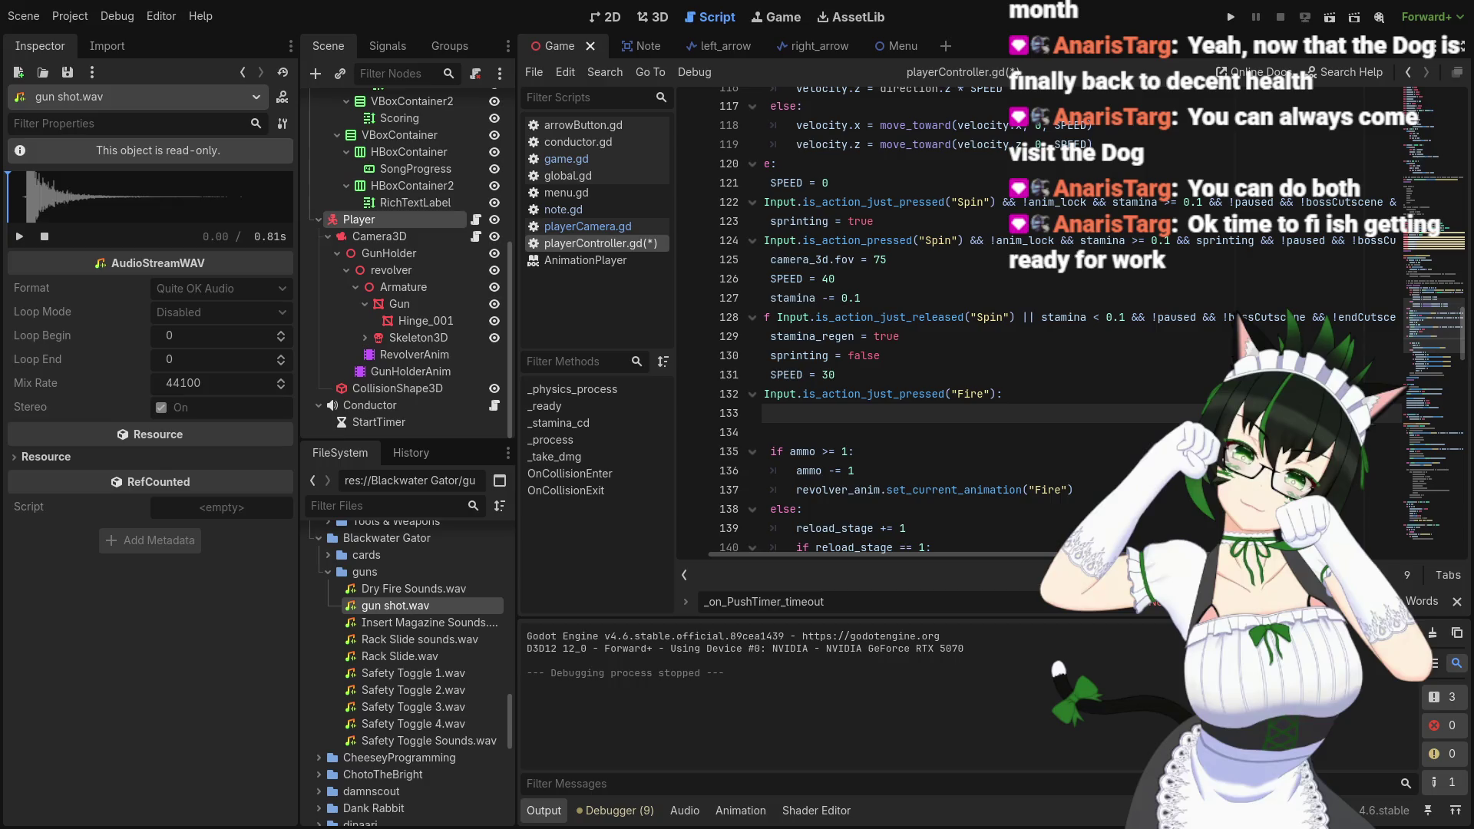
Write audio_stream_player.play() on line 133 using autocomplete
{"action": "type", "text": "audio"}
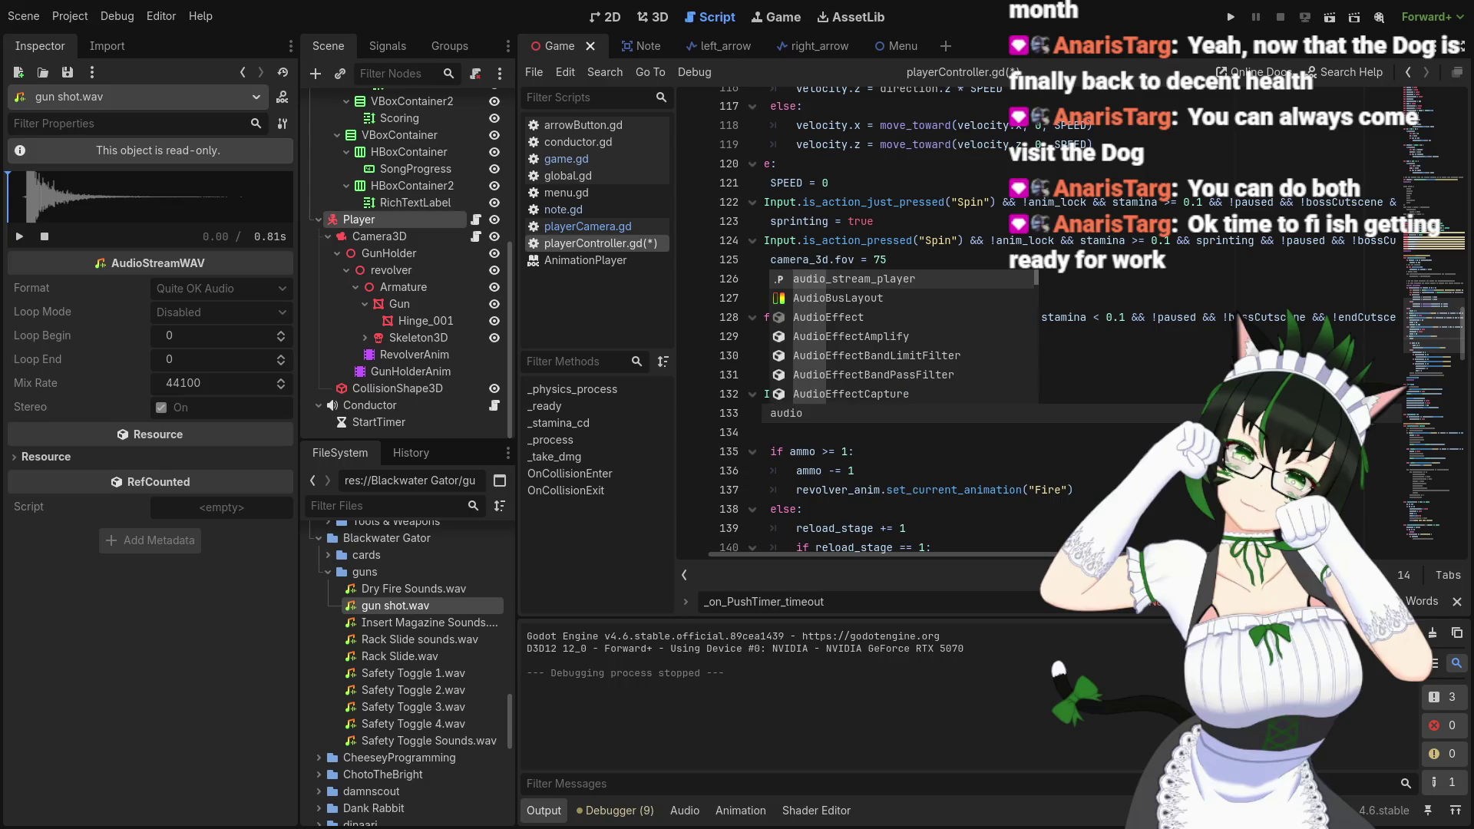
{"action": "key", "text": "Return"}
{"action": "type", "text": "."}
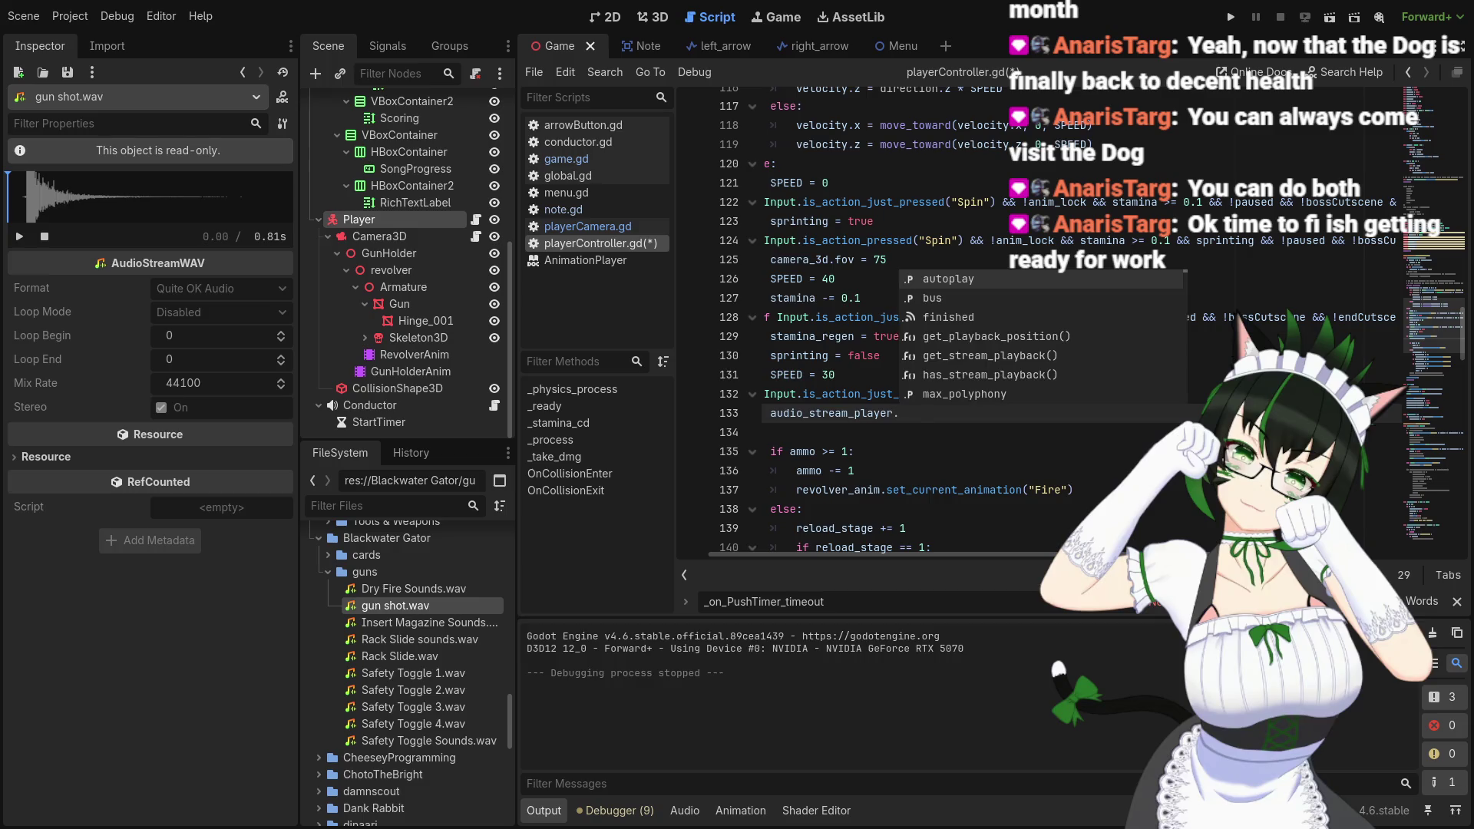
{"action": "type", "text": "pla"}
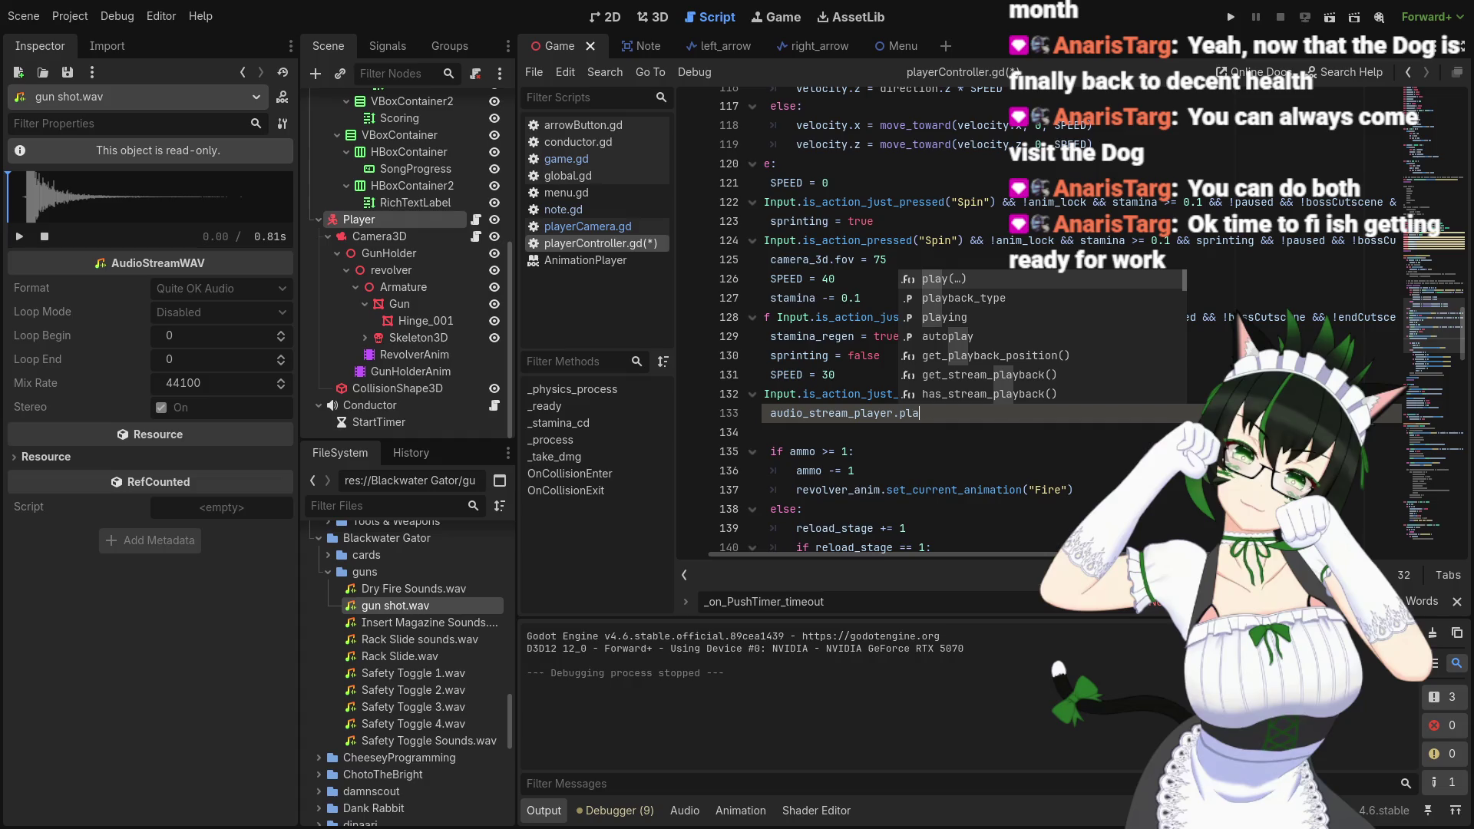
{"action": "type", "text": "y"}
{"action": "key", "text": "Return"}
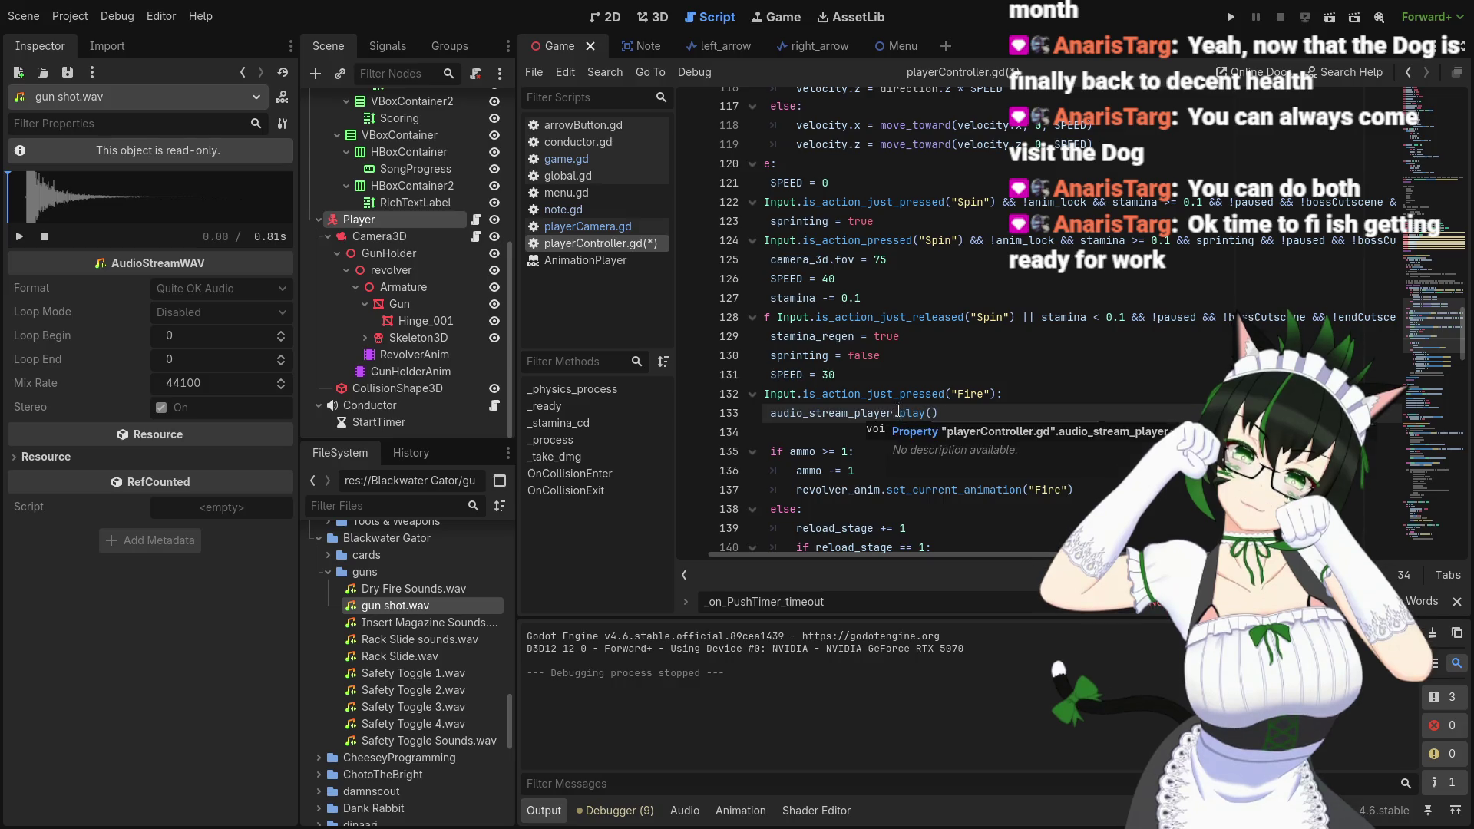
Bring up the context menu on the audio_stream_player export's AudioStreamPlayer type
{"action": "scroll", "coordinate": [922, 411], "scroll_direction": "up", "scroll_amount": 20}
{"action": "scroll", "coordinate": [984, 408], "scroll_direction": "up", "scroll_amount": 15}
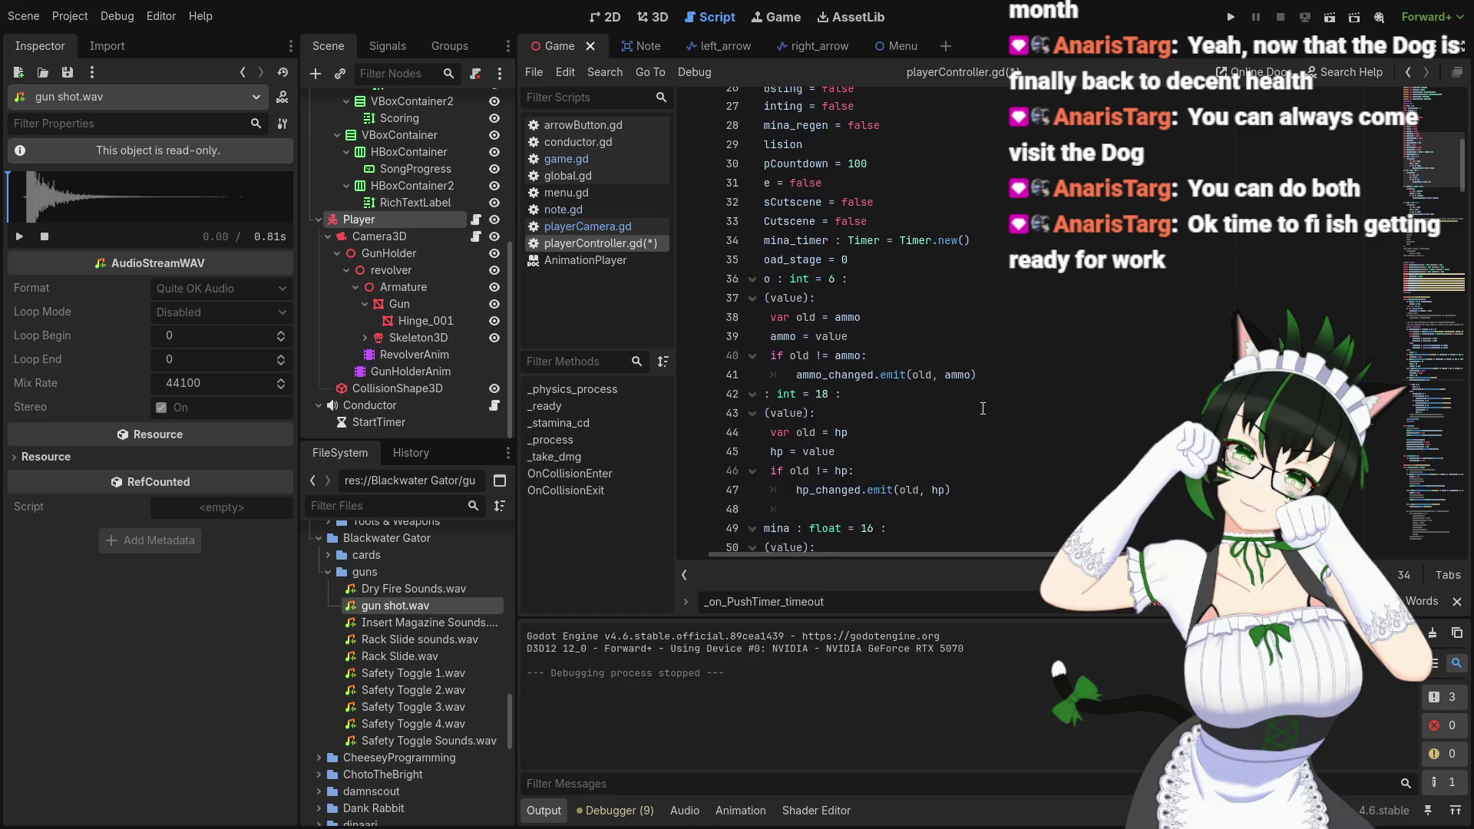
{"action": "left_click", "coordinate": [966, 255]}
{"action": "right_click", "coordinate": [966, 257]}
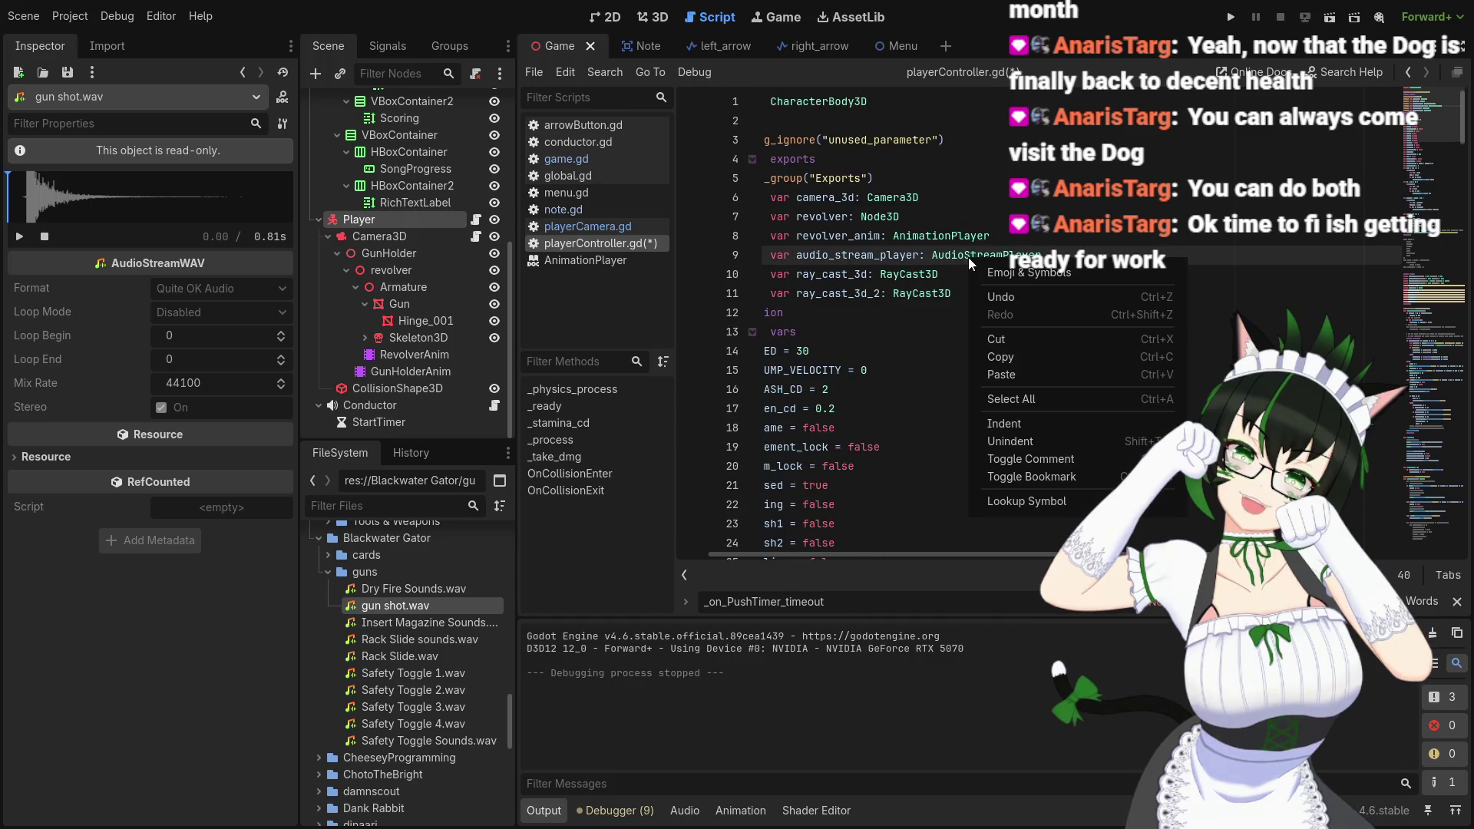
Look up the AudioStreamPlayer class reference and read down through its properties
{"action": "left_click", "coordinate": [1013, 499]}
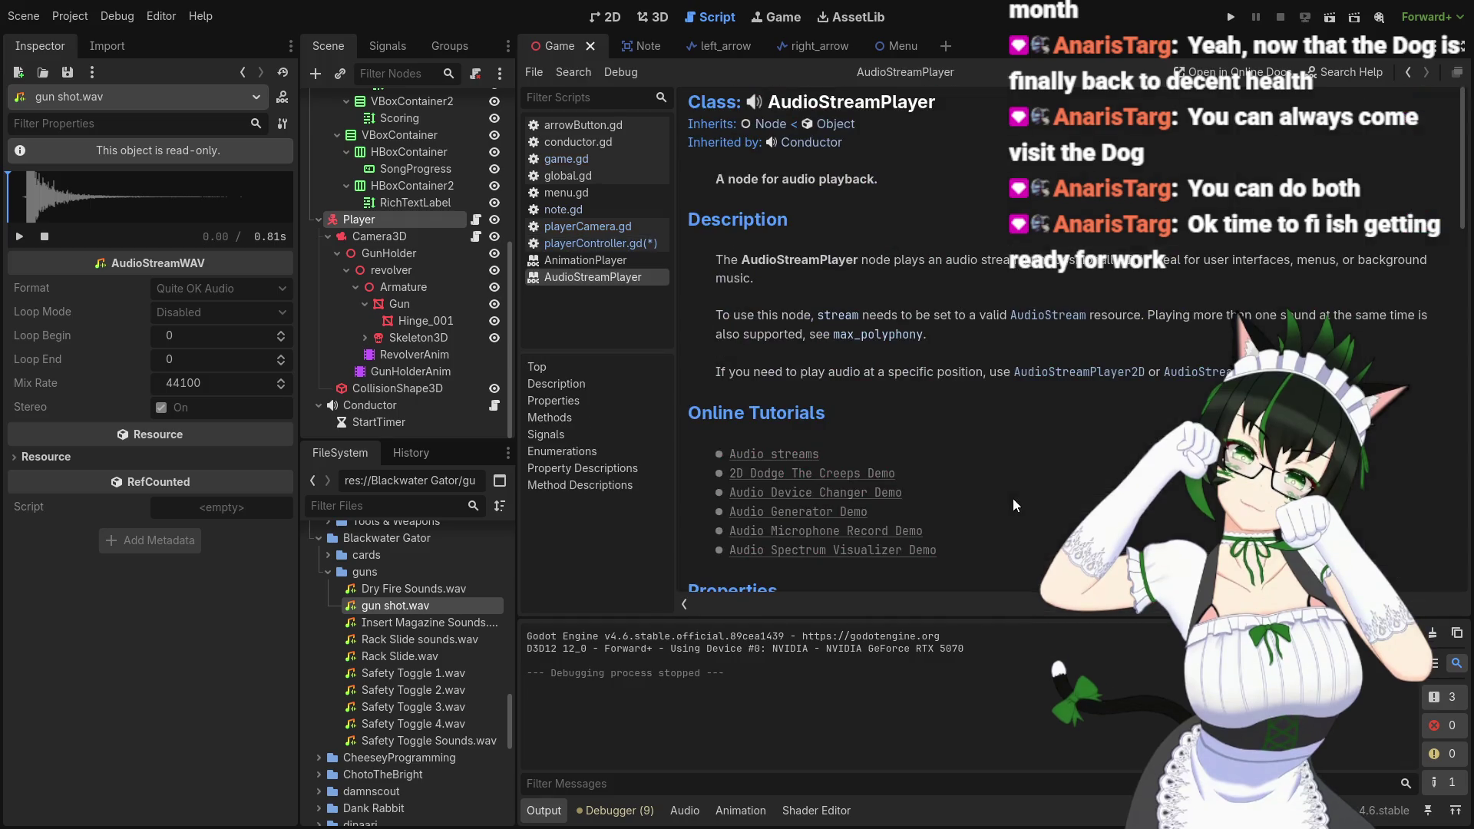
{"action": "scroll", "coordinate": [943, 343], "scroll_direction": "down", "scroll_amount": 3}
{"action": "scroll", "coordinate": [942, 343], "scroll_direction": "down", "scroll_amount": 8}
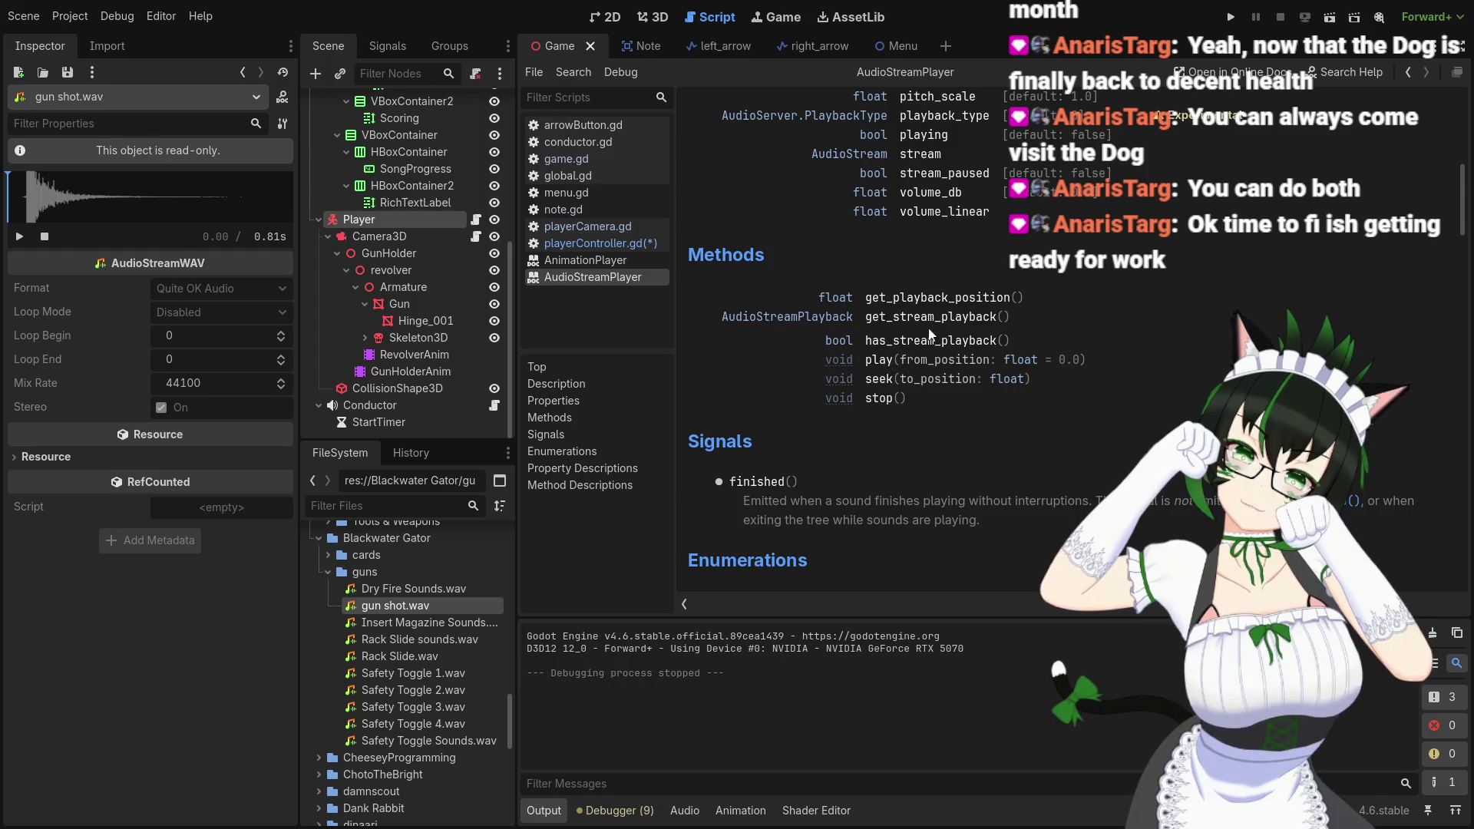
{"action": "scroll", "coordinate": [946, 357], "scroll_direction": "down", "scroll_amount": 5}
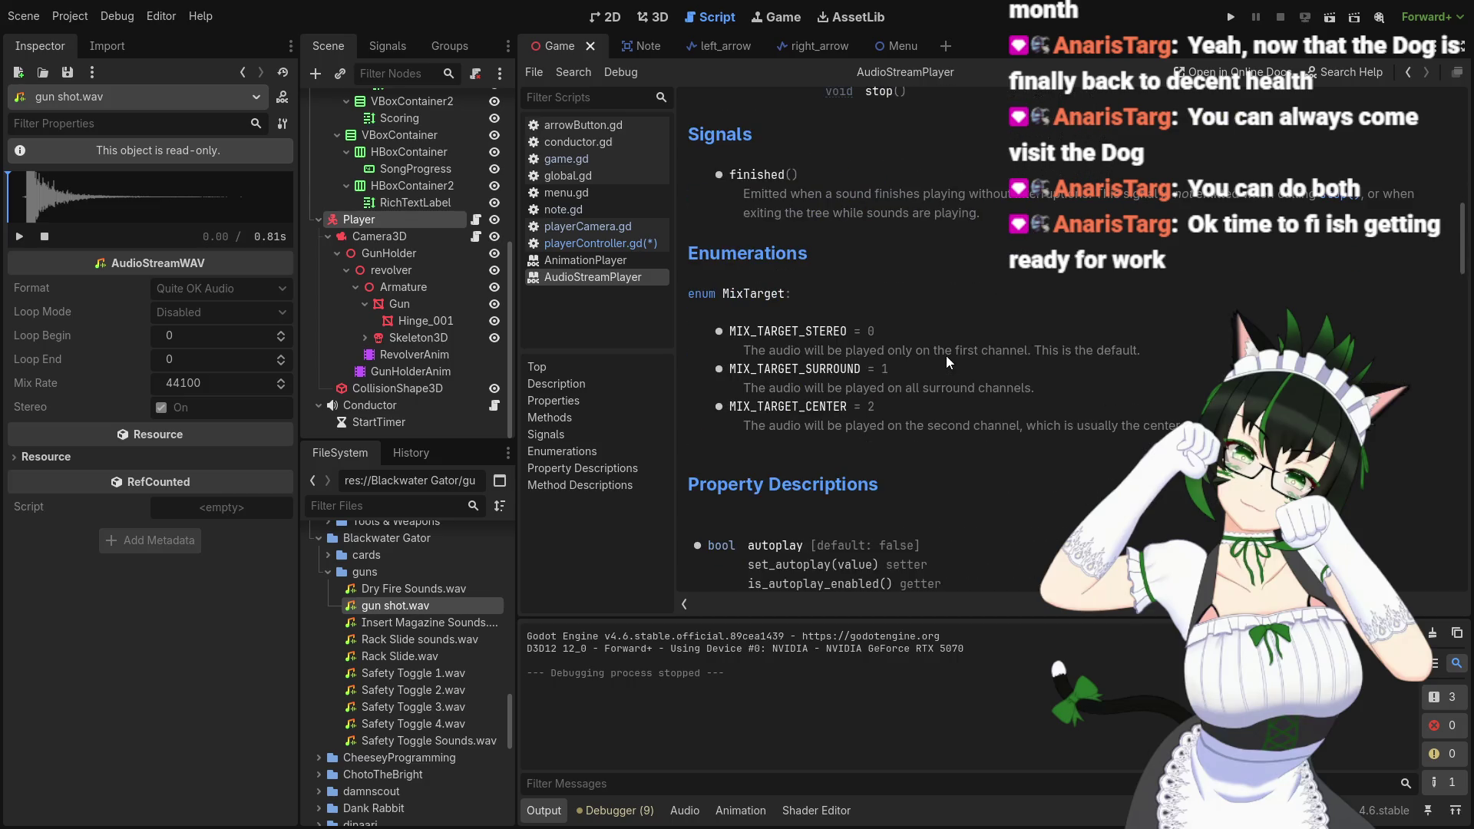
{"action": "scroll", "coordinate": [946, 356], "scroll_direction": "down", "scroll_amount": 5}
{"action": "scroll", "coordinate": [946, 353], "scroll_direction": "down", "scroll_amount": 2}
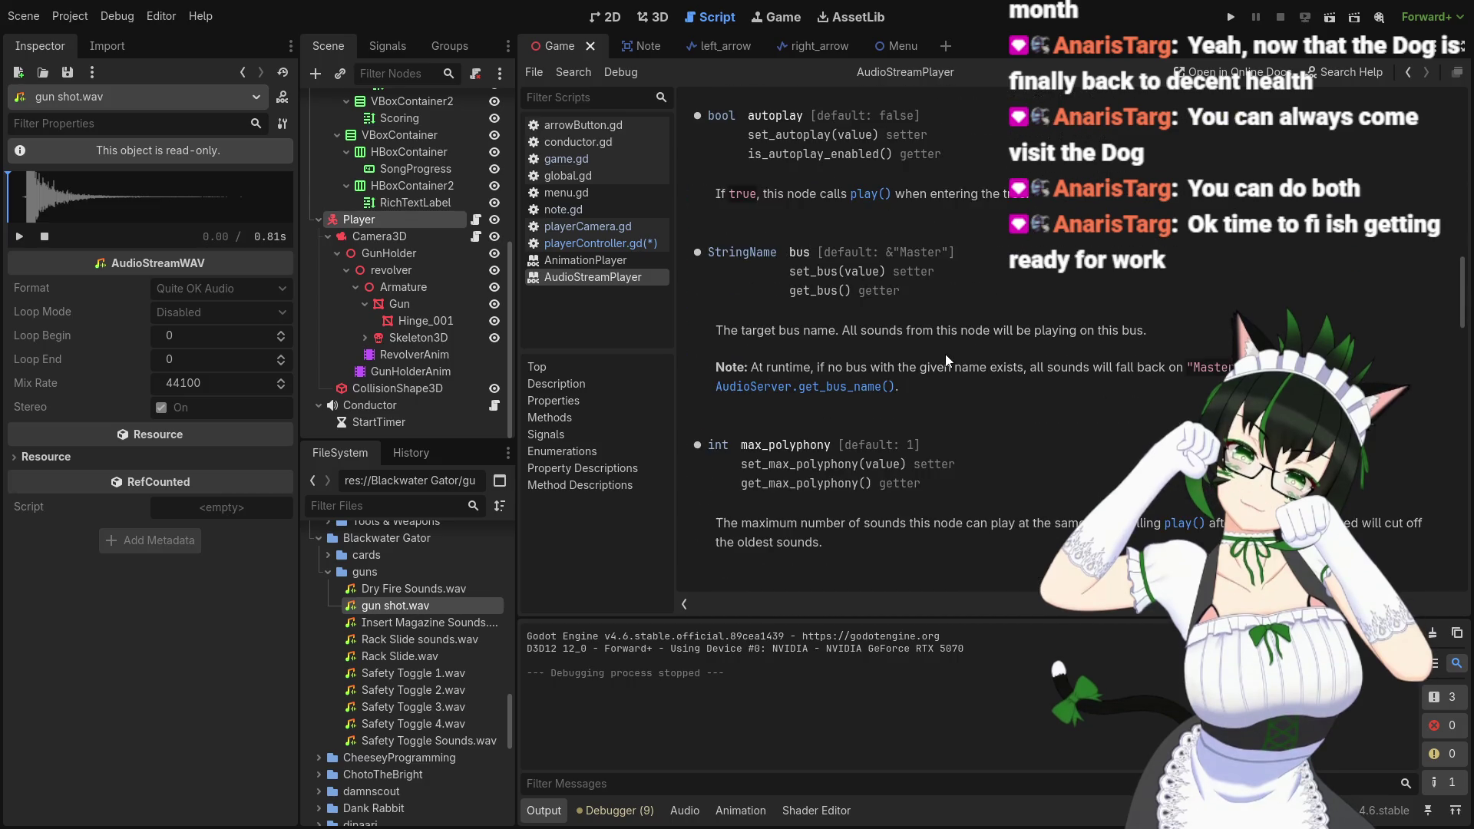
{"action": "scroll", "coordinate": [946, 352], "scroll_direction": "down", "scroll_amount": 4}
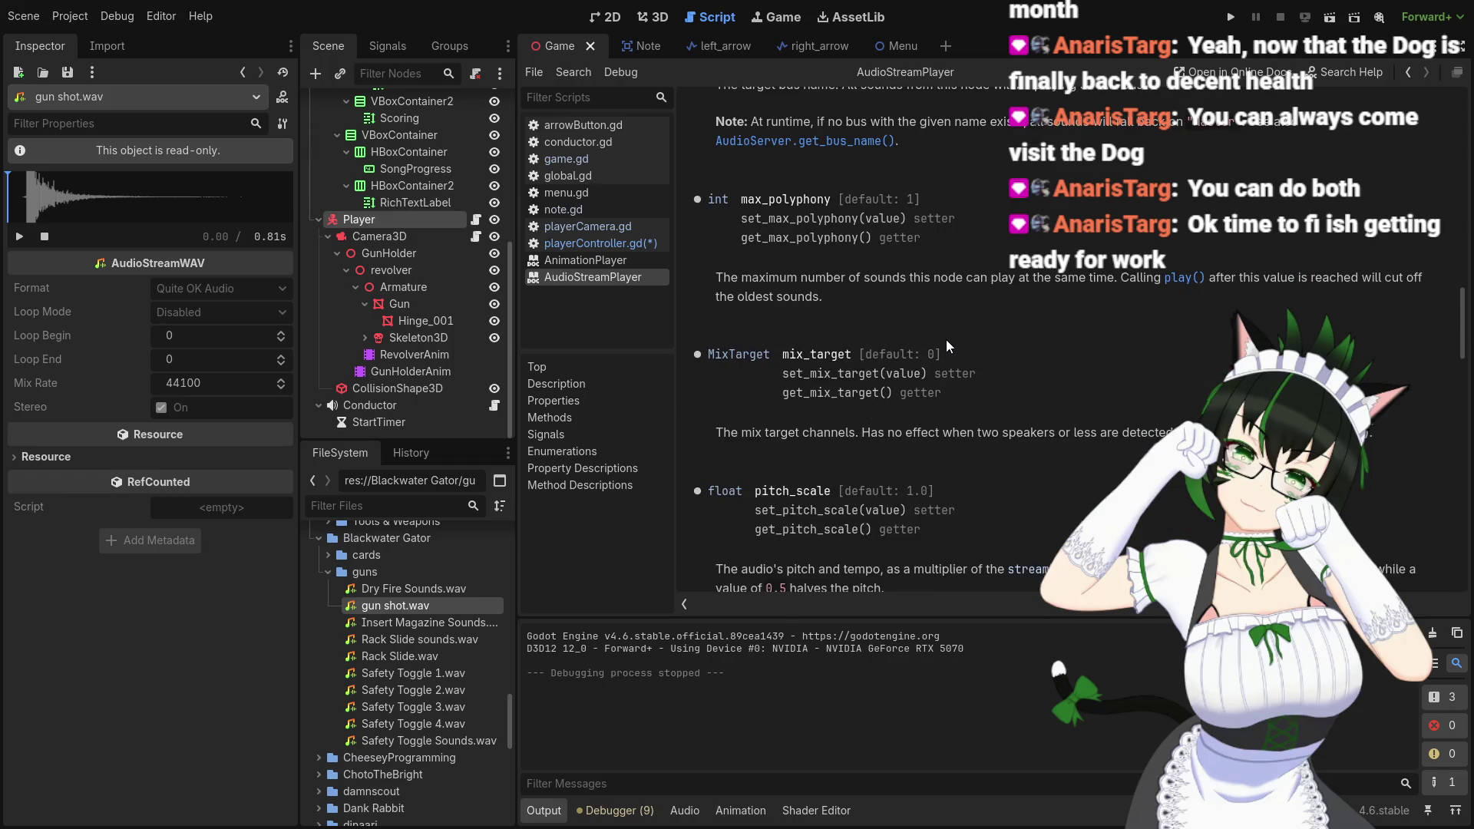
{"action": "scroll", "coordinate": [926, 325], "scroll_direction": "down", "scroll_amount": 5}
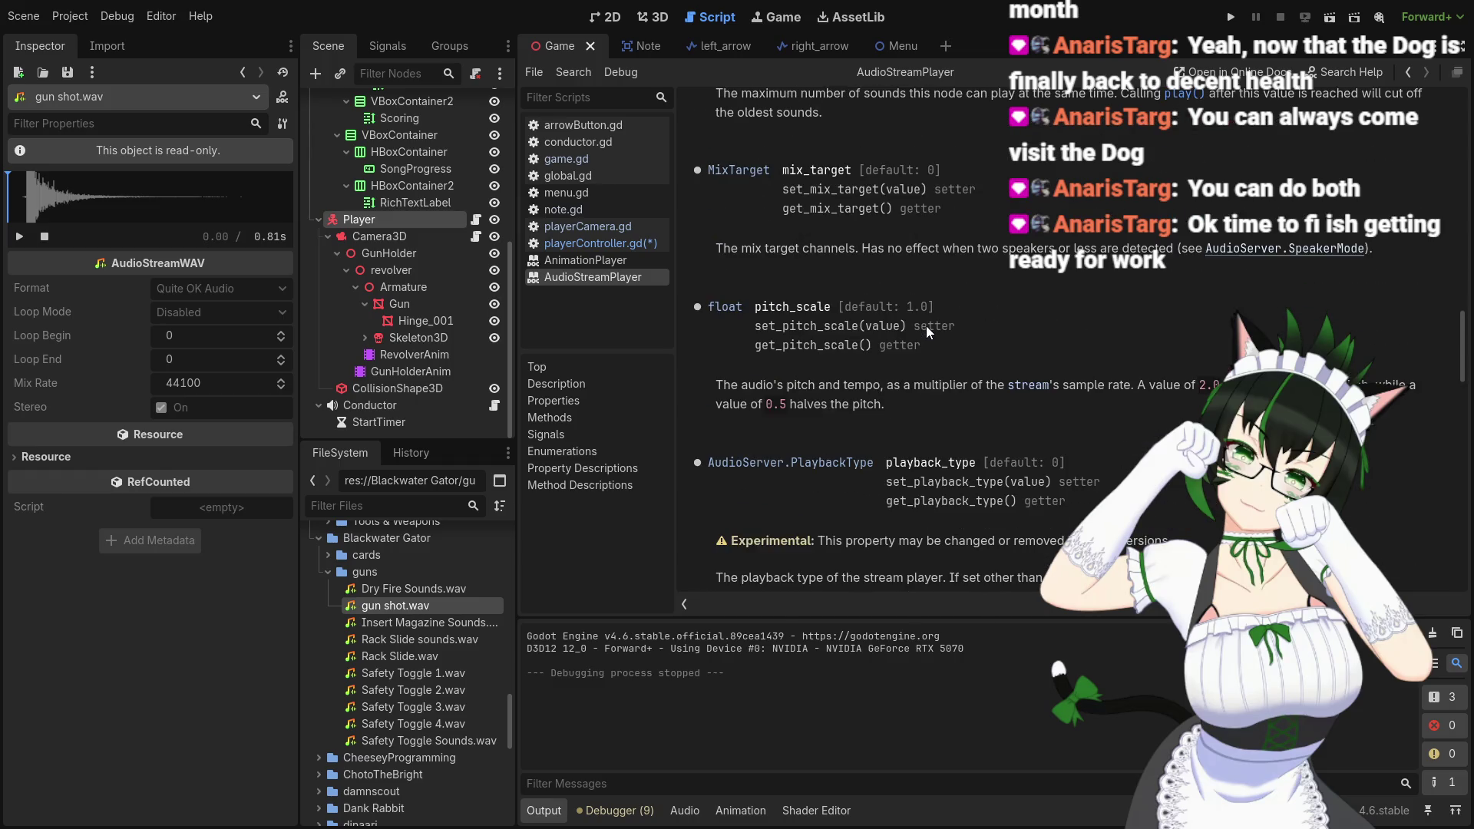
{"action": "scroll", "coordinate": [888, 345], "scroll_direction": "down", "scroll_amount": 2}
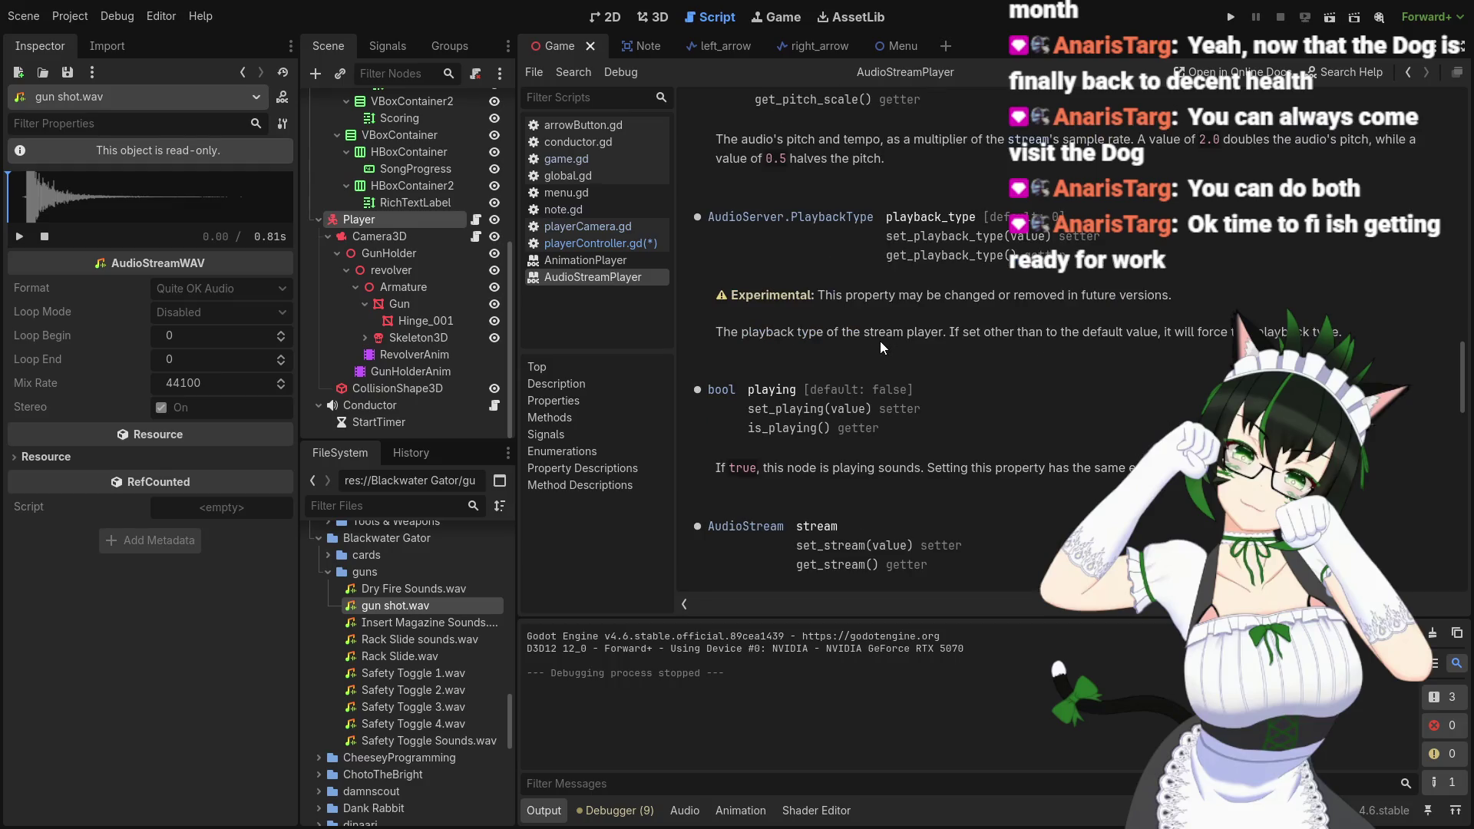
{"action": "scroll", "coordinate": [882, 341], "scroll_direction": "down", "scroll_amount": 4}
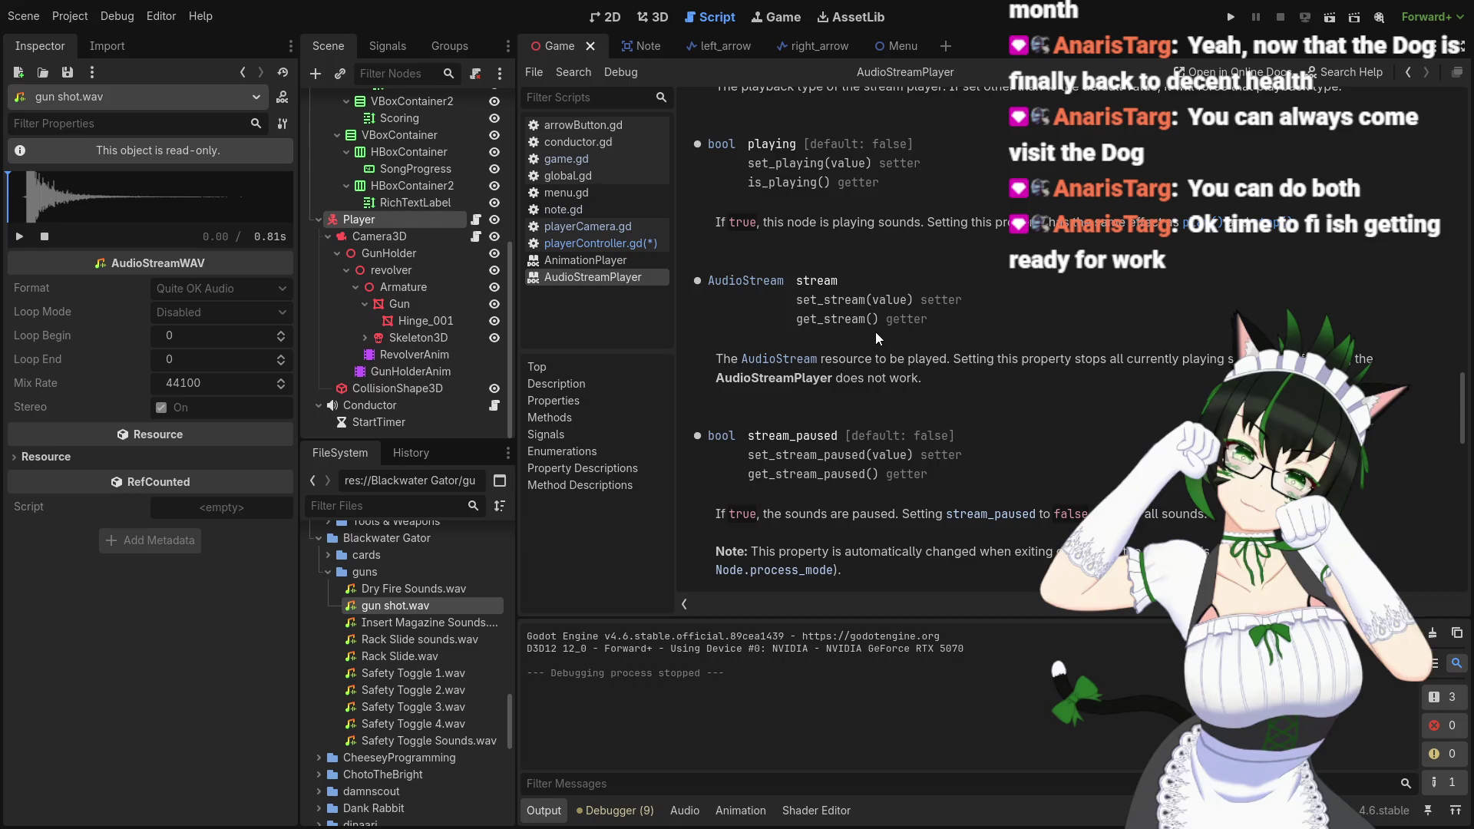
Review the AudioStreamPlayer methods, then return to the top of the help page
{"action": "scroll", "coordinate": [991, 368], "scroll_direction": "down", "scroll_amount": 5}
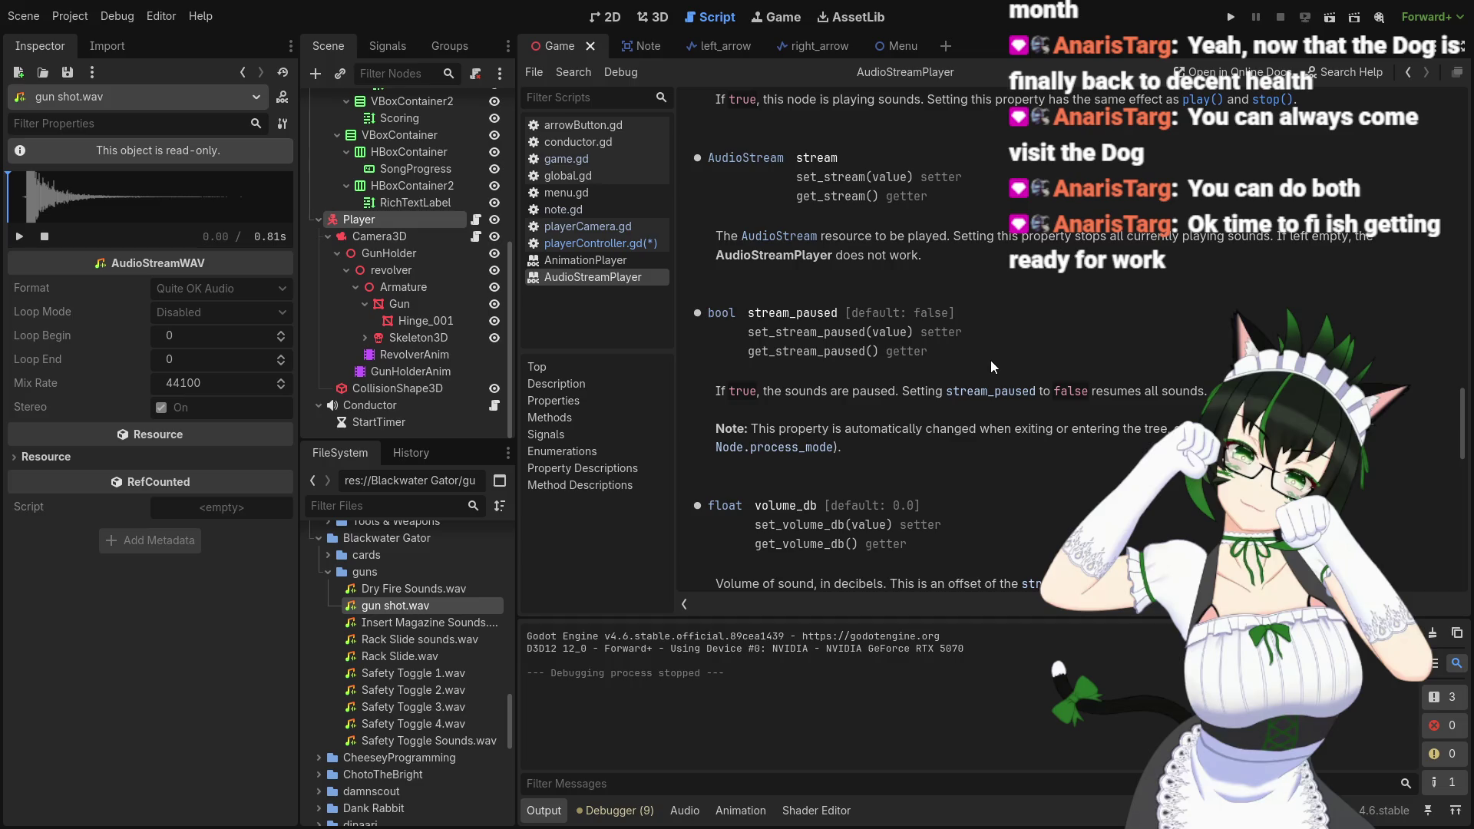
{"action": "scroll", "coordinate": [994, 361], "scroll_direction": "down", "scroll_amount": 5}
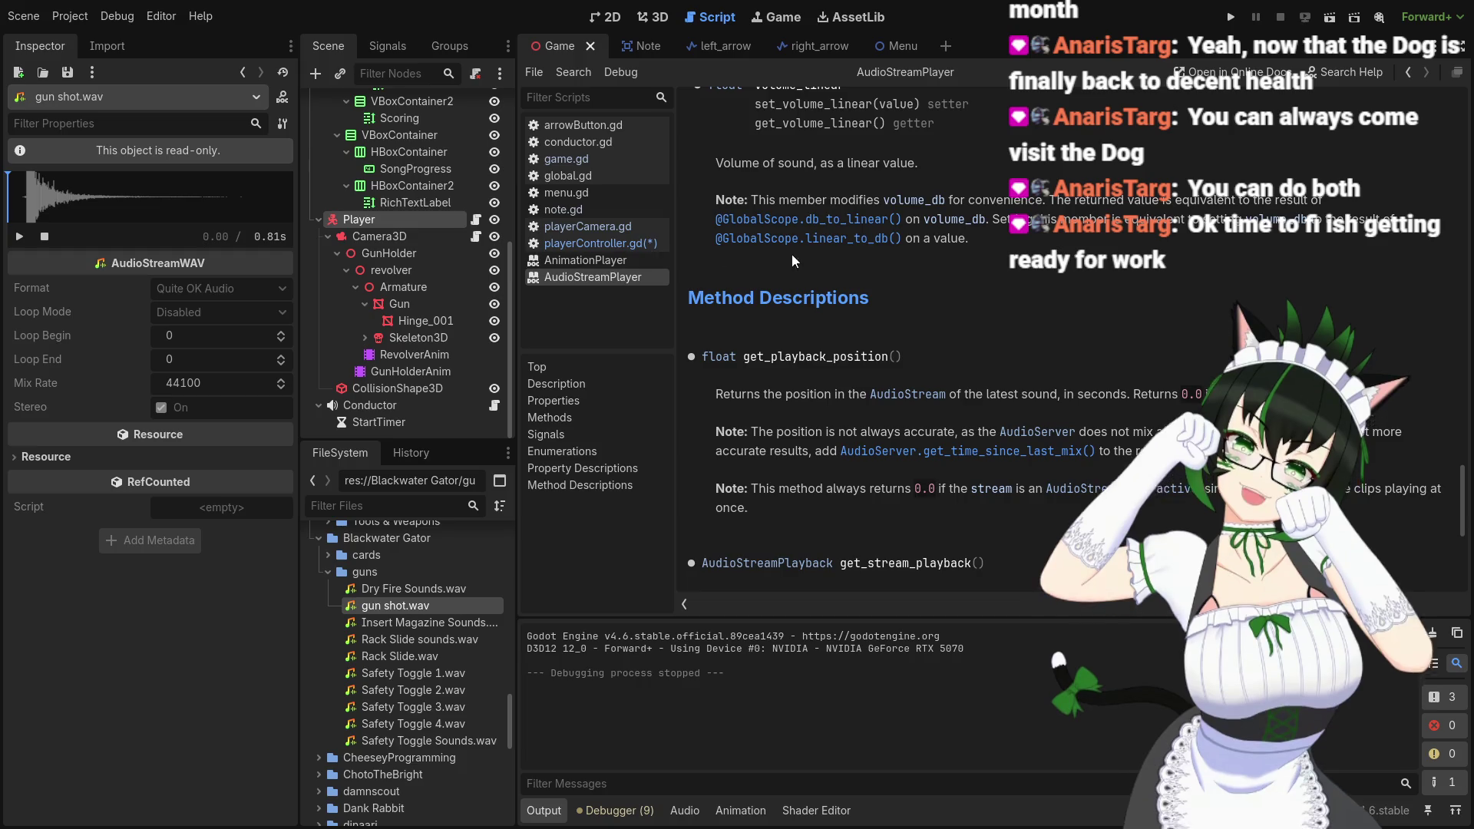
{"action": "scroll", "coordinate": [922, 330], "scroll_direction": "up", "scroll_amount": 5}
{"action": "scroll", "coordinate": [944, 330], "scroll_direction": "up", "scroll_amount": 5}
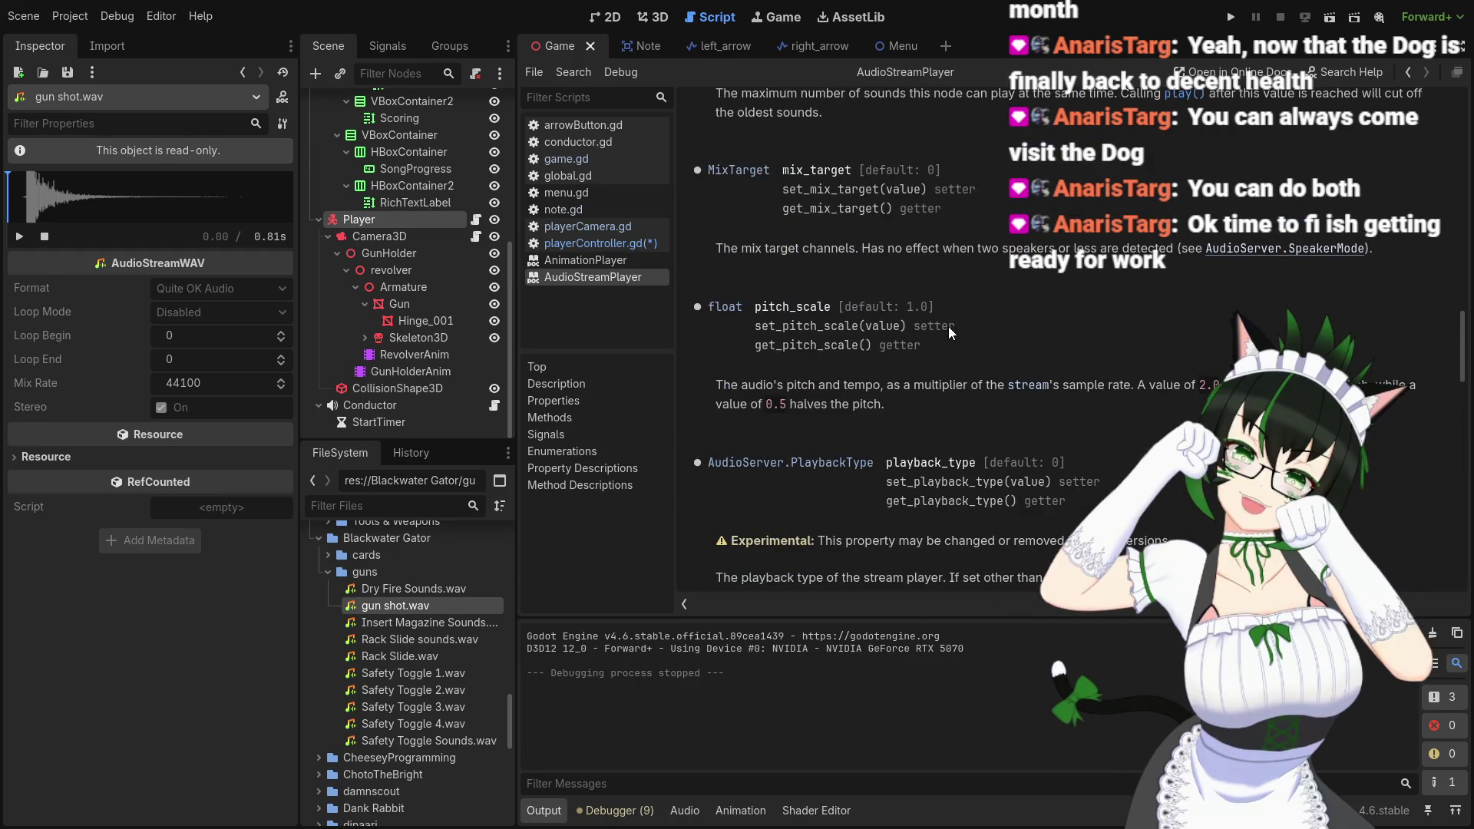
{"action": "scroll", "coordinate": [948, 325], "scroll_direction": "down", "scroll_amount": 2}
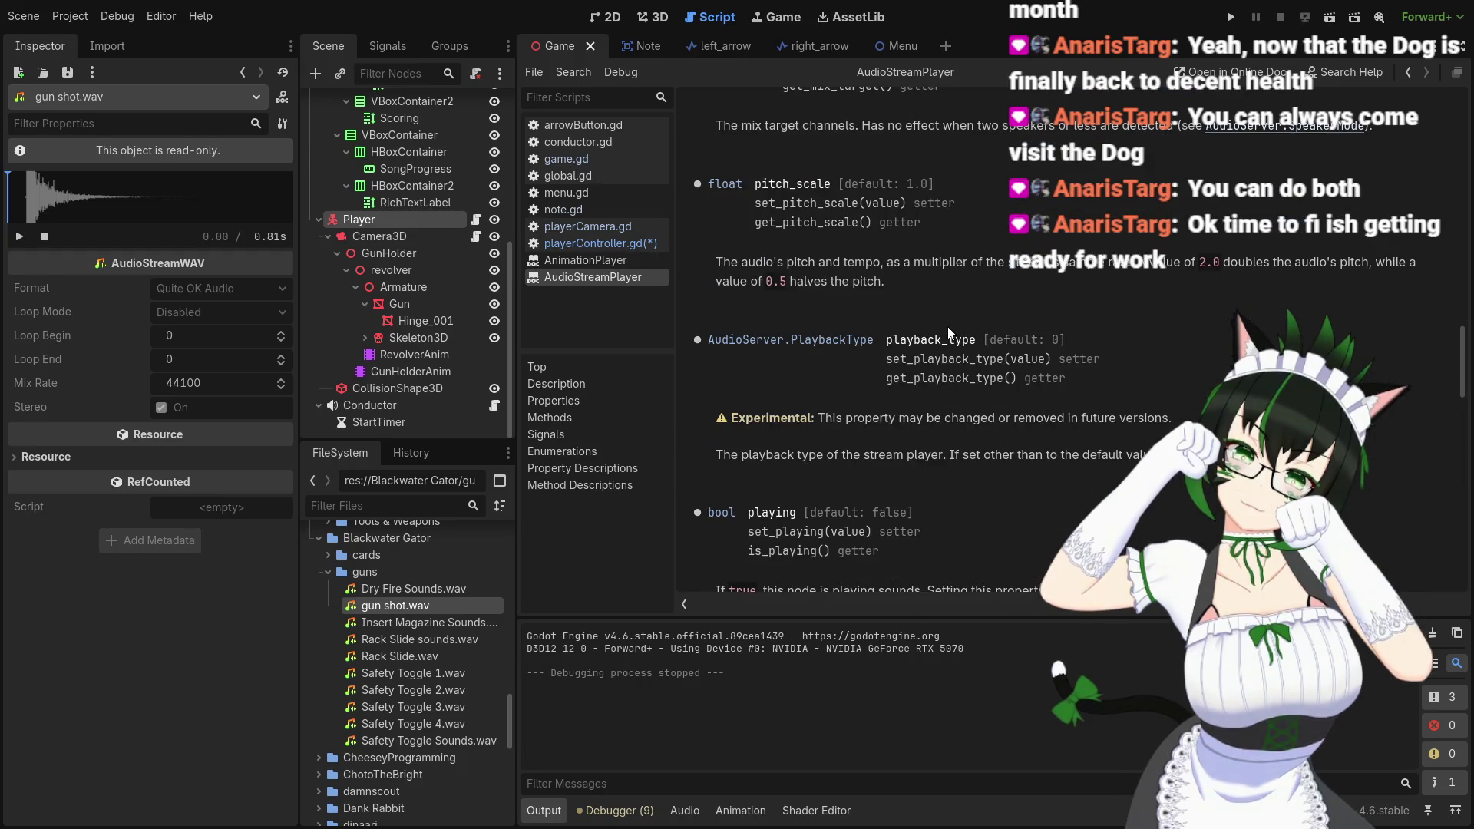
{"action": "scroll", "coordinate": [947, 326], "scroll_direction": "up", "scroll_amount": 4}
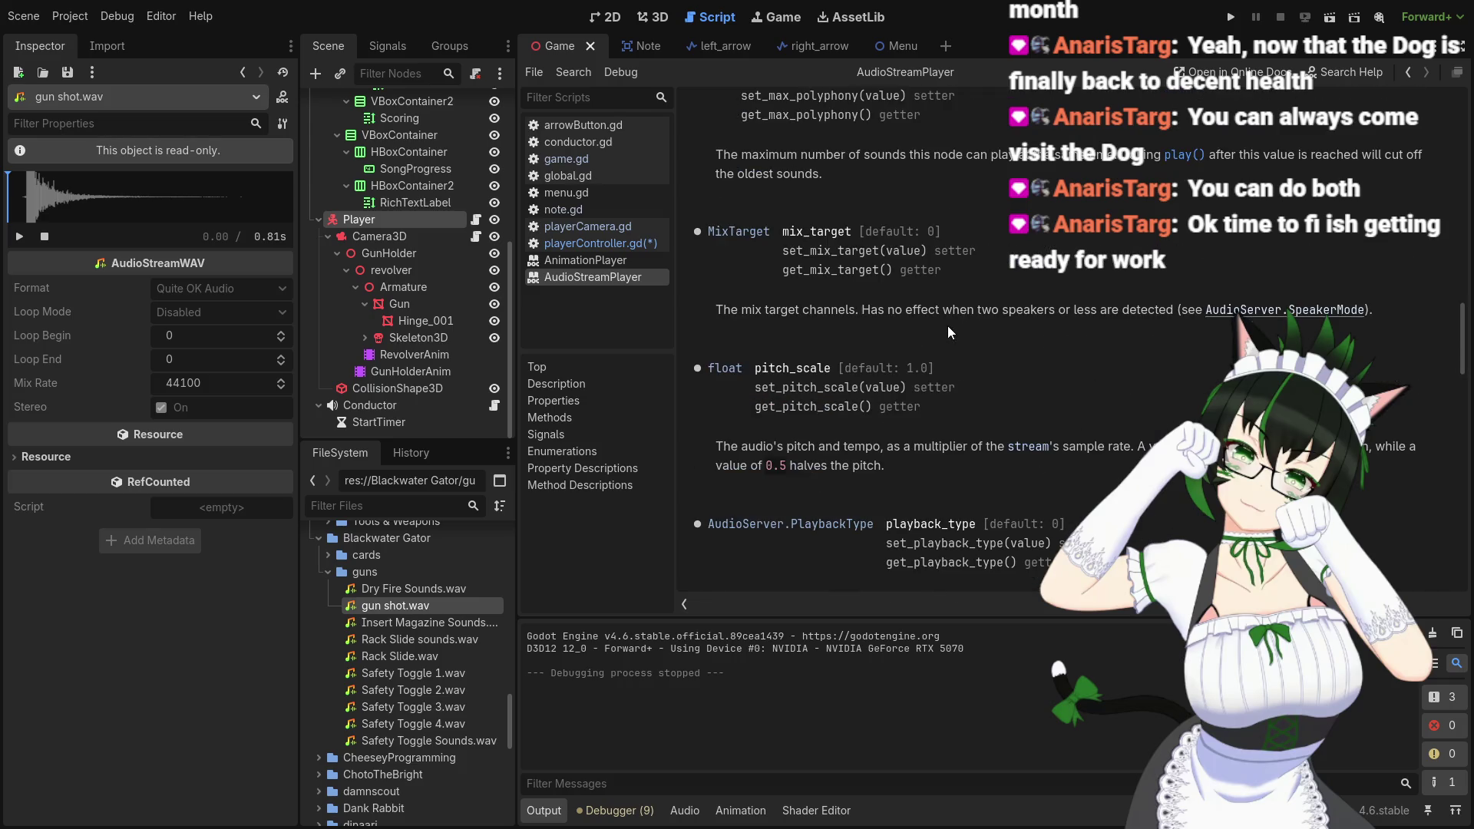
{"action": "scroll", "coordinate": [947, 331], "scroll_direction": "up", "scroll_amount": 1}
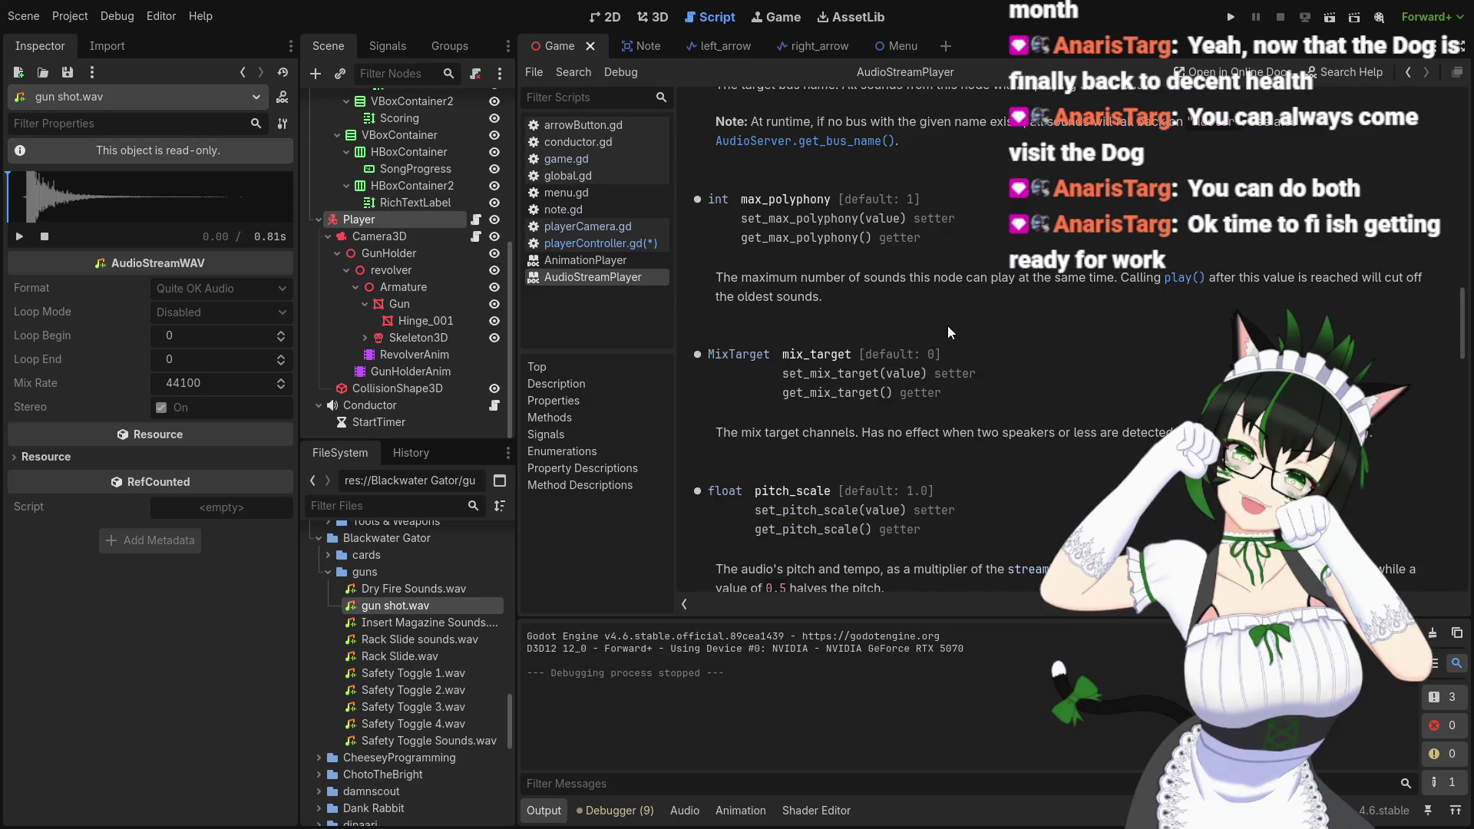
{"action": "scroll", "coordinate": [947, 326], "scroll_direction": "down", "scroll_amount": 2}
{"action": "scroll", "coordinate": [948, 325], "scroll_direction": "up", "scroll_amount": 10}
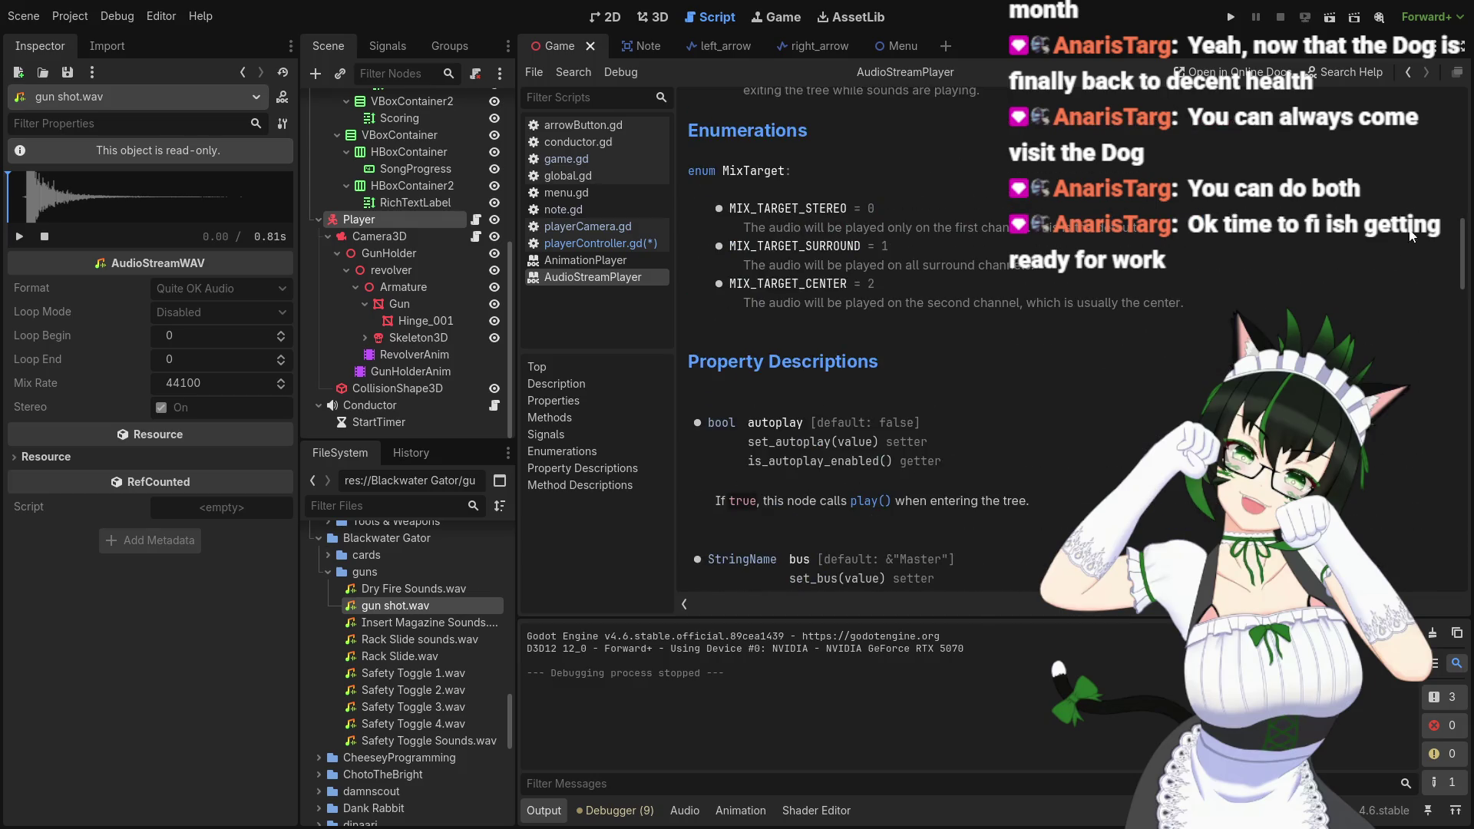
{"action": "scroll", "coordinate": [1406, 236], "scroll_direction": "up", "scroll_amount": 15}
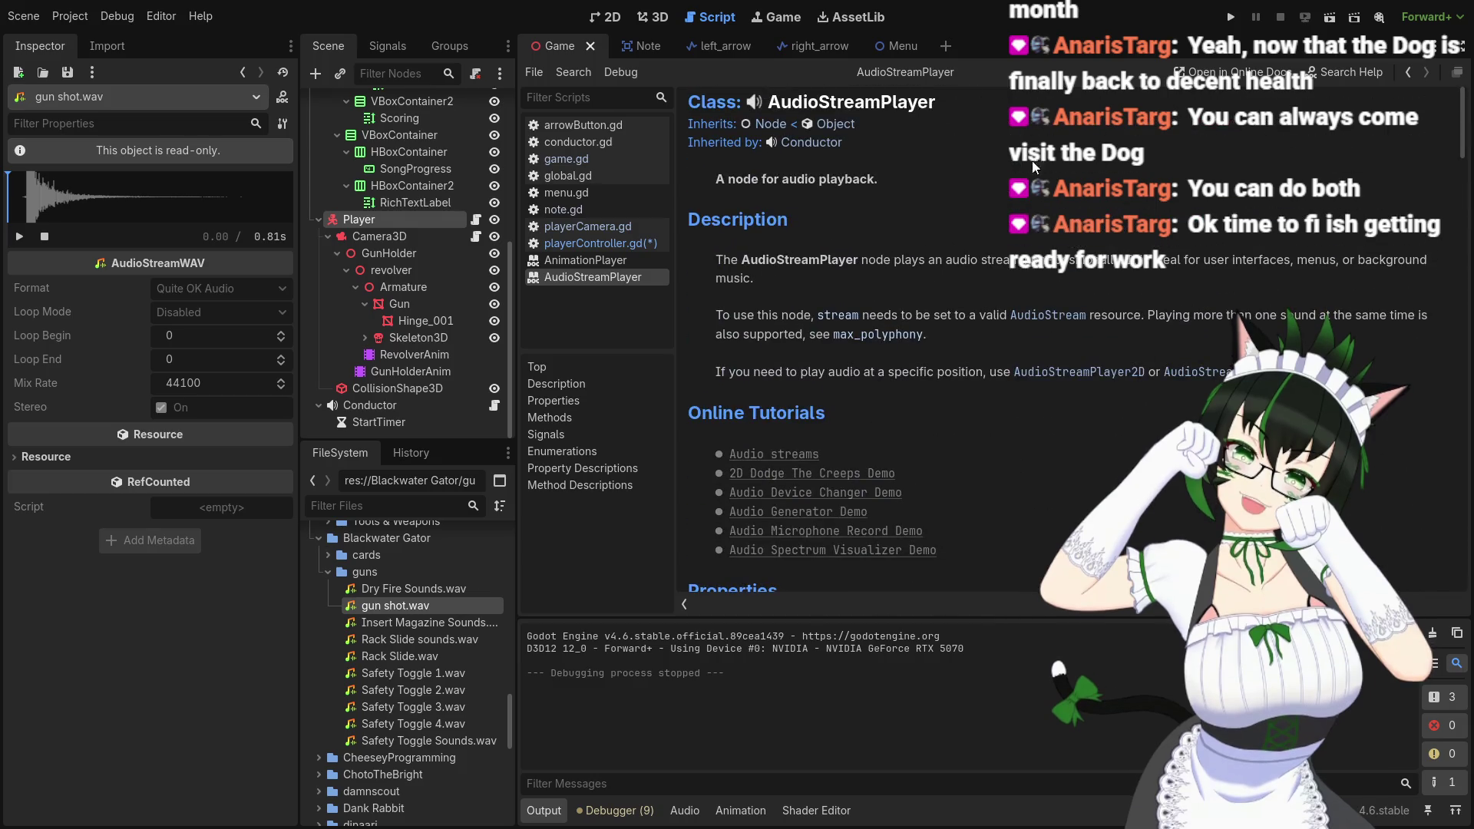
Open the Conductor class reference and read through its page
{"action": "left_click", "coordinate": [817, 143]}
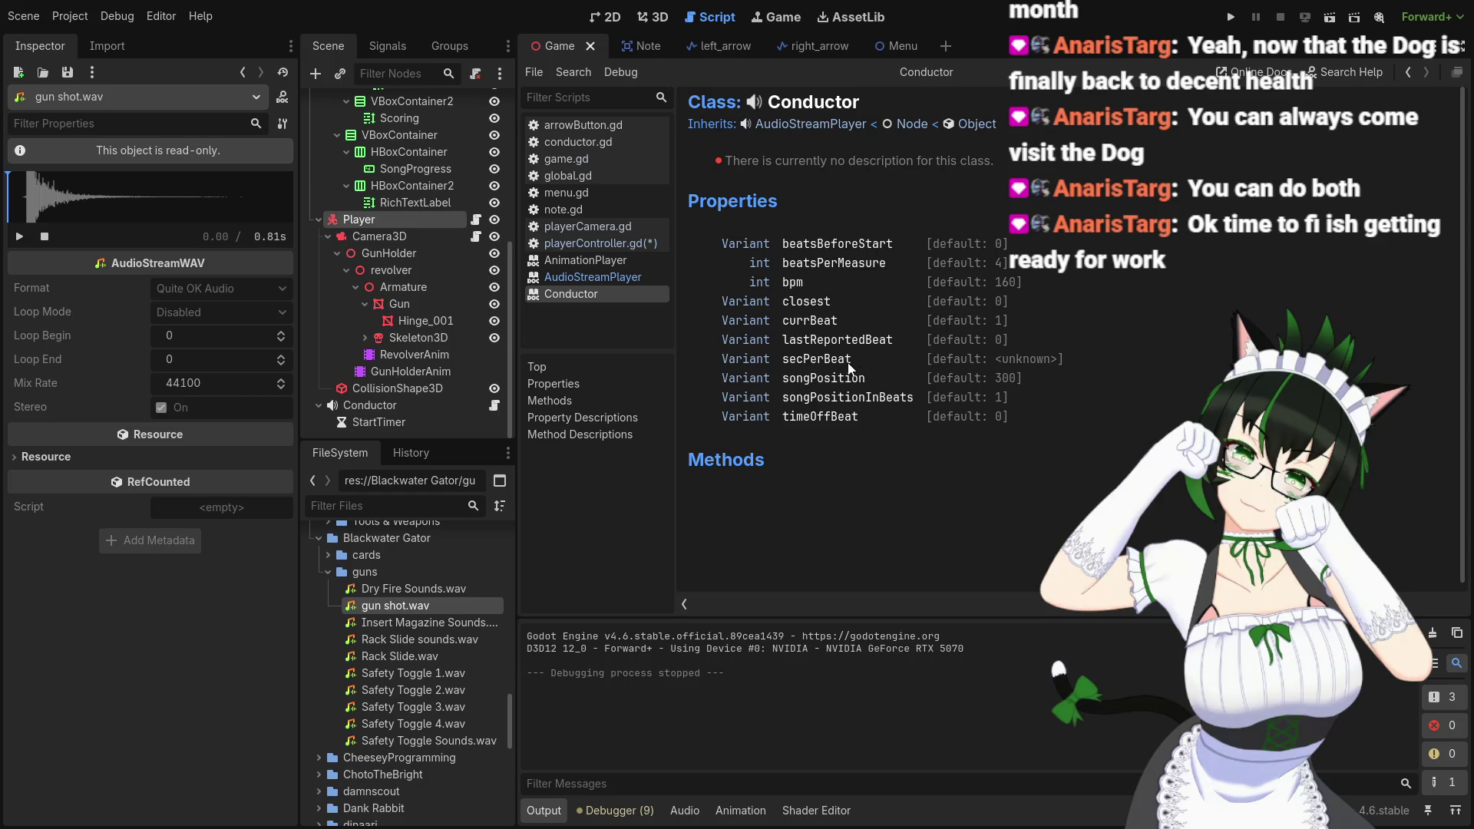
{"action": "scroll", "coordinate": [849, 367], "scroll_direction": "down", "scroll_amount": 3}
{"action": "scroll", "coordinate": [855, 354], "scroll_direction": "down", "scroll_amount": 3}
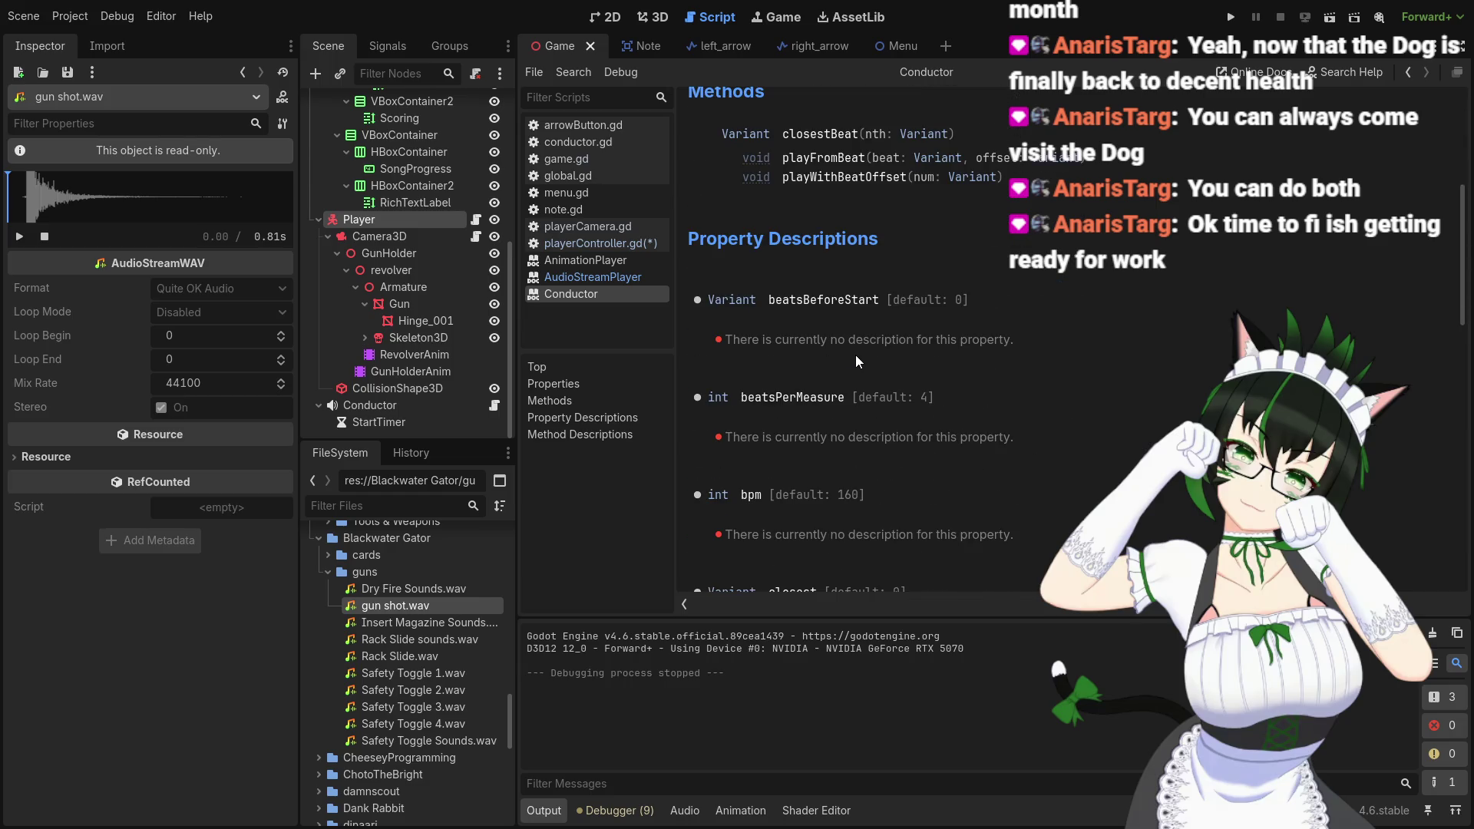
{"action": "scroll", "coordinate": [856, 353], "scroll_direction": "up", "scroll_amount": 3}
{"action": "scroll", "coordinate": [856, 352], "scroll_direction": "down", "scroll_amount": 8}
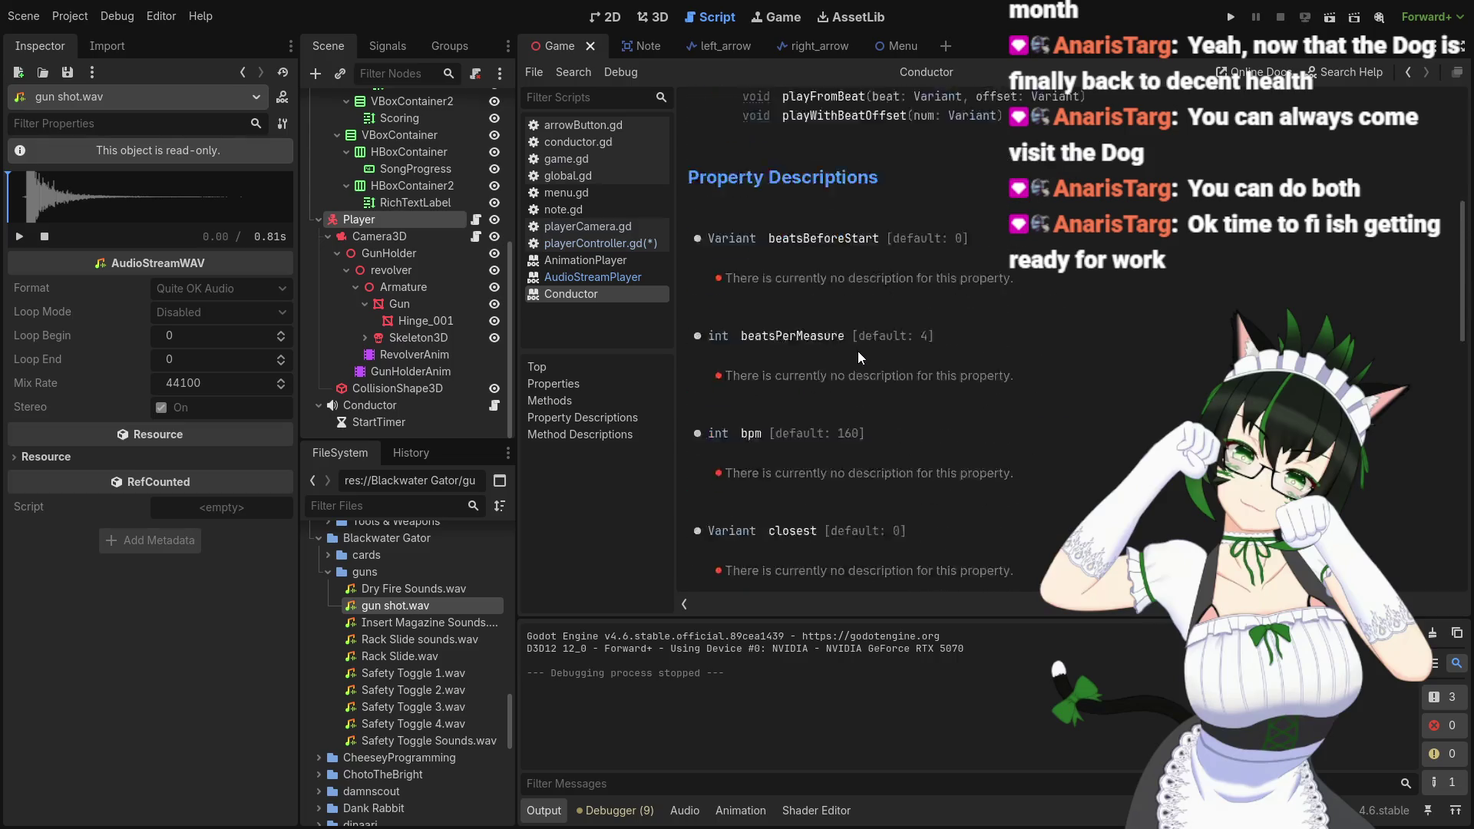
{"action": "scroll", "coordinate": [858, 352], "scroll_direction": "down", "scroll_amount": 4}
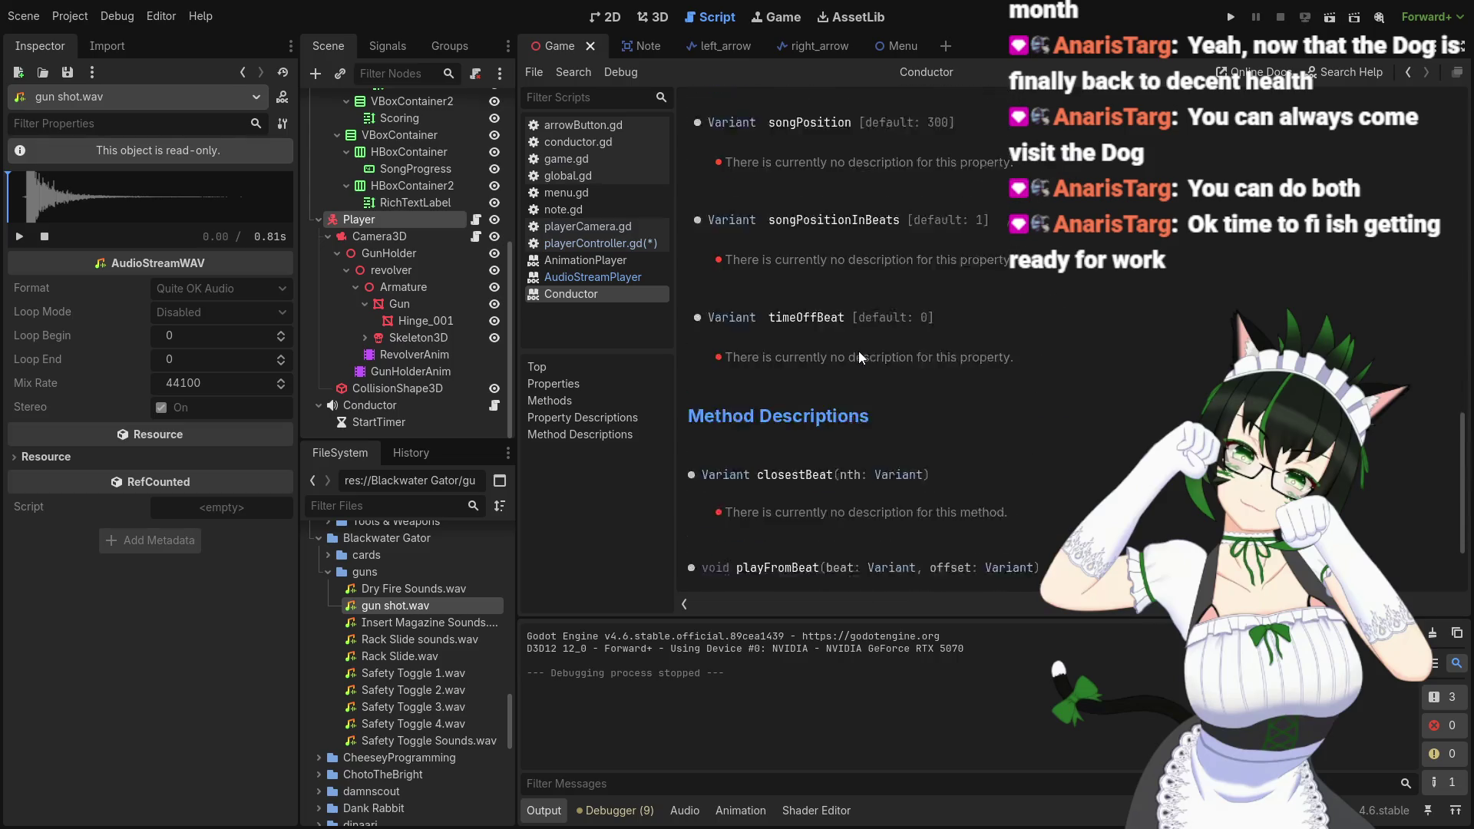
{"action": "scroll", "coordinate": [859, 352], "scroll_direction": "down", "scroll_amount": 1}
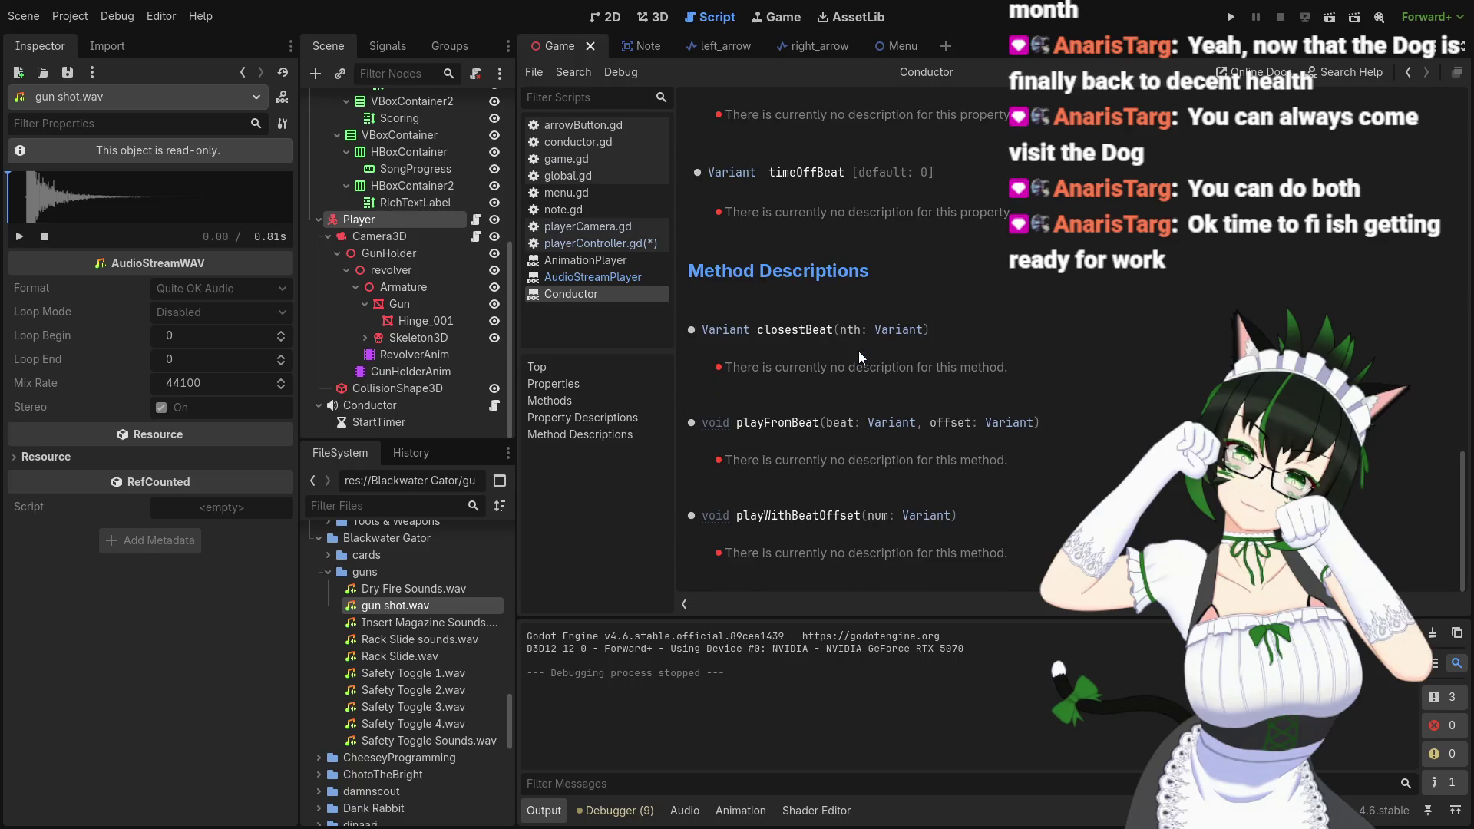
{"action": "scroll", "coordinate": [859, 352], "scroll_direction": "up", "scroll_amount": 6}
{"action": "scroll", "coordinate": [859, 349], "scroll_direction": "up", "scroll_amount": 10}
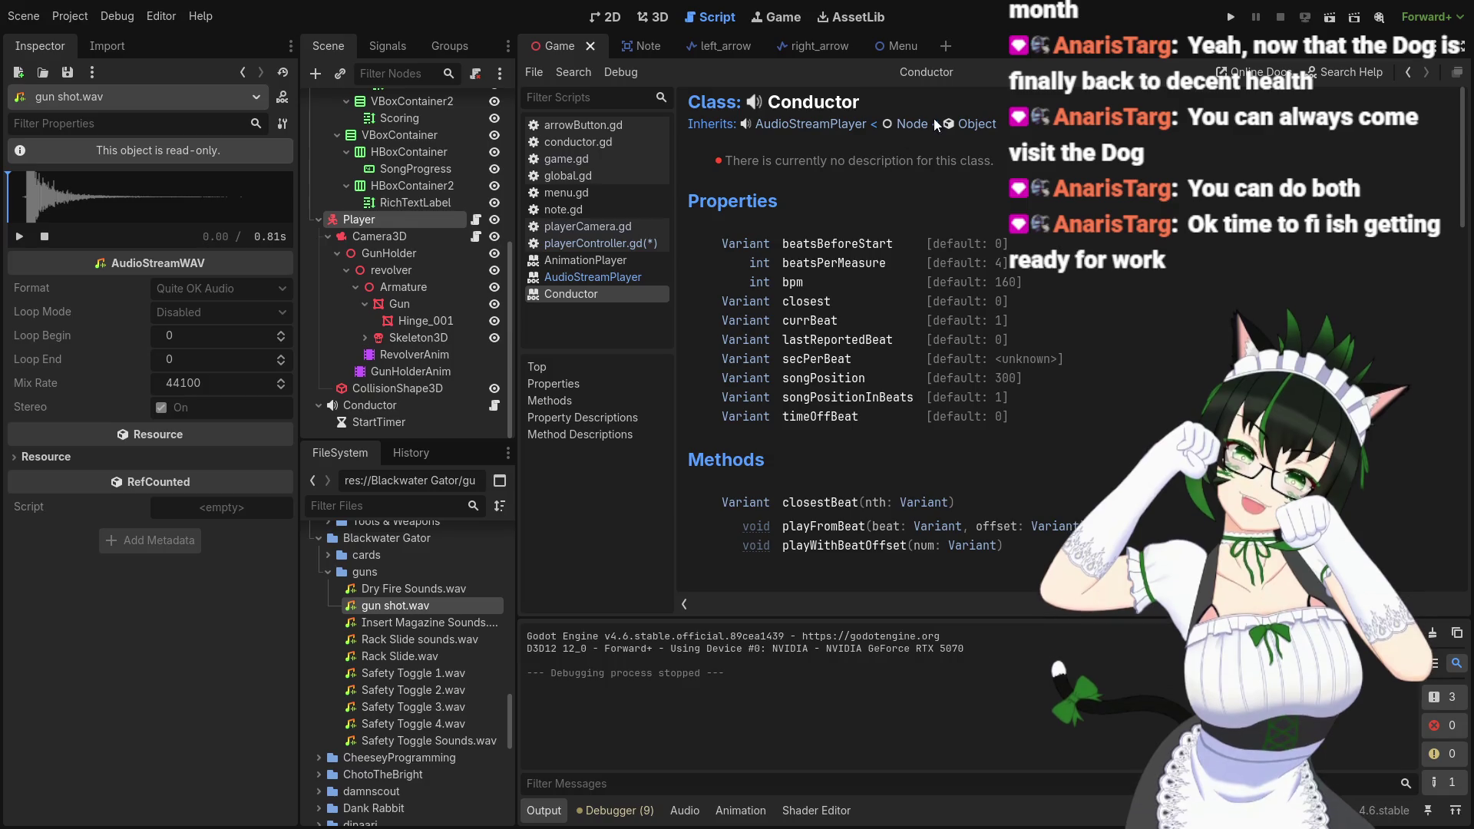
Go back to the AudioStreamPlayer reference, then open the Object and AudioServer class pages
{"action": "left_click", "coordinate": [840, 125]}
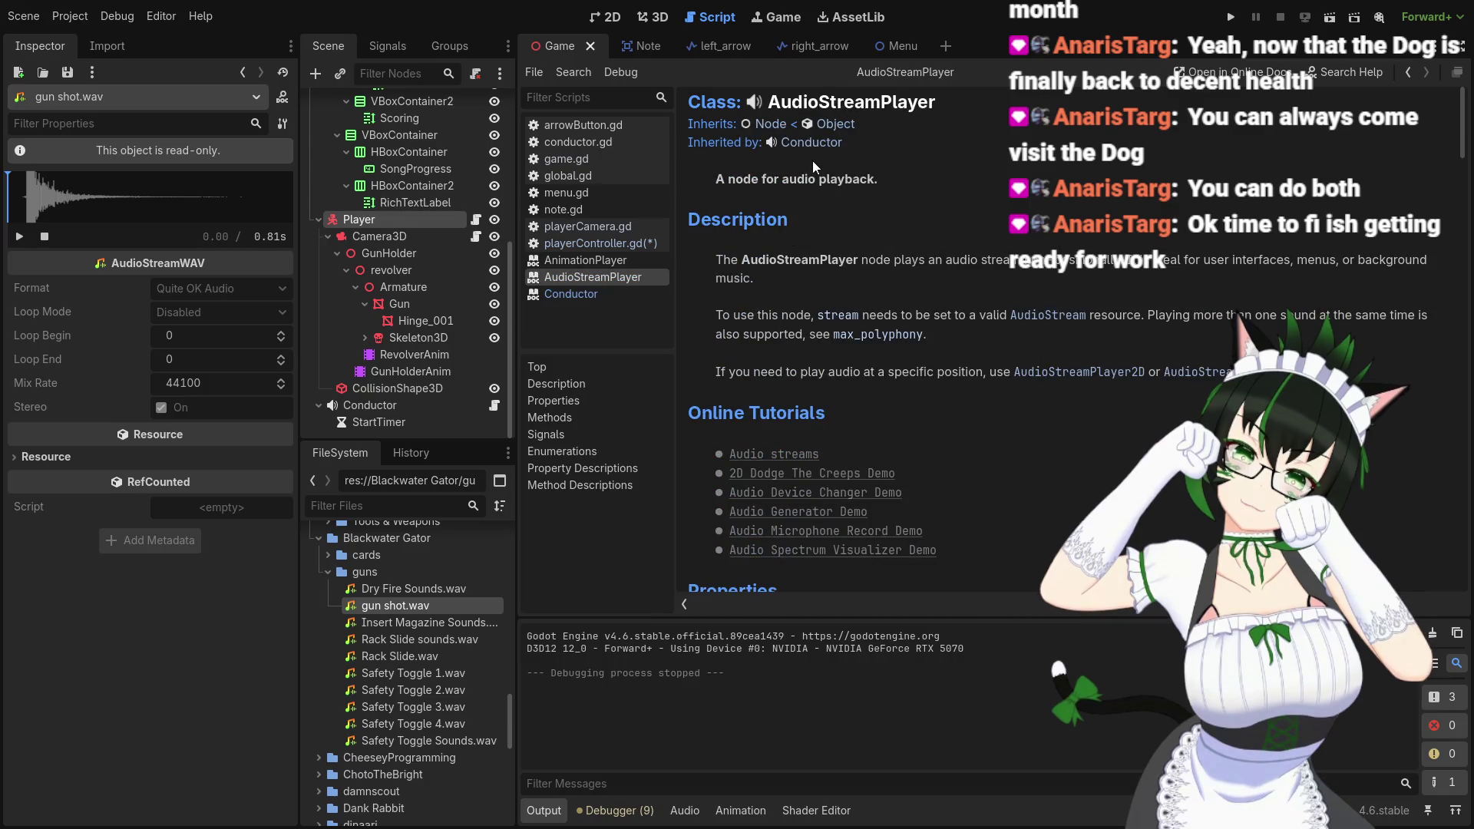
{"action": "left_click", "coordinate": [835, 125]}
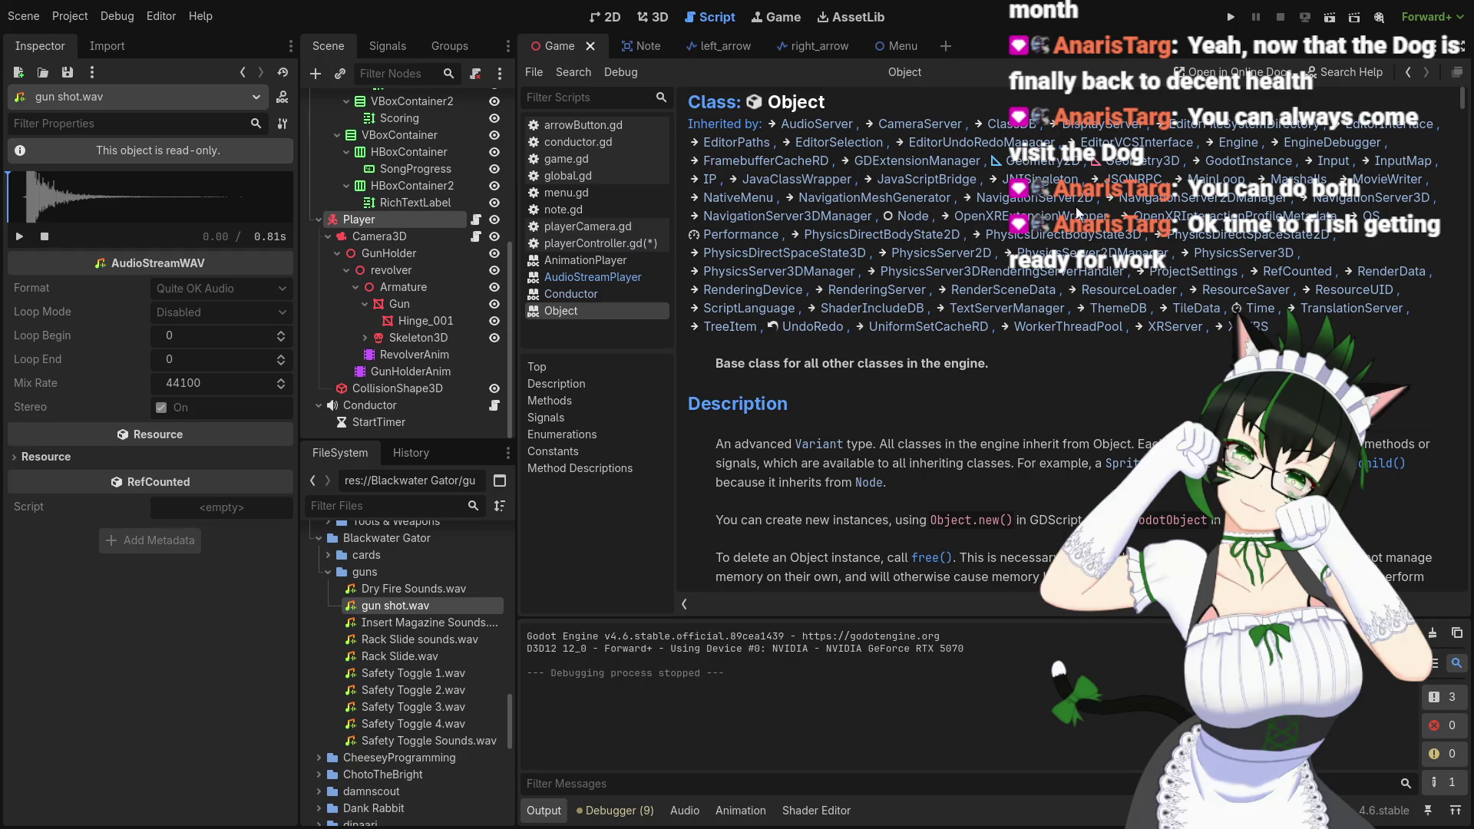
{"action": "left_click", "coordinate": [833, 125]}
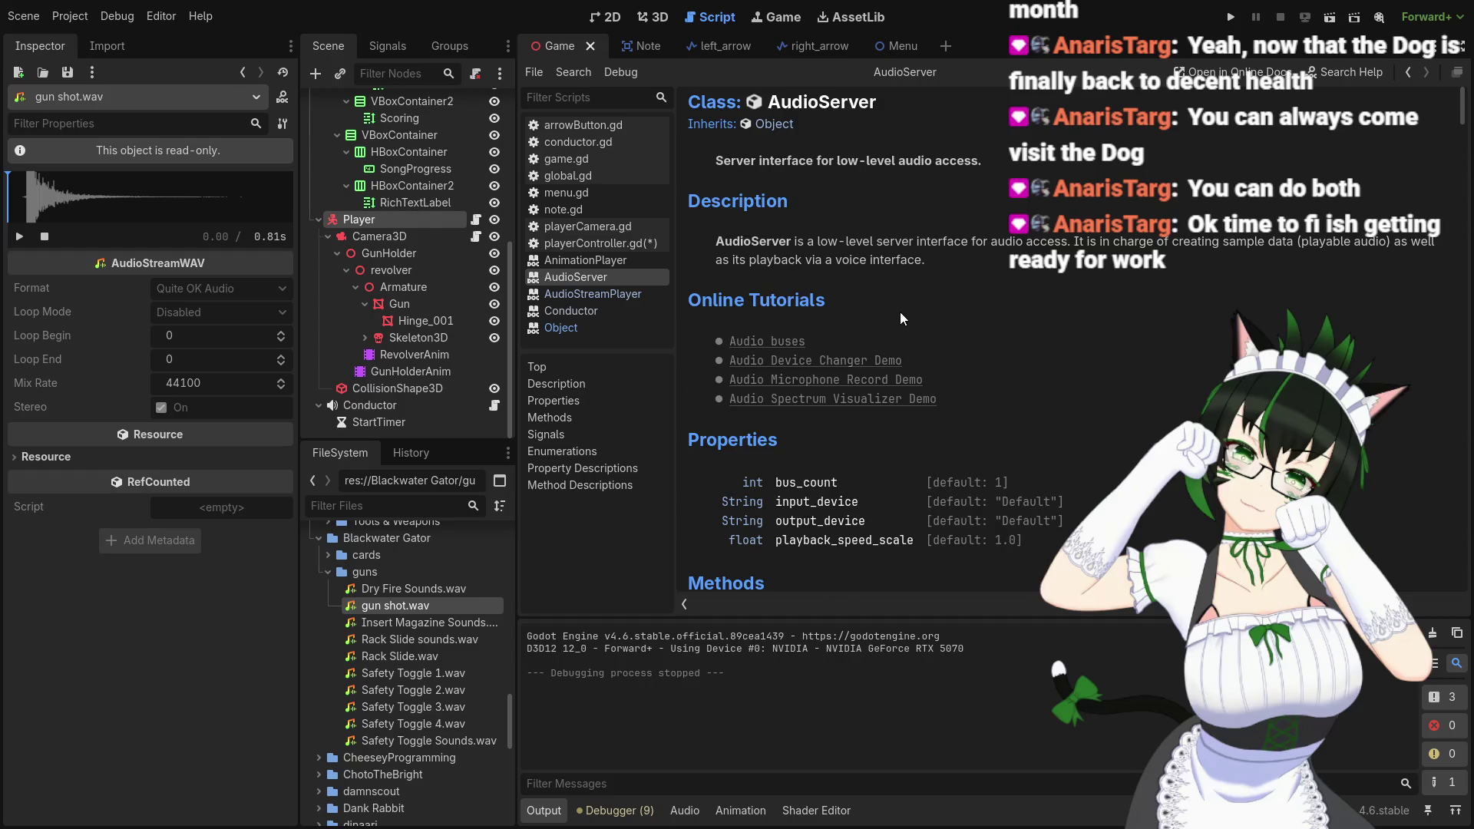
Scroll through the AudioServer class reference
{"action": "scroll", "coordinate": [896, 306], "scroll_direction": "down", "scroll_amount": 6}
{"action": "scroll", "coordinate": [983, 273], "scroll_direction": "down", "scroll_amount": 2}
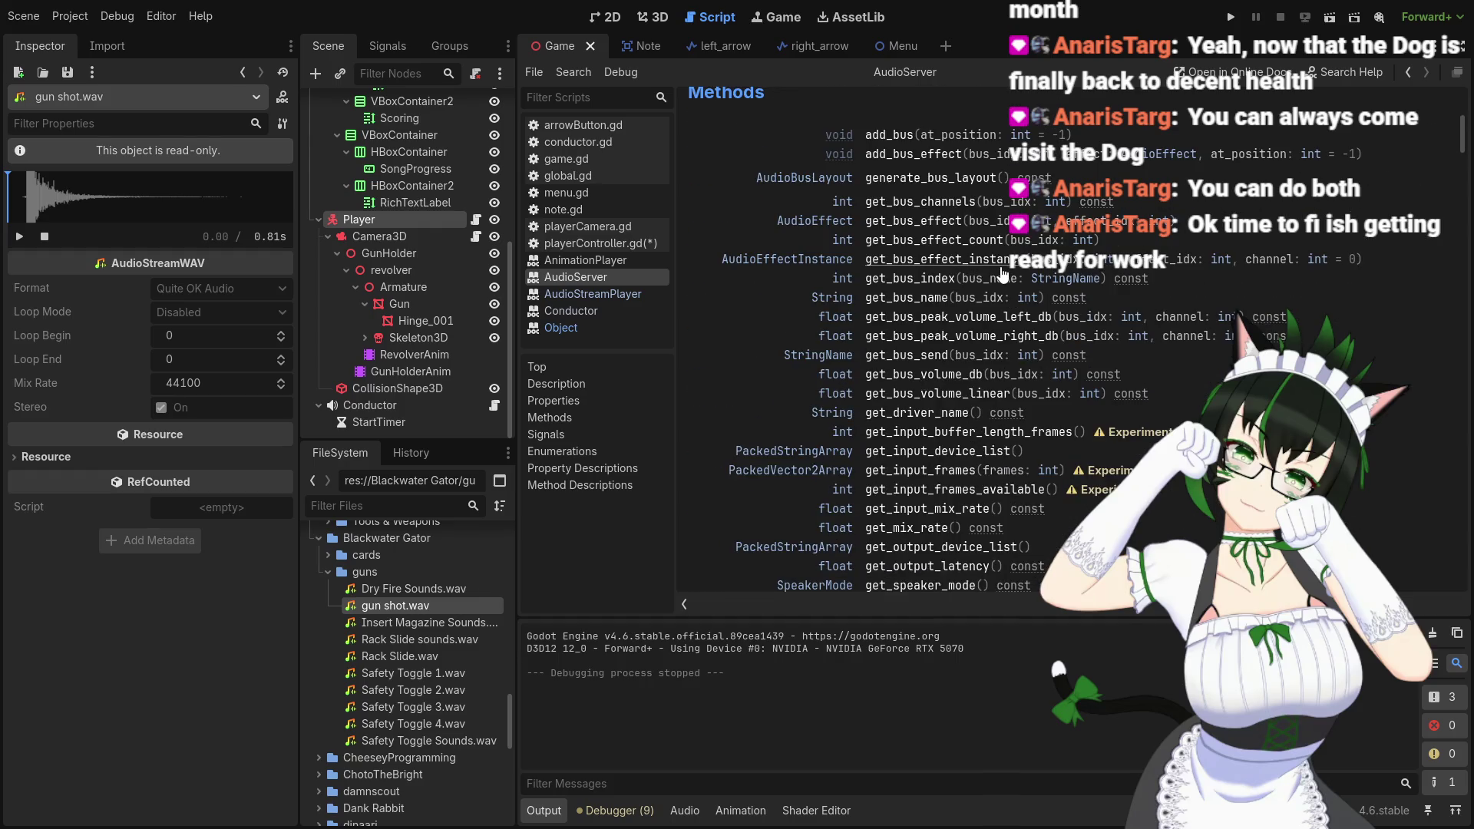
{"action": "scroll", "coordinate": [1002, 274], "scroll_direction": "down", "scroll_amount": 3}
{"action": "scroll", "coordinate": [1047, 267], "scroll_direction": "down", "scroll_amount": 4}
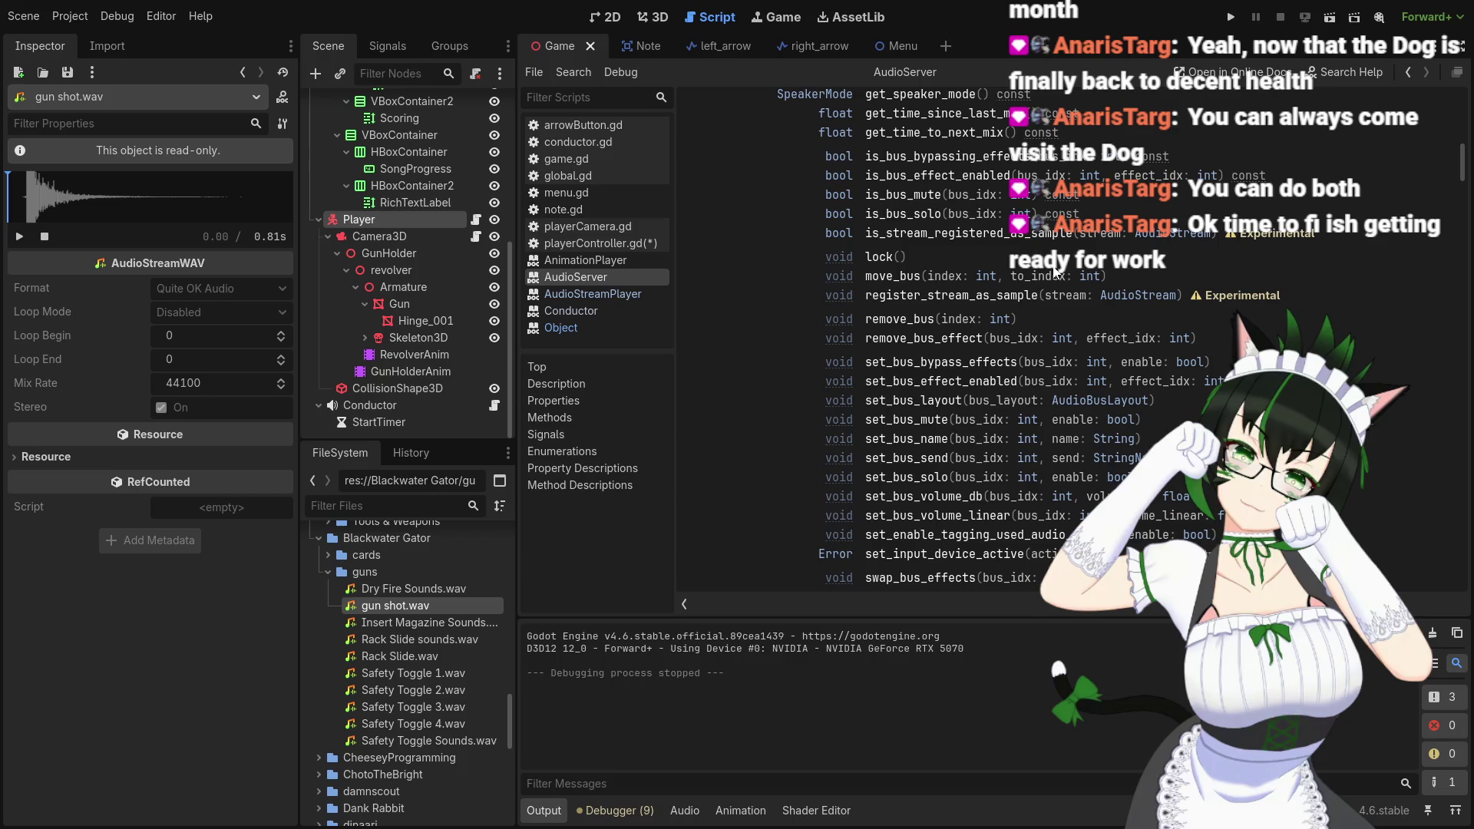
{"action": "scroll", "coordinate": [1056, 272], "scroll_direction": "down", "scroll_amount": 3}
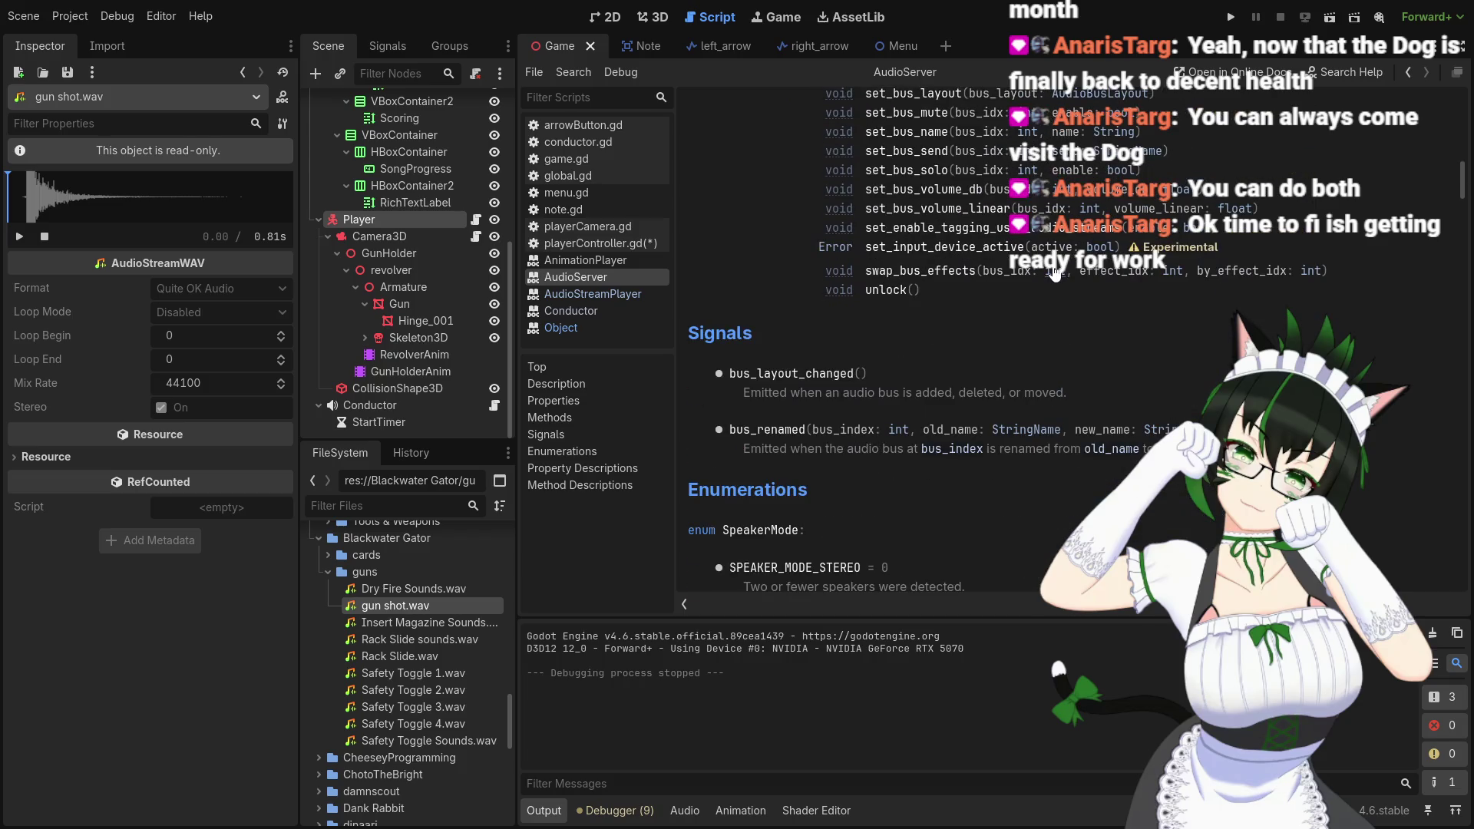
{"action": "scroll", "coordinate": [1056, 274], "scroll_direction": "down", "scroll_amount": 4}
{"action": "scroll", "coordinate": [1056, 273], "scroll_direction": "down", "scroll_amount": 2}
{"action": "scroll", "coordinate": [1056, 273], "scroll_direction": "down", "scroll_amount": 3}
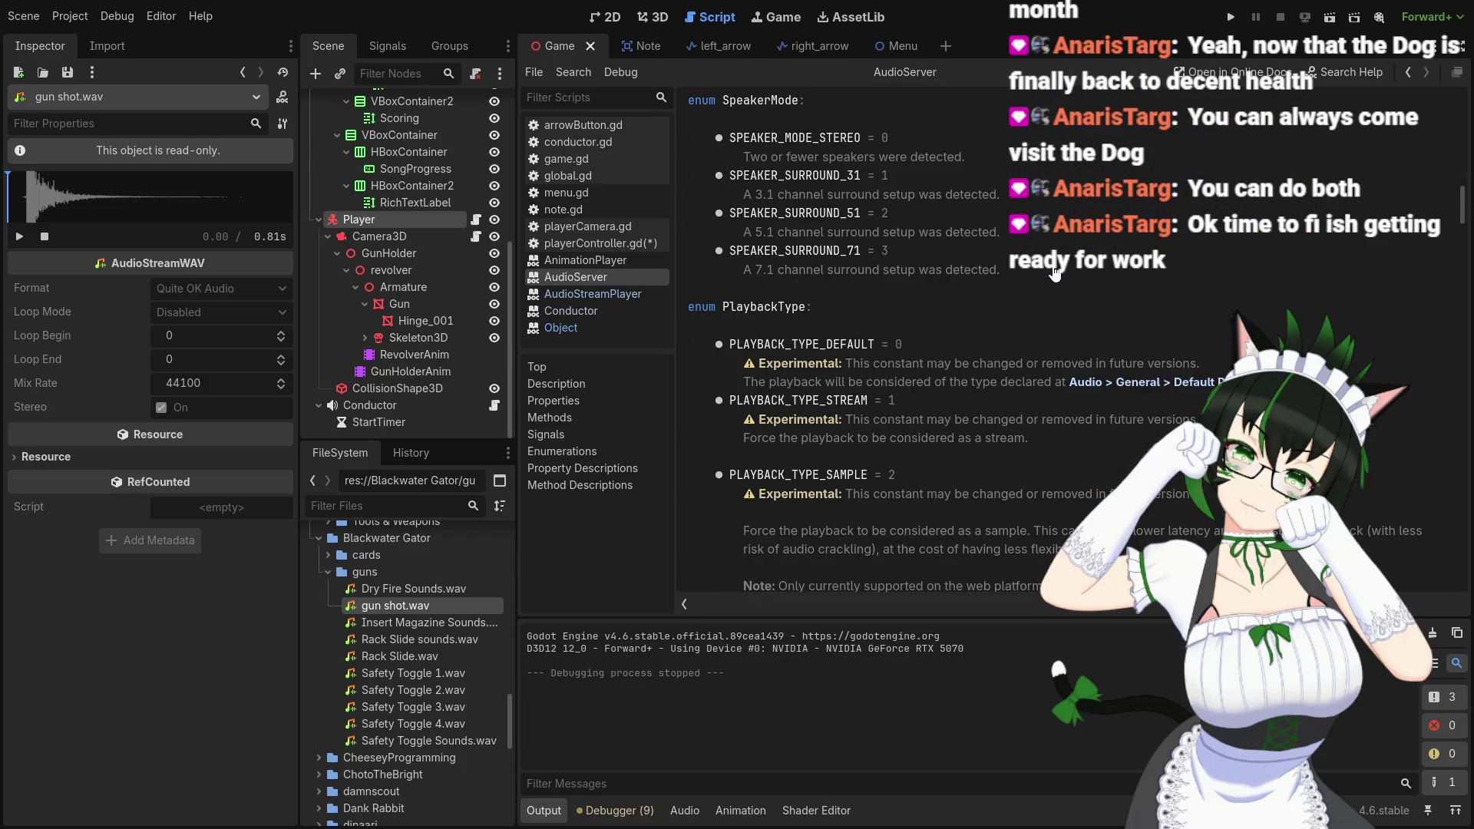
{"action": "scroll", "coordinate": [1056, 272], "scroll_direction": "down", "scroll_amount": 10}
{"action": "scroll", "coordinate": [1056, 273], "scroll_direction": "down", "scroll_amount": 3}
{"action": "scroll", "coordinate": [1056, 271], "scroll_direction": "down", "scroll_amount": 7}
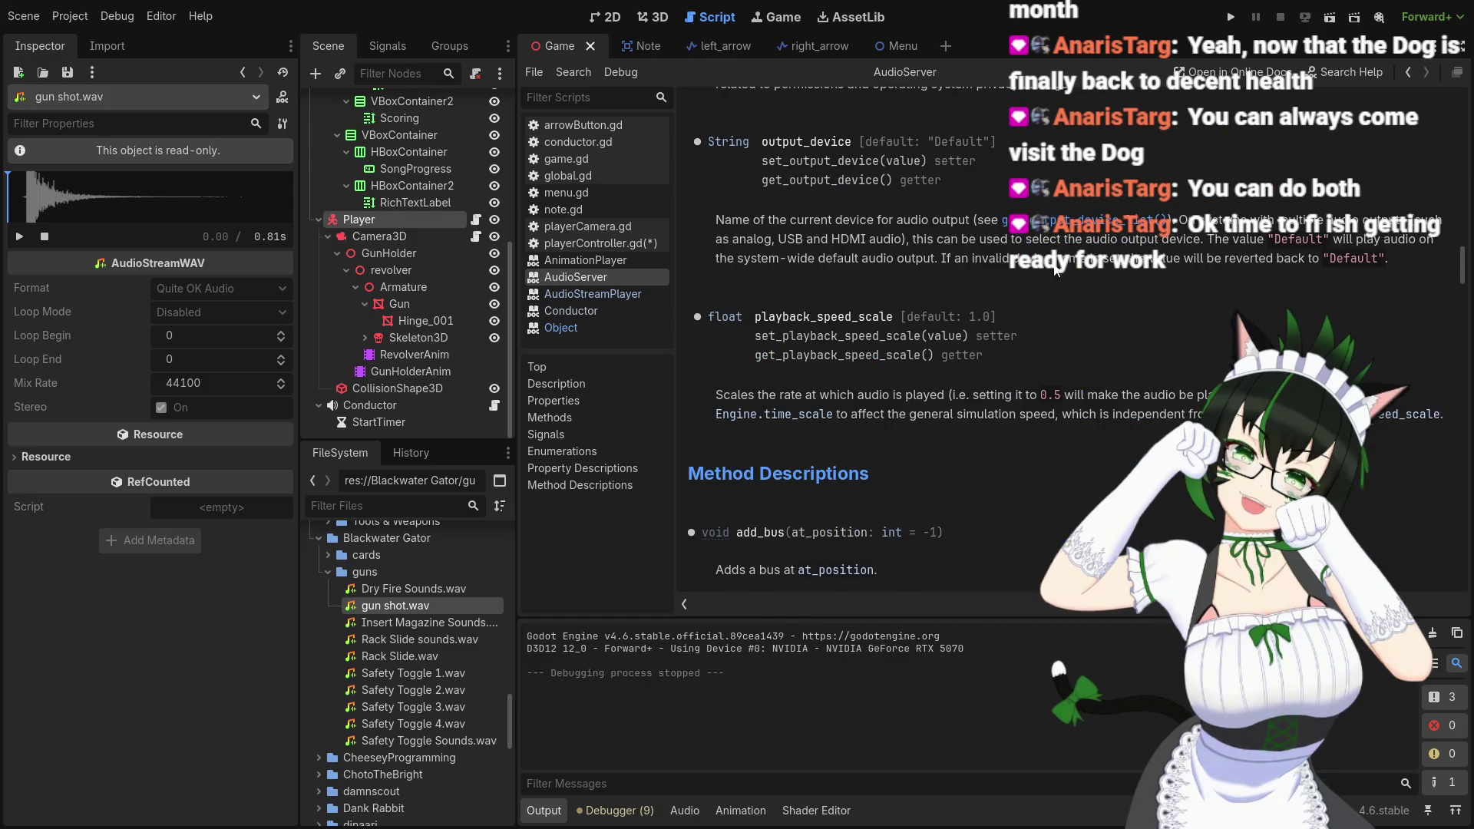
{"action": "scroll", "coordinate": [1056, 271], "scroll_direction": "down", "scroll_amount": 7}
{"action": "scroll", "coordinate": [1055, 271], "scroll_direction": "down", "scroll_amount": 7}
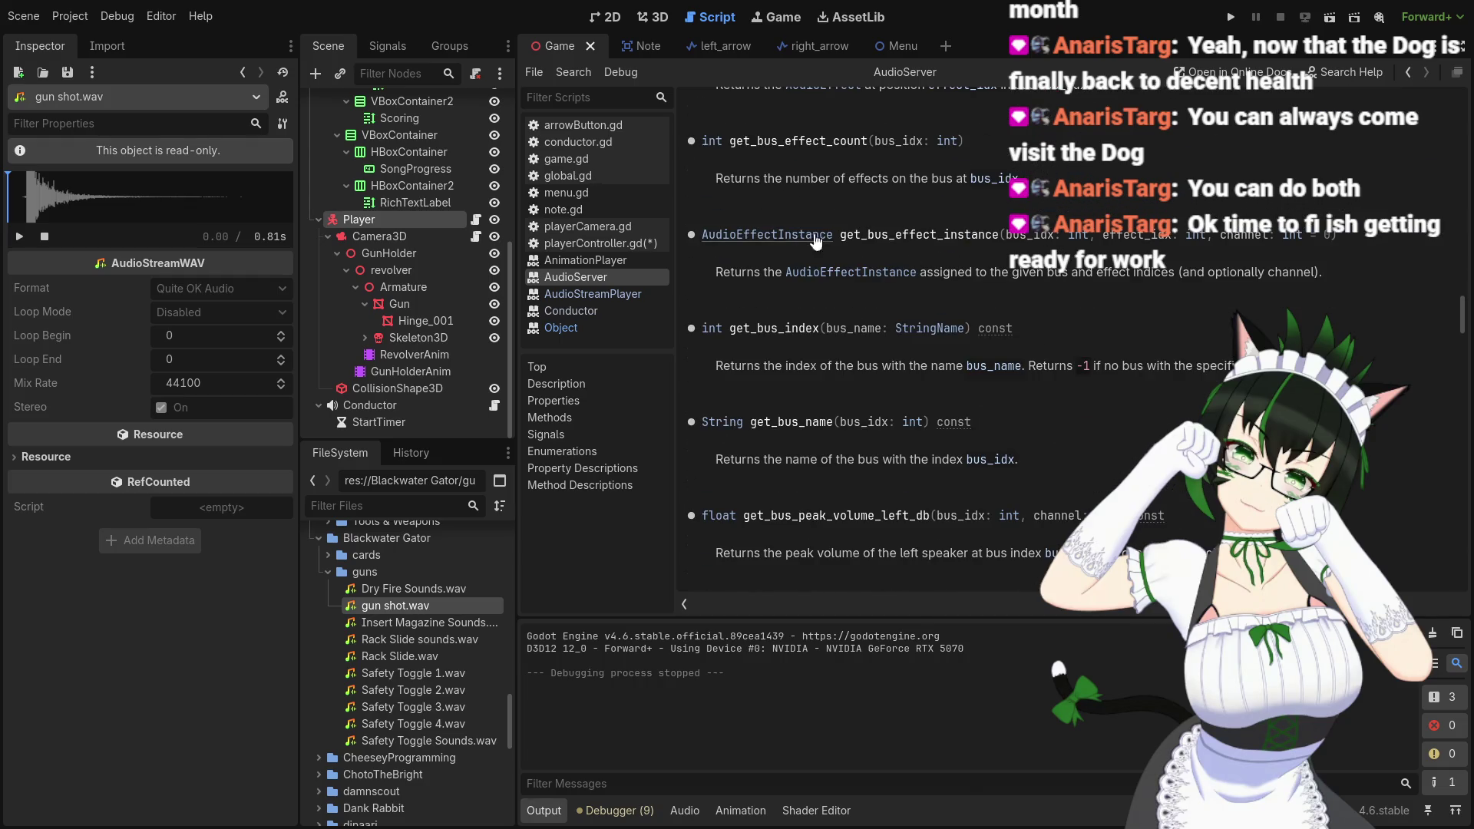
Close the AudioServer, AudioStreamPlayer and Conductor help pages from the script list
{"action": "right_click", "coordinate": [607, 276]}
{"action": "left_click", "coordinate": [637, 289]}
{"action": "right_click", "coordinate": [625, 278]}
{"action": "left_click", "coordinate": [642, 290]}
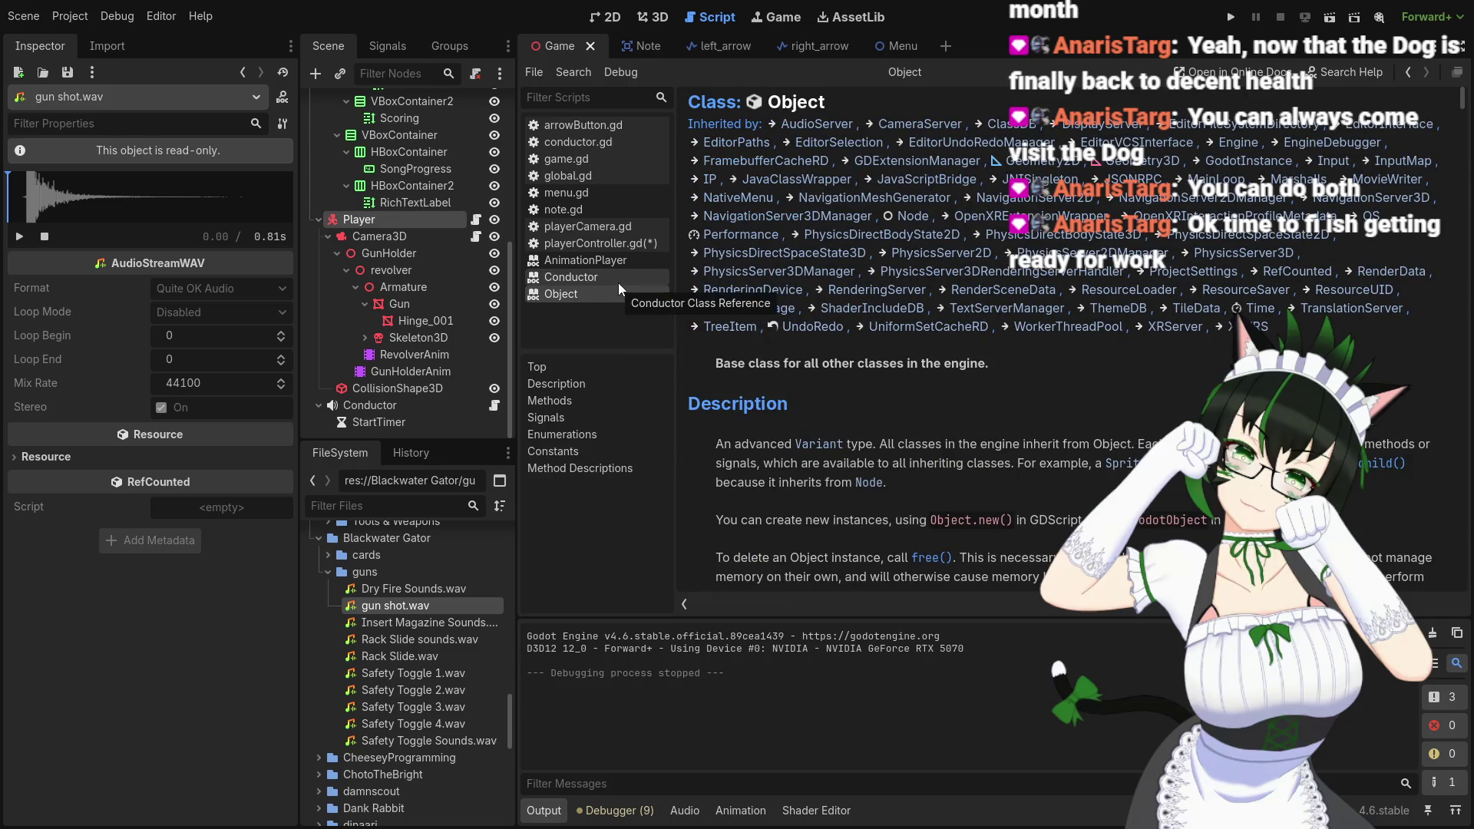
{"action": "right_click", "coordinate": [617, 281]}
{"action": "left_click", "coordinate": [641, 290]}
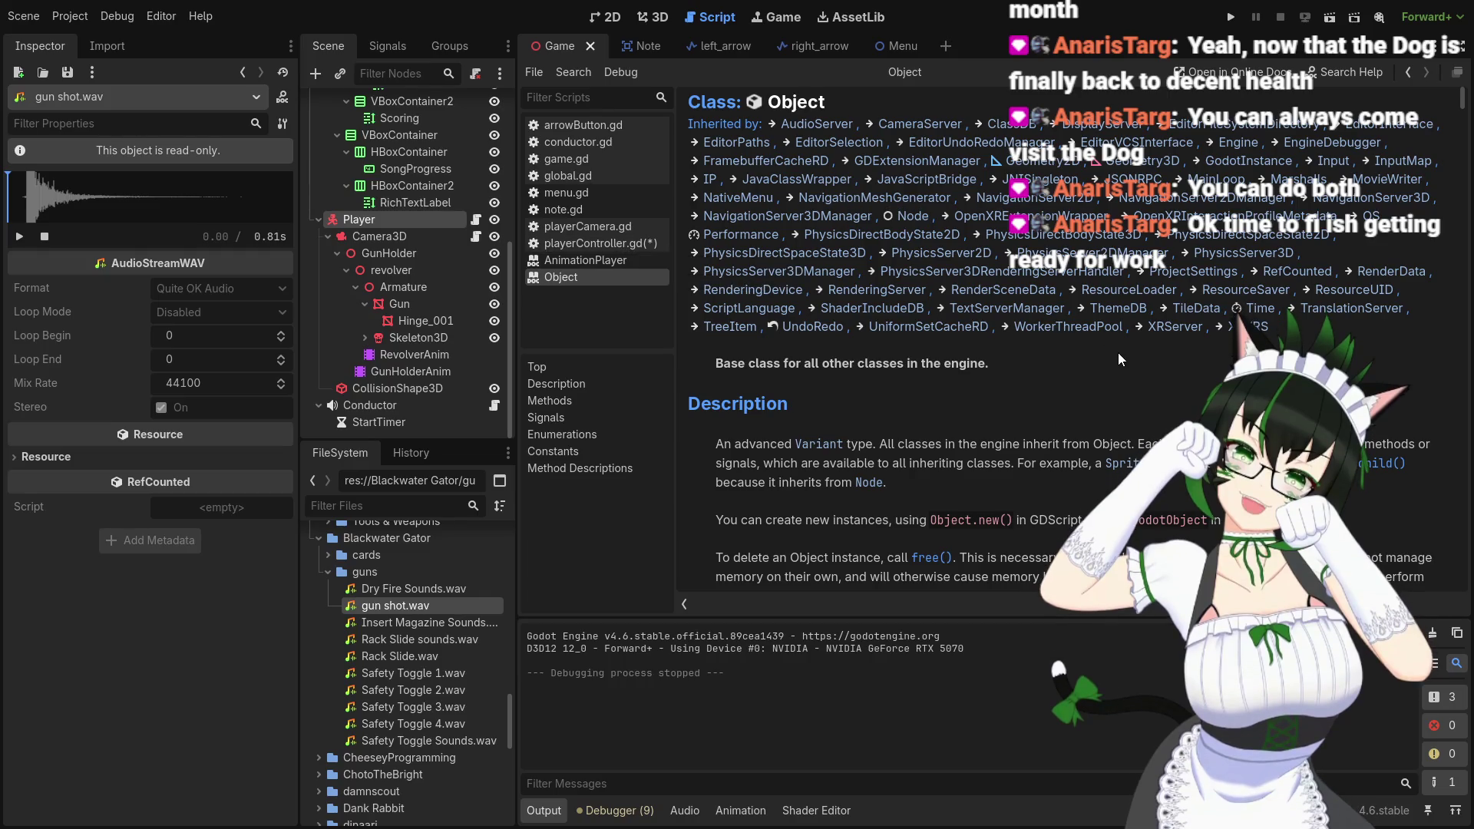
{"action": "left_click", "coordinate": [1324, 77]}
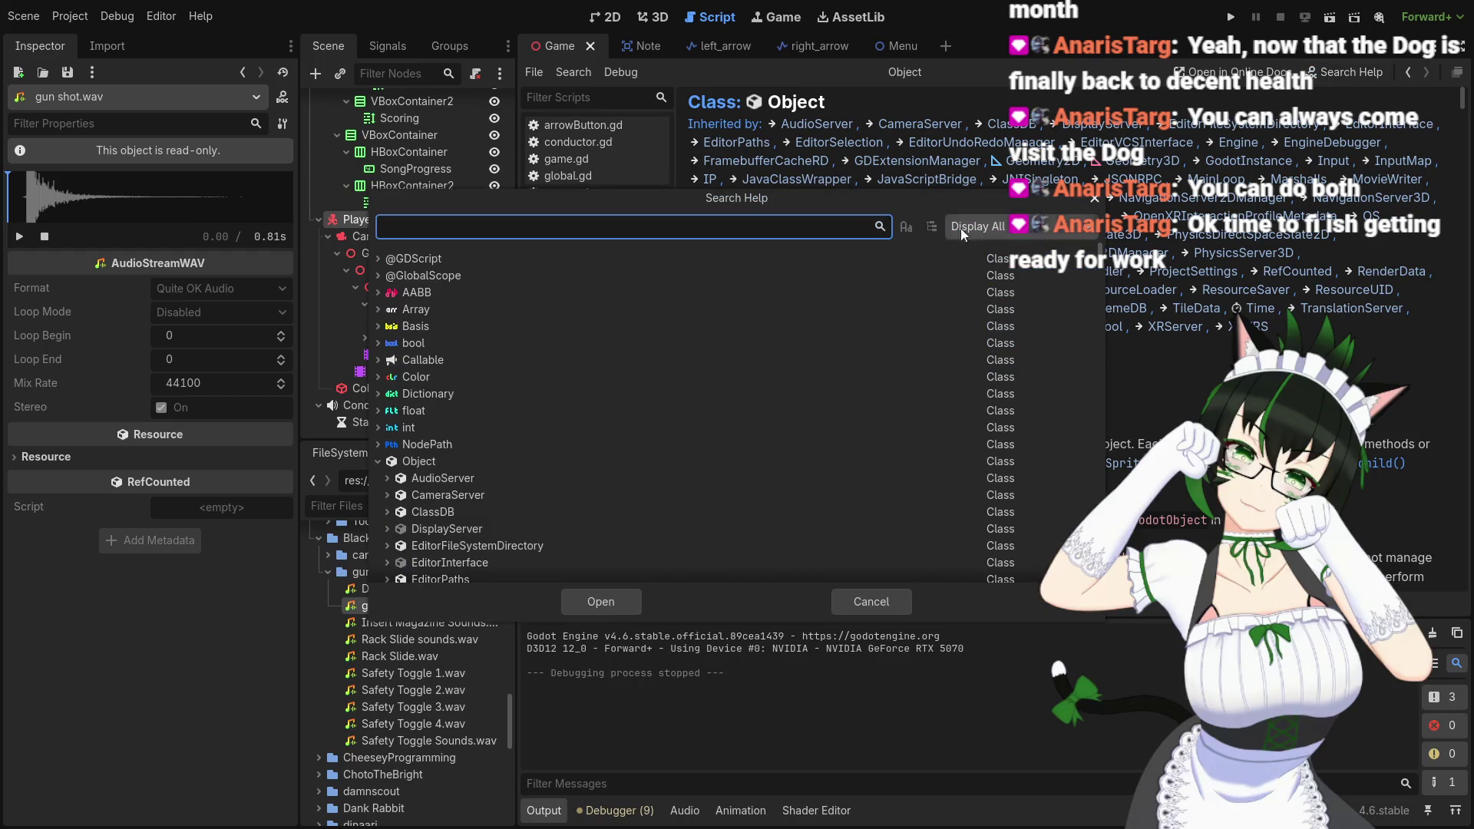
Search help for 'audio' and open the AudioStreamPlayer class reference from the results
{"action": "type", "text": "audio"}
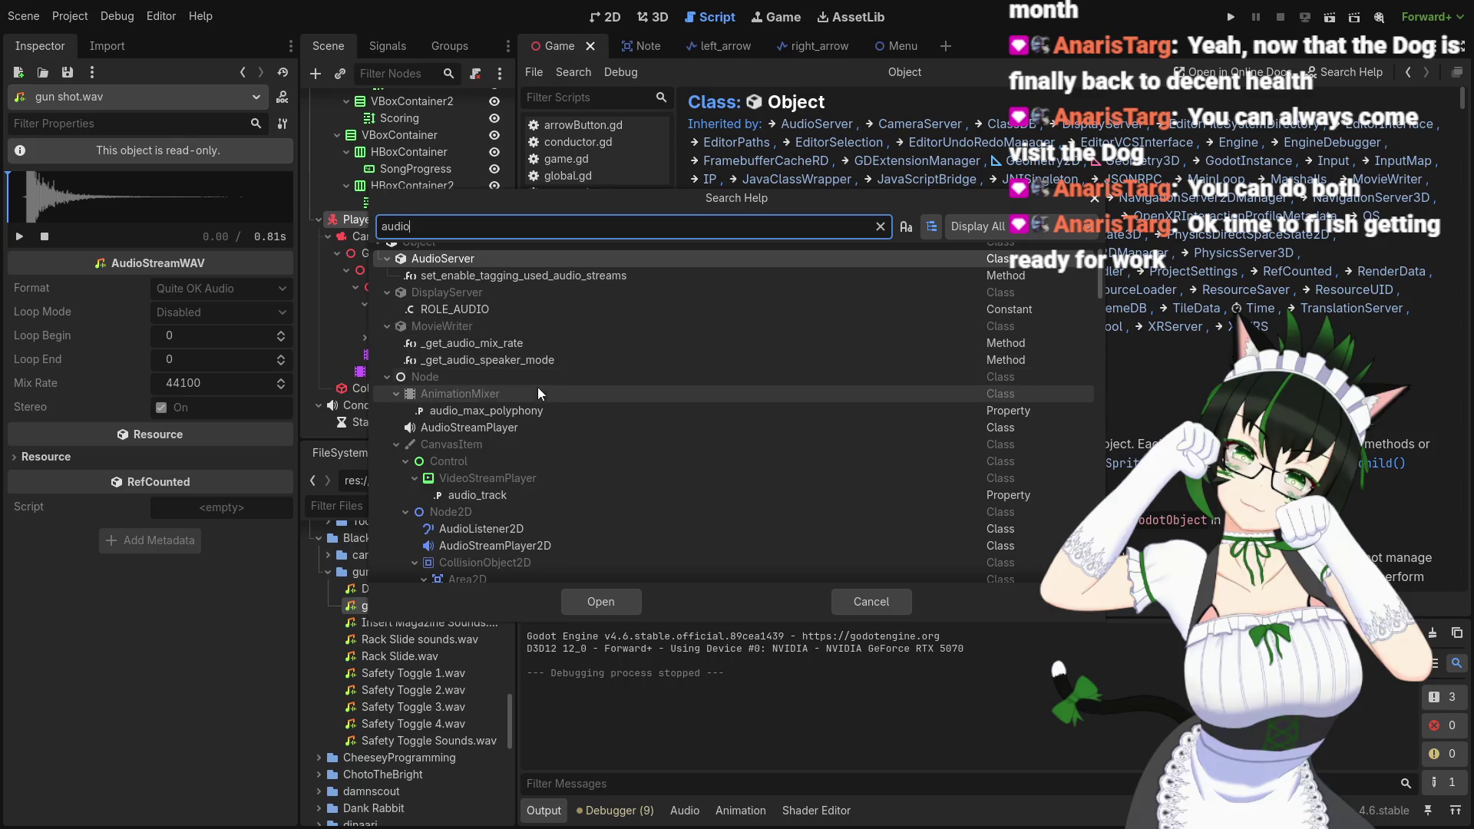
{"action": "scroll", "coordinate": [546, 429], "scroll_direction": "down", "scroll_amount": 2}
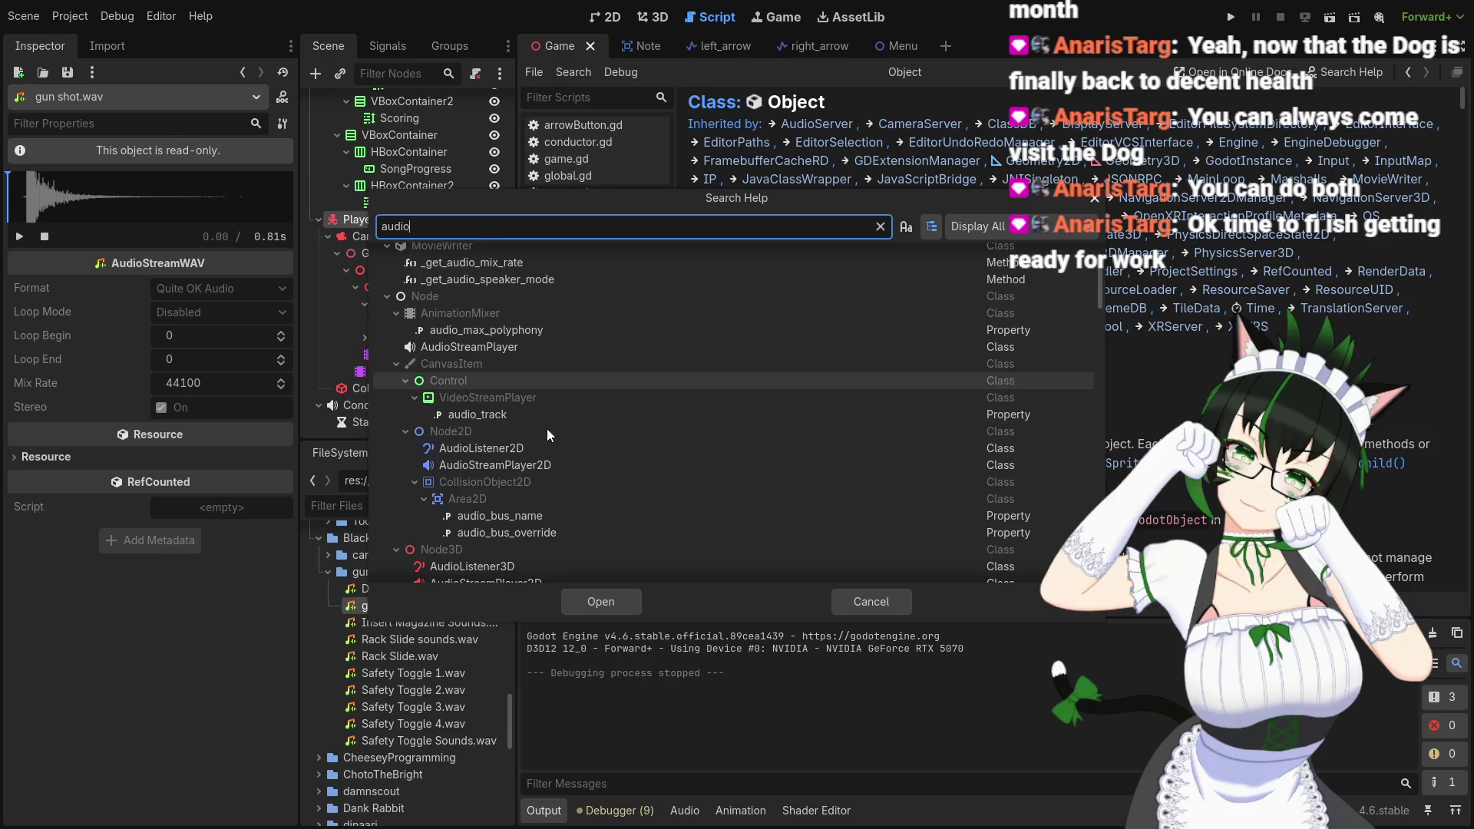
{"action": "scroll", "coordinate": [548, 466], "scroll_direction": "down", "scroll_amount": 6}
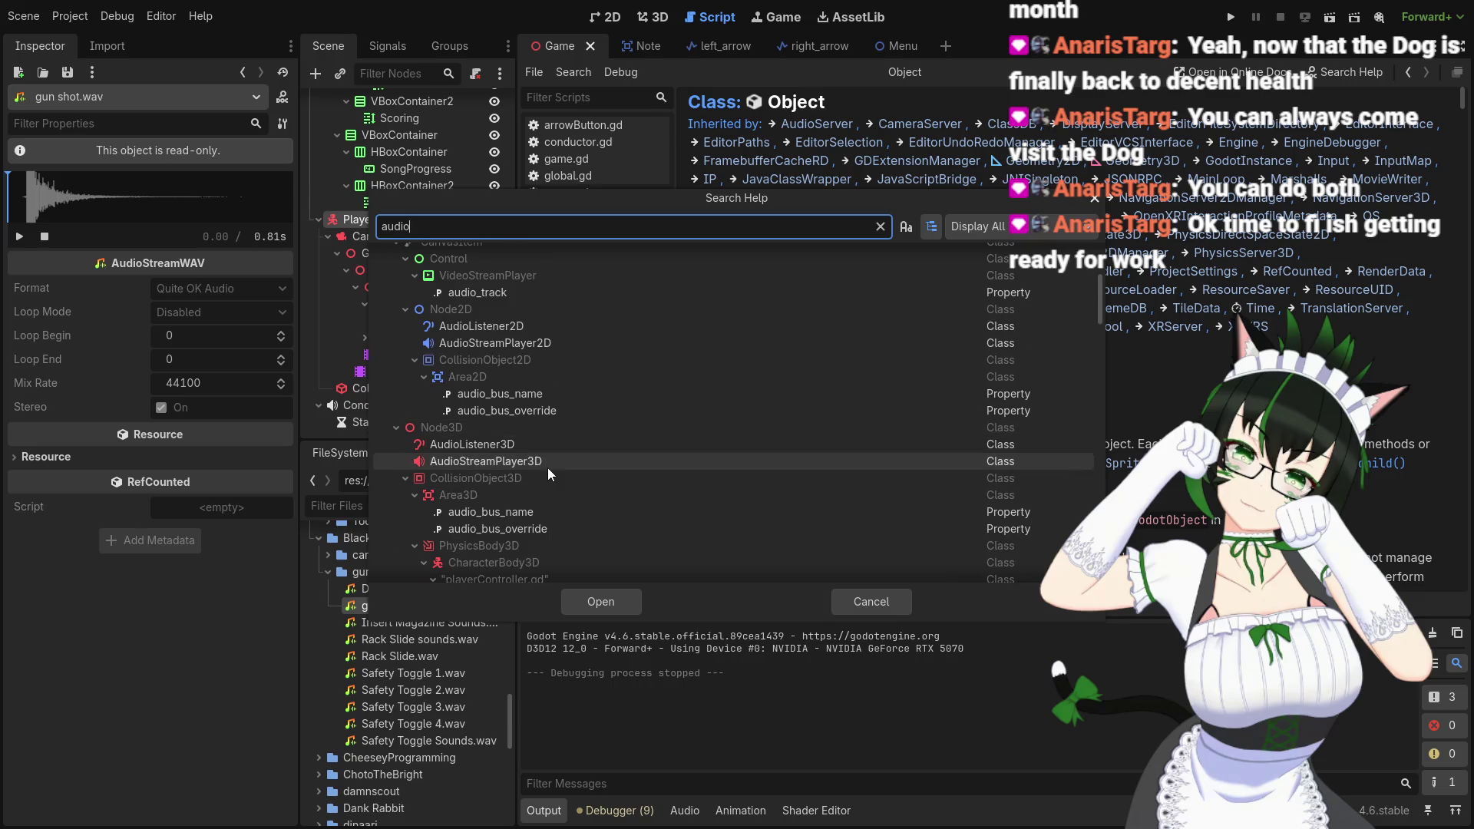
{"action": "scroll", "coordinate": [551, 463], "scroll_direction": "down", "scroll_amount": 7}
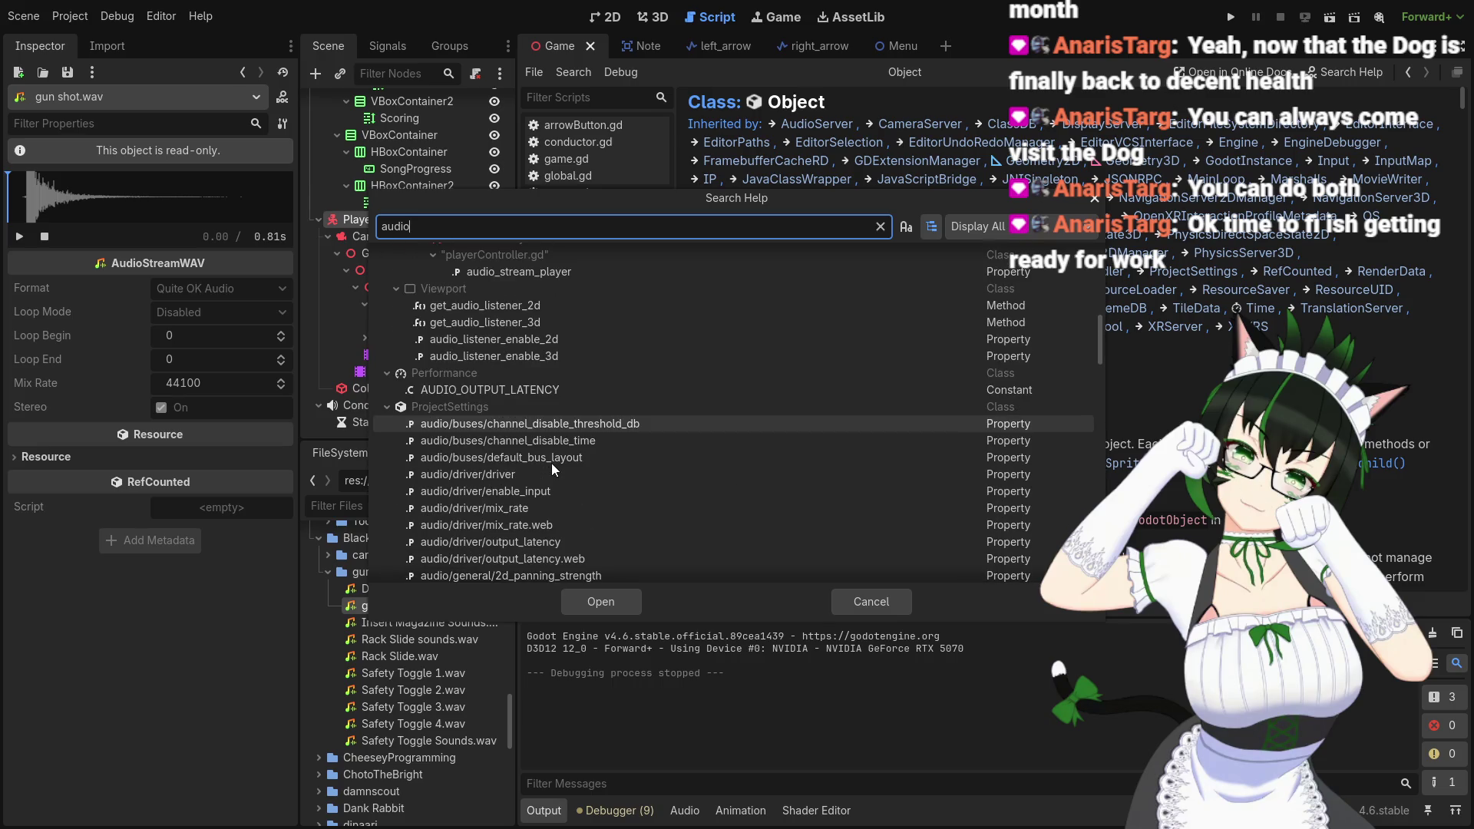
{"action": "scroll", "coordinate": [526, 417], "scroll_direction": "down", "scroll_amount": 10}
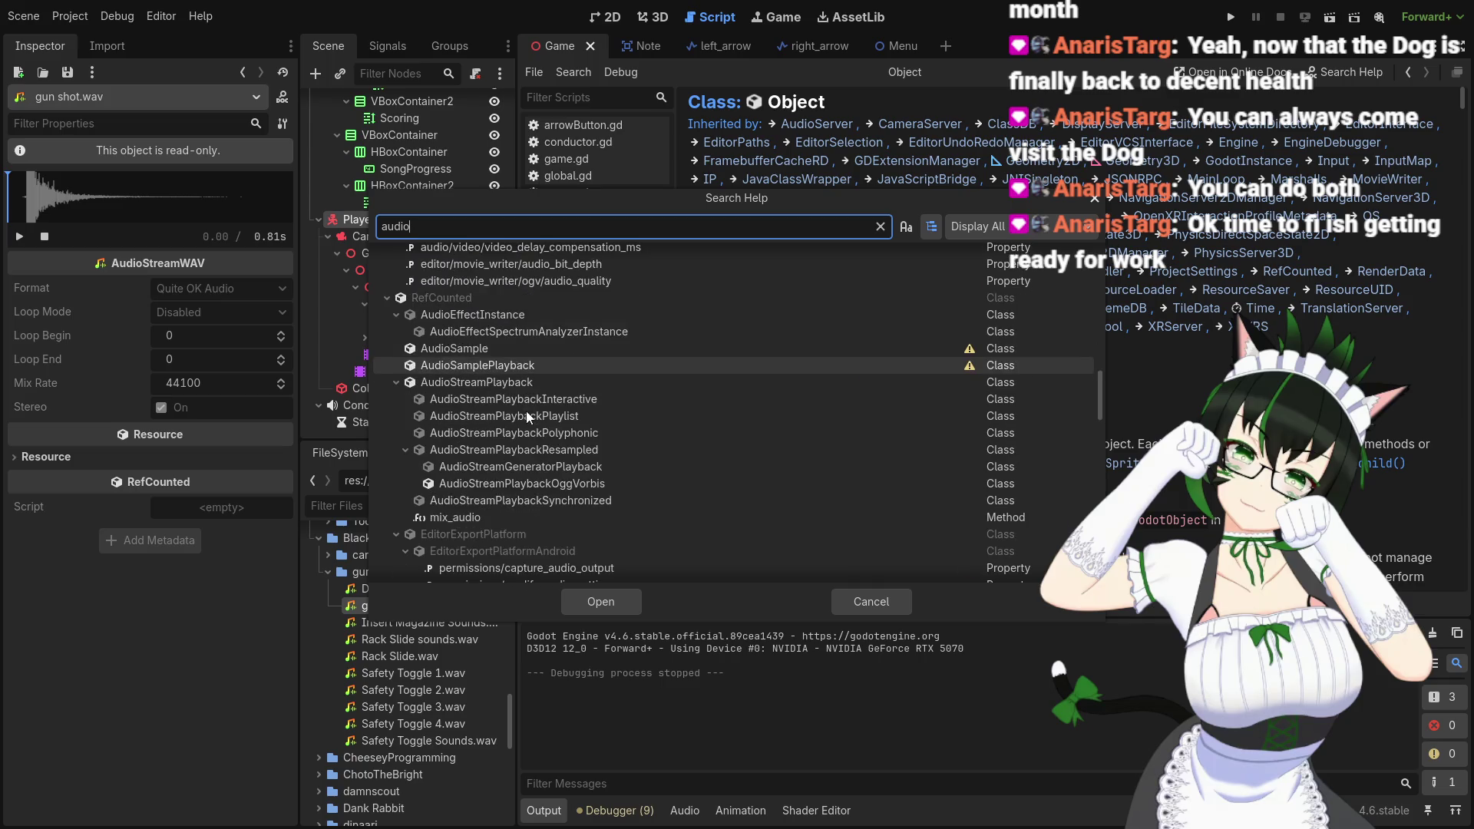
{"action": "scroll", "coordinate": [530, 410], "scroll_direction": "down", "scroll_amount": 8}
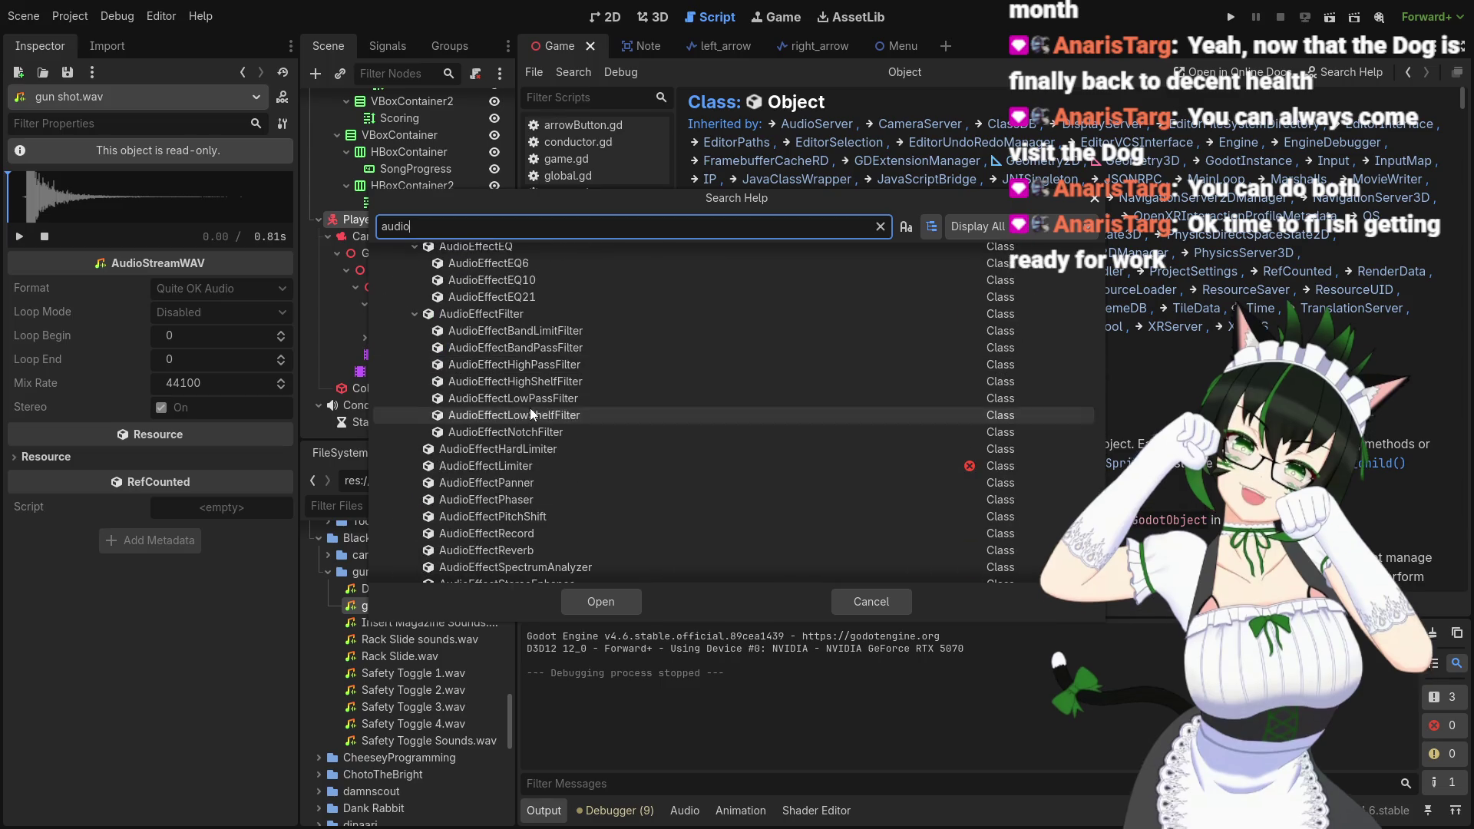
{"action": "scroll", "coordinate": [533, 404], "scroll_direction": "up", "scroll_amount": 15}
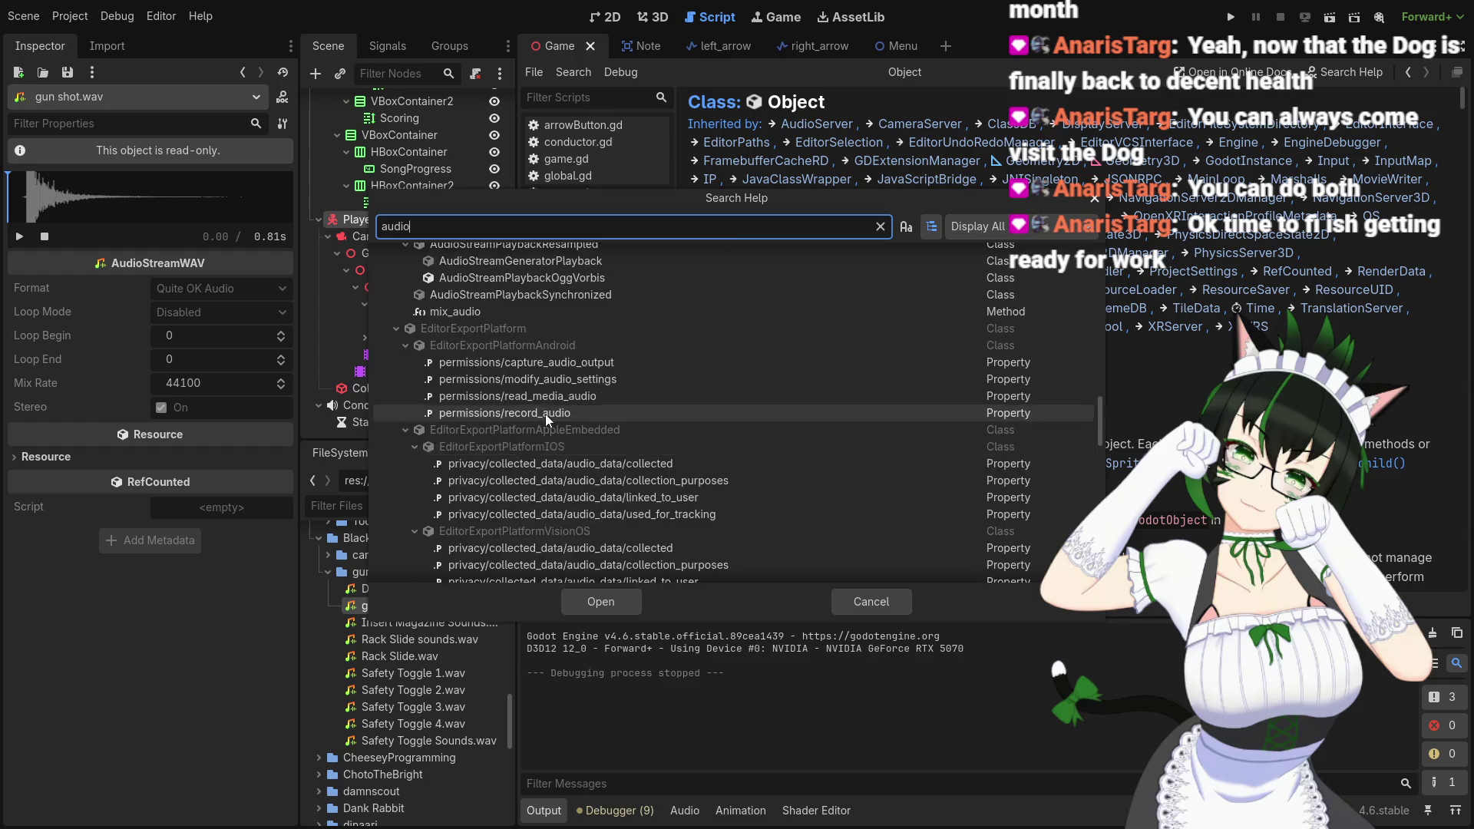
{"action": "scroll", "coordinate": [545, 411], "scroll_direction": "up", "scroll_amount": 10}
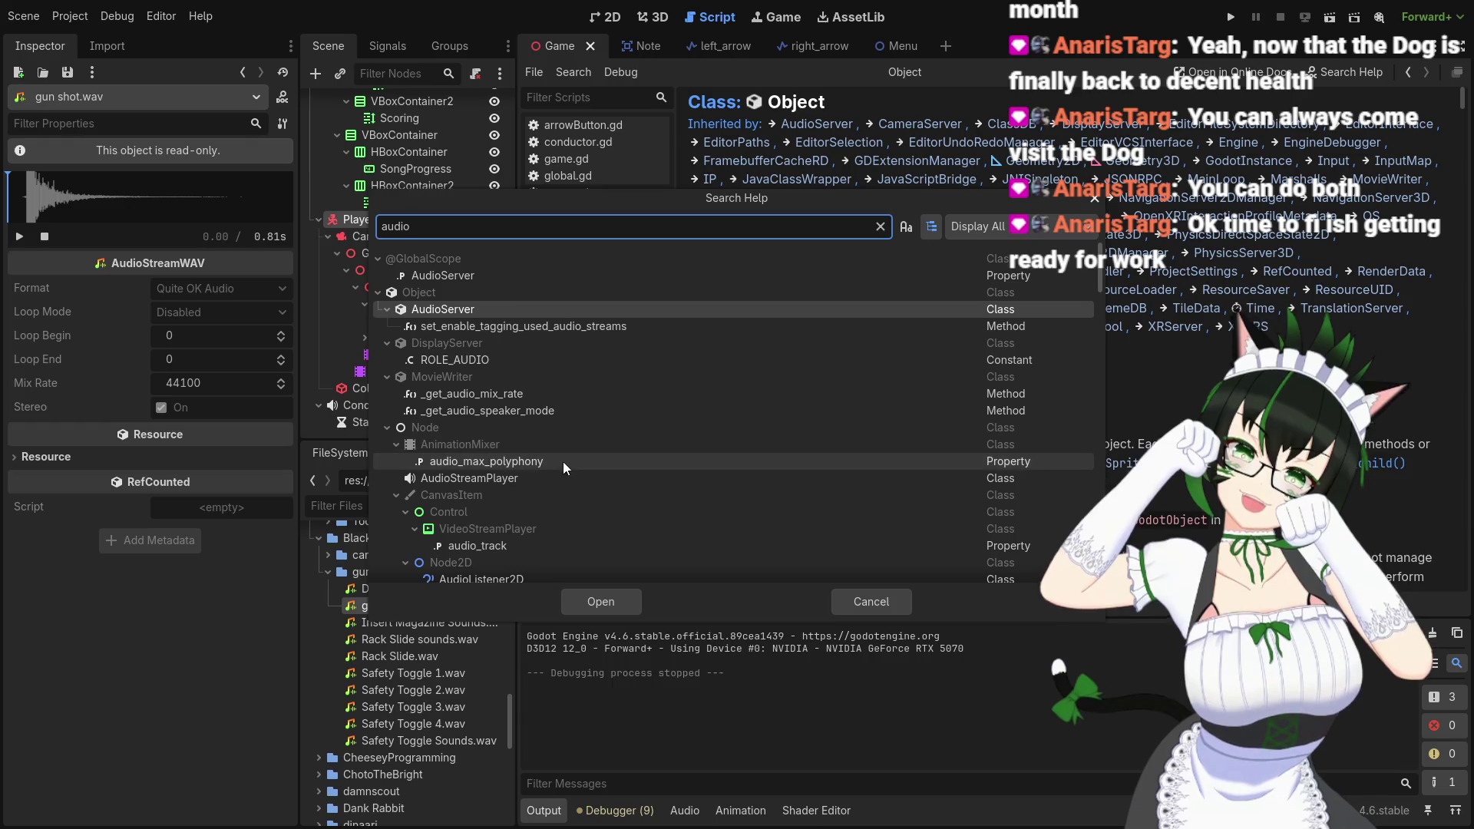
{"action": "left_click", "coordinate": [541, 479]}
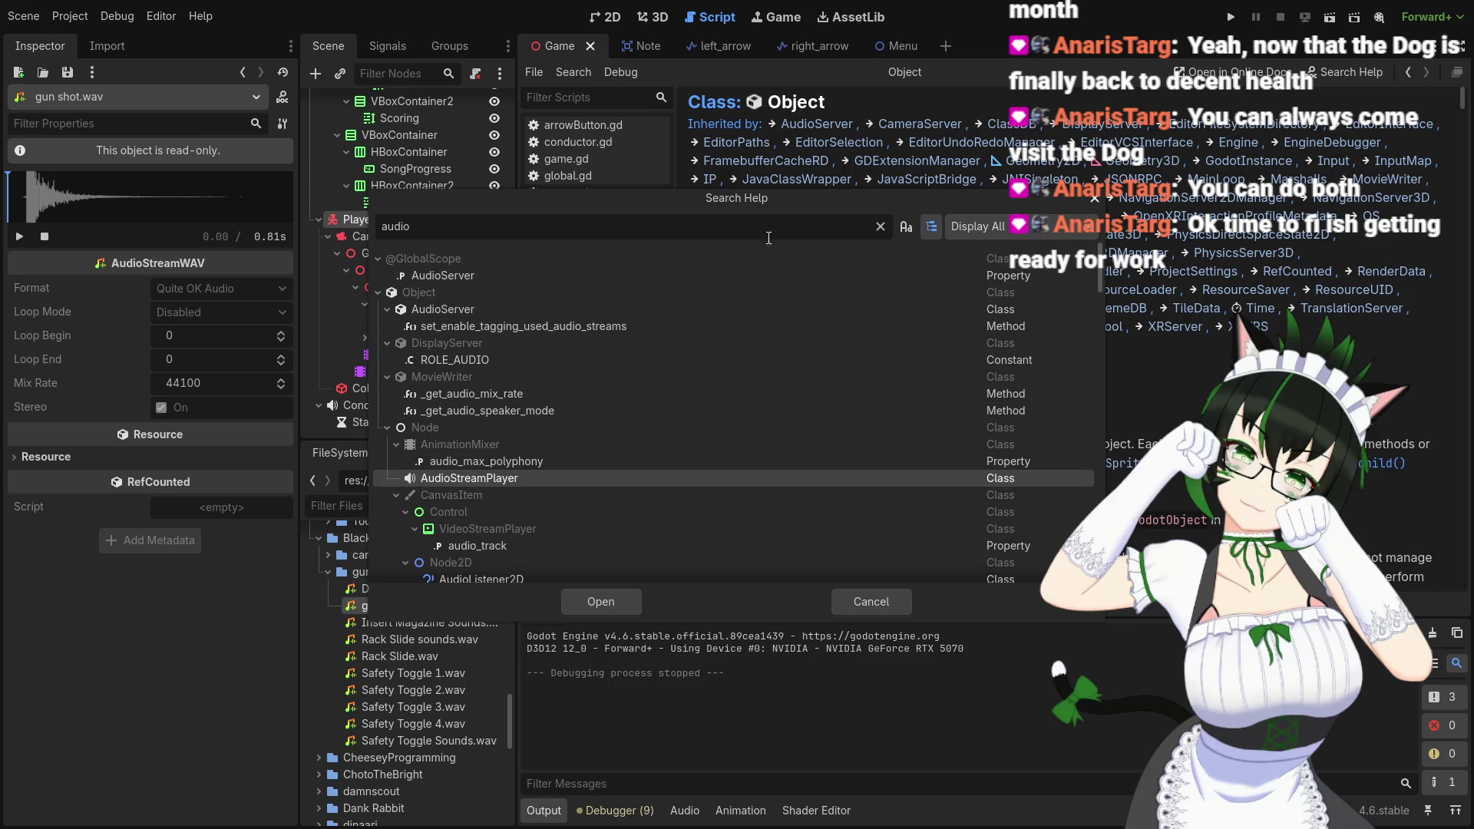
{"action": "double_click", "coordinate": [542, 480]}
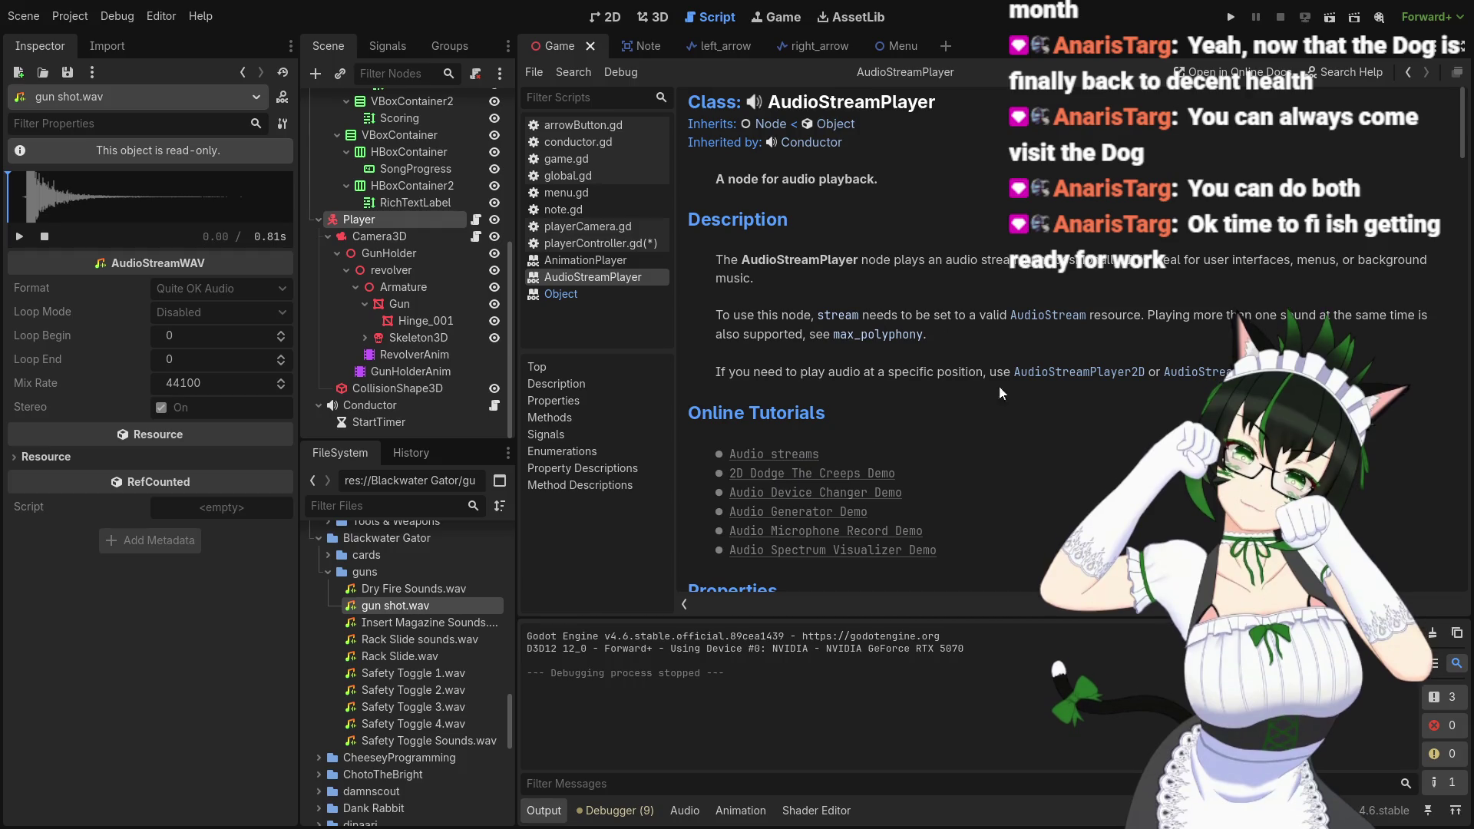
Check the stream property docs, then raise the Conductor node's Max Polyphony to 3
{"action": "left_click", "coordinate": [834, 327]}
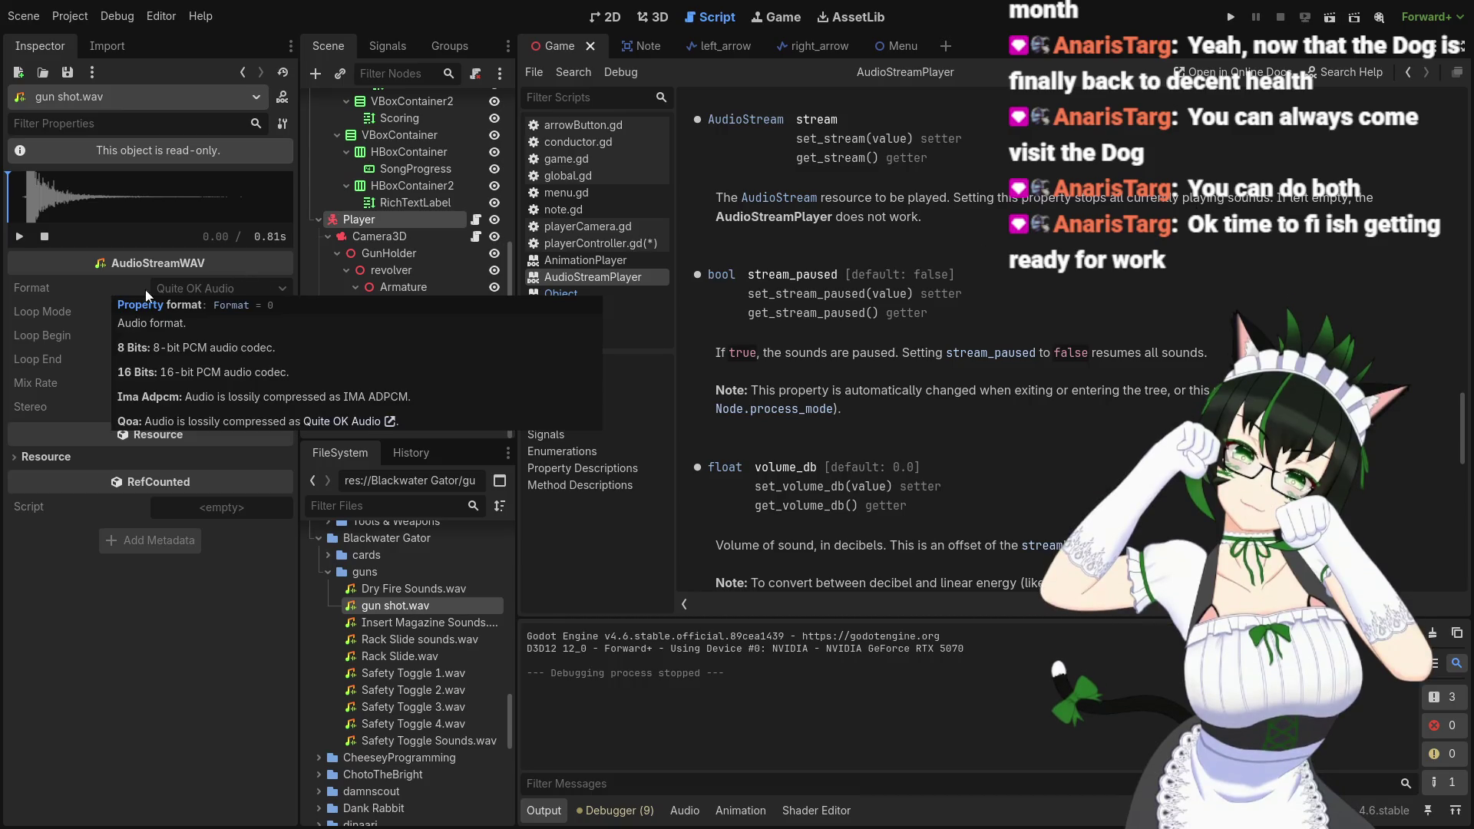
{"action": "left_click", "coordinate": [372, 406]}
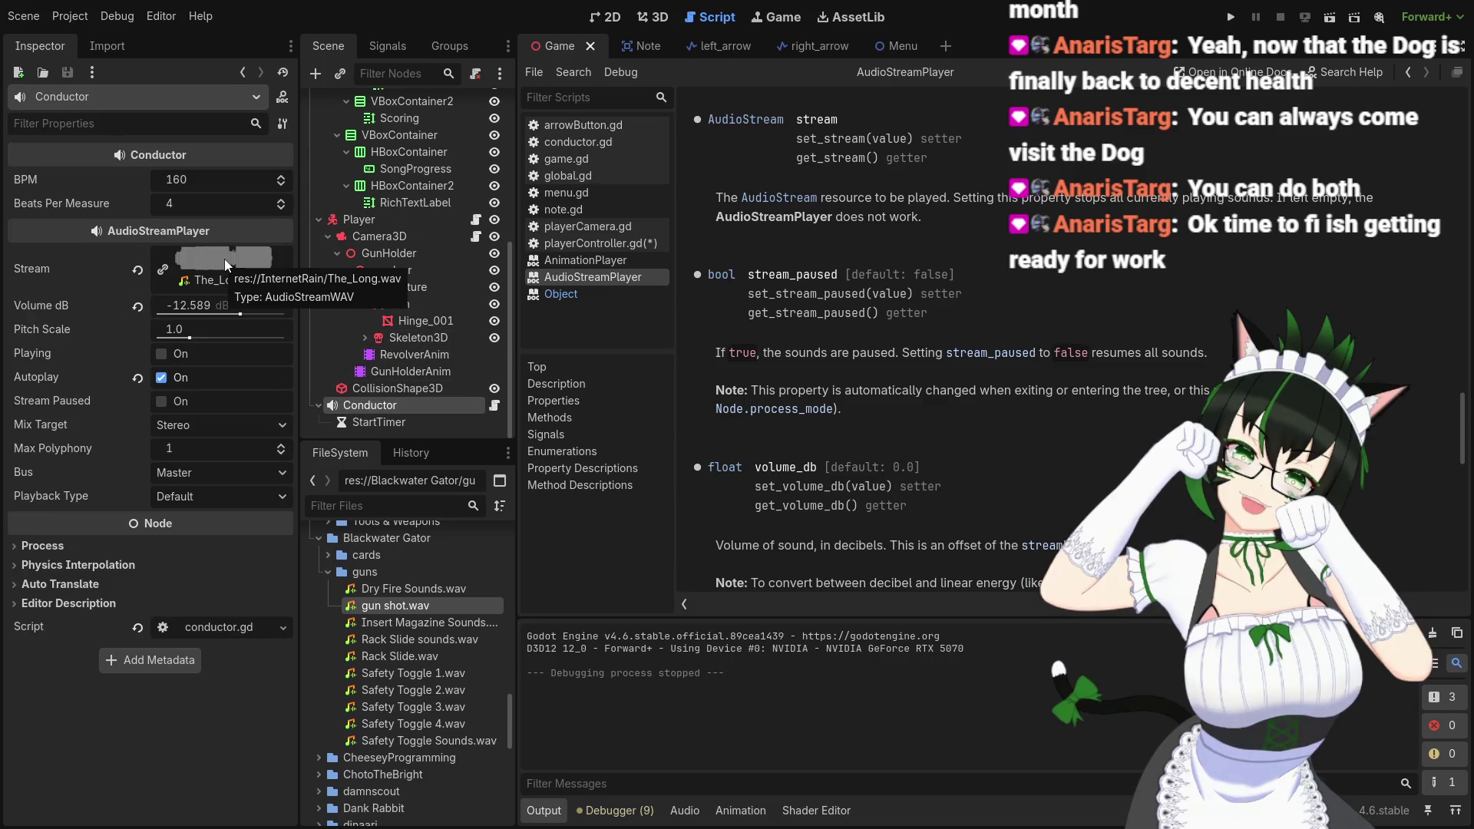
{"action": "left_click", "coordinate": [282, 448]}
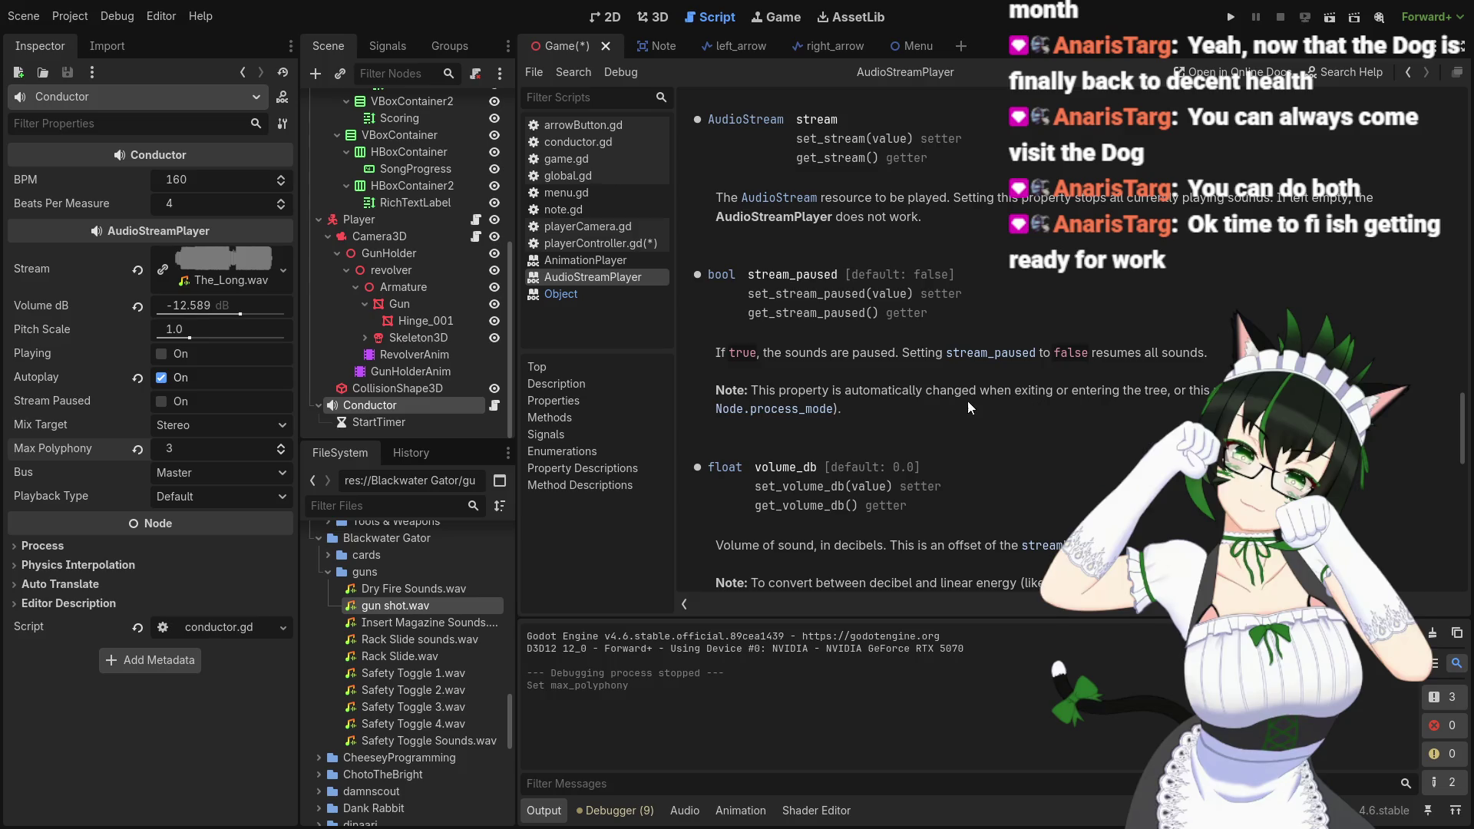
Show the max_polyphony property description in the AudioStreamPlayer reference
{"action": "scroll", "coordinate": [992, 421], "scroll_direction": "up", "scroll_amount": 5}
{"action": "scroll", "coordinate": [994, 417], "scroll_direction": "up", "scroll_amount": 15}
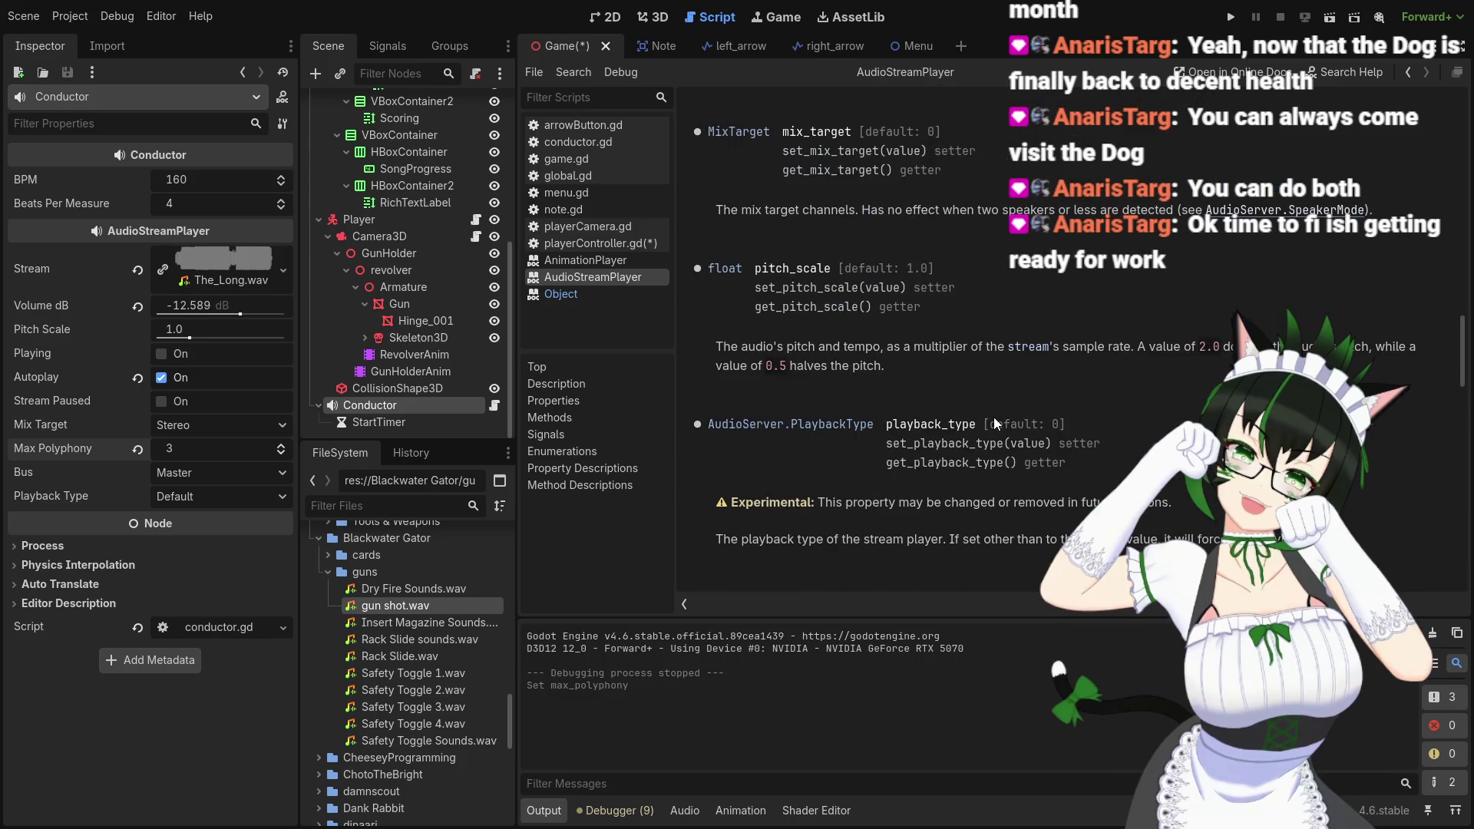
{"action": "scroll", "coordinate": [1000, 417], "scroll_direction": "up", "scroll_amount": 5}
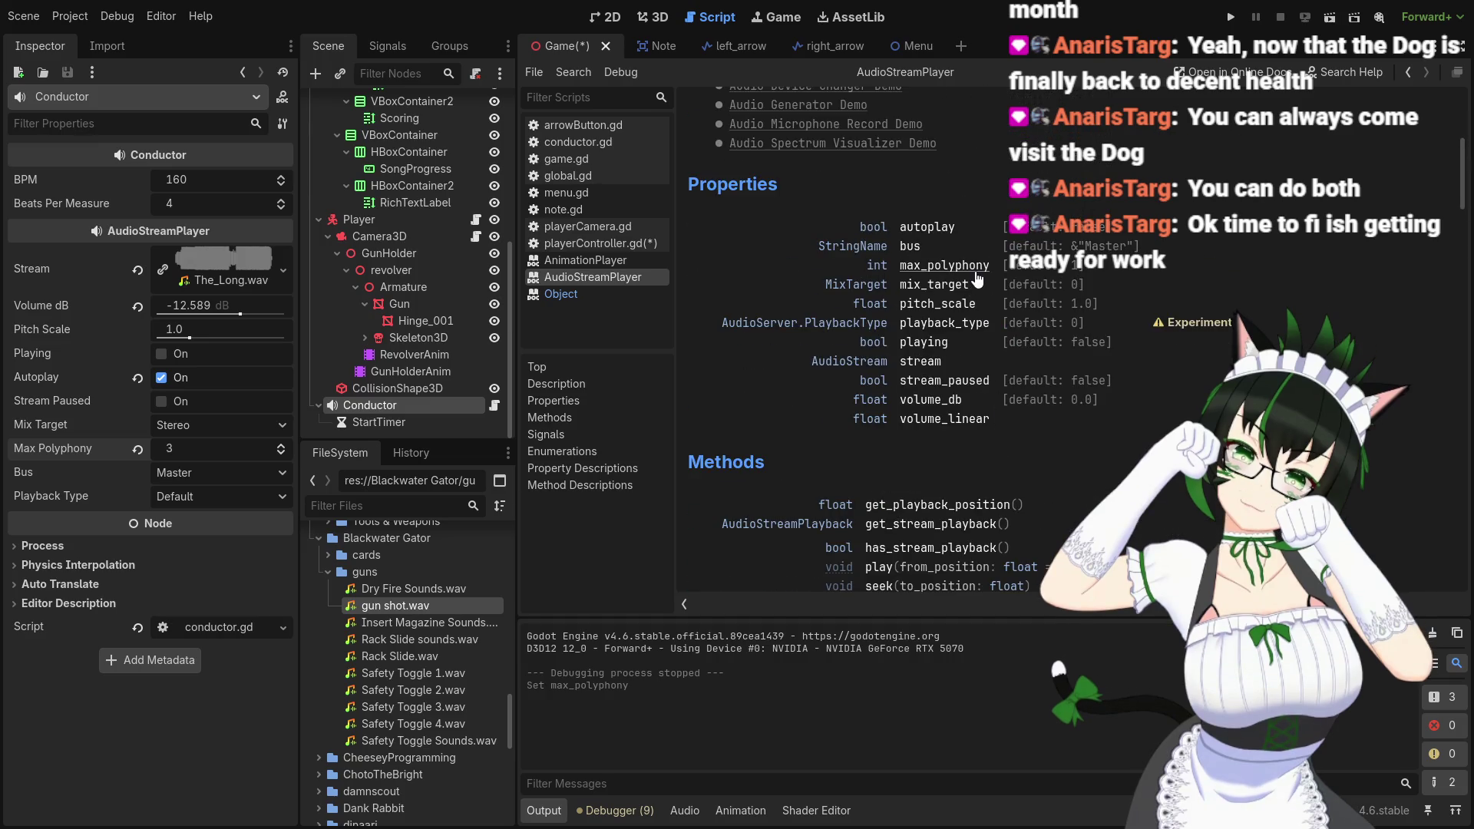
{"action": "left_click", "coordinate": [975, 270]}
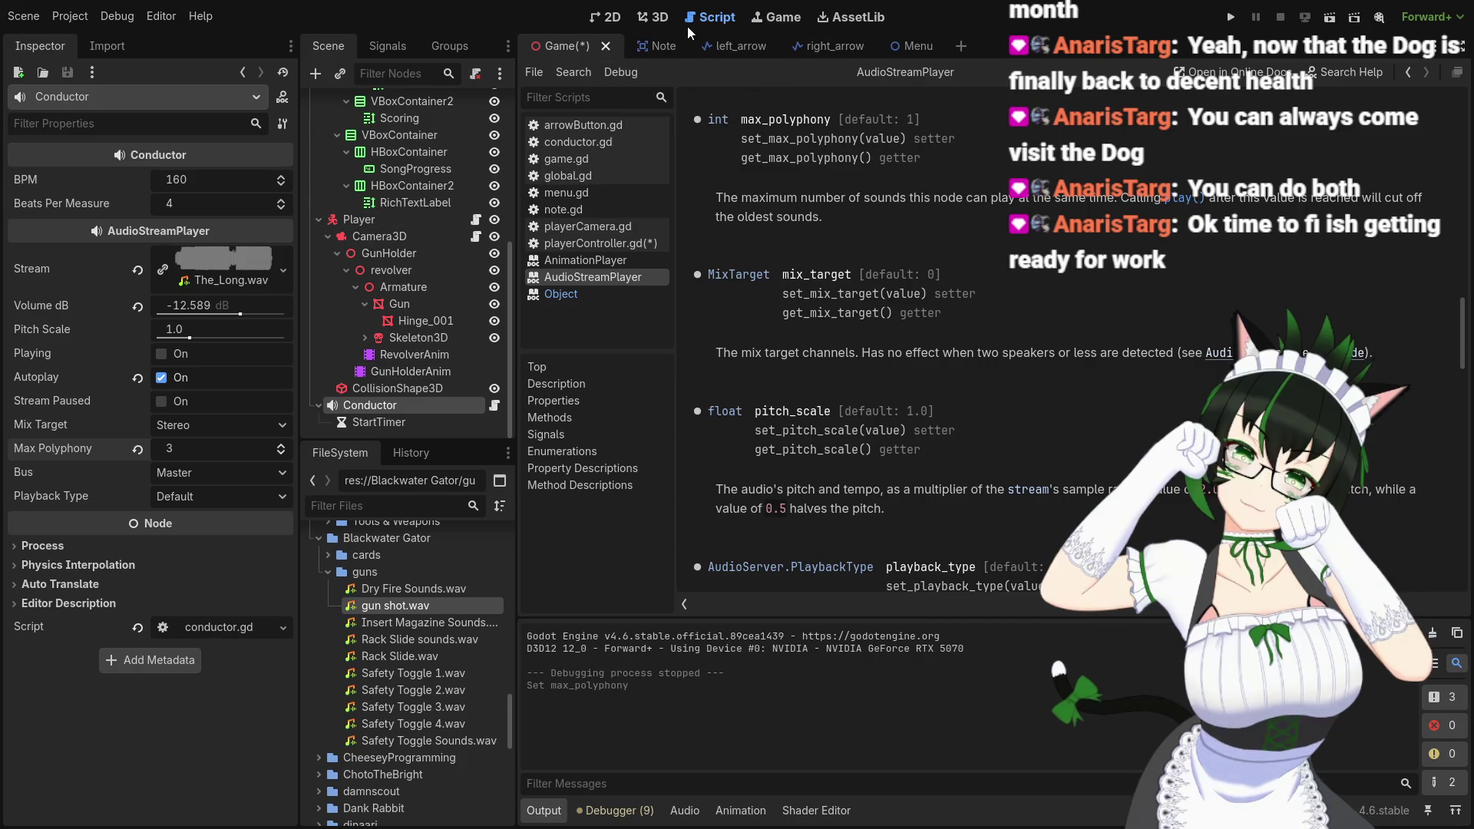
Open playerController.gd and search it for audio_stream_player usages
{"action": "left_click", "coordinate": [601, 242]}
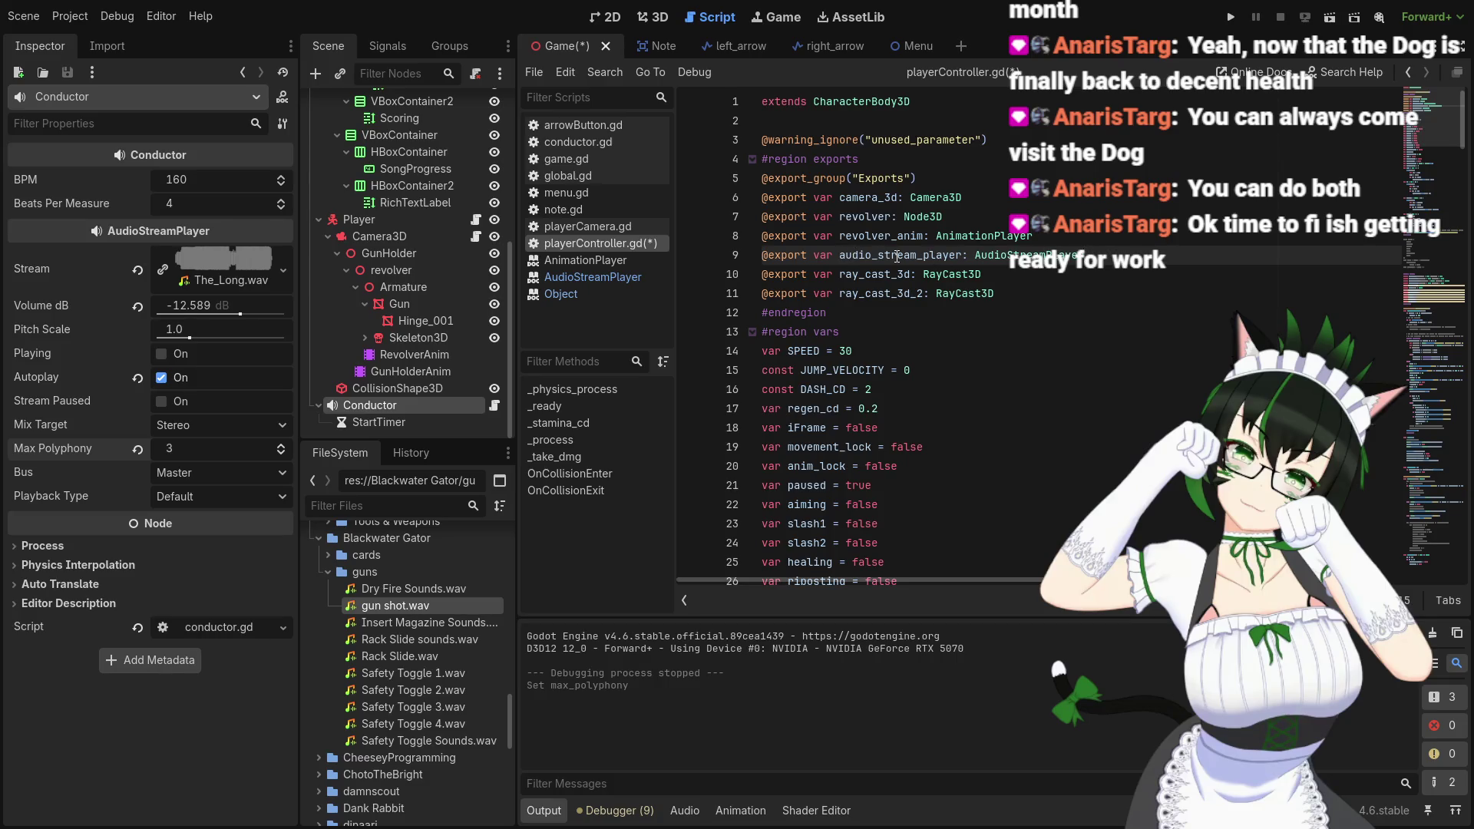
{"action": "key", "text": "ctrl+f"}
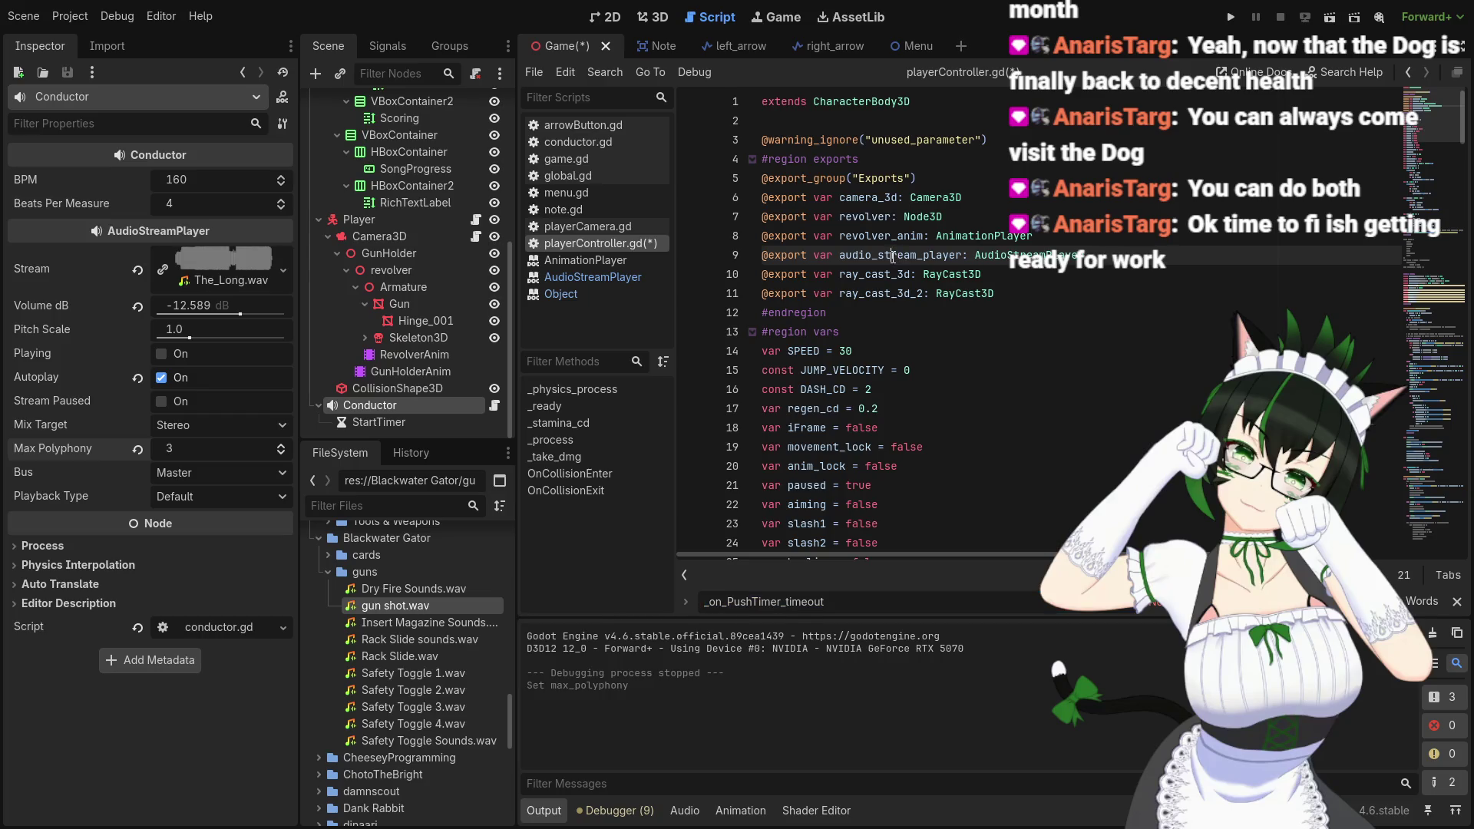
{"action": "left_click_drag", "start_coordinate": [839, 254], "coordinate": [963, 255]}
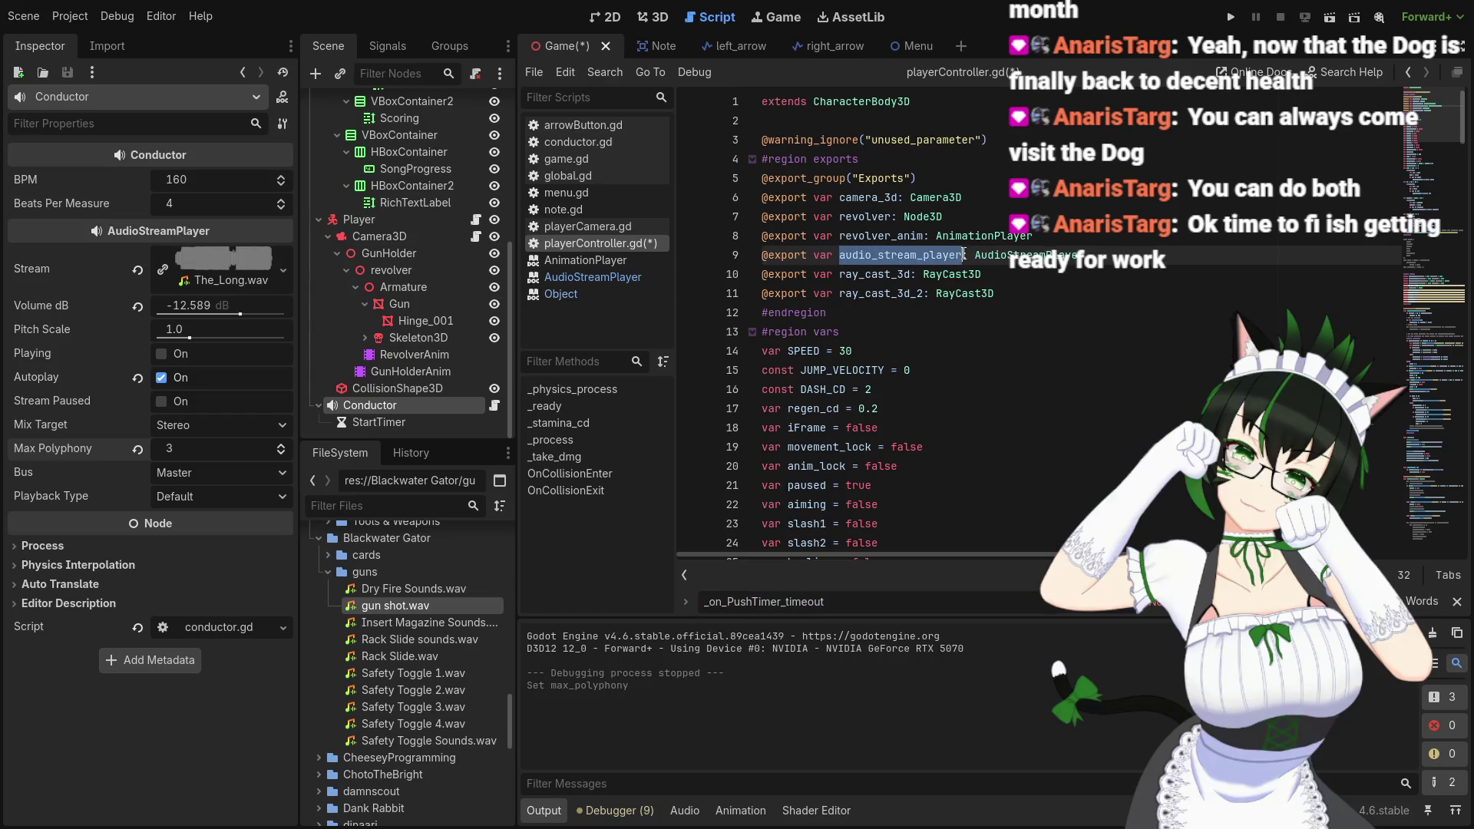
{"action": "key", "text": "ctrl+f"}
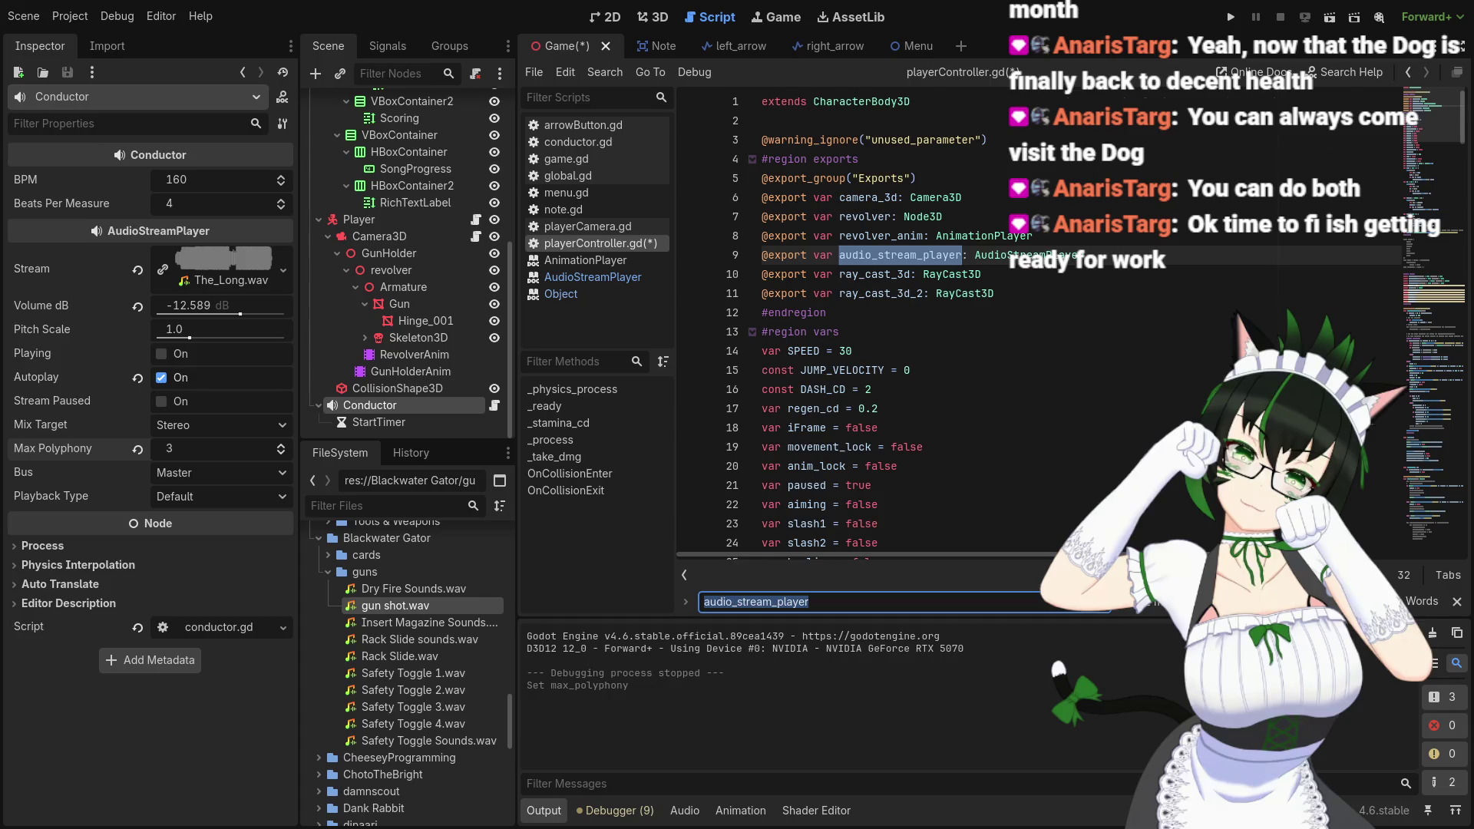
{"action": "key", "text": "Return"}
{"action": "key", "text": "Return"}
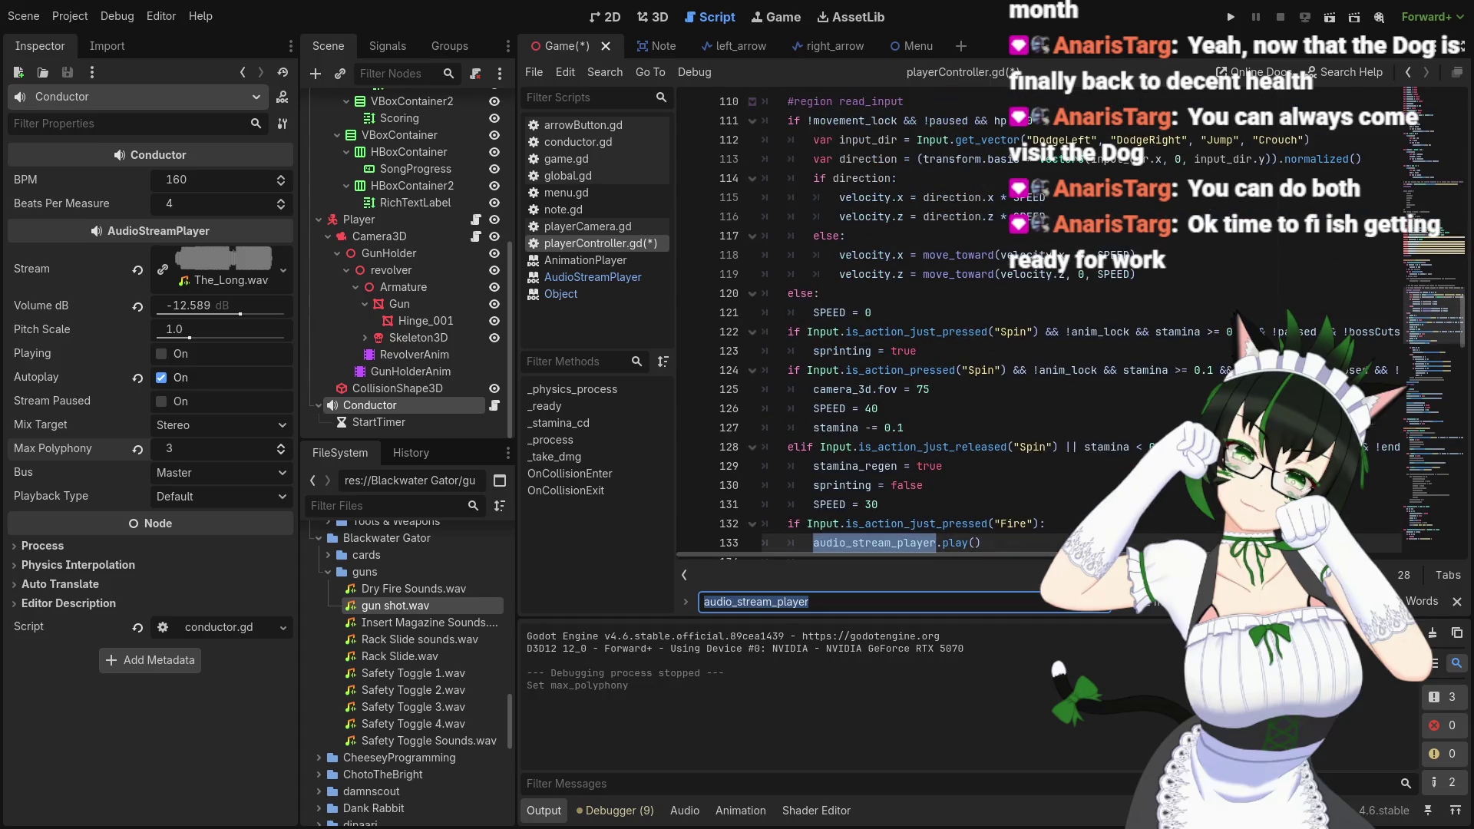
Rename the line 9 exported variable from audio_stream_player to sound_effects
{"action": "left_click", "coordinate": [1469, 192]}
{"action": "scroll", "coordinate": [1469, 192], "scroll_direction": "up", "scroll_amount": 12}
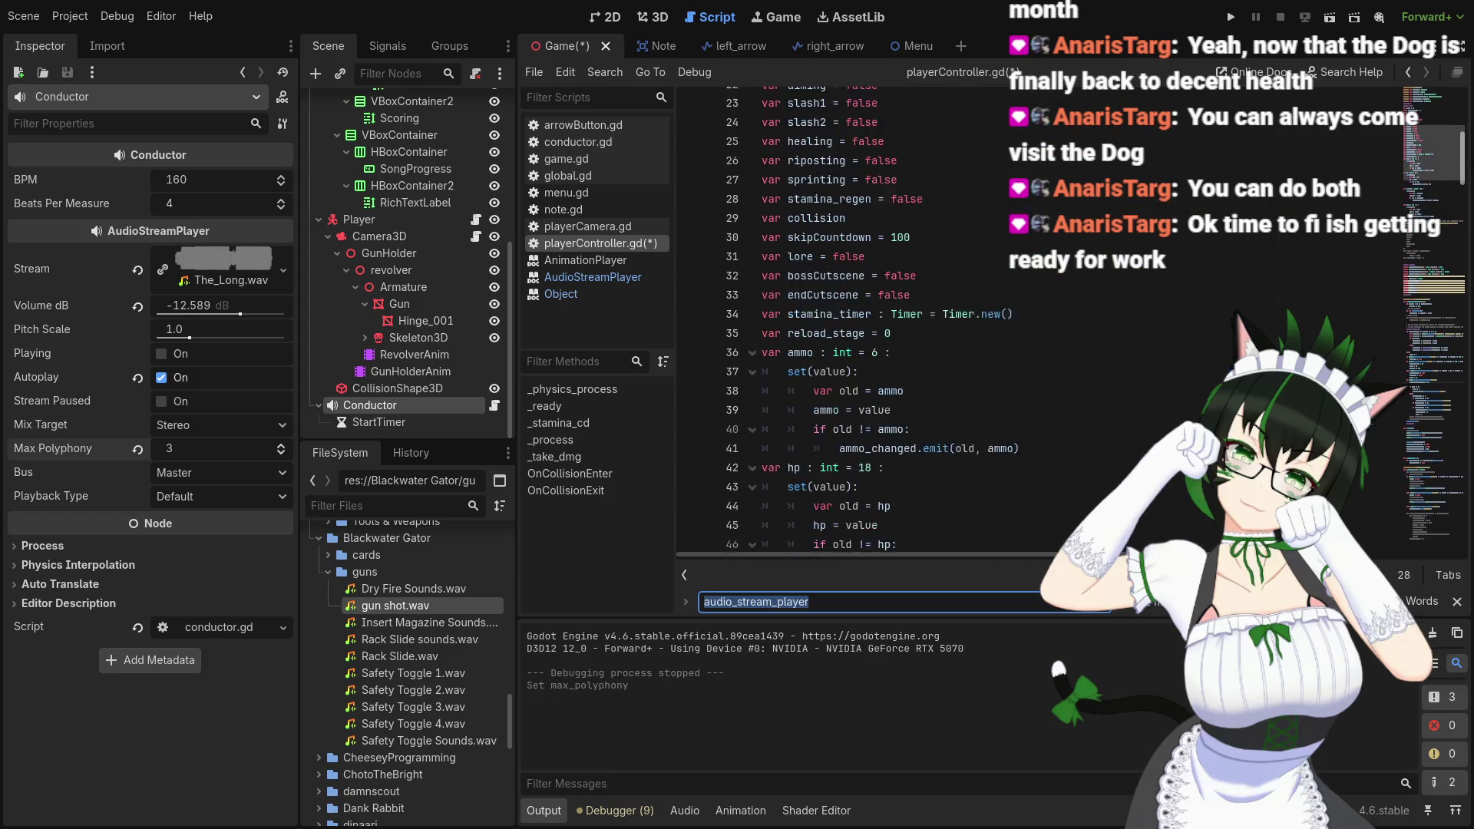
{"action": "left_click", "coordinate": [935, 192]}
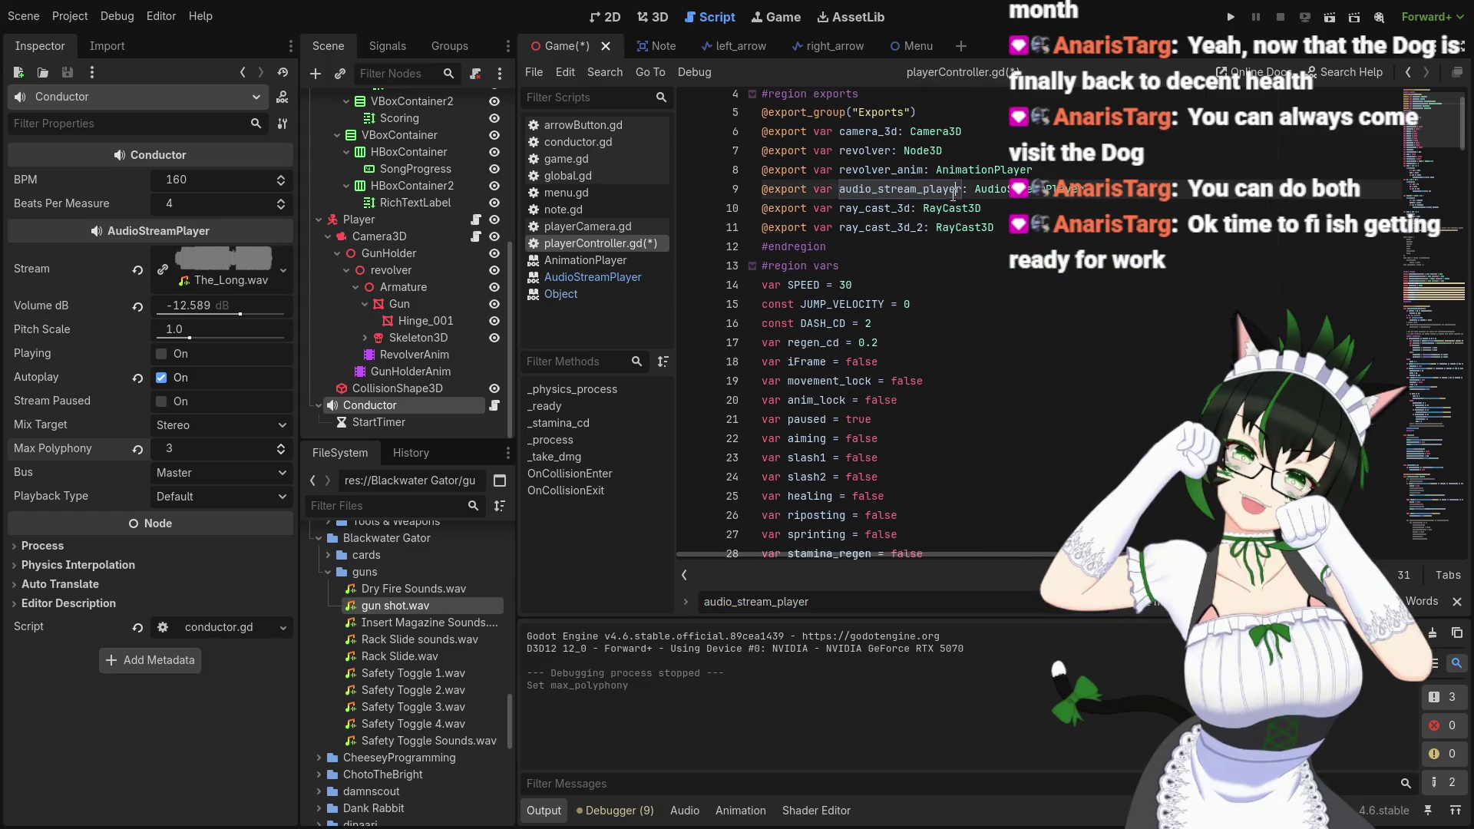
{"action": "left_click_drag", "start_coordinate": [964, 190], "coordinate": [834, 194]}
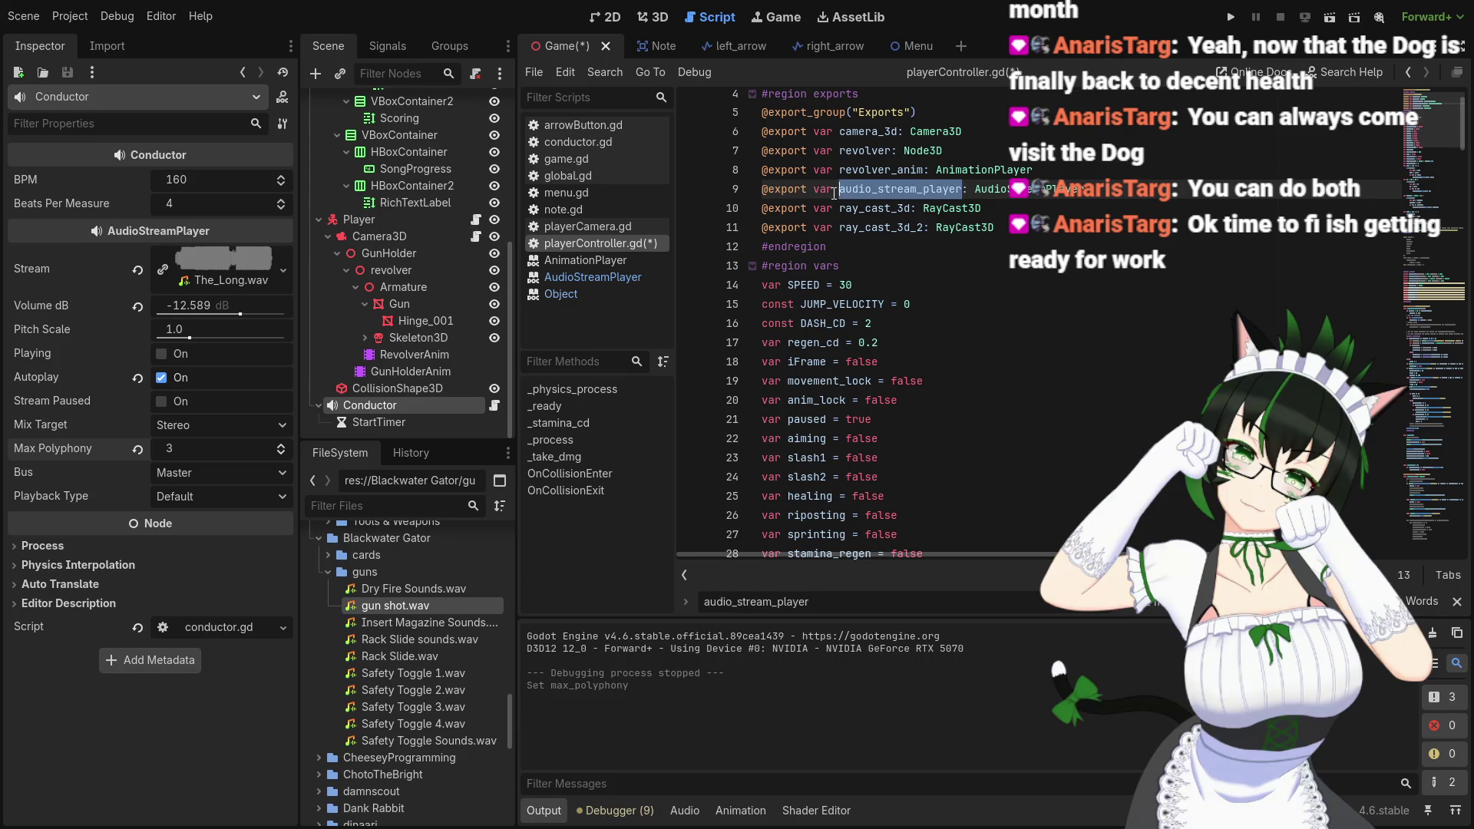
{"action": "type", "text": "sound"}
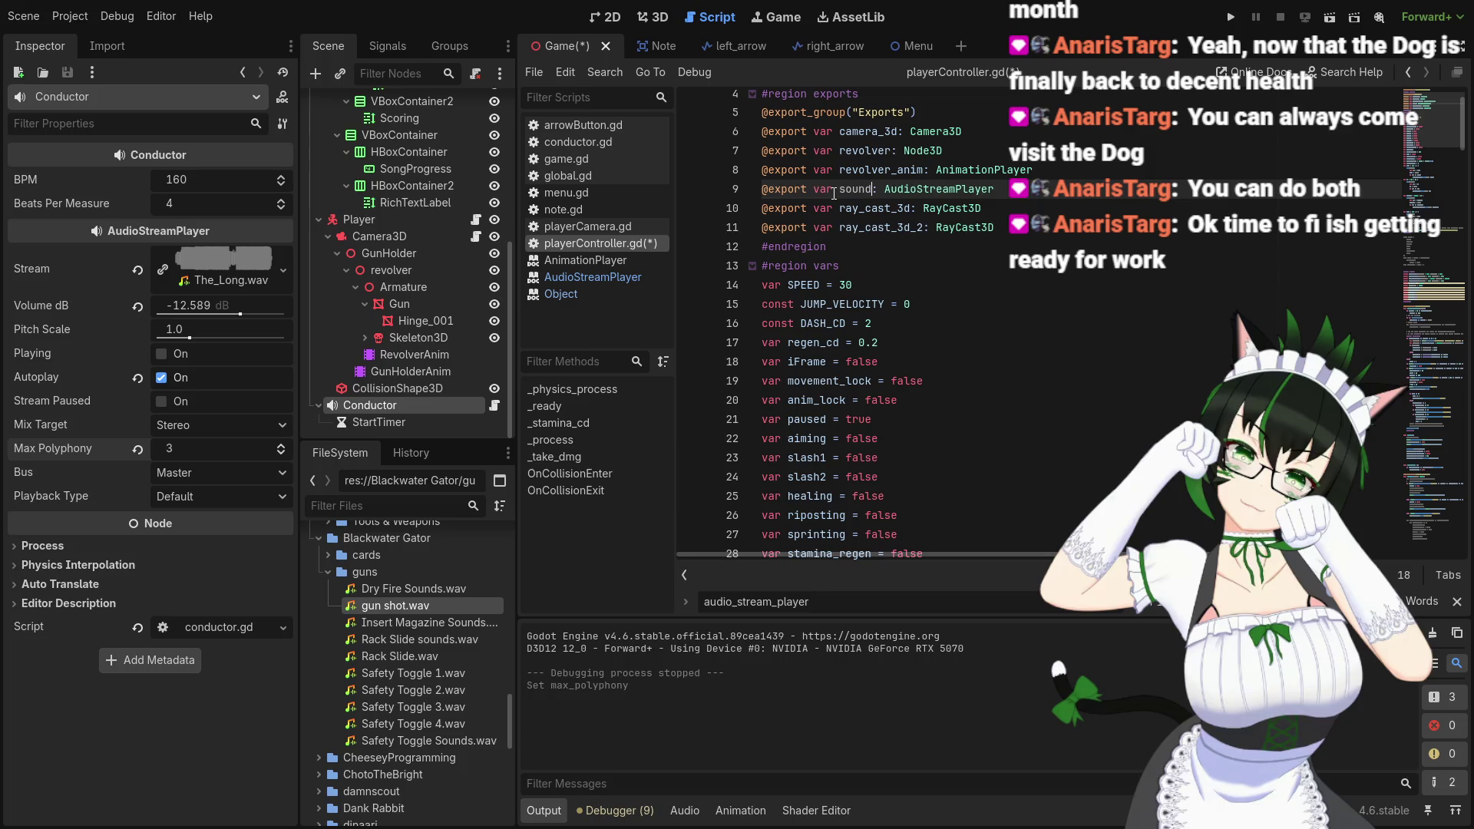
{"action": "type", "text": "_effe"}
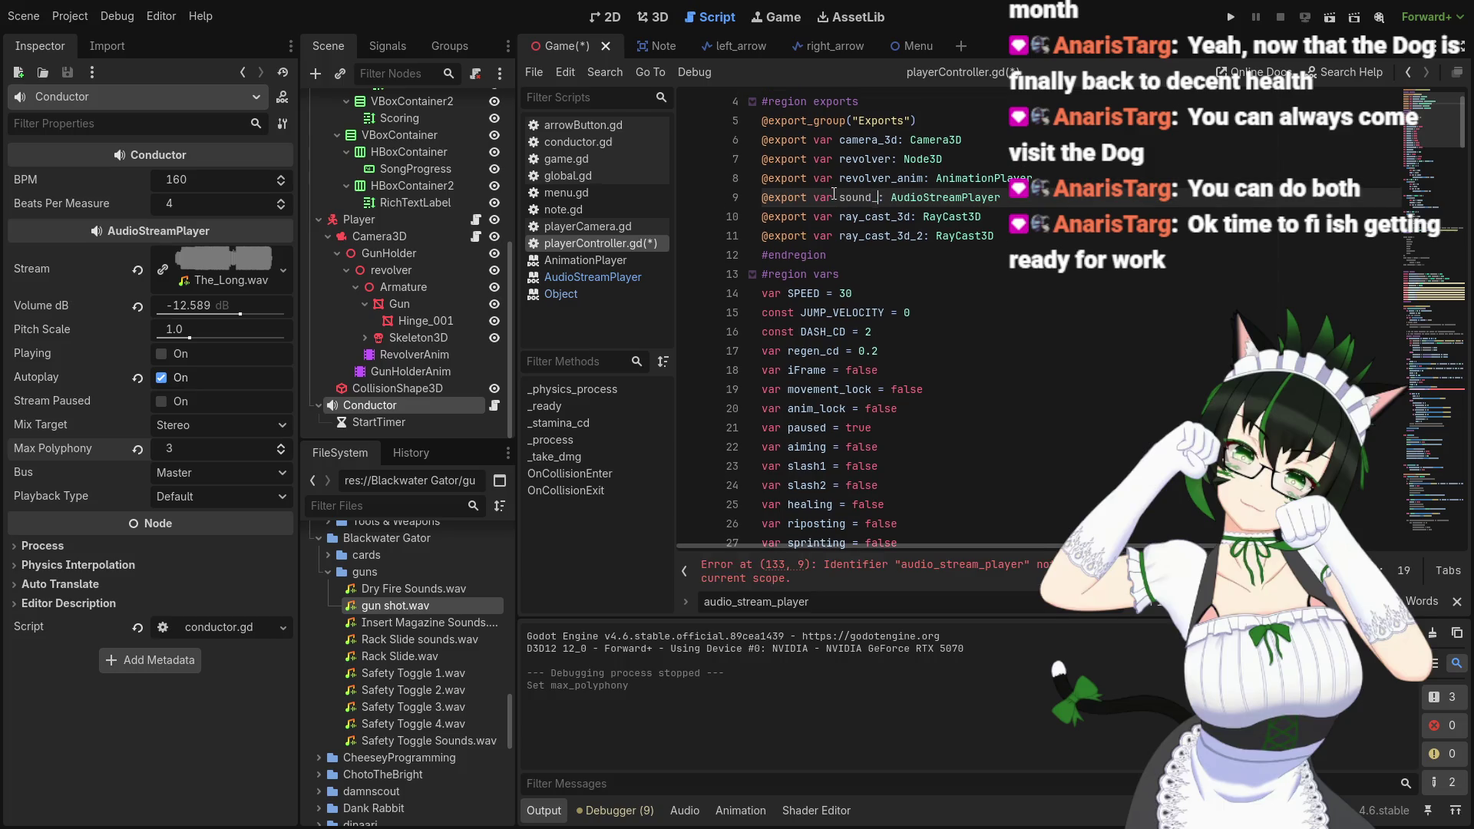
{"action": "type", "text": "cts"}
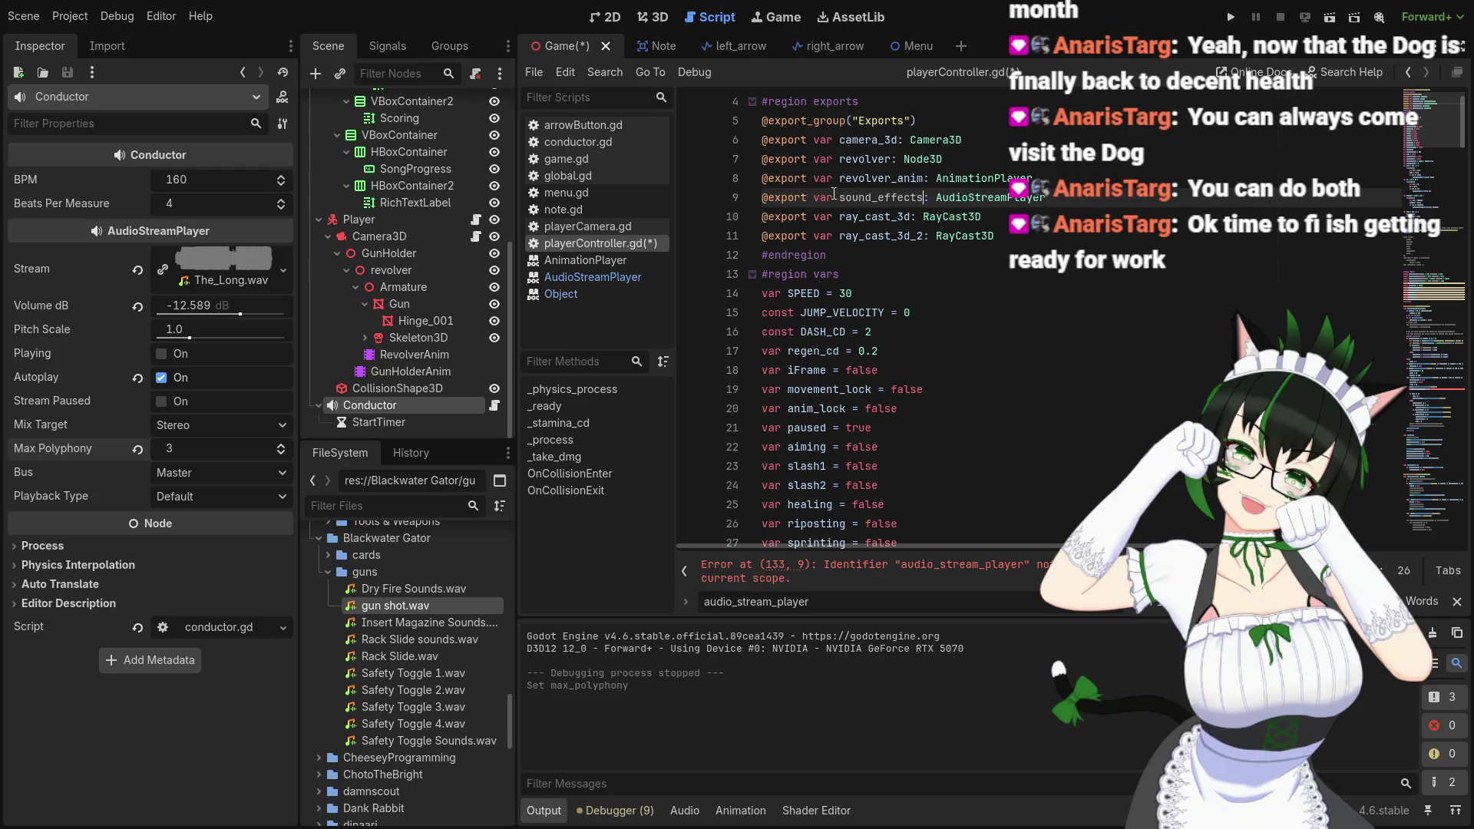
{"action": "left_click", "coordinate": [1065, 201]}
{"action": "scroll", "coordinate": [1050, 205], "scroll_direction": "down", "scroll_amount": 3}
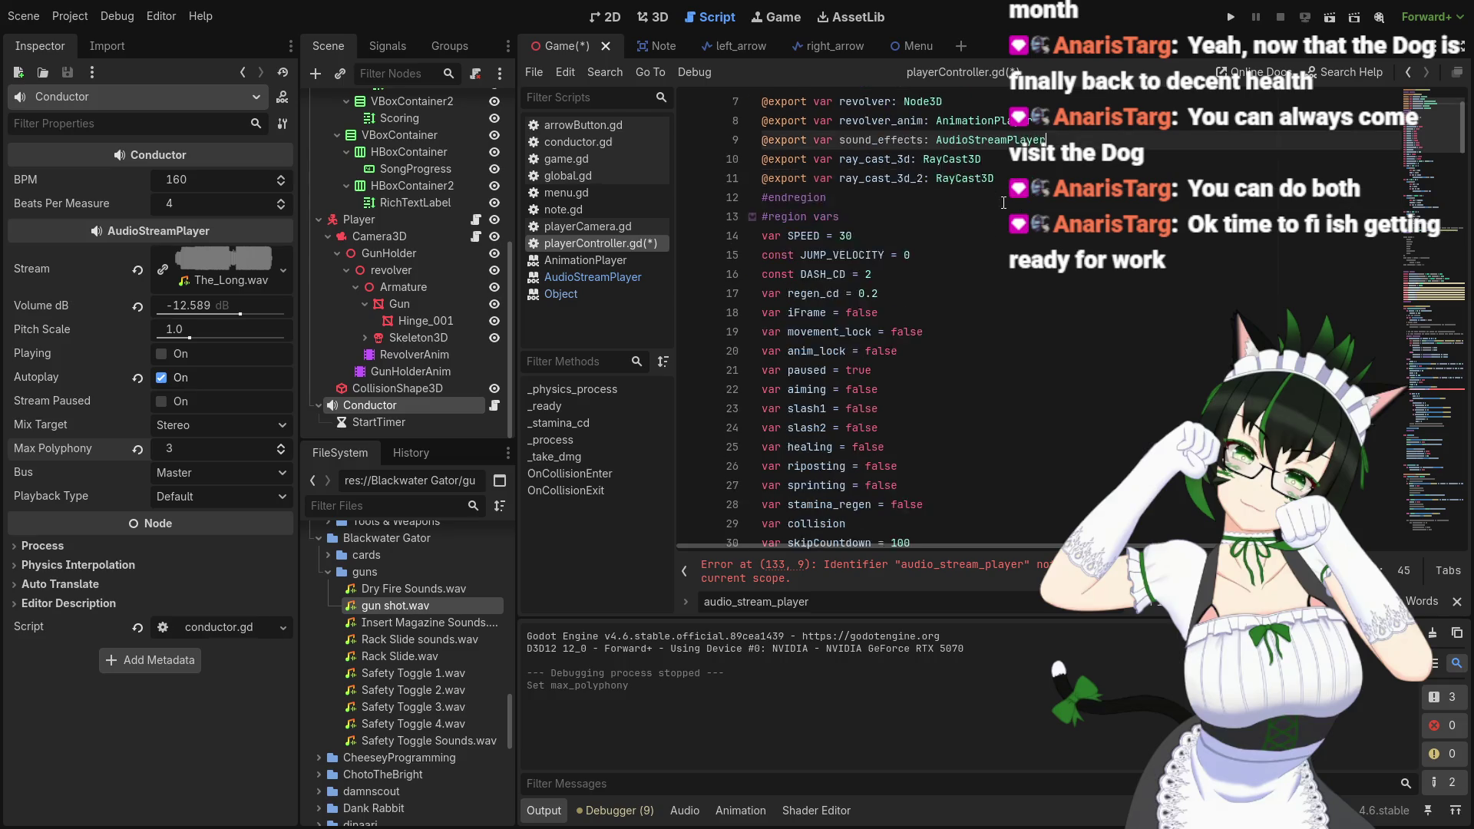
{"action": "scroll", "coordinate": [1228, 177], "scroll_direction": "up", "scroll_amount": 3}
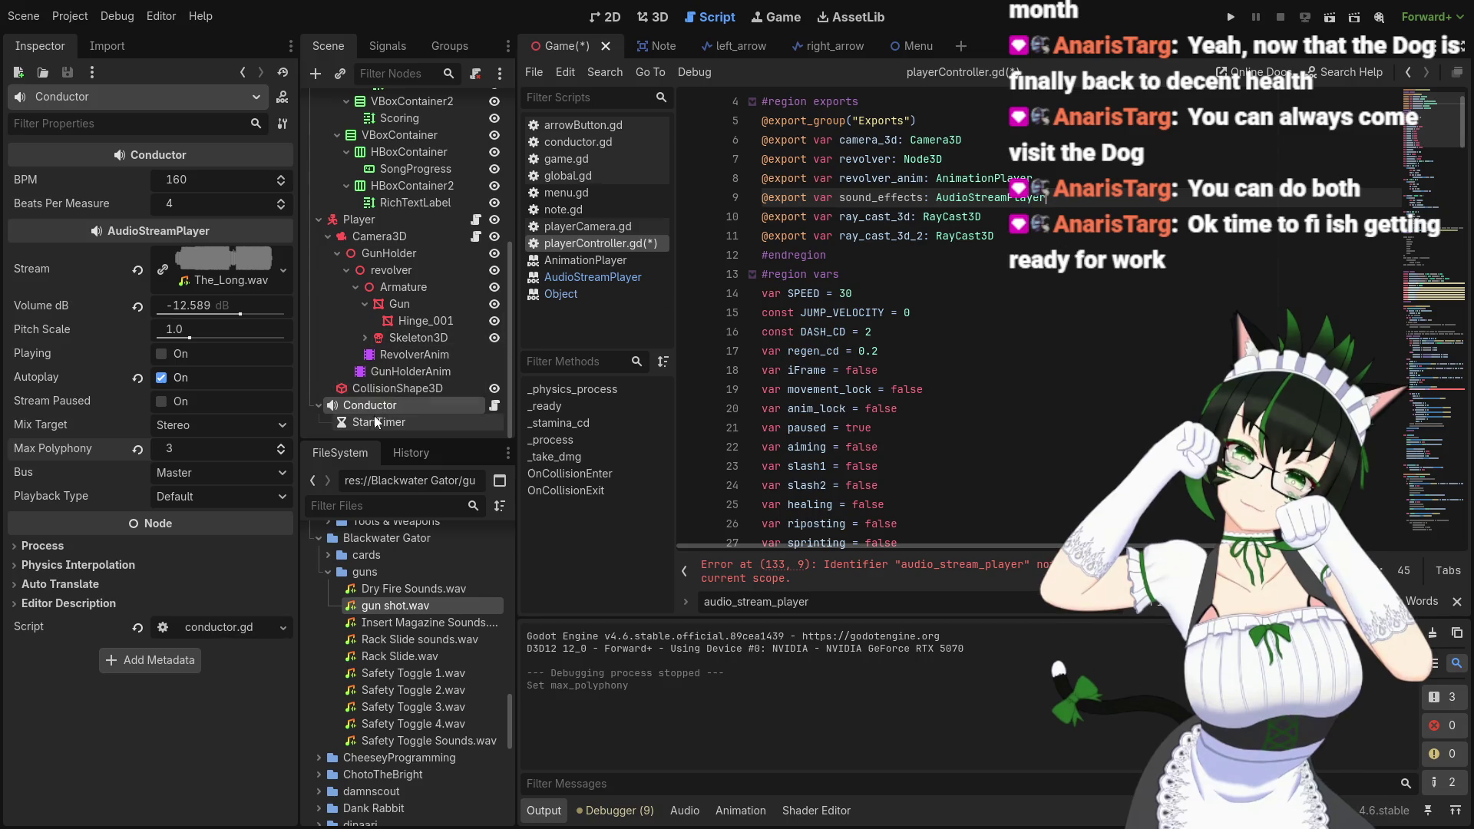
Tidy the Scene tree by collapsing the Player and Conductor nodes
{"action": "left_click", "coordinate": [320, 221]}
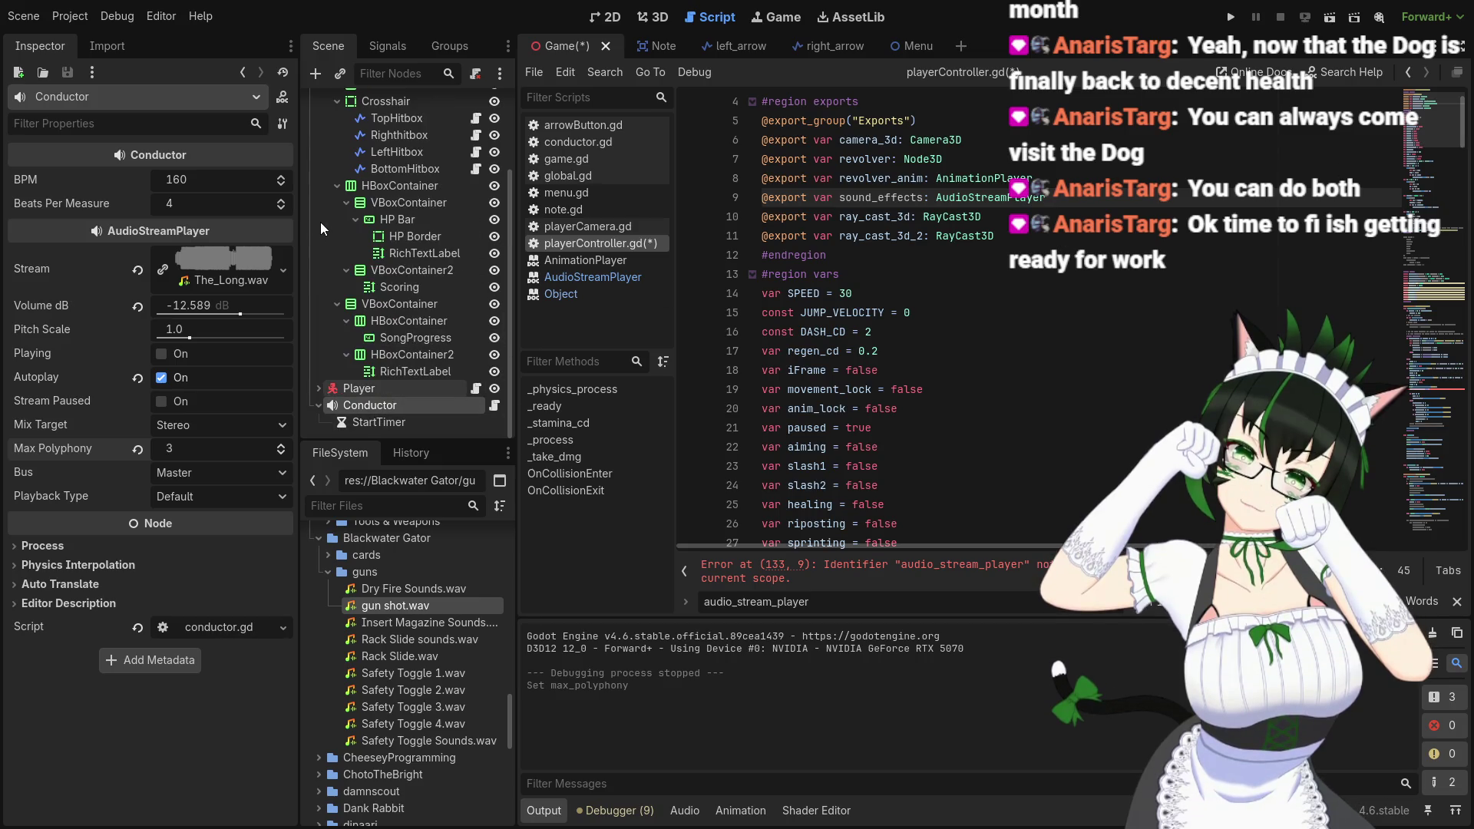
{"action": "left_click", "coordinate": [317, 404]}
{"action": "left_click", "coordinate": [372, 407]}
{"action": "left_click", "coordinate": [318, 407]}
{"action": "scroll", "coordinate": [338, 401], "scroll_direction": "down", "scroll_amount": 4}
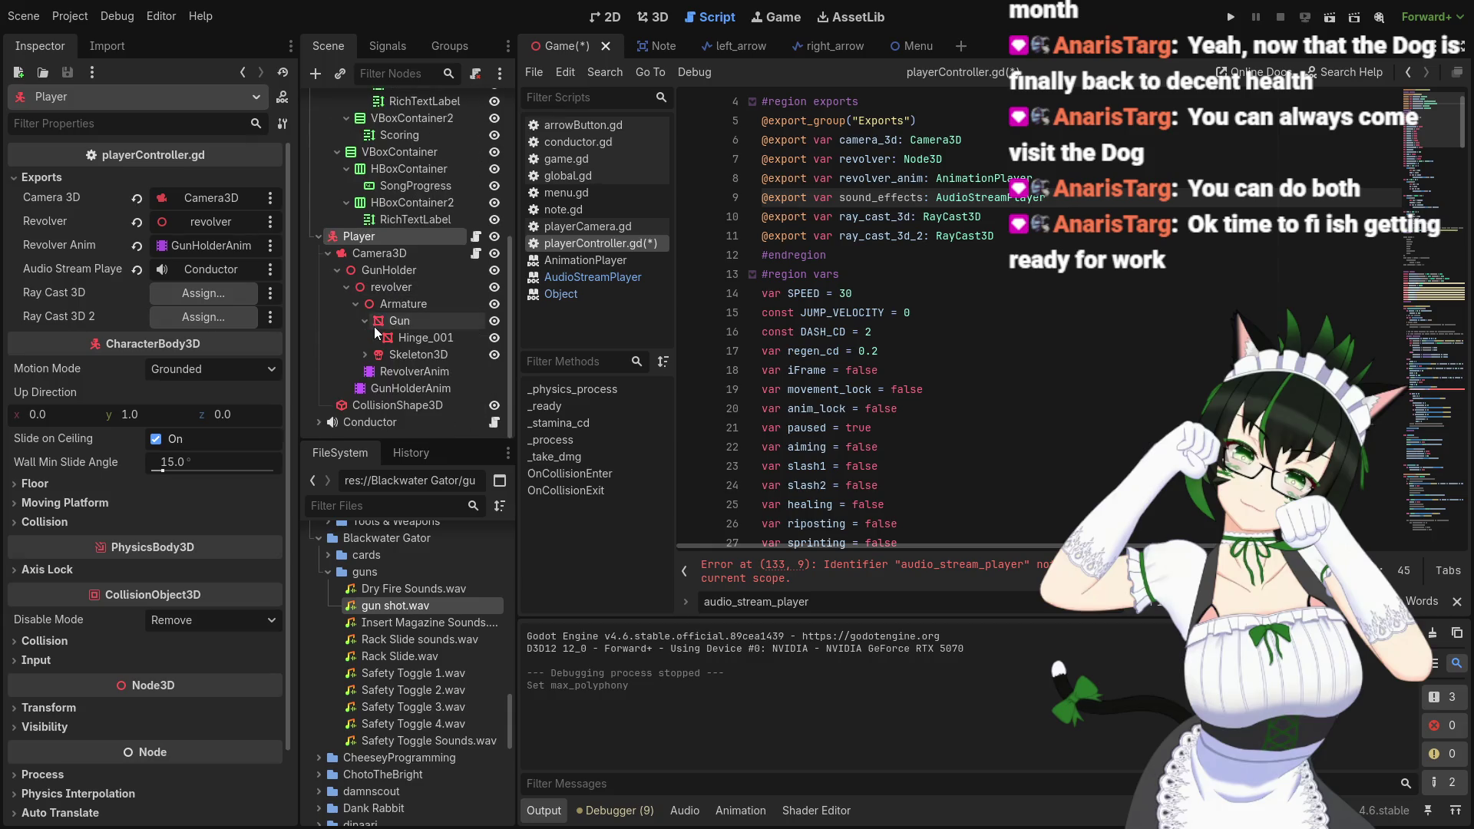
{"action": "left_click", "coordinate": [319, 236]}
{"action": "scroll", "coordinate": [353, 316], "scroll_direction": "up", "scroll_amount": 5}
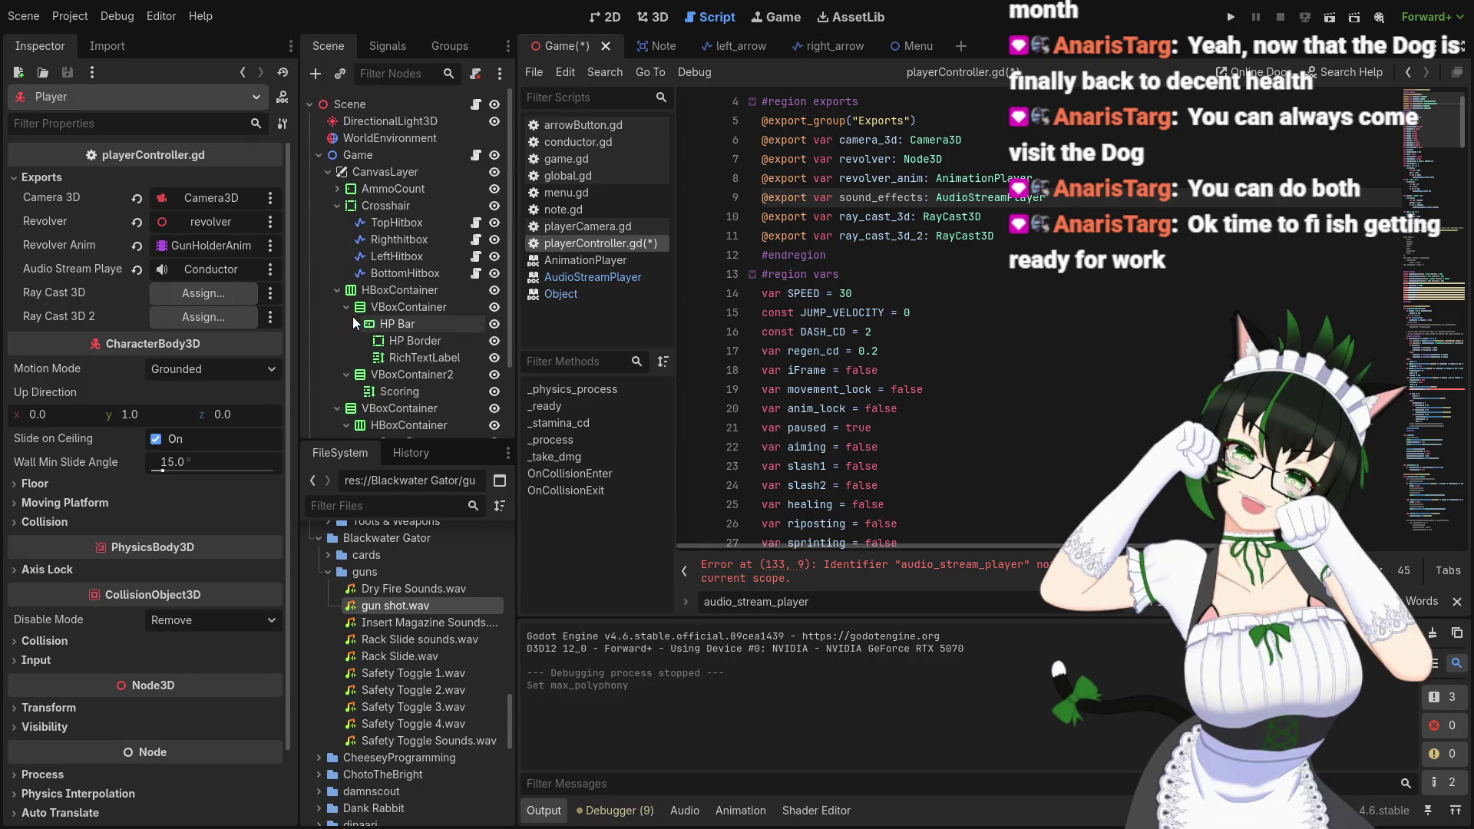
Add an AudioStreamPlayer child to the scene root and name it SoundEffects
{"action": "right_click", "coordinate": [366, 107]}
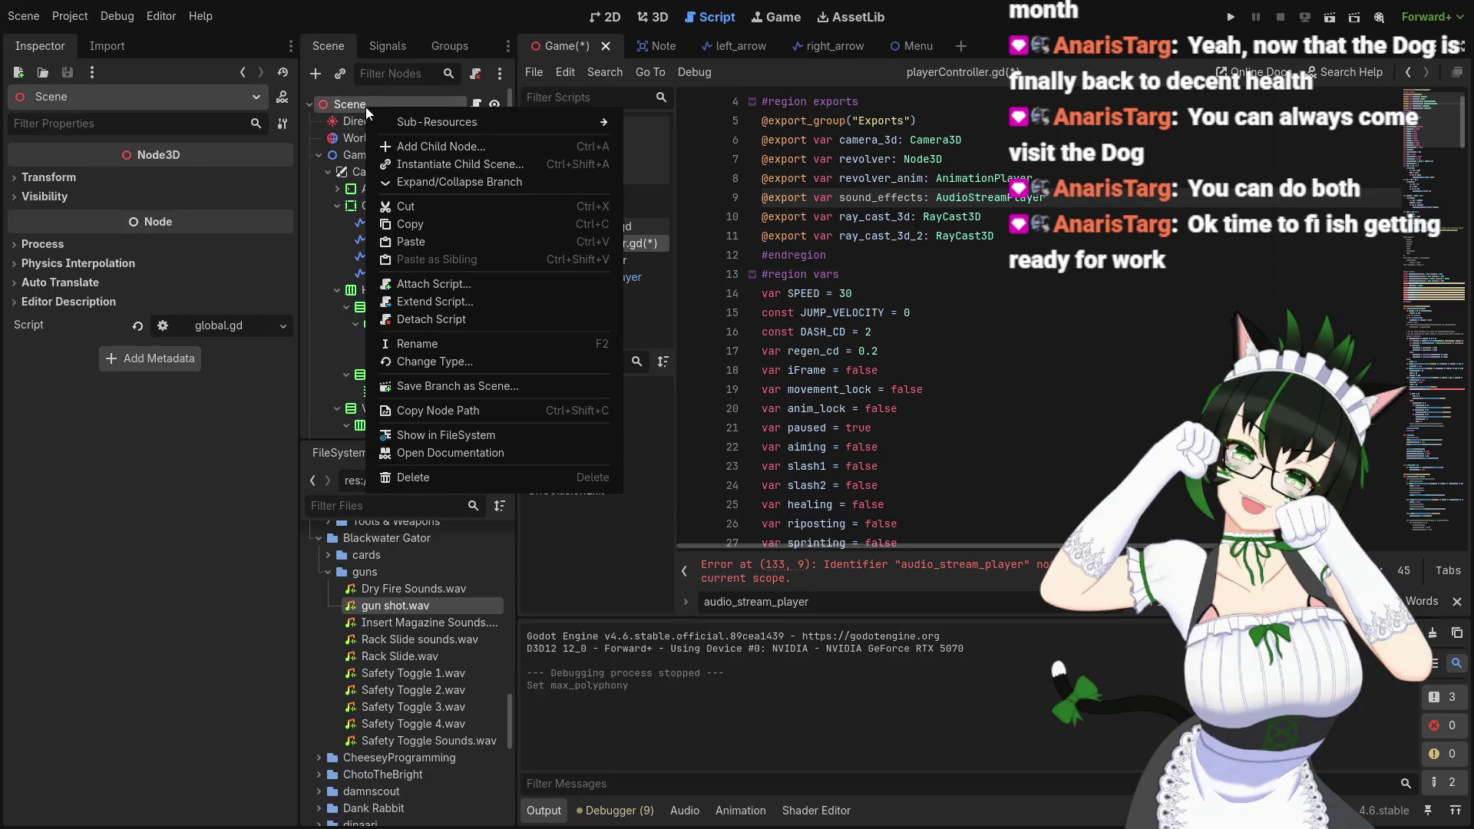
{"action": "left_click", "coordinate": [451, 146]}
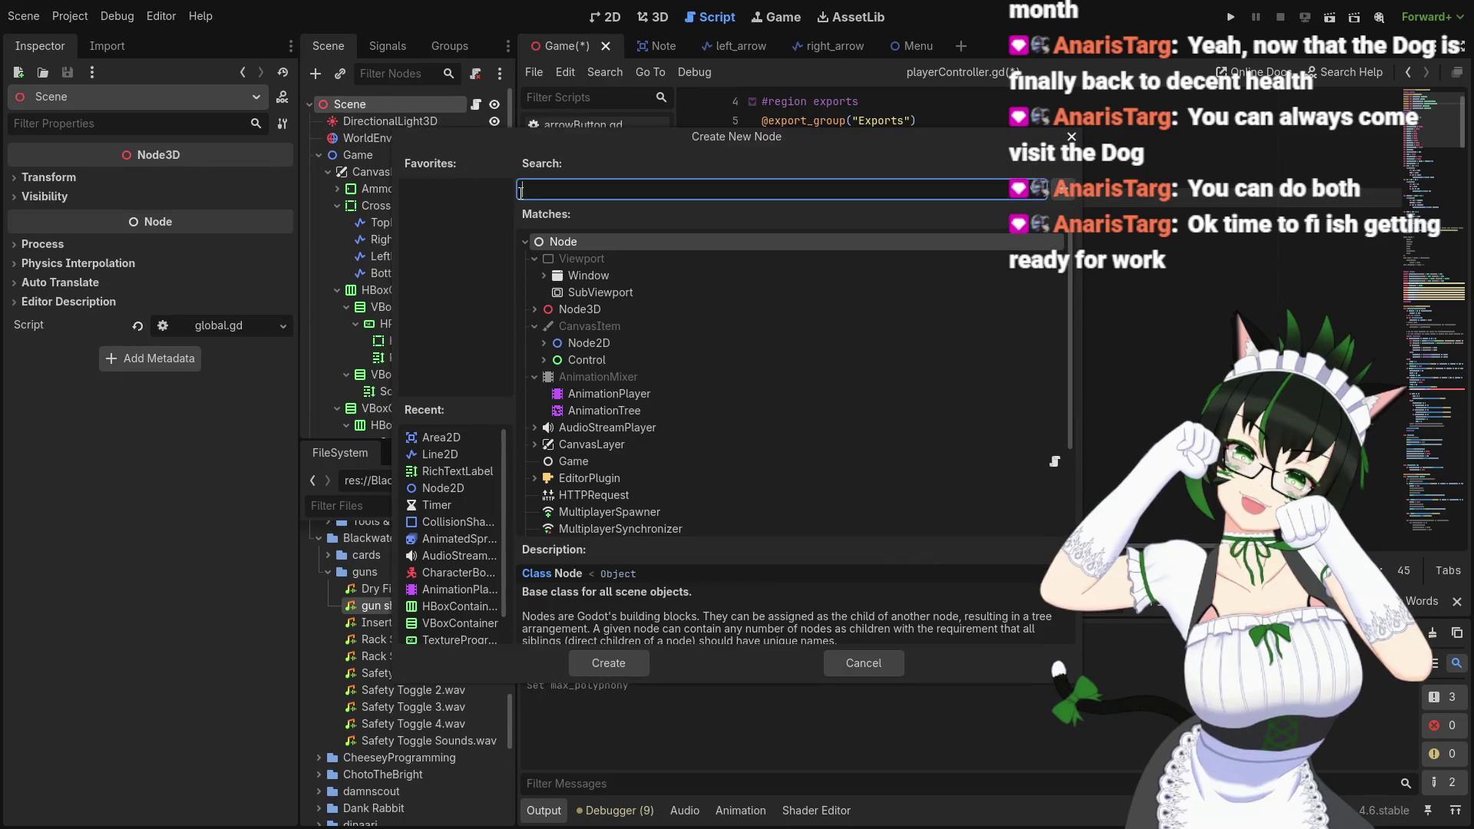
{"action": "type", "text": "audio"}
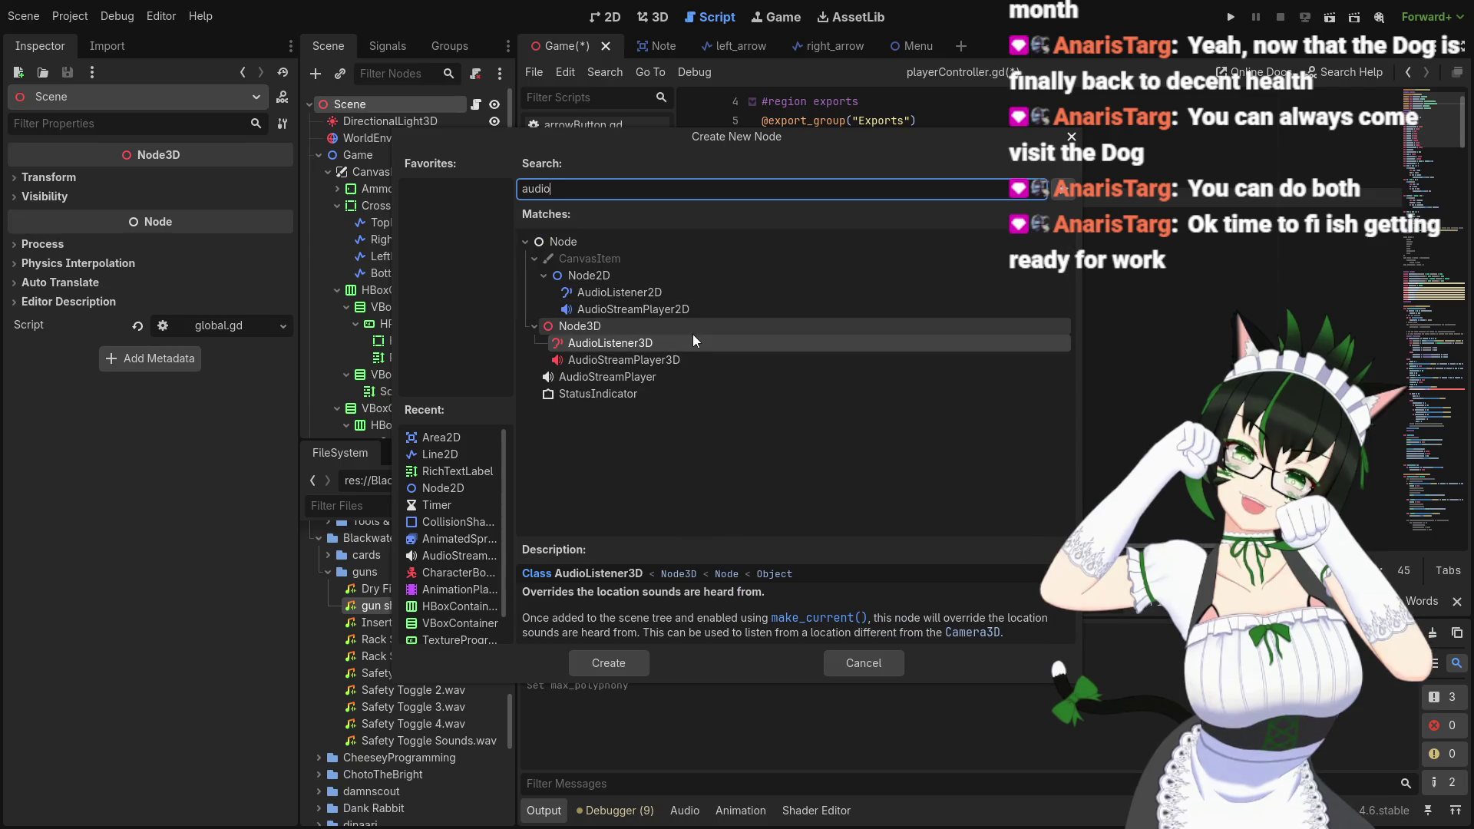
{"action": "left_click", "coordinate": [656, 376]}
{"action": "left_click", "coordinate": [648, 665]}
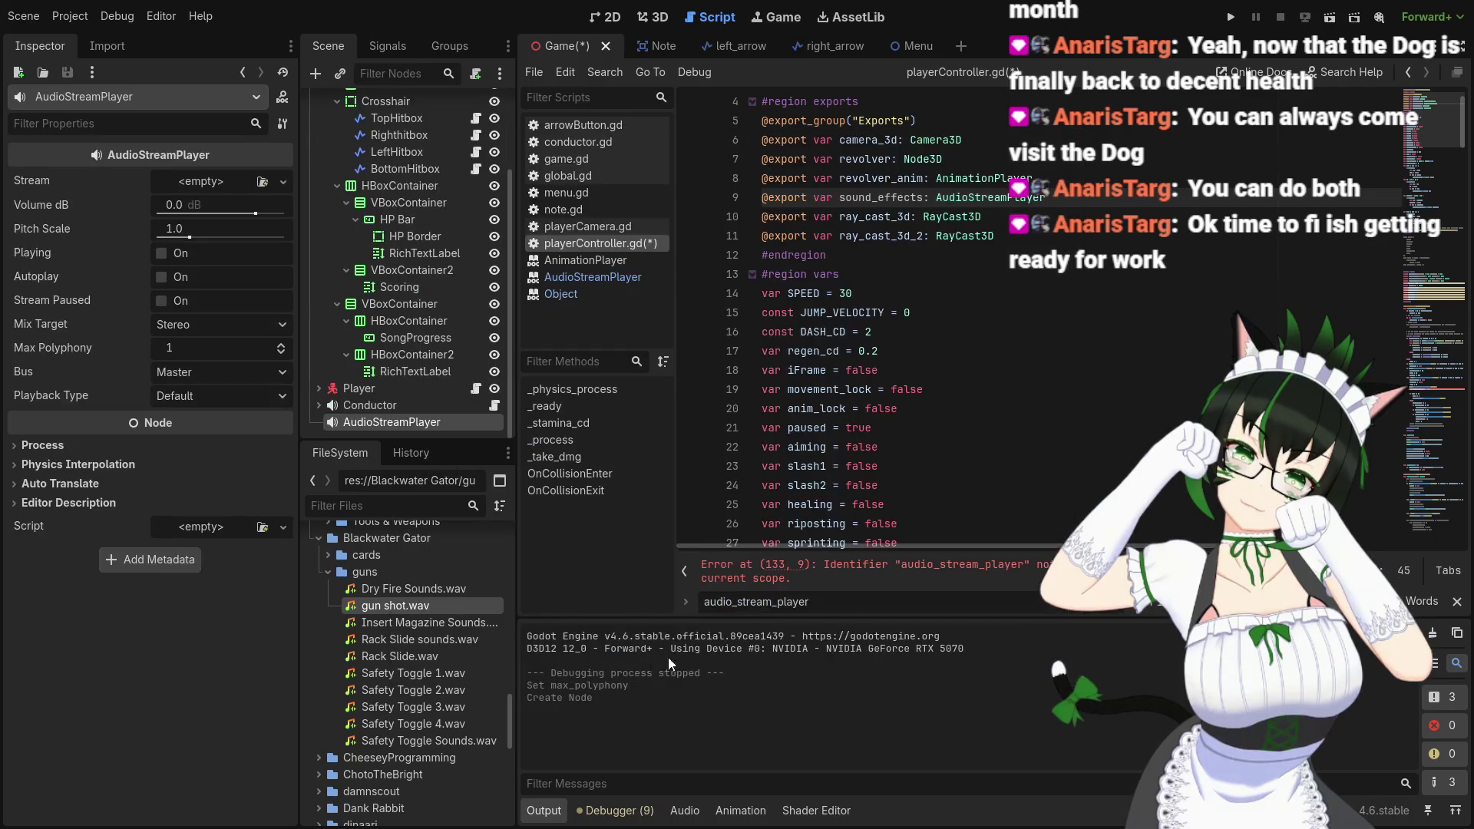
{"action": "scroll", "coordinate": [931, 369], "scroll_direction": "down", "scroll_amount": 18}
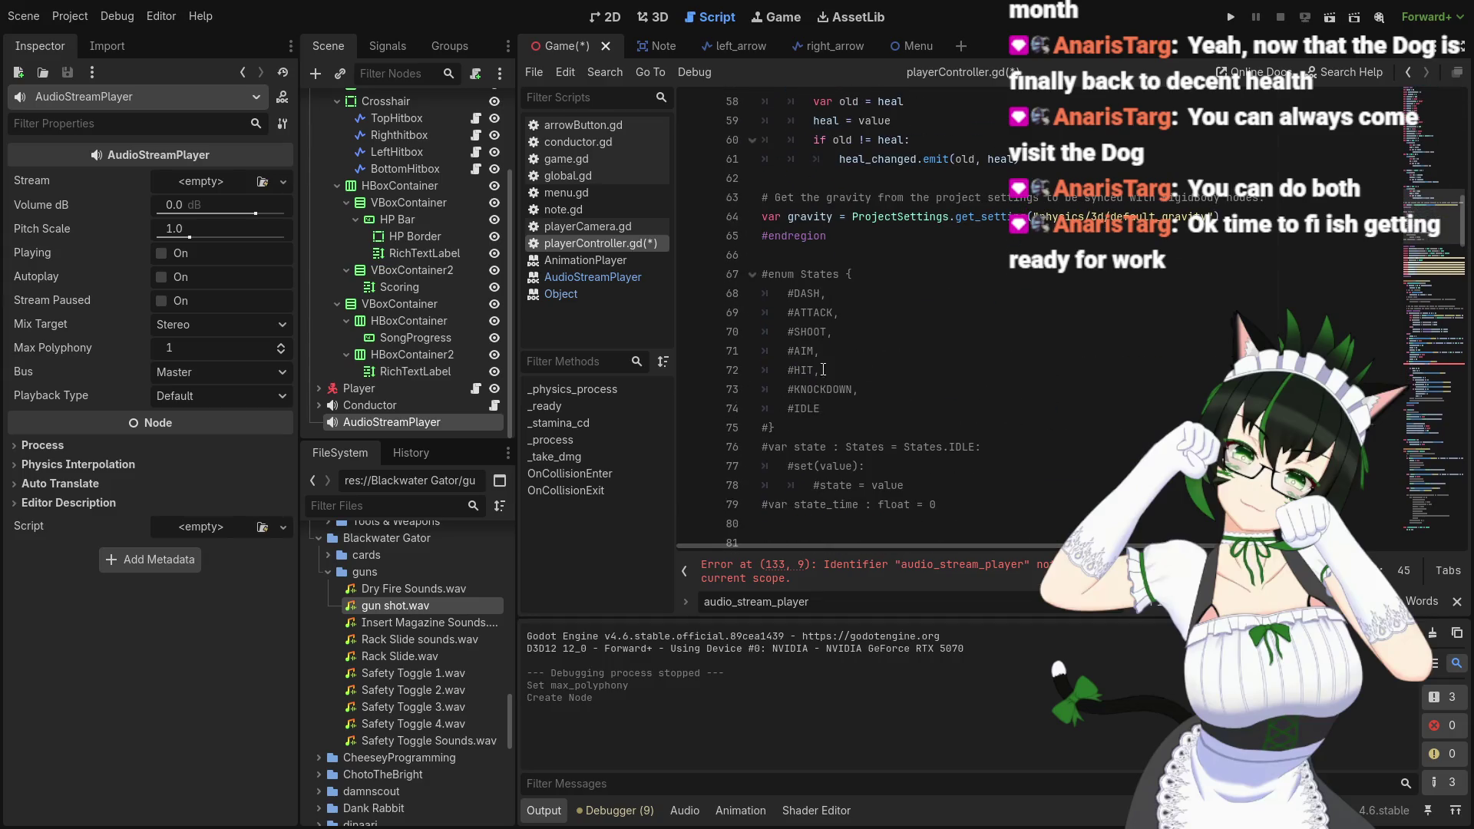
{"action": "double_click", "coordinate": [407, 419]}
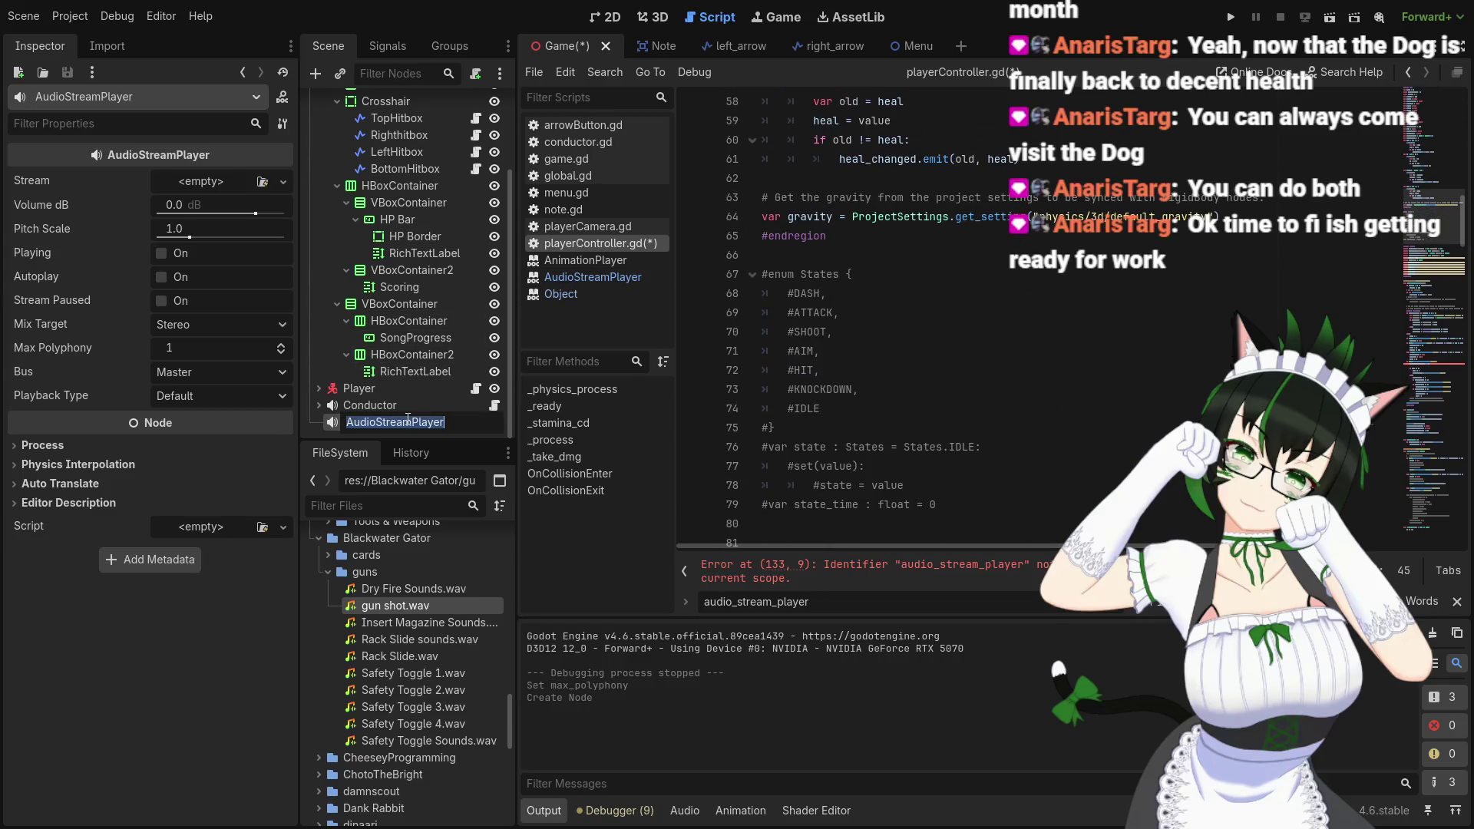
{"action": "type", "text": "SoundEff"}
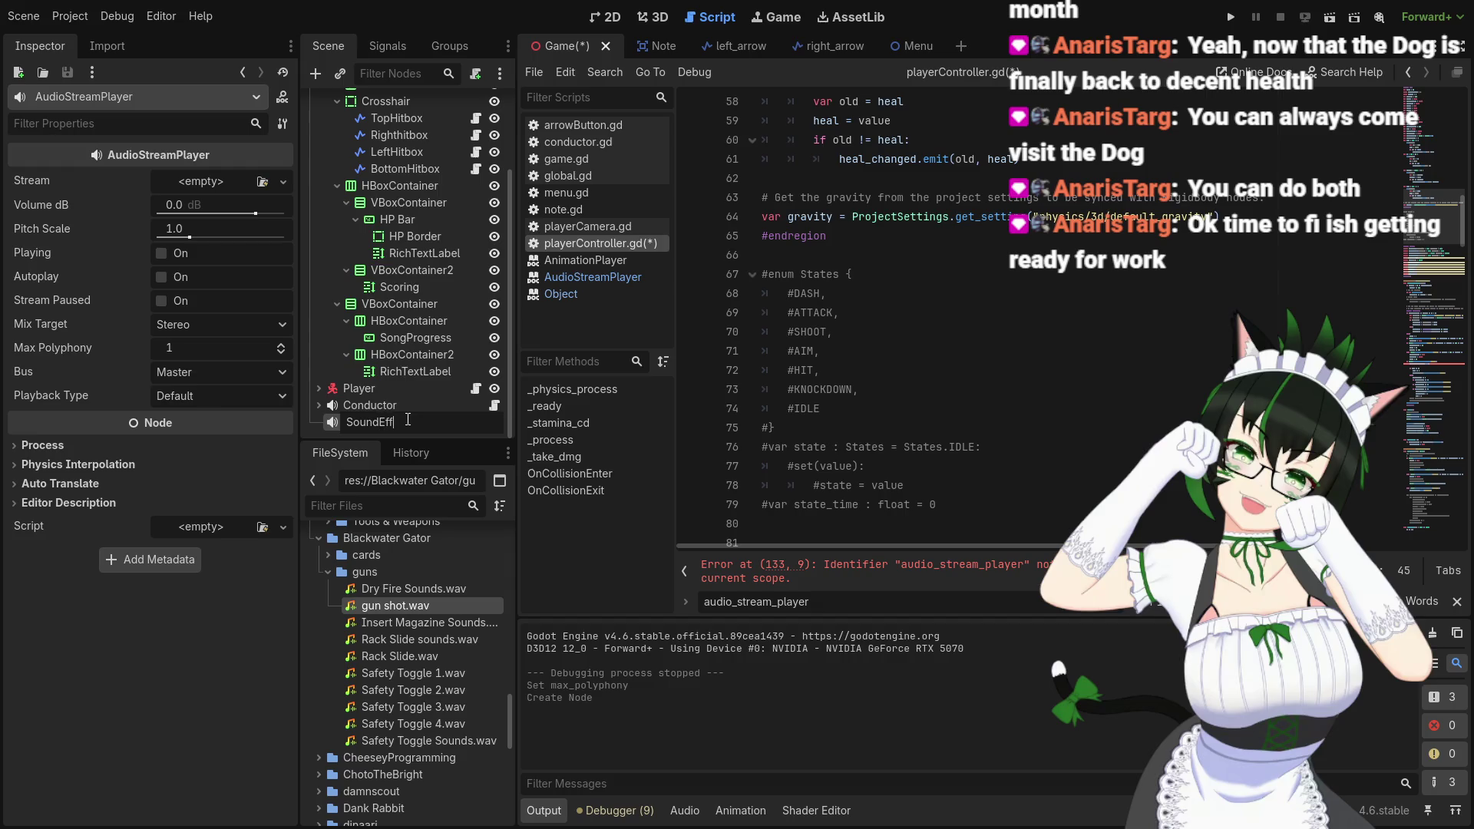
{"action": "type", "text": "ects"}
{"action": "key", "text": "Return"}
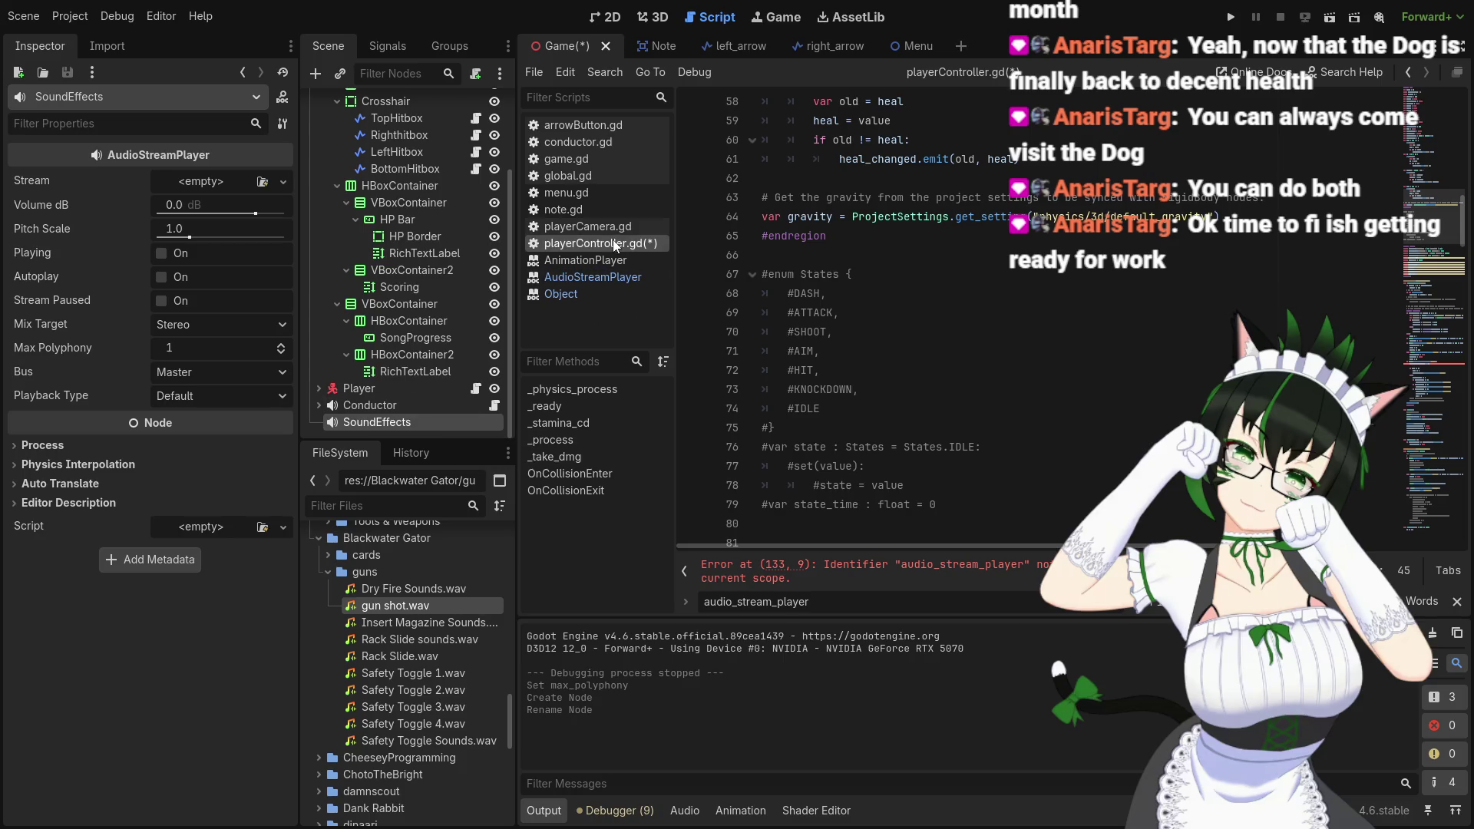
{"action": "scroll", "coordinate": [982, 314], "scroll_direction": "up", "scroll_amount": 2}
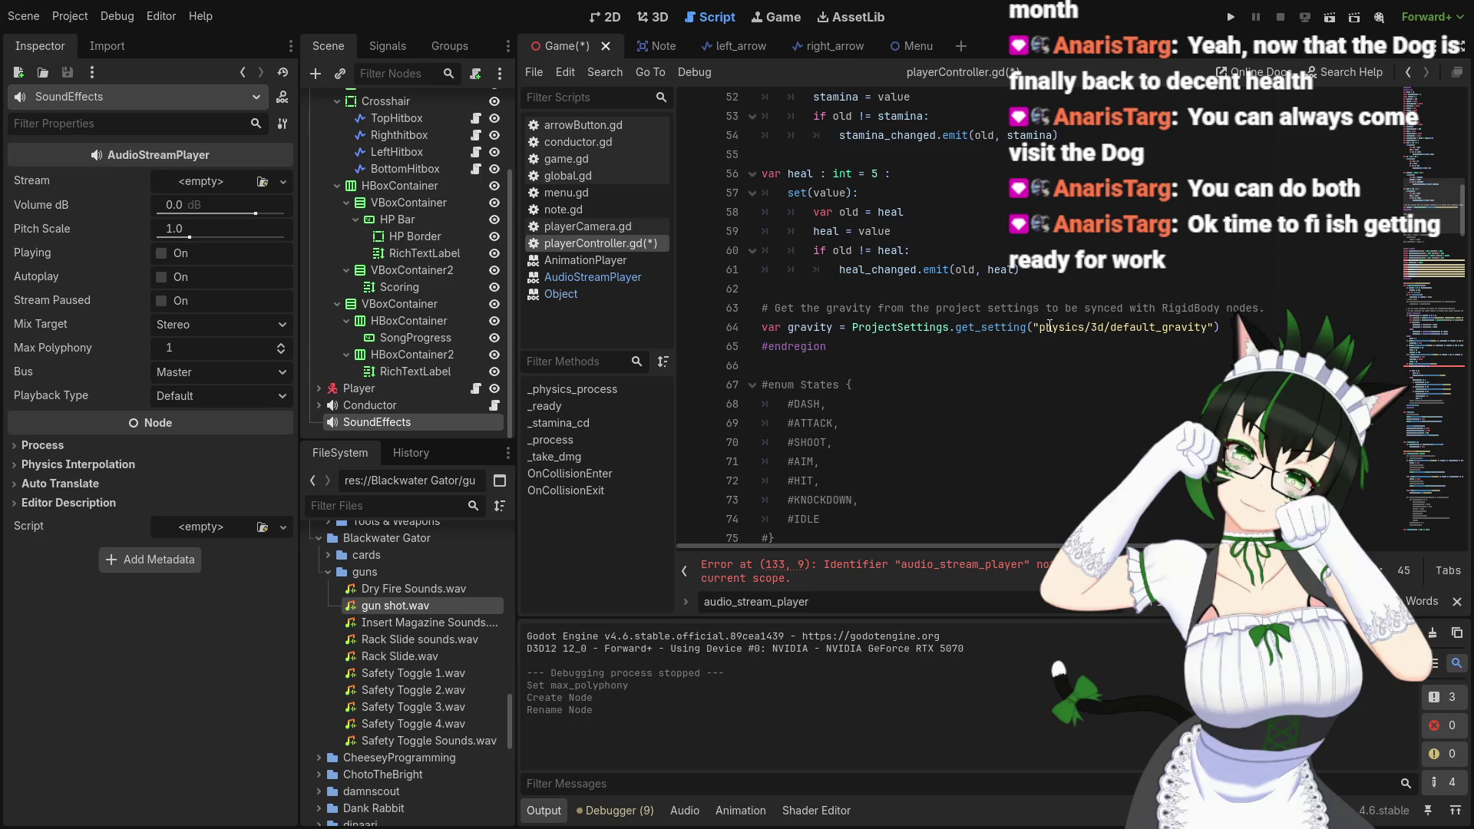
Rename the SoundEffects node to SFX
{"action": "scroll", "coordinate": [1040, 328], "scroll_direction": "up", "scroll_amount": 12}
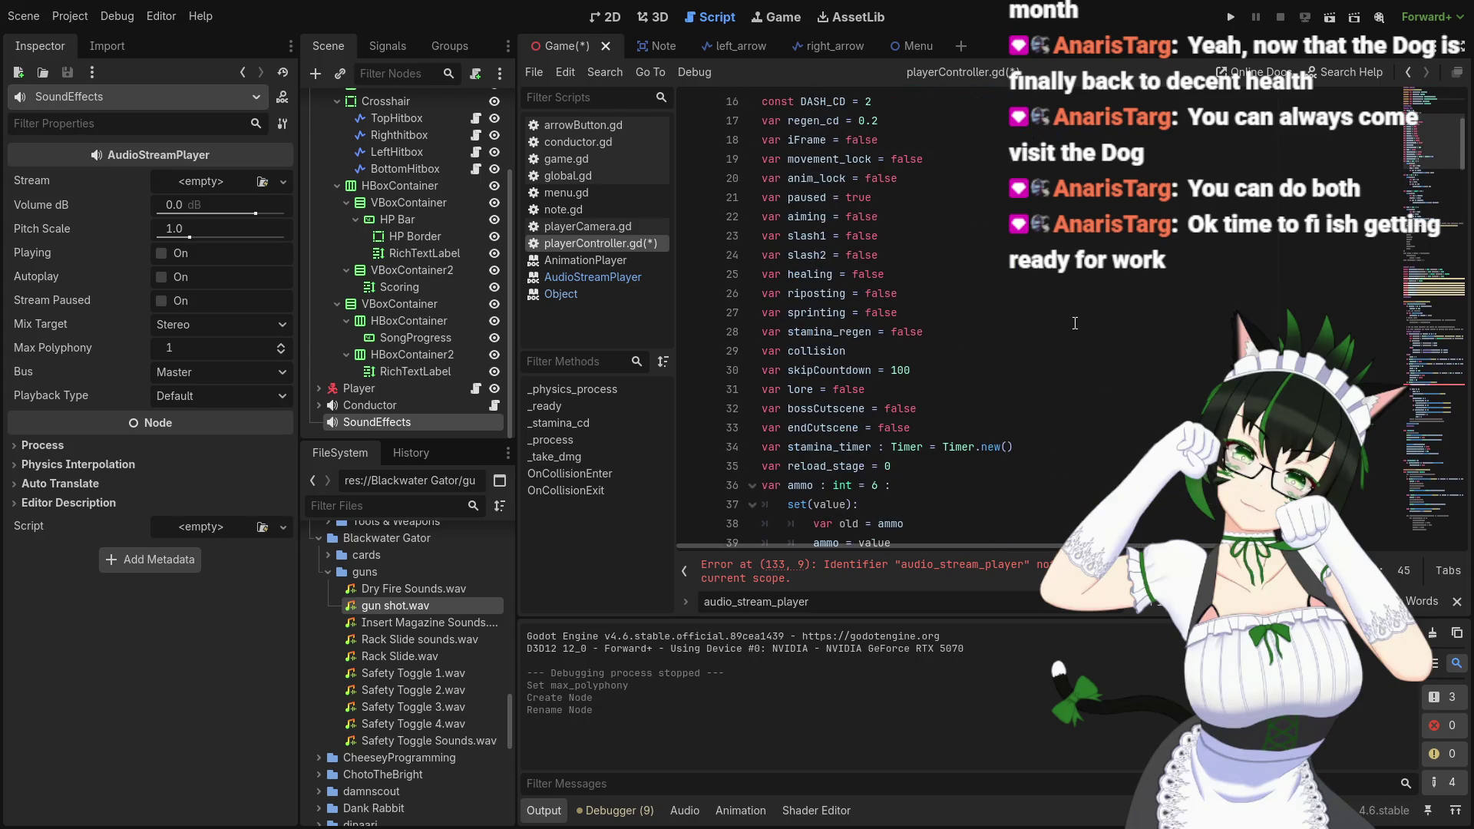
{"action": "right_click", "coordinate": [390, 421]}
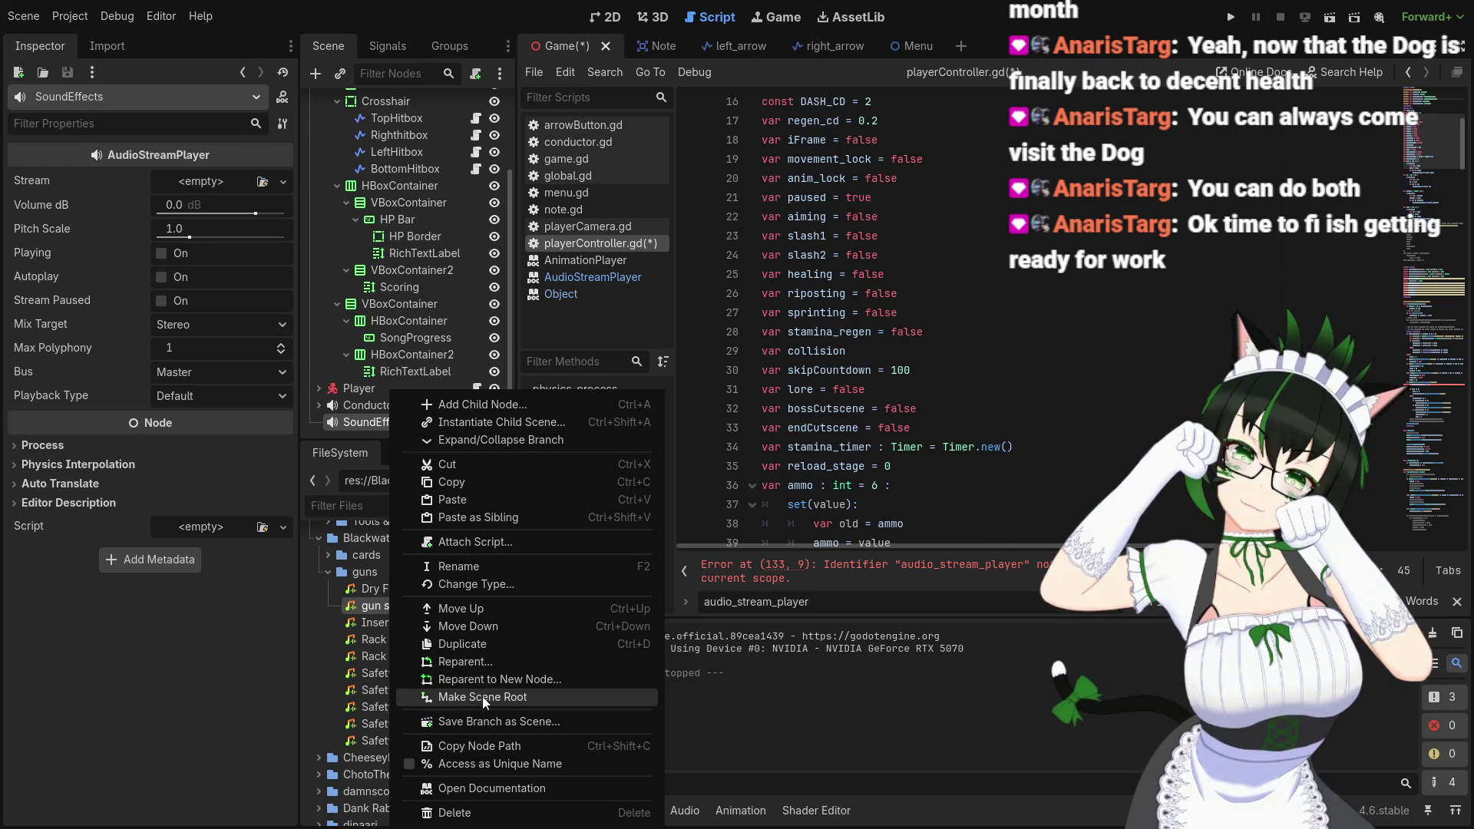
{"action": "left_click", "coordinate": [468, 561]}
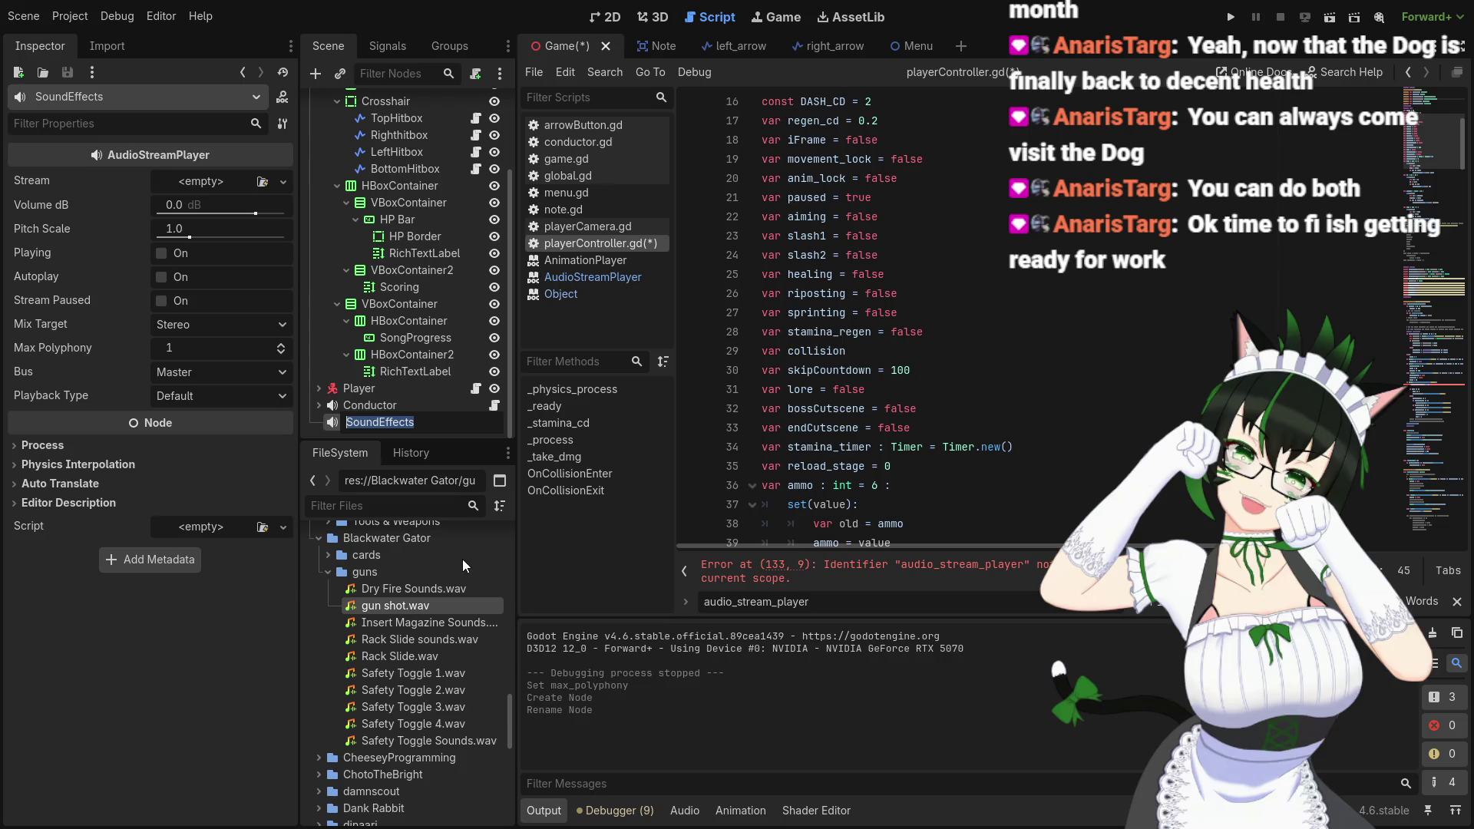
{"action": "type", "text": "SFX"}
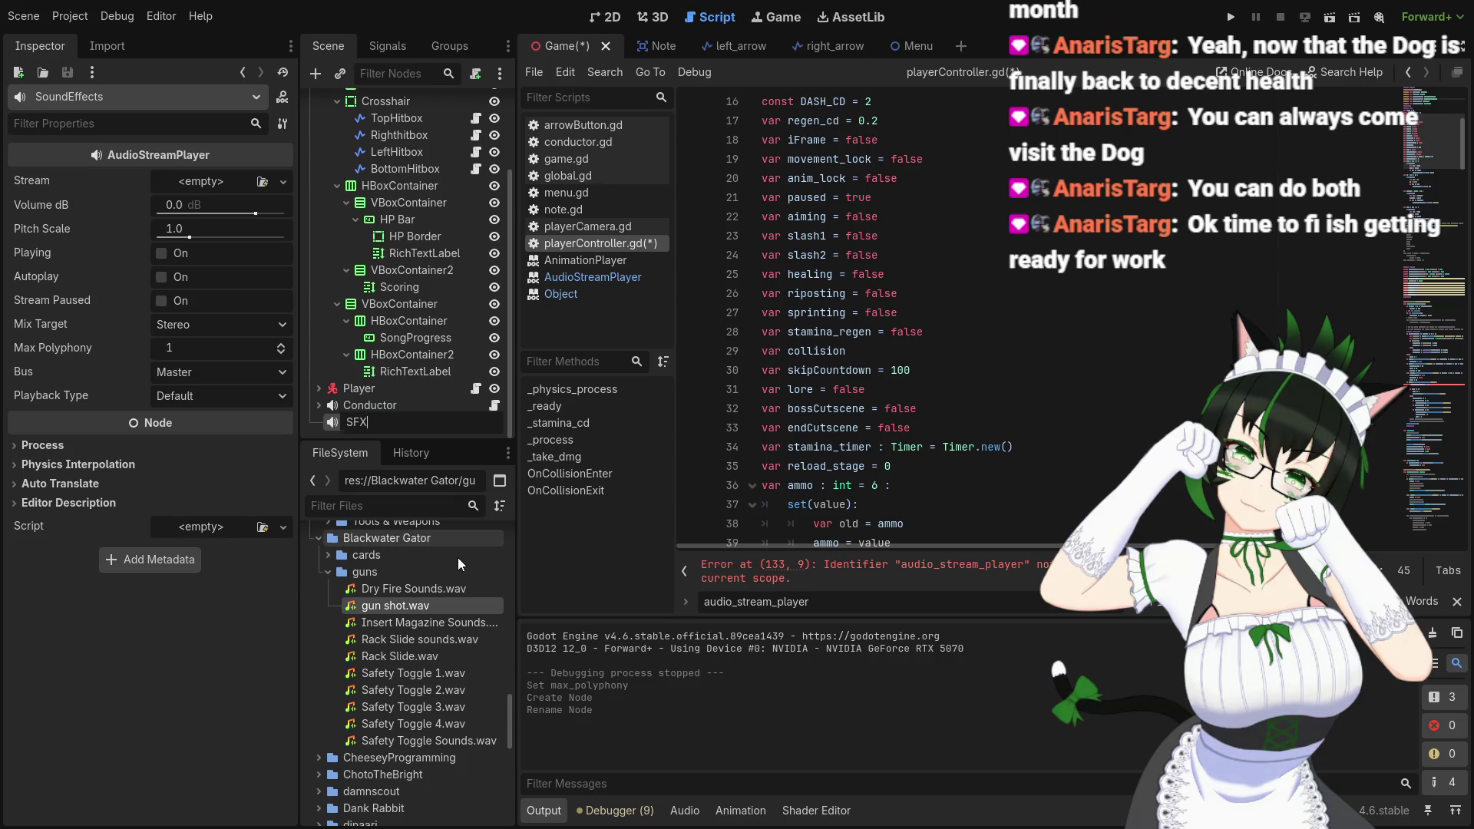
{"action": "key", "text": "Return"}
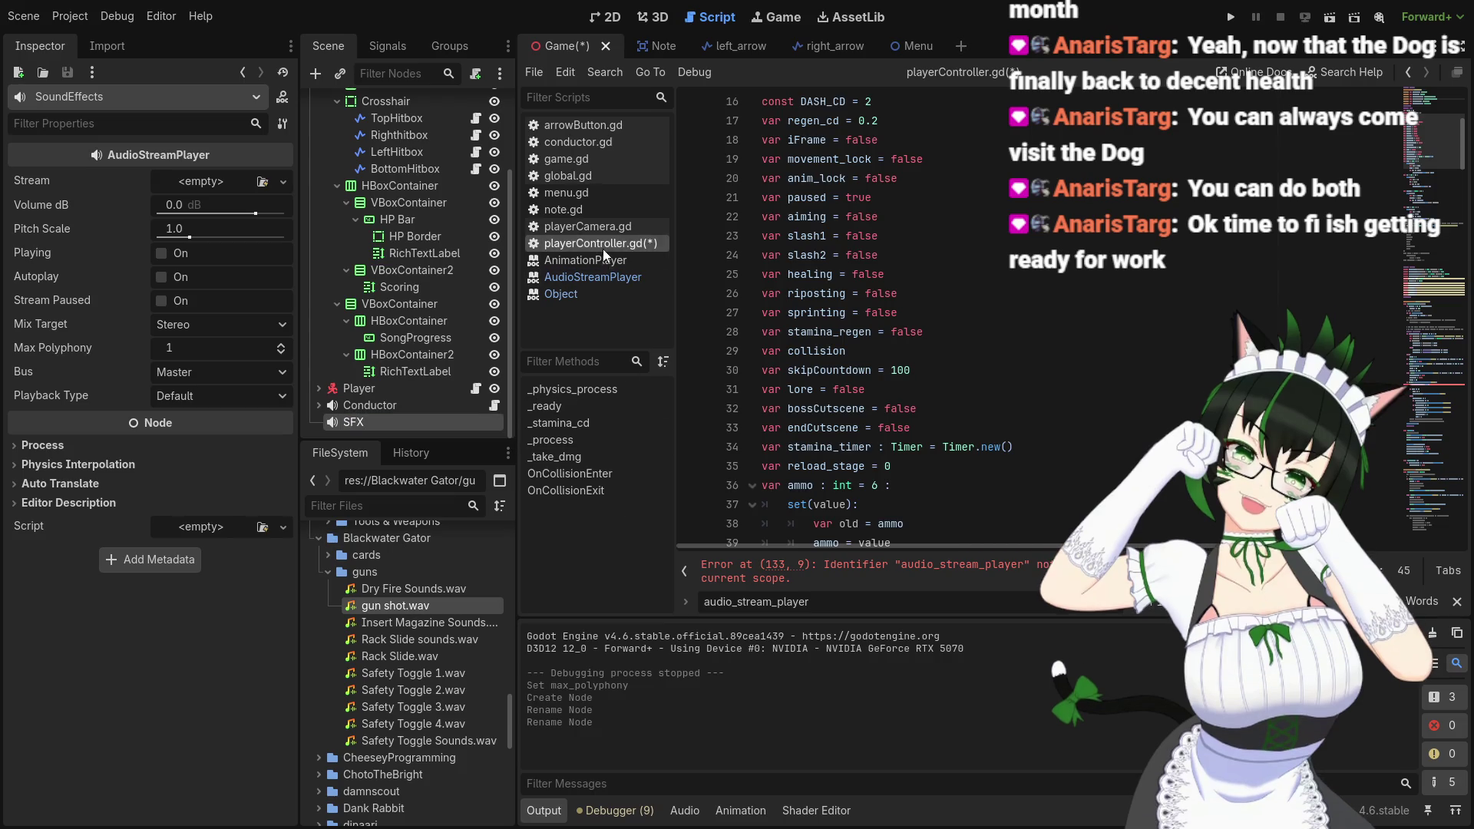
Change the line 9 exported variable name from sound_effects to sfx
{"action": "scroll", "coordinate": [841, 330], "scroll_direction": "down", "scroll_amount": 3}
{"action": "scroll", "coordinate": [841, 330], "scroll_direction": "up", "scroll_amount": 5}
{"action": "scroll", "coordinate": [841, 330], "scroll_direction": "up", "scroll_amount": 3}
{"action": "left_click_drag", "start_coordinate": [840, 255], "coordinate": [920, 257]}
{"action": "type", "text": "sfx"}
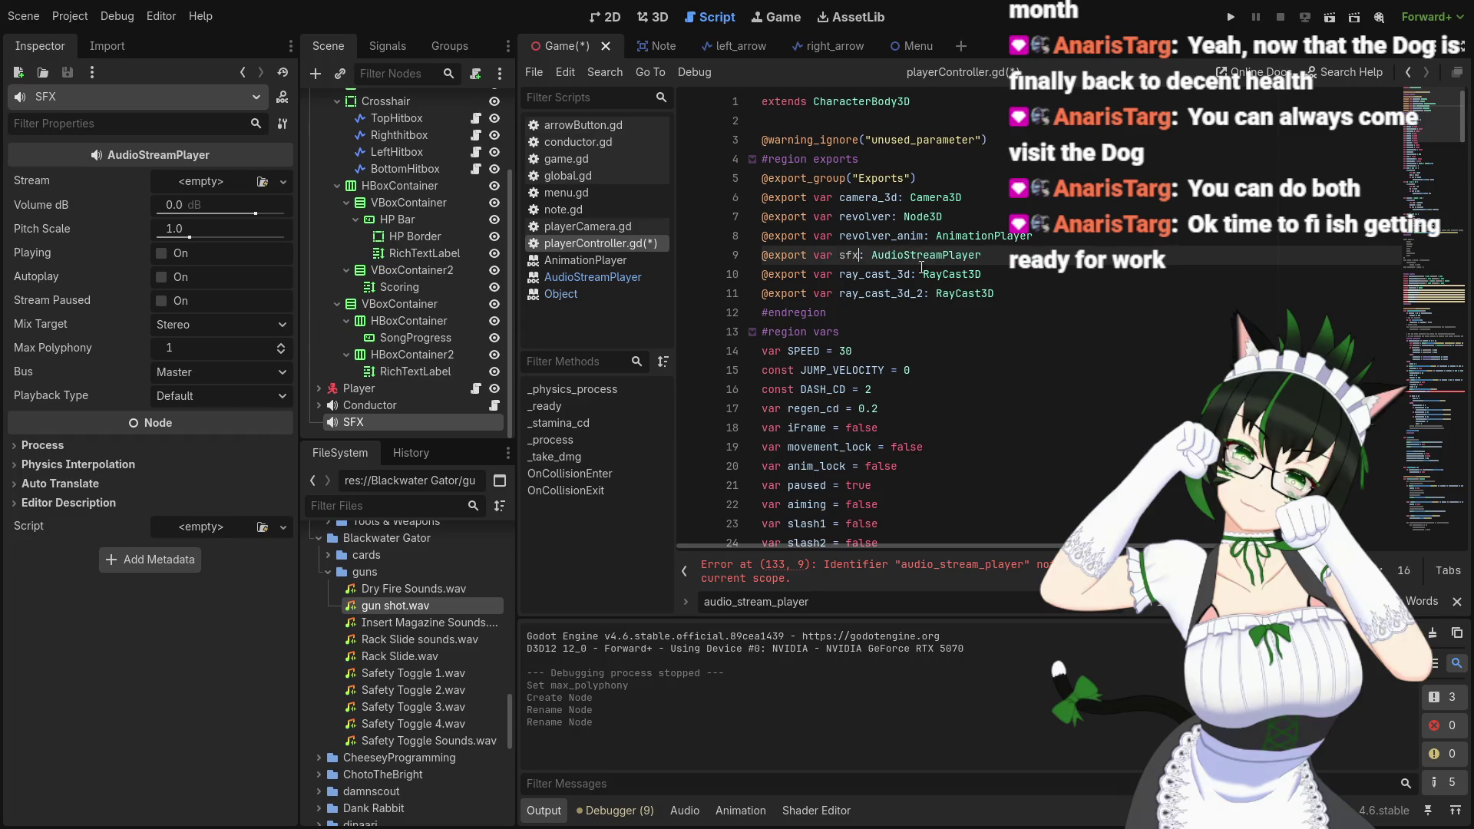
{"action": "left_click", "coordinate": [1021, 269]}
{"action": "left_click", "coordinate": [1432, 319]}
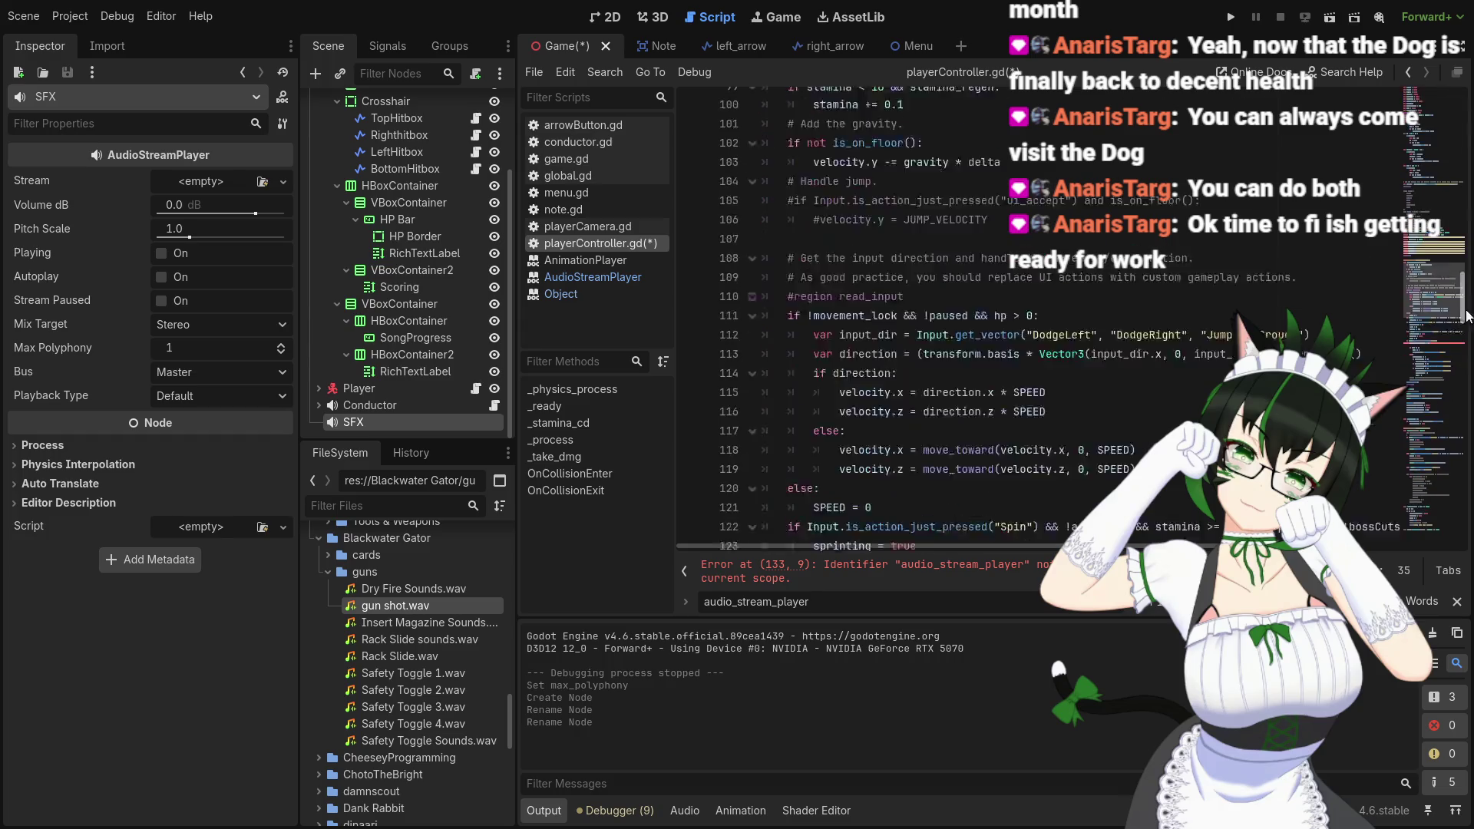
Rewrite line 133's audio_stream_player.play() call as 'sfx.stream ='
{"action": "left_click_drag", "start_coordinate": [814, 448], "coordinate": [939, 450]}
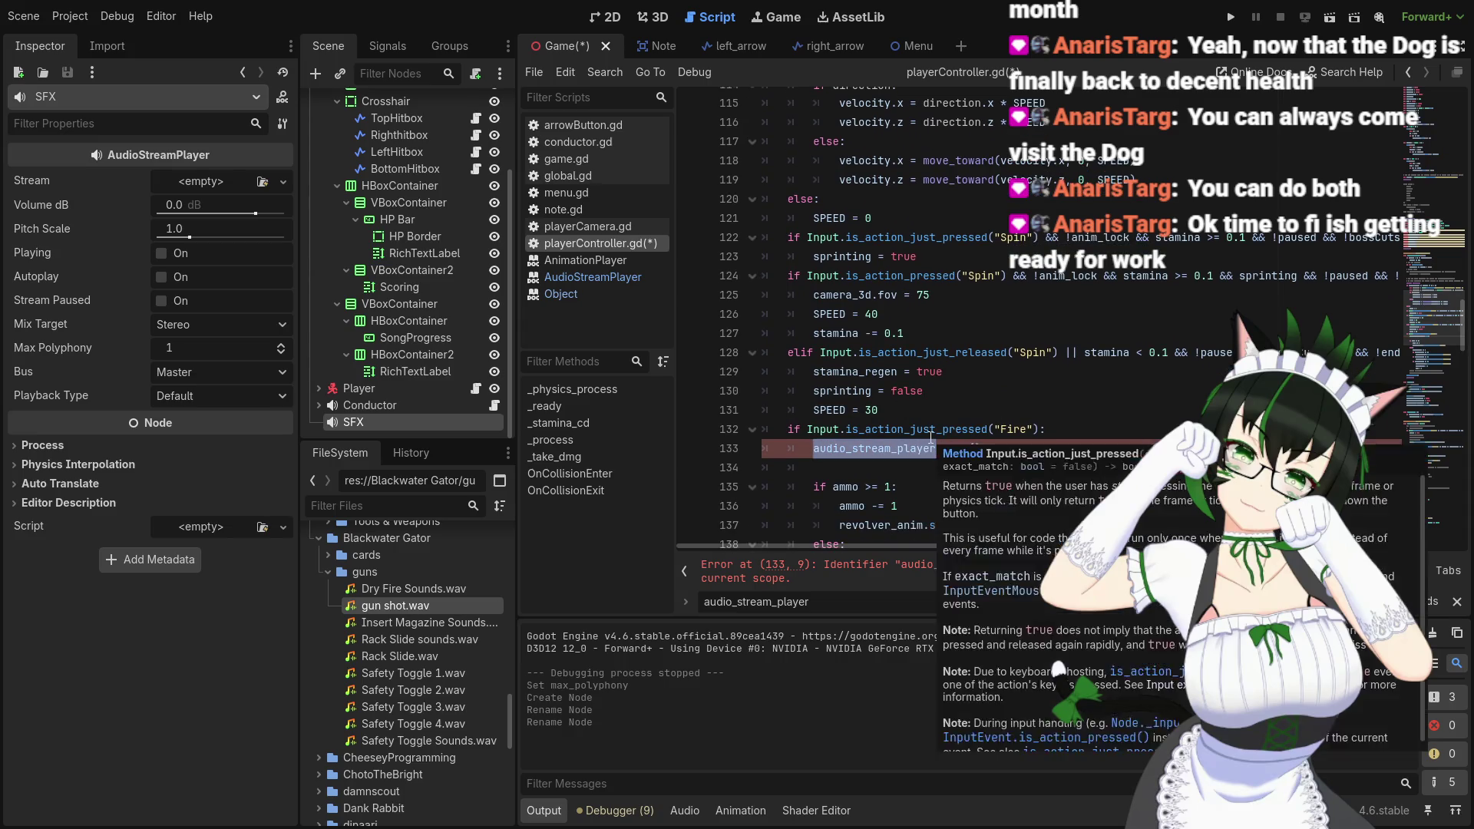
{"action": "type", "text": "sfx"}
{"action": "scroll", "coordinate": [931, 438], "scroll_direction": "up", "scroll_amount": 1}
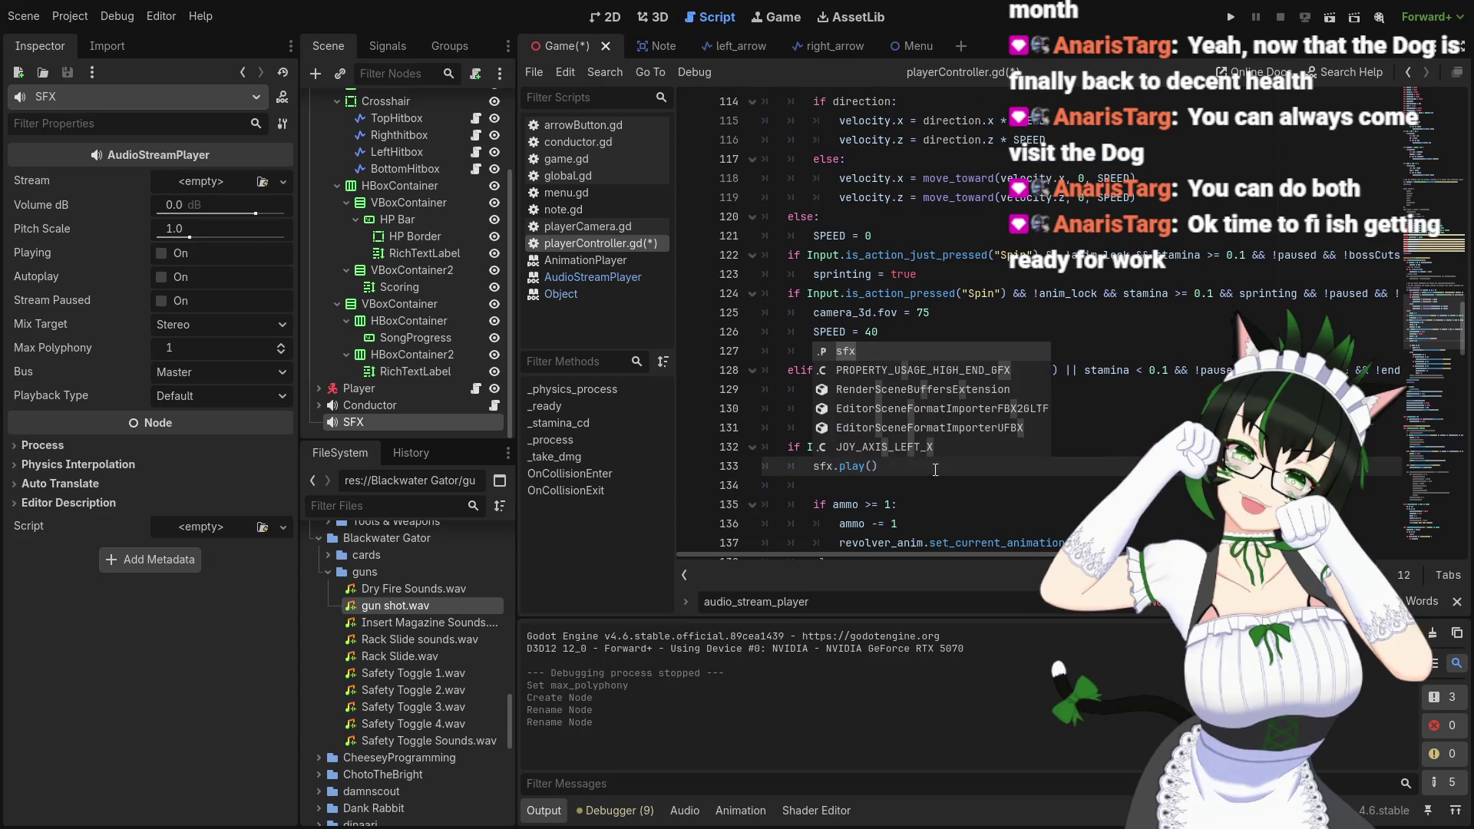
{"action": "left_click", "coordinate": [871, 466]}
{"action": "left_click_drag", "start_coordinate": [886, 466], "coordinate": [847, 466]}
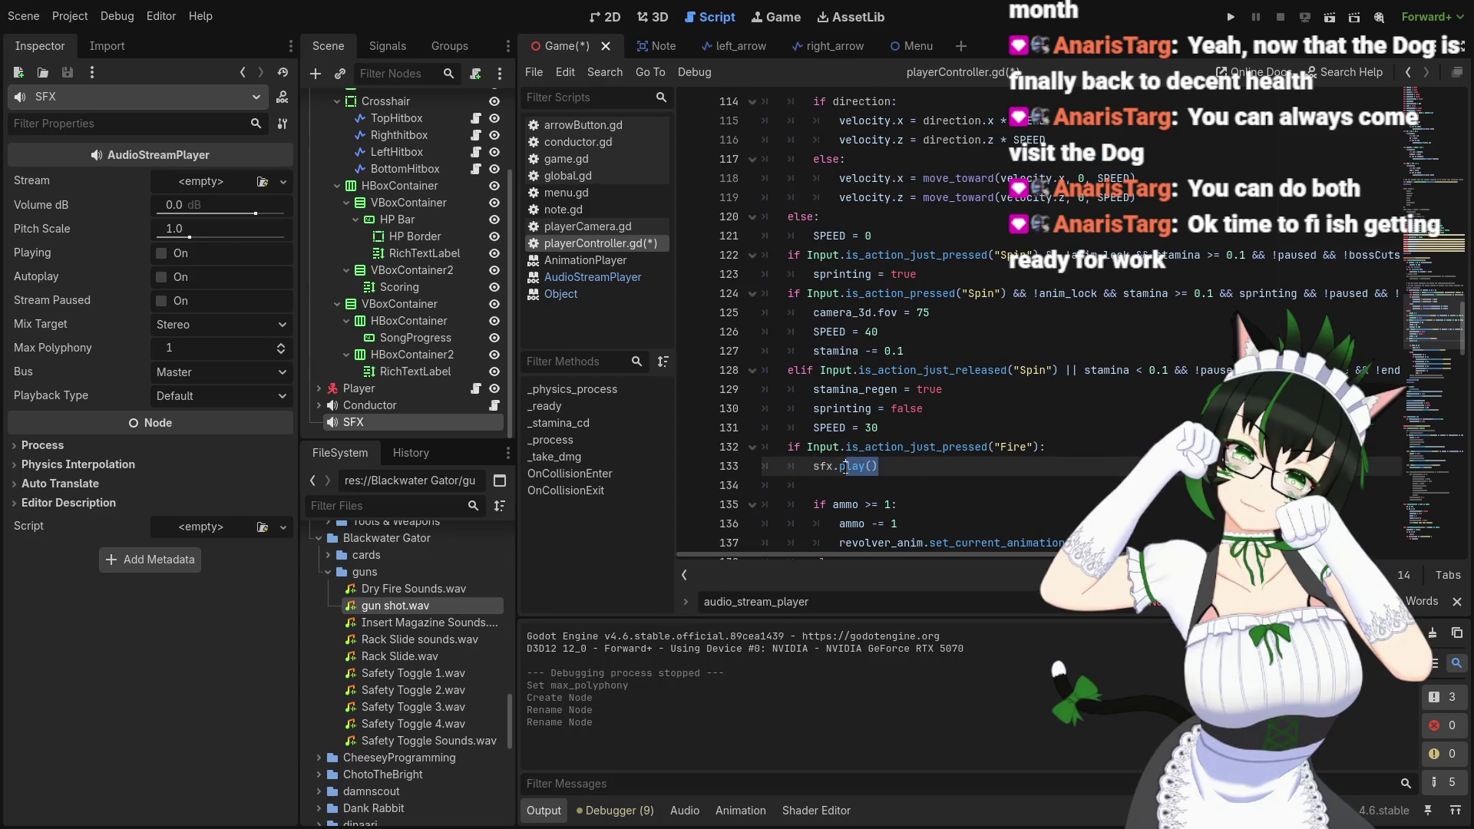
{"action": "type", "text": "stream"}
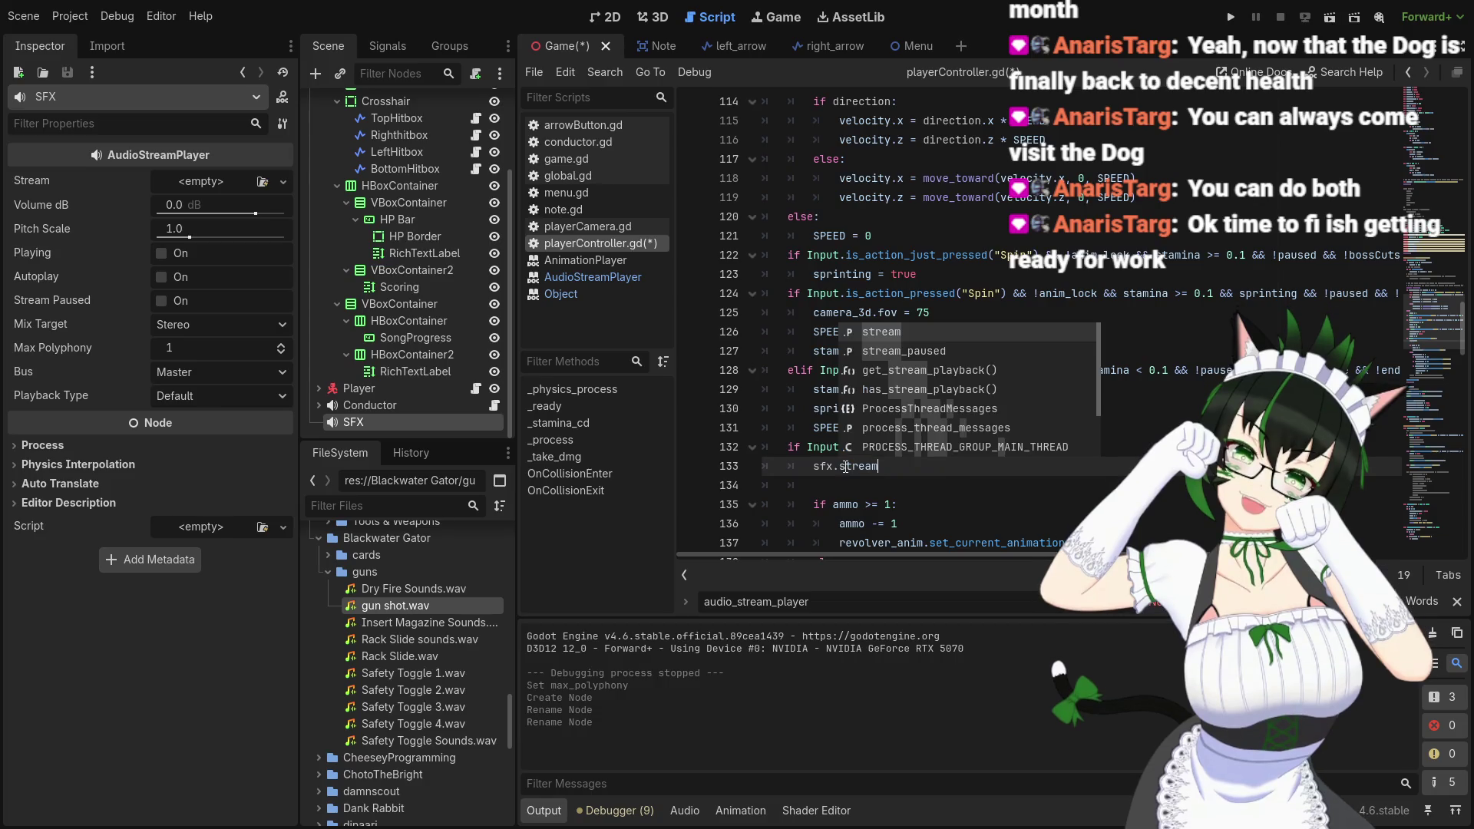
{"action": "type", "text": "("}
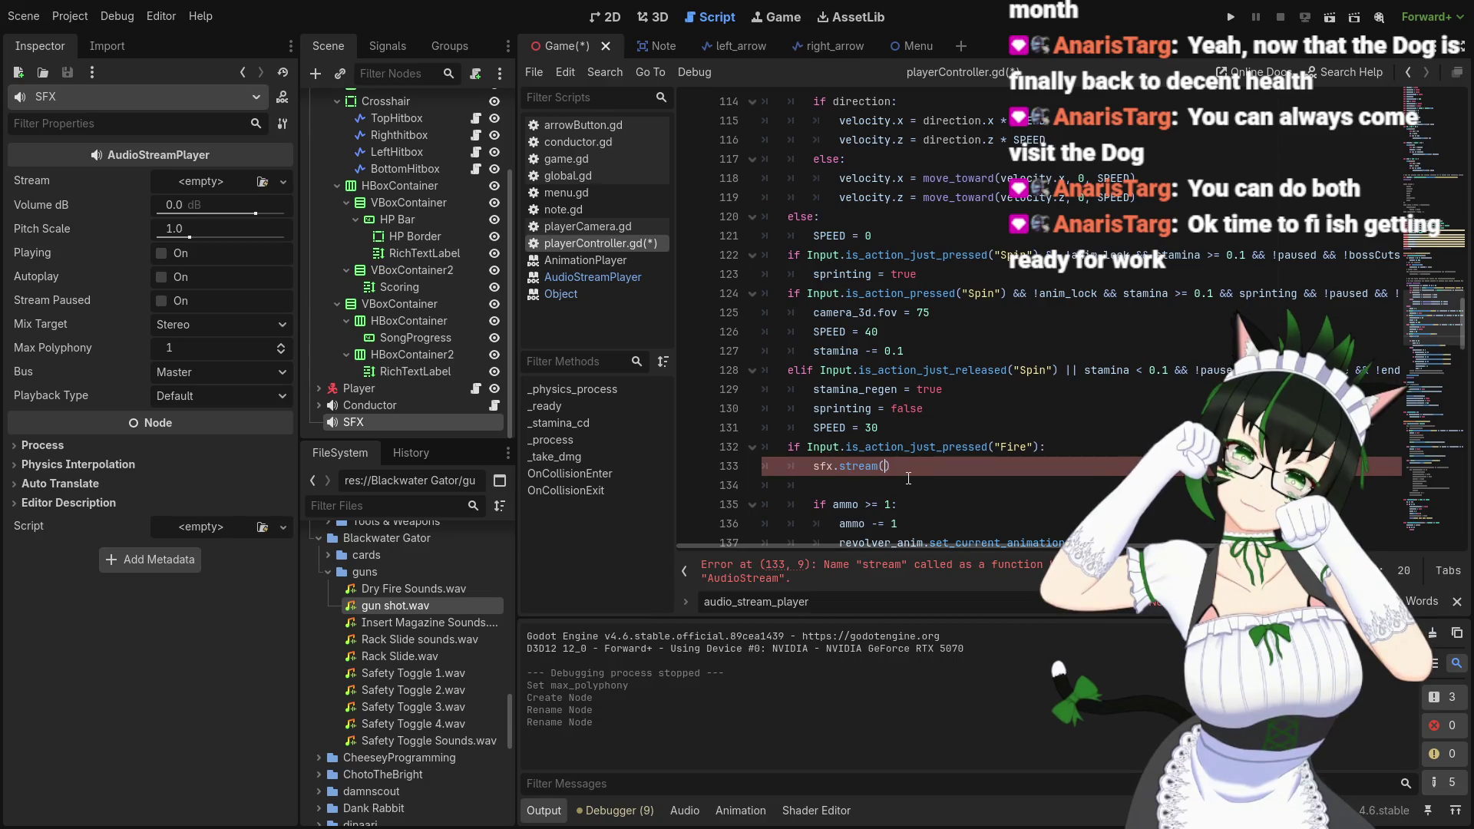
{"action": "key", "text": "BackSpace"}
{"action": "type", "text": "="}
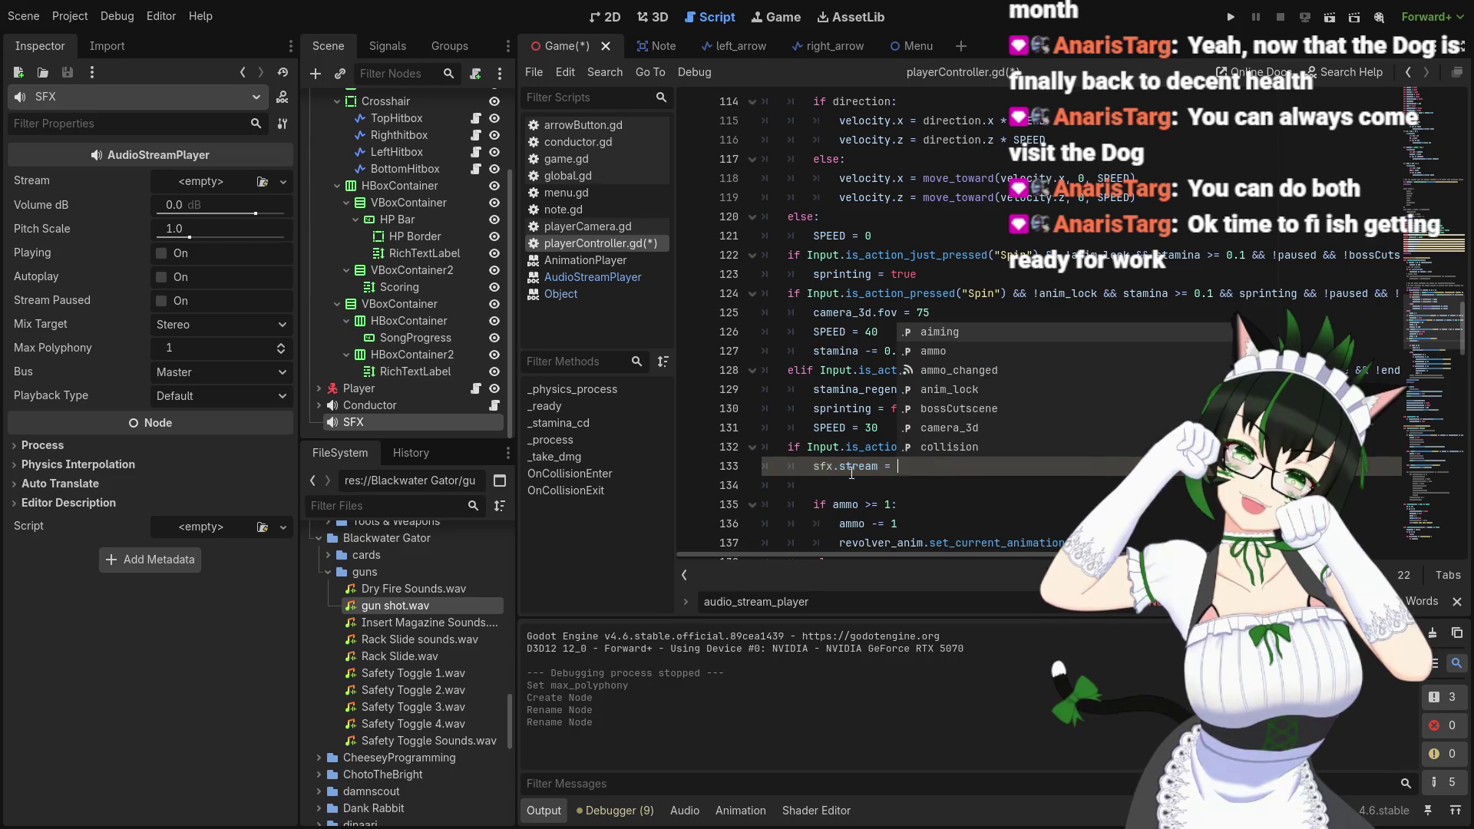
{"action": "left_click", "coordinate": [864, 468]}
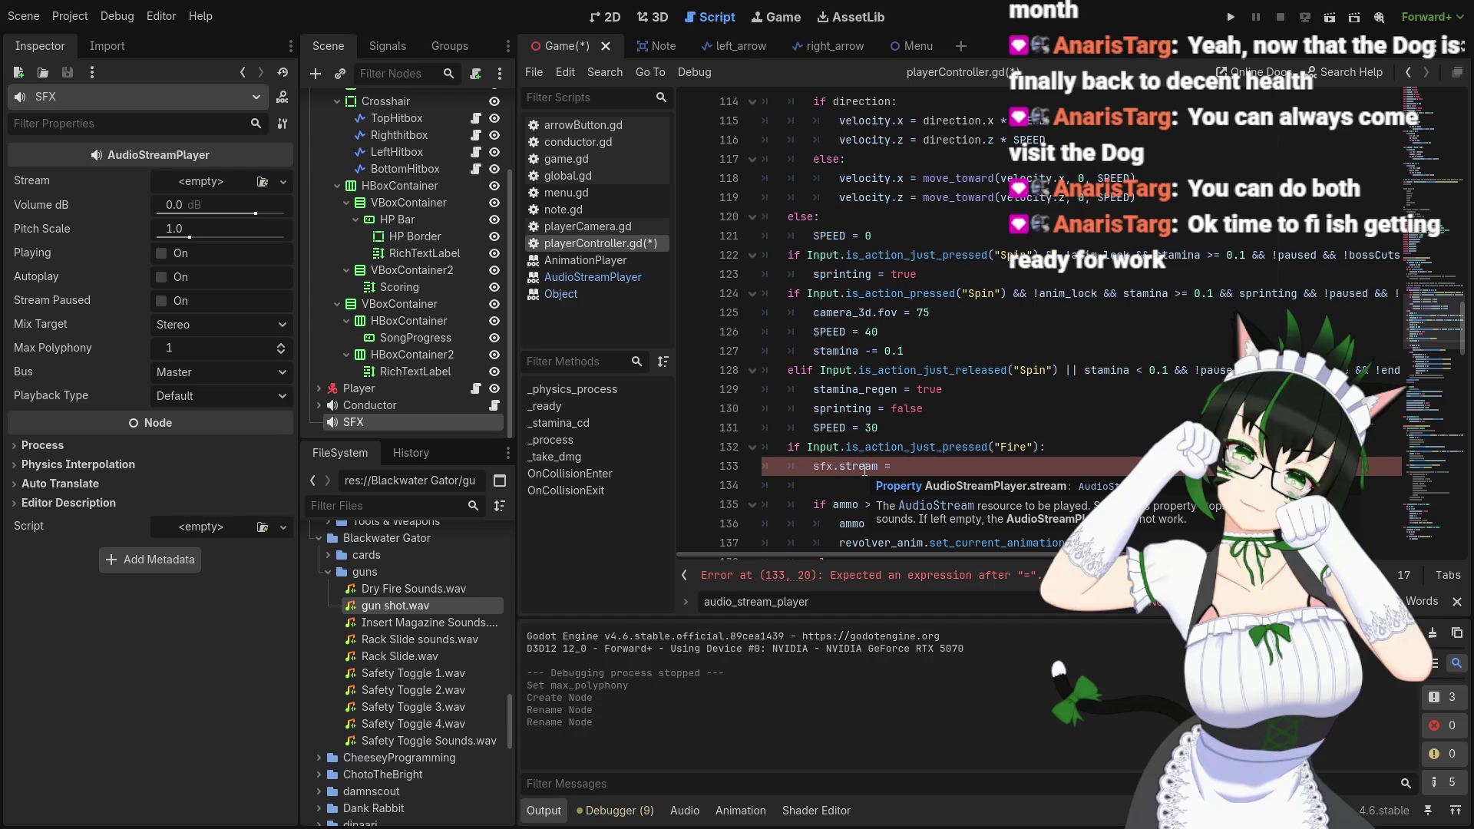
{"action": "left_click", "coordinate": [610, 278]}
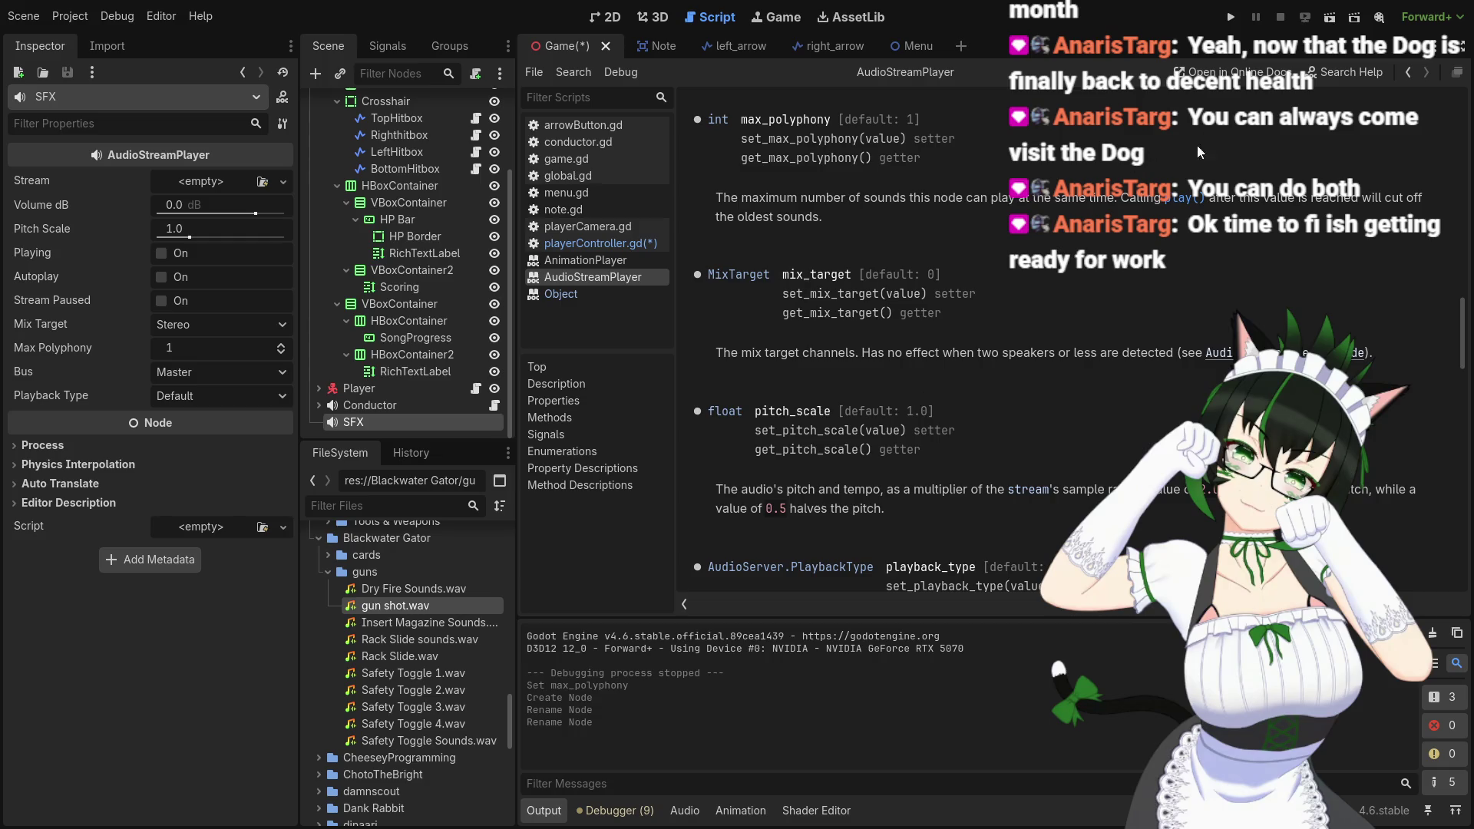
Show the stream property description in the AudioStreamPlayer reference
{"action": "scroll", "coordinate": [1016, 324], "scroll_direction": "down", "scroll_amount": 3}
{"action": "scroll", "coordinate": [1016, 324], "scroll_direction": "up", "scroll_amount": 12}
{"action": "scroll", "coordinate": [859, 424], "scroll_direction": "up", "scroll_amount": 3}
{"action": "scroll", "coordinate": [868, 425], "scroll_direction": "up", "scroll_amount": 6}
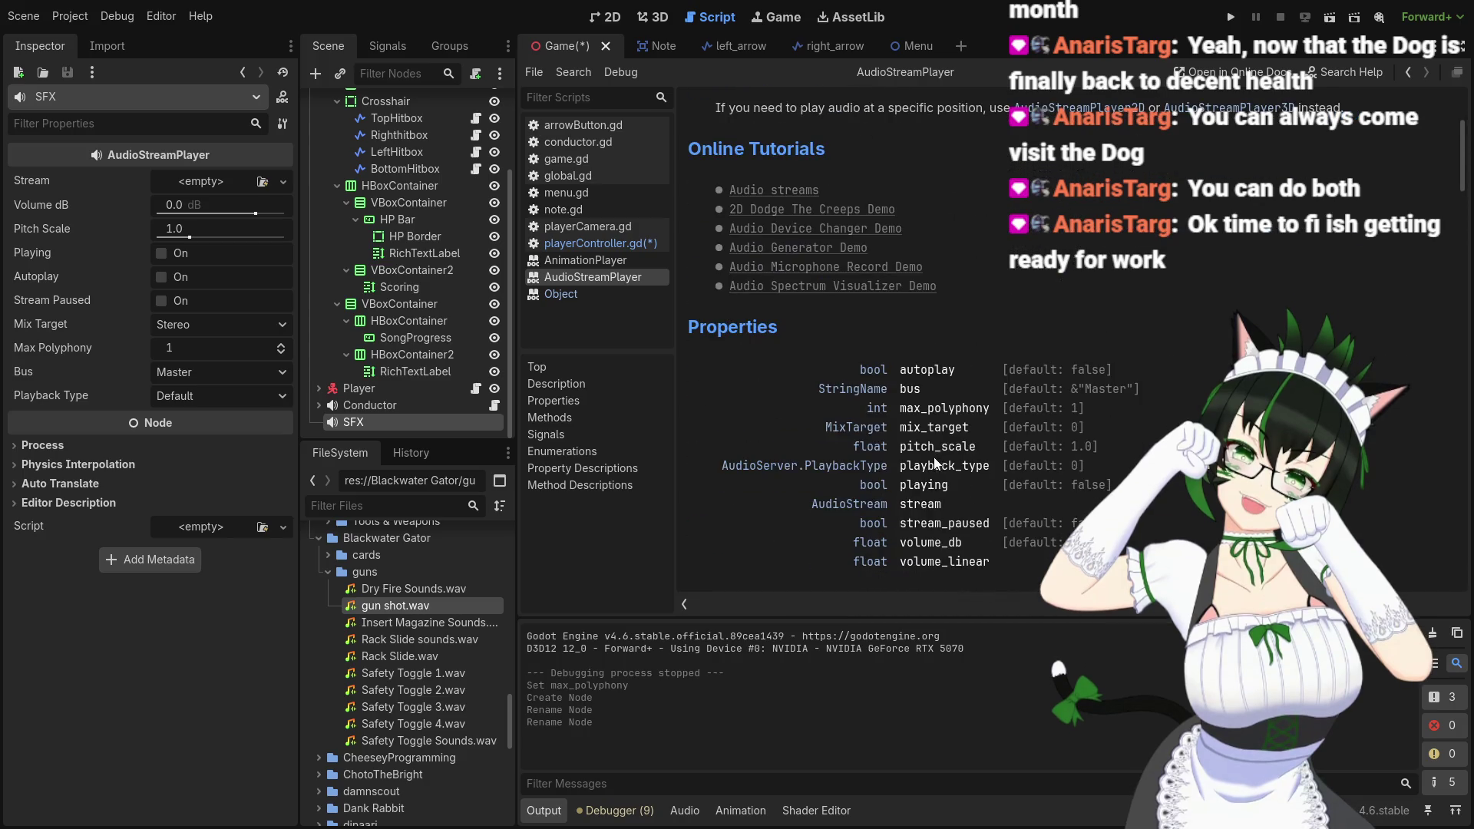
{"action": "left_click", "coordinate": [915, 501]}
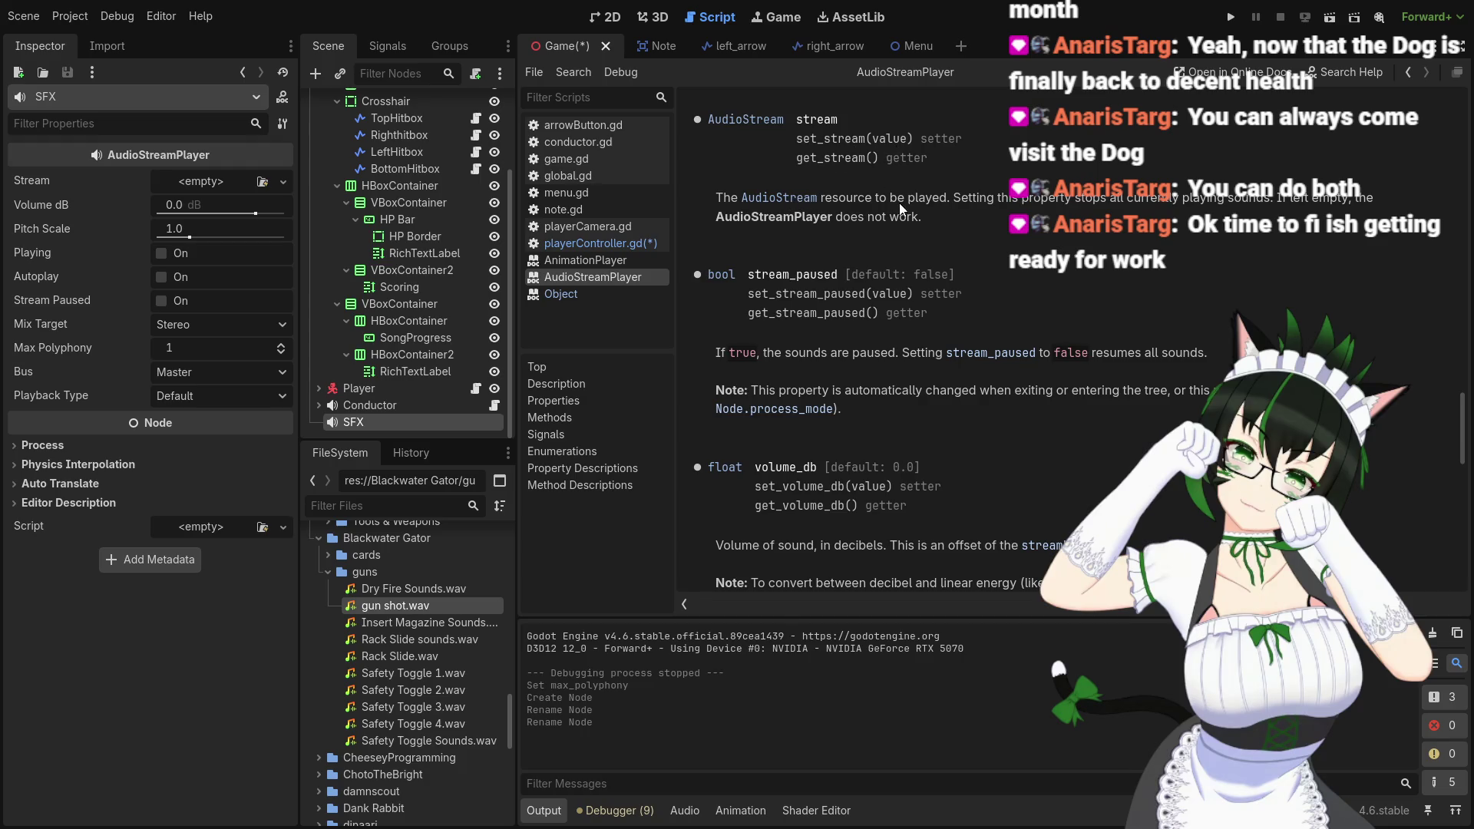
Read through the AudioStream class reference methods, then return to AudioStreamPlayer
{"action": "left_click", "coordinate": [796, 199]}
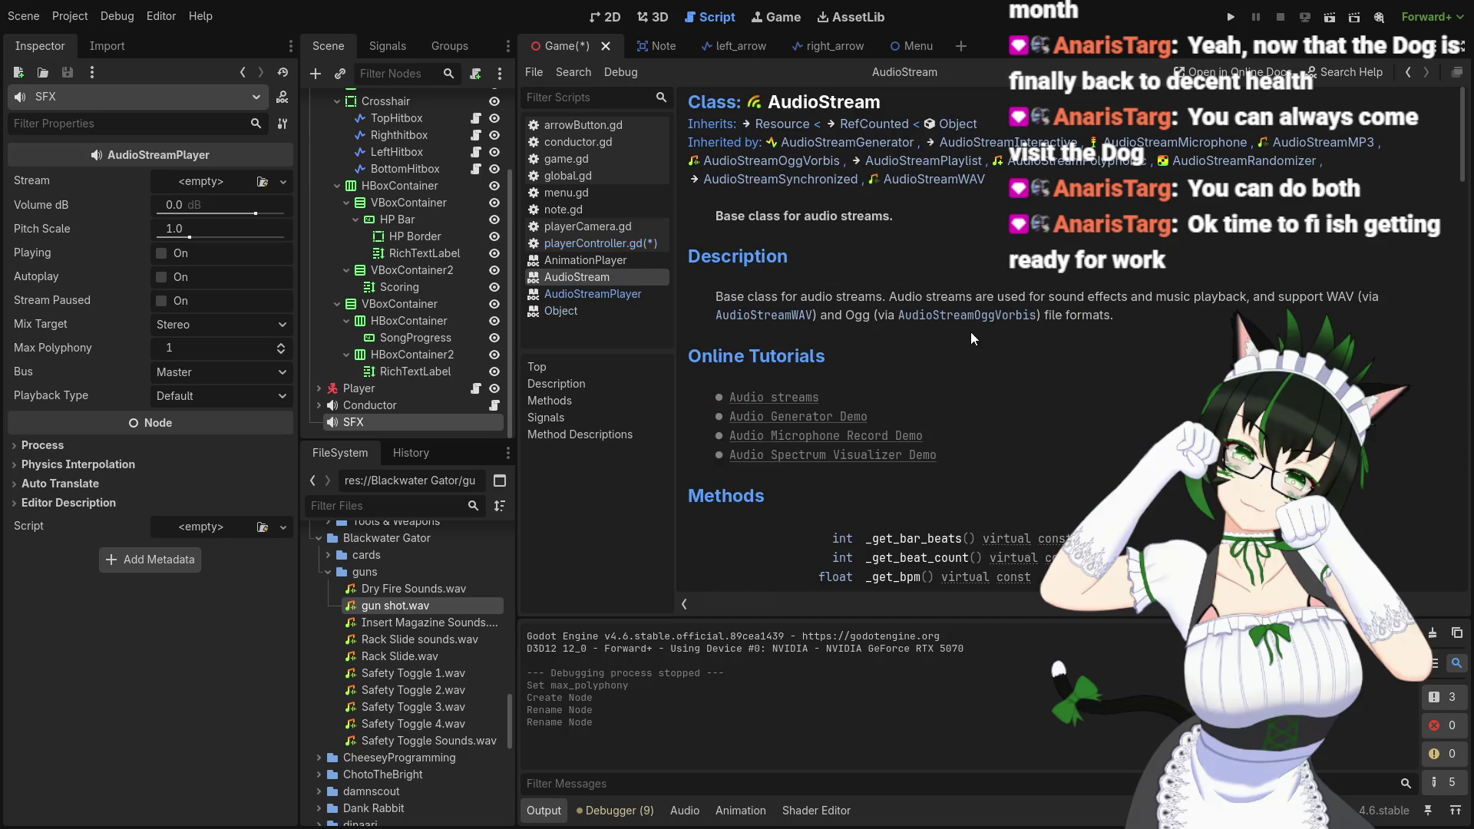
{"action": "scroll", "coordinate": [1002, 321], "scroll_direction": "down", "scroll_amount": 5}
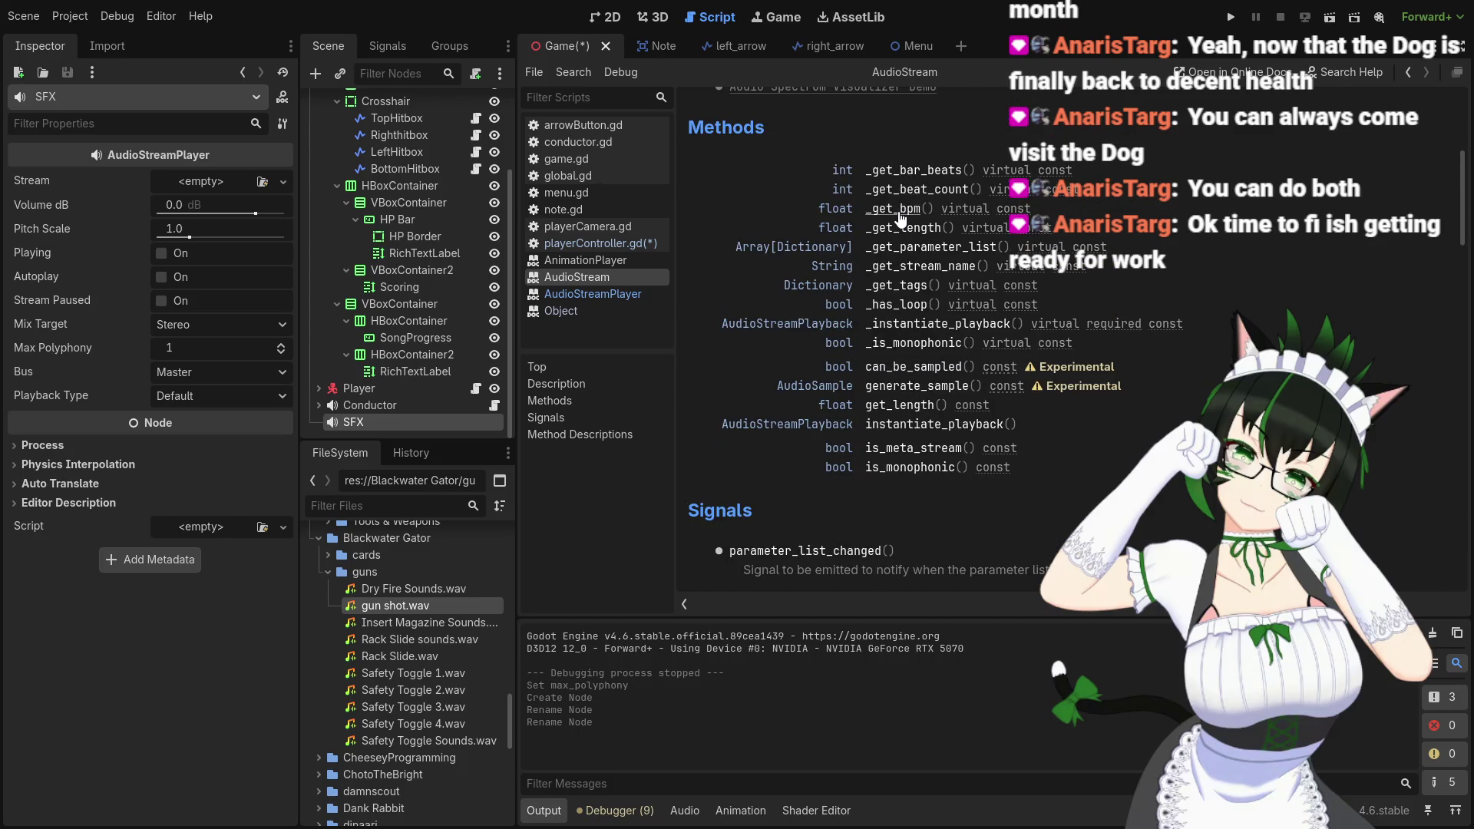
{"action": "scroll", "coordinate": [902, 219], "scroll_direction": "down", "scroll_amount": 5}
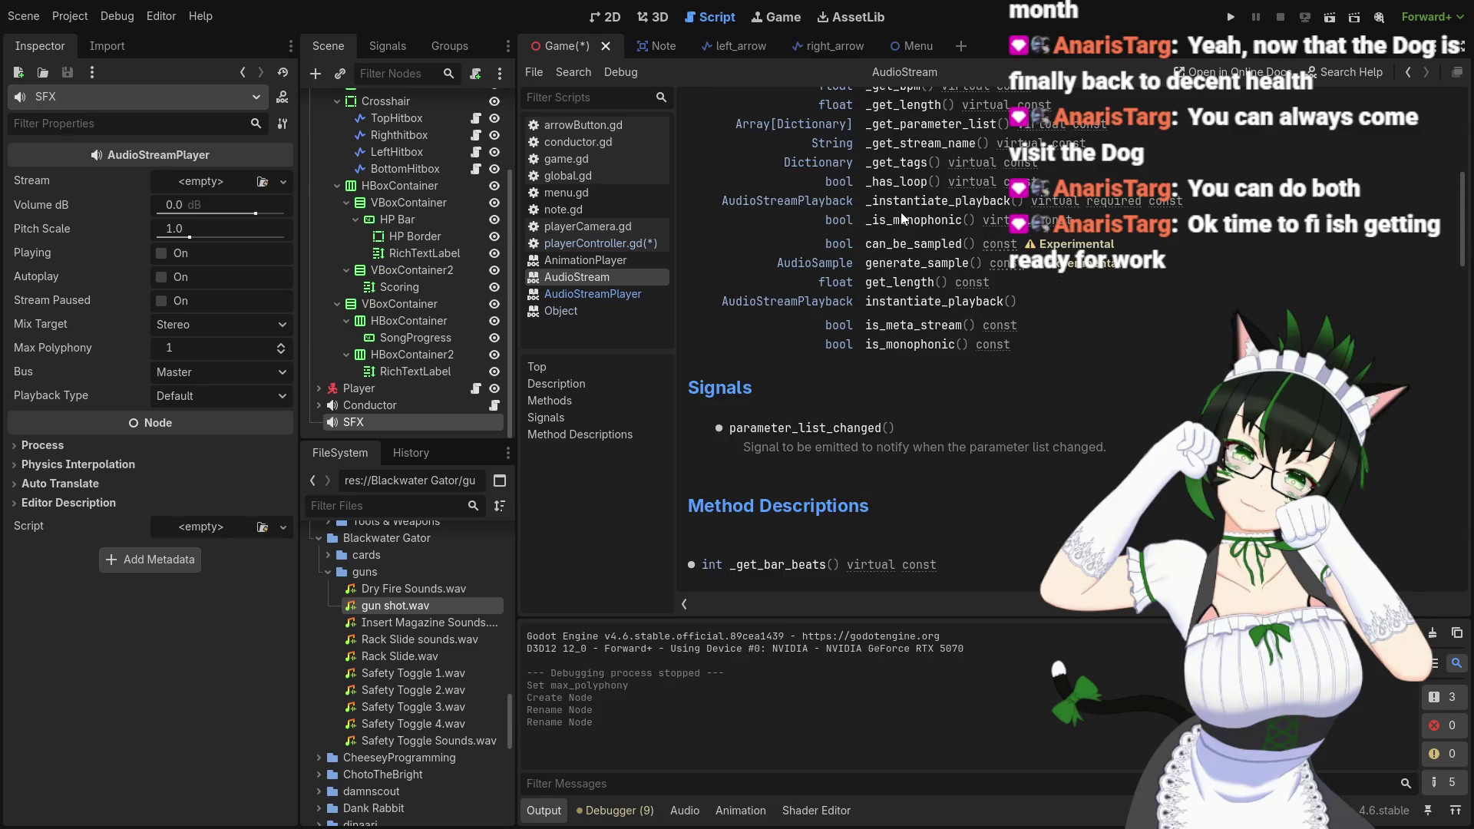
{"action": "scroll", "coordinate": [884, 347], "scroll_direction": "down", "scroll_amount": 4}
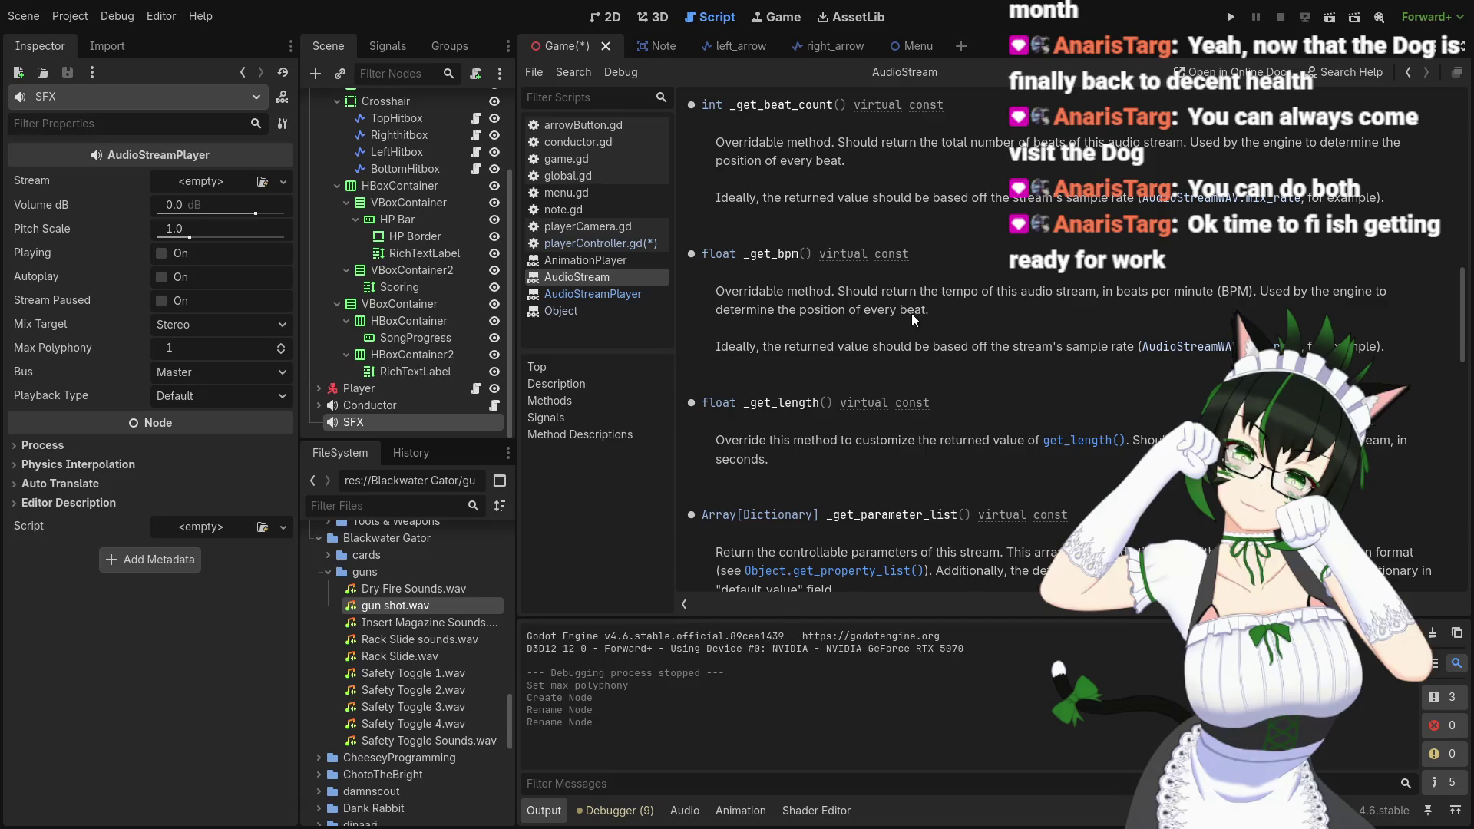
{"action": "scroll", "coordinate": [911, 313], "scroll_direction": "down", "scroll_amount": 5}
{"action": "scroll", "coordinate": [911, 313], "scroll_direction": "down", "scroll_amount": 10}
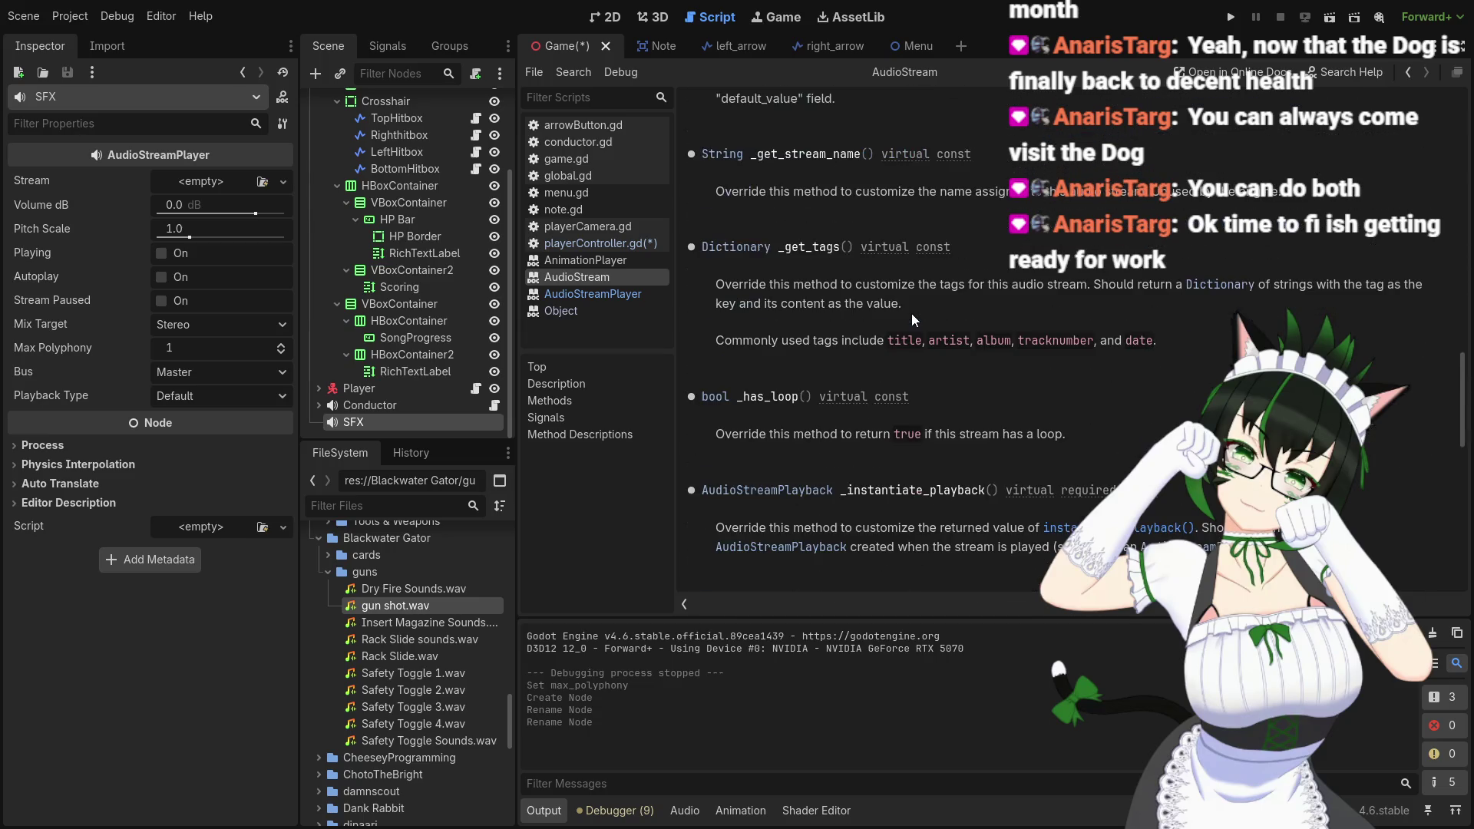
{"action": "scroll", "coordinate": [910, 312], "scroll_direction": "down", "scroll_amount": 10}
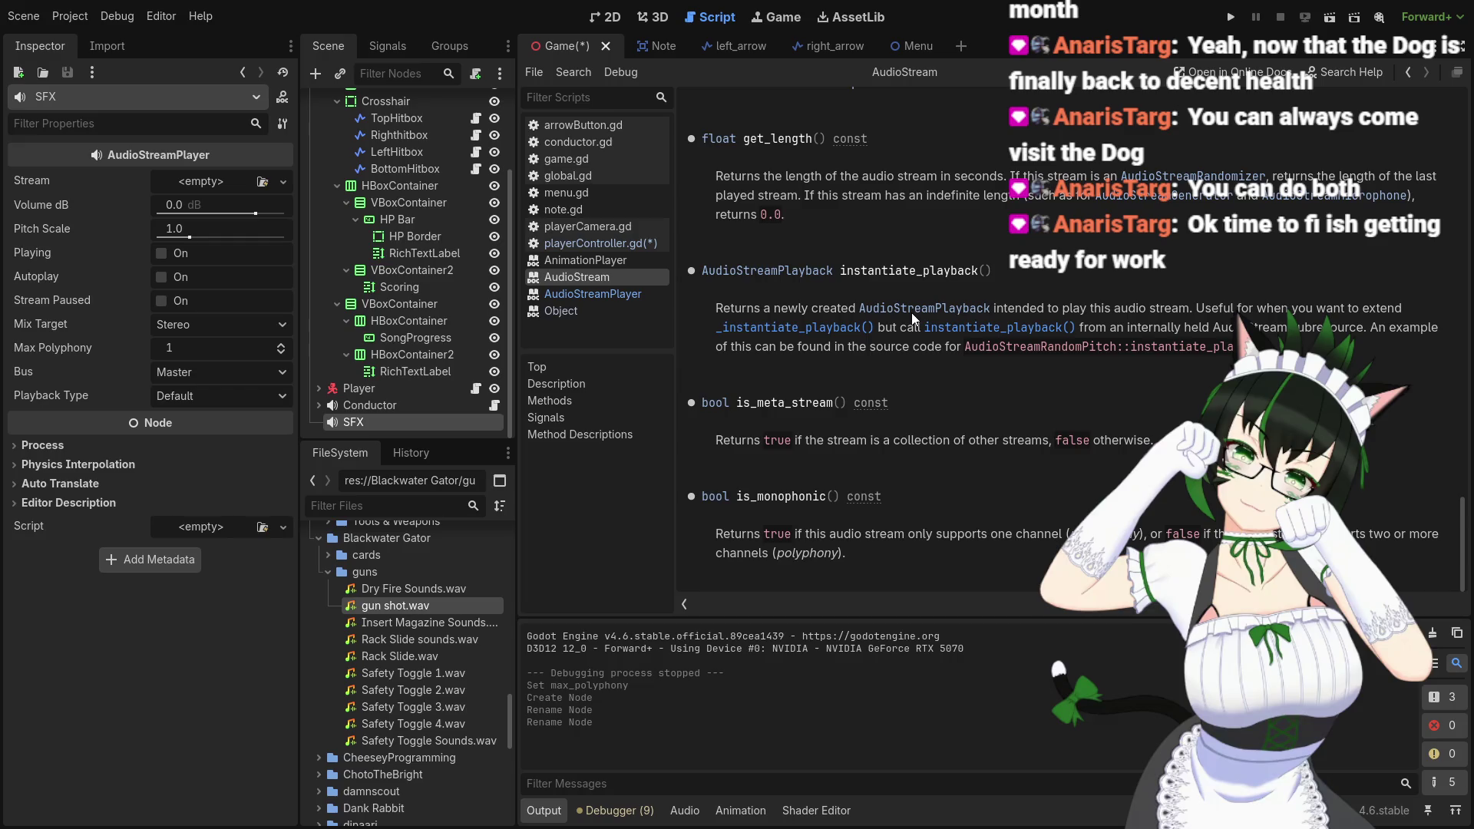
{"action": "scroll", "coordinate": [912, 312], "scroll_direction": "down", "scroll_amount": 5}
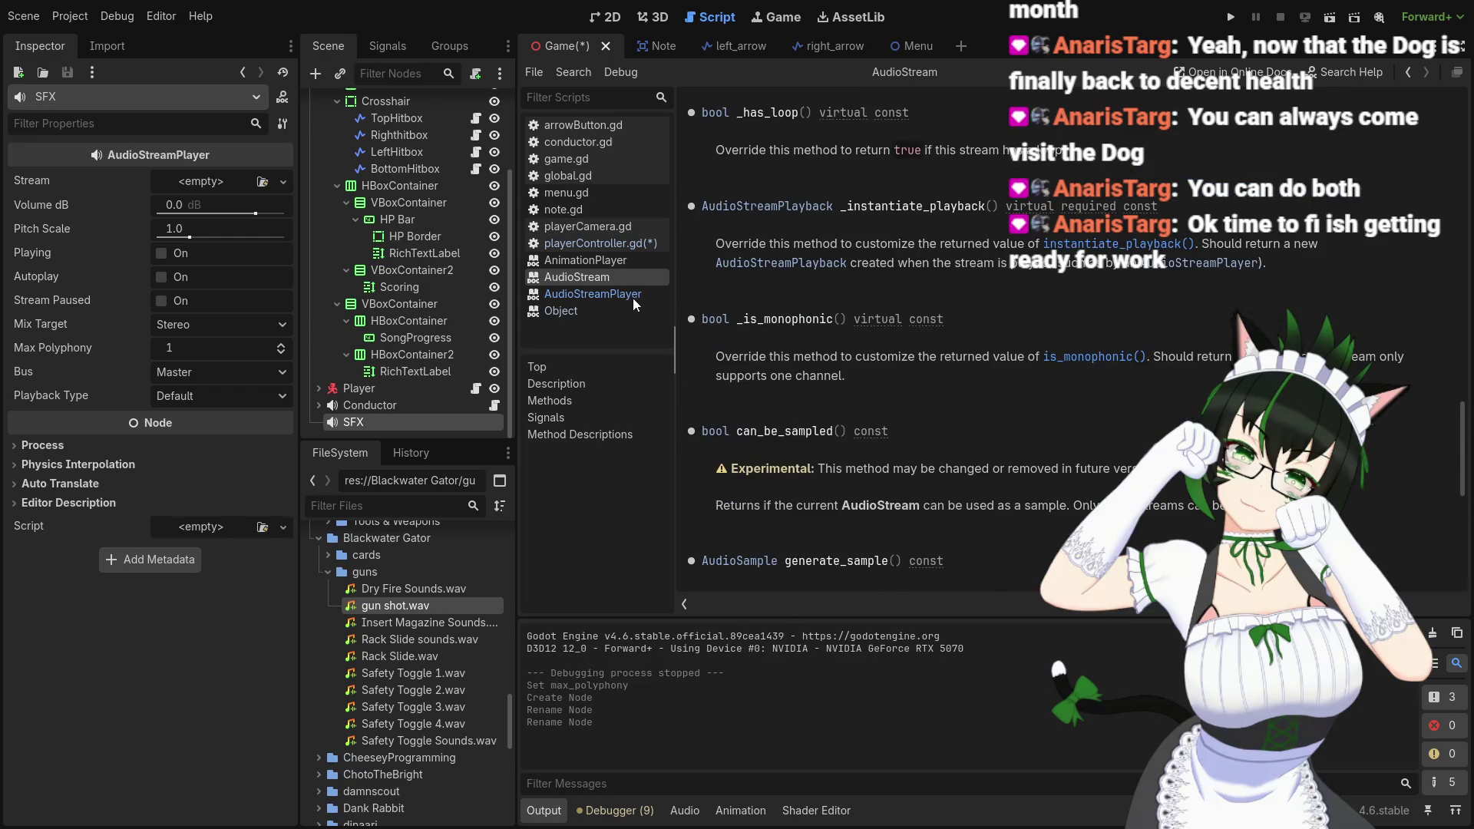
{"action": "left_click", "coordinate": [601, 293]}
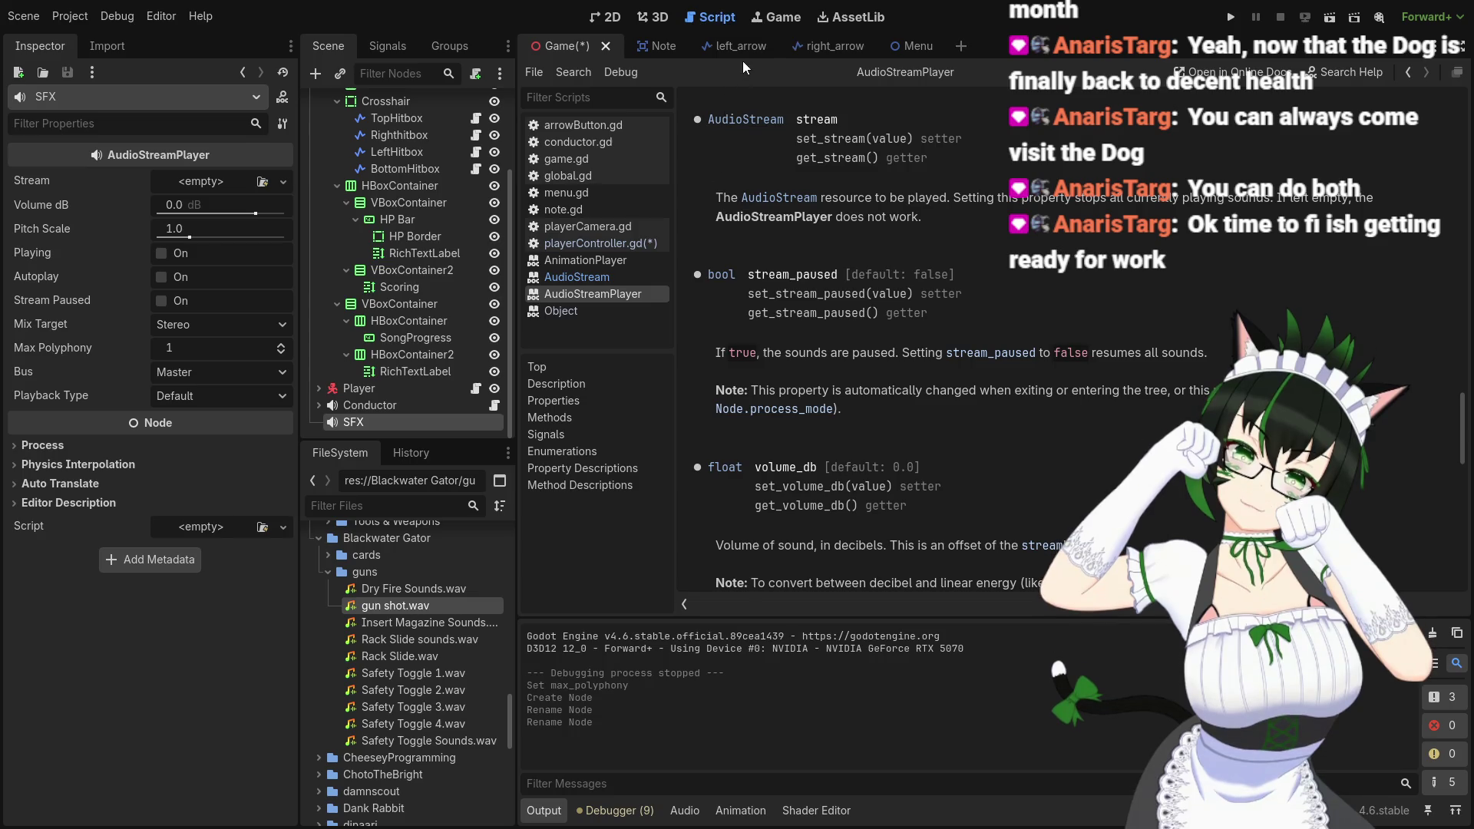
Paste gun shot.wav's copied resource path, quoted, after 'sfx.stream =' on line 133
{"action": "left_click", "coordinate": [615, 241]}
{"action": "left_click", "coordinate": [911, 467]}
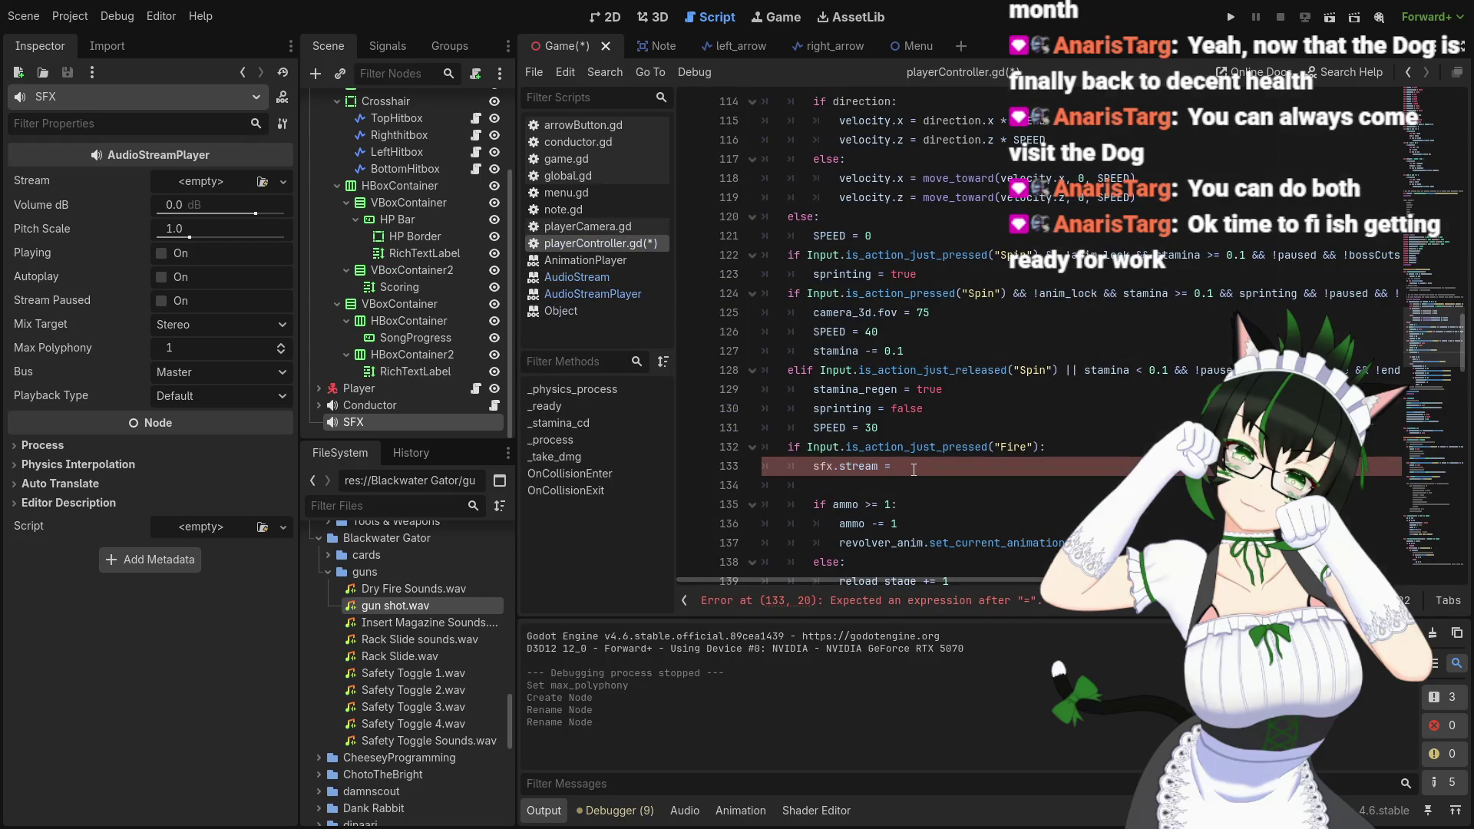
{"action": "right_click", "coordinate": [427, 609]}
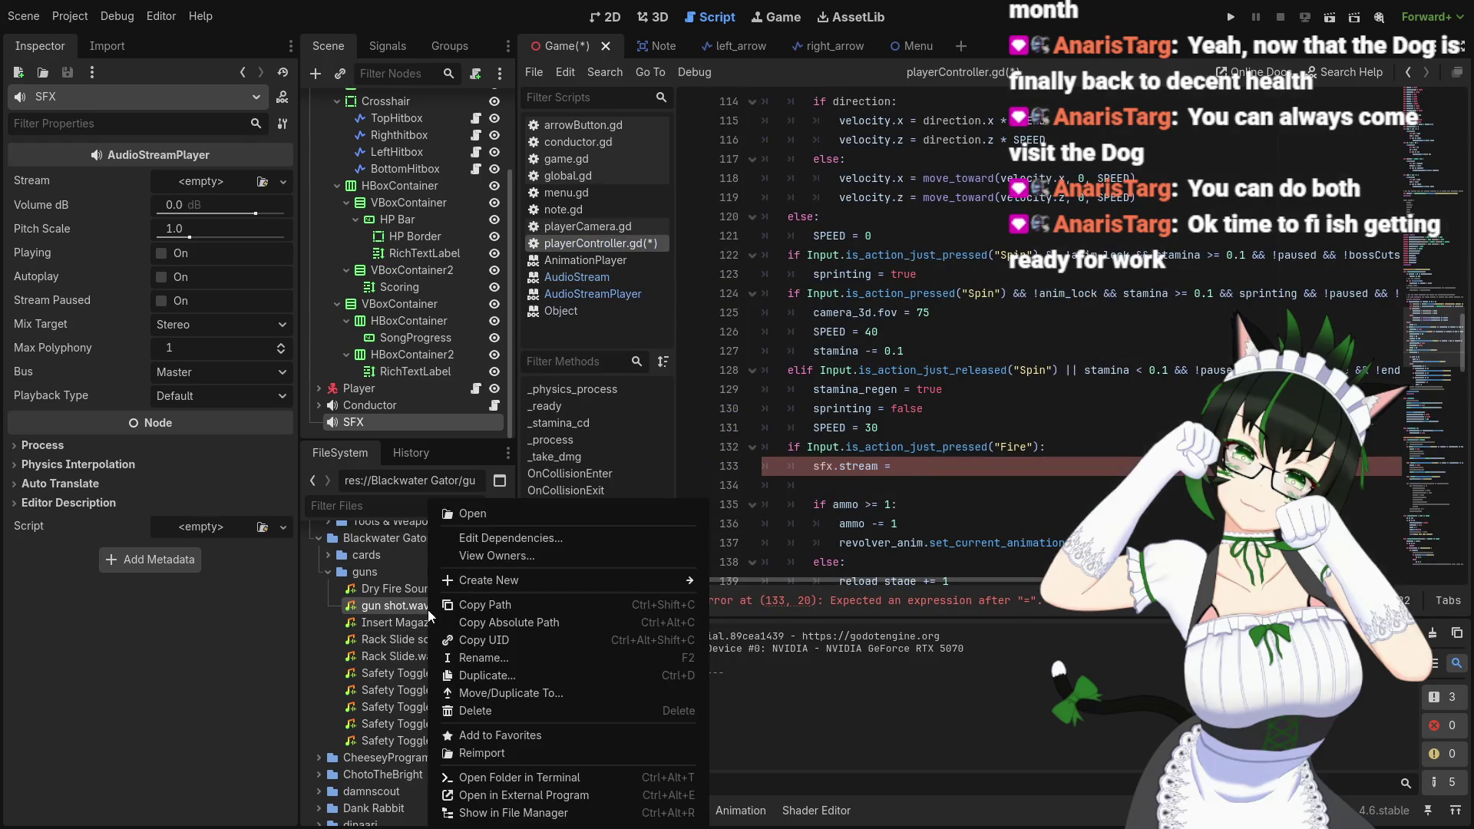
{"action": "left_click", "coordinate": [508, 606]}
{"action": "key", "text": "ctrl+v"}
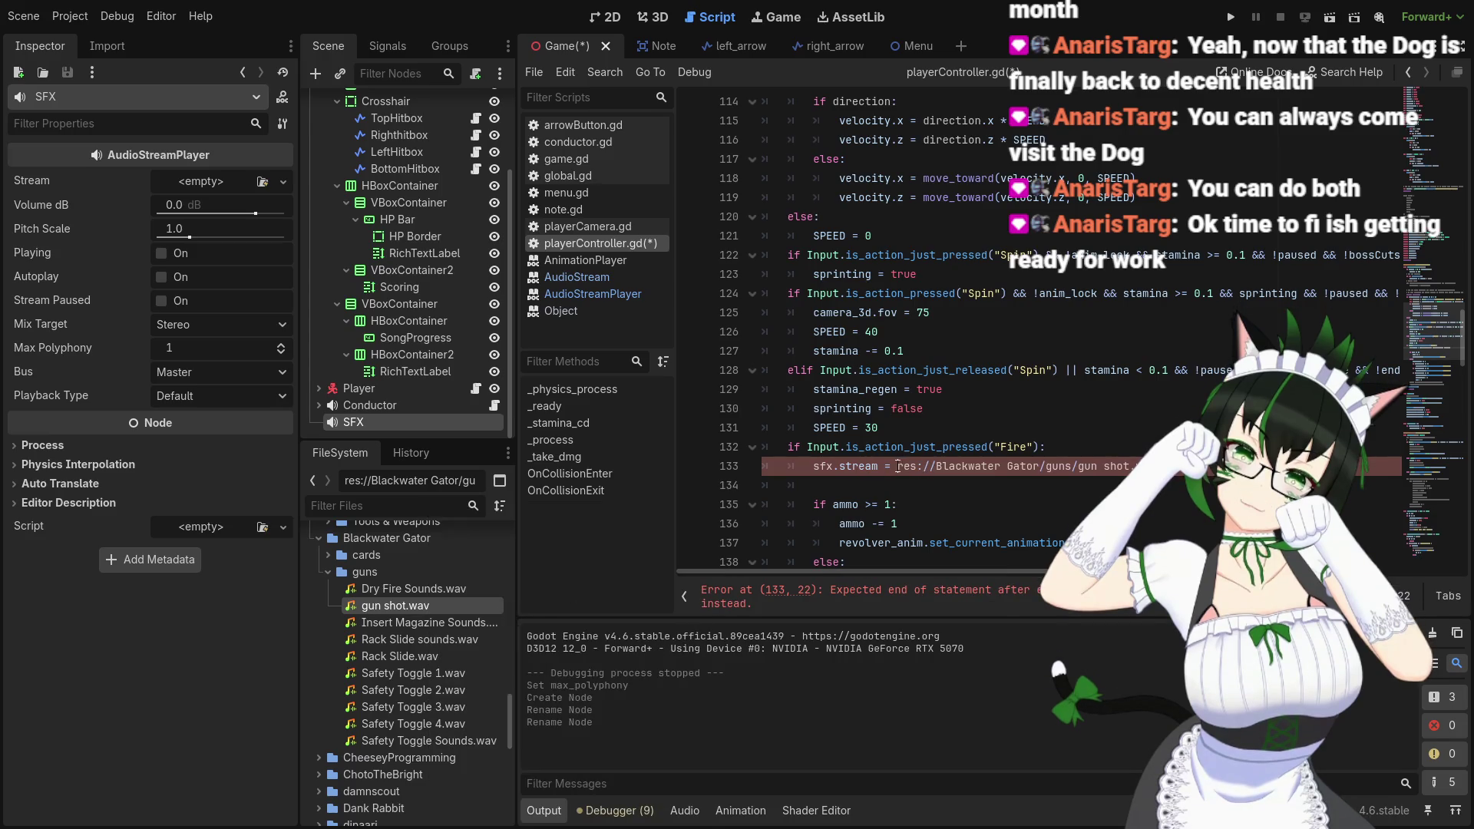
{"action": "type", "text": "\""}
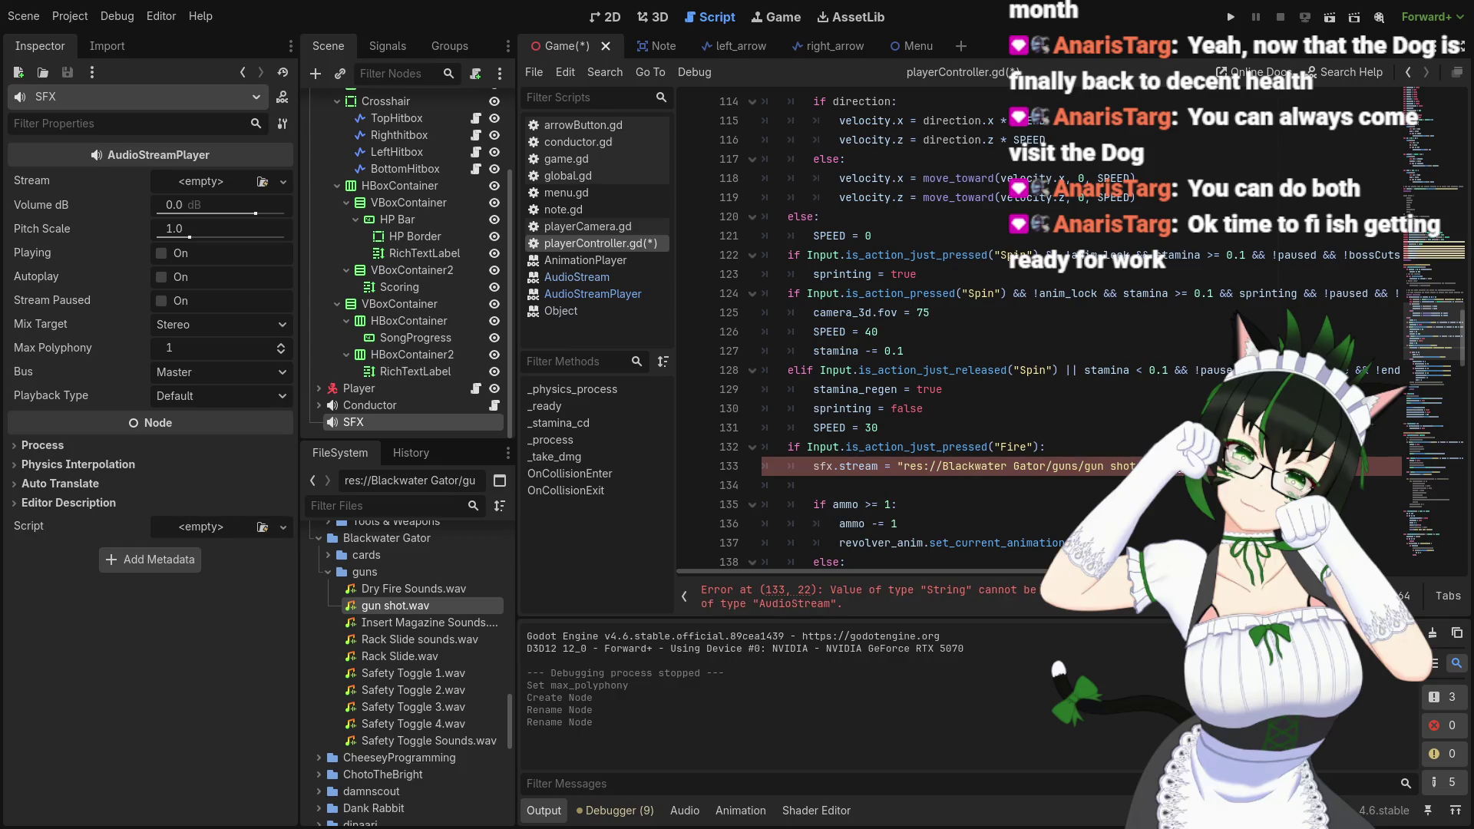
Wrap the gun shot path in new AudioStream(...) on line 133
{"action": "left_click", "coordinate": [898, 466]}
{"action": "mouse_move", "coordinate": [973, 466]}
{"action": "type", "text": "Aud"}
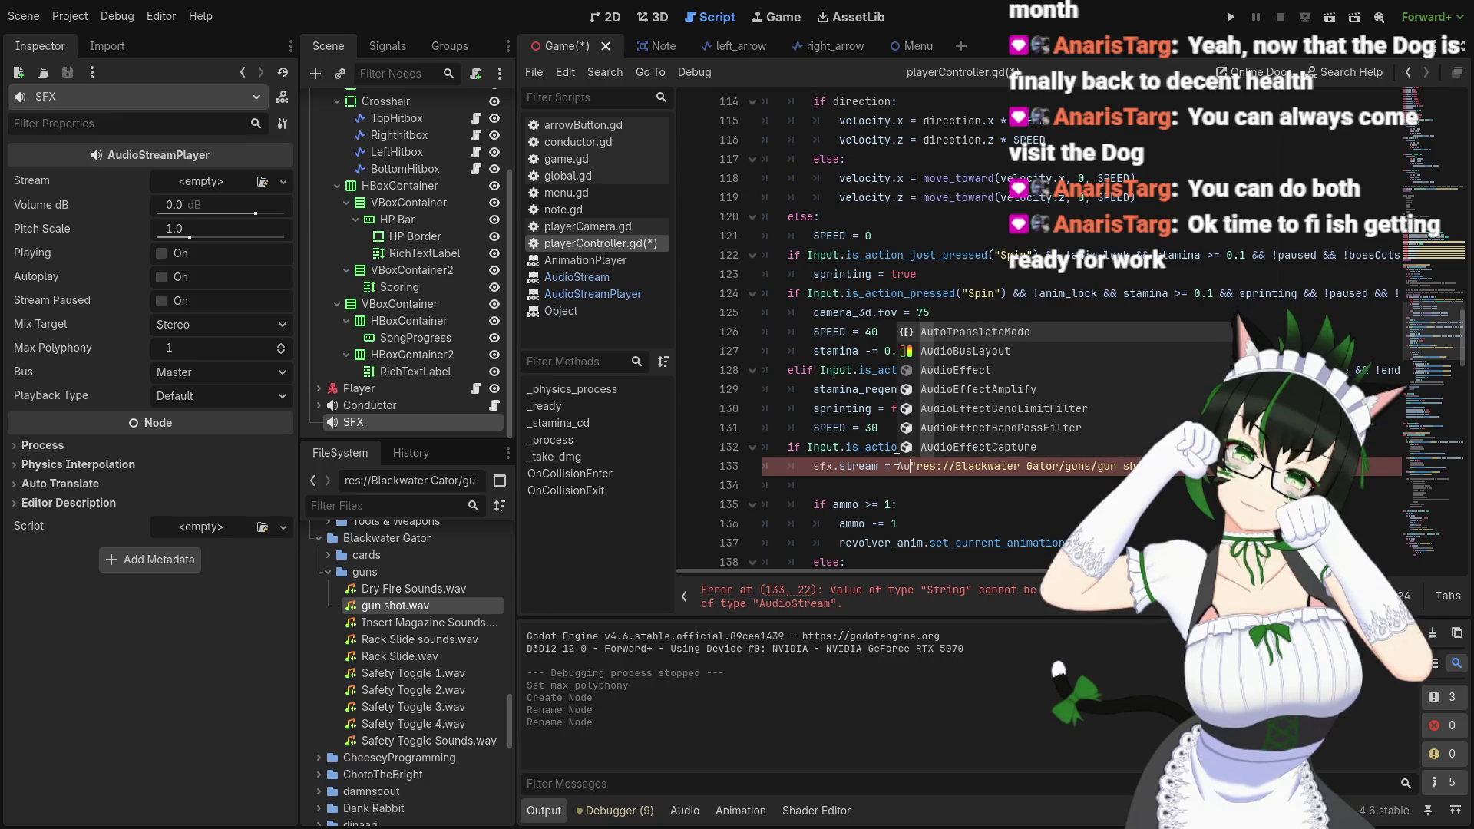
{"action": "type", "text": "ioStrea"}
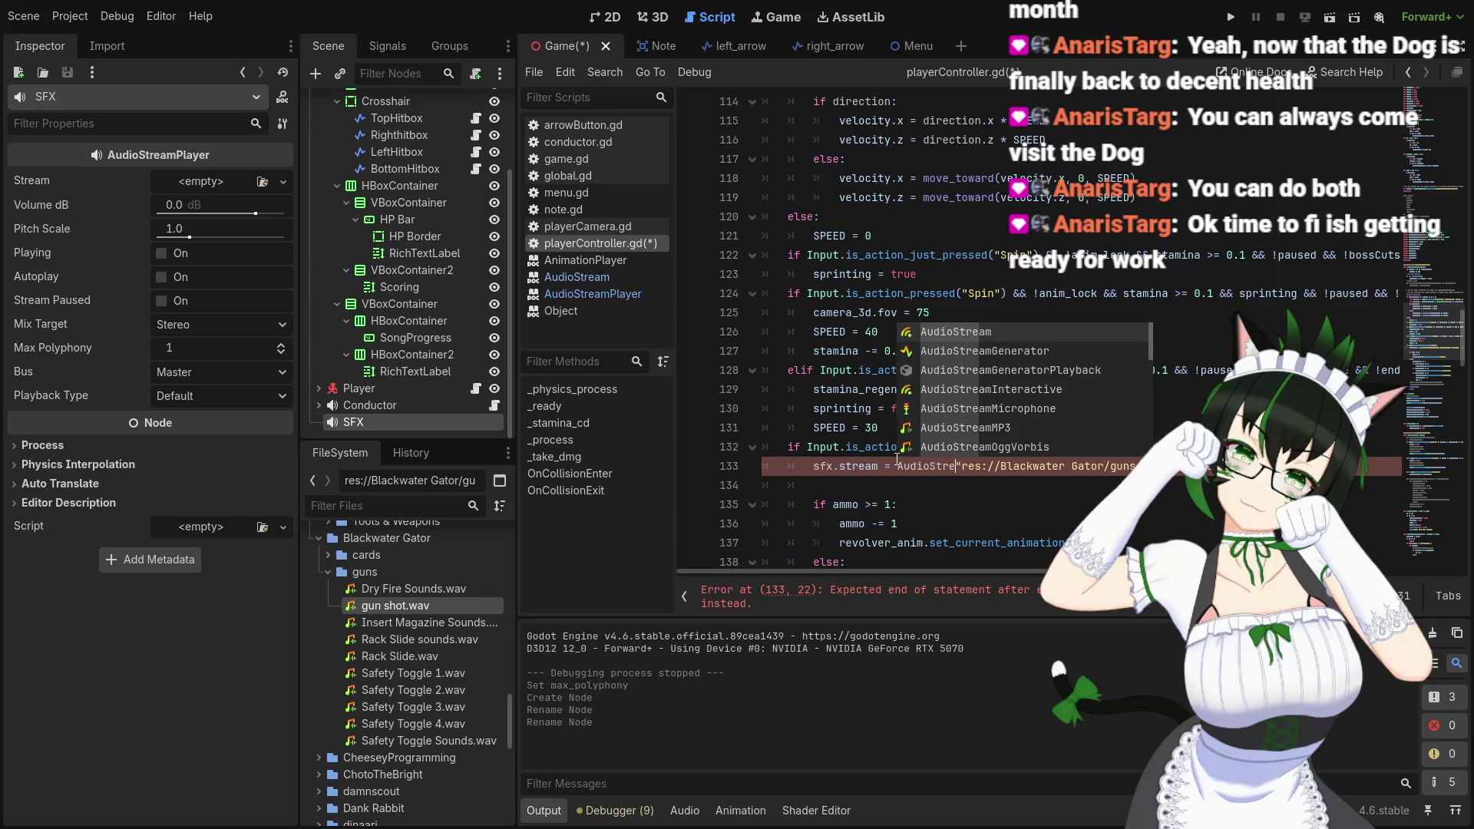
{"action": "type", "text": "m"}
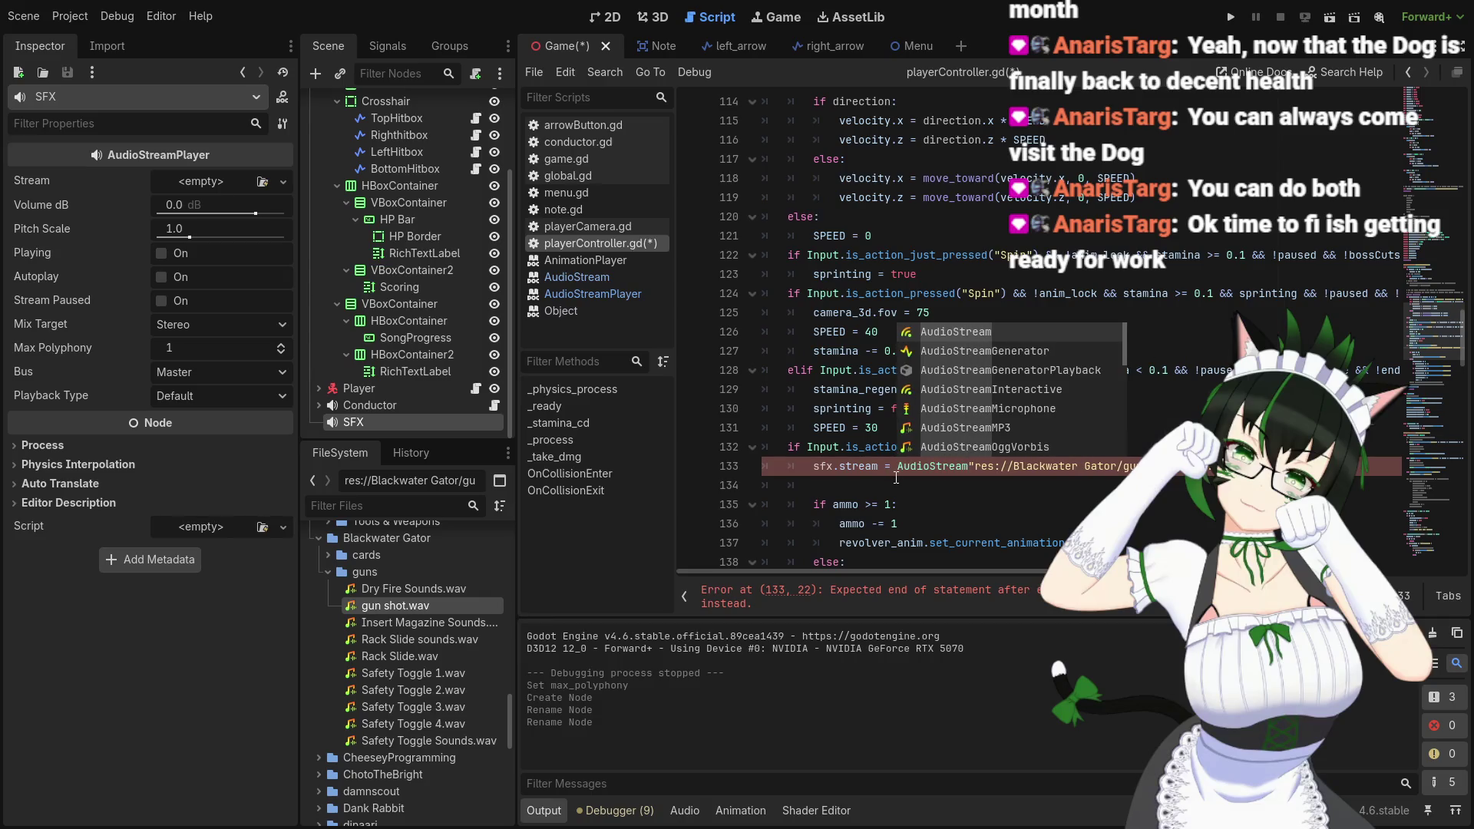
{"action": "left_click", "coordinate": [896, 468]}
{"action": "type", "text": "new"}
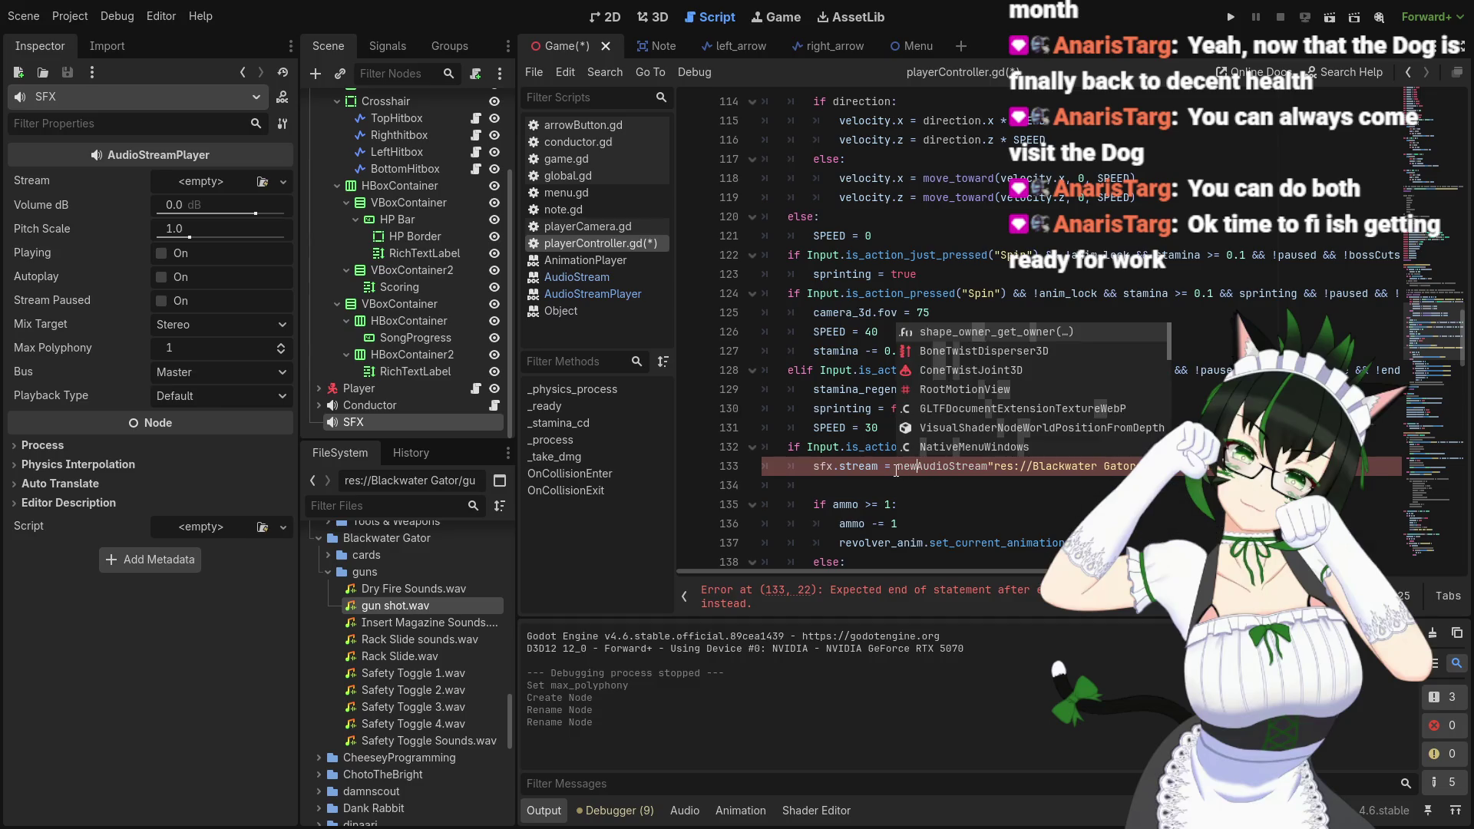
{"action": "left_click", "coordinate": [997, 466]}
{"action": "type", "text": "("}
{"action": "left_click_drag", "start_coordinate": [1382, 466], "coordinate": [1008, 466]}
{"action": "key", "text": "BackSpace"}
{"action": "left_click", "coordinate": [999, 466]}
{"action": "key", "text": "ctrl+v"}
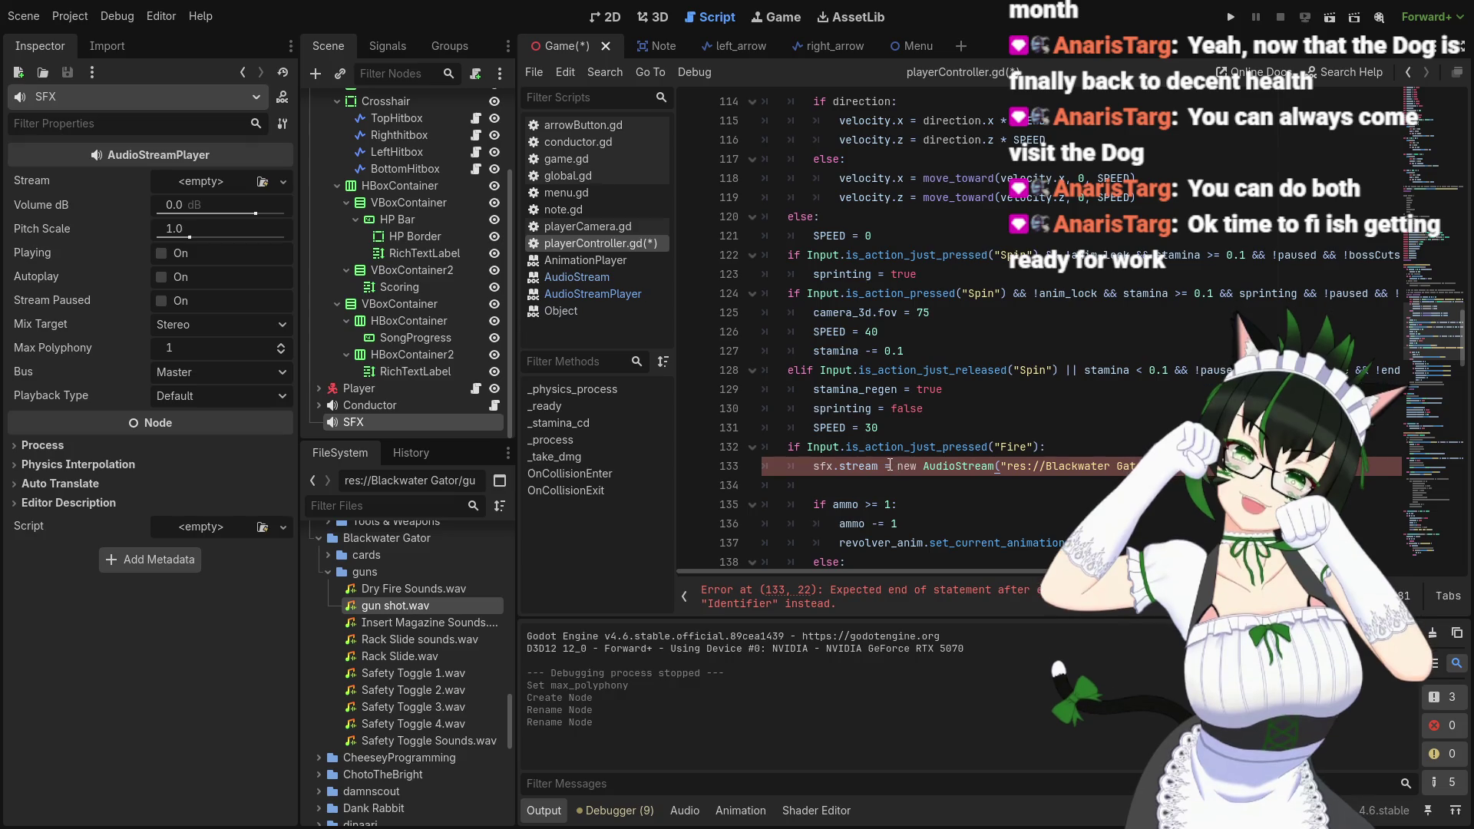
{"action": "right_click", "coordinate": [974, 469]}
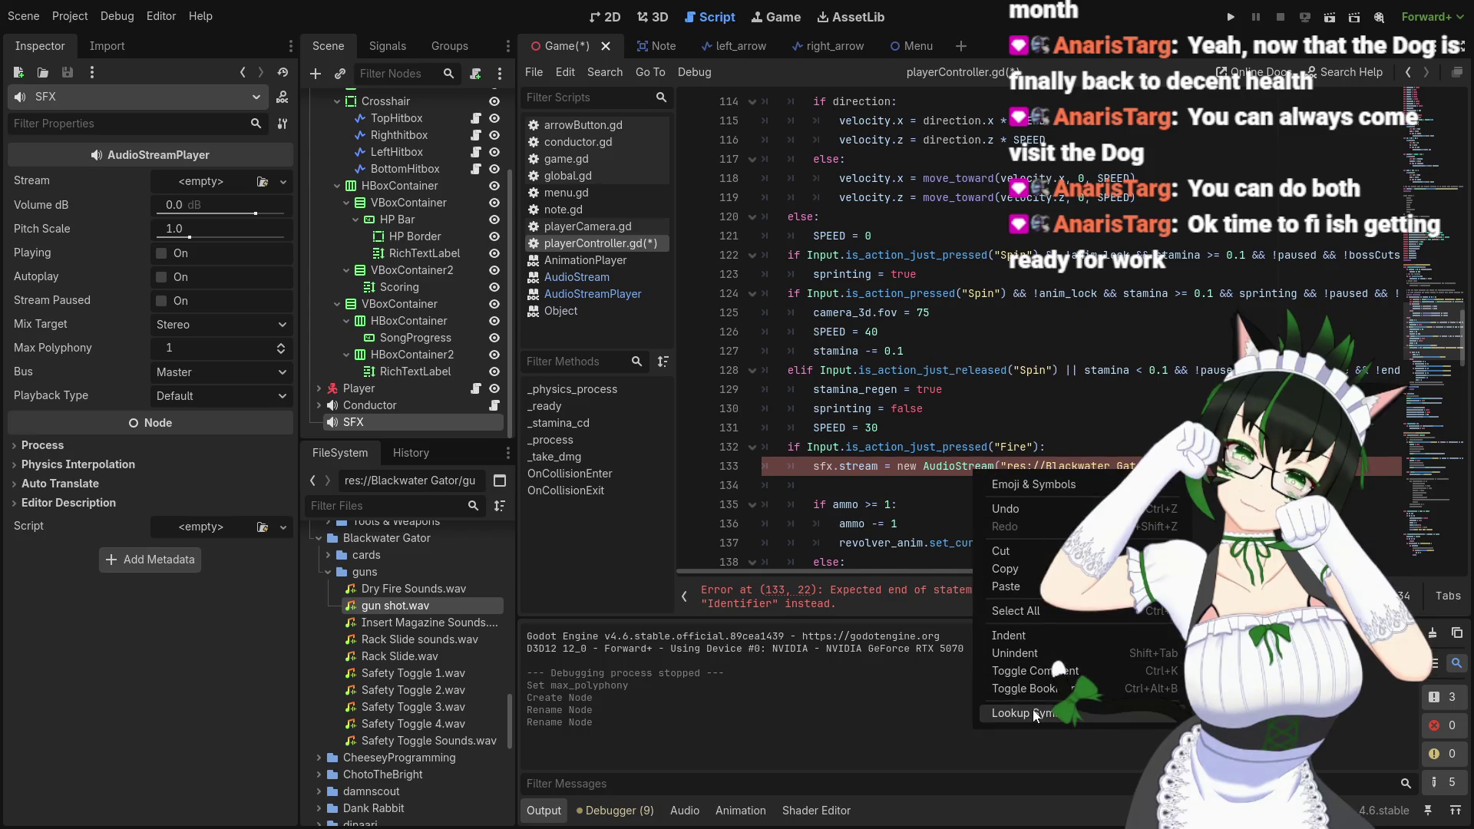
Look up AudioStream from line 133, skim its methods, then return to AudioStreamPlayer's stream property docs
{"action": "left_click", "coordinate": [1033, 711]}
{"action": "scroll", "coordinate": [975, 338], "scroll_direction": "down", "scroll_amount": 5}
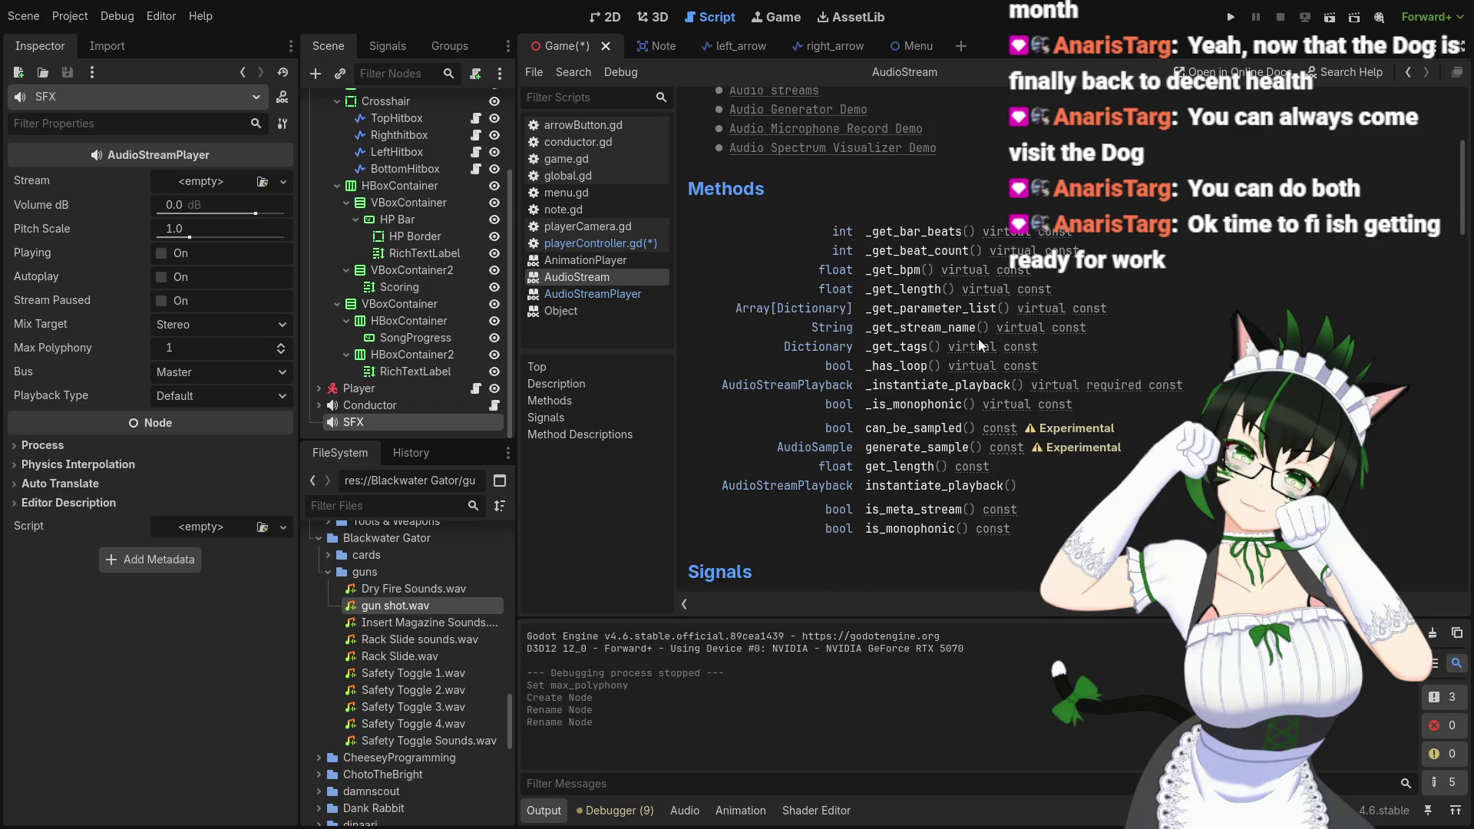
{"action": "left_click", "coordinate": [591, 296]}
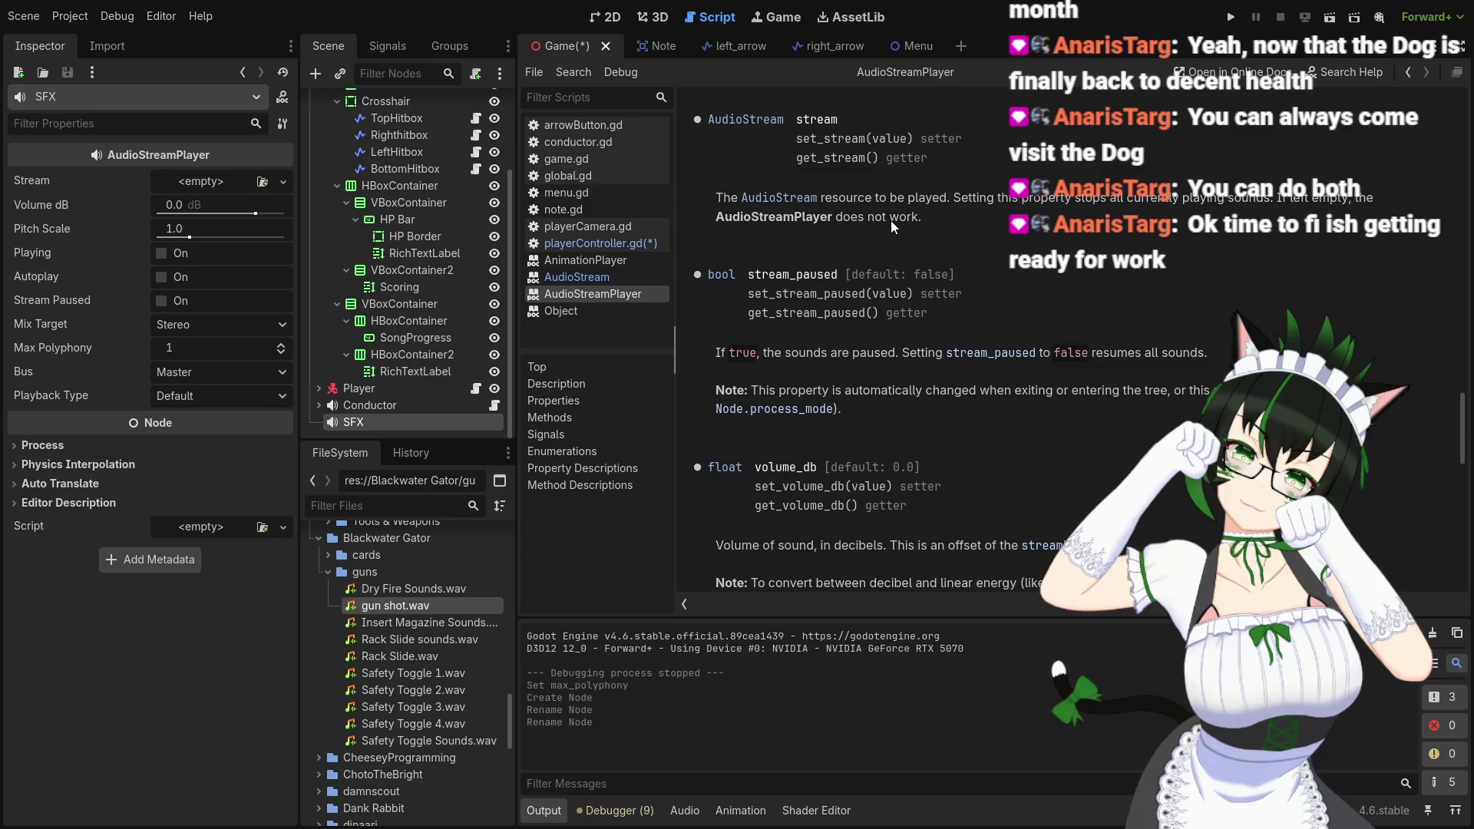
{"action": "scroll", "coordinate": [891, 220], "scroll_direction": "down", "scroll_amount": 3}
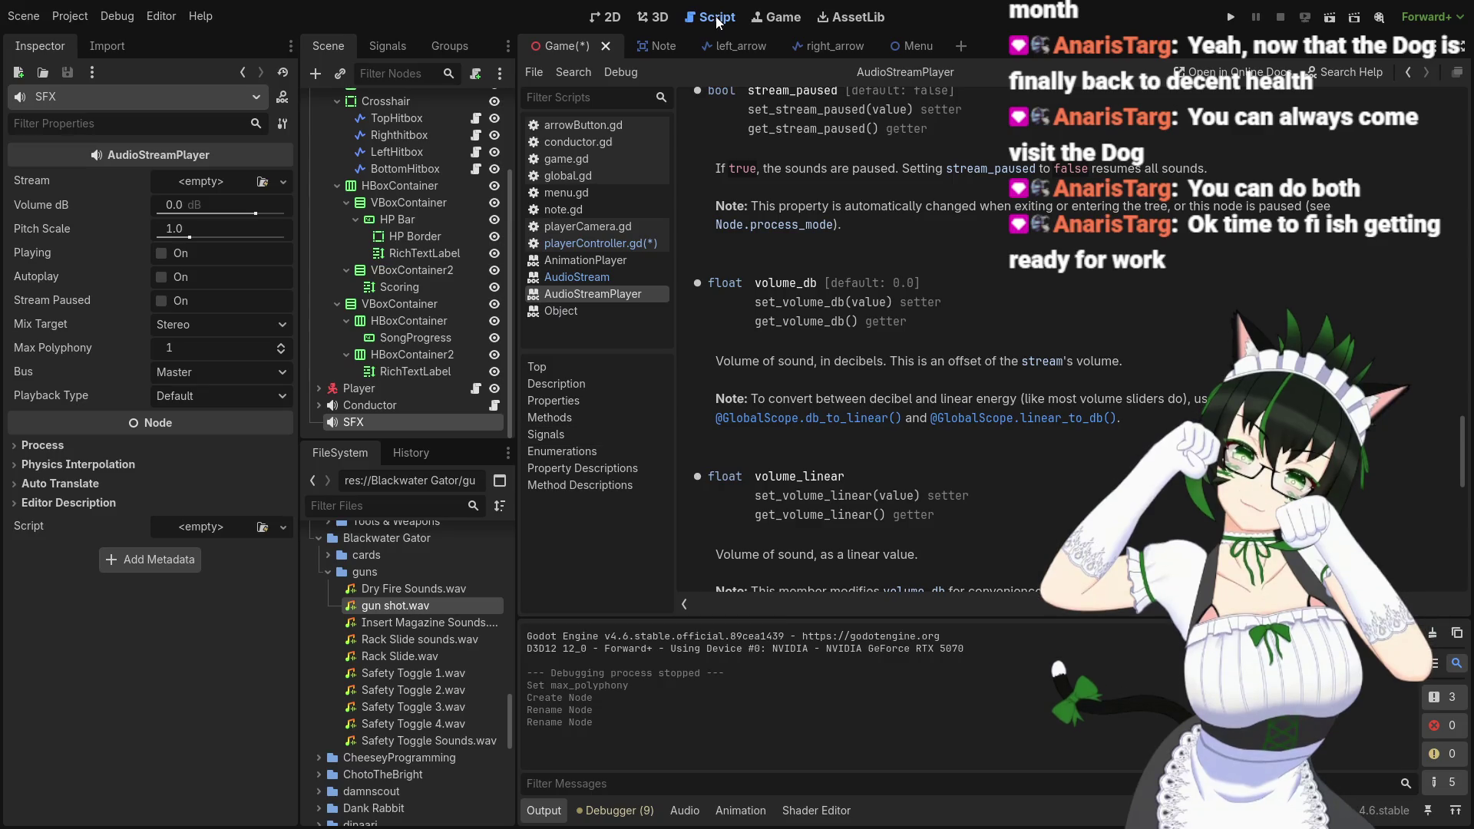
In playerController.gd, add a temporary line 'var sfx_stream: AudioStream = load(' above the sfx.stream line
{"action": "left_click", "coordinate": [600, 244]}
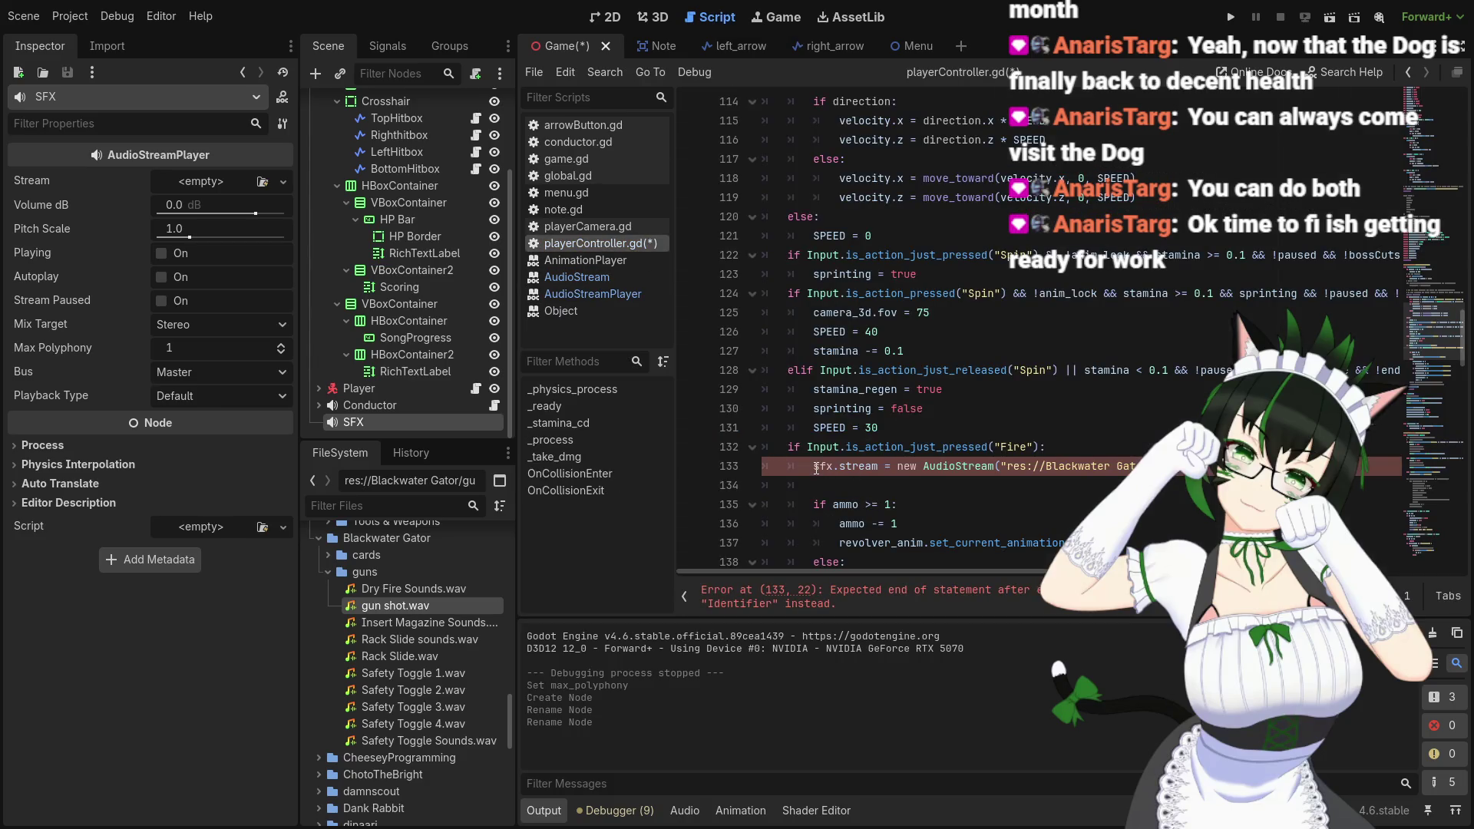
{"action": "double_click", "coordinate": [905, 466]}
{"action": "mouse_move", "coordinate": [910, 453]}
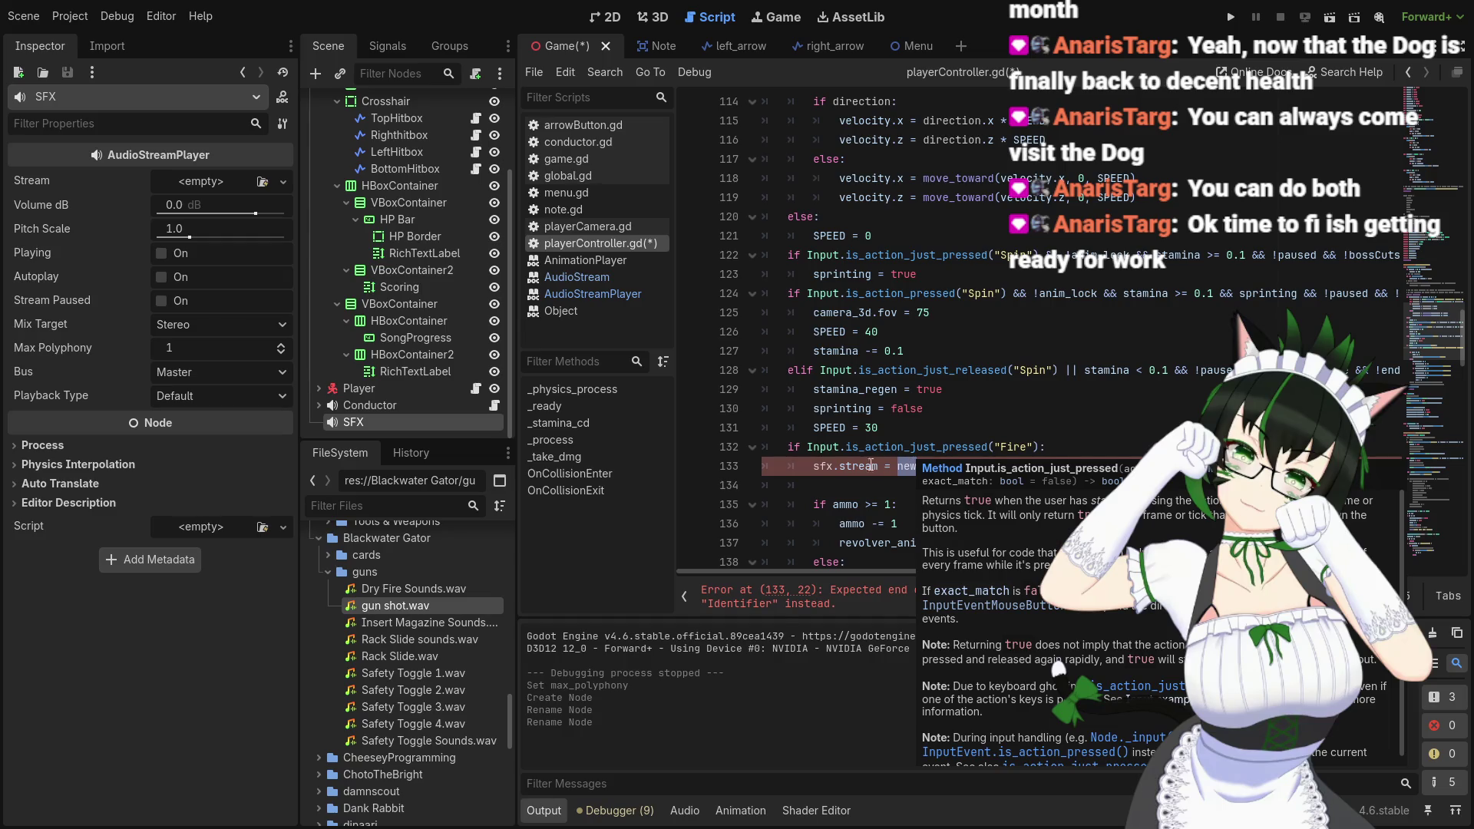
{"action": "key", "text": "Home"}
{"action": "key", "text": "Return"}
{"action": "key", "text": "Up"}
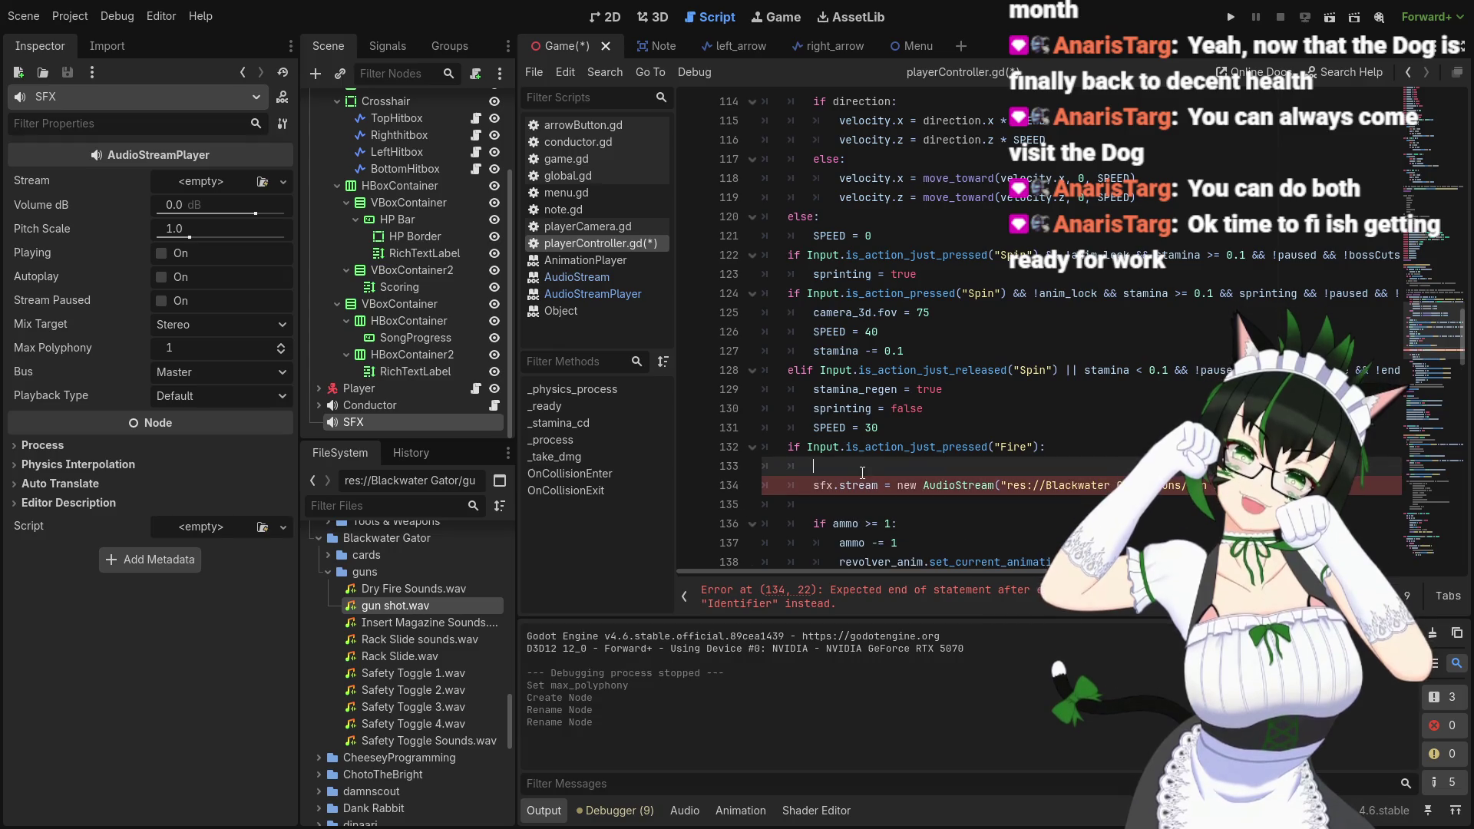
{"action": "type", "text": "var"}
{"action": "type", "text": " sfx_stream"}
{"action": "key", "text": "BackSpace"}
{"action": "key", "text": "BackSpace"}
{"action": "type", "text": ": Audio"}
{"action": "type", "text": "Stream"}
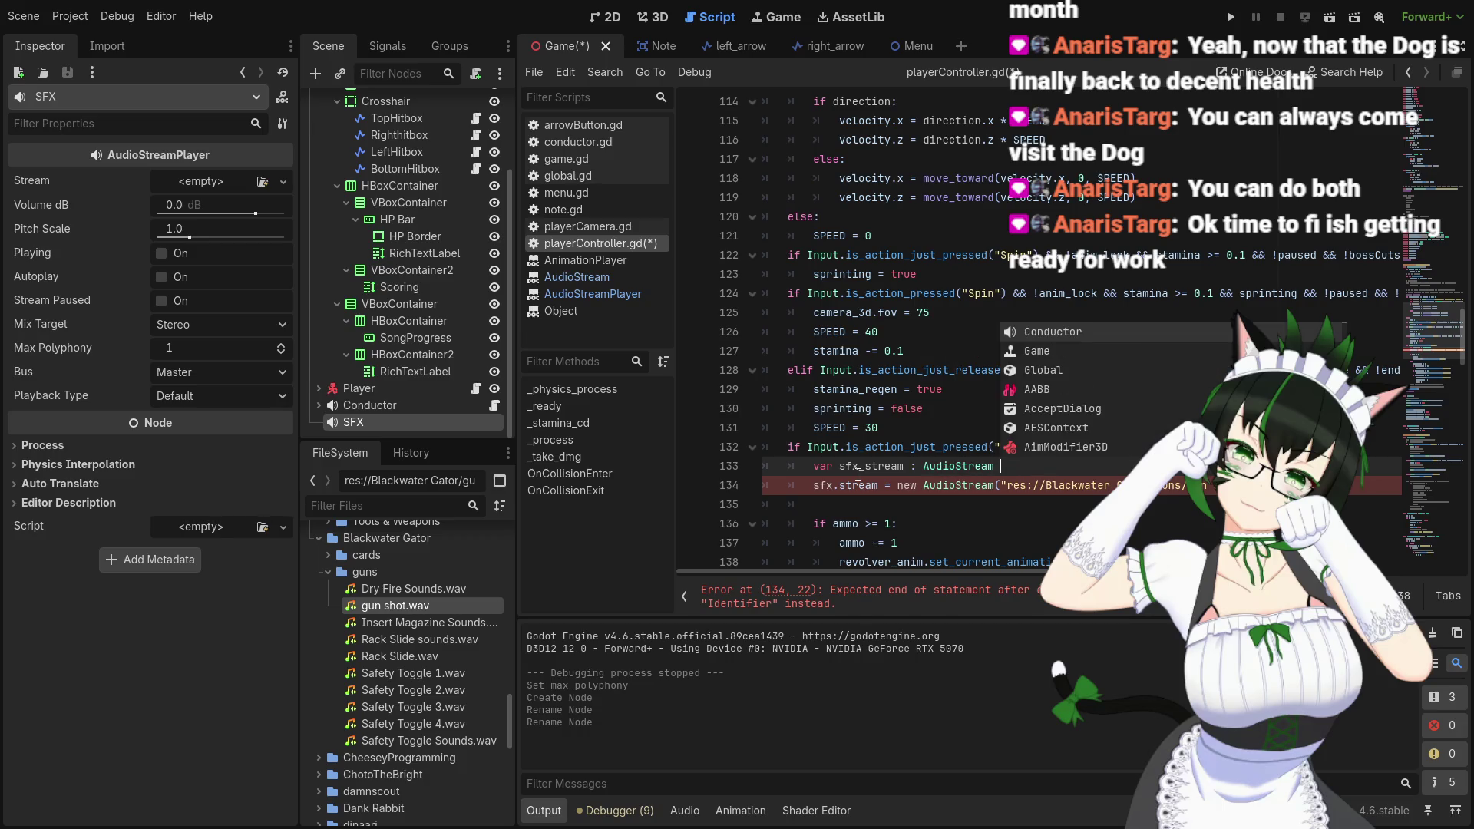
{"action": "type", "text": " = "}
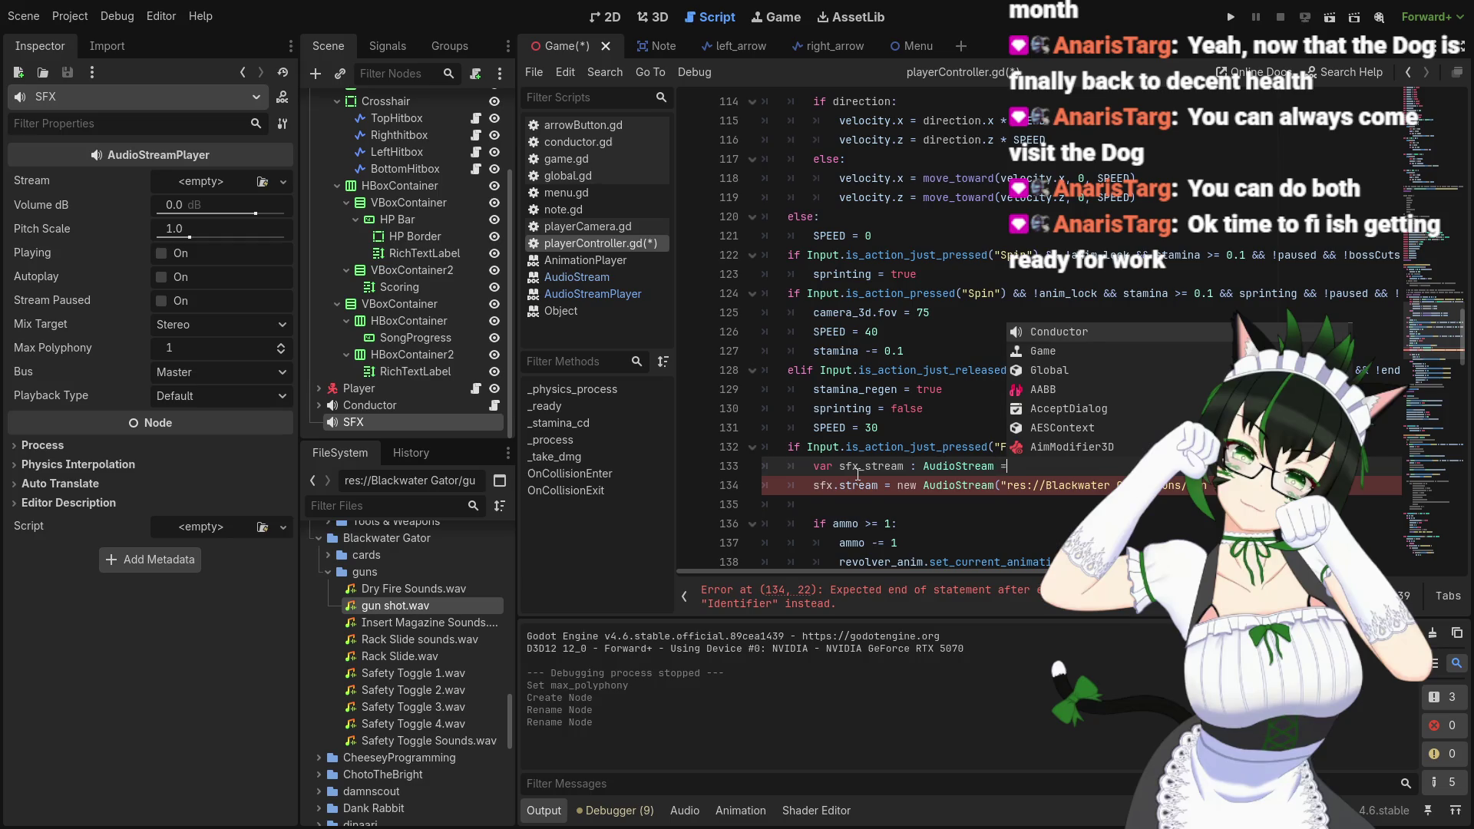
{"action": "type", "text": "load("}
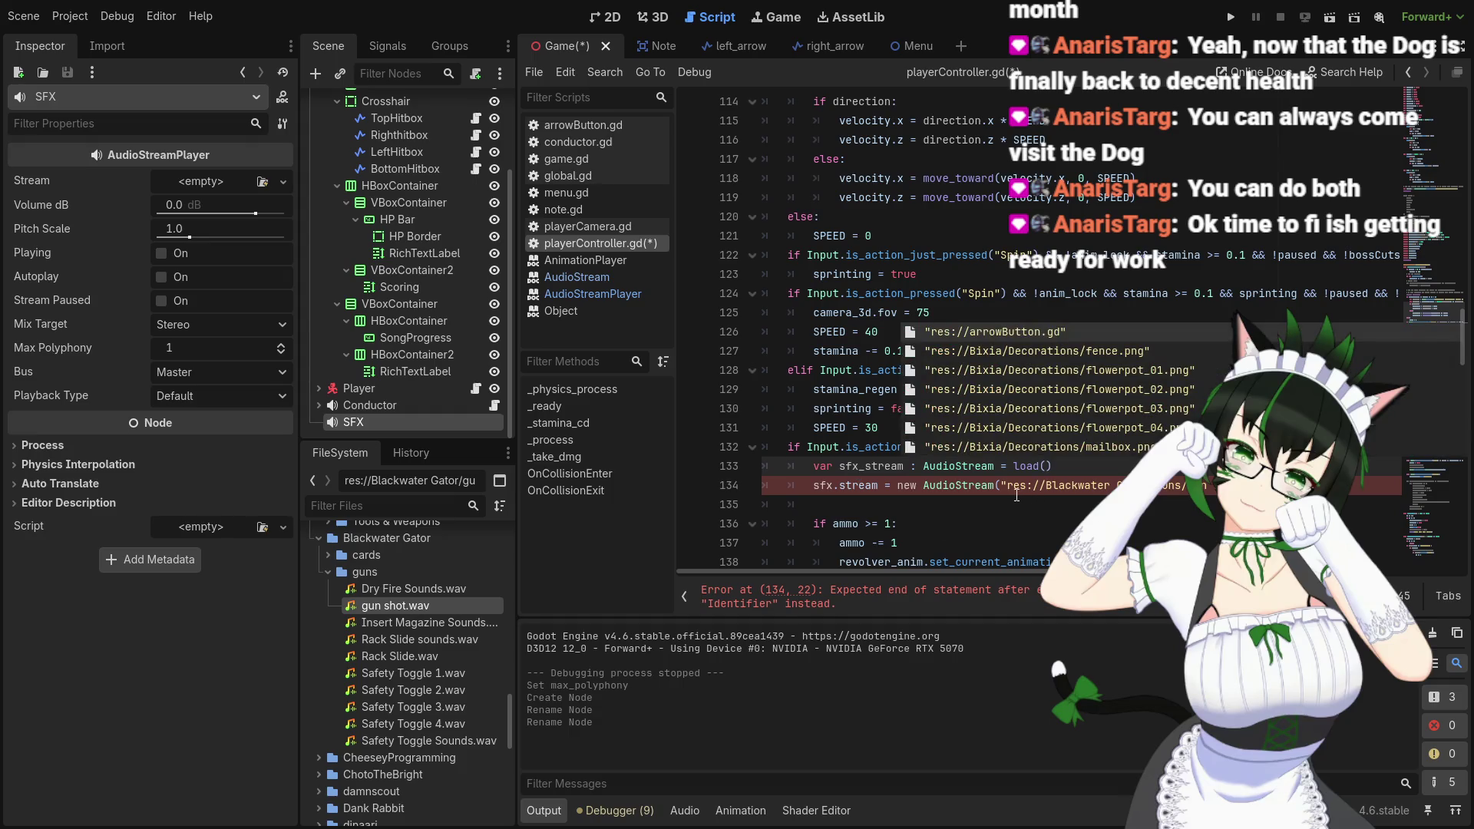
Move the gun shot.wav res:// path into load(), deleting new AudioStream() and the var declaration
{"action": "left_click_drag", "start_coordinate": [1002, 485], "coordinate": [1221, 486]}
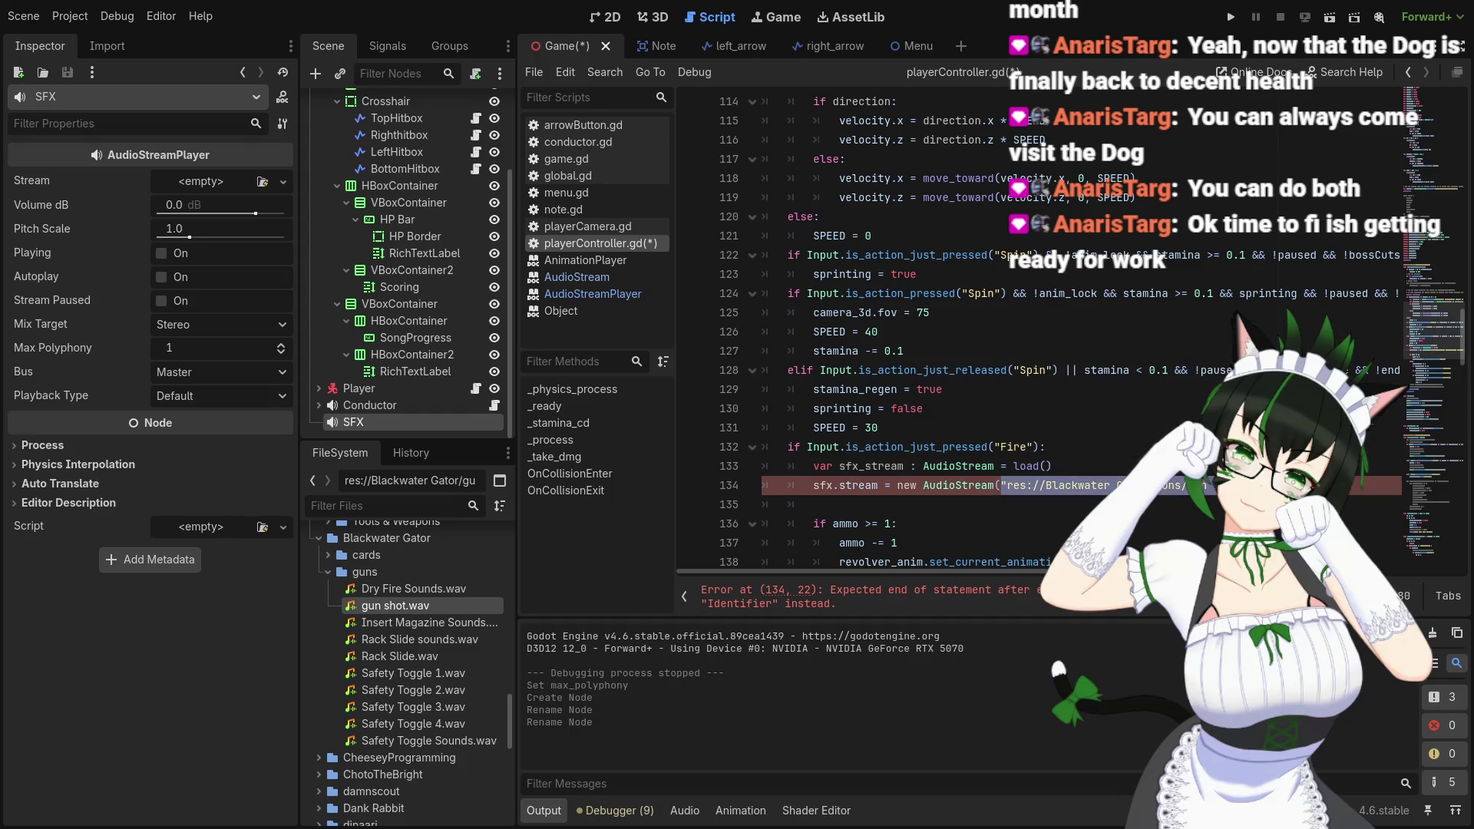
{"action": "key", "text": "ctrl+x"}
{"action": "left_click", "coordinate": [1048, 466]}
{"action": "key", "text": "ctrl+v"}
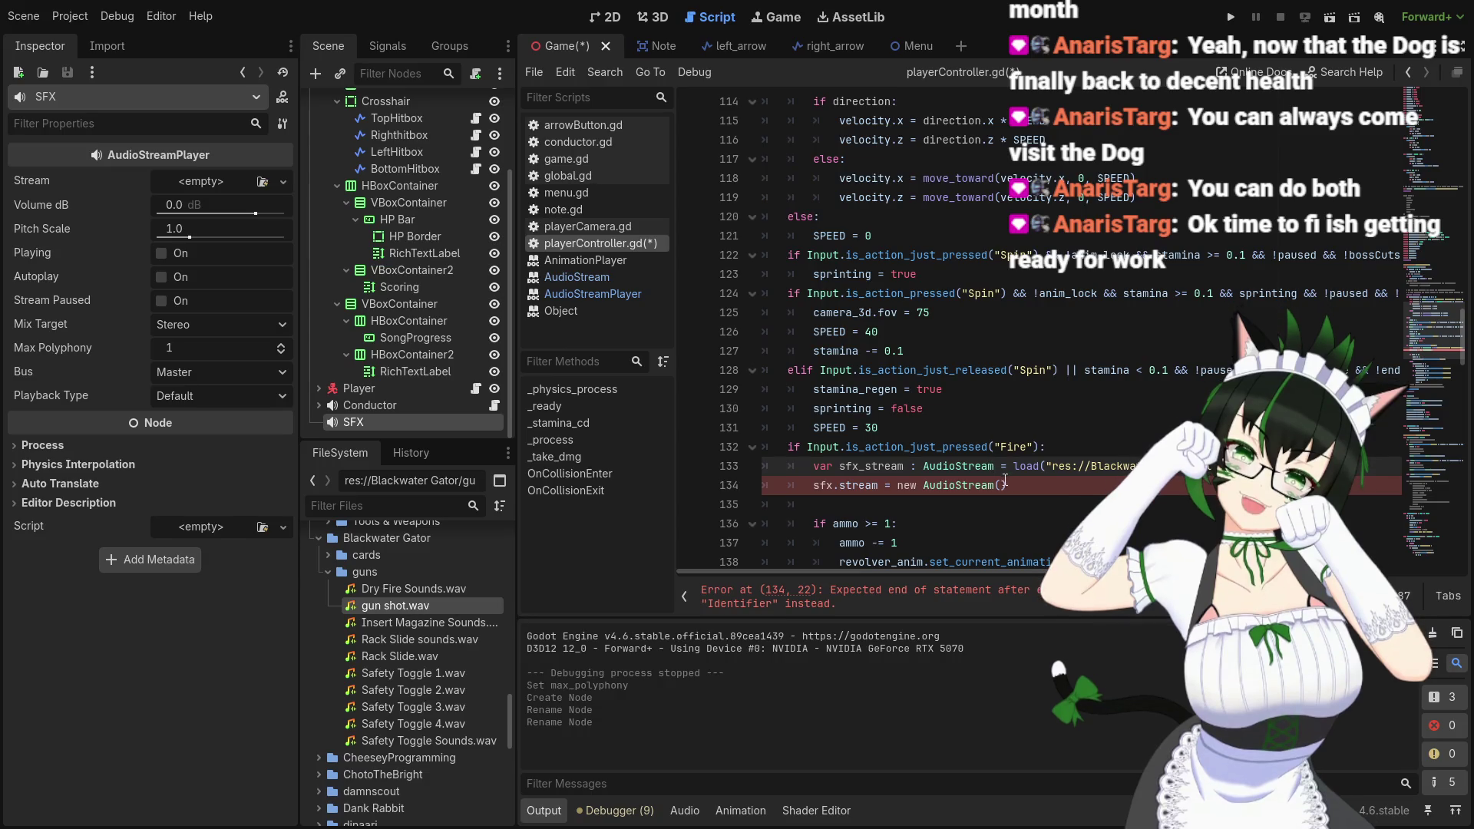
{"action": "left_click_drag", "start_coordinate": [1012, 485], "coordinate": [898, 486]}
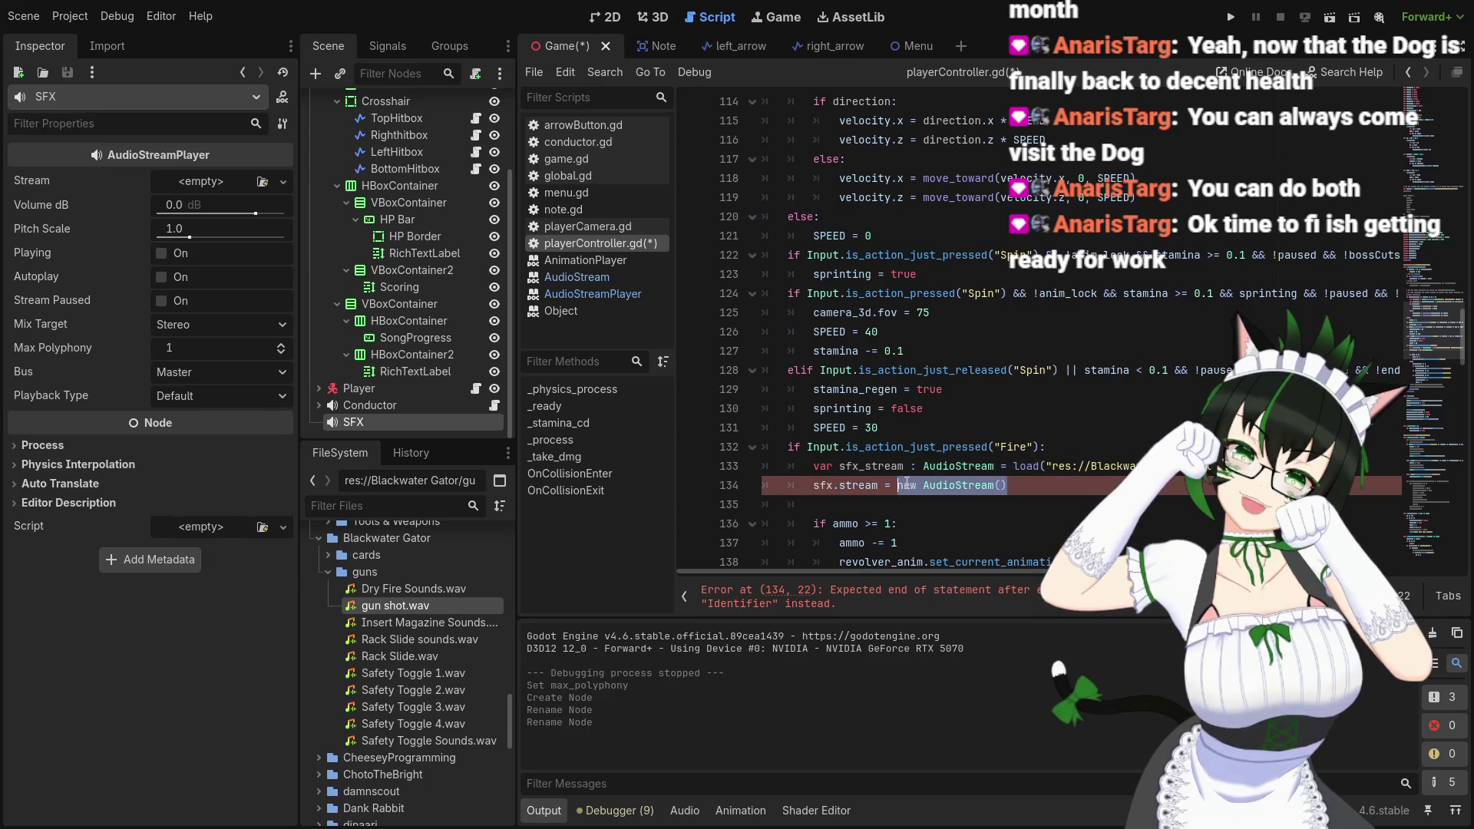
{"action": "key", "text": "BackSpace"}
{"action": "left_click_drag", "start_coordinate": [1015, 469], "coordinate": [760, 470]}
{"action": "key", "text": "BackSpace"}
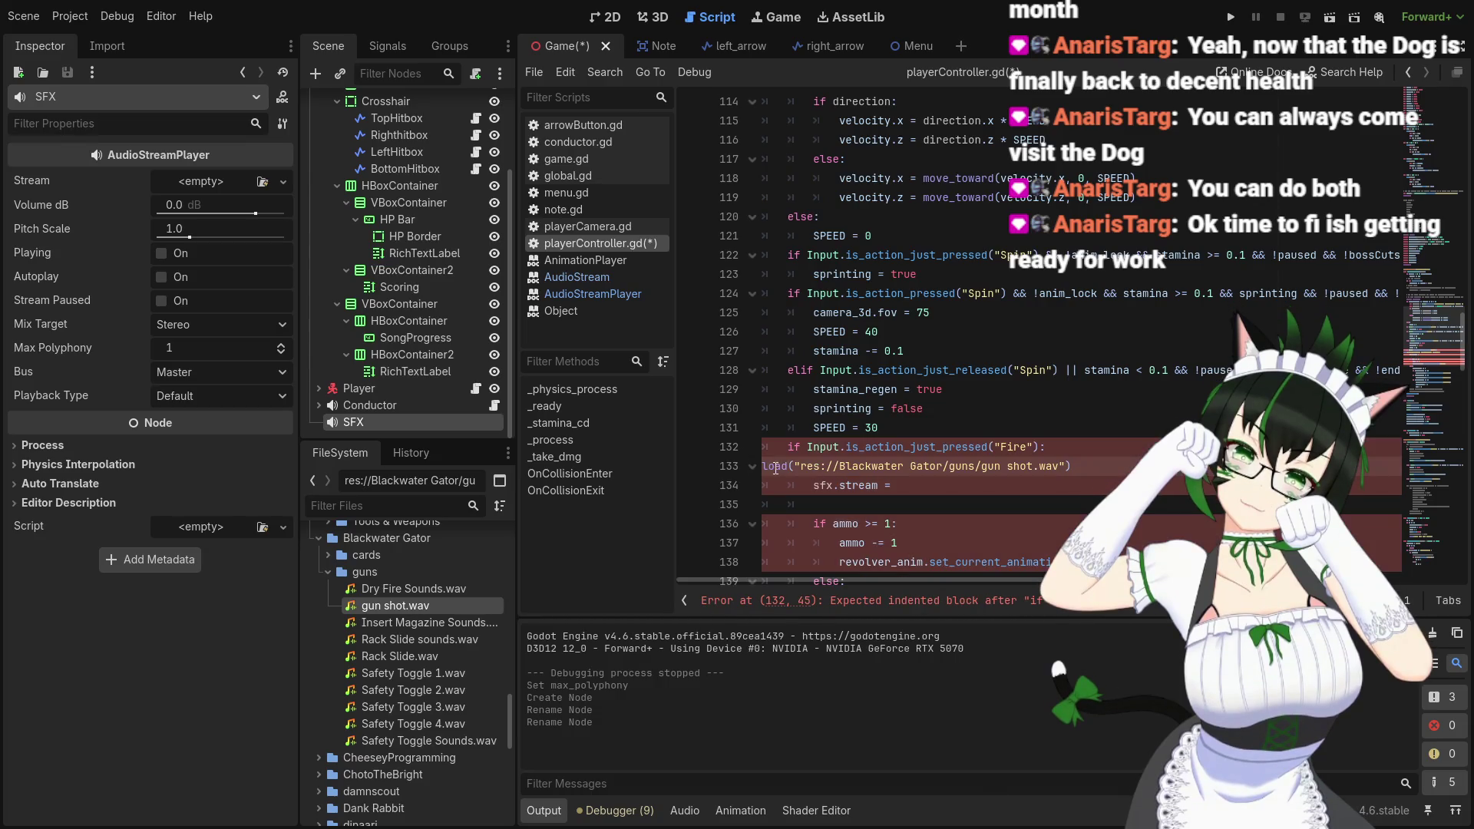
Move the load("res://Blackwater Gator/guns/gun shot.wav") call after sfx.stream = and remove the empty line
{"action": "left_click_drag", "start_coordinate": [1085, 466], "coordinate": [760, 467]}
{"action": "key", "text": "ctrl+x"}
{"action": "left_click", "coordinate": [929, 485]}
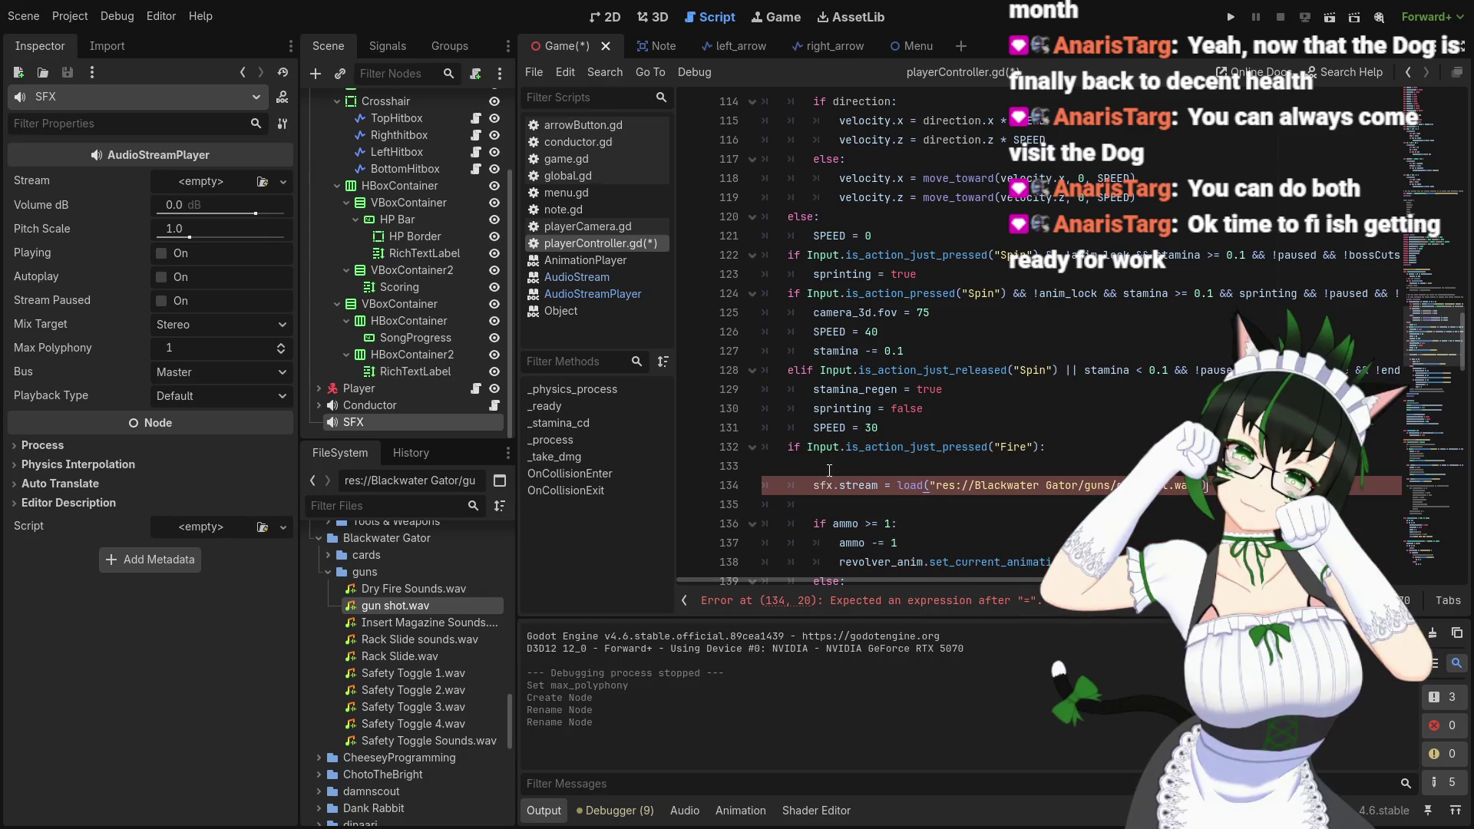
{"action": "key", "text": "ctrl+v"}
{"action": "left_click", "coordinate": [742, 467]}
{"action": "key", "text": "BackSpace"}
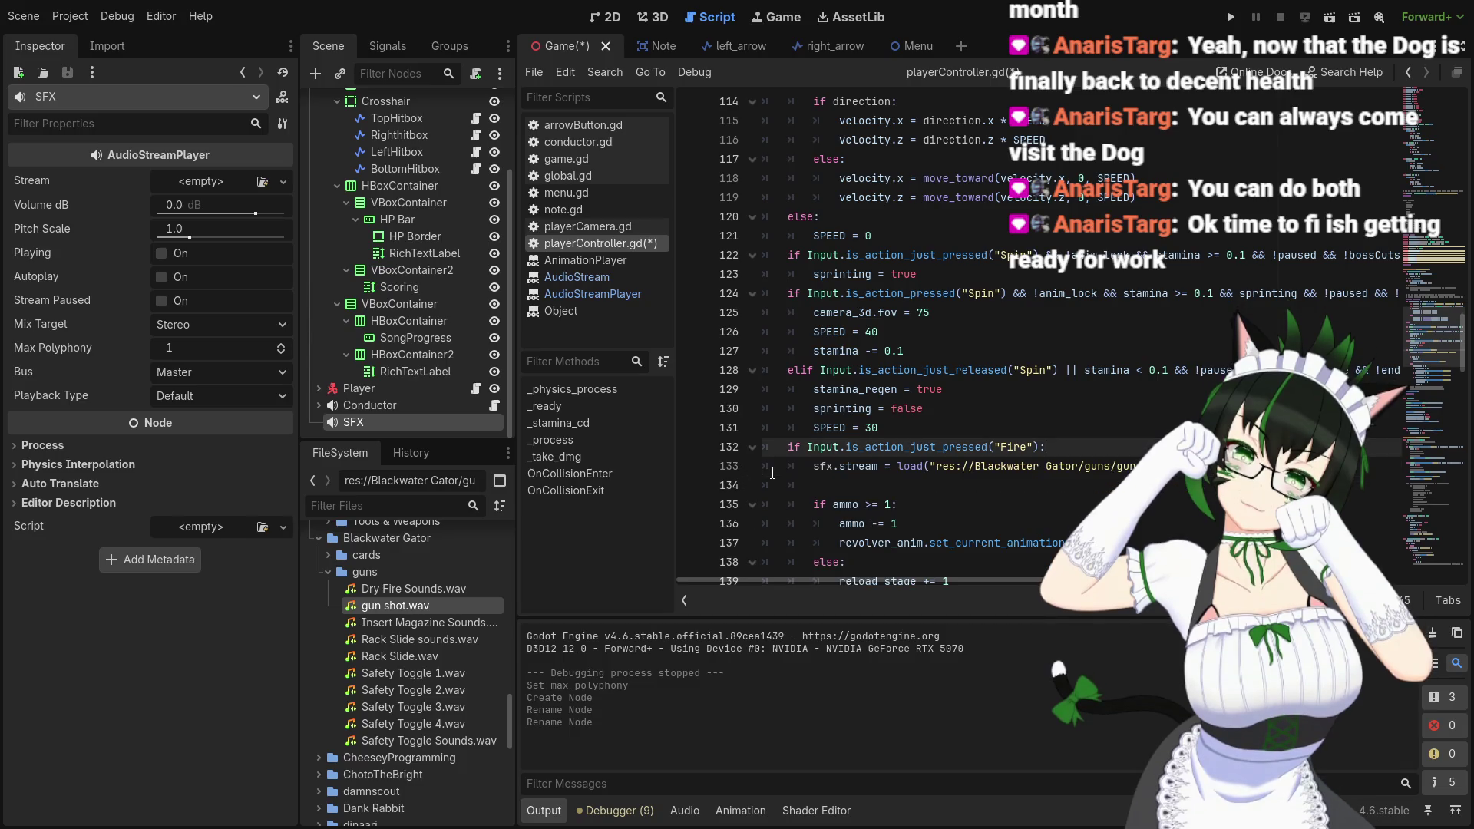
Add sfx.play() on line 134, right after the stream is loaded
{"action": "scroll", "coordinate": [1131, 467], "scroll_direction": "down", "scroll_amount": 3}
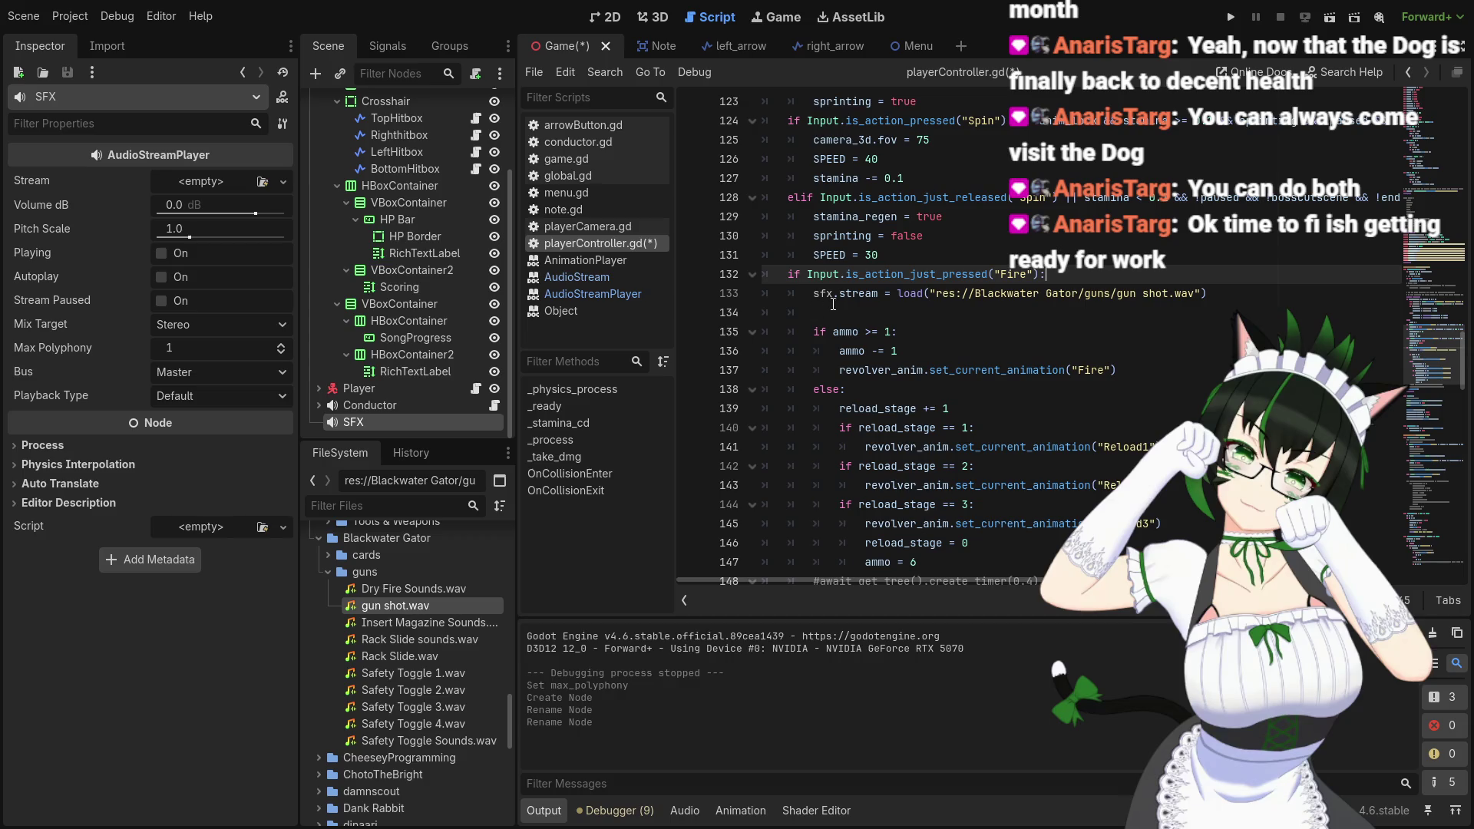
{"action": "left_click", "coordinate": [857, 309]}
{"action": "type", "text": "sfx.play()"}
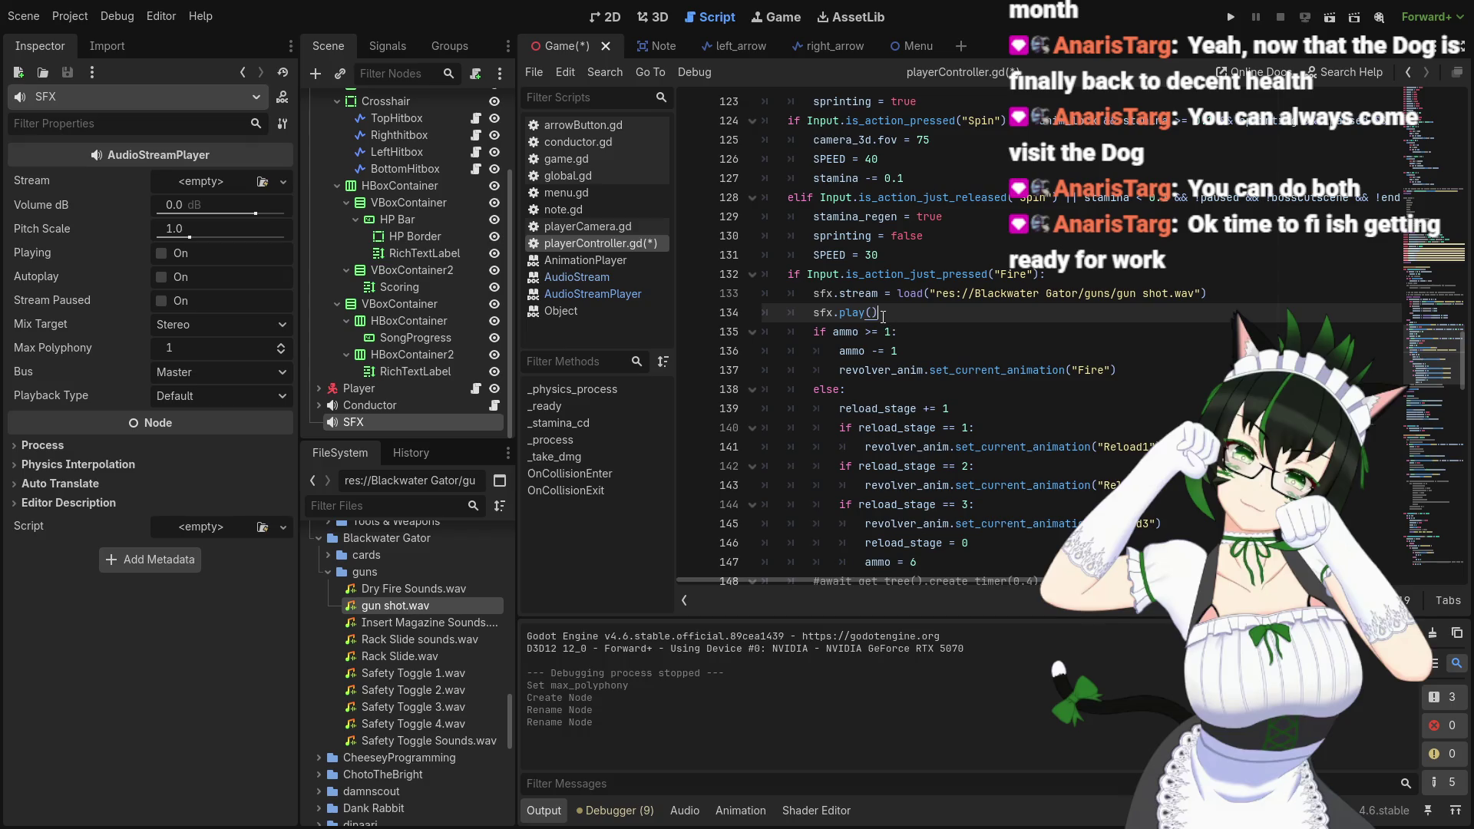
Look up play() in the documentation with Lookup Symbol
{"action": "left_click", "coordinate": [872, 311]}
{"action": "right_click", "coordinate": [852, 312]}
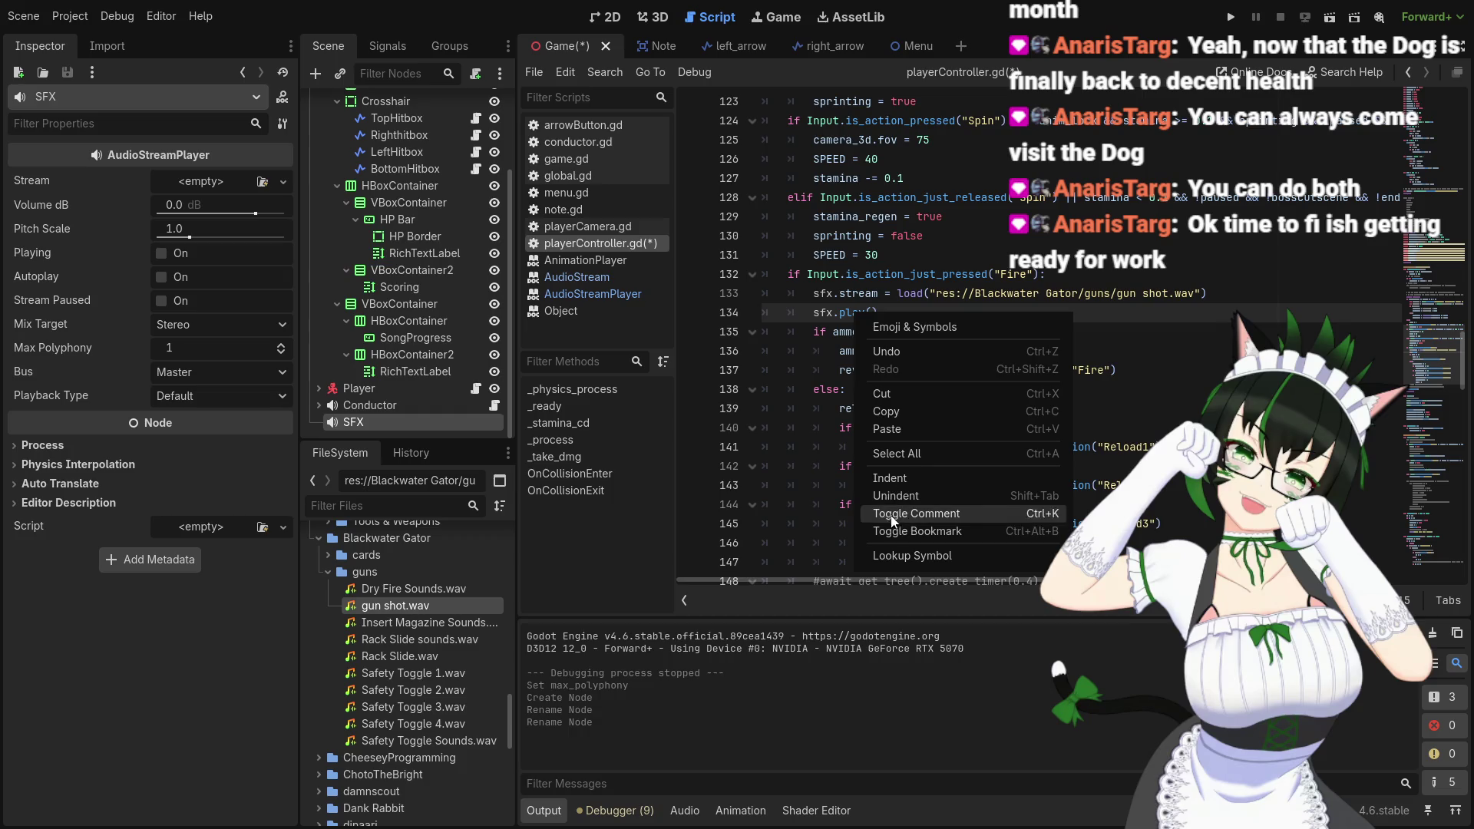
{"action": "left_click", "coordinate": [892, 558]}
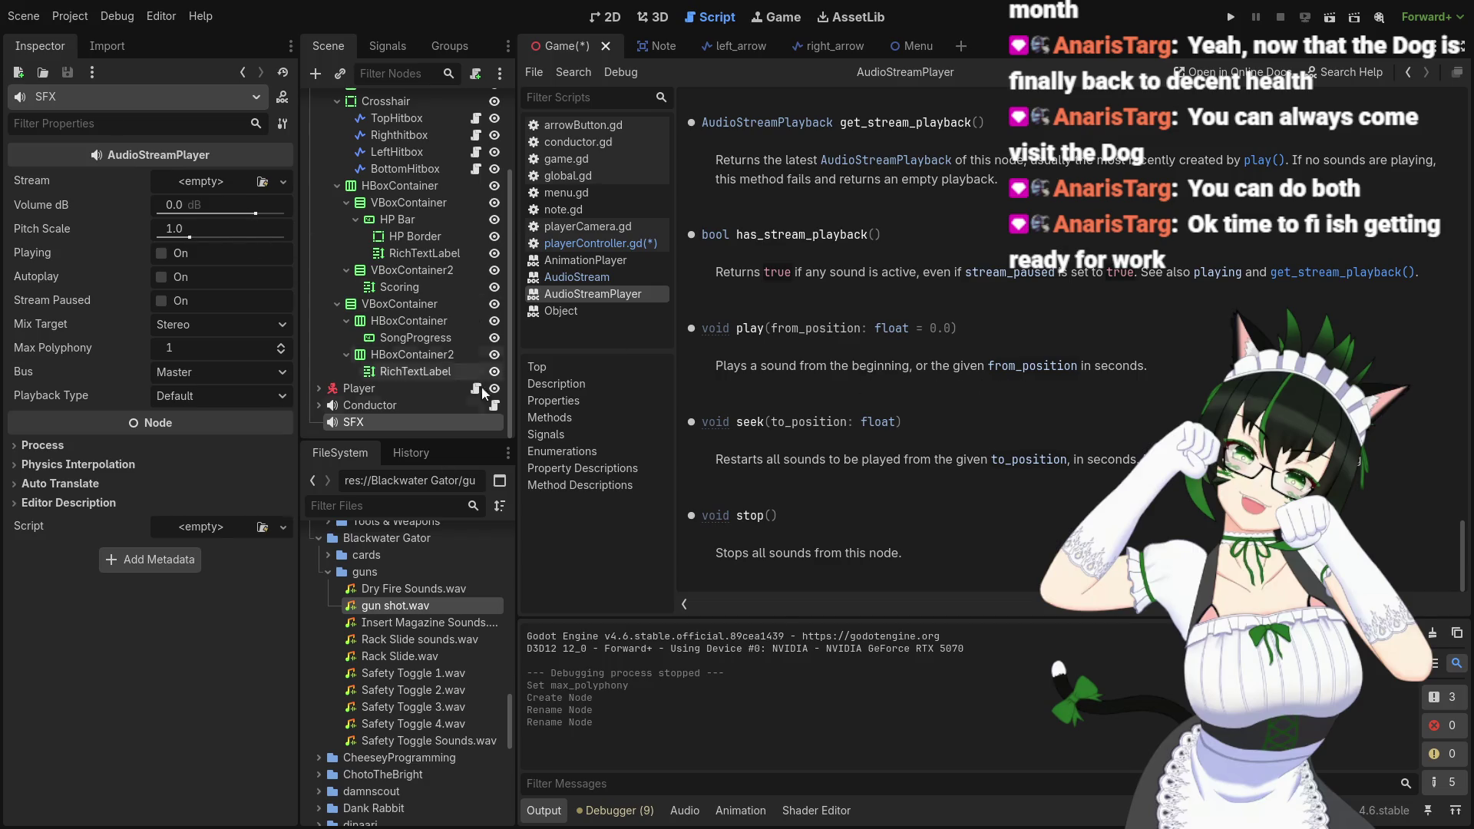
Inspect gun shot.wav with its waveform preview at 0.05 s, then go back to playerController.gd
{"action": "double_click", "coordinate": [426, 606]}
{"action": "left_click_drag", "start_coordinate": [7, 195], "coordinate": [28, 189]}
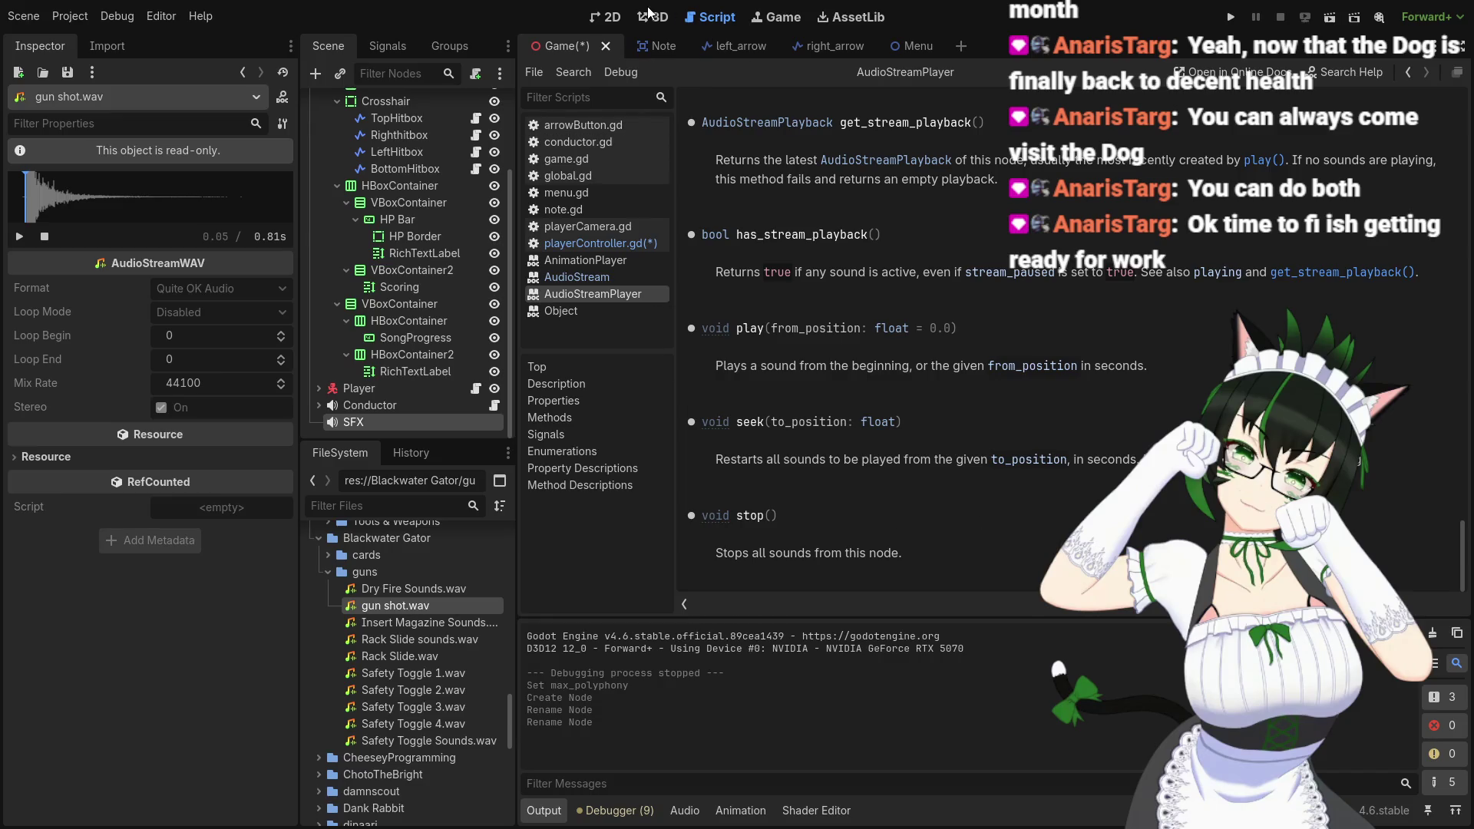
{"action": "left_click", "coordinate": [620, 250]}
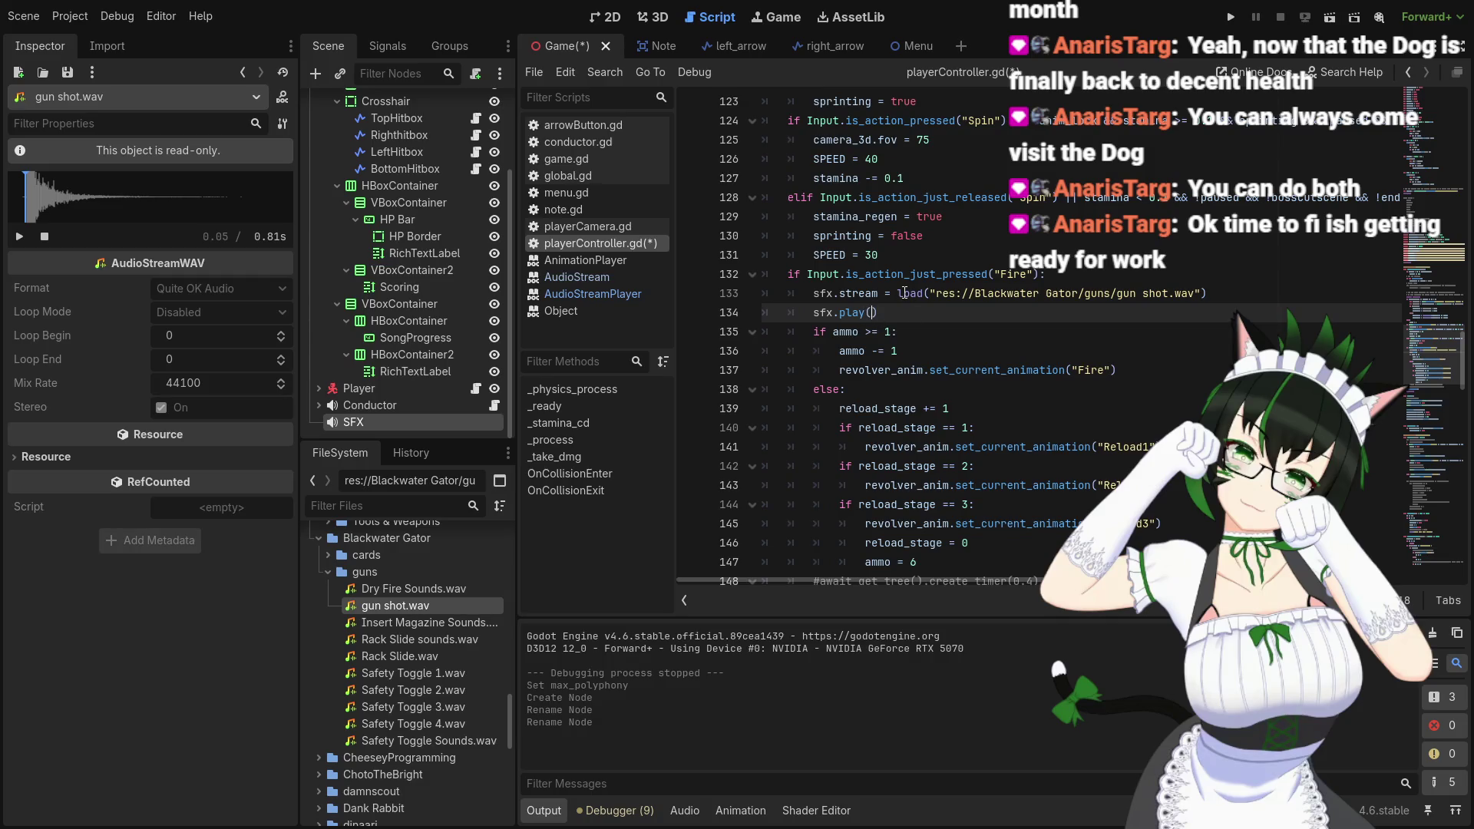
Make the call sfx.play(0.05) and save the script
{"action": "type", "text": "0.05"}
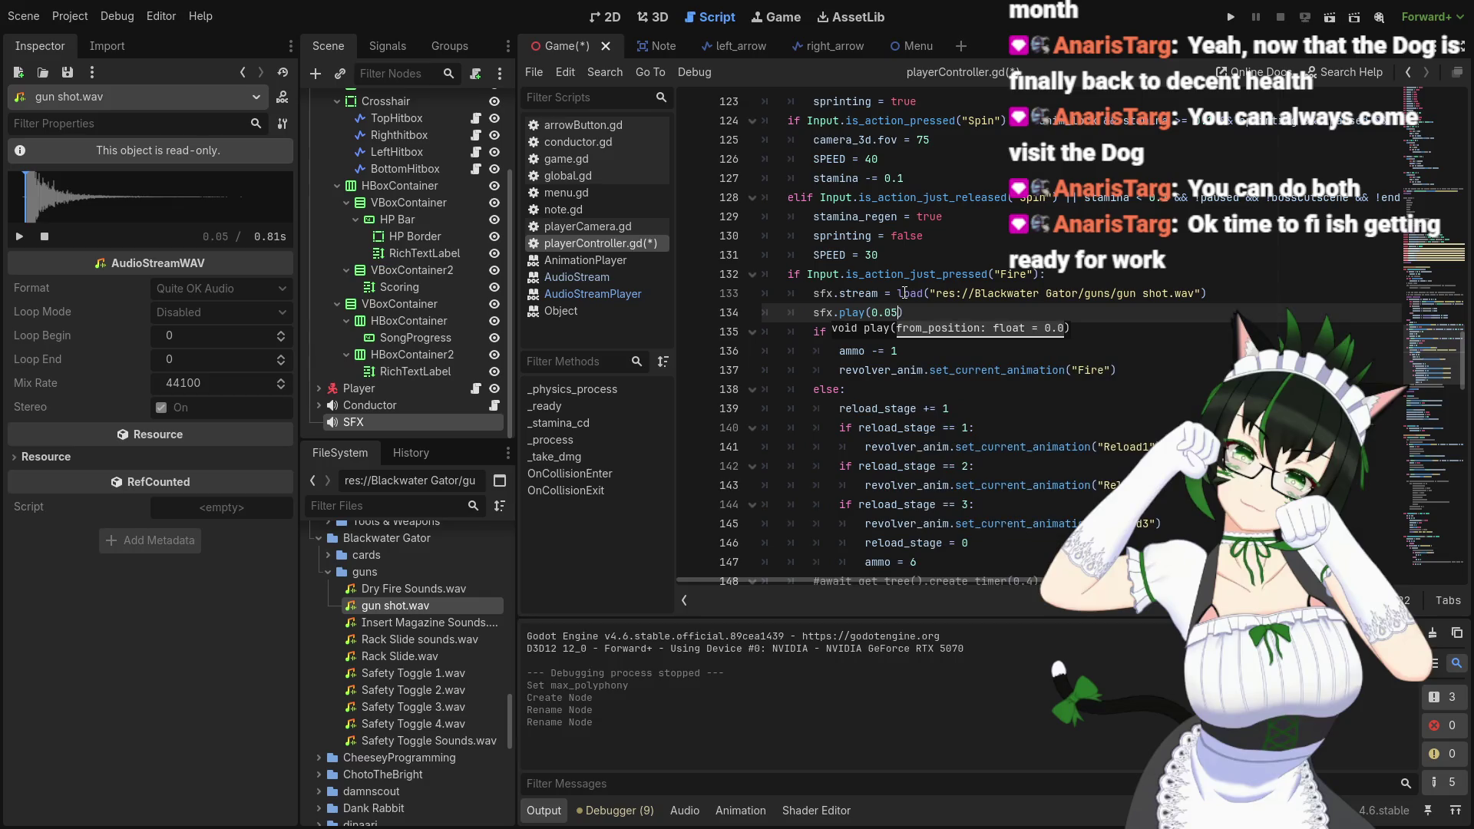
{"action": "key", "text": "ctrl+s"}
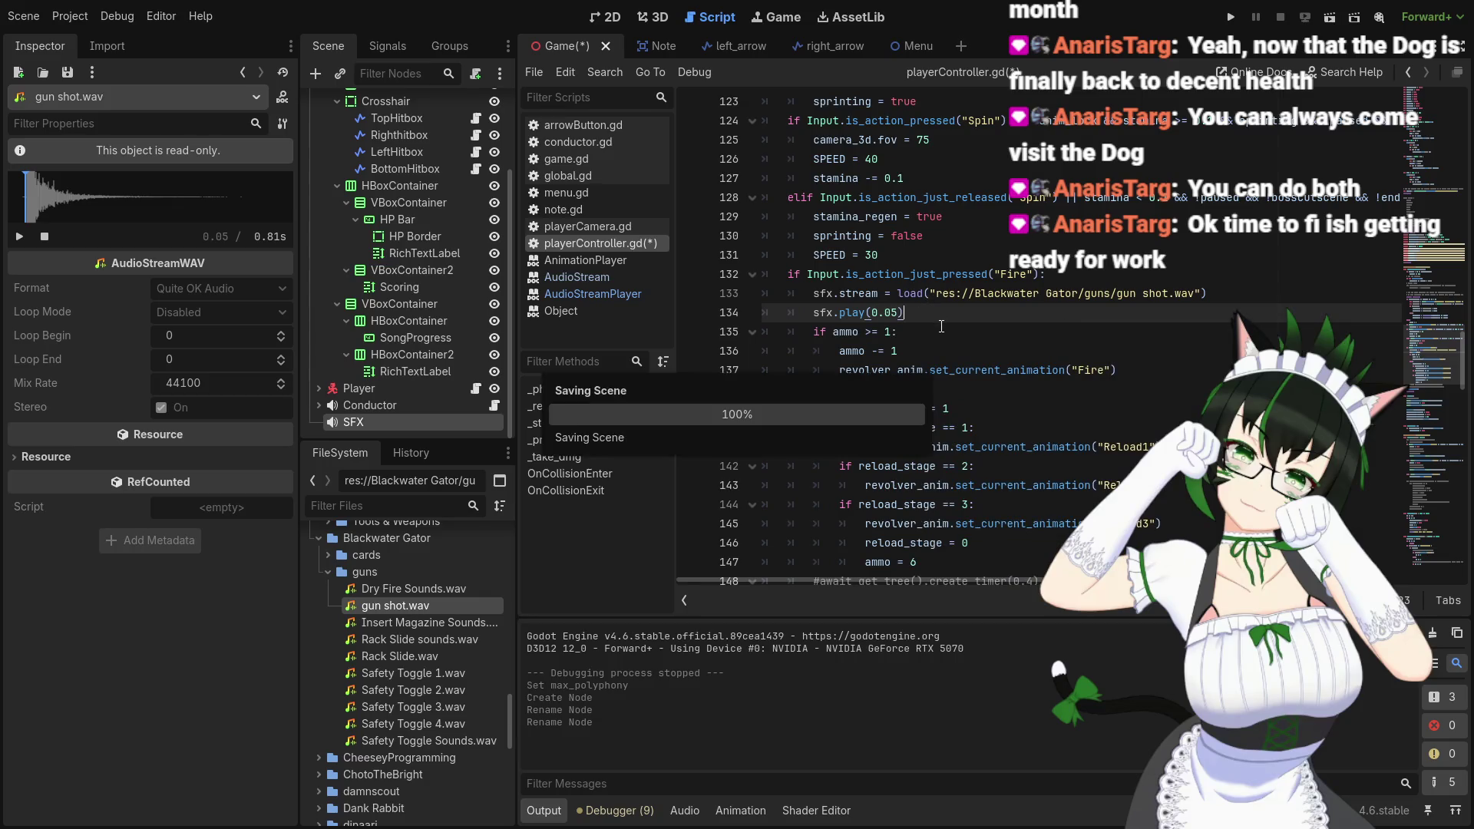
{"action": "scroll", "coordinate": [934, 317], "scroll_direction": "down", "scroll_amount": 1}
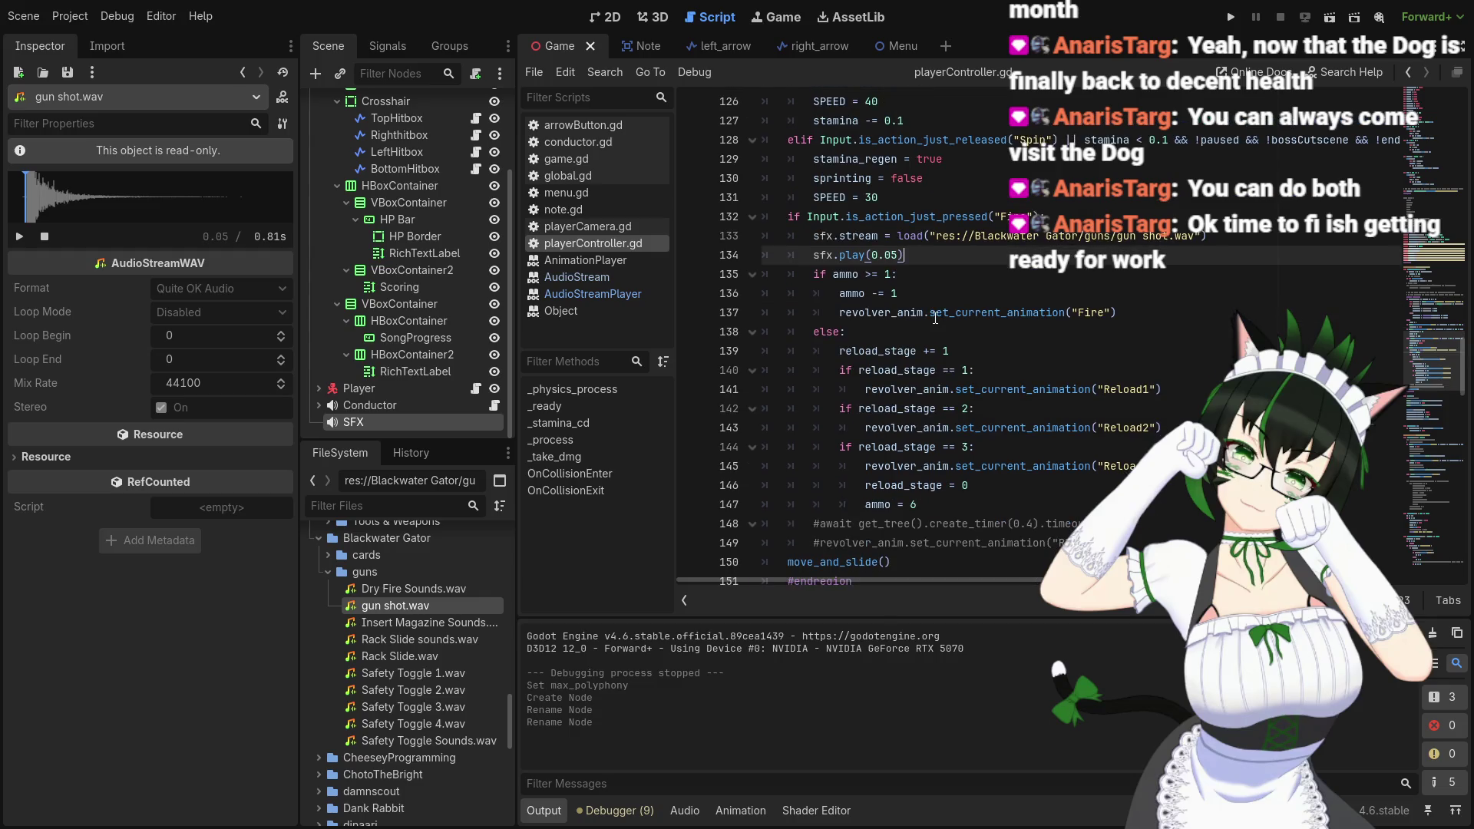
{"action": "scroll", "coordinate": [935, 322], "scroll_direction": "up", "scroll_amount": 1}
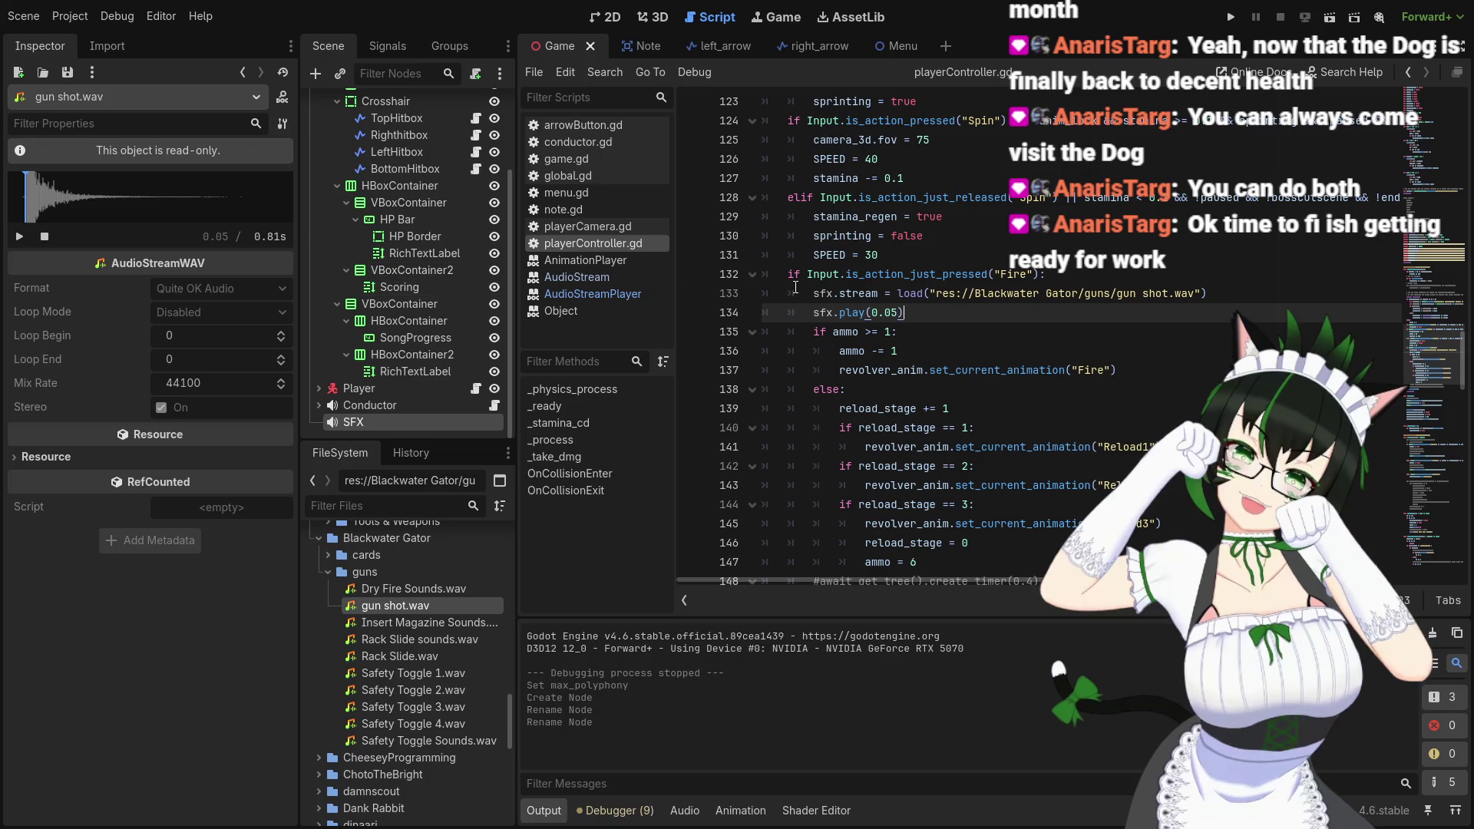
Move the sfx.stream and sfx.play(0.05) lines after the Fire animation inside if ammo >= 1, fixing indentation
{"action": "left_click_drag", "start_coordinate": [810, 293], "coordinate": [907, 311]}
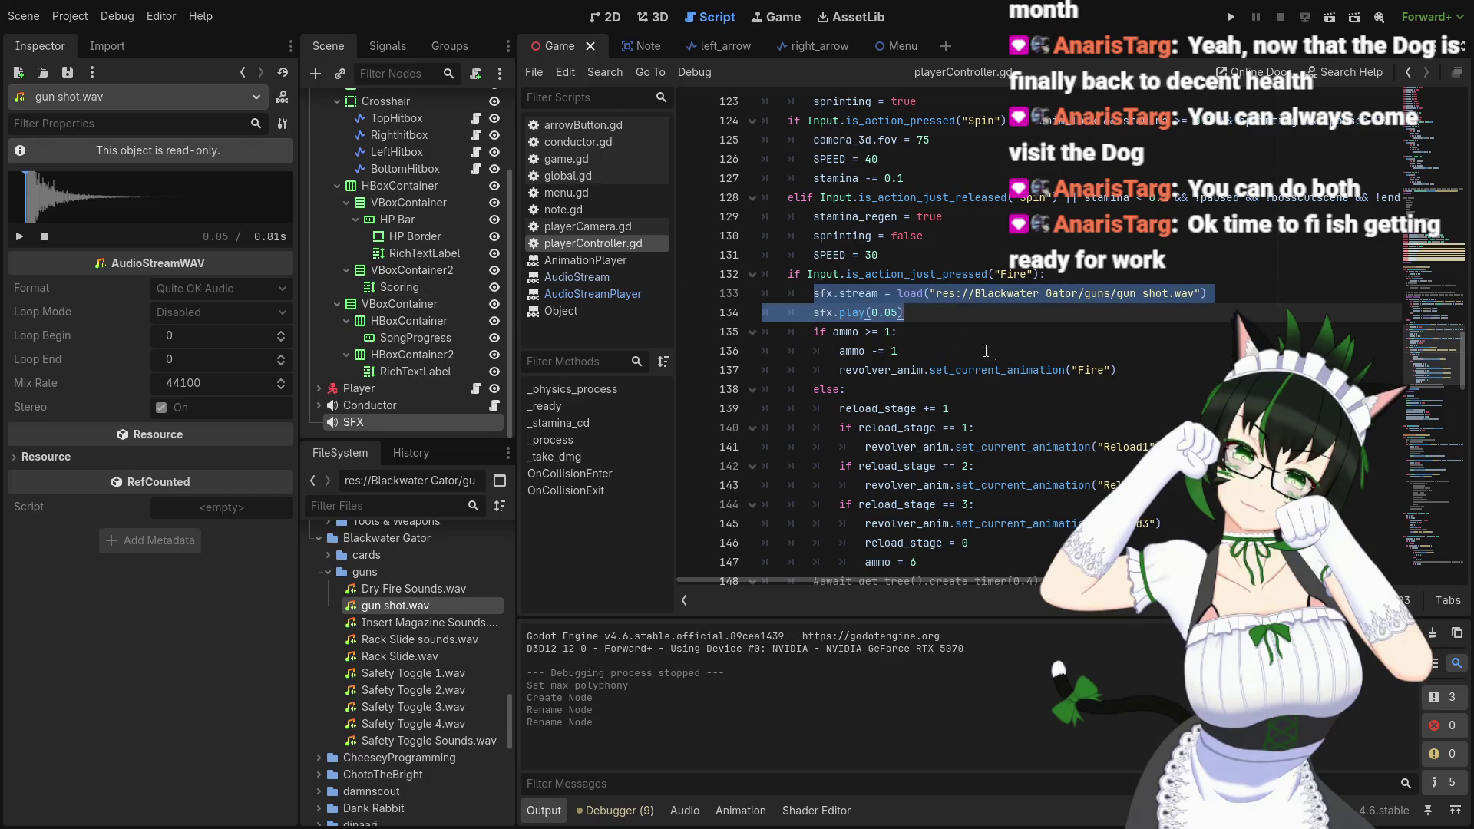
{"action": "left_click", "coordinate": [1148, 374]}
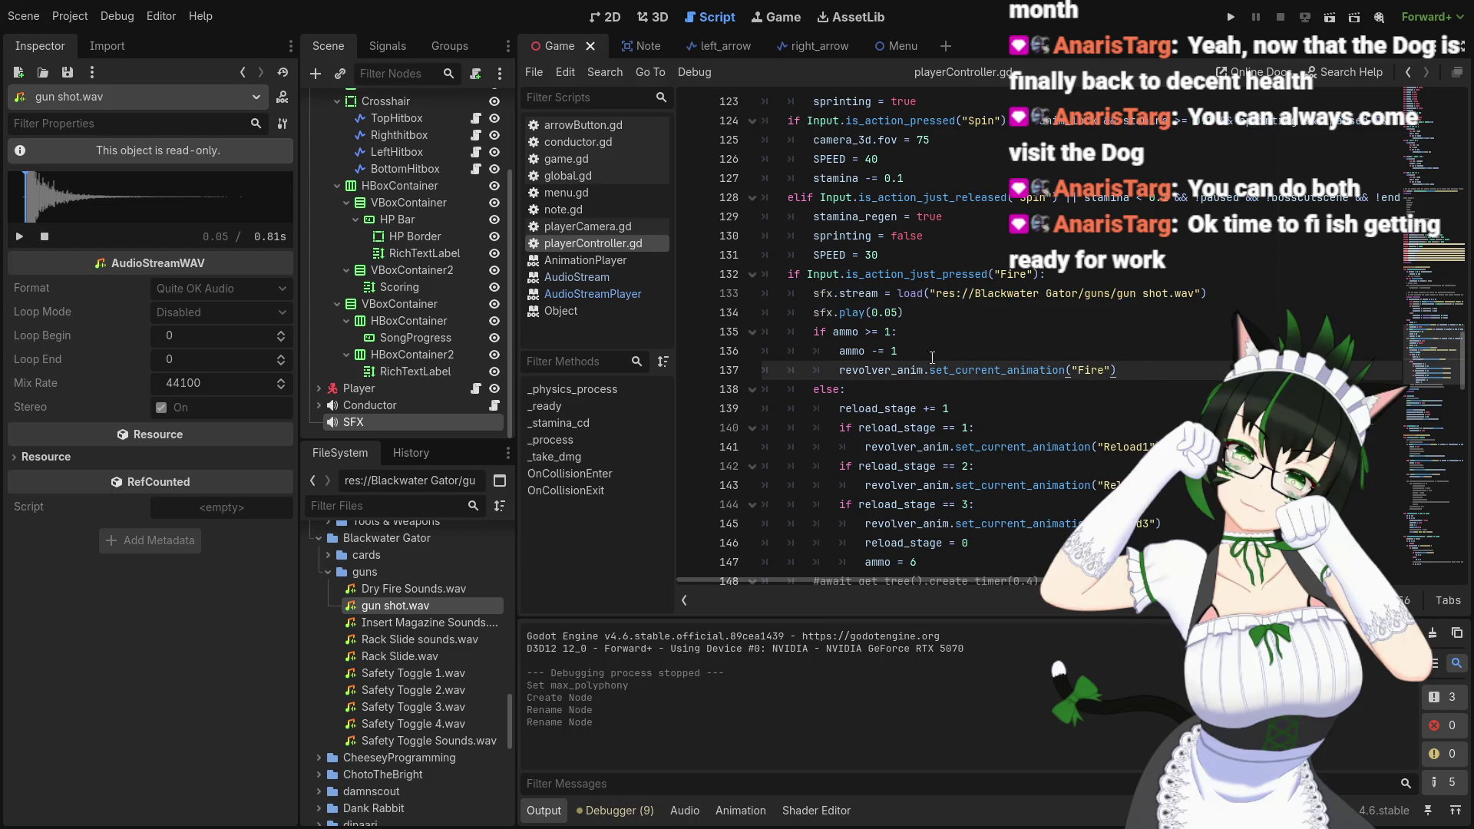
{"action": "scroll", "coordinate": [961, 357], "scroll_direction": "down", "scroll_amount": 1}
{"action": "scroll", "coordinate": [960, 357], "scroll_direction": "up", "scroll_amount": 1}
{"action": "mouse_move", "coordinate": [810, 297]}
{"action": "left_mouse_down"}
{"action": "mouse_move", "coordinate": [999, 313]}
{"action": "mouse_move", "coordinate": [906, 315]}
{"action": "left_mouse_up"}
{"action": "key", "text": "ctrl+c"}
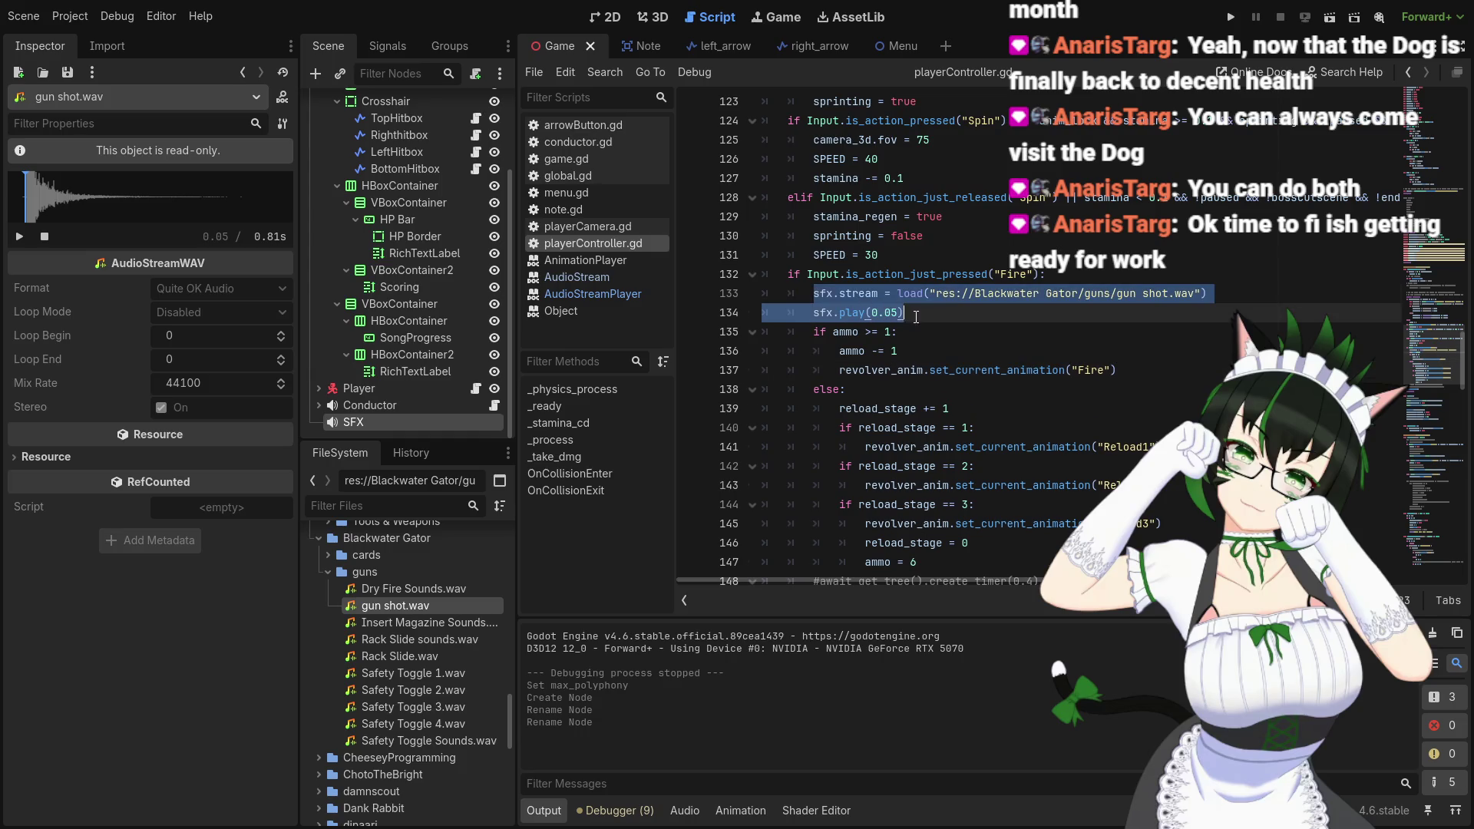
{"action": "key", "text": "BackSpace"}
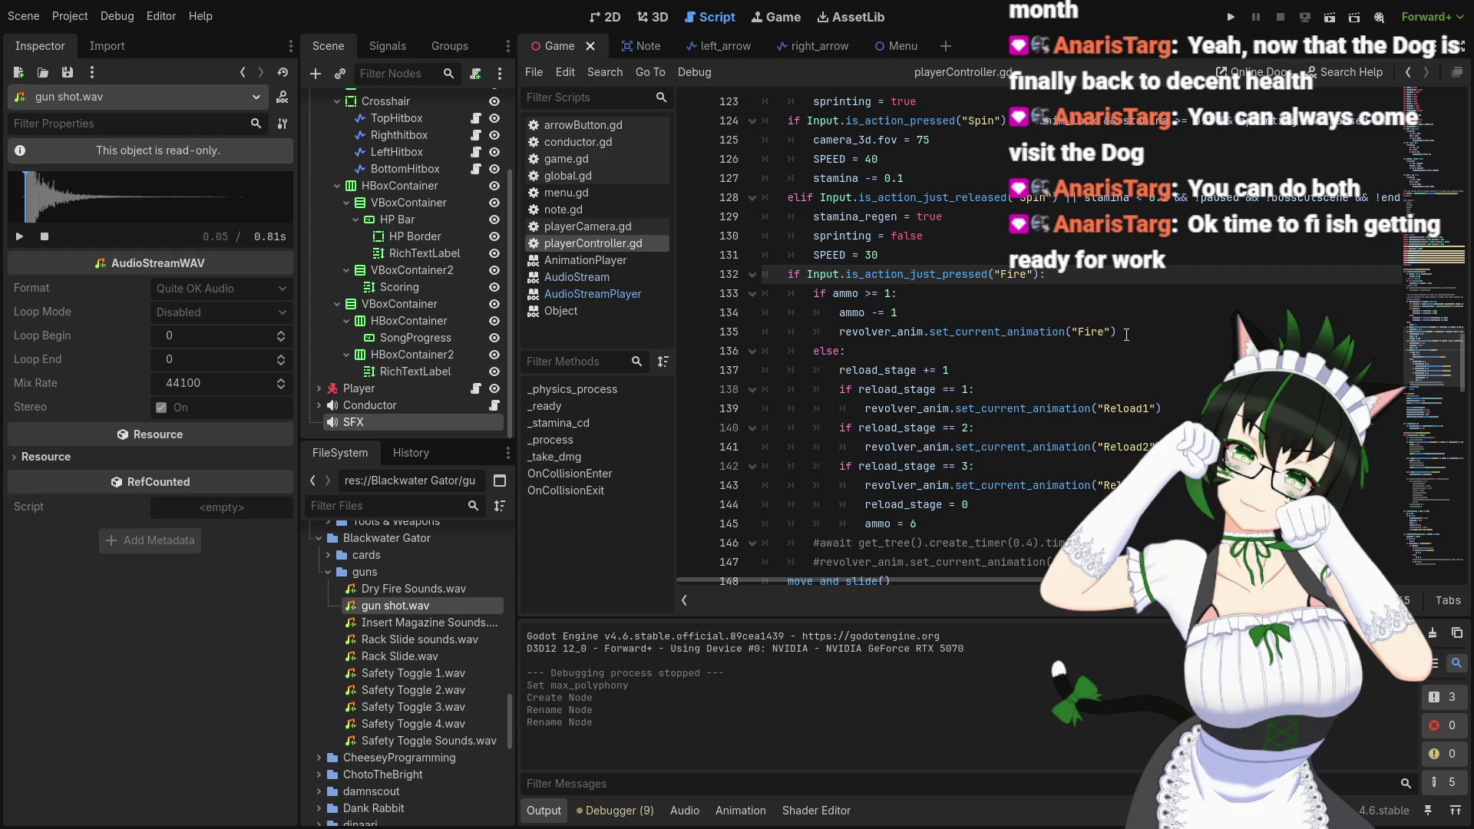
{"action": "left_click", "coordinate": [1126, 334]}
{"action": "key", "text": "ctrl+v"}
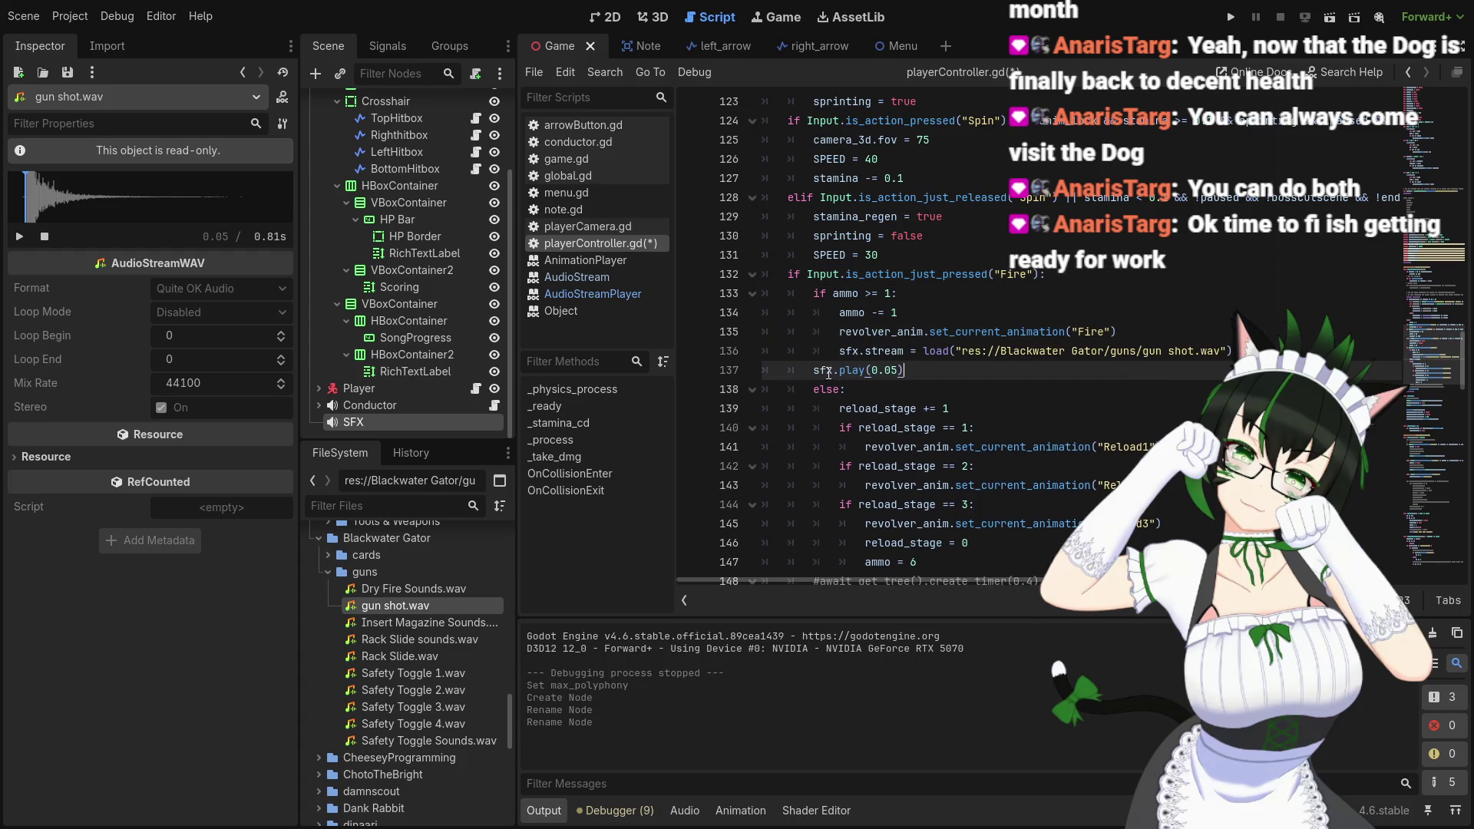
{"action": "key", "text": "Tab"}
{"action": "left_click", "coordinate": [964, 370]}
{"action": "scroll", "coordinate": [977, 370], "scroll_direction": "down", "scroll_amount": 2}
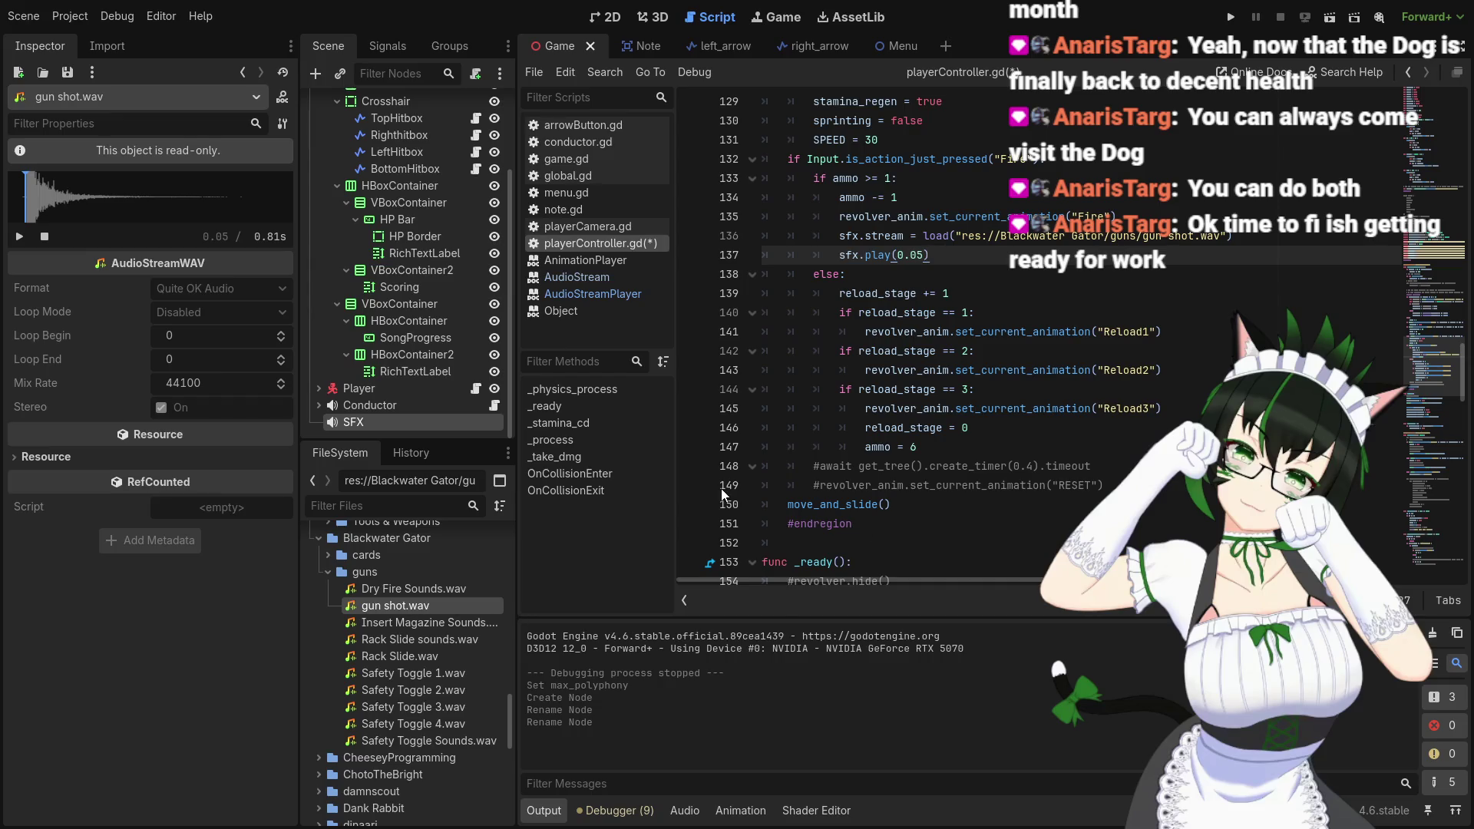
{"action": "left_click", "coordinate": [445, 625]}
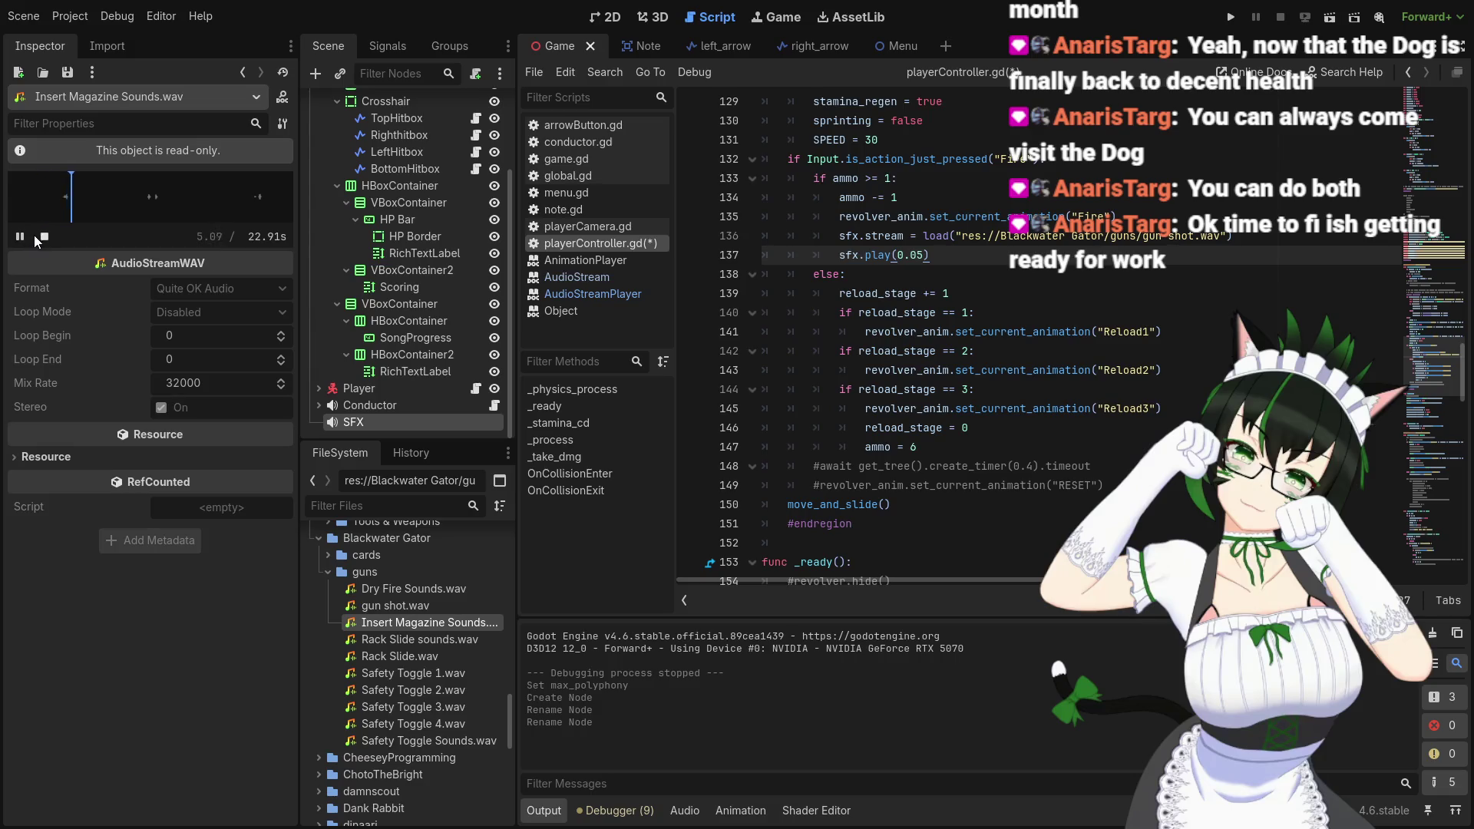
Stop the current preview, then audition Rack Slide sounds.wav and Rack Slide.wav in the Inspector
{"action": "left_click", "coordinate": [45, 238]}
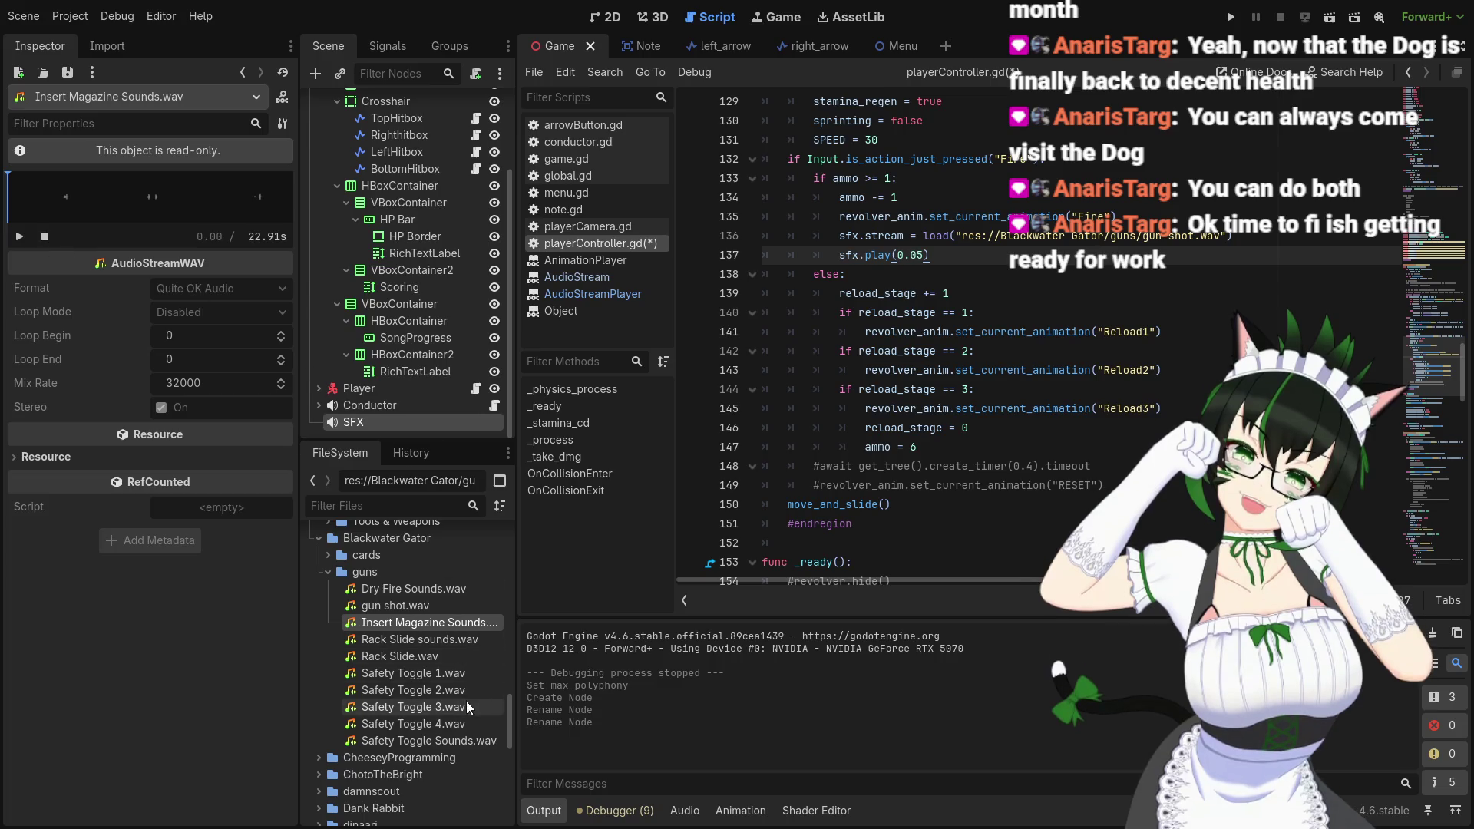
{"action": "left_click", "coordinate": [444, 642]}
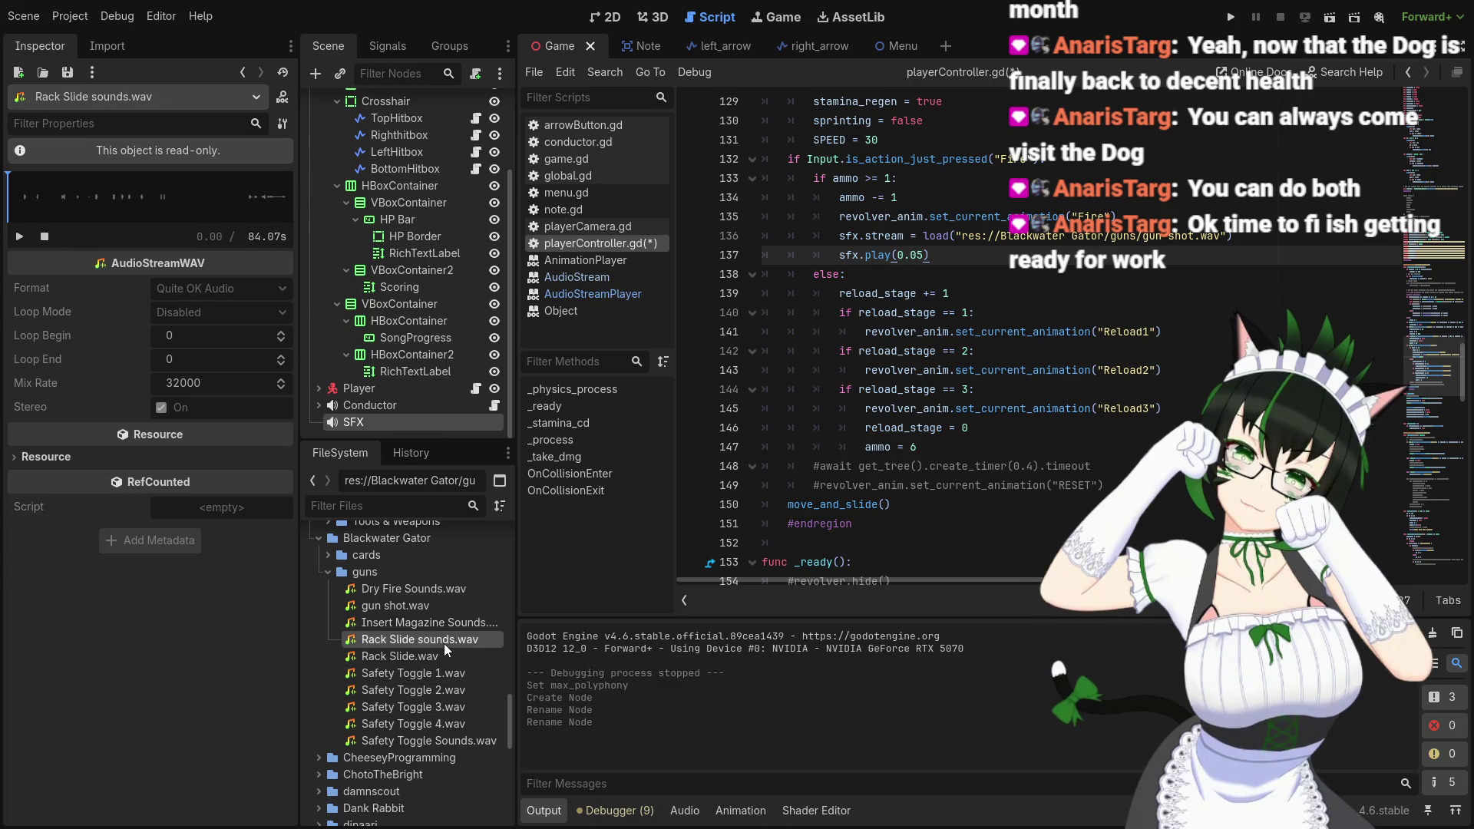
{"action": "left_click", "coordinate": [21, 238]}
{"action": "left_click", "coordinate": [40, 236]}
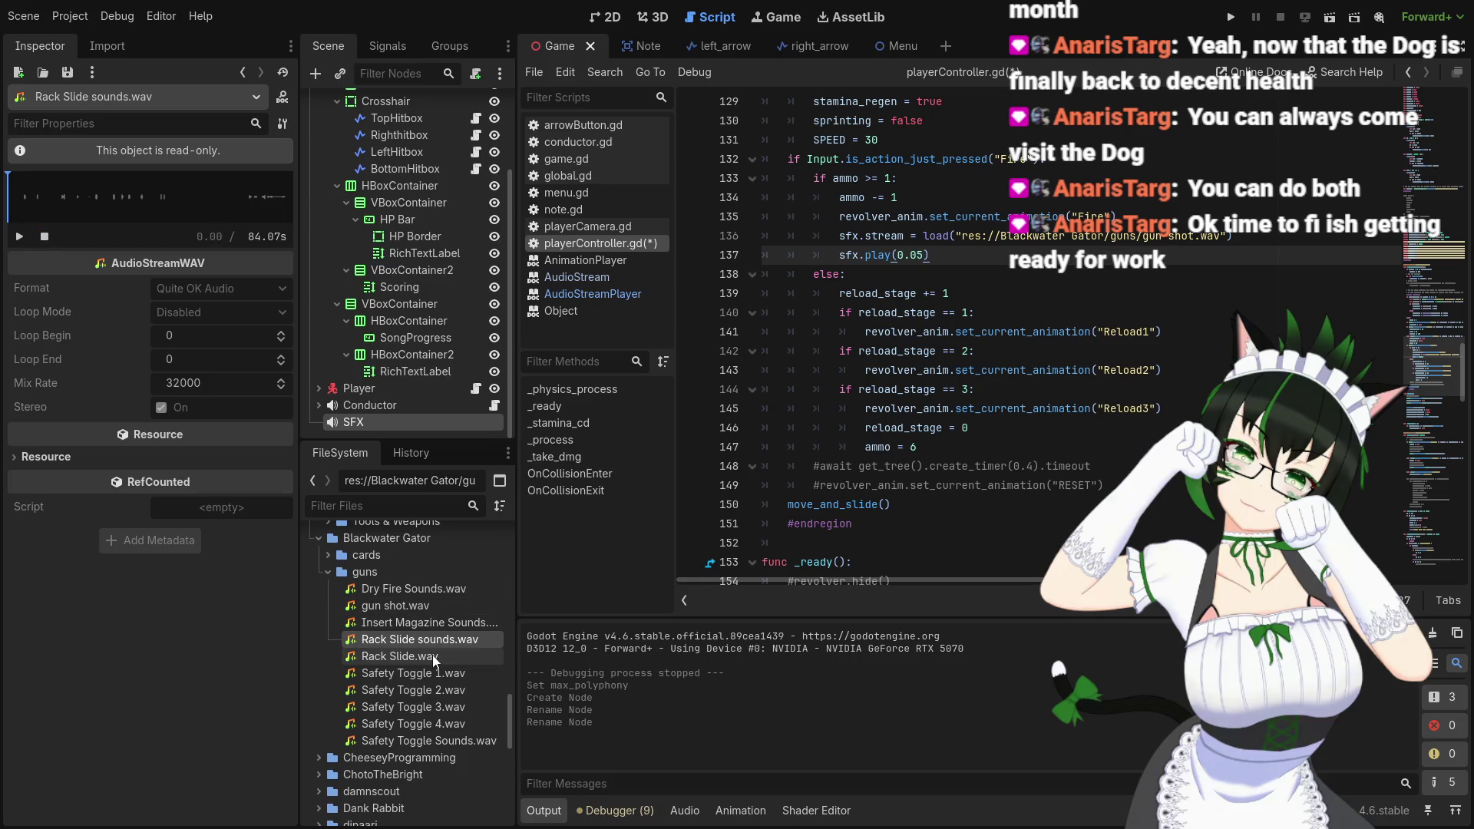
{"action": "left_click", "coordinate": [434, 656]}
{"action": "left_click", "coordinate": [19, 238]}
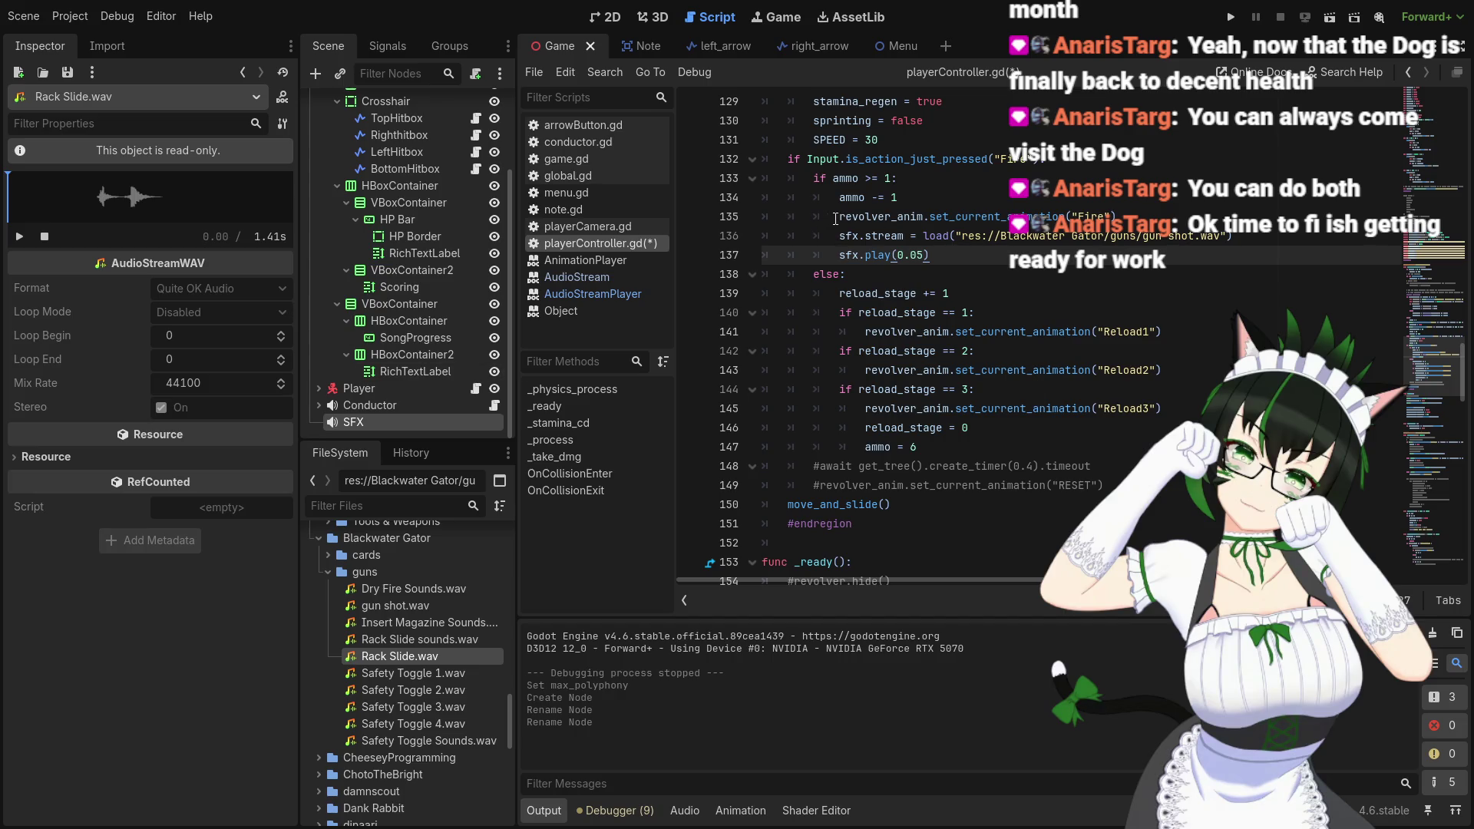
Select the sound load and play lines (136–137) for copying
{"action": "left_click_drag", "start_coordinate": [837, 238], "coordinate": [1231, 239]}
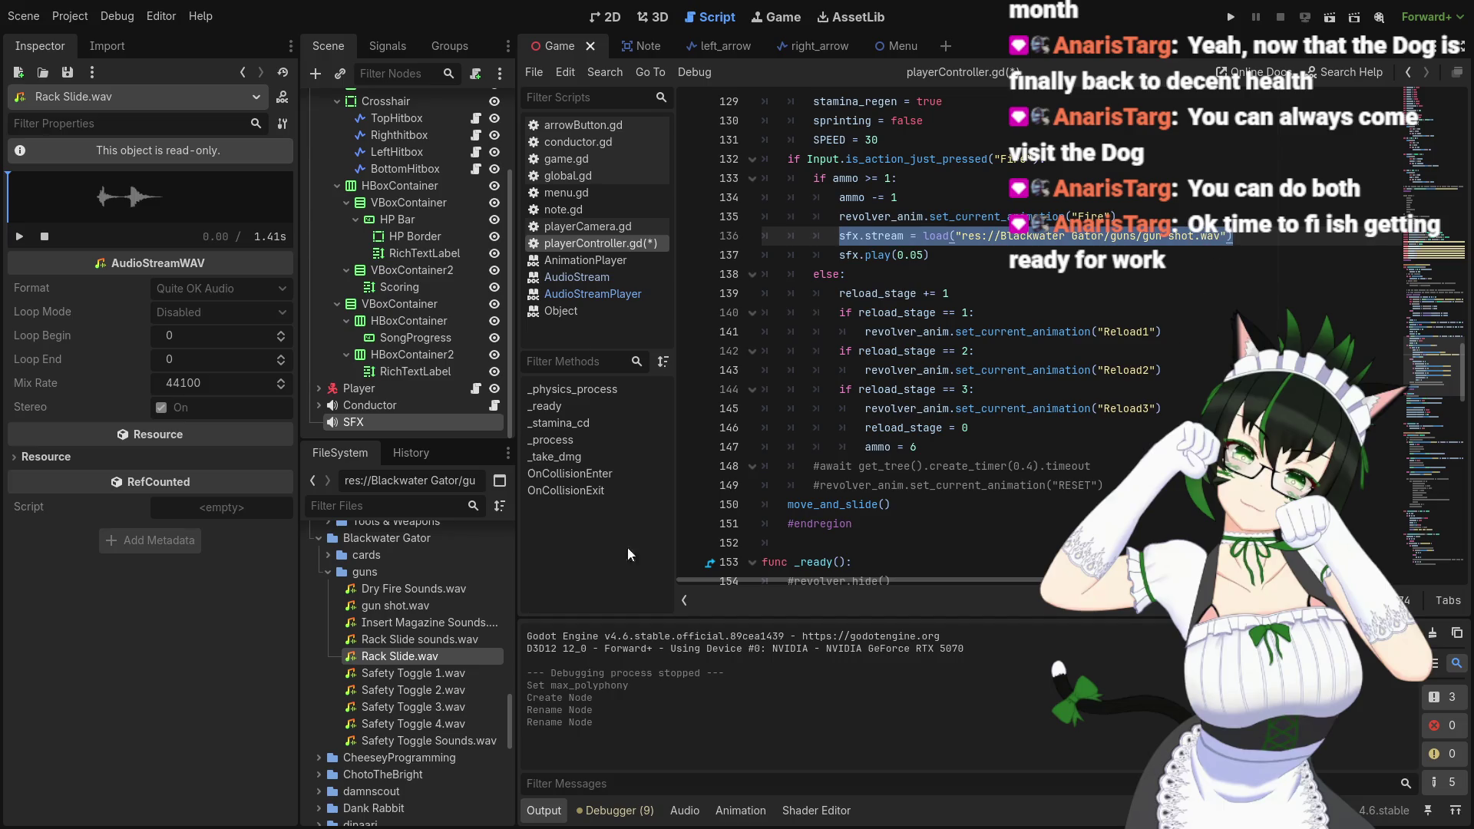
{"action": "right_click", "coordinate": [421, 657]}
{"action": "left_click", "coordinate": [487, 607]}
{"action": "left_click", "coordinate": [983, 259]}
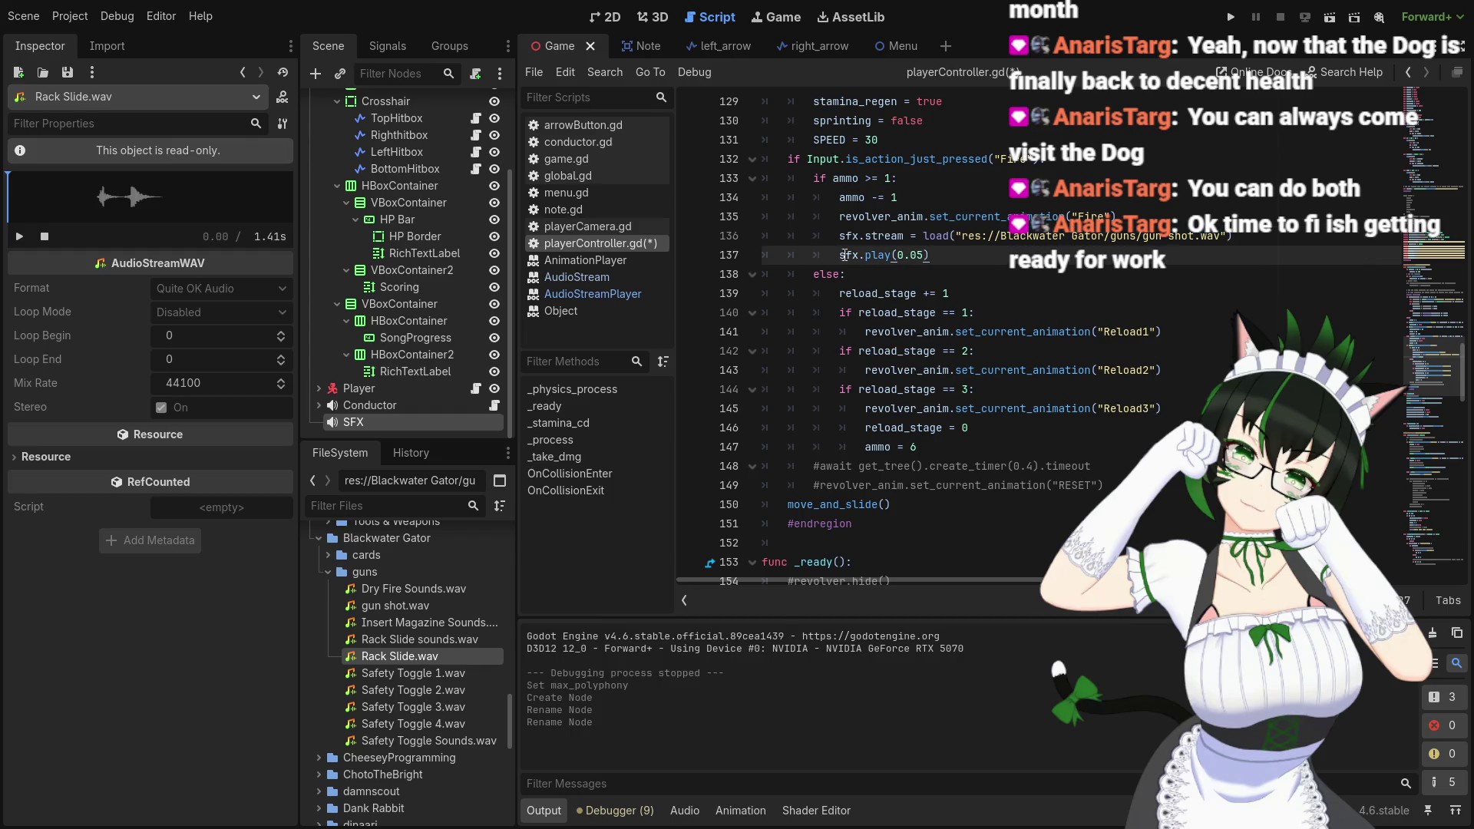
{"action": "left_click_drag", "start_coordinate": [837, 243], "coordinate": [940, 259]}
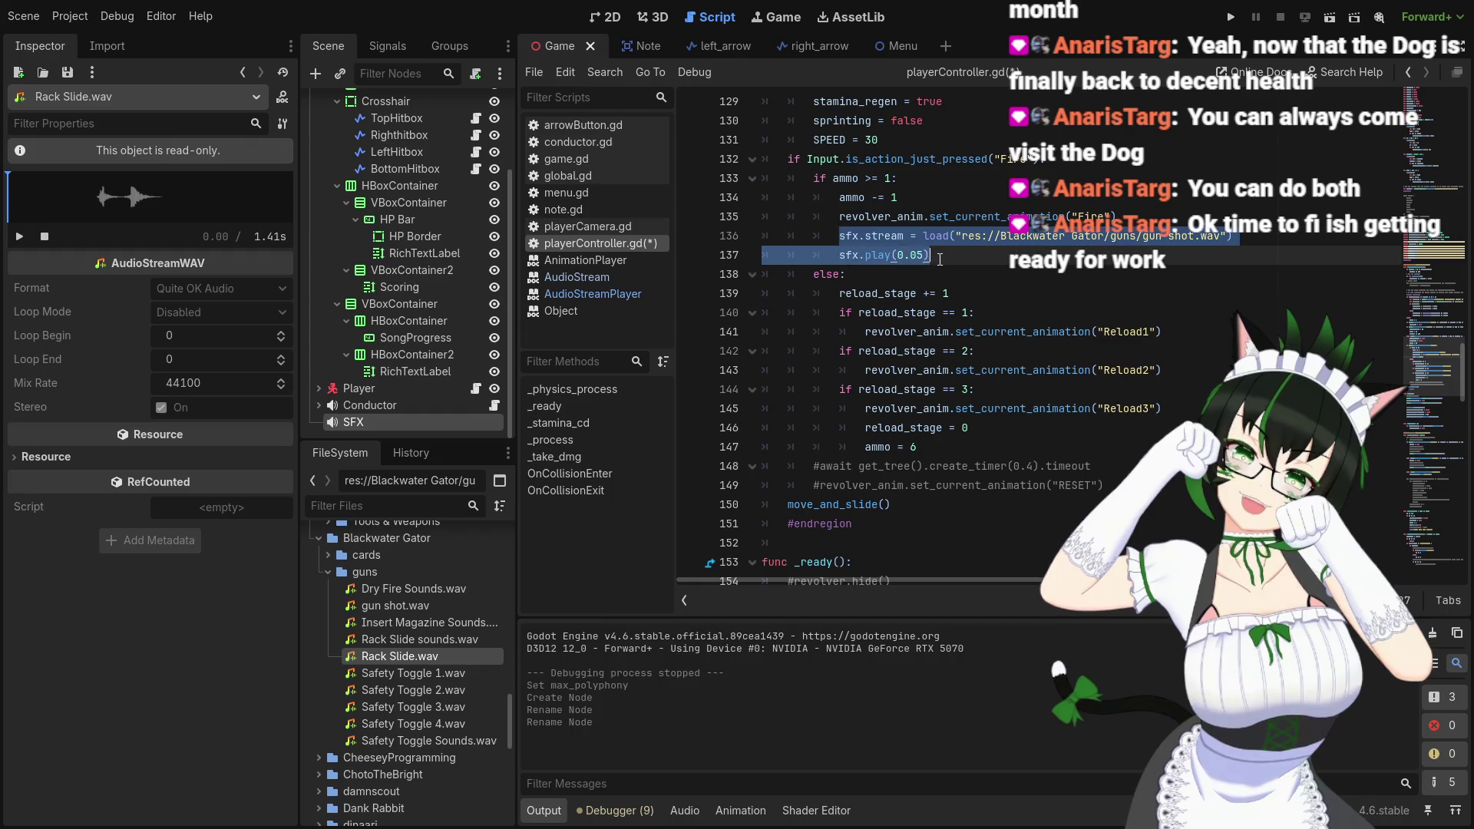
Paste the sound lines after the Reload3 animation, indent the play line and drop its 0.05 start time
{"action": "left_click", "coordinate": [993, 446]}
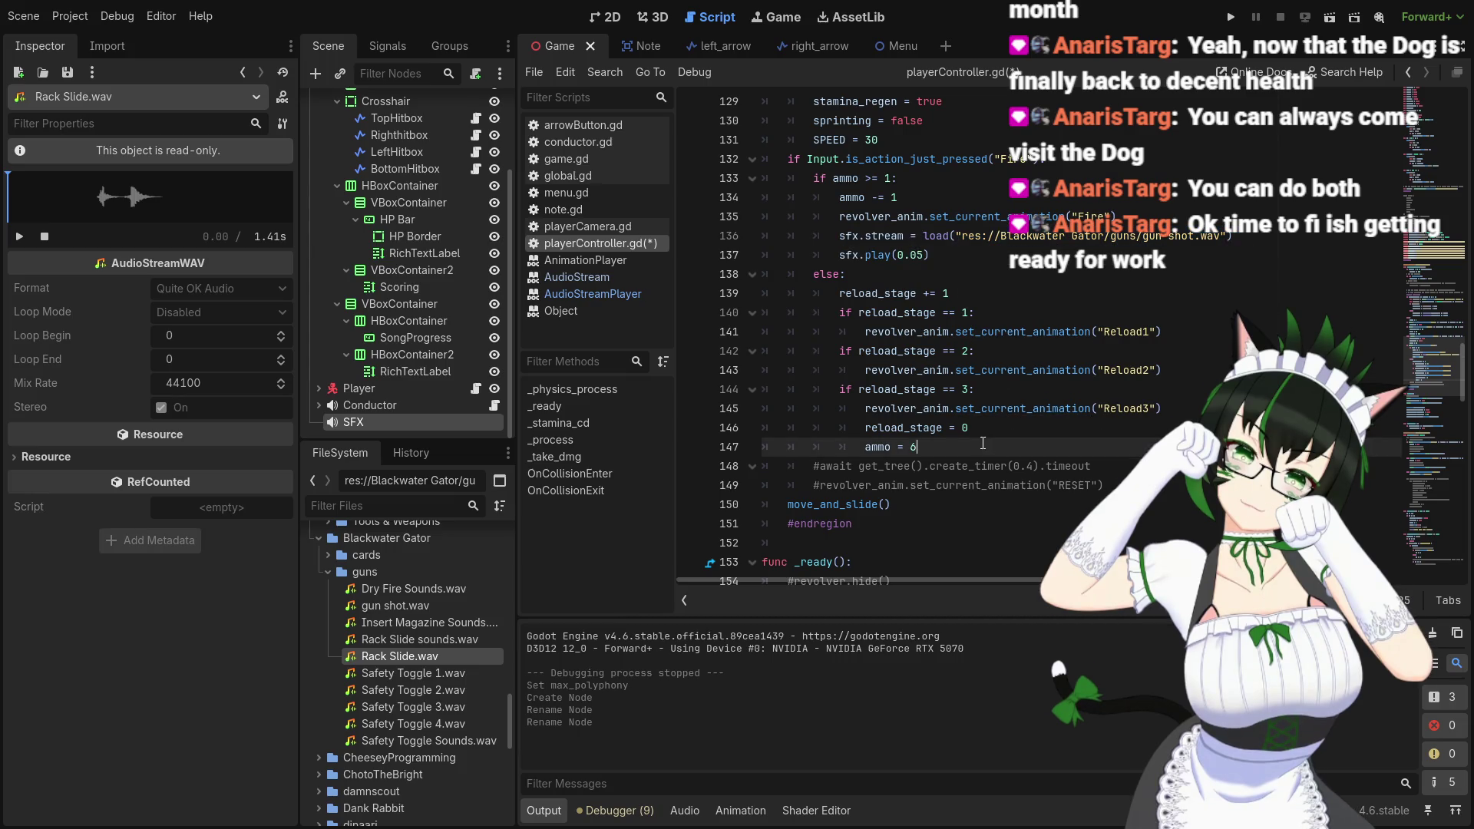
{"action": "left_click", "coordinate": [1165, 410]}
{"action": "key", "text": "Return"}
{"action": "key", "text": "ctrl+v"}
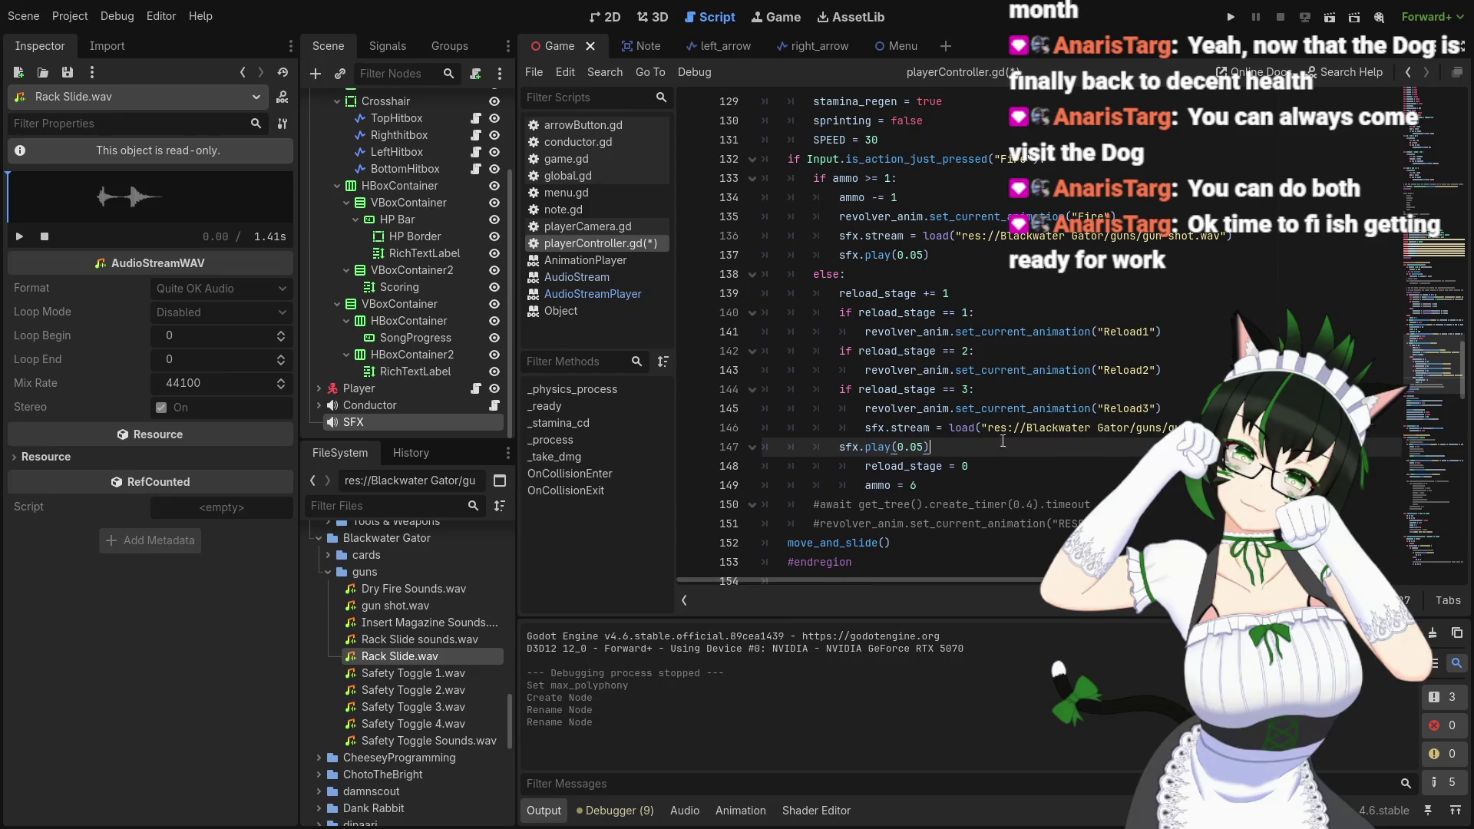
{"action": "left_click", "coordinate": [840, 448]}
{"action": "key", "text": "Tab"}
{"action": "key", "text": "BackSpace"}
{"action": "key", "text": "BackSpace"}
{"action": "key", "text": "BackSpace"}
{"action": "key", "text": "Up"}
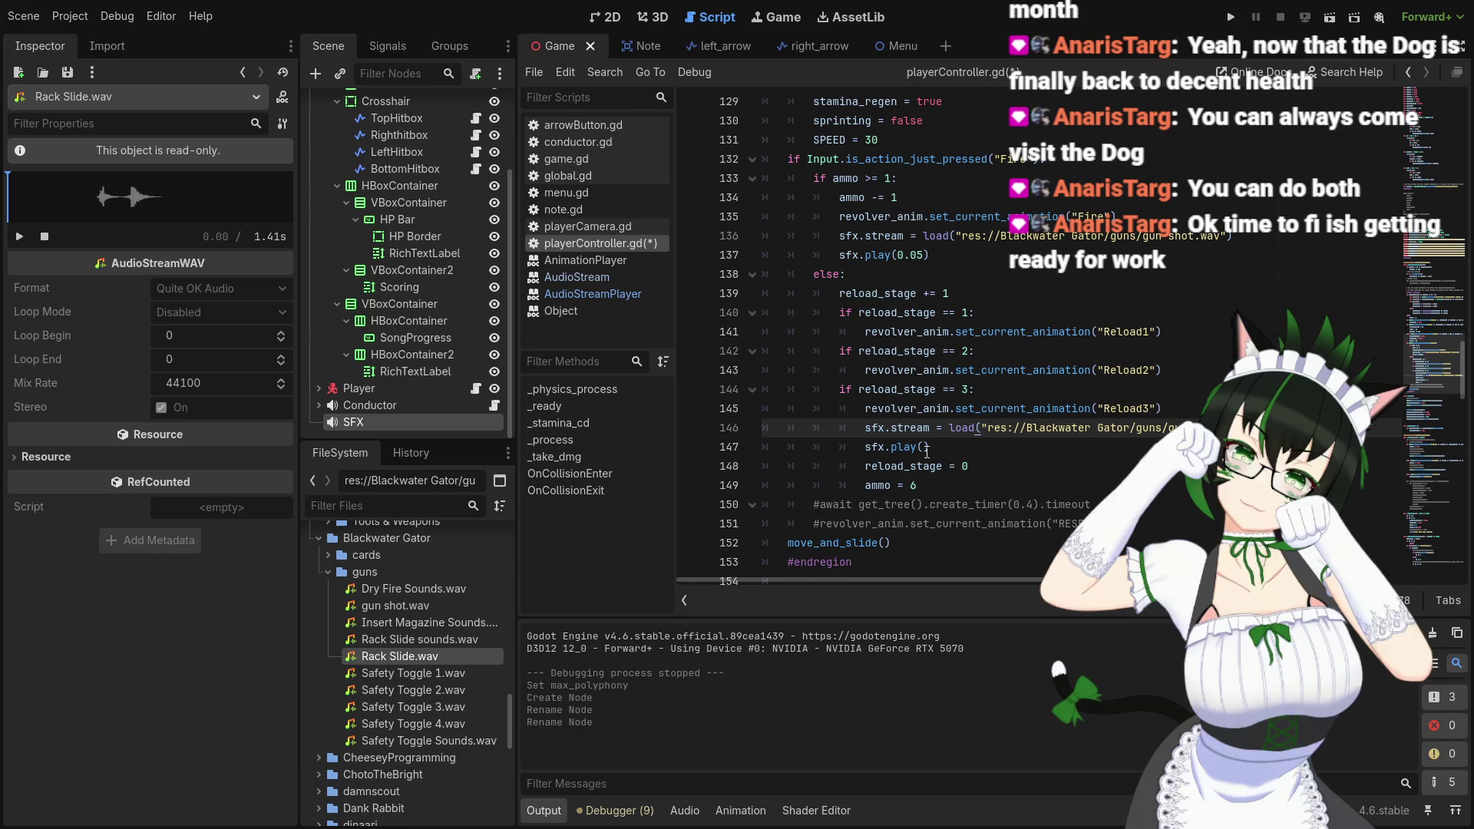
{"action": "left_click", "coordinate": [19, 237]}
Scrub Rack Slide.wav's preview waveform to find the 0.45 s start point
{"action": "left_click_drag", "start_coordinate": [37, 187], "coordinate": [104, 186]}
{"action": "left_click", "coordinate": [89, 184]}
{"action": "left_click", "coordinate": [112, 187]}
{"action": "left_click", "coordinate": [99, 185]}
{"action": "left_click", "coordinate": [100, 181]}
{"action": "mouse_move", "coordinate": [100, 180]}
{"action": "left_mouse_down"}
{"action": "mouse_move", "coordinate": [159, 189]}
{"action": "mouse_move", "coordinate": [100, 183]}
{"action": "left_mouse_up"}
Enter 0.45 inside sfx.play() on line 147
{"action": "left_click", "coordinate": [954, 445]}
{"action": "type", "text": "0.45"}
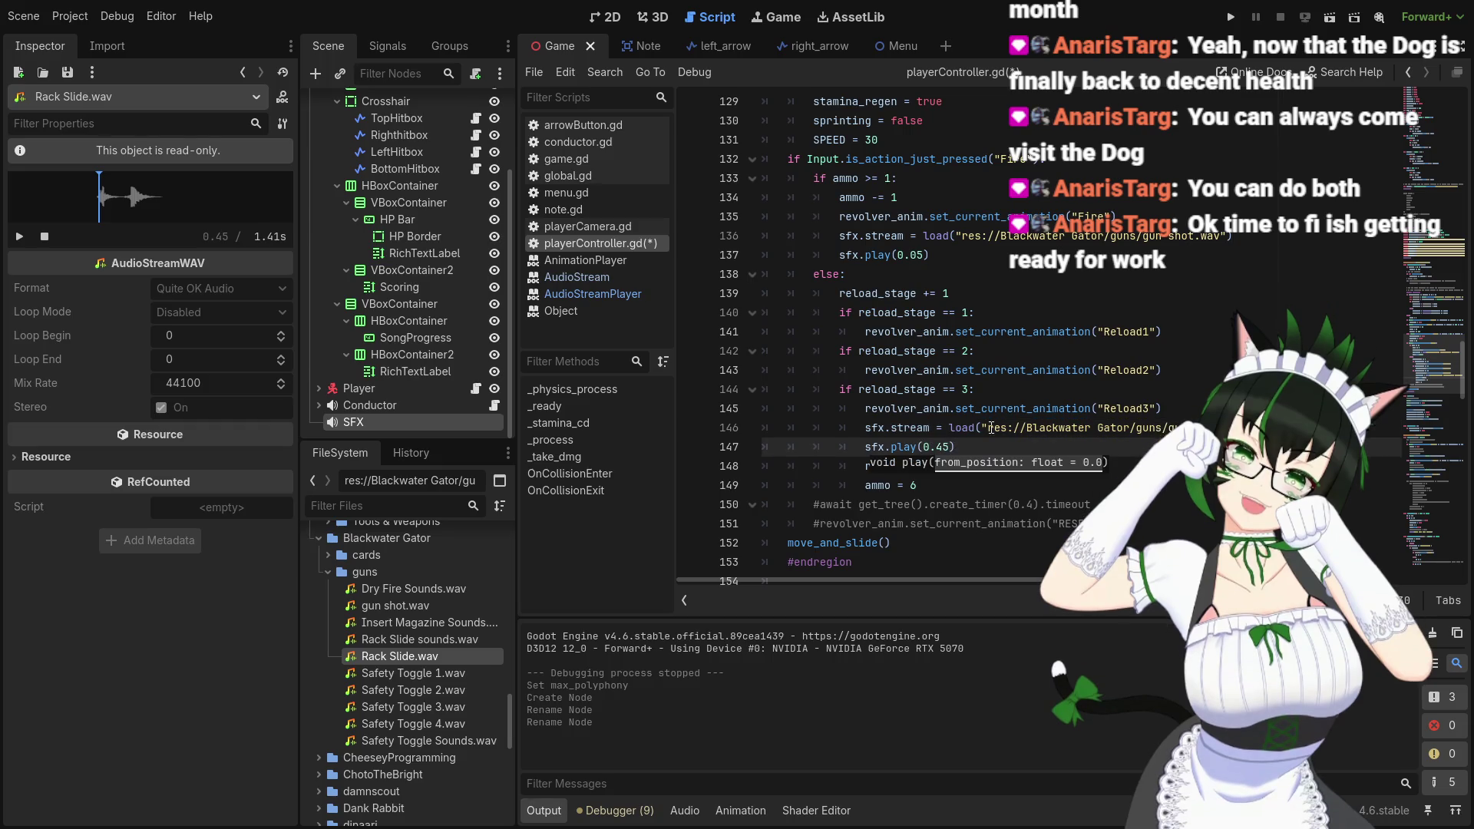
{"action": "left_click", "coordinate": [1000, 447]}
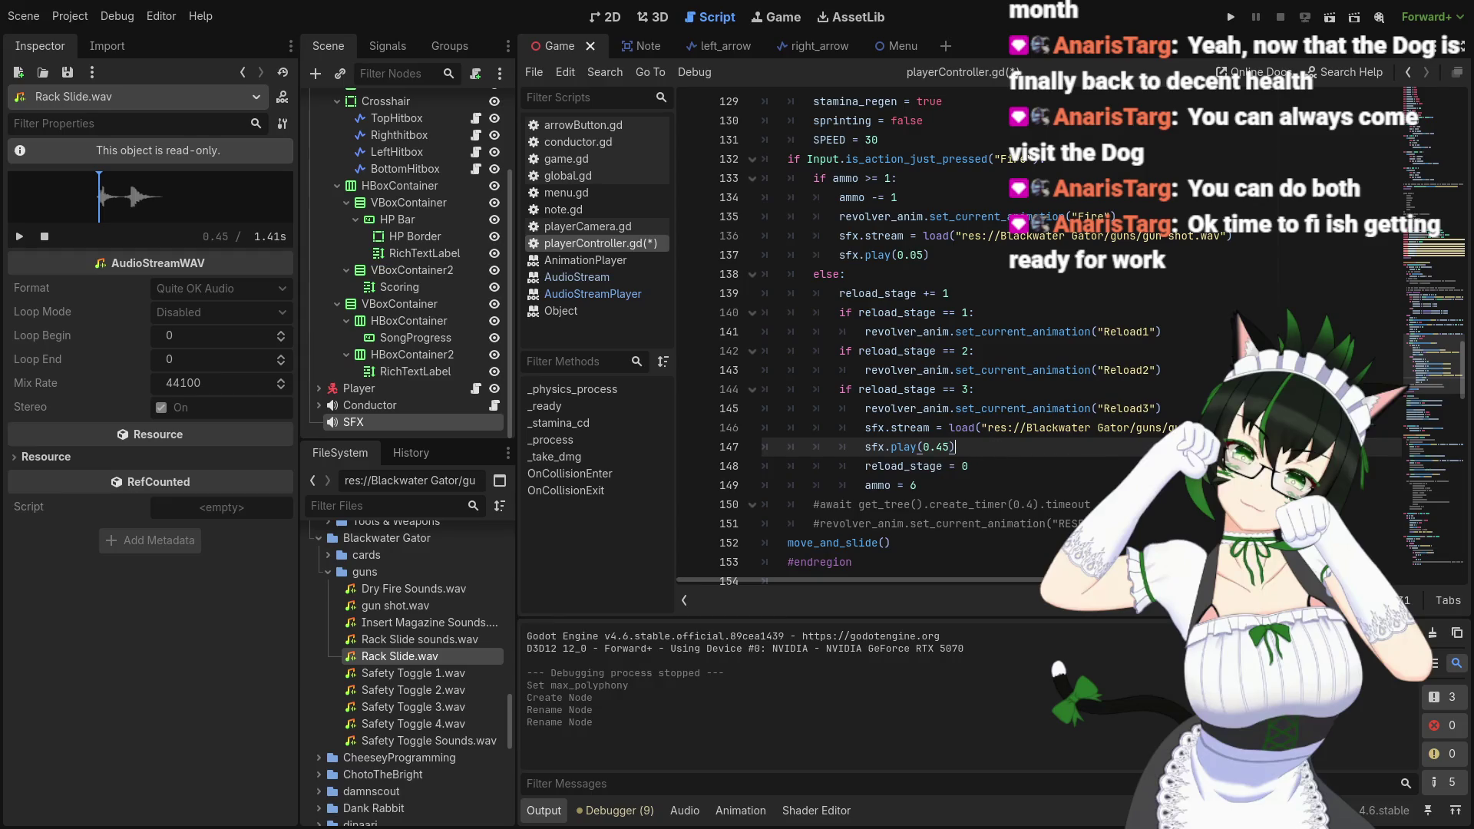
{"action": "right_click", "coordinate": [447, 659]}
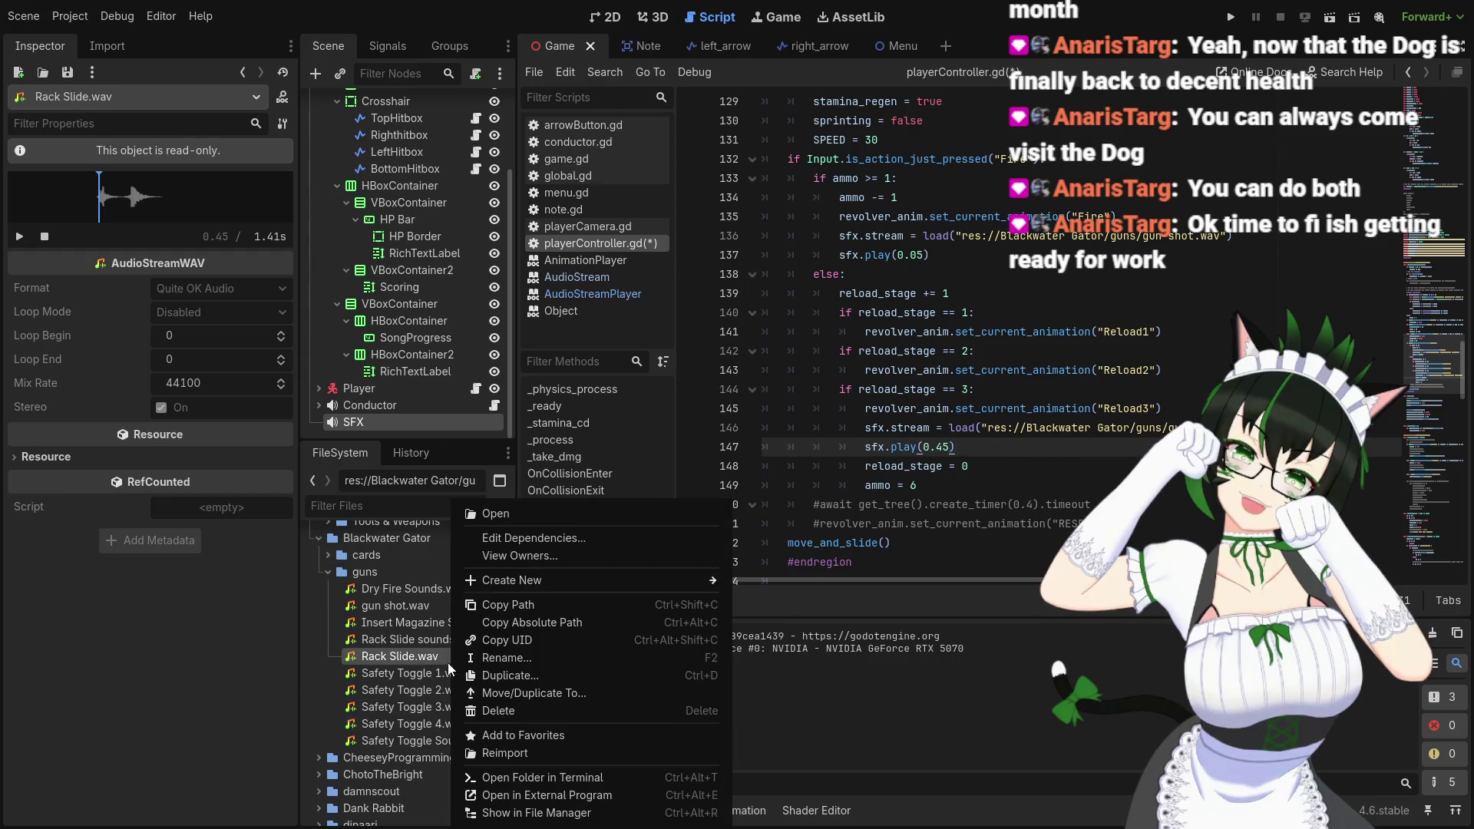
Copy Rack Slide.wav's path and paste it over the quoted sound path on line 146, restoring the quote
{"action": "left_click", "coordinate": [494, 607]}
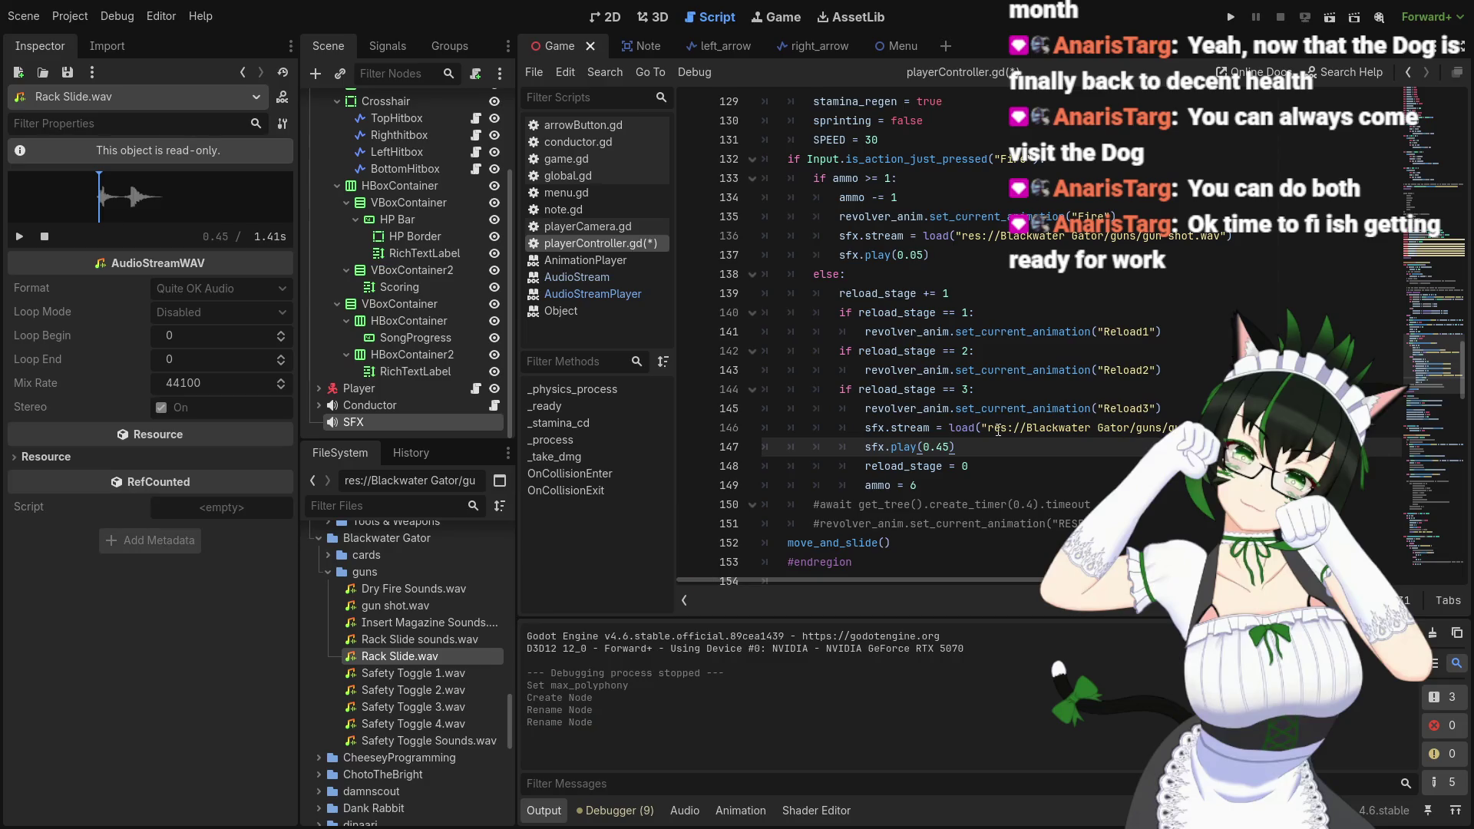
{"action": "left_click_drag", "start_coordinate": [984, 428], "coordinate": [1229, 428]}
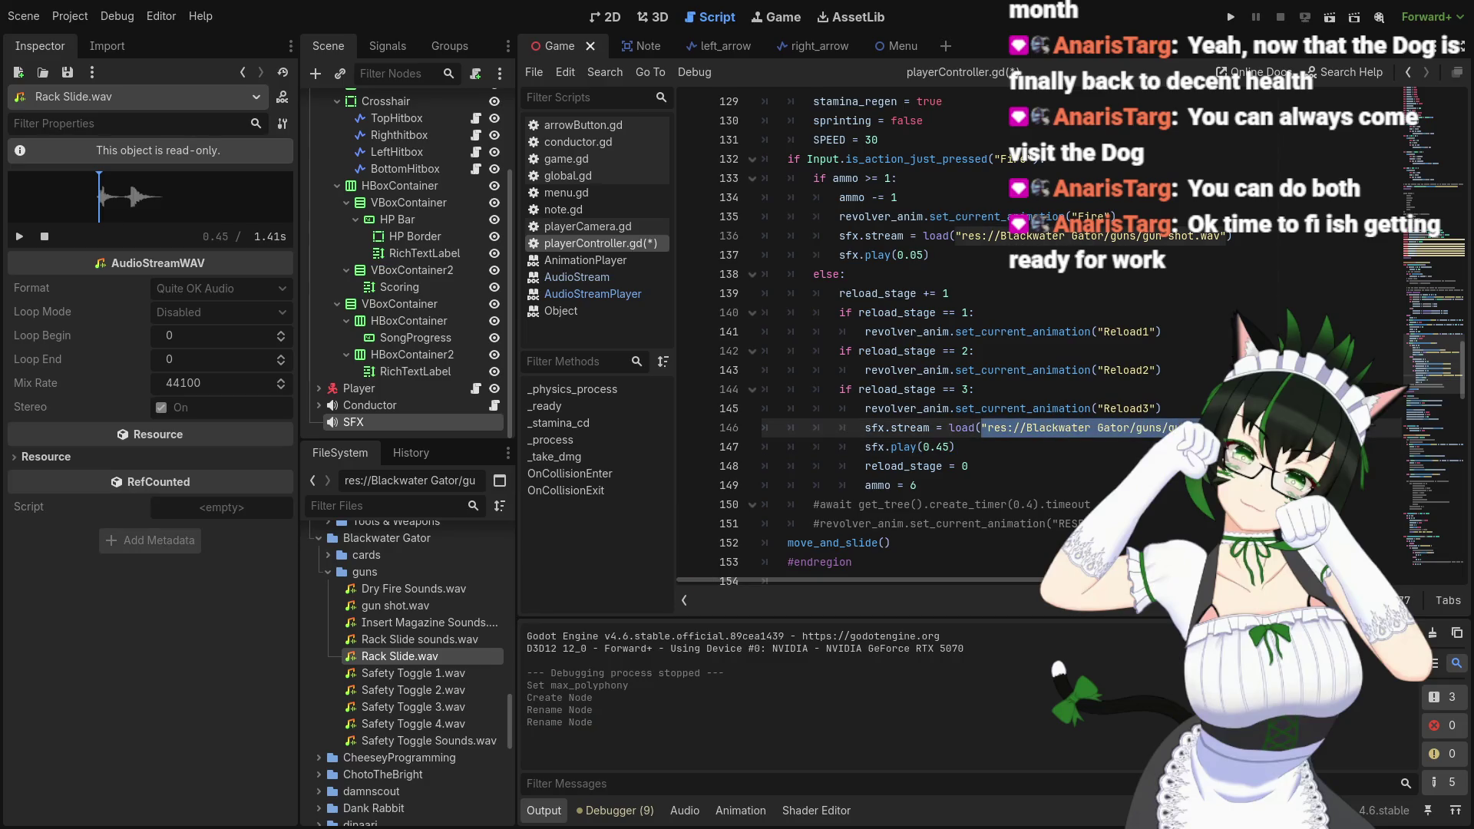
{"action": "key", "text": "ctrl+v"}
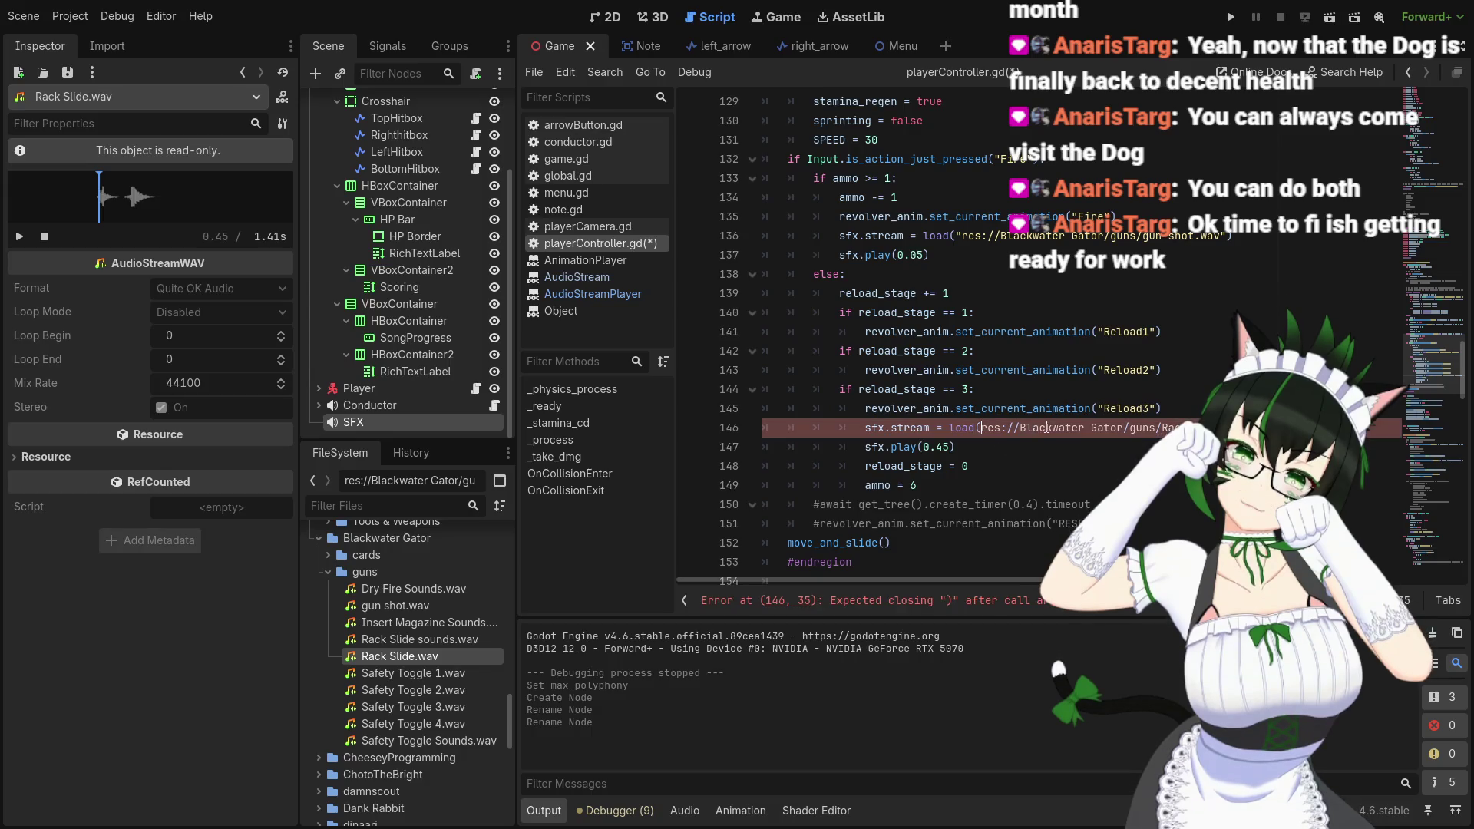
{"action": "type", "text": "\""}
{"action": "key", "text": "End"}
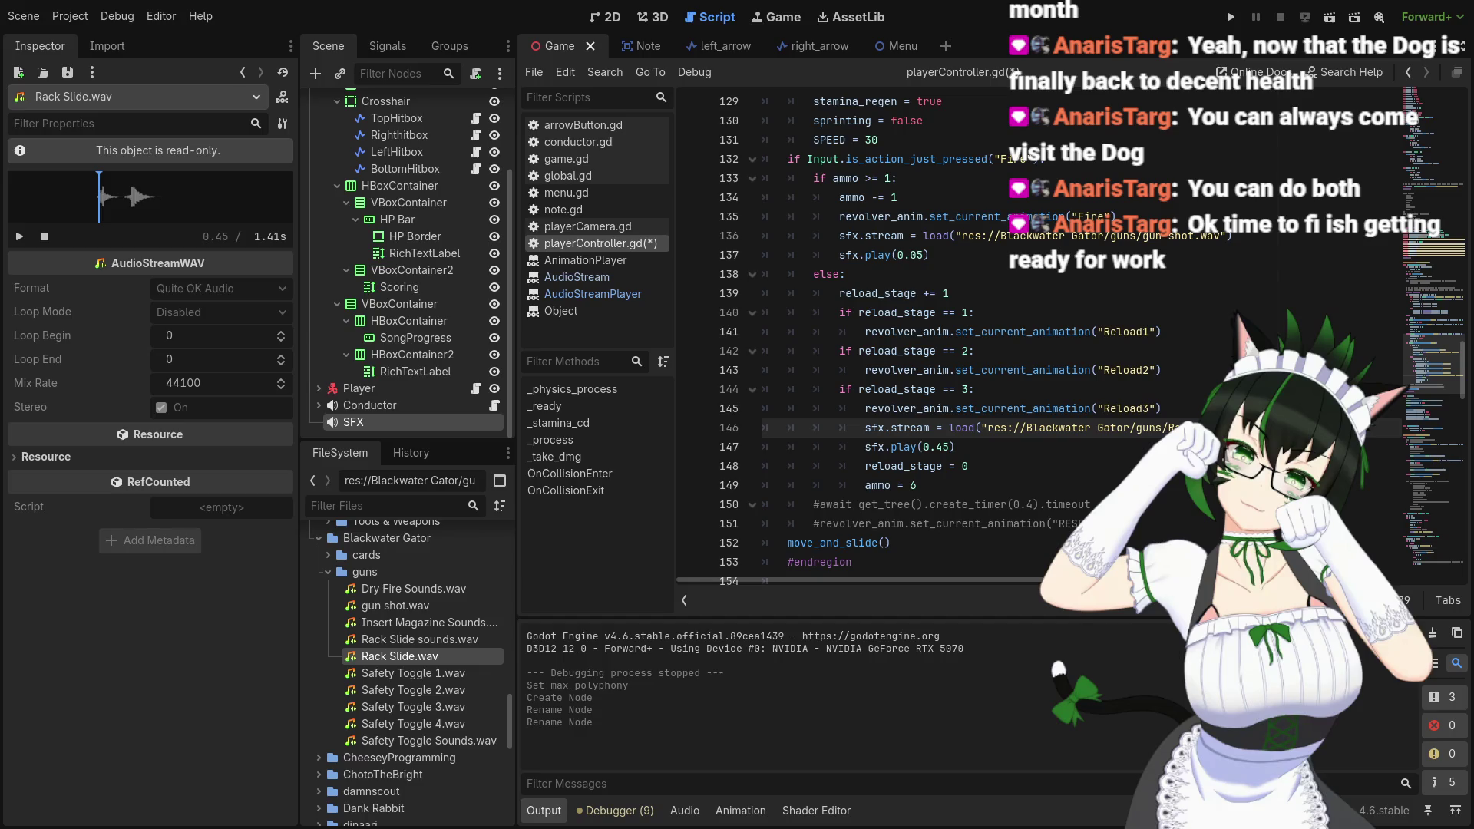
{"action": "mouse_move", "coordinate": [1119, 428]}
{"action": "scroll", "coordinate": [1041, 437], "scroll_direction": "down", "scroll_amount": 1}
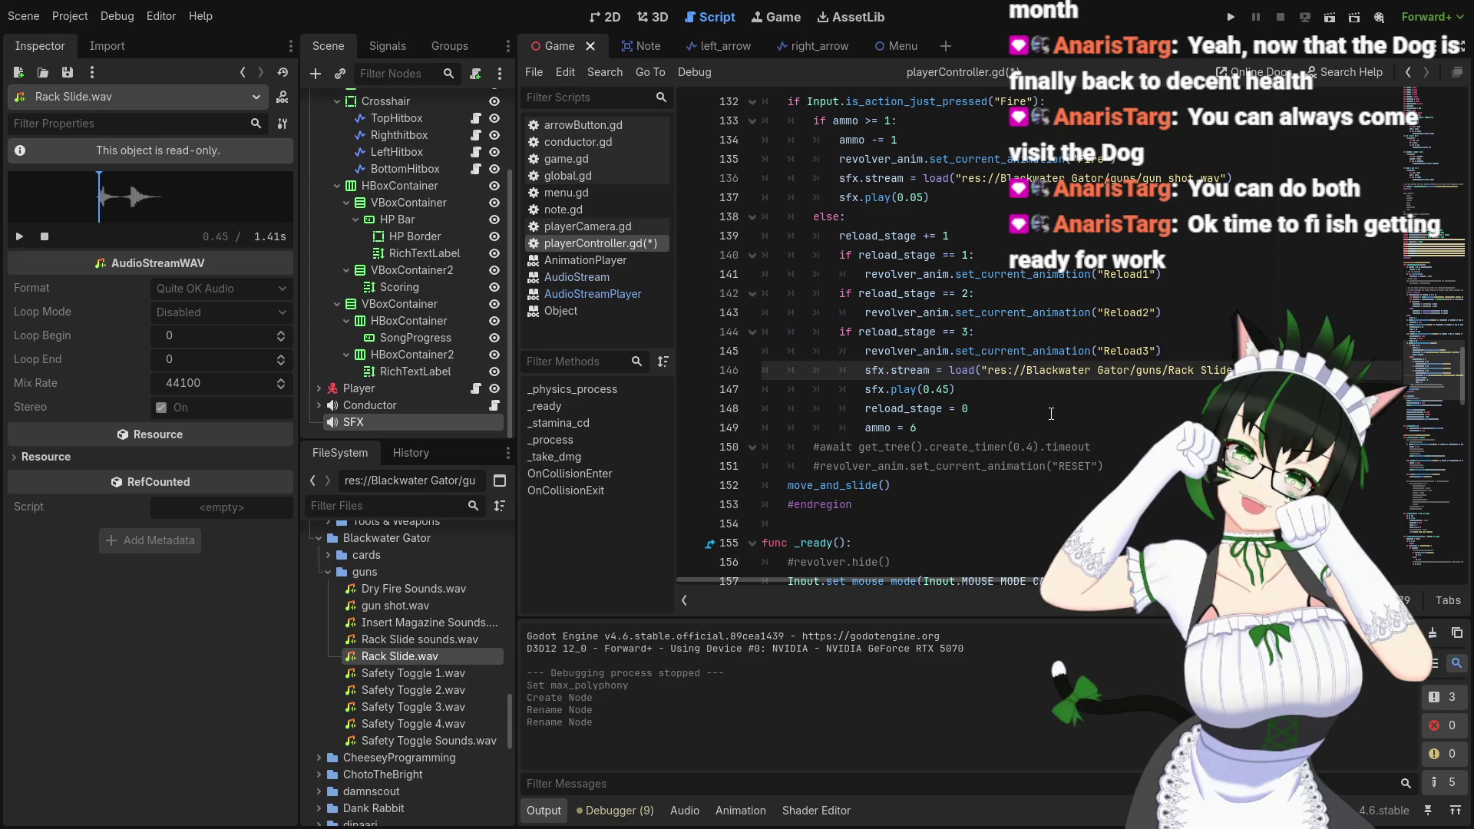
{"action": "scroll", "coordinate": [1051, 414], "scroll_direction": "up", "scroll_amount": 1}
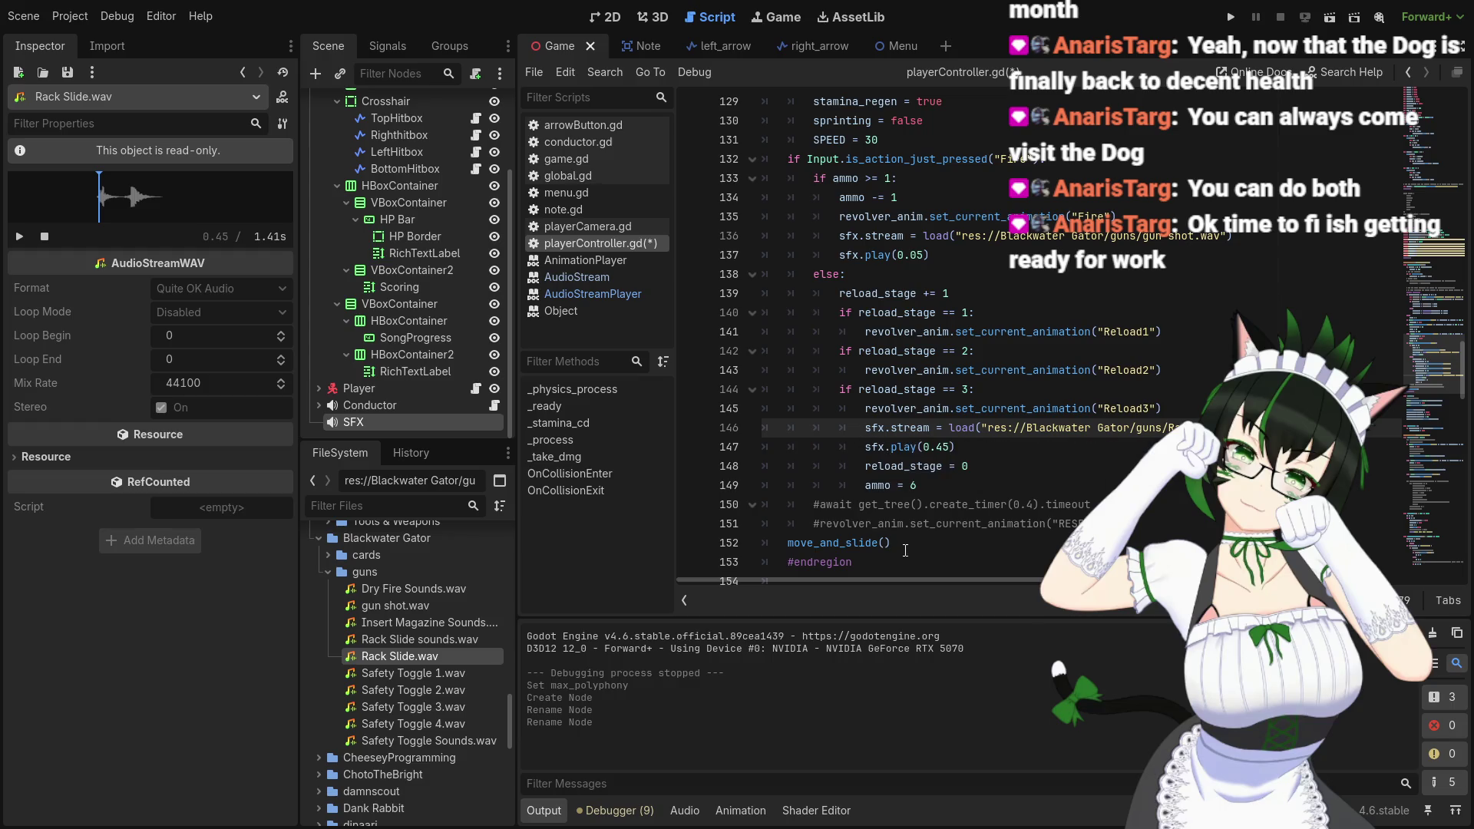
Preview Safety Toggle 1, 2, 3 and 4.wav in the Inspector, replaying some of them
{"action": "left_click", "coordinate": [428, 677]}
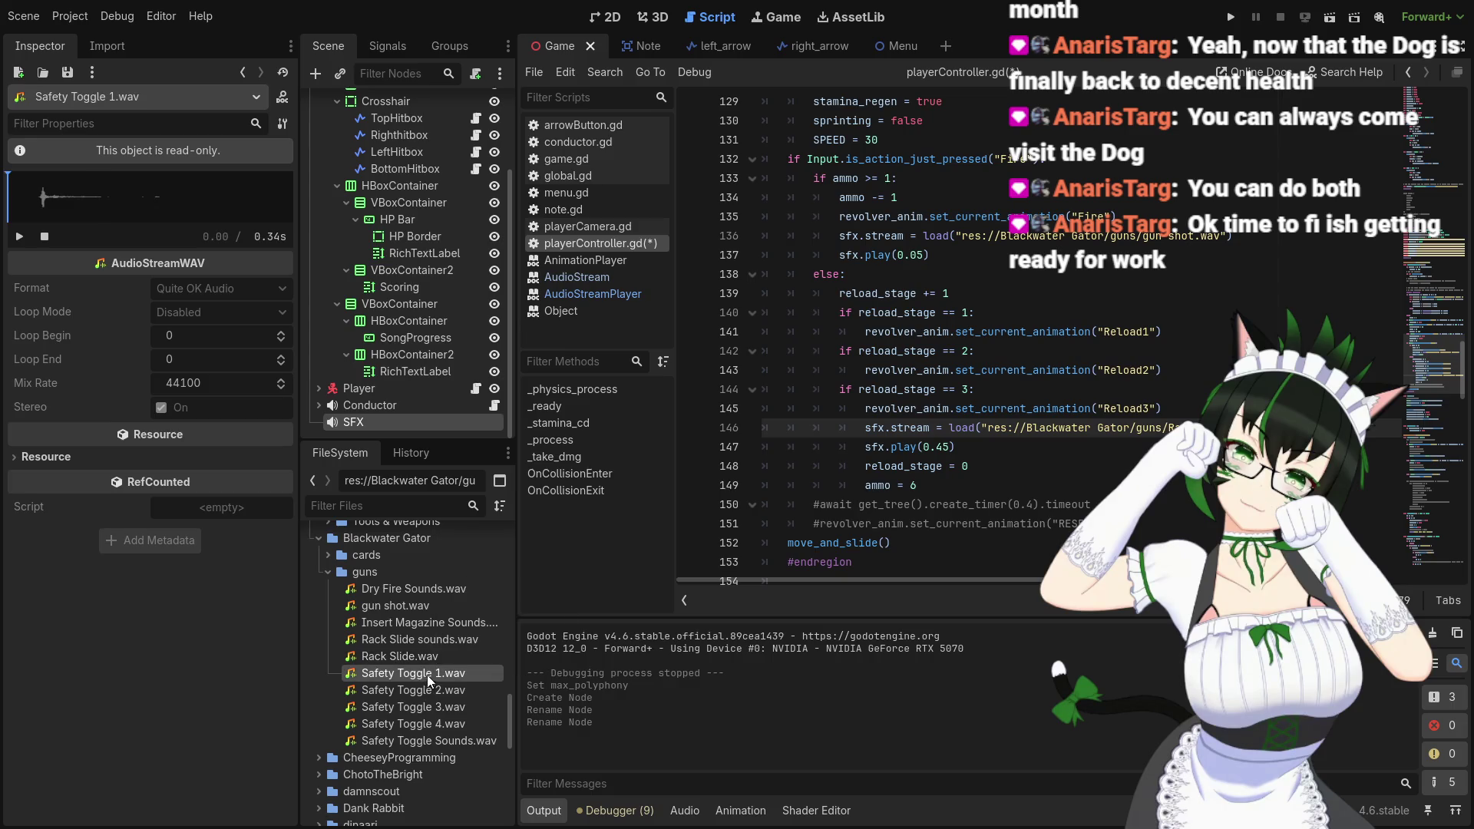
{"action": "left_click", "coordinate": [20, 237]}
{"action": "left_click", "coordinate": [19, 236]}
{"action": "left_click", "coordinate": [421, 691]}
{"action": "left_click", "coordinate": [19, 236]}
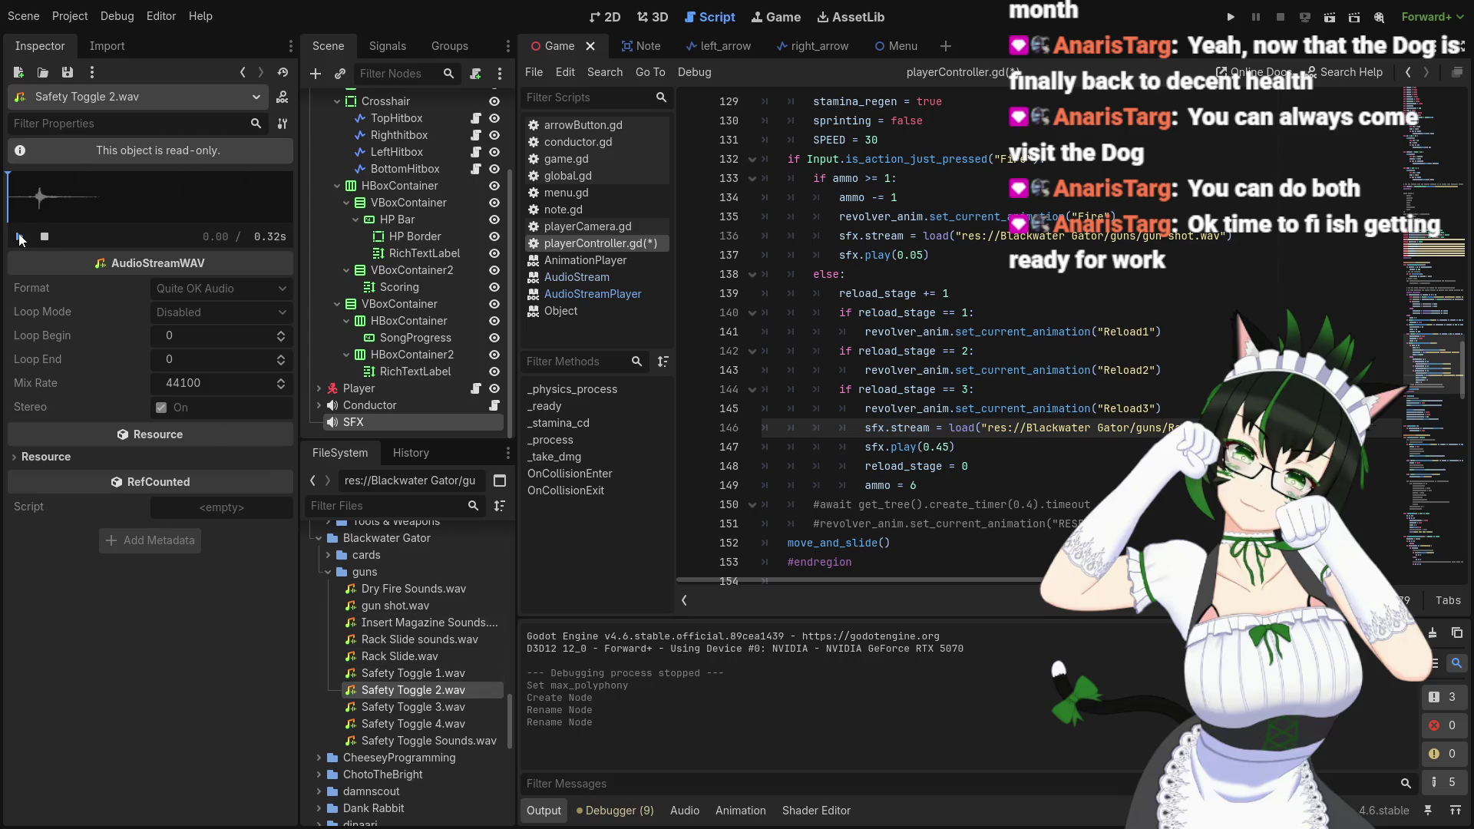
{"action": "left_click", "coordinate": [407, 707]}
{"action": "left_click", "coordinate": [19, 236]}
{"action": "left_click", "coordinate": [19, 237]}
{"action": "left_click", "coordinate": [403, 722]}
{"action": "left_click", "coordinate": [17, 239]}
{"action": "left_click", "coordinate": [17, 240]}
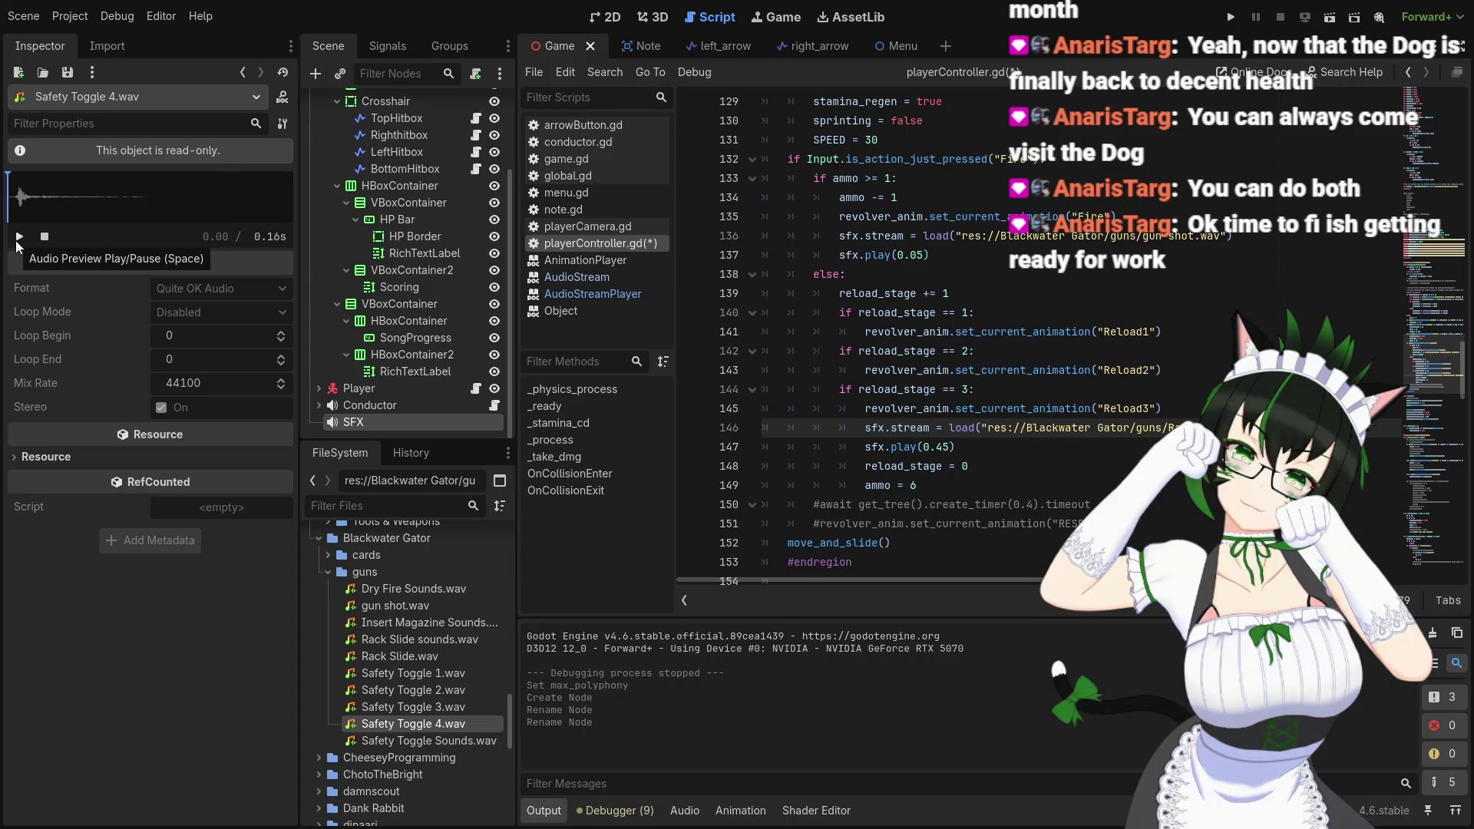
Audition Dry Fire Sounds.wav, skipping ahead and pausing, then play Rack Slide.wav
{"action": "left_click", "coordinate": [386, 587]}
{"action": "left_click", "coordinate": [20, 237]}
{"action": "left_click", "coordinate": [57, 201]}
{"action": "left_click", "coordinate": [19, 236]}
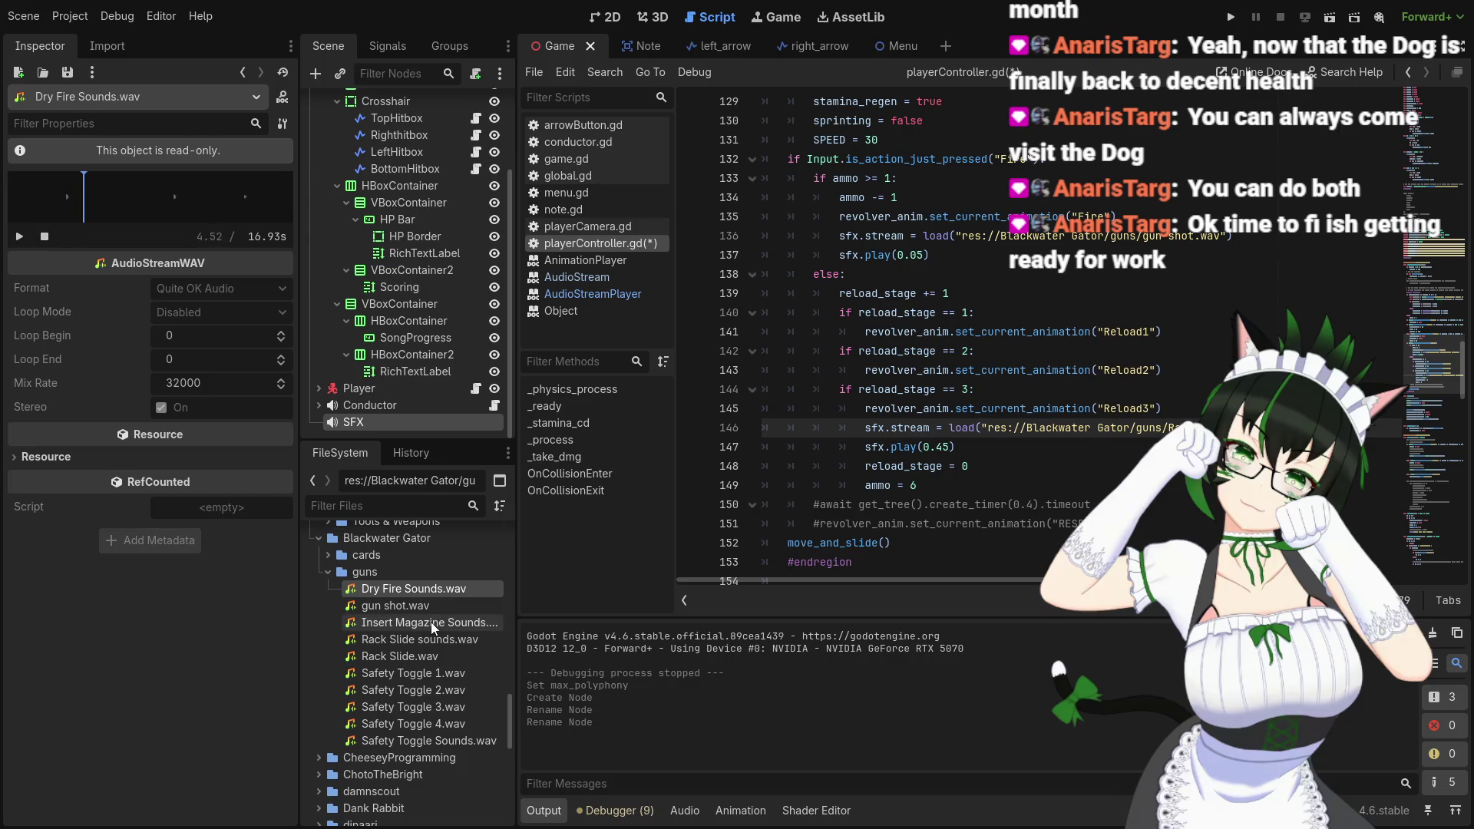
{"action": "left_click", "coordinate": [411, 656]}
{"action": "left_click", "coordinate": [25, 237]}
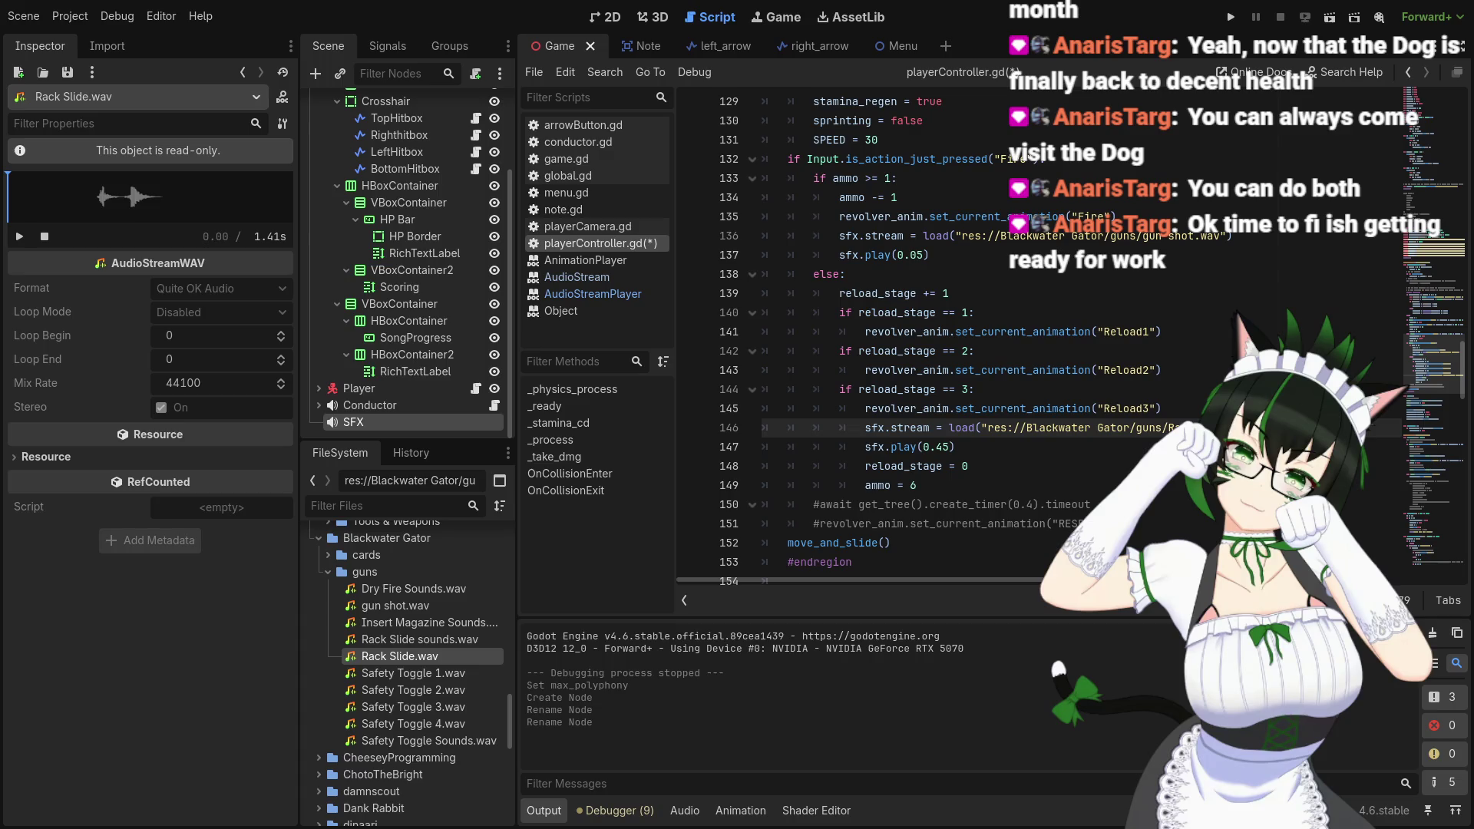
Copy the stage 3 Rack Slide load and sfx.play(0.45) lines to a new line after the Reload1 animation
{"action": "left_click_drag", "start_coordinate": [865, 427], "coordinate": [957, 448]}
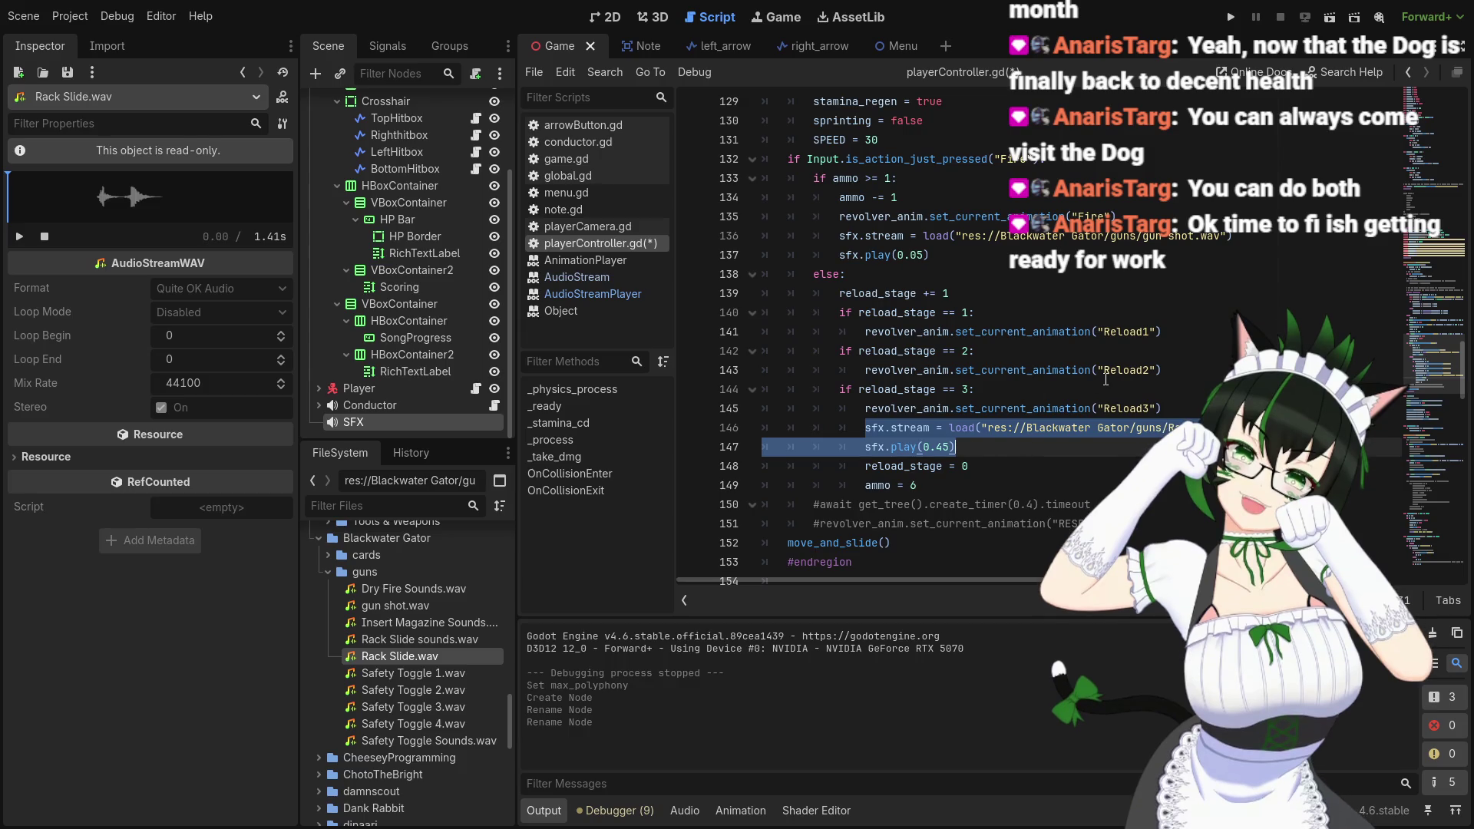
{"action": "left_click", "coordinate": [1160, 332]}
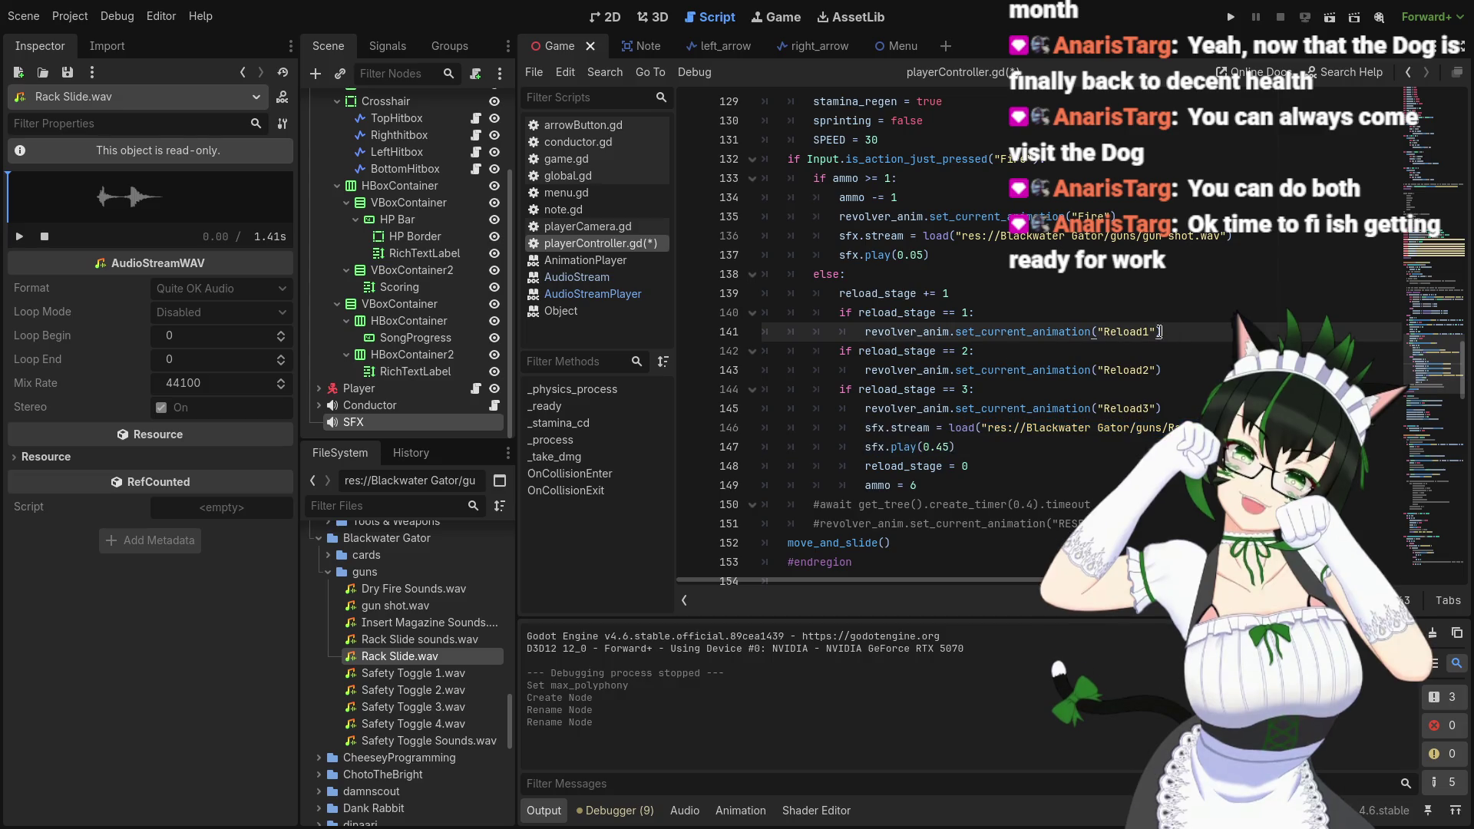
{"action": "key", "text": "Return"}
{"action": "key", "text": "ctrl+v"}
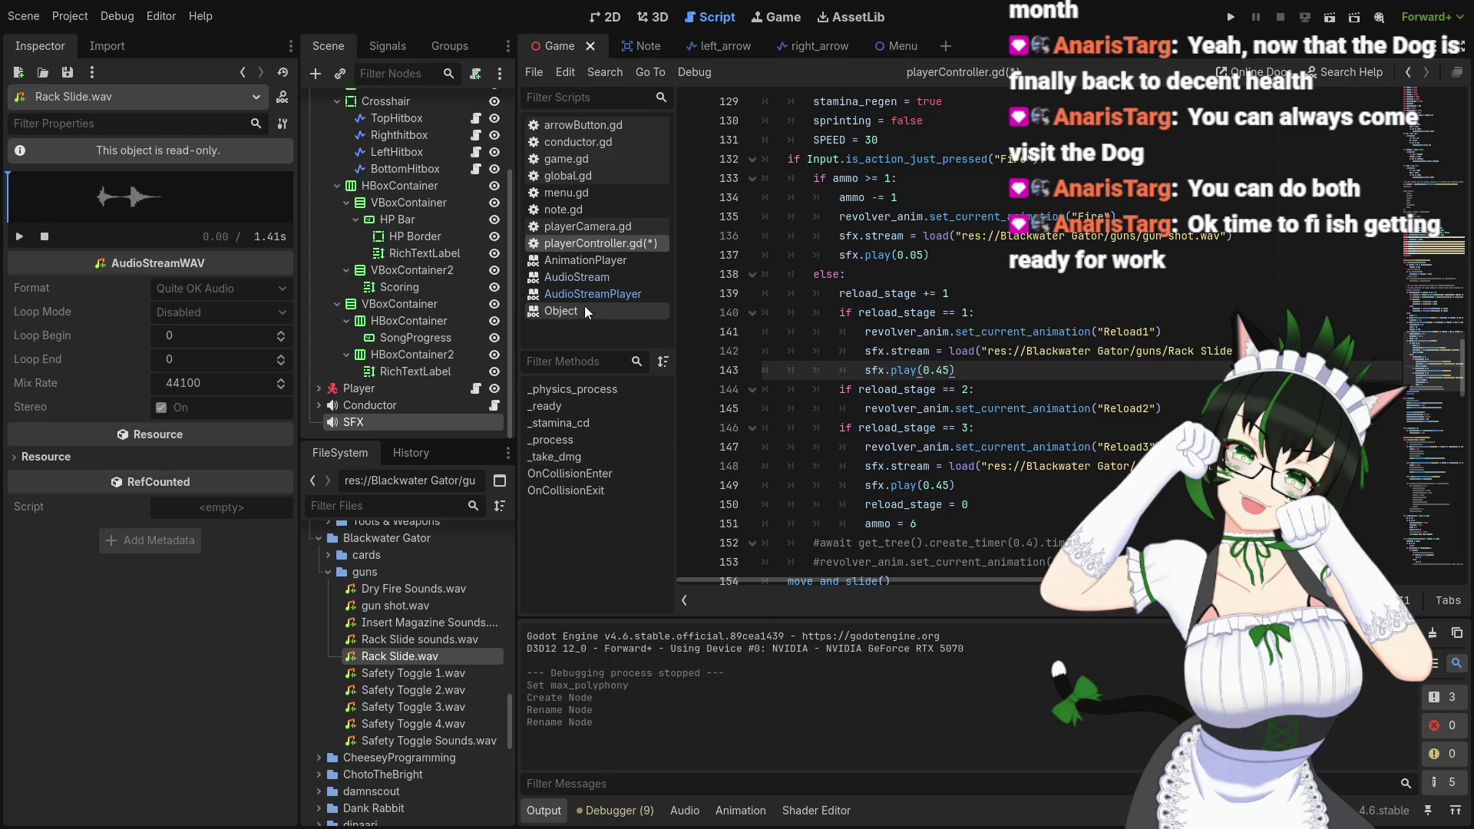
{"action": "left_click", "coordinate": [593, 280]}
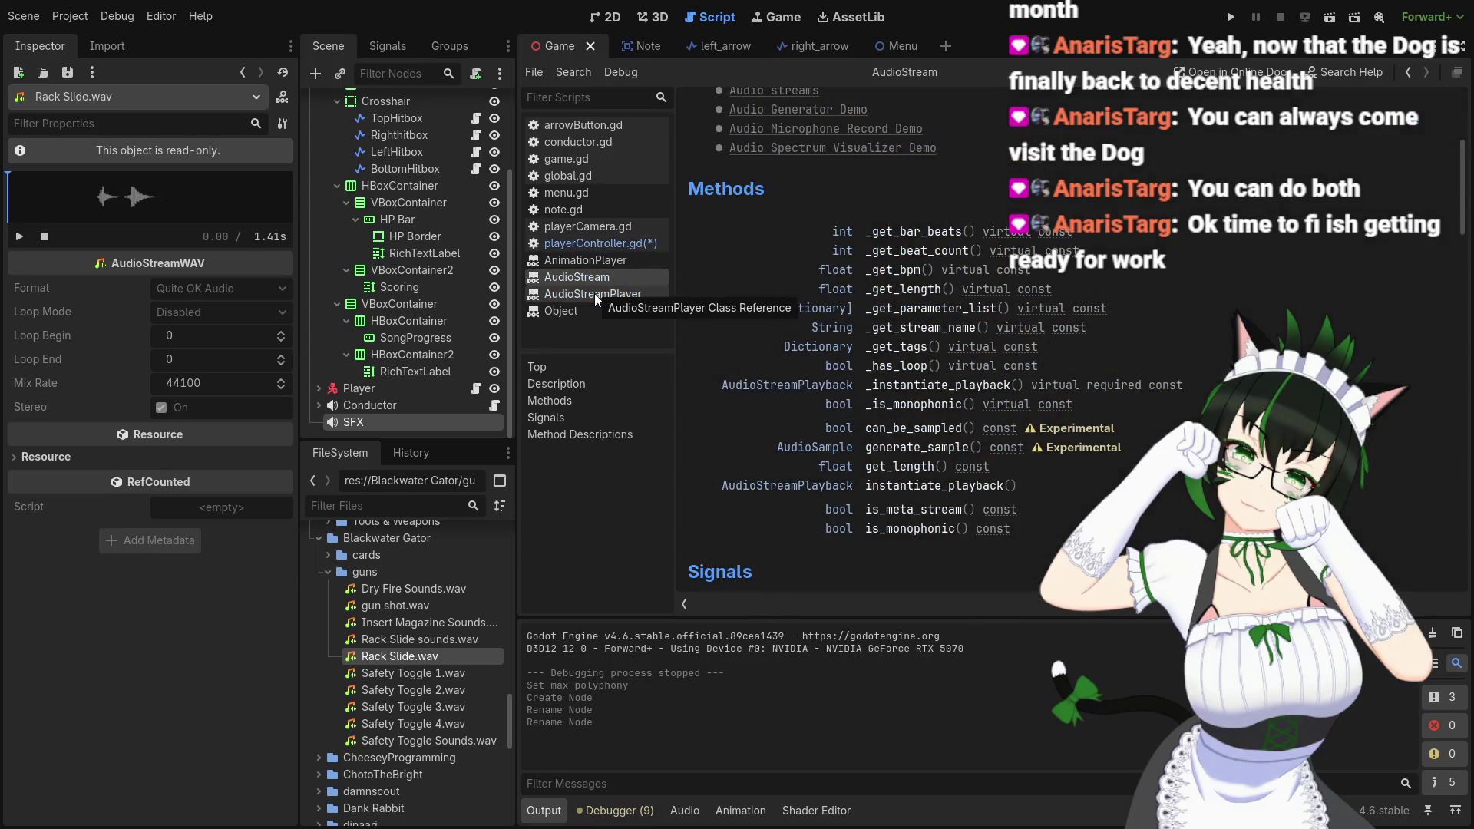
Show the AudioStreamPlayer class reference at get_playback_position(), has_stream_playback() and play(from_position)
{"action": "left_click", "coordinate": [593, 294]}
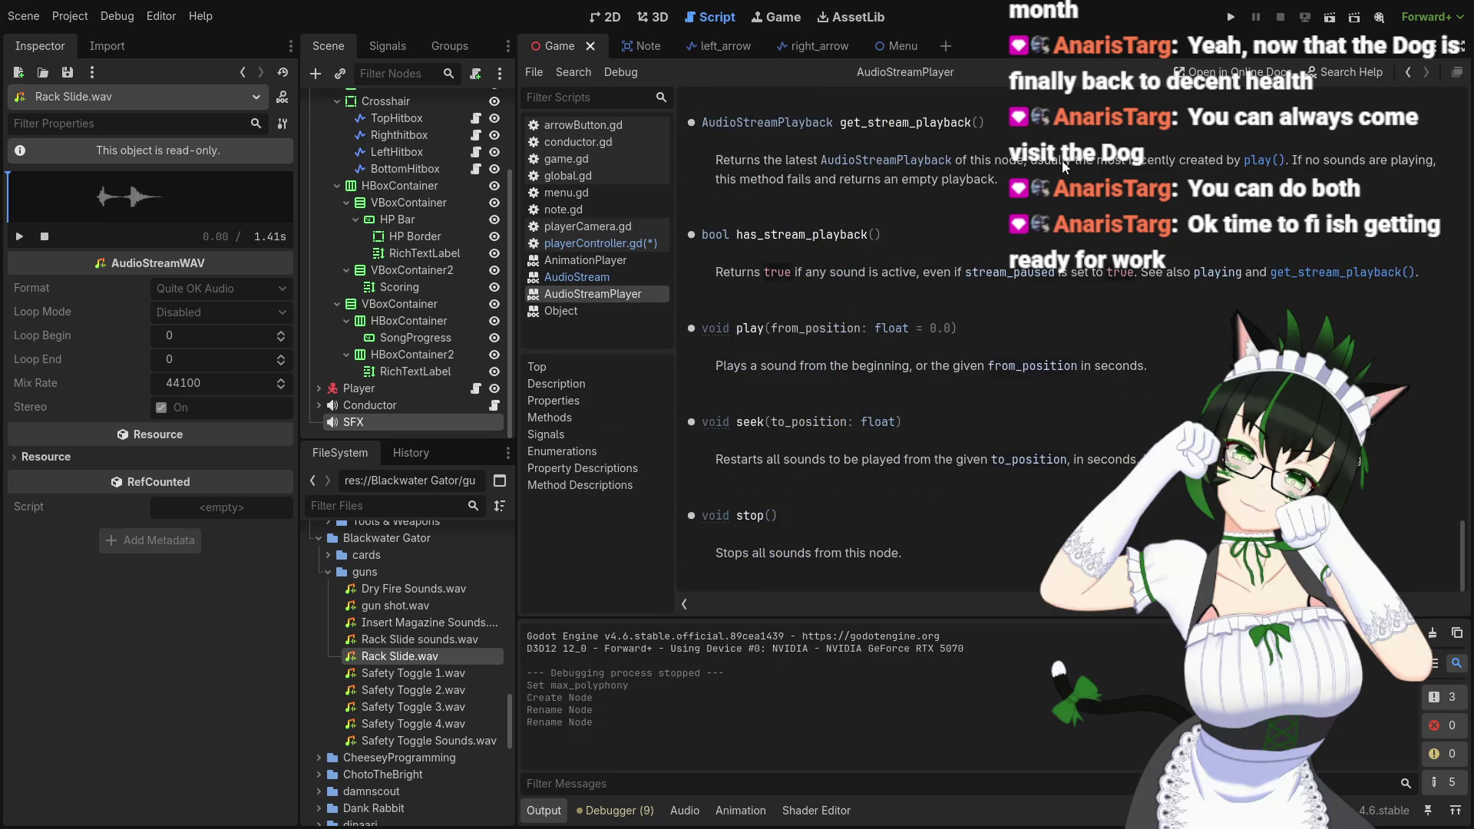
{"action": "scroll", "coordinate": [1048, 307], "scroll_direction": "up", "scroll_amount": 3}
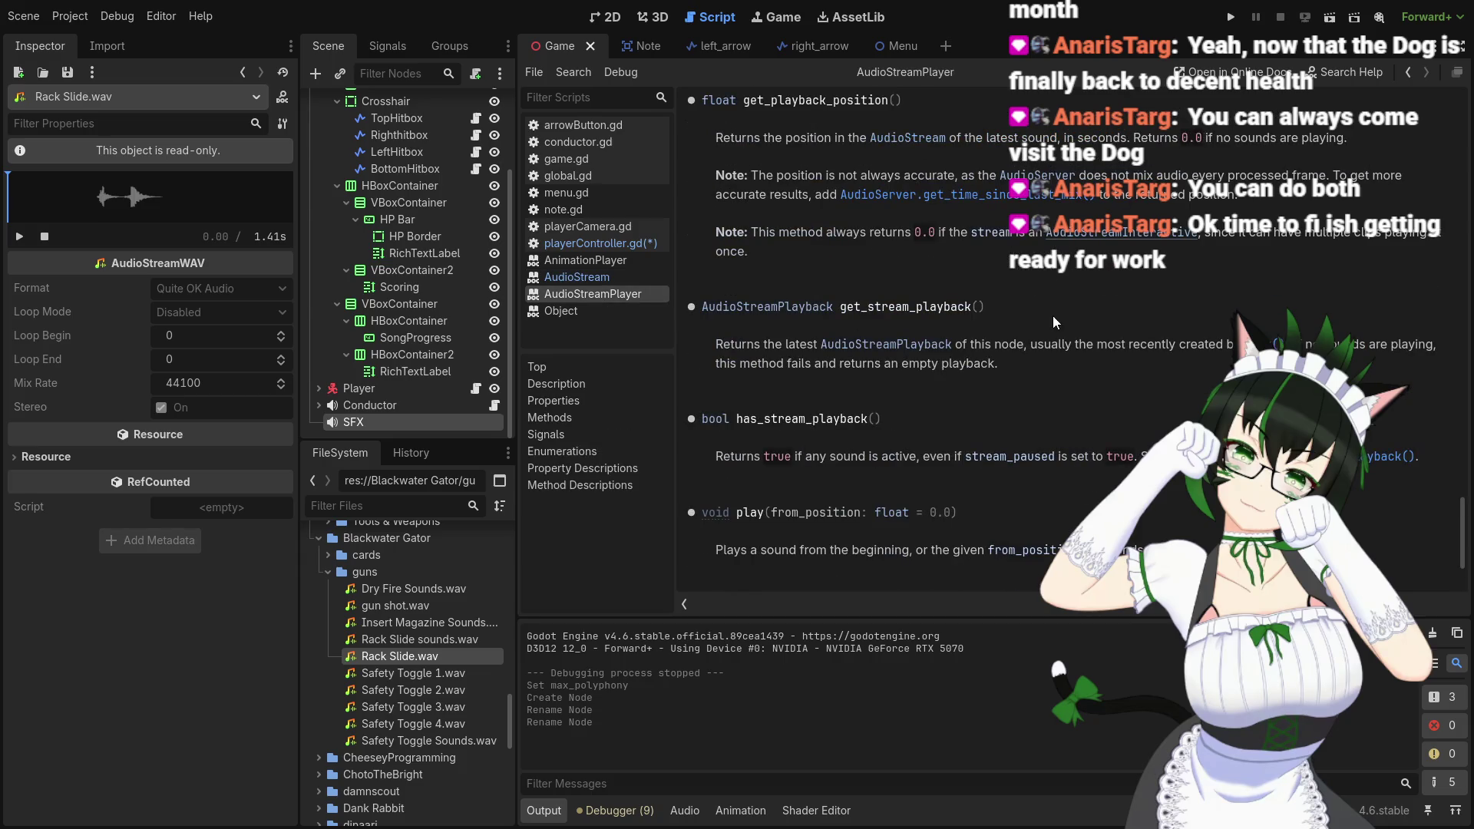
{"action": "scroll", "coordinate": [1054, 315], "scroll_direction": "up", "scroll_amount": 3}
{"action": "scroll", "coordinate": [1054, 322], "scroll_direction": "down", "scroll_amount": 5}
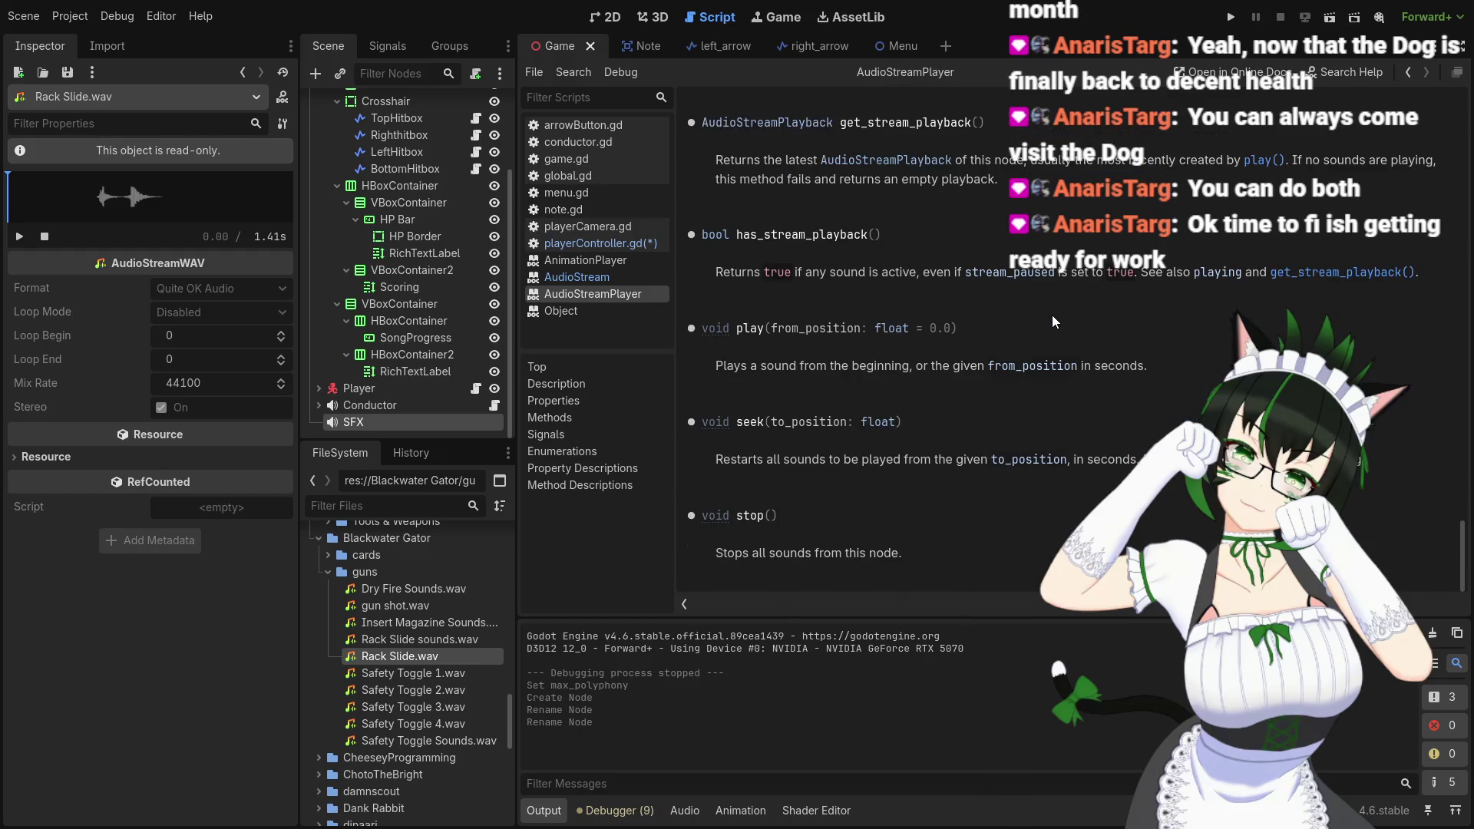
{"action": "scroll", "coordinate": [1011, 362], "scroll_direction": "up", "scroll_amount": 3}
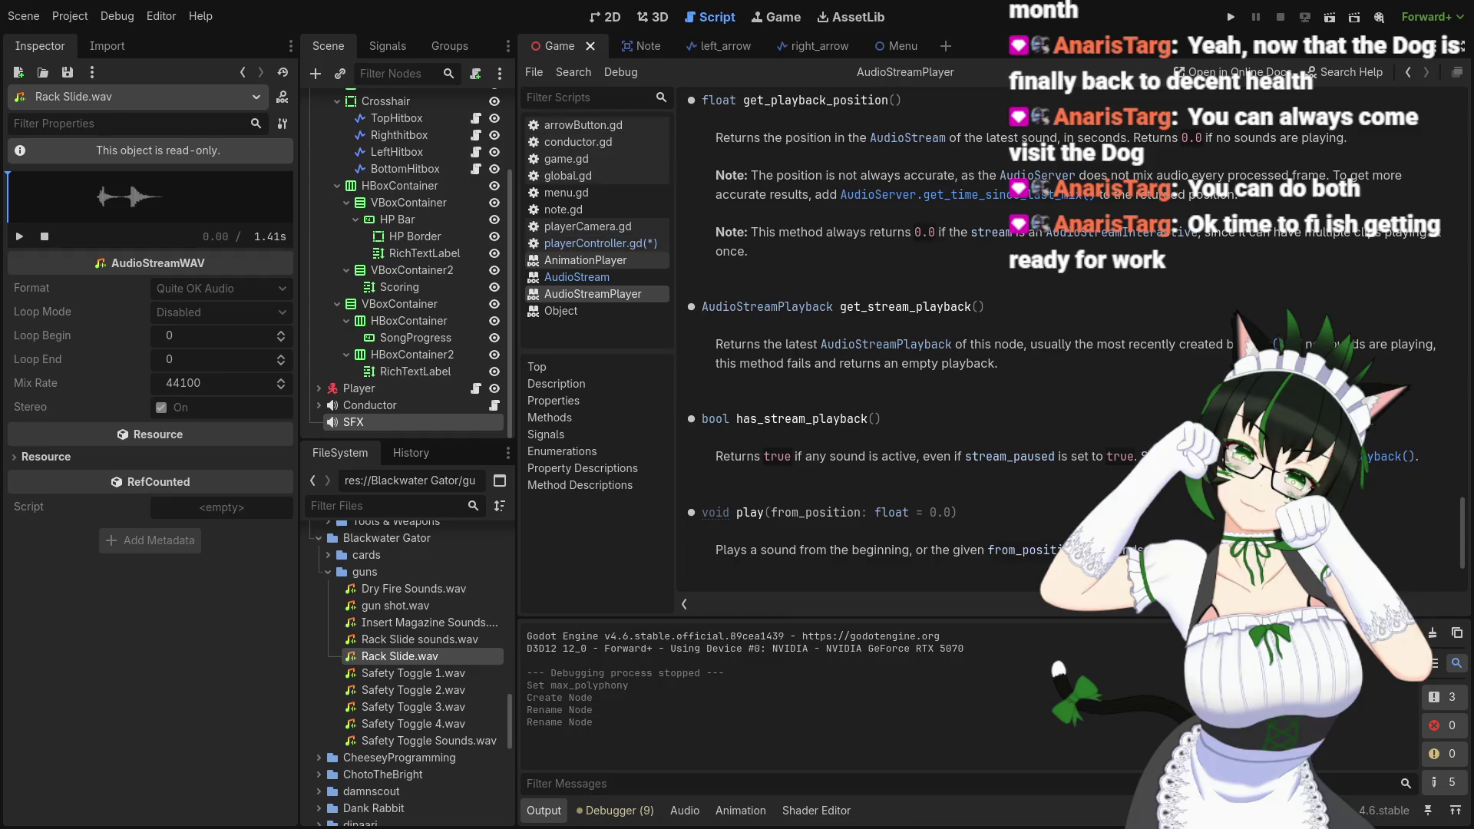
Switch back to playerController.gd, where reload stage 1 loads Rack Slide.wav from 0.45
{"action": "left_click", "coordinate": [591, 243]}
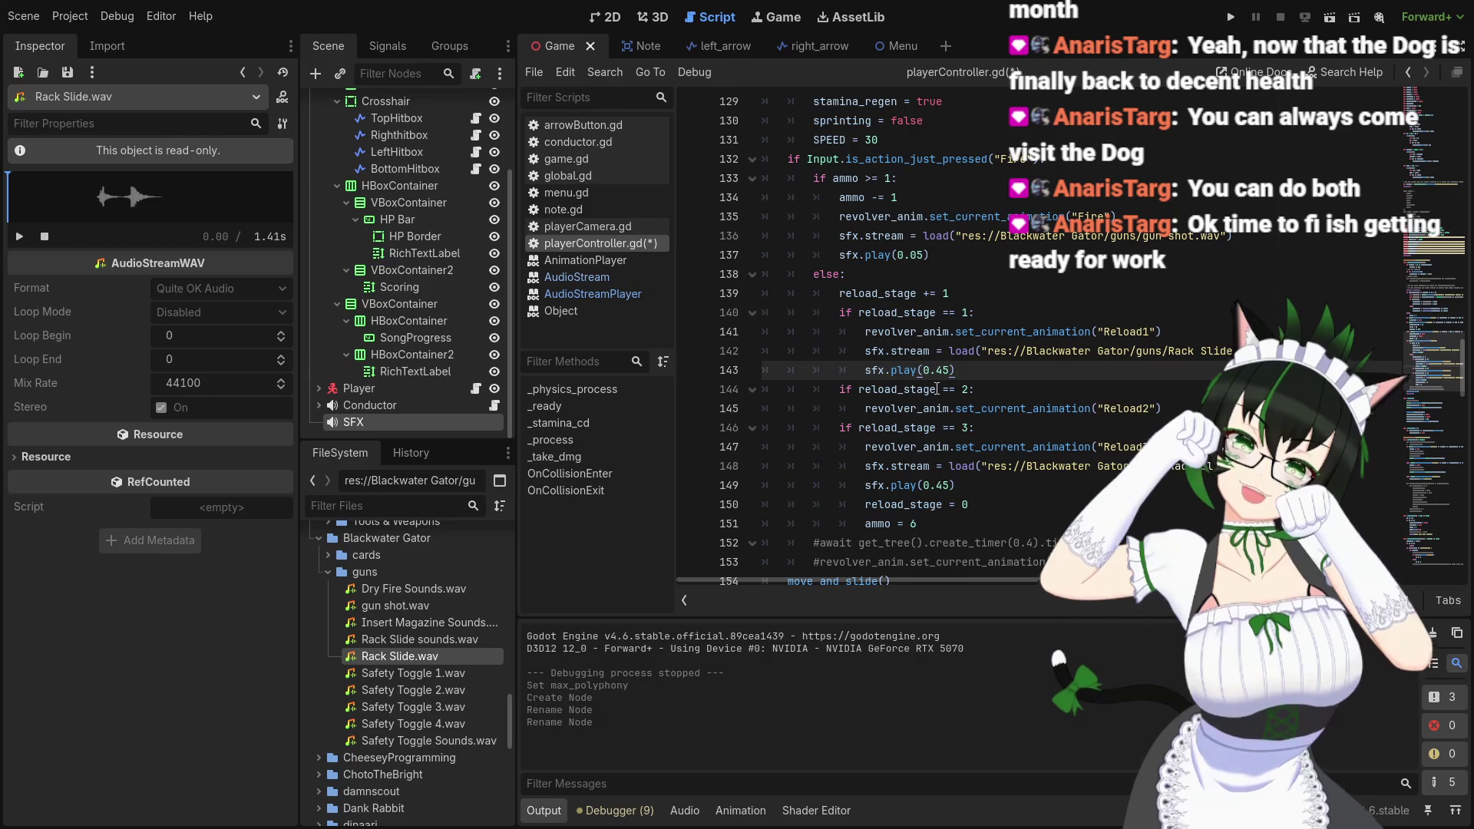
{"action": "scroll", "coordinate": [430, 307], "scroll_direction": "up", "scroll_amount": 3}
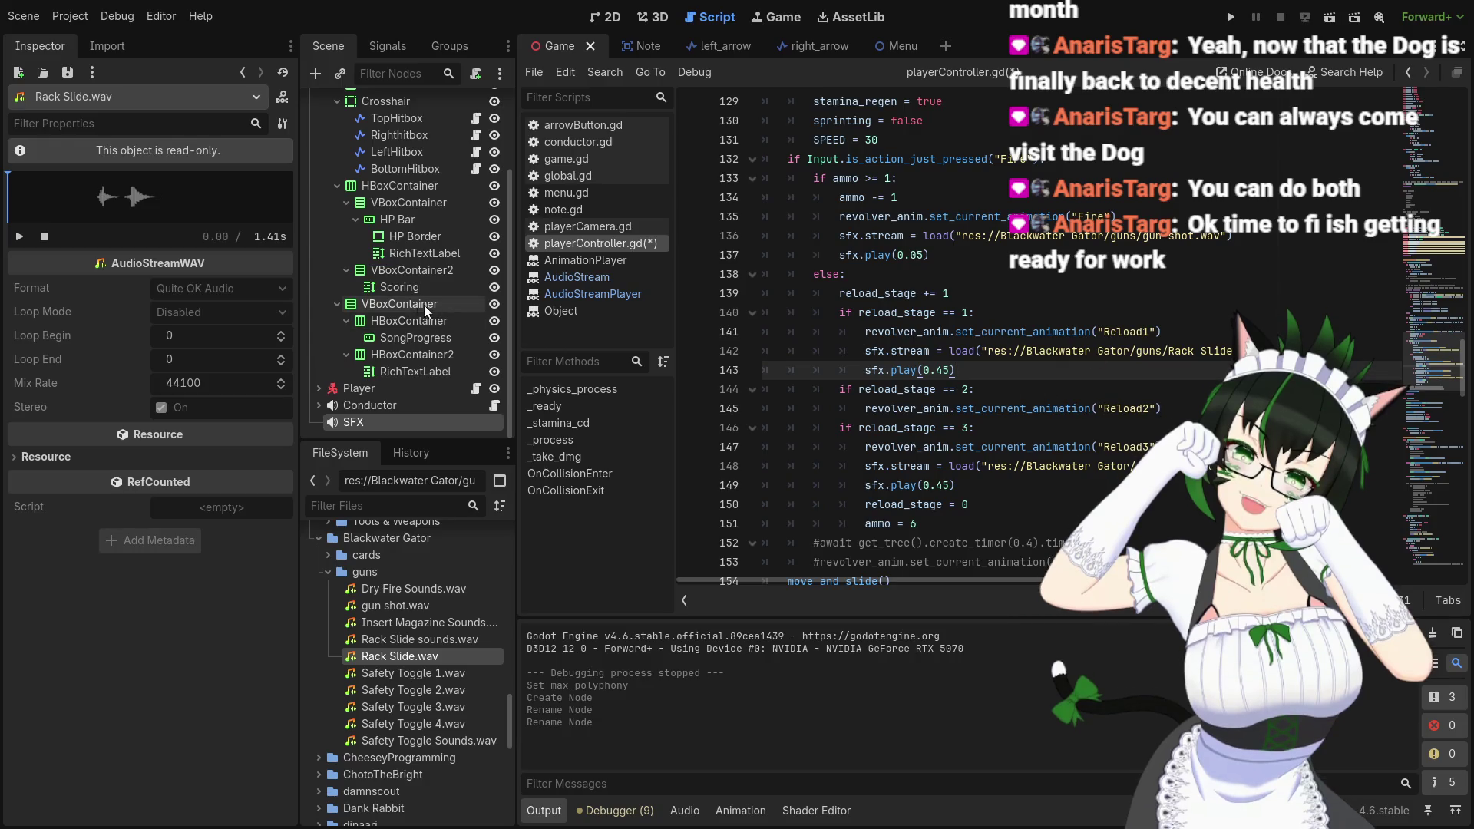
{"action": "scroll", "coordinate": [433, 333], "scroll_direction": "down", "scroll_amount": 3}
{"action": "scroll", "coordinate": [421, 597], "scroll_direction": "up", "scroll_amount": 4}
{"action": "scroll", "coordinate": [421, 599], "scroll_direction": "down", "scroll_amount": 6}
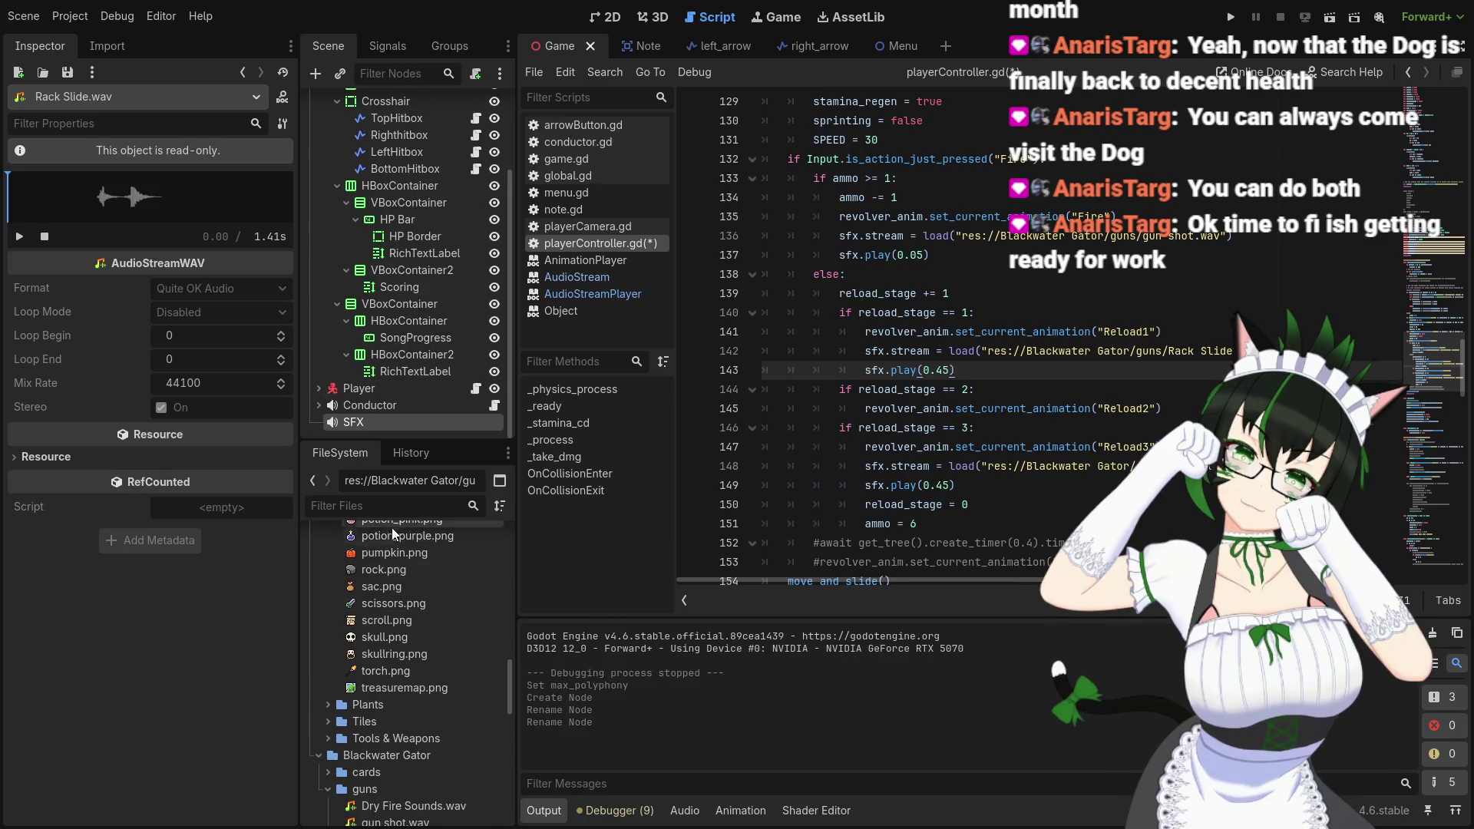
{"action": "scroll", "coordinate": [430, 671], "scroll_direction": "down", "scroll_amount": 3}
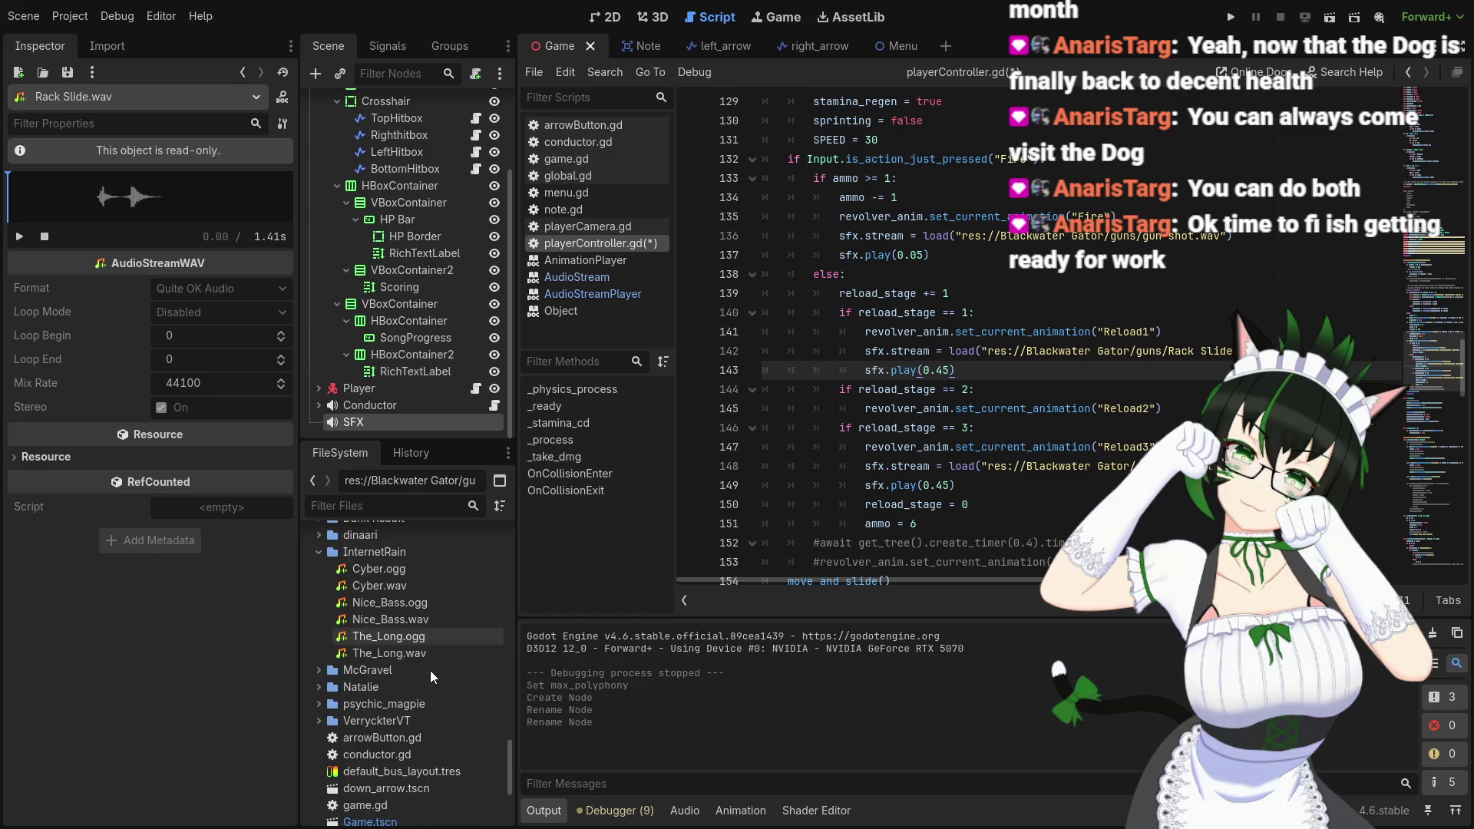
{"action": "scroll", "coordinate": [430, 659], "scroll_direction": "up", "scroll_amount": 6}
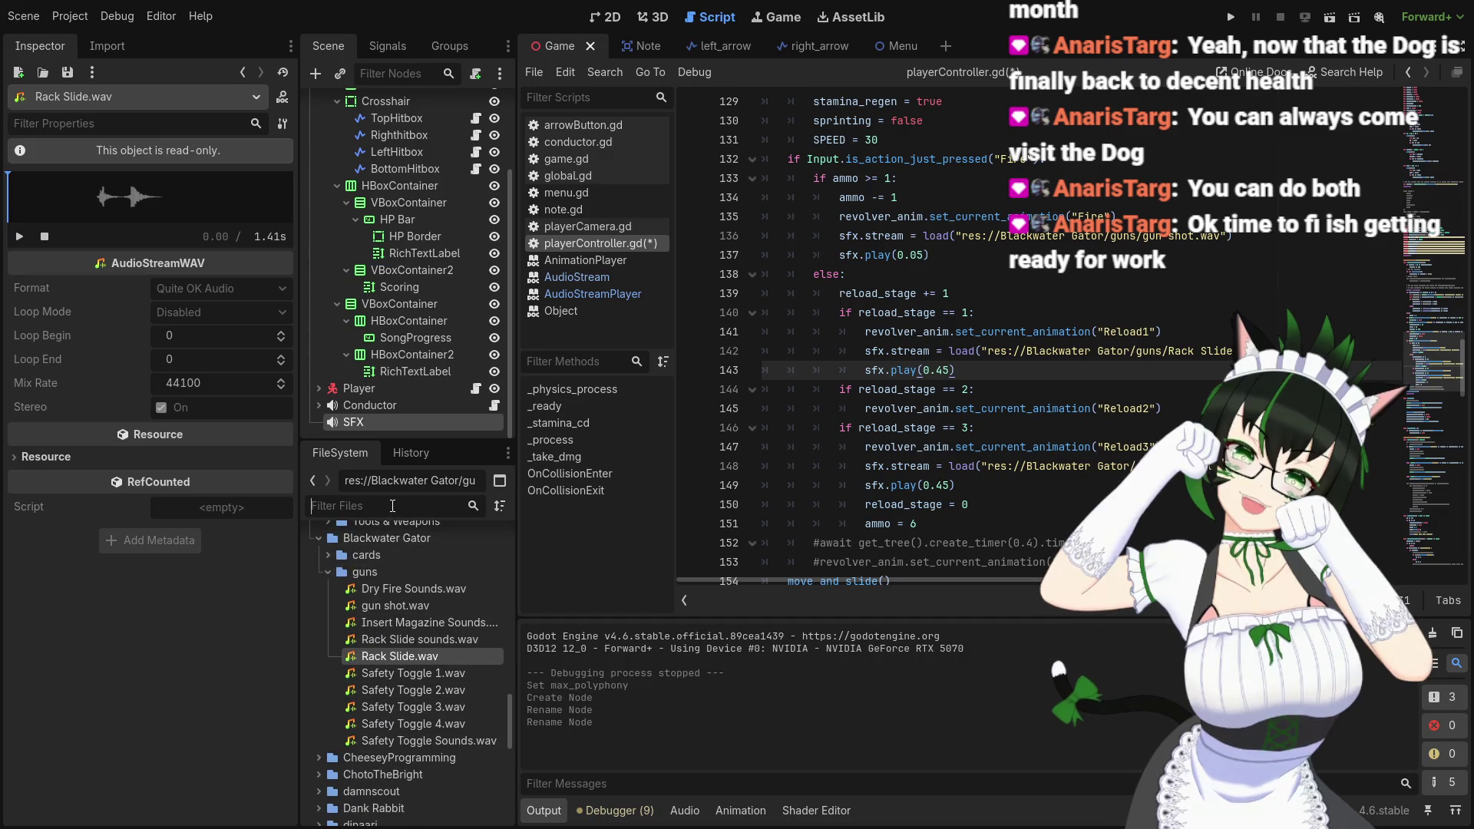
Filter the FileSystem dock to show only .wav files
{"action": "left_click", "coordinate": [500, 506]}
{"action": "left_click", "coordinate": [500, 506]}
{"action": "left_click", "coordinate": [418, 504]}
{"action": "type", "text": ".wav"}
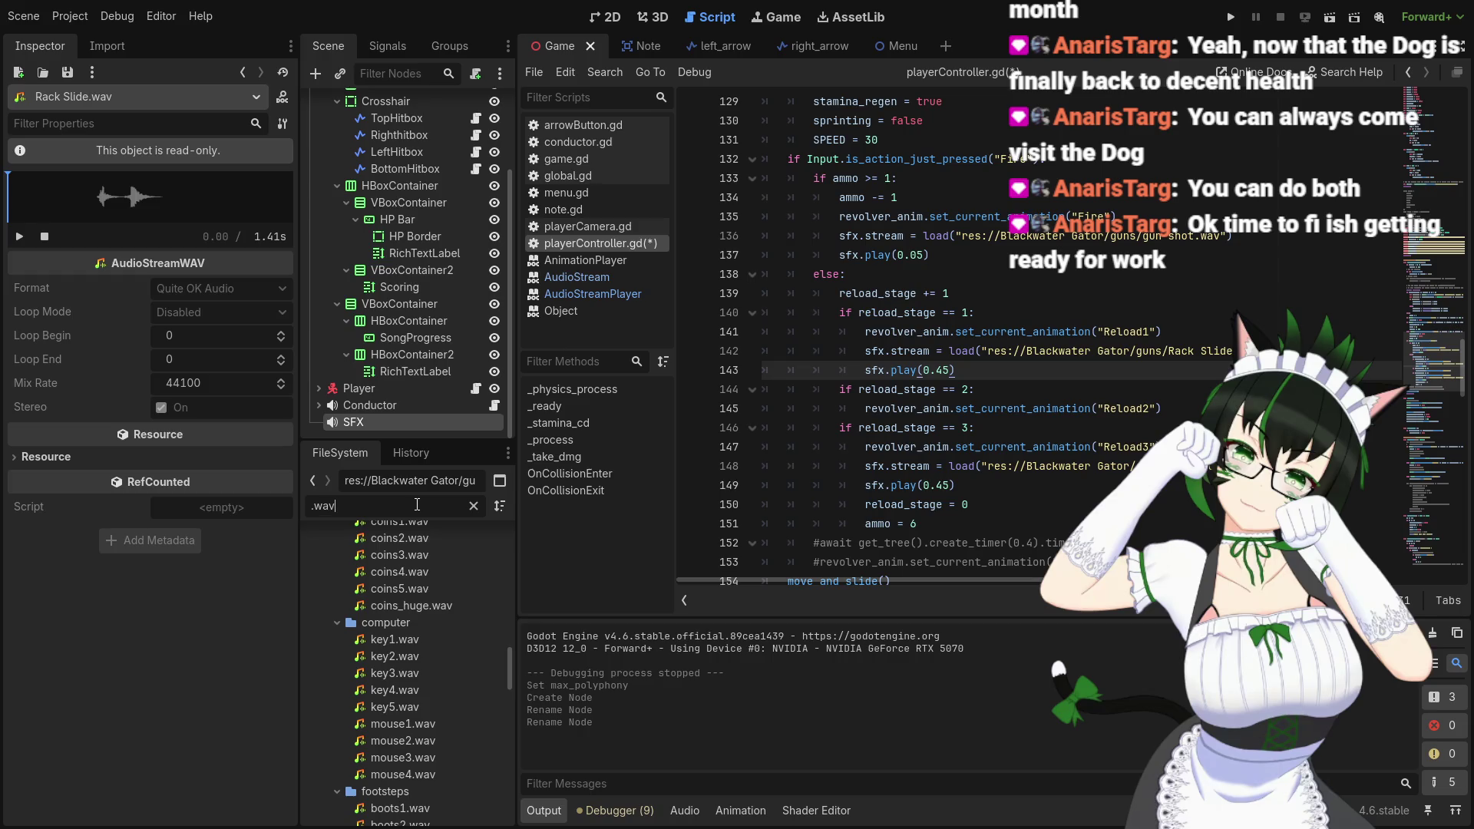
{"action": "scroll", "coordinate": [437, 703], "scroll_direction": "up", "scroll_amount": 10}
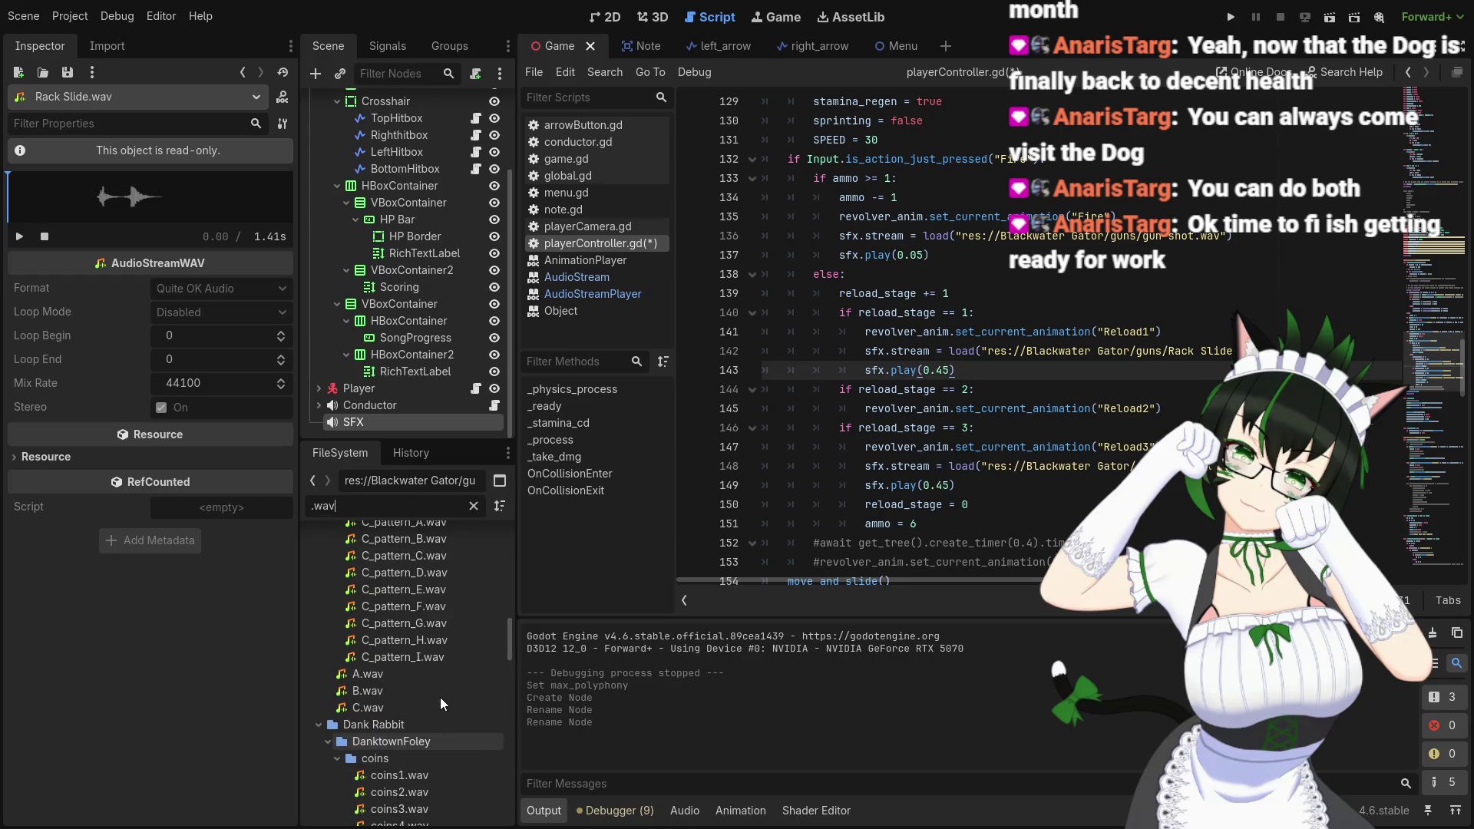
{"action": "scroll", "coordinate": [439, 696], "scroll_direction": "up", "scroll_amount": 10}
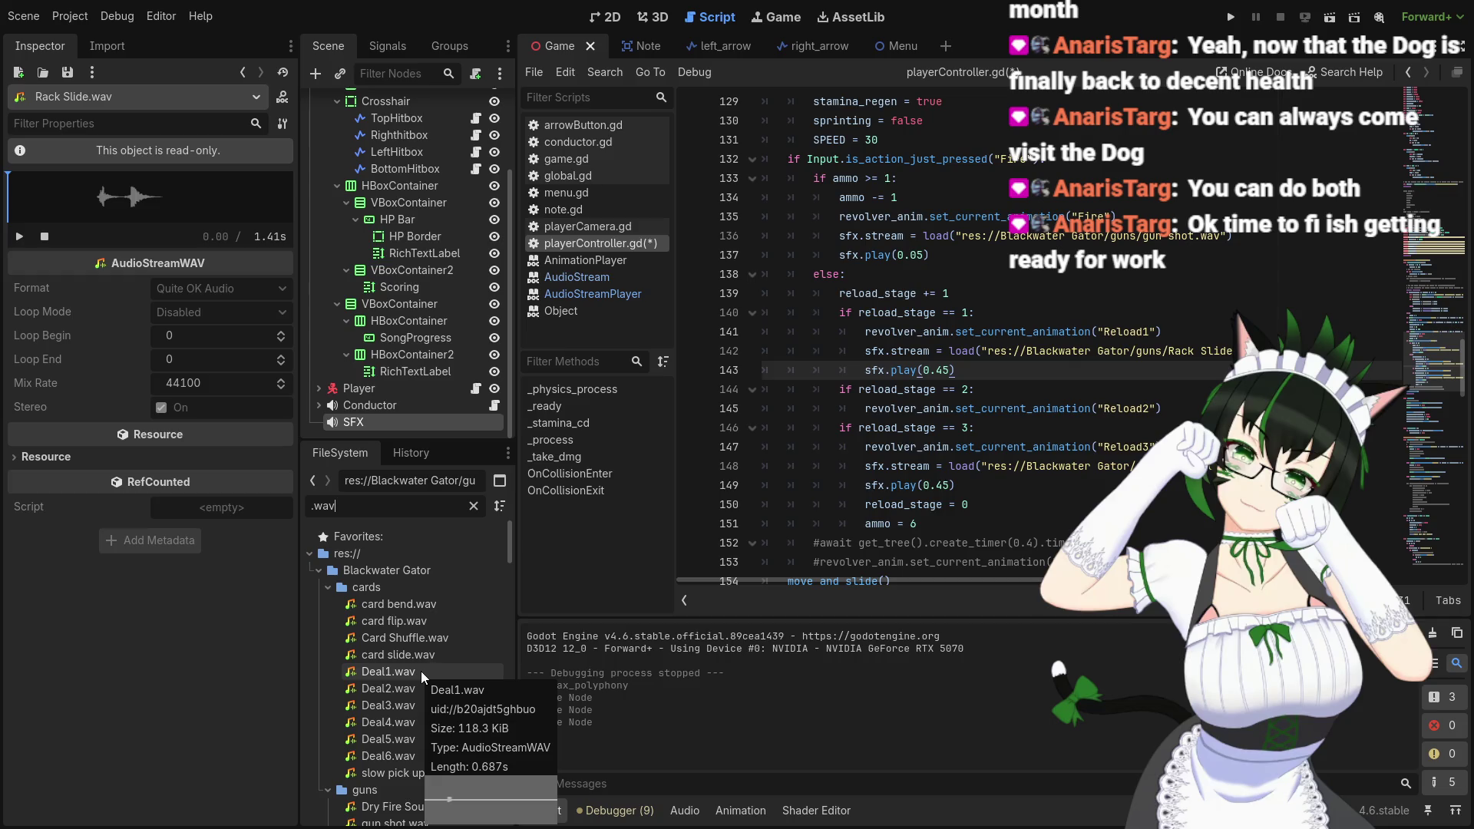
Preview Deal1.wav, Card Shuffle.wav and Deal6.wav in the Inspector
{"action": "left_click", "coordinate": [421, 671]}
{"action": "left_click", "coordinate": [19, 238]}
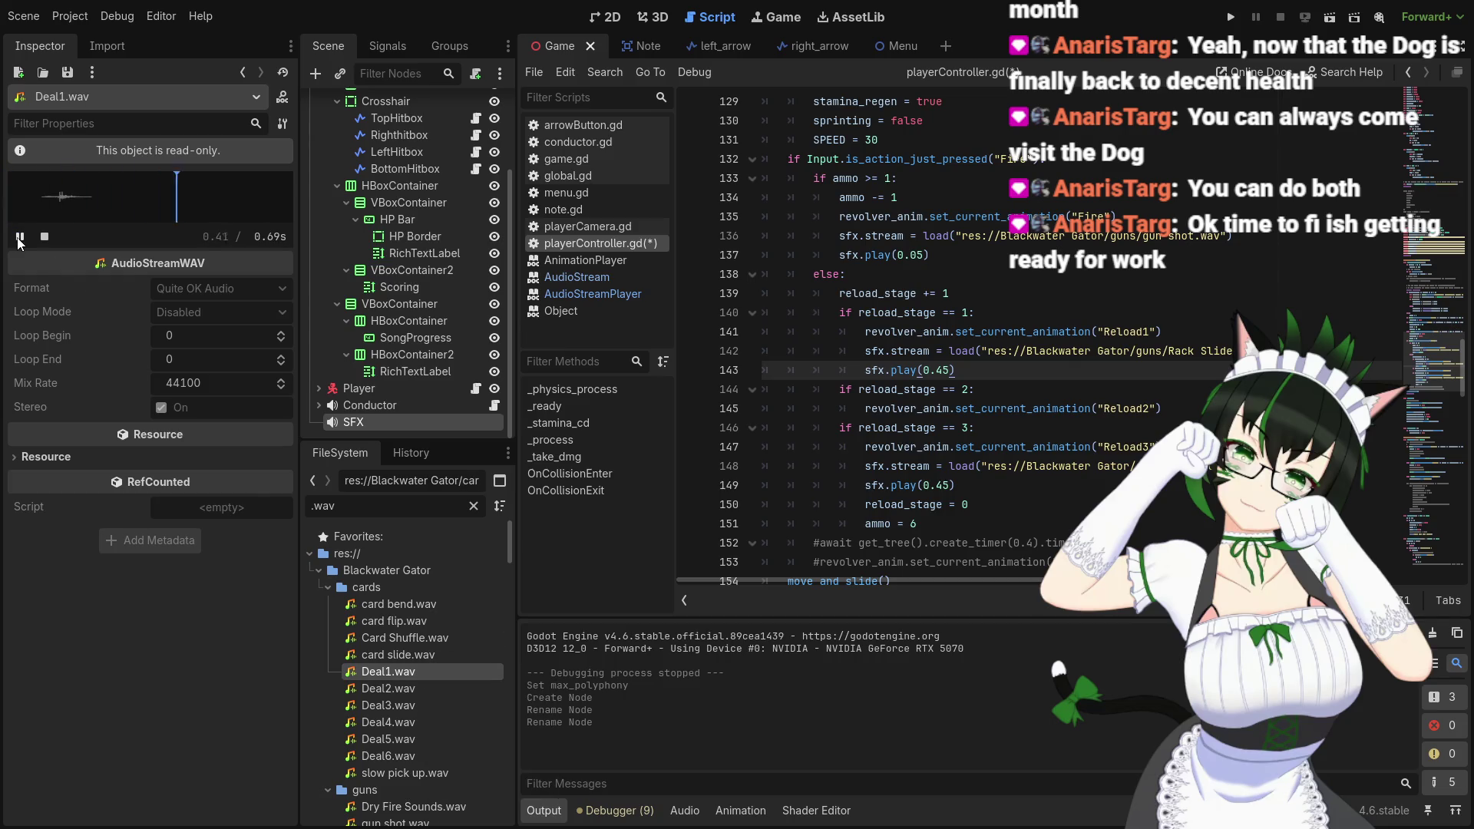
{"action": "left_click", "coordinate": [407, 638]}
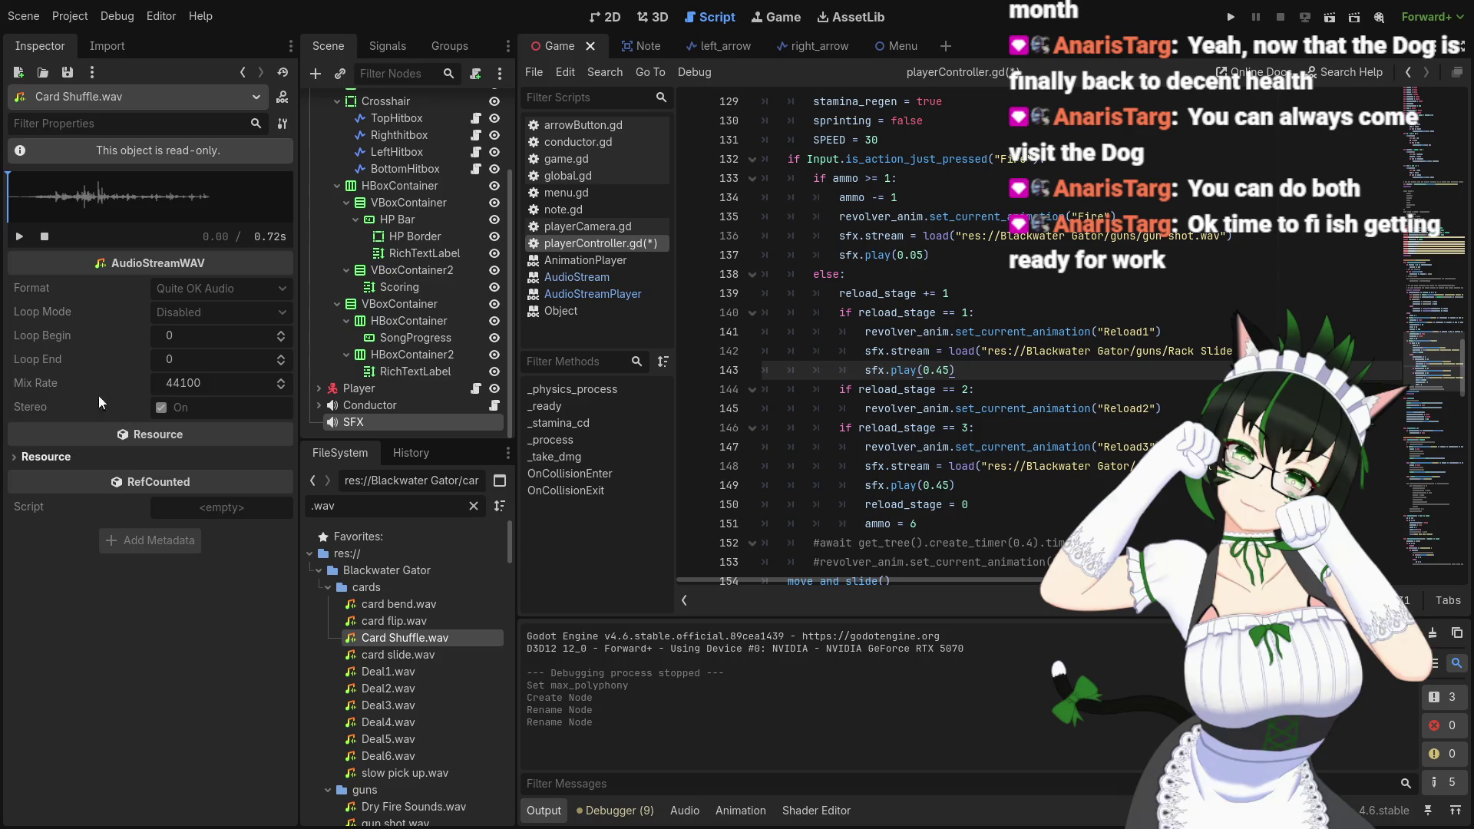
{"action": "left_click", "coordinate": [19, 238]}
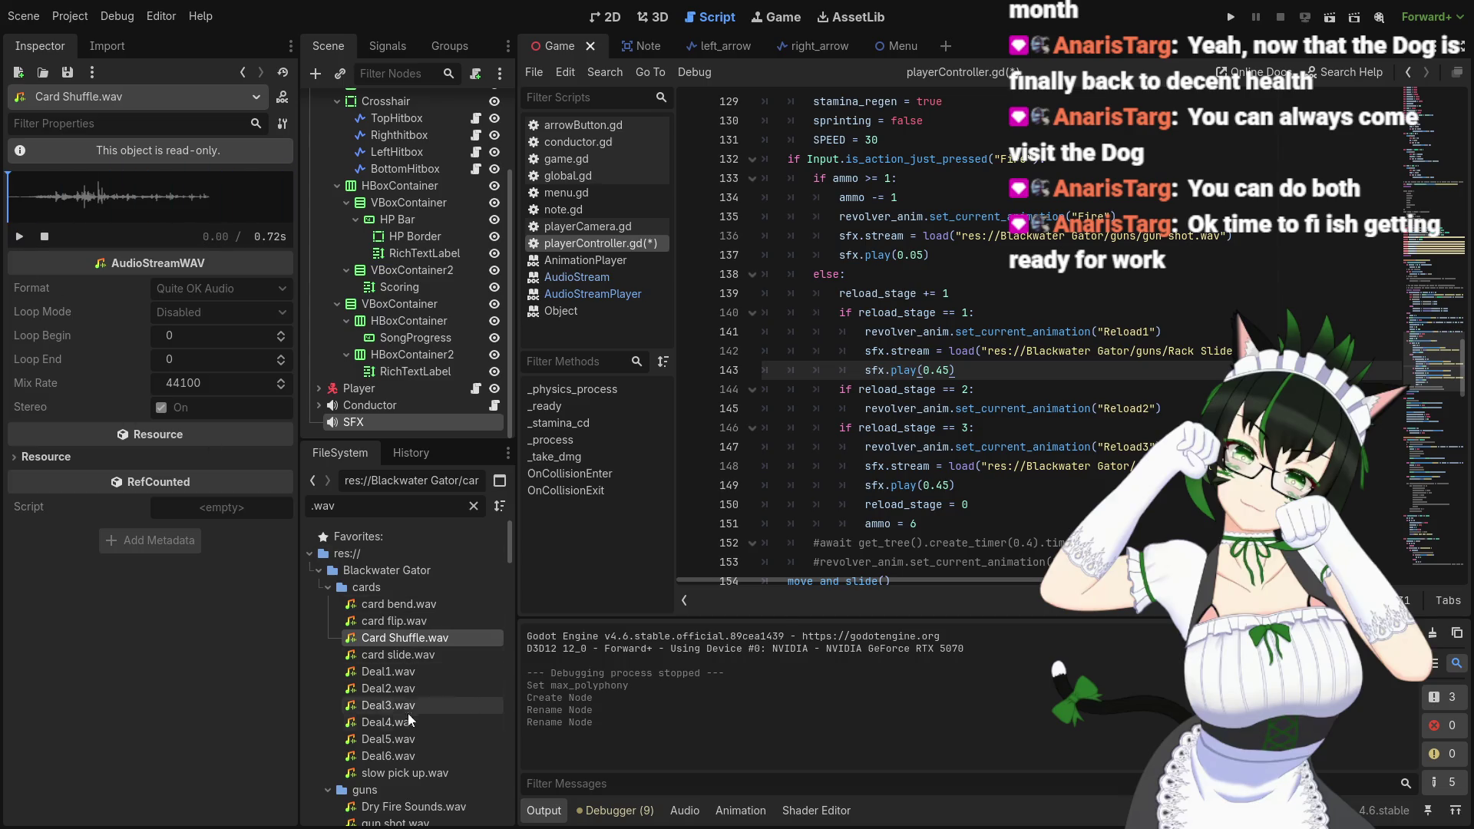
{"action": "left_click", "coordinate": [404, 757]}
{"action": "left_click", "coordinate": [21, 238]}
Load slow pick up.wav (0.74 s, 32000 mix rate) and replay it many times
{"action": "scroll", "coordinate": [416, 699], "scroll_direction": "down", "scroll_amount": 3}
{"action": "left_click", "coordinate": [430, 701]}
{"action": "left_click", "coordinate": [21, 238]}
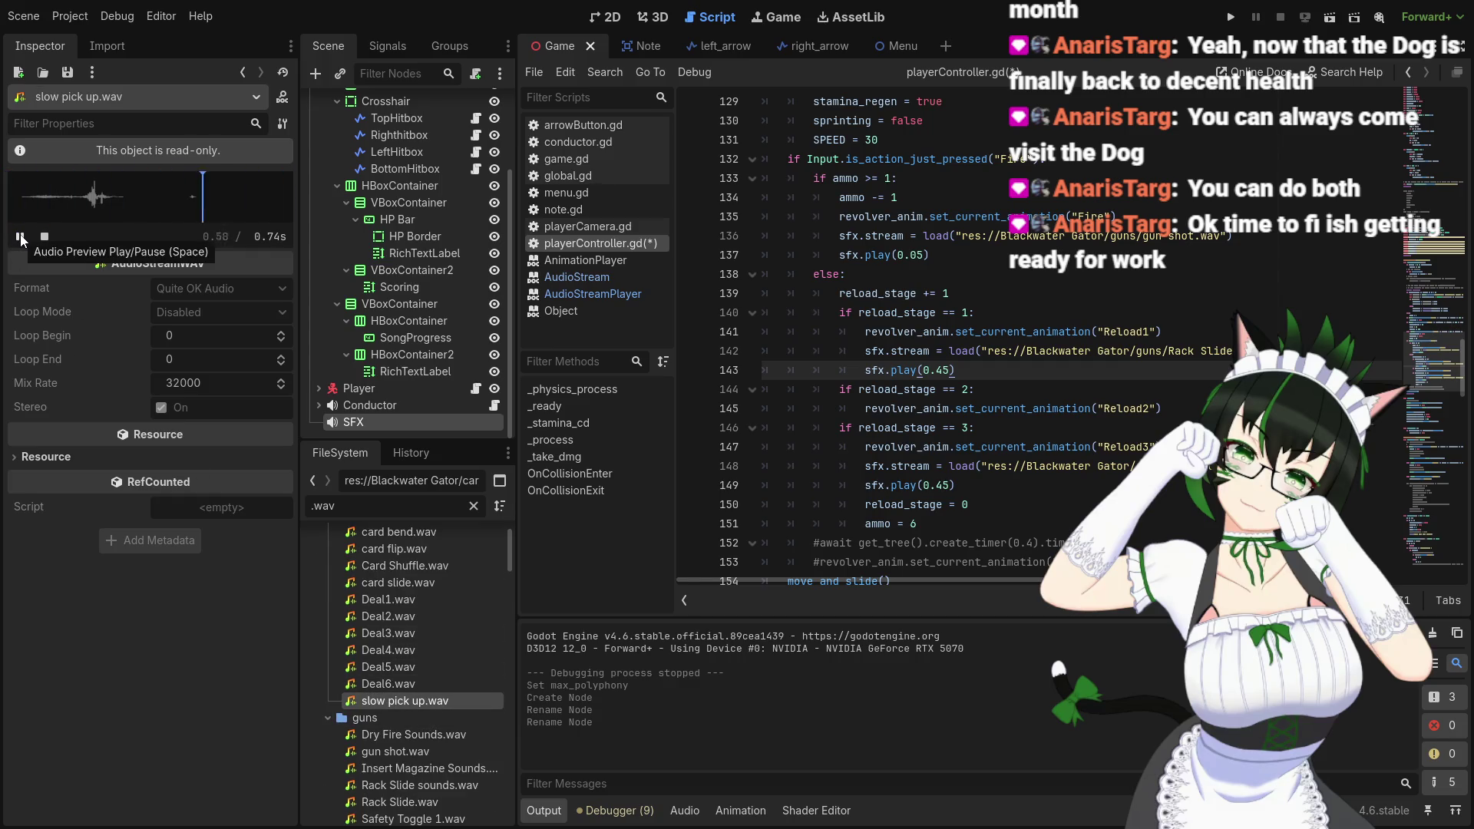
{"action": "left_click", "coordinate": [21, 237]}
{"action": "left_click", "coordinate": [21, 238]}
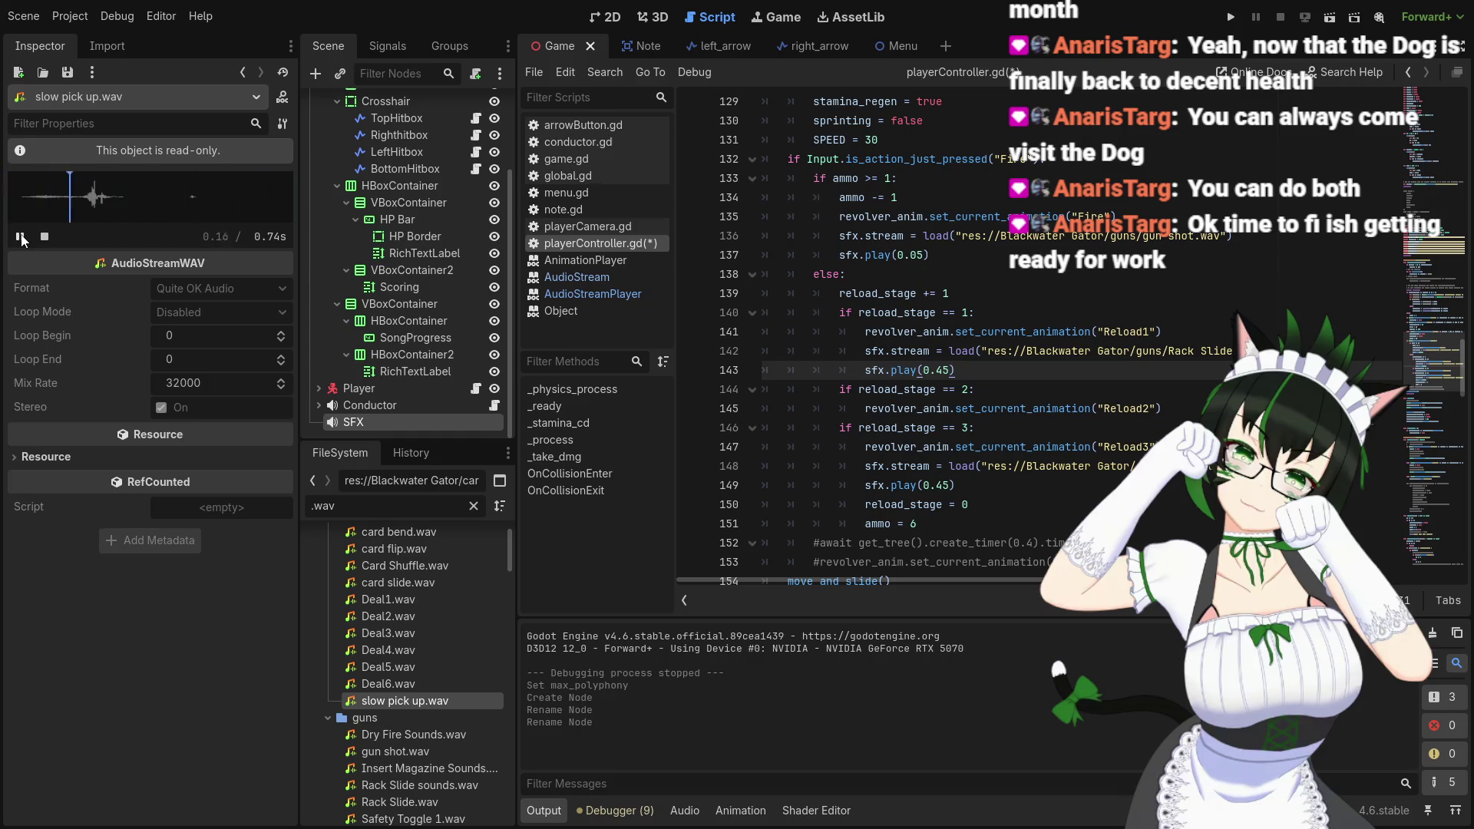
{"action": "left_click", "coordinate": [21, 238]}
{"action": "left_click", "coordinate": [20, 238]}
{"action": "left_click", "coordinate": [20, 237]}
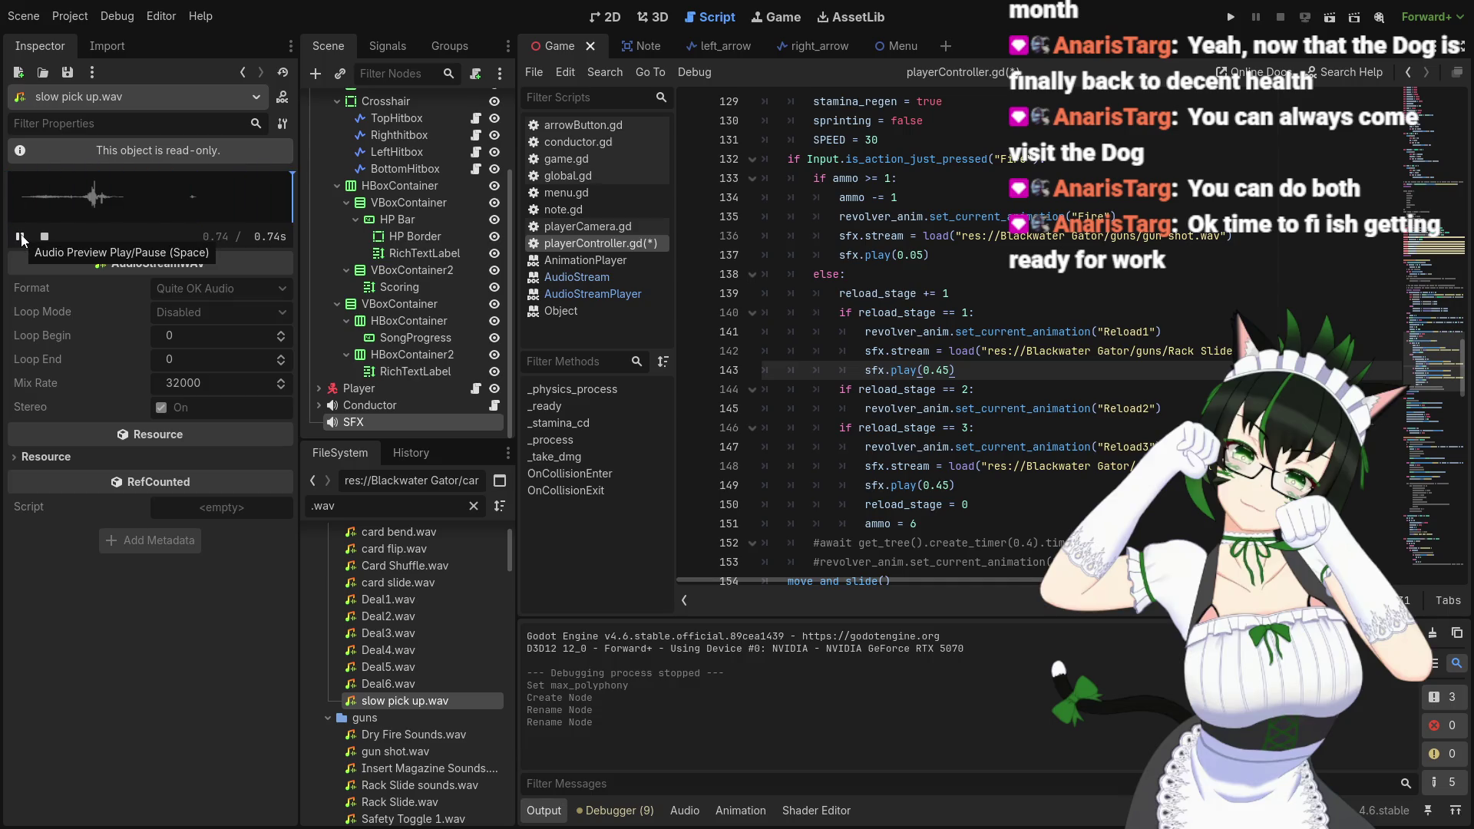
{"action": "left_click", "coordinate": [20, 237]}
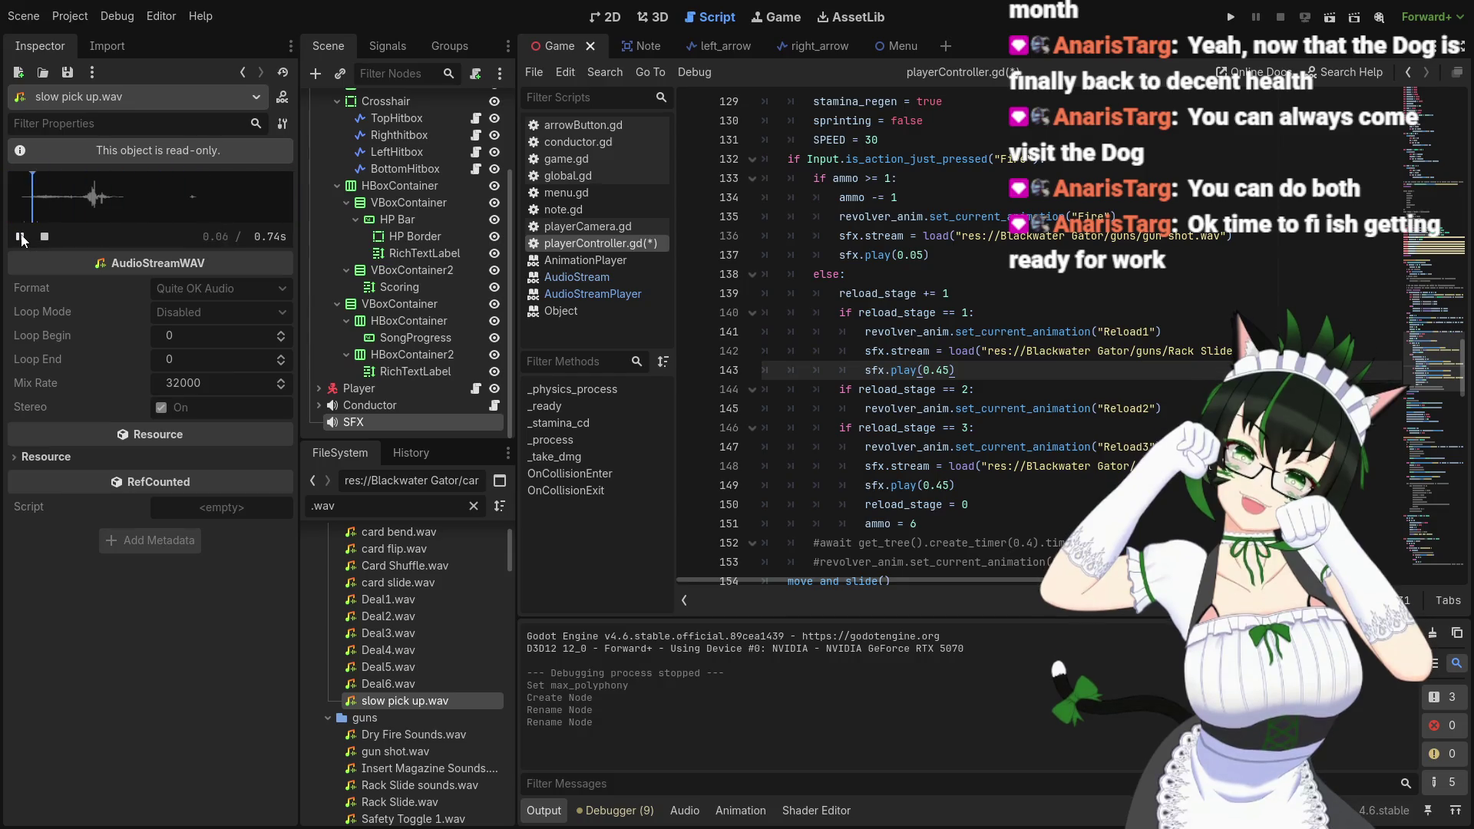
{"action": "left_click", "coordinate": [21, 237]}
{"action": "left_click", "coordinate": [21, 238]}
{"action": "left_click", "coordinate": [20, 238]}
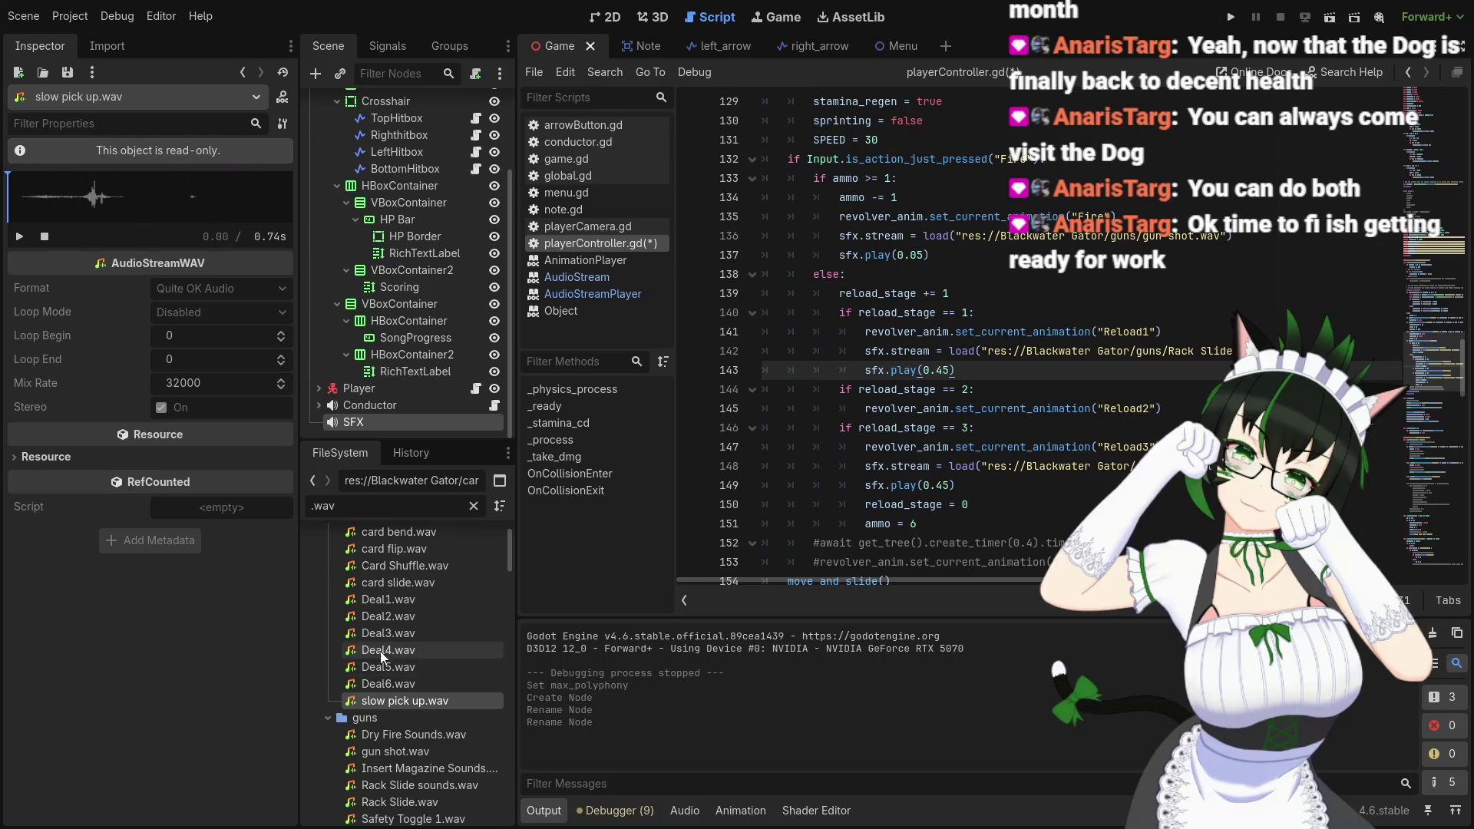
Load key1.wav from Dank Rabbit/DanktownFoley/computer for preview
{"action": "scroll", "coordinate": [448, 638], "scroll_direction": "down", "scroll_amount": 15}
{"action": "scroll", "coordinate": [450, 635], "scroll_direction": "down", "scroll_amount": 10}
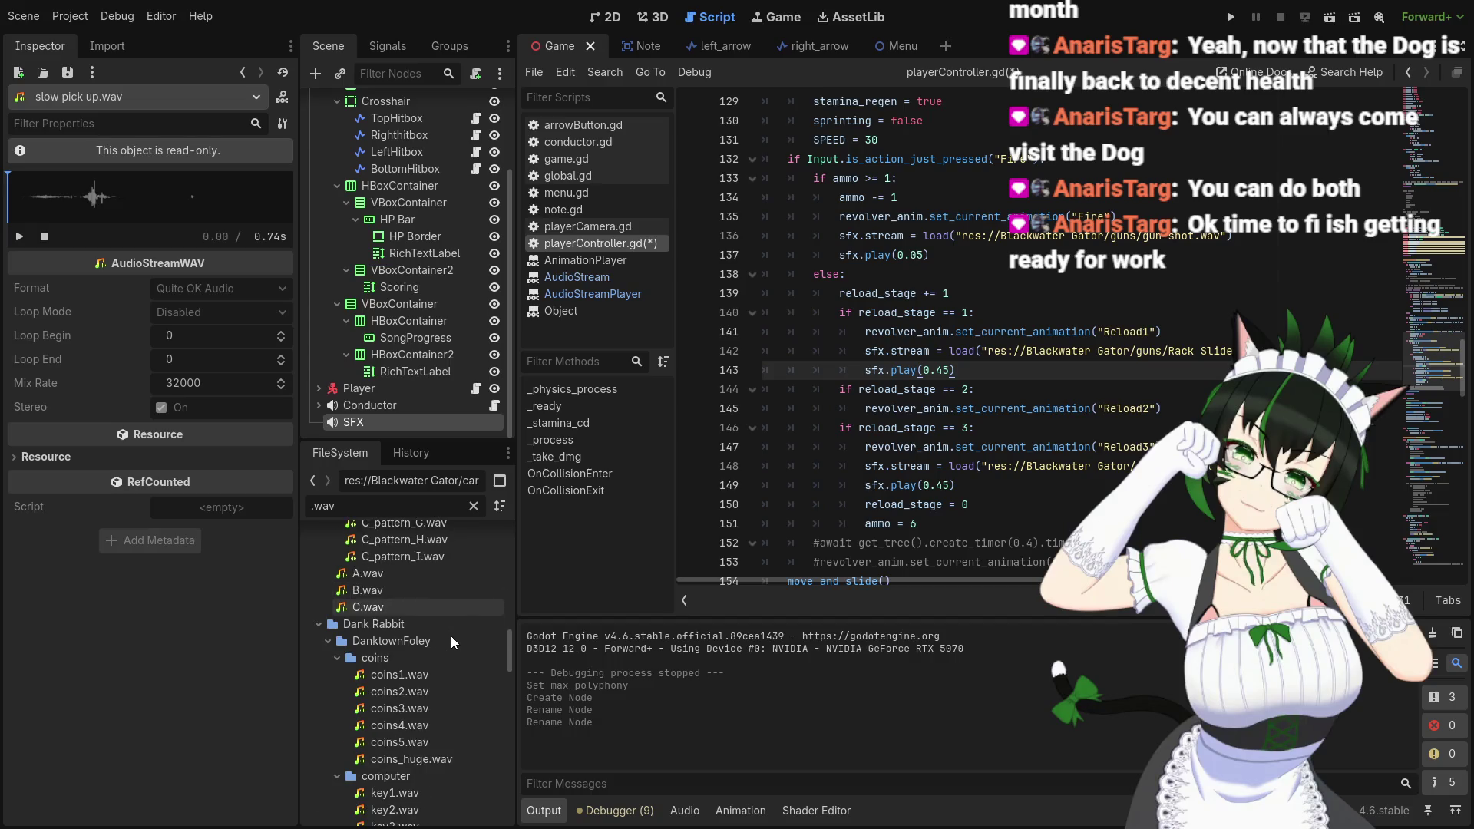
{"action": "left_click", "coordinate": [430, 576]}
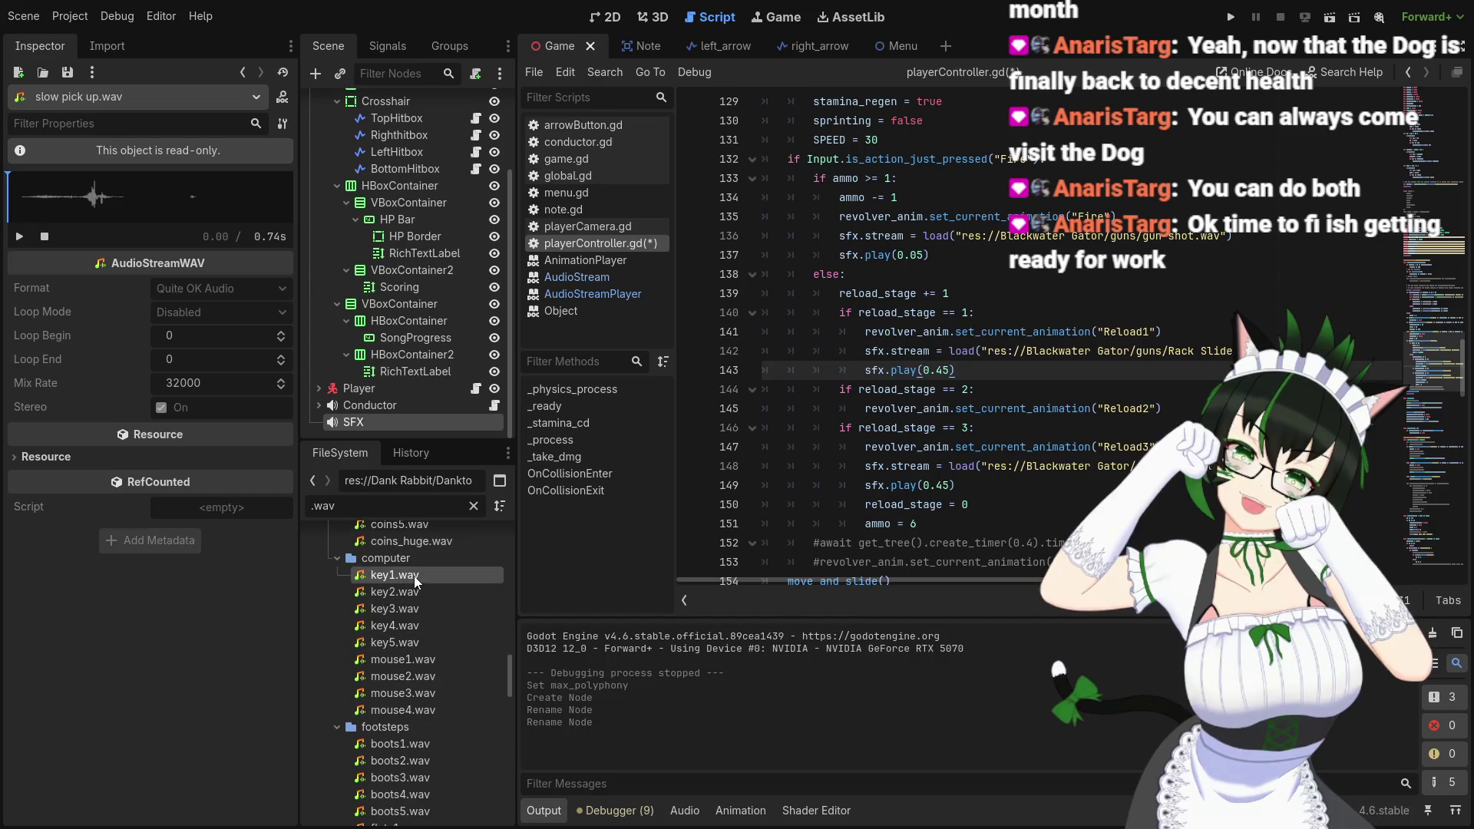
Audition key1.wav, key2.wav and key3.wav several times each
{"action": "left_click", "coordinate": [25, 242]}
{"action": "left_click", "coordinate": [24, 242]}
{"action": "left_click", "coordinate": [25, 242]}
{"action": "left_click", "coordinate": [381, 593]}
{"action": "left_click", "coordinate": [14, 242]}
{"action": "left_click", "coordinate": [15, 242]}
{"action": "left_click", "coordinate": [14, 242]}
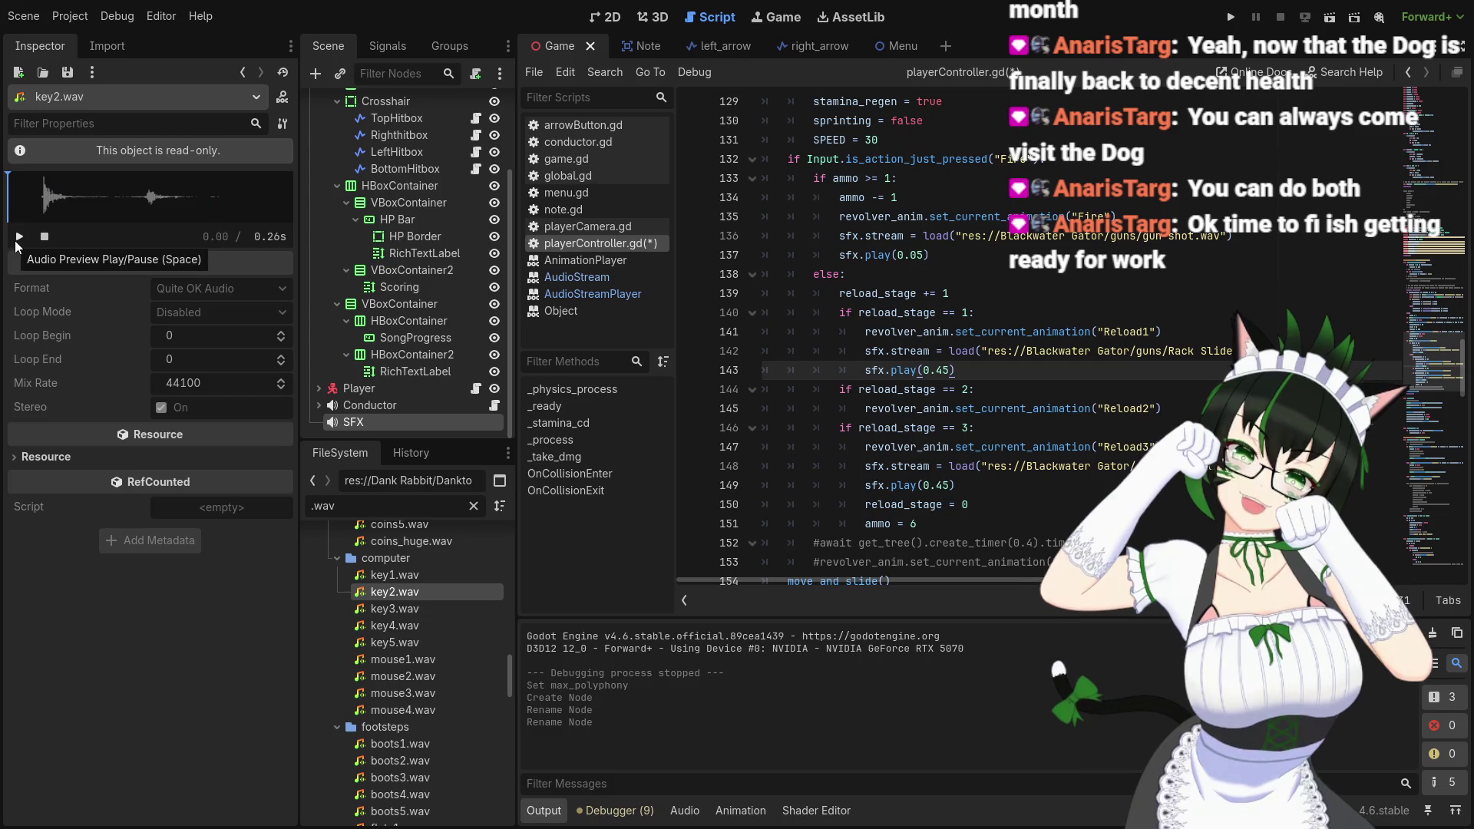
{"action": "left_click", "coordinate": [16, 243]}
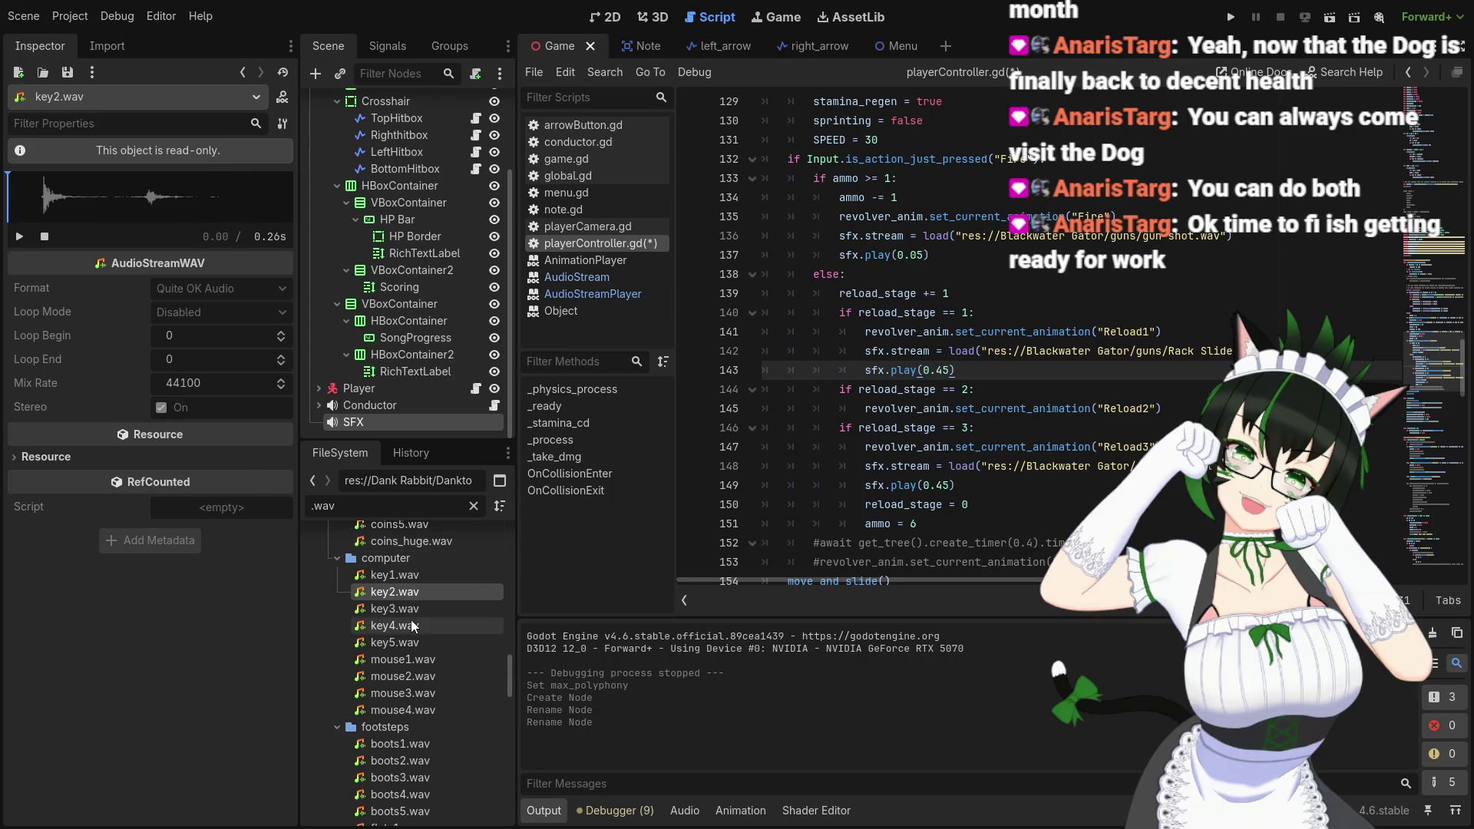
{"action": "left_click", "coordinate": [395, 608]}
{"action": "left_click", "coordinate": [18, 238]}
{"action": "left_click", "coordinate": [18, 238]}
{"action": "left_click", "coordinate": [17, 238]}
{"action": "left_click", "coordinate": [17, 240]}
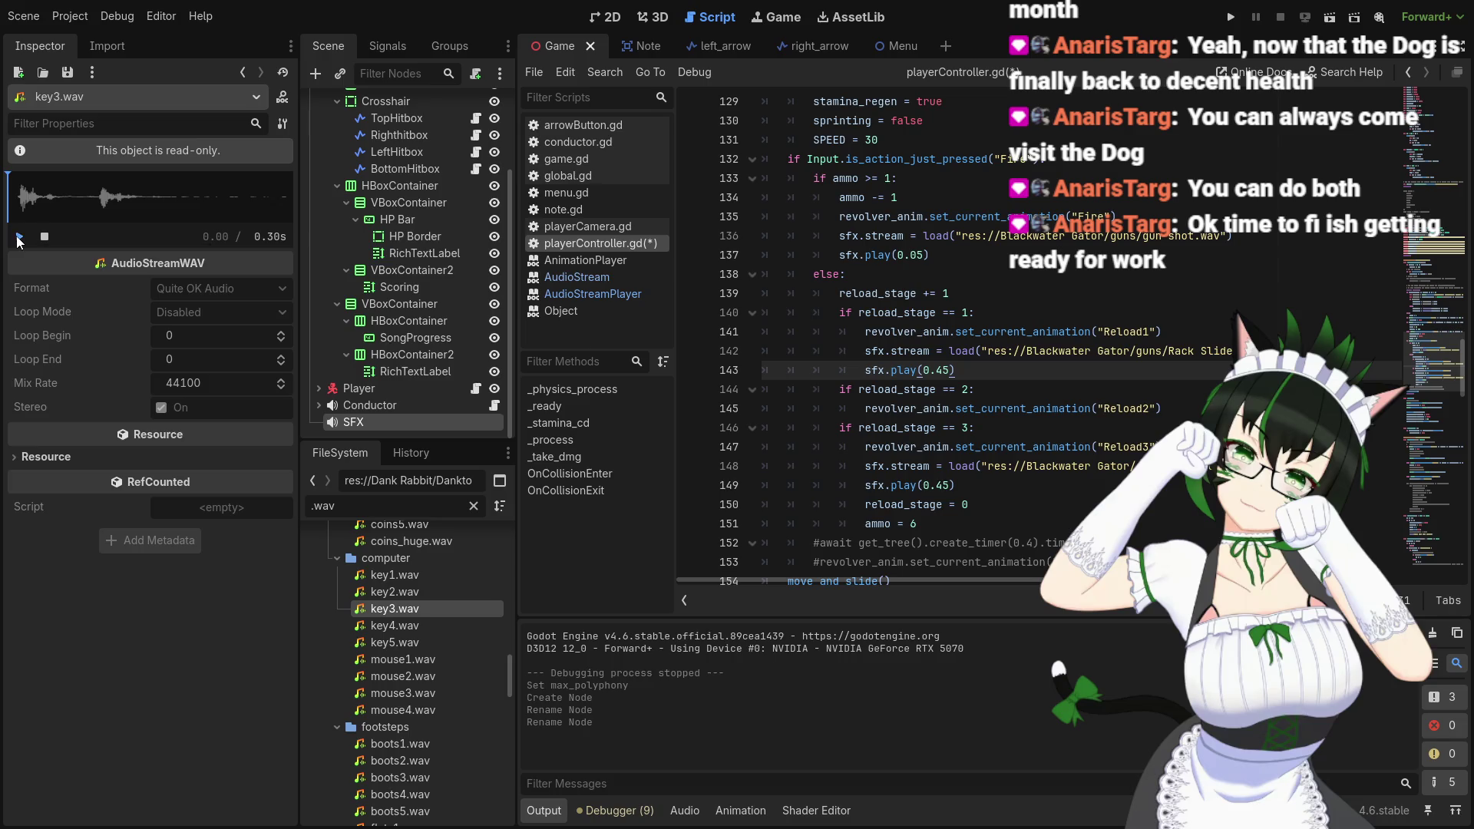
Audition key4.wav and key5.wav
{"action": "left_click", "coordinate": [379, 626]}
{"action": "left_click", "coordinate": [19, 236]}
{"action": "left_click", "coordinate": [19, 236]}
{"action": "left_click", "coordinate": [19, 237]}
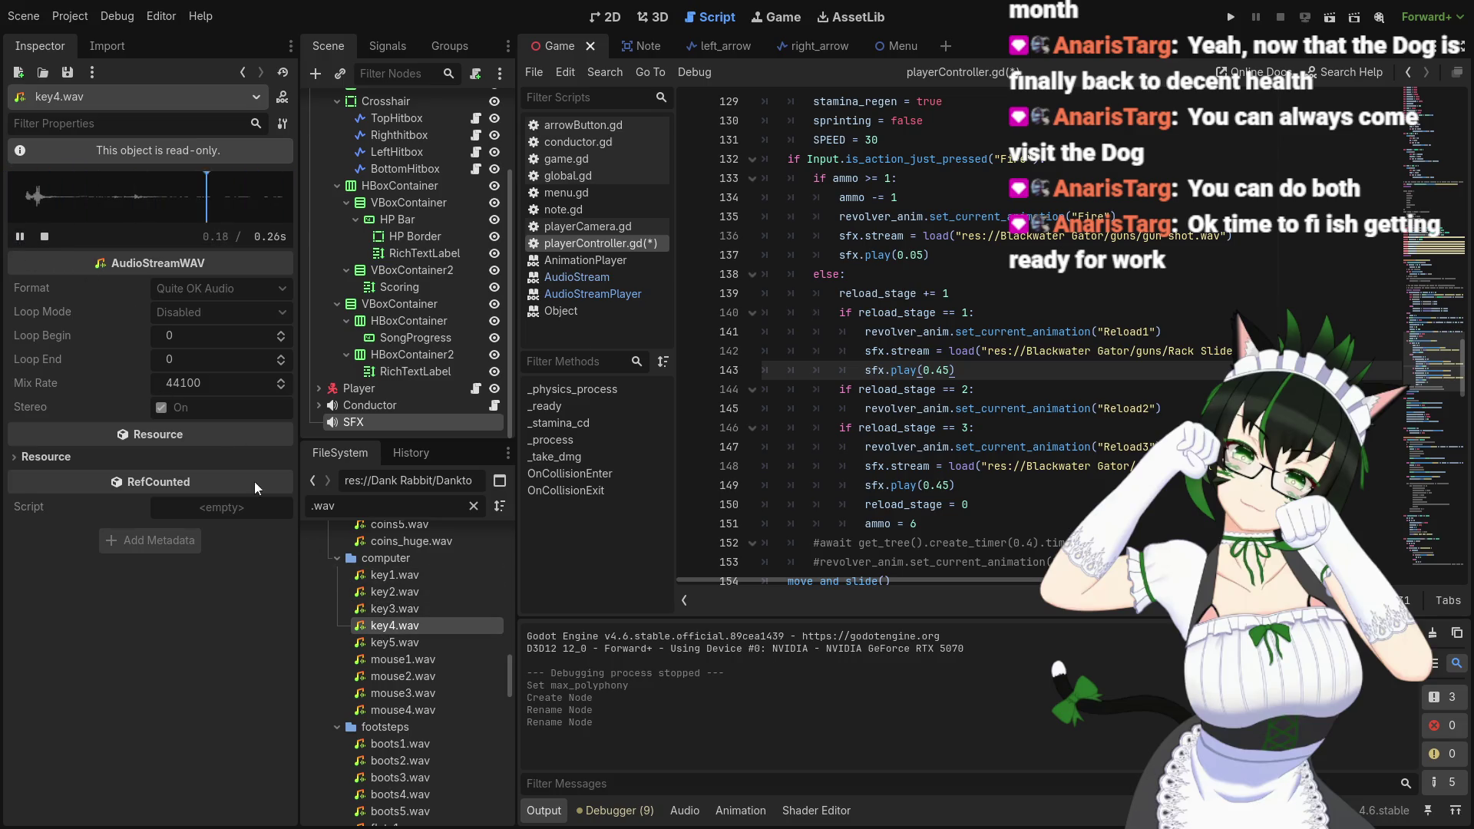
{"action": "left_click", "coordinate": [411, 643]}
{"action": "left_click", "coordinate": [25, 237]}
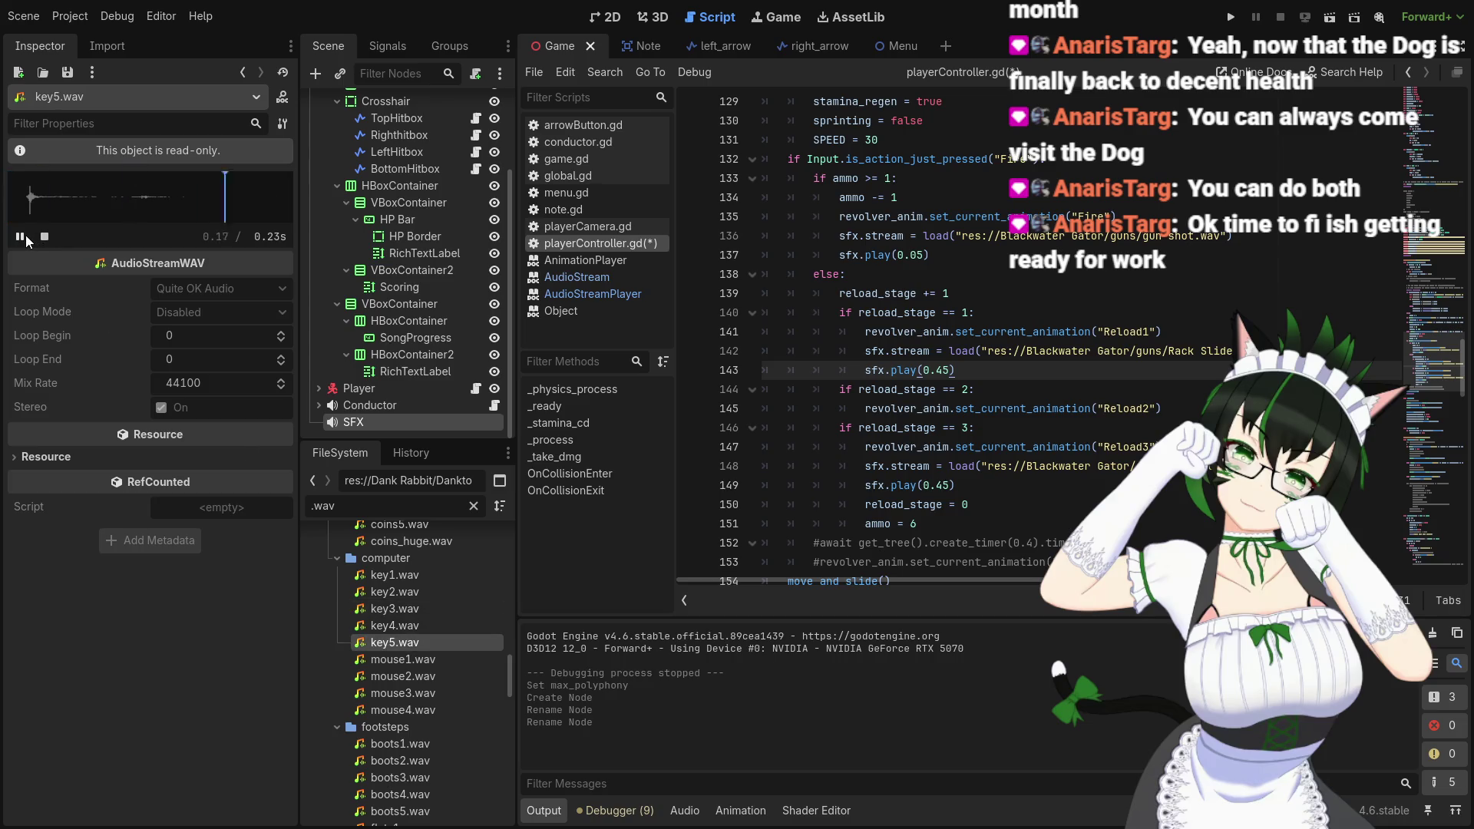
Audition lighter_off1, lighter_off2, lighter_on1 and lighter_on2.wav
{"action": "scroll", "coordinate": [436, 628], "scroll_direction": "down", "scroll_amount": 4}
{"action": "scroll", "coordinate": [413, 605], "scroll_direction": "down", "scroll_amount": 4}
{"action": "left_click", "coordinate": [430, 644]}
{"action": "left_click", "coordinate": [21, 238]}
{"action": "left_click", "coordinate": [422, 657]}
{"action": "left_click", "coordinate": [19, 236]}
{"action": "left_click", "coordinate": [20, 236]}
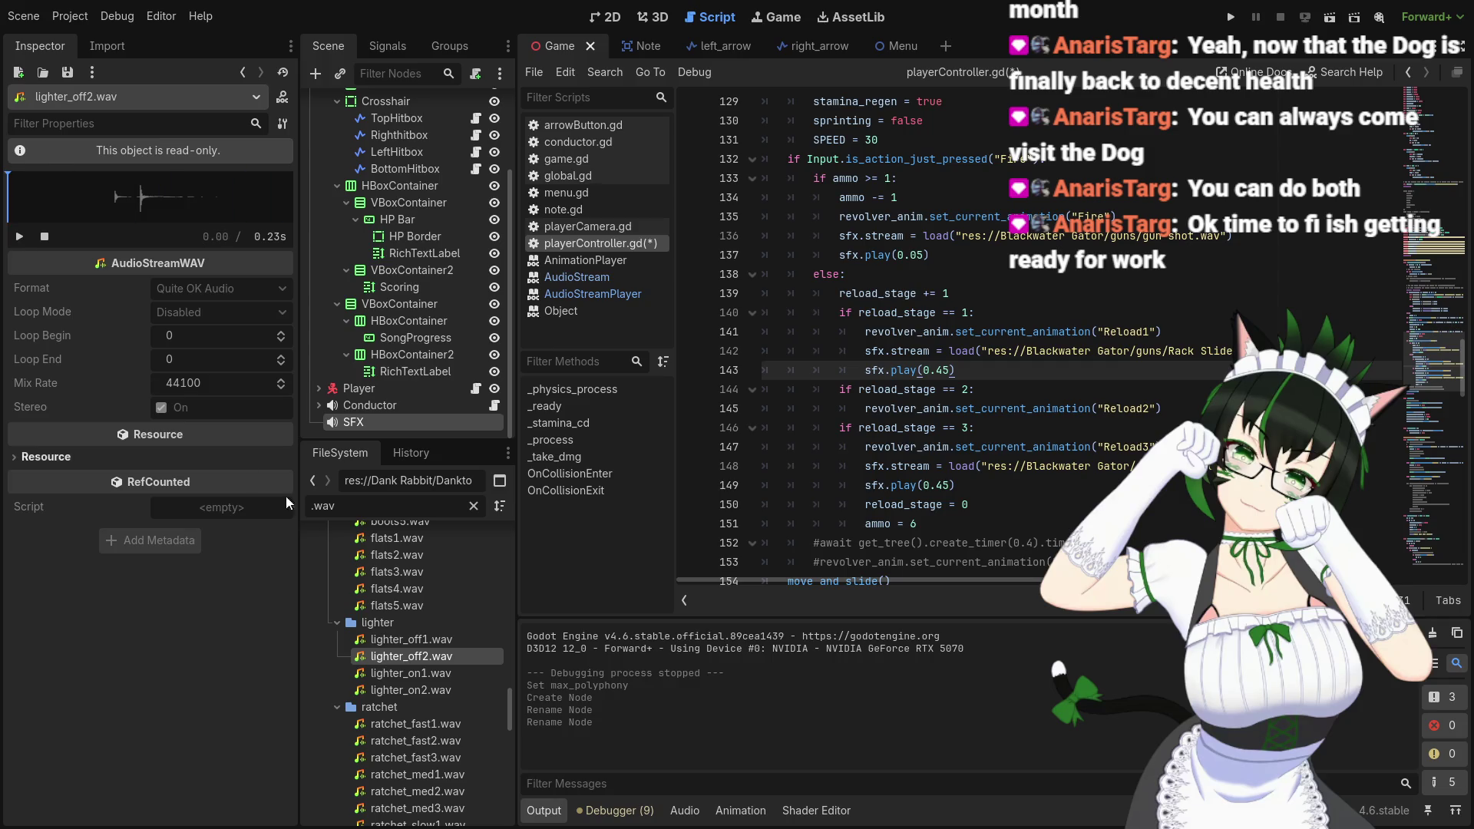
{"action": "left_click", "coordinate": [420, 679]}
{"action": "left_click", "coordinate": [19, 236]}
{"action": "left_click", "coordinate": [20, 237]}
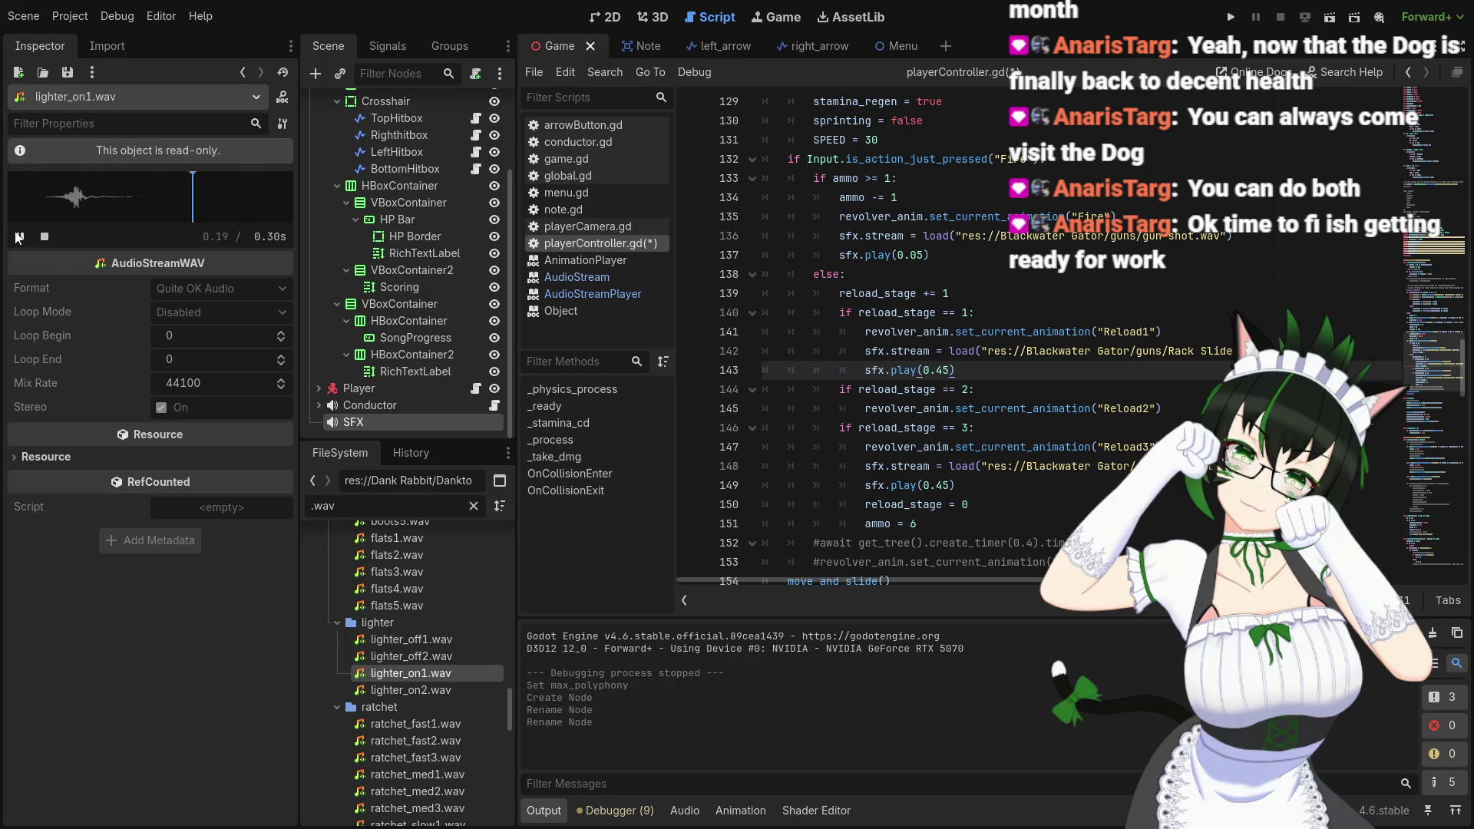
{"action": "left_click", "coordinate": [411, 690]}
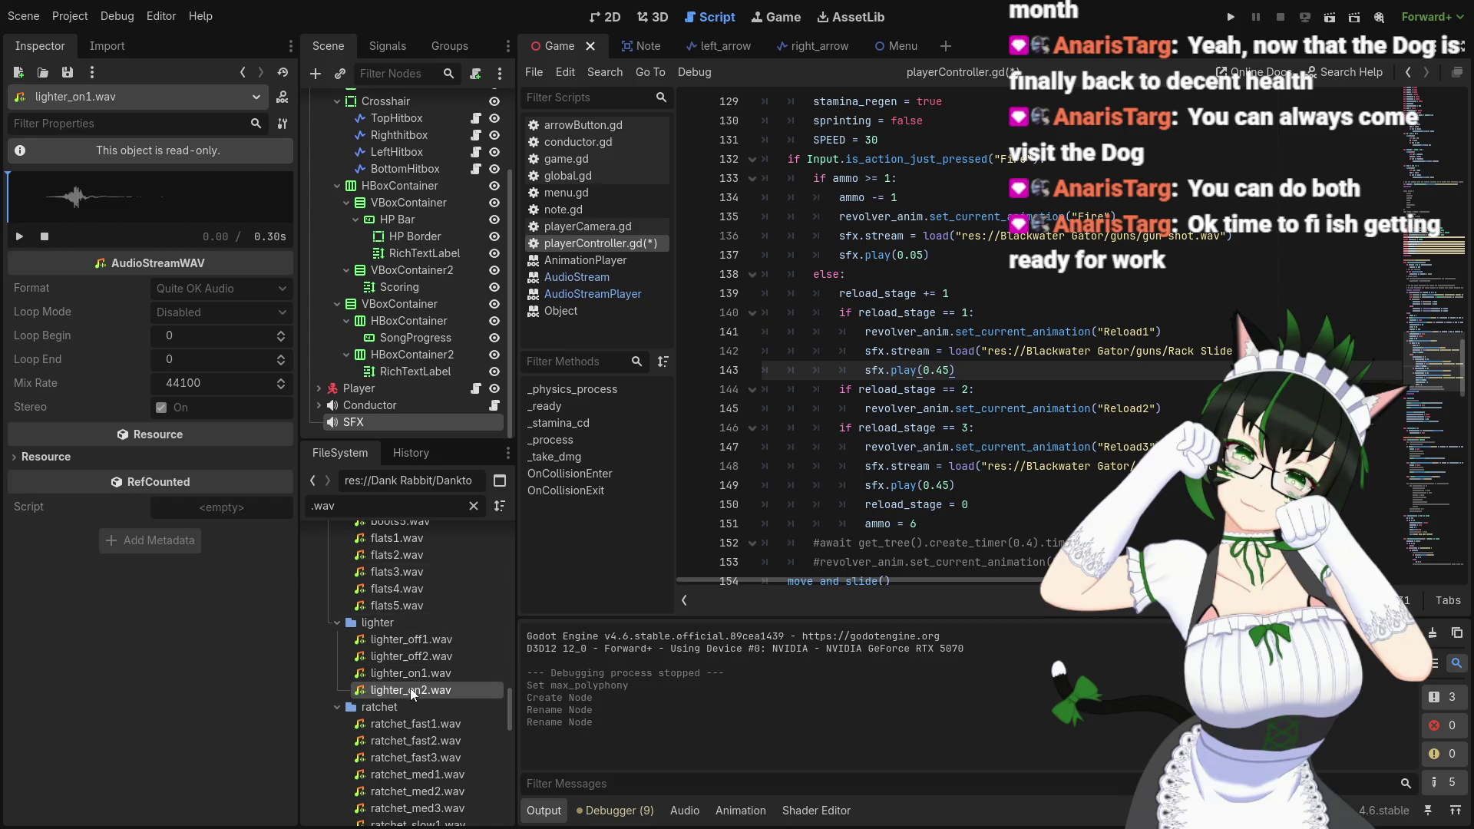
{"action": "left_click", "coordinate": [14, 245]}
{"action": "left_click", "coordinate": [14, 246]}
{"action": "scroll", "coordinate": [438, 653], "scroll_direction": "down", "scroll_amount": 3}
Preview ratchet_fast1.wav (0.28 s) repeatedly and copy its resource path
{"action": "left_click", "coordinate": [421, 619]}
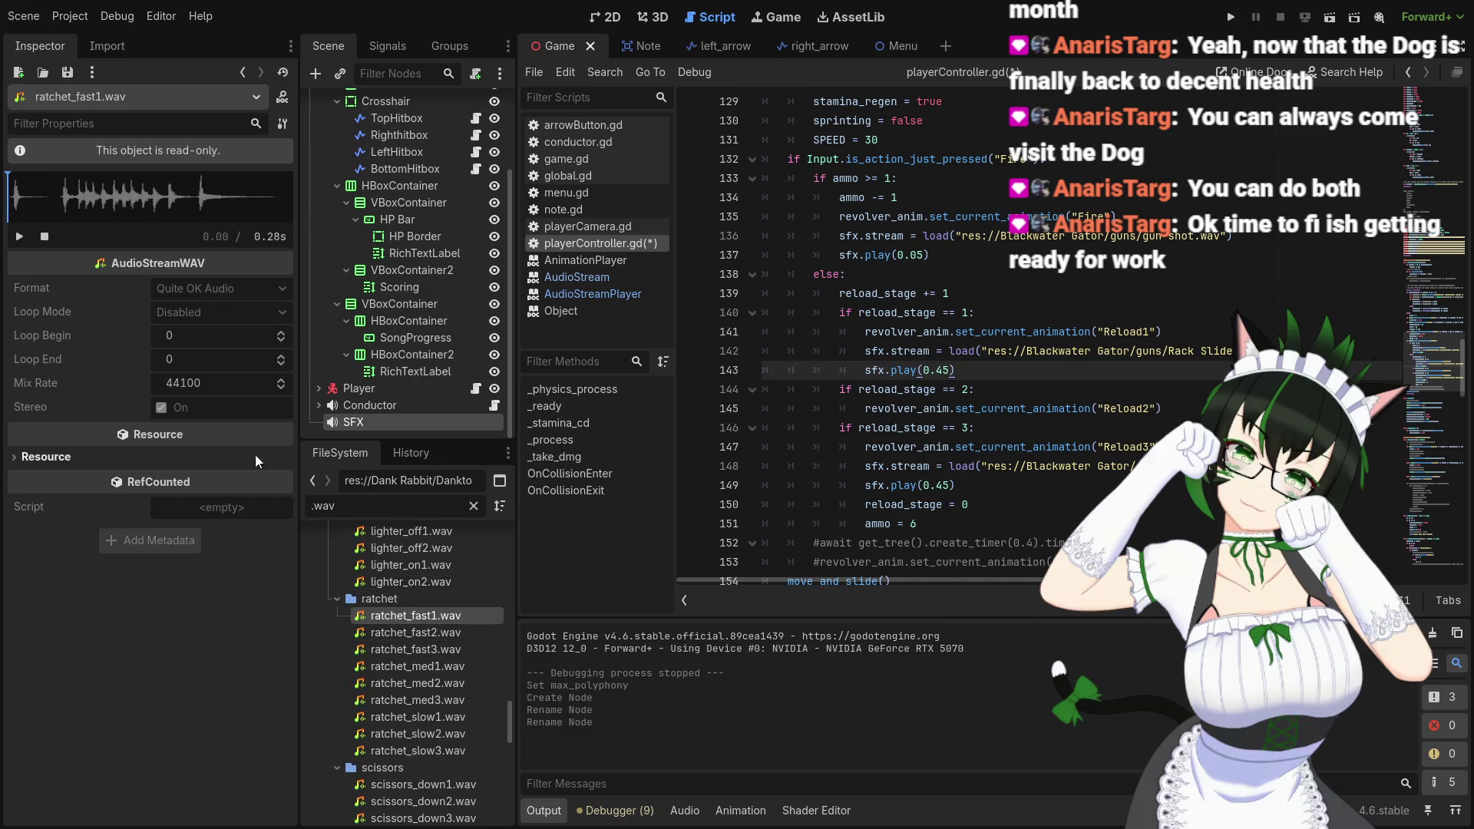
{"action": "left_click", "coordinate": [17, 246]}
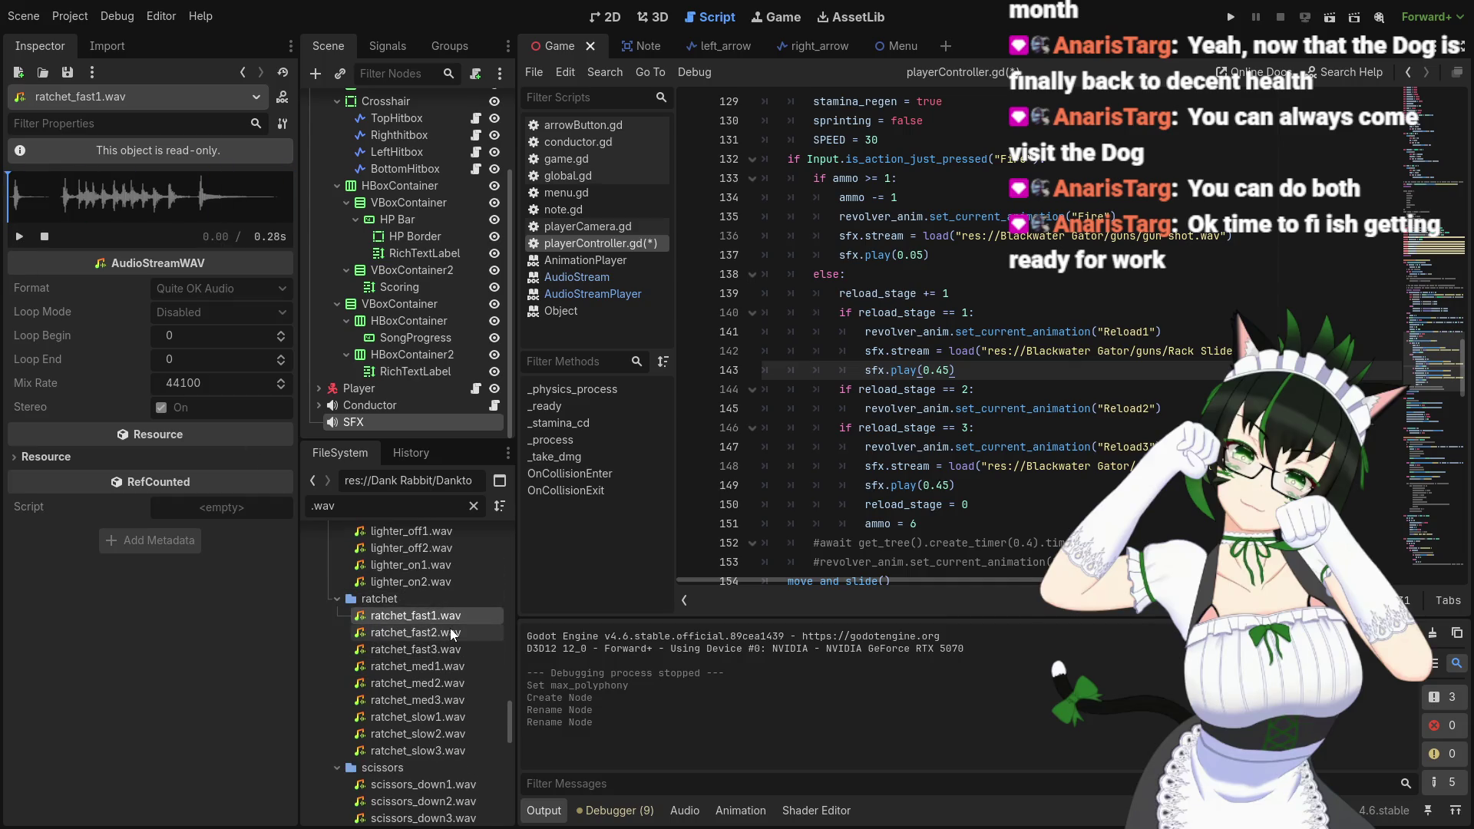
{"action": "mouse_move", "coordinate": [445, 620]}
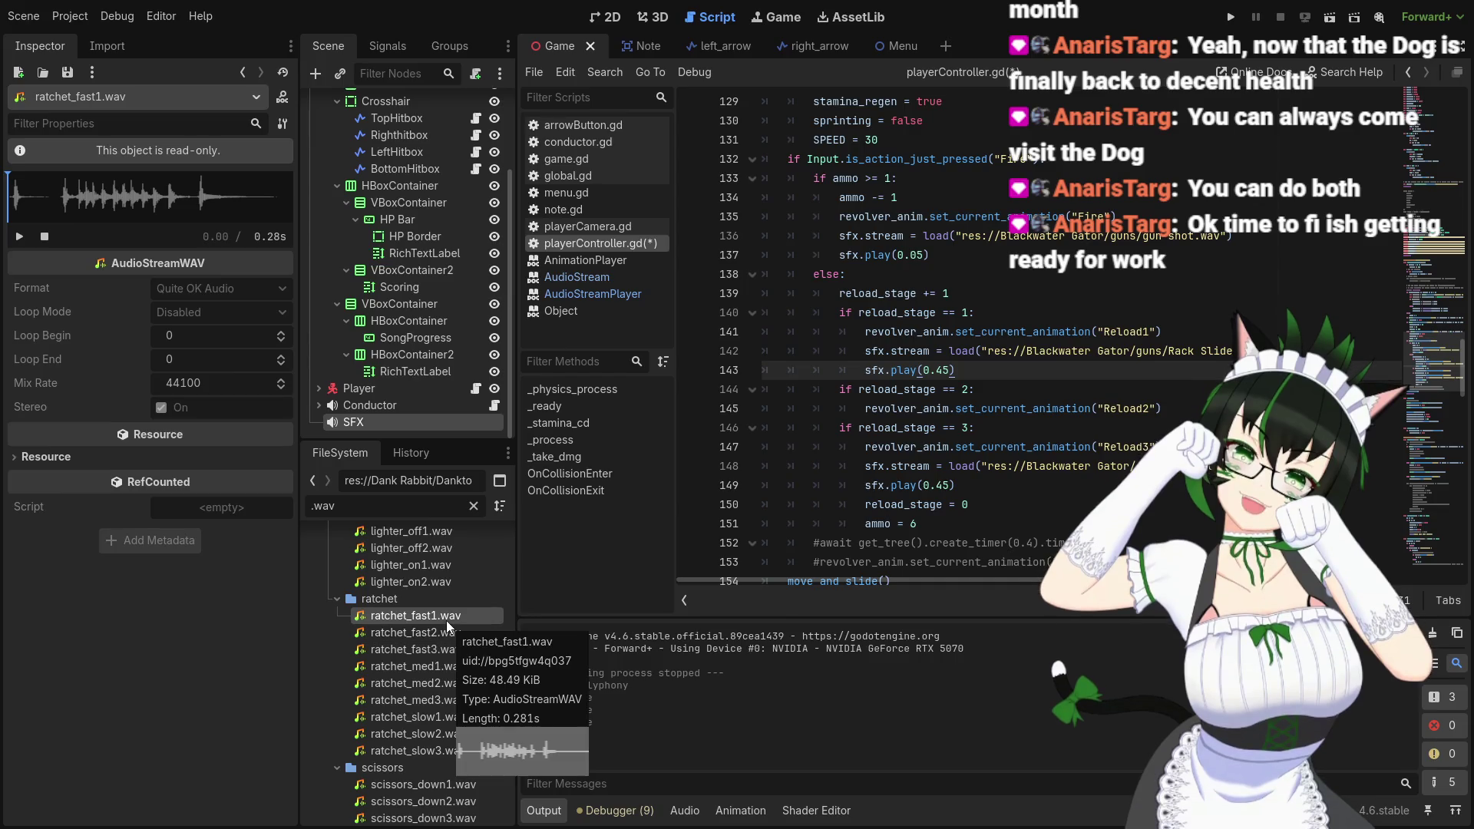
{"action": "scroll", "coordinate": [445, 620], "scroll_direction": "down", "scroll_amount": 1}
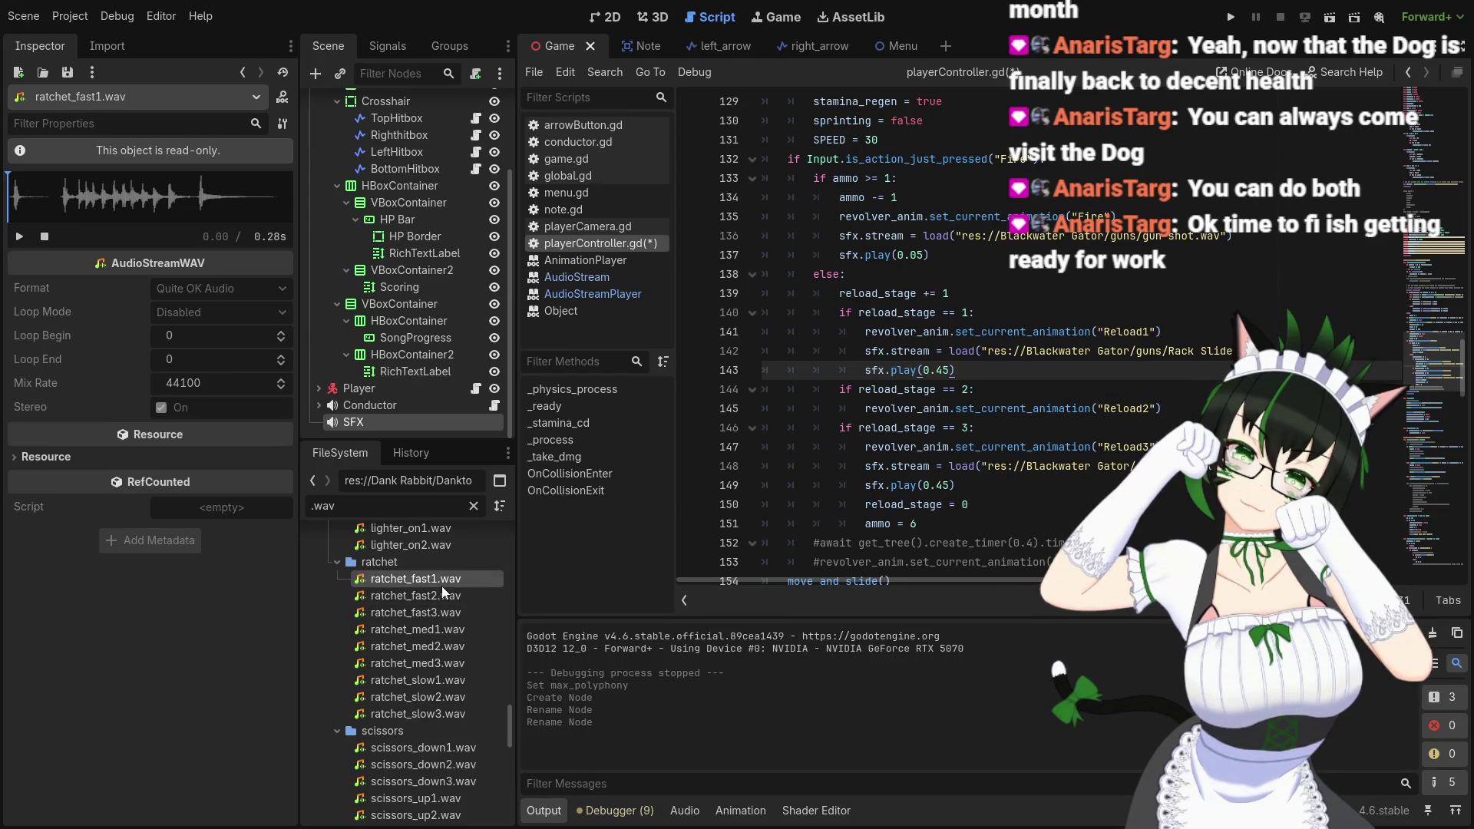
{"action": "mouse_move", "coordinate": [440, 587]}
{"action": "left_click", "coordinate": [27, 236]}
{"action": "left_click", "coordinate": [27, 237]}
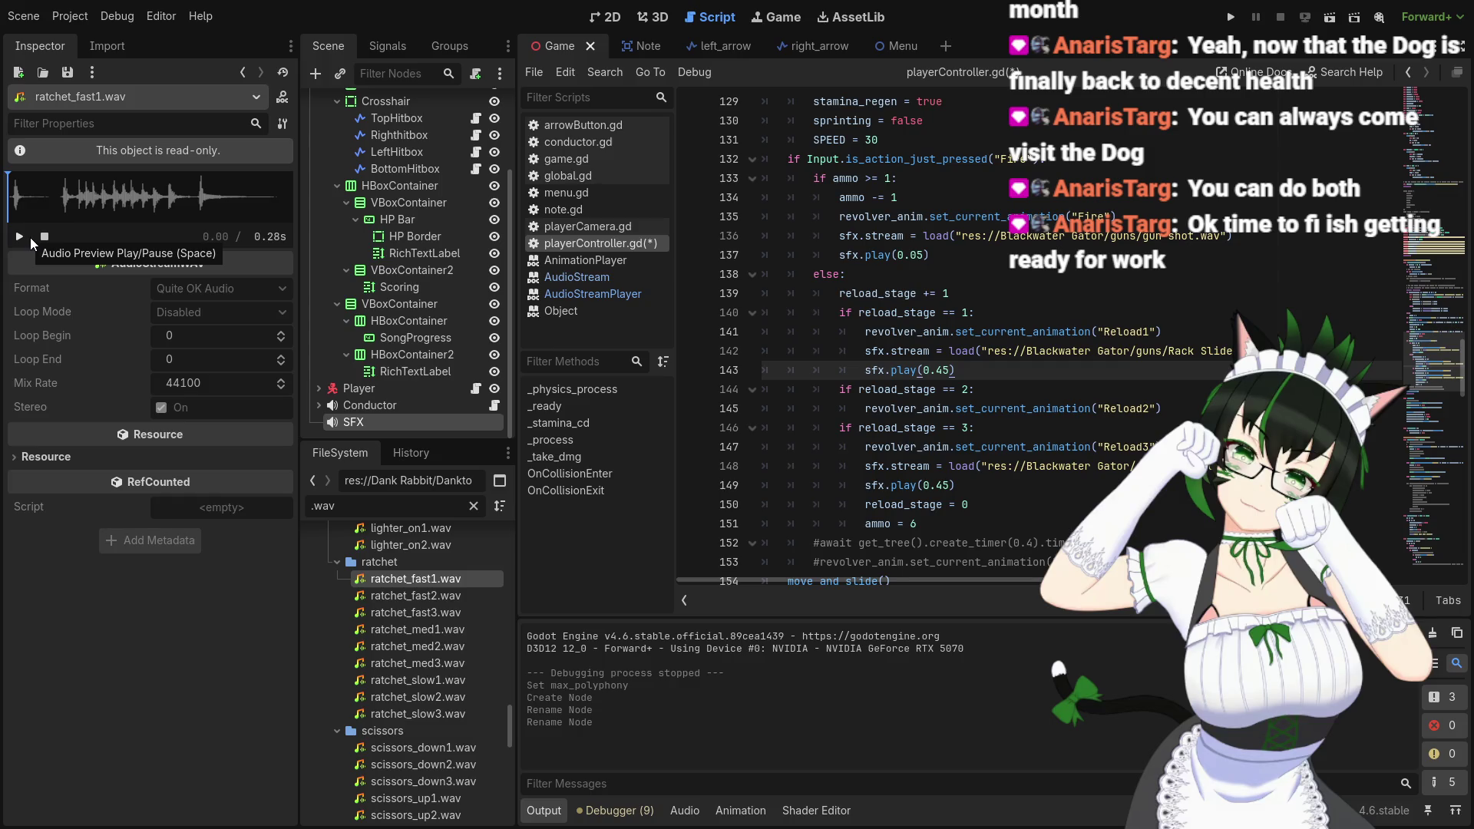
{"action": "left_click", "coordinate": [30, 242]}
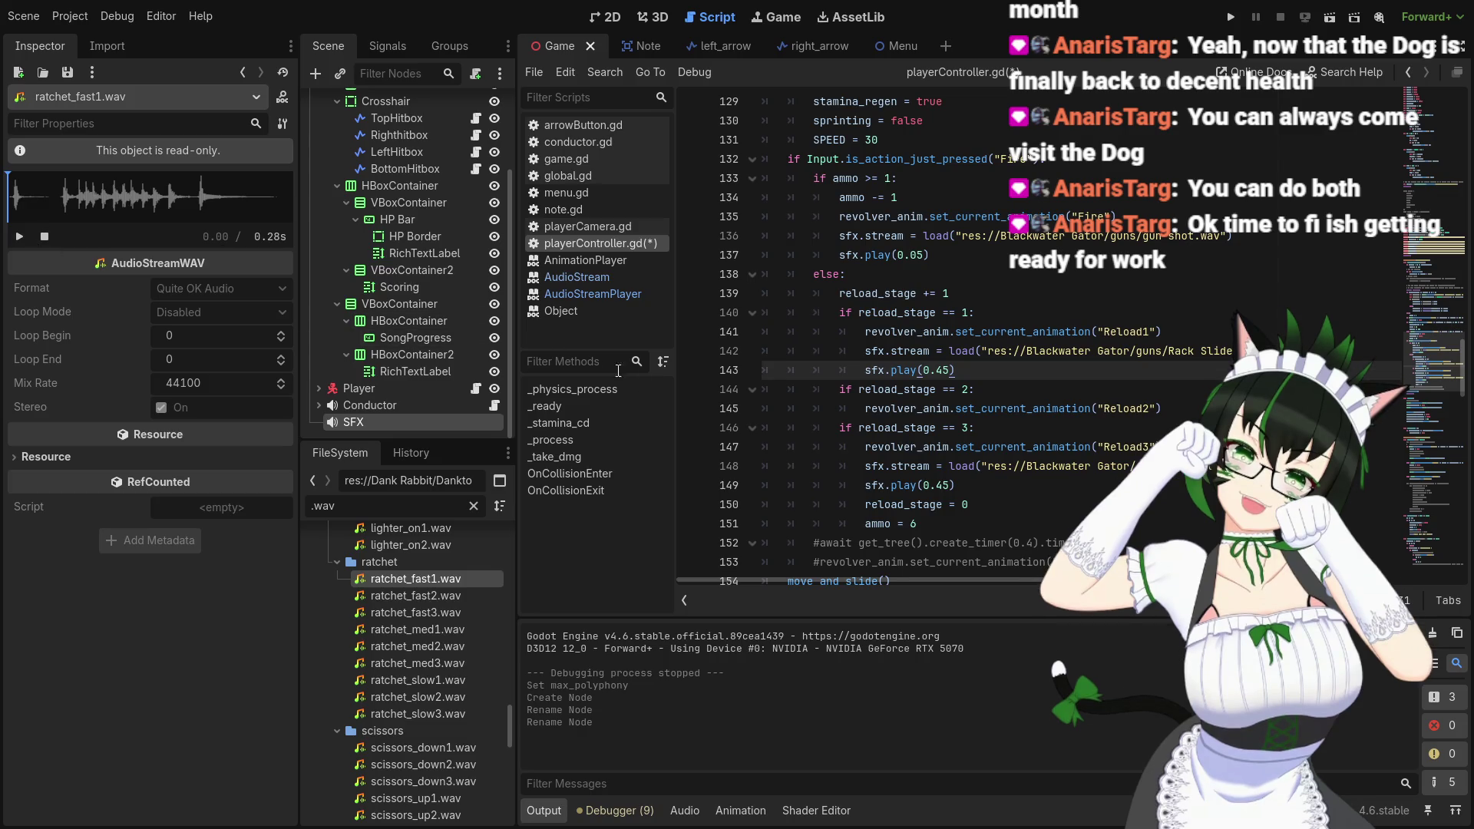
{"action": "right_click", "coordinate": [430, 581]}
{"action": "left_click", "coordinate": [522, 604]}
Replace the Rack Slide path on line 142 with the pasted ratchet_fast1.wav path
{"action": "left_click", "coordinate": [1167, 410]}
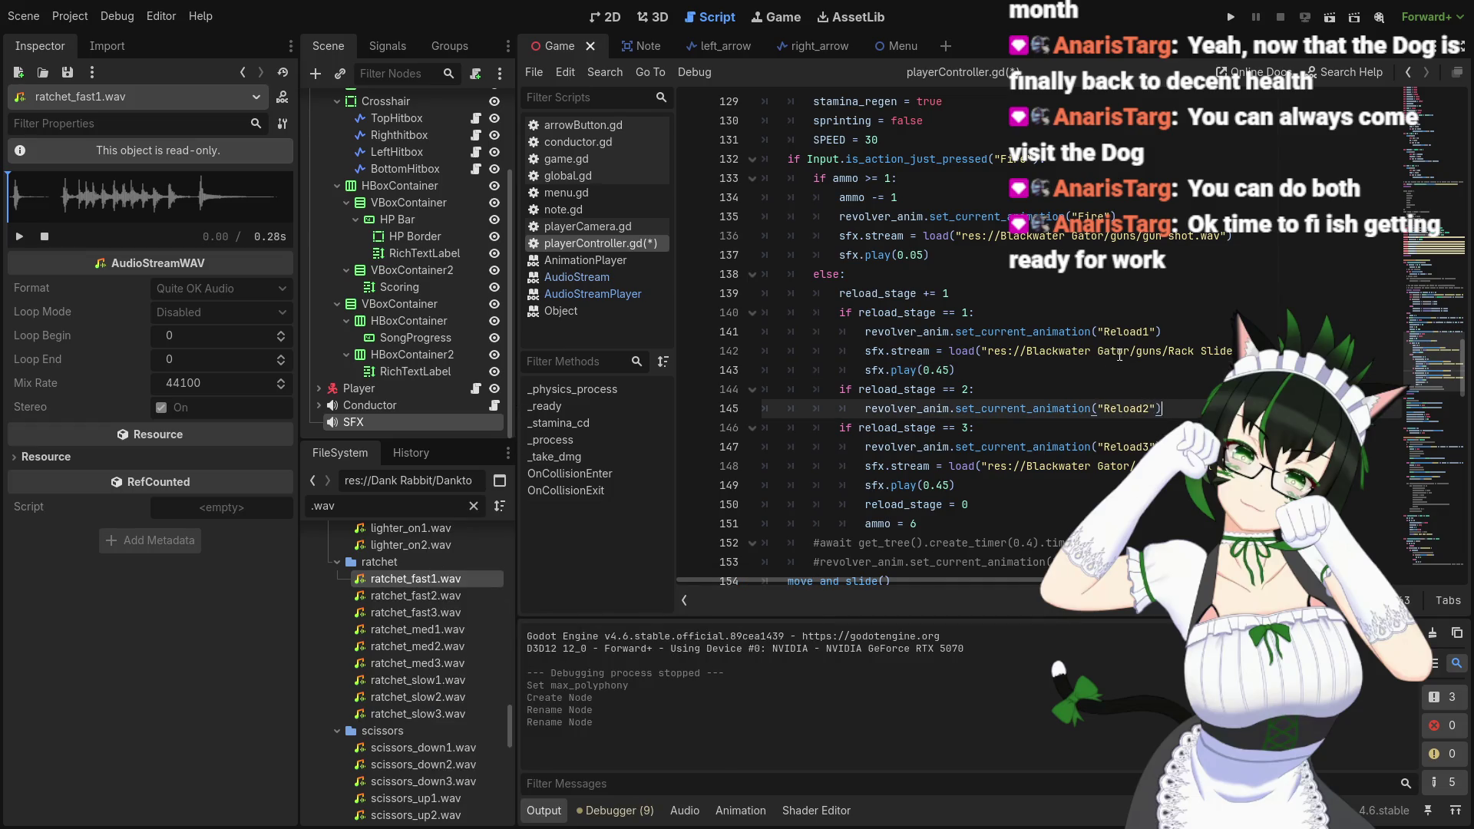
{"action": "mouse_move", "coordinate": [1121, 351]}
{"action": "left_click_drag", "start_coordinate": [989, 352], "coordinate": [1267, 352]}
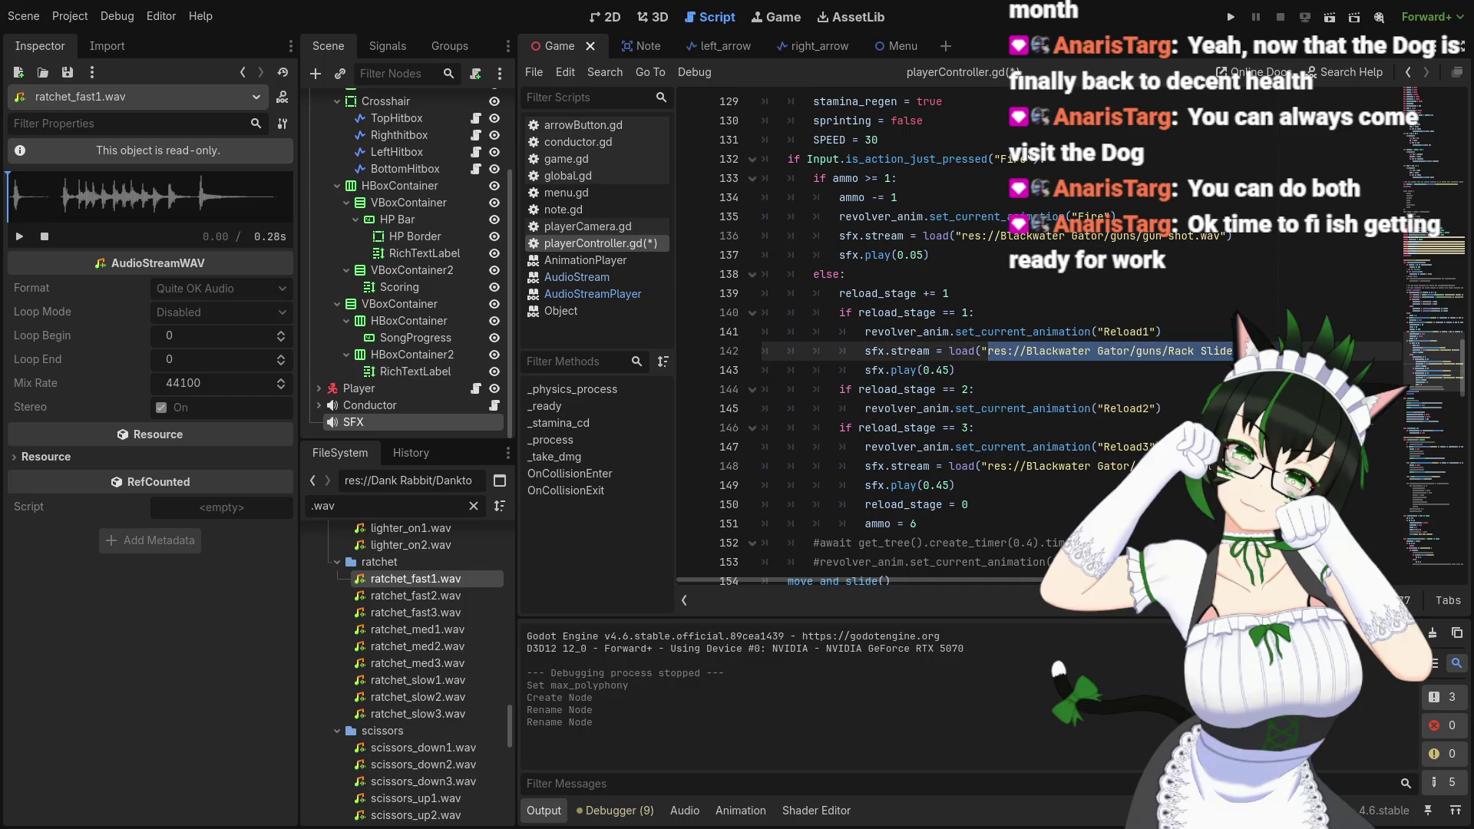
{"action": "key", "text": "ctrl+v"}
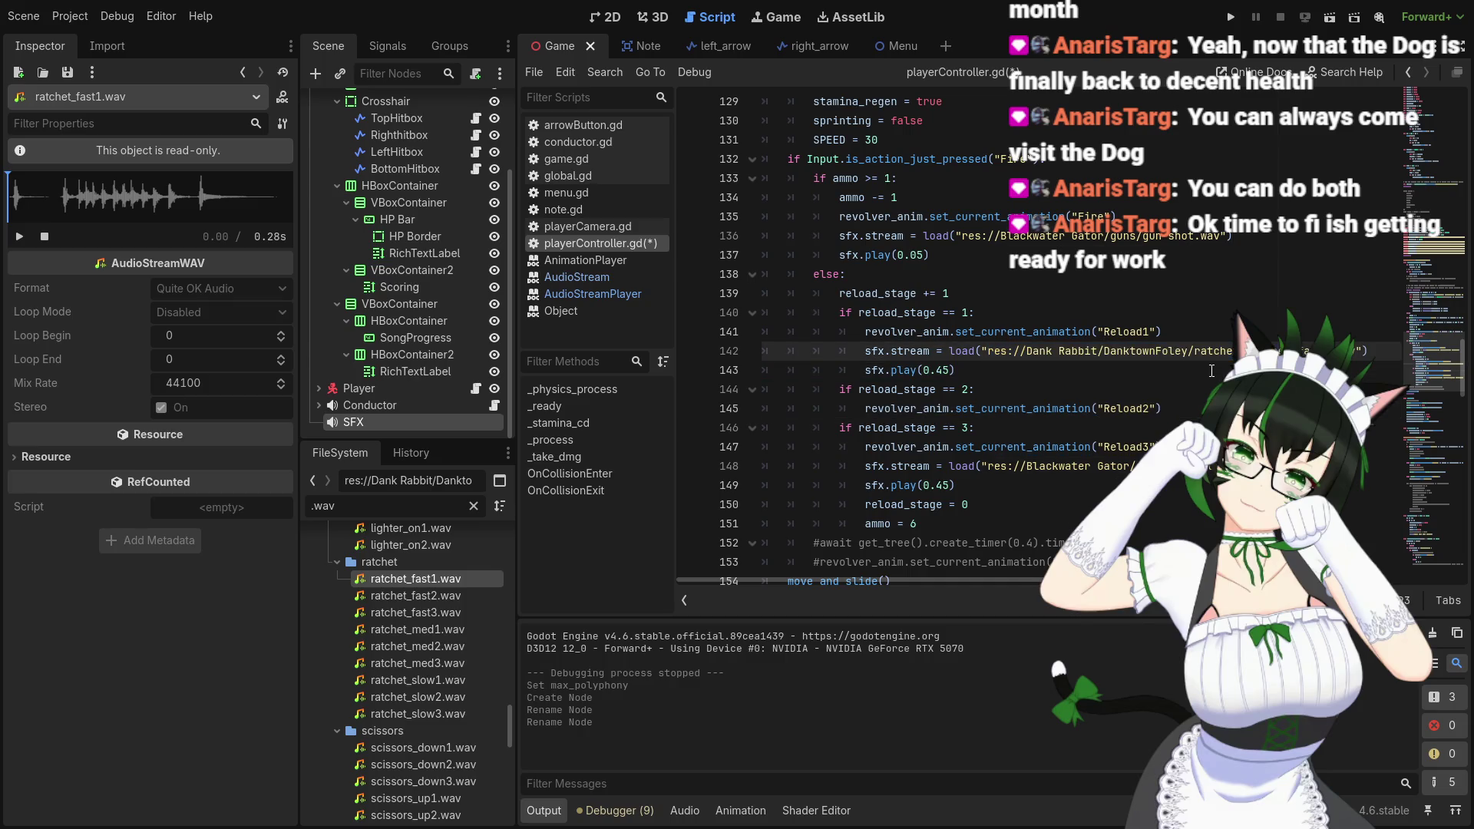